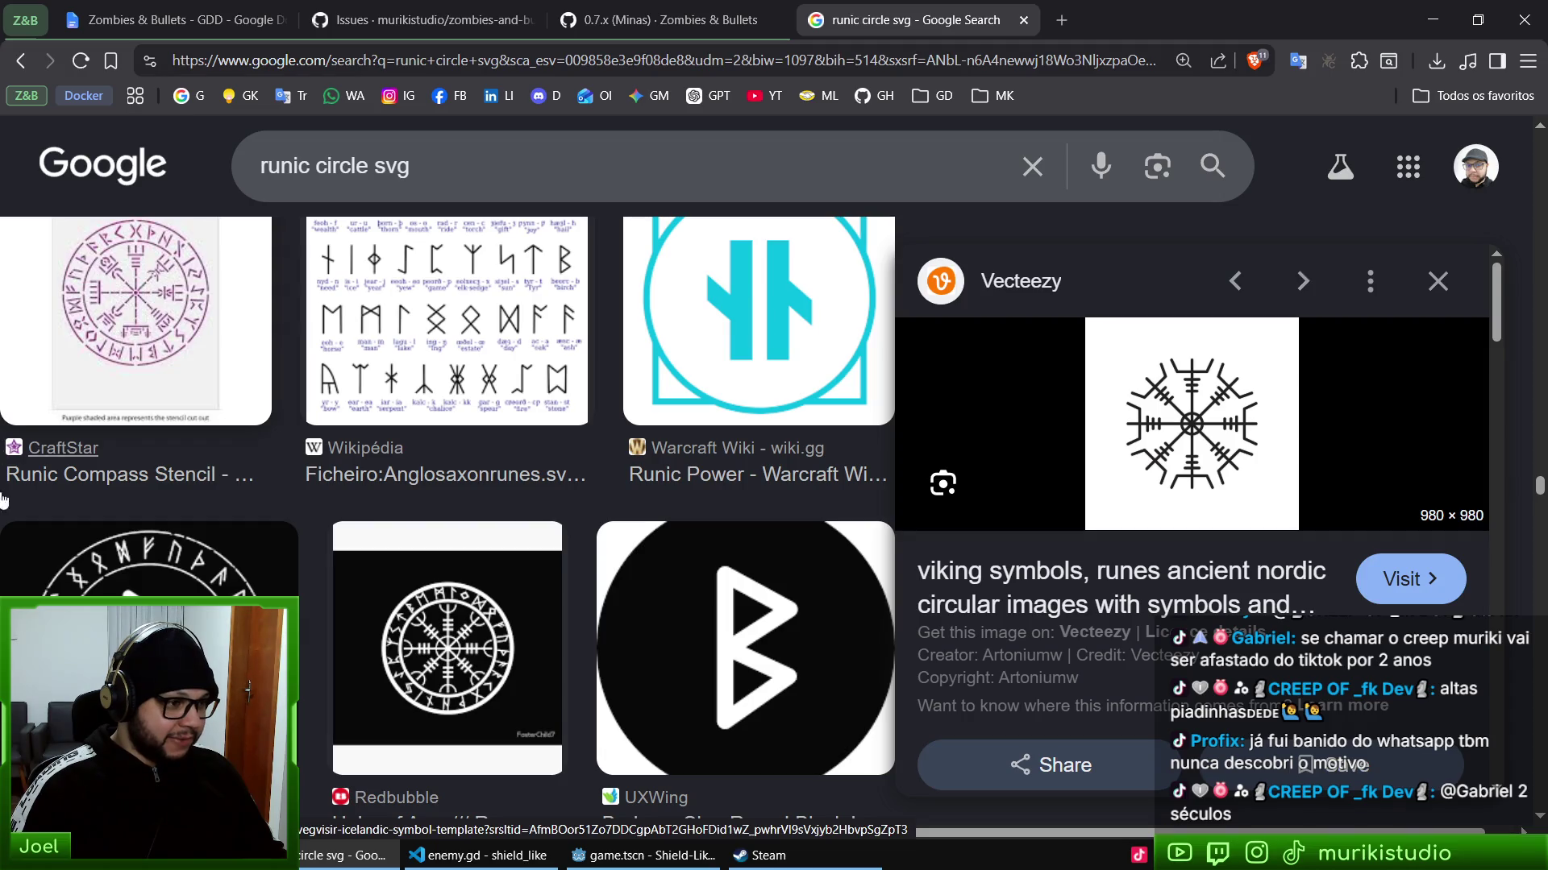
# - Copy the Vecteezy viking compass rune image from the 'runic circle svg' image results
pyautogui.scroll(-3)
pyautogui.scroll(-3)
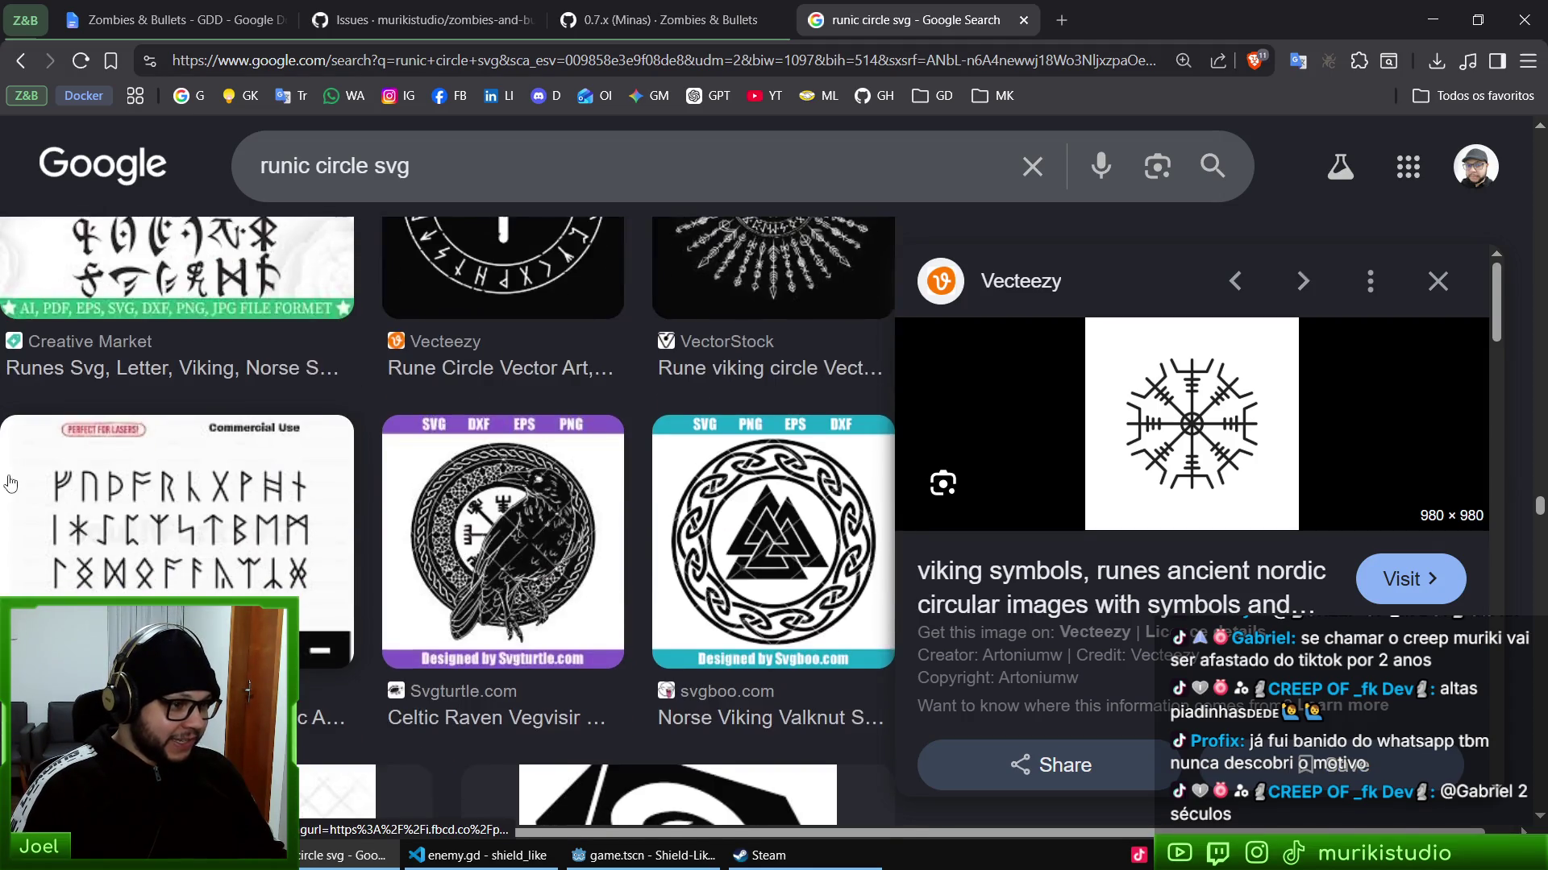
pyautogui.scroll(-3)
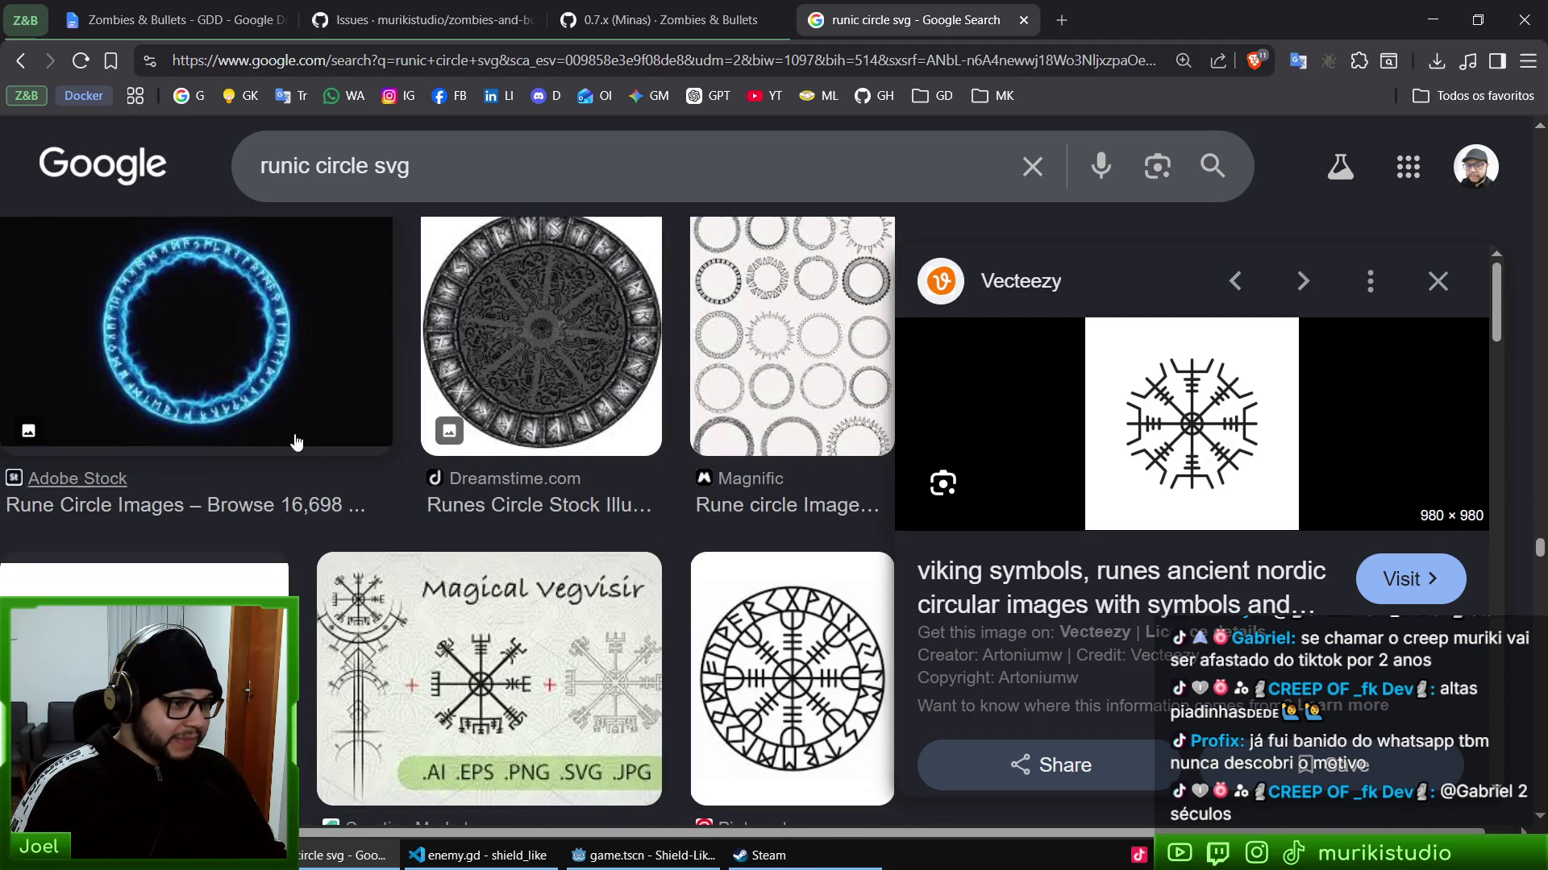
pyautogui.scroll(-3)
pyautogui.scroll(3)
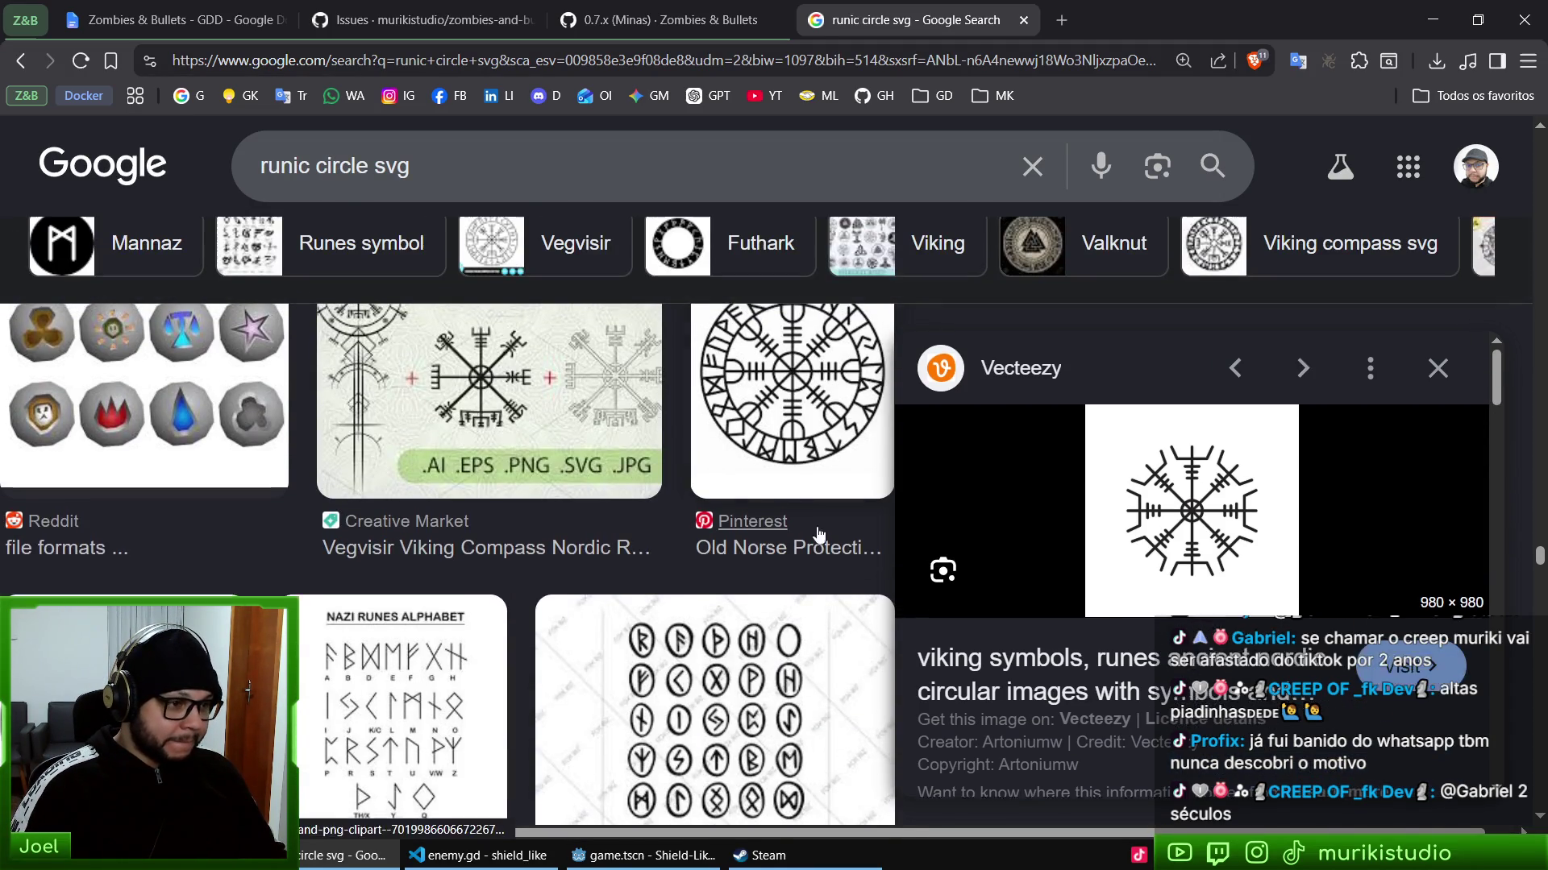
pyautogui.scroll(-3)
pyautogui.scroll(-3)
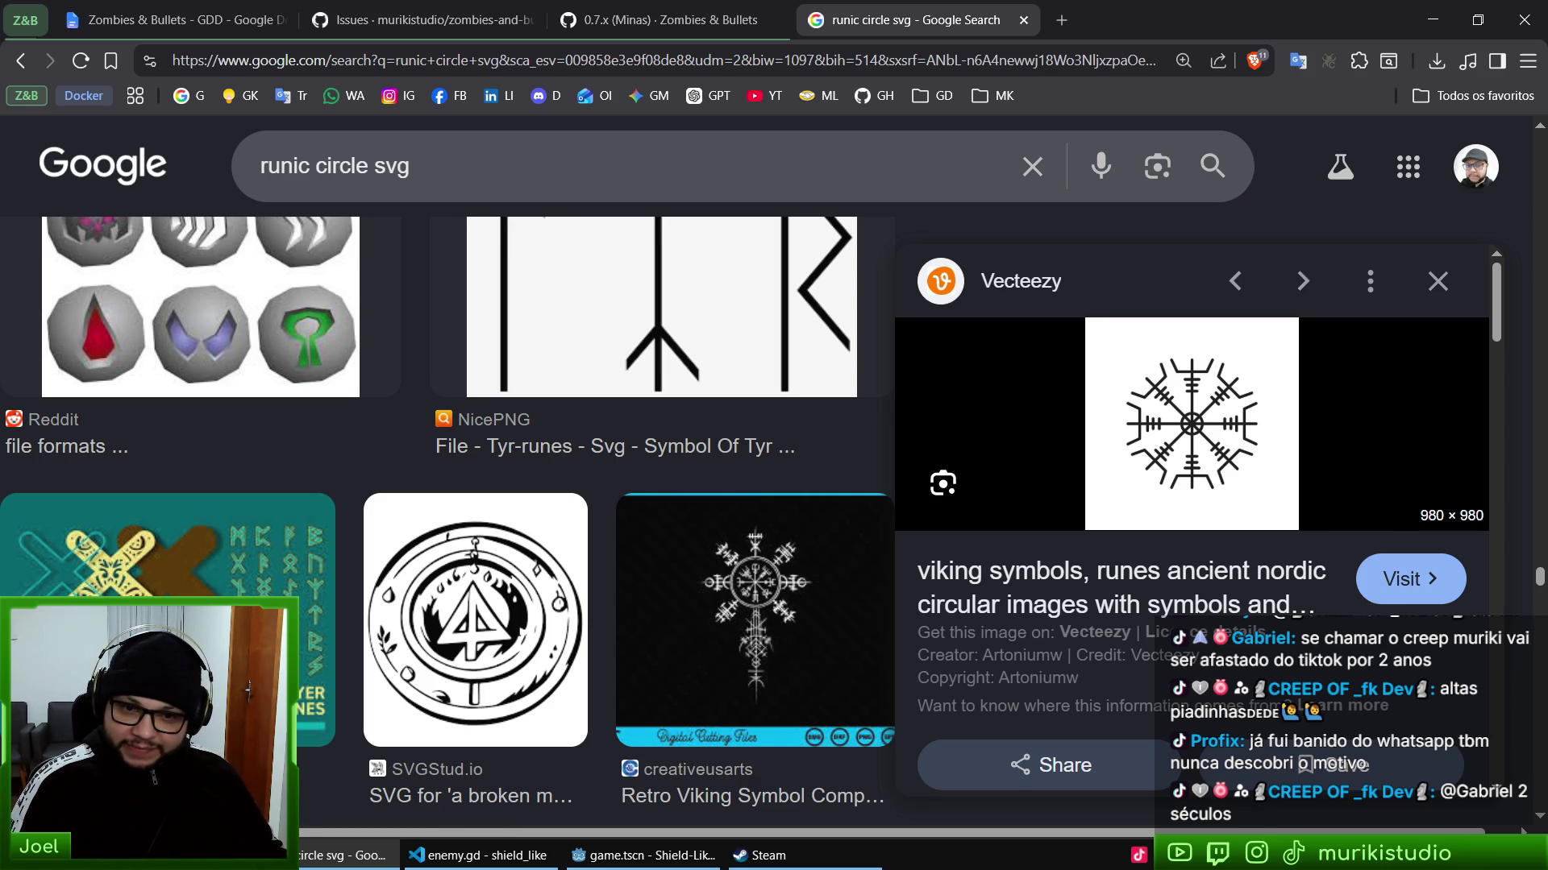
pyautogui.scroll(-3)
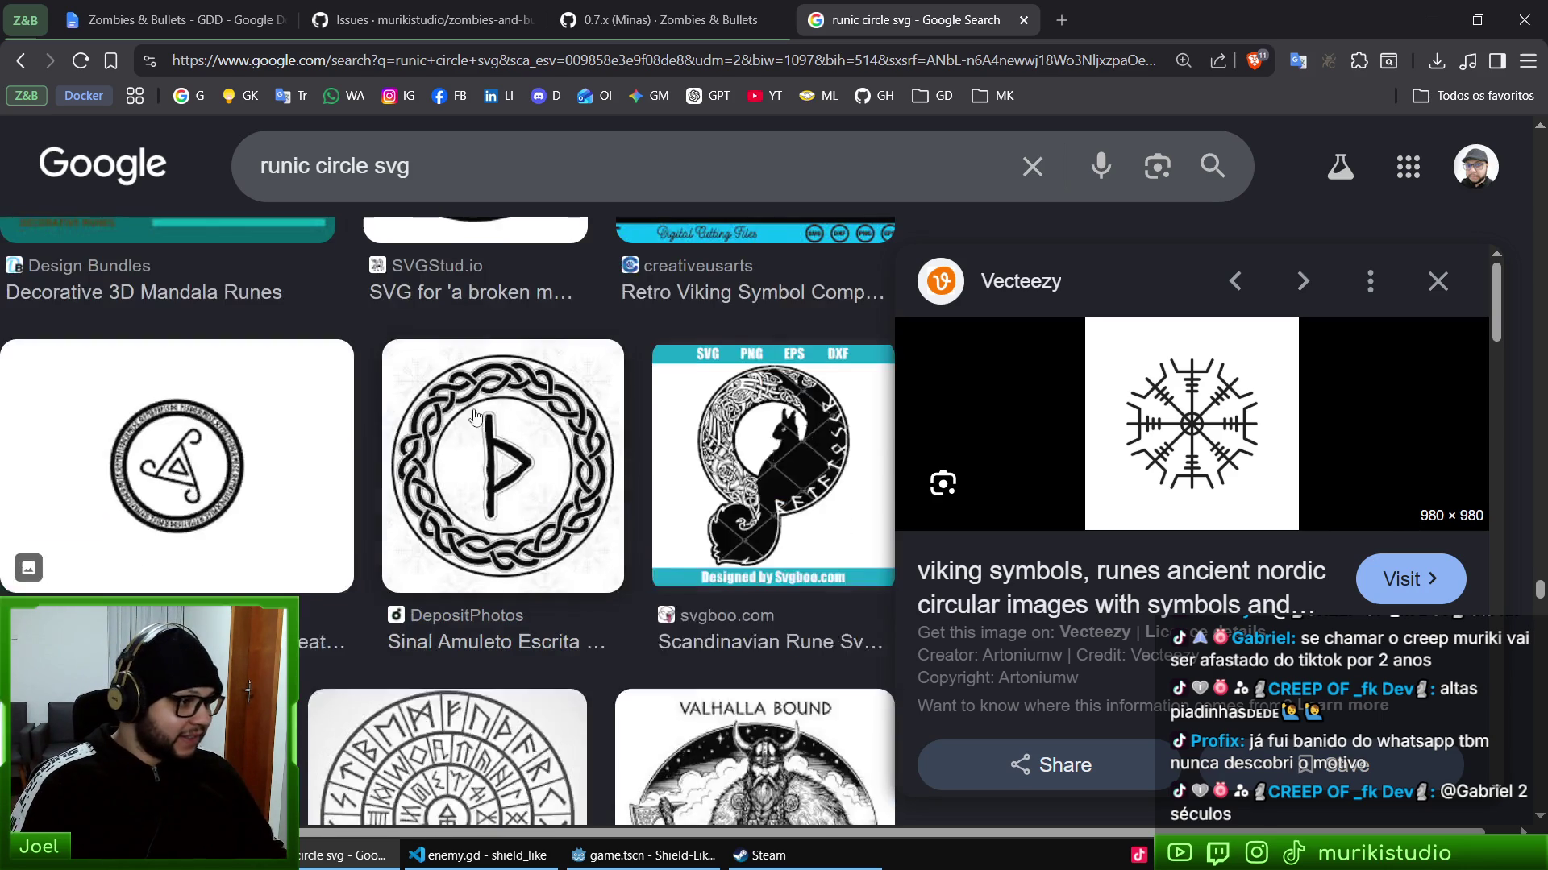
pyautogui.scroll(-3)
pyautogui.rightClick(1203, 434)
pyautogui.click(1255, 617)
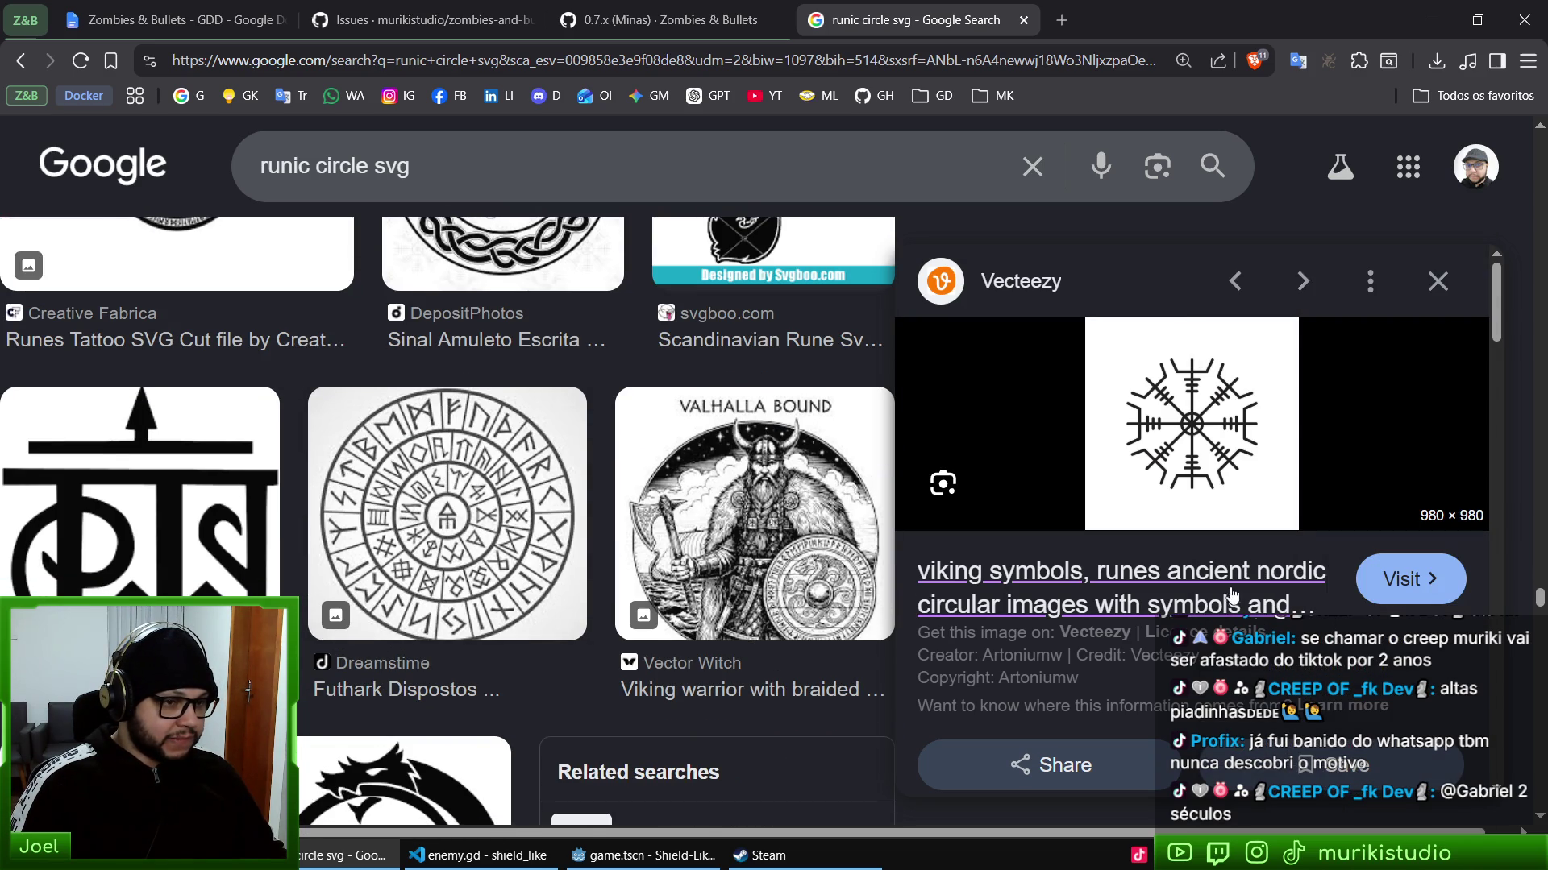
pyautogui.scroll(-3)
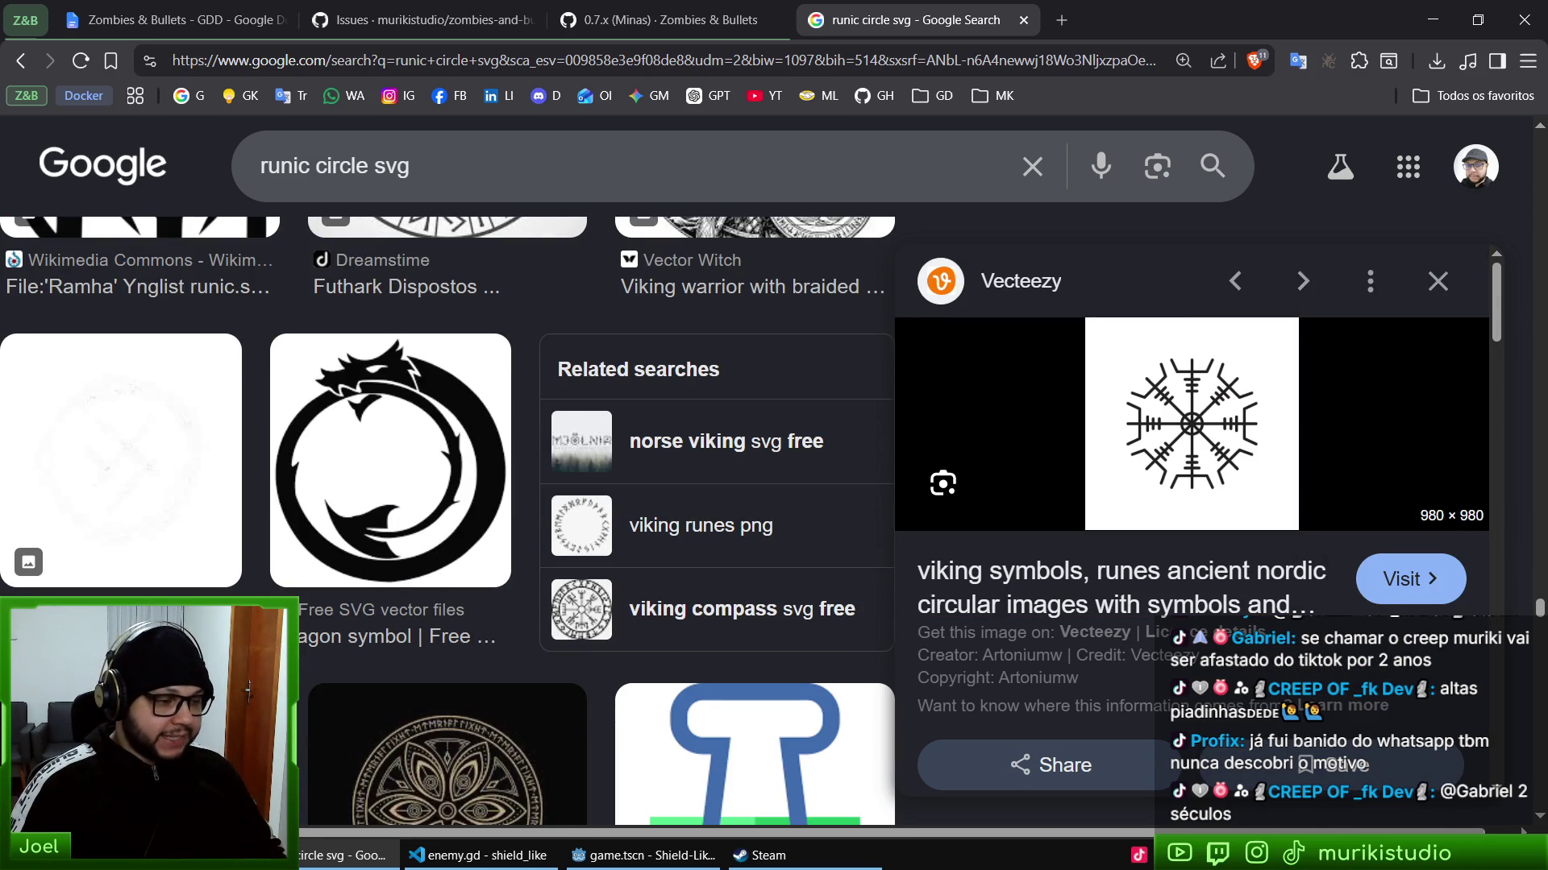
pyautogui.hotkey('alt', 'Tab')
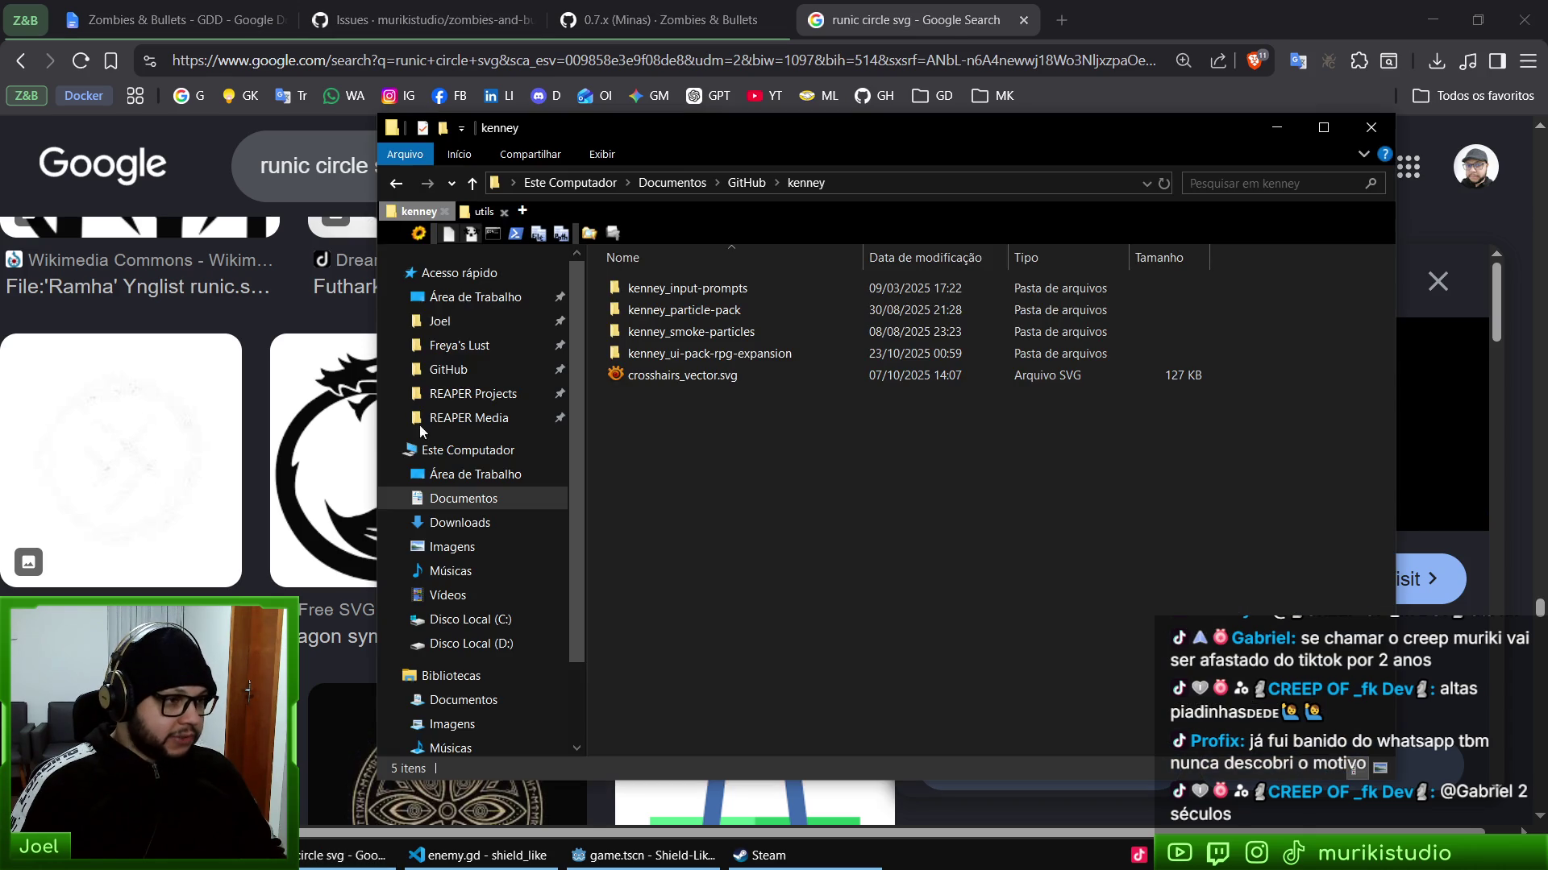
# - Select grass.png in zombies-and-bullets\models\levels\ground_forest
pyautogui.click(448, 370)
pyautogui.scroll(-3)
pyautogui.doubleClick(759, 447)
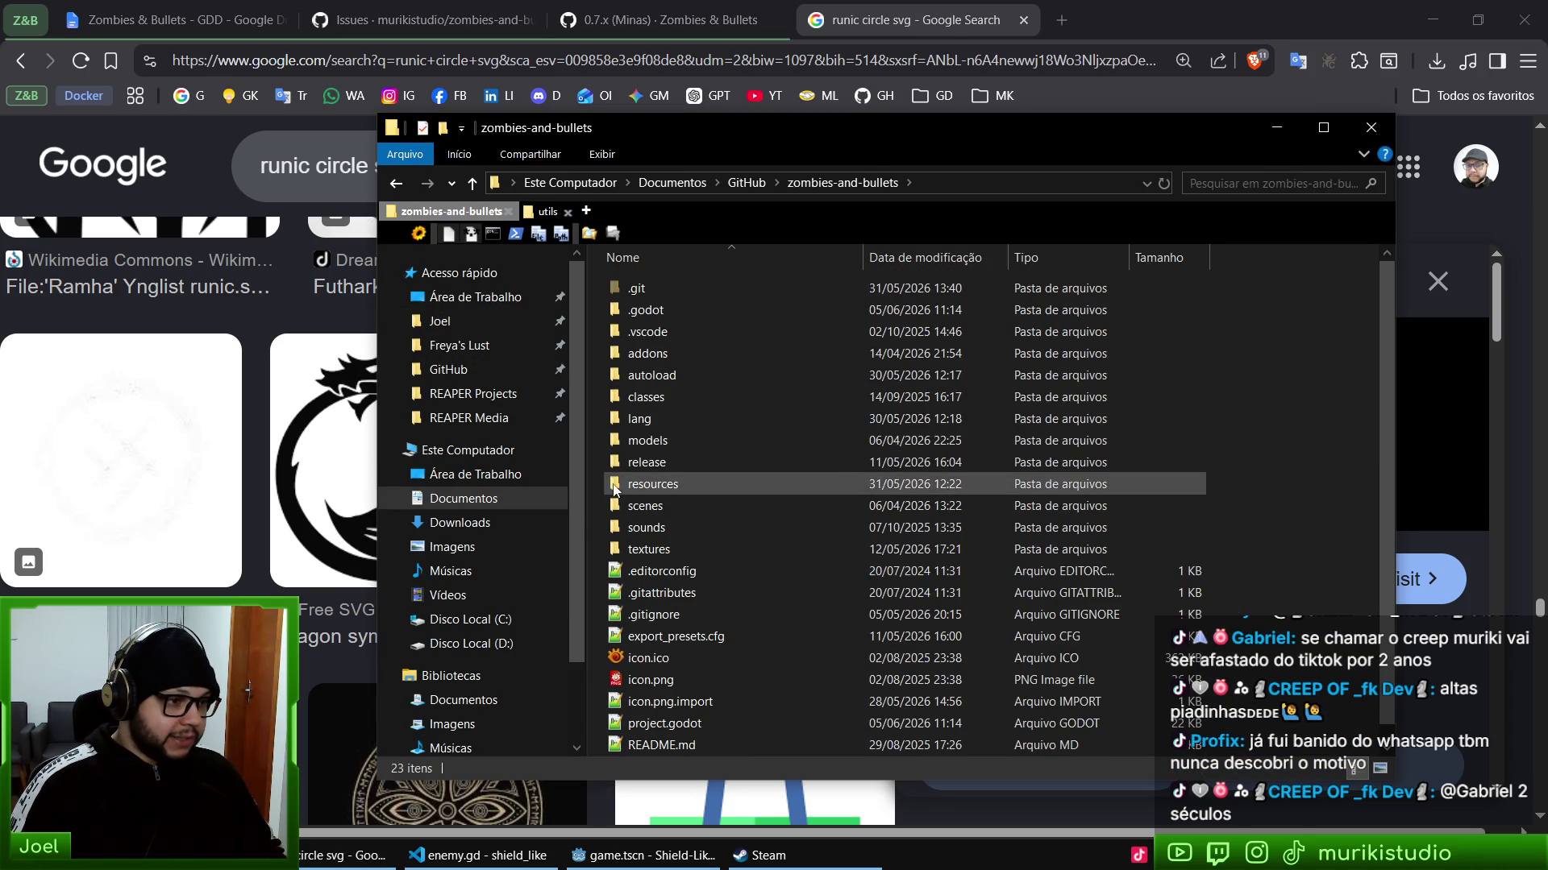
pyautogui.doubleClick(690, 440)
pyautogui.doubleClick(661, 352)
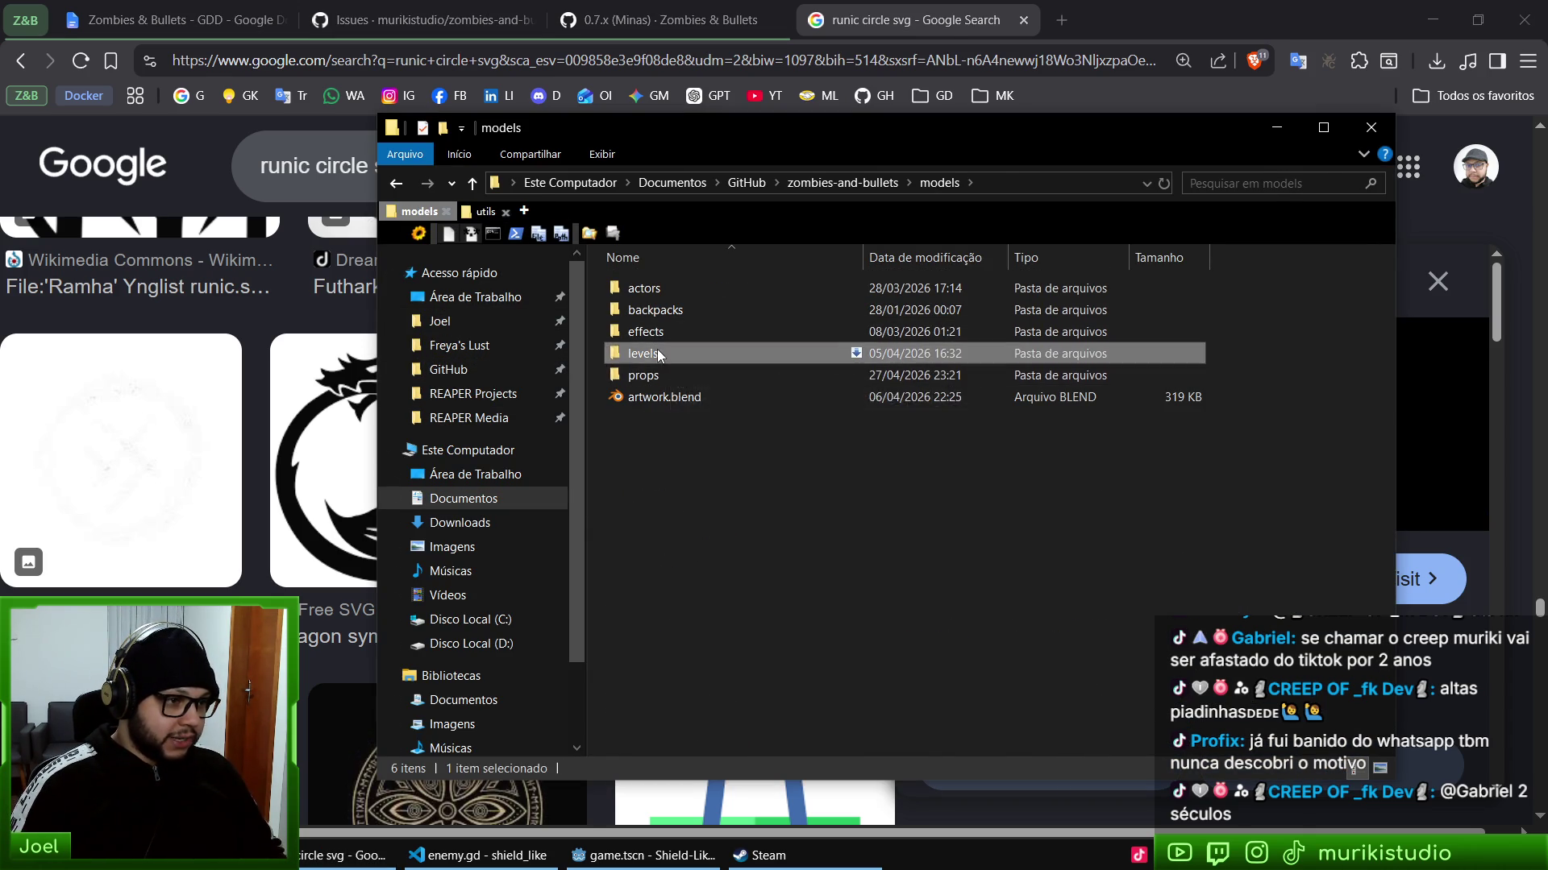
pyautogui.press('Down')
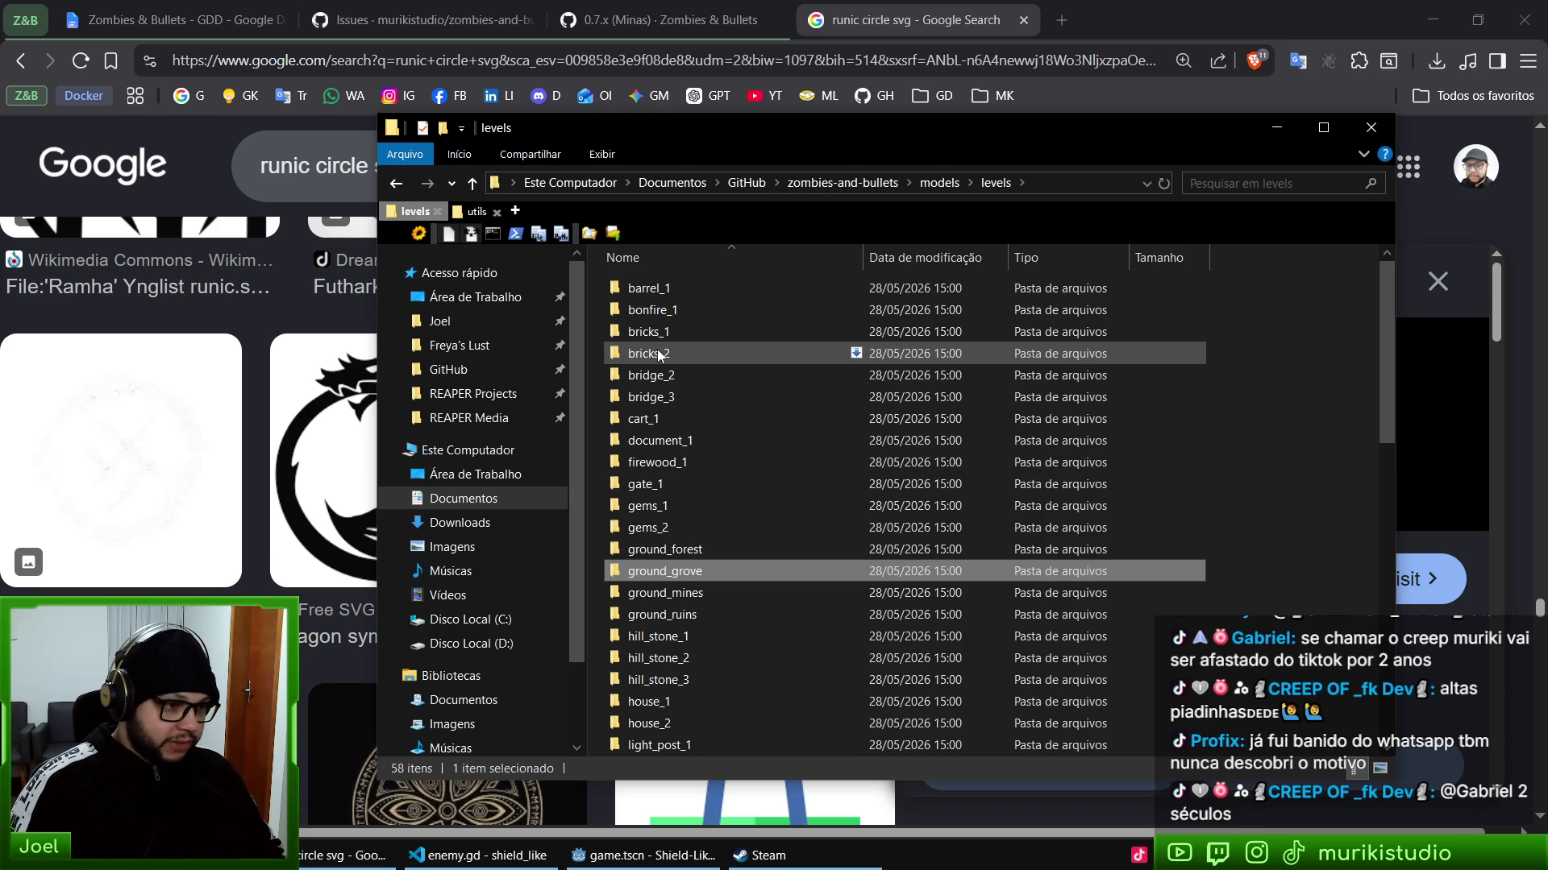
pyautogui.press('Up')
pyautogui.press('Return')
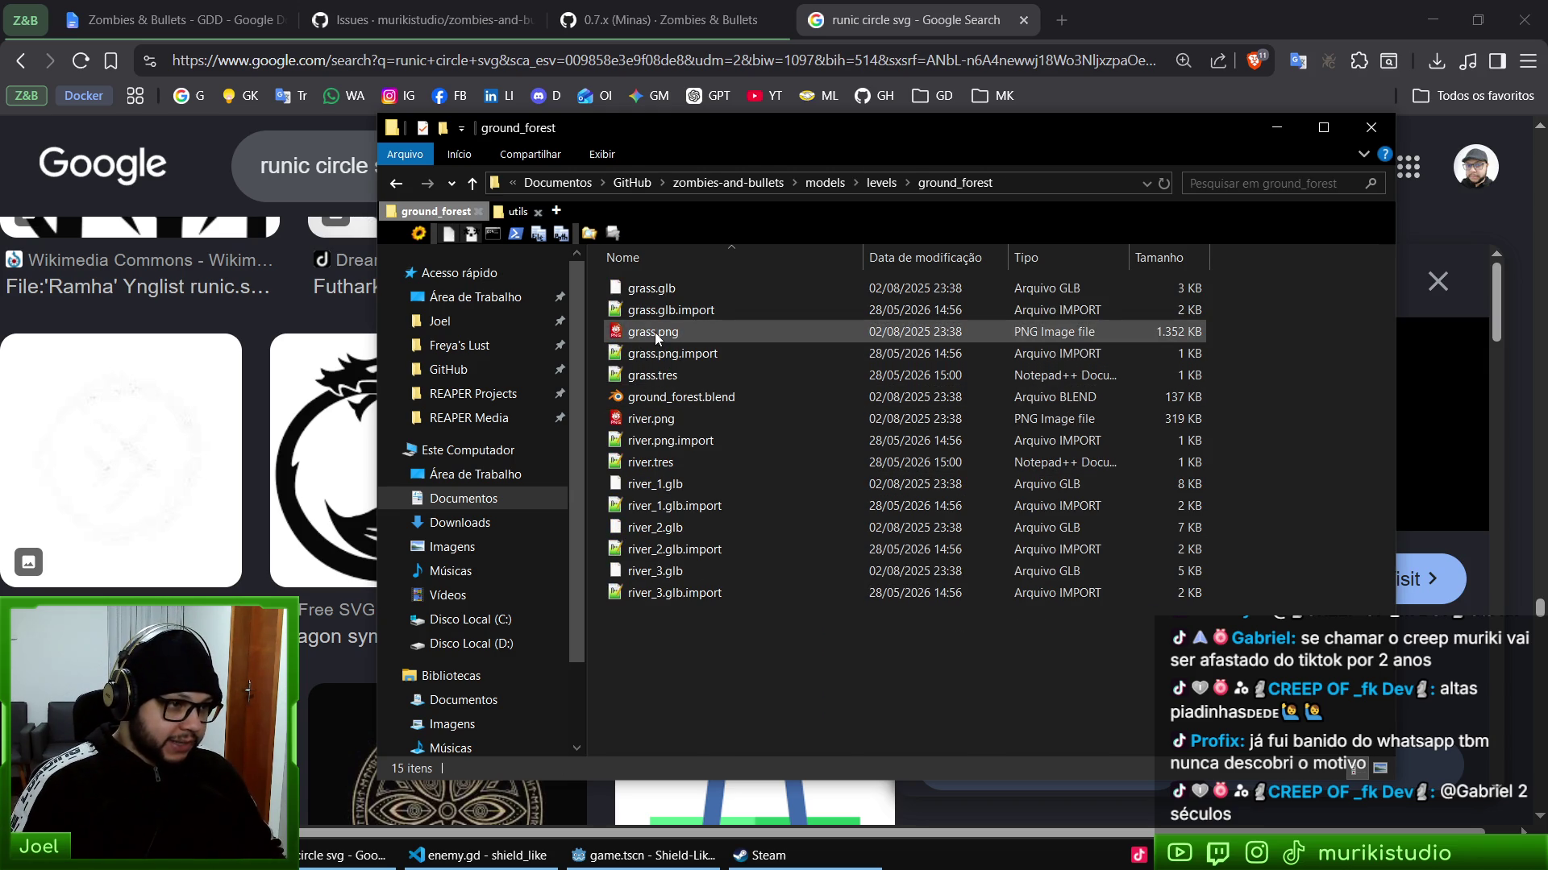
pyautogui.click(654, 332)
# - Paste grass.png into shield_like\models\grass, replacing the existing file
pyautogui.click(516, 212)
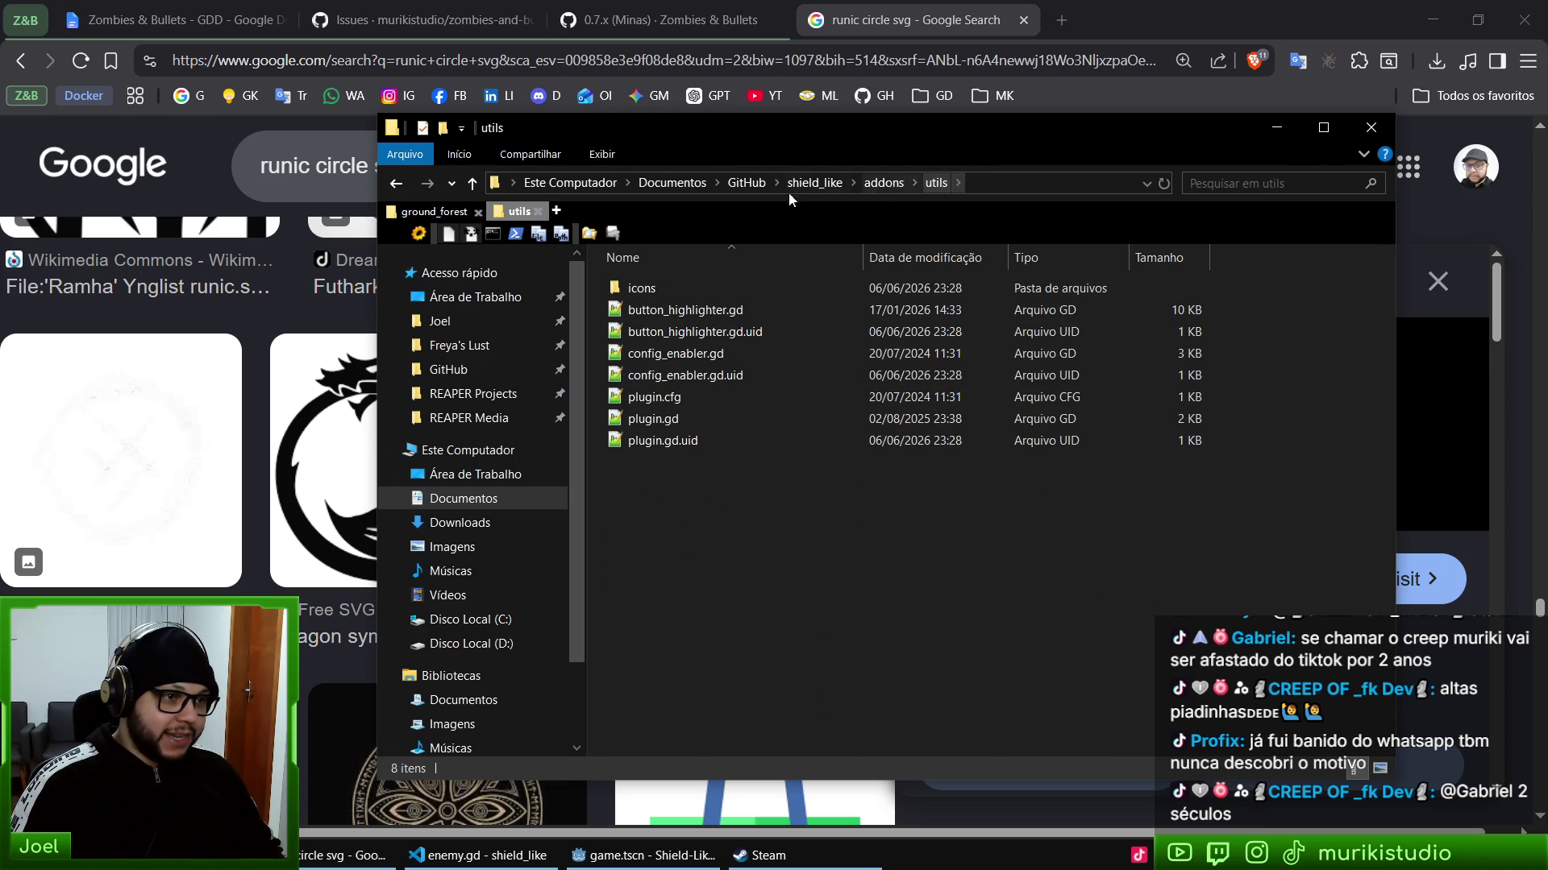
pyautogui.click(826, 182)
pyautogui.doubleClick(661, 400)
pyautogui.click(656, 316)
pyautogui.doubleClick(655, 316)
pyautogui.hotkey('ctrl', 'v')
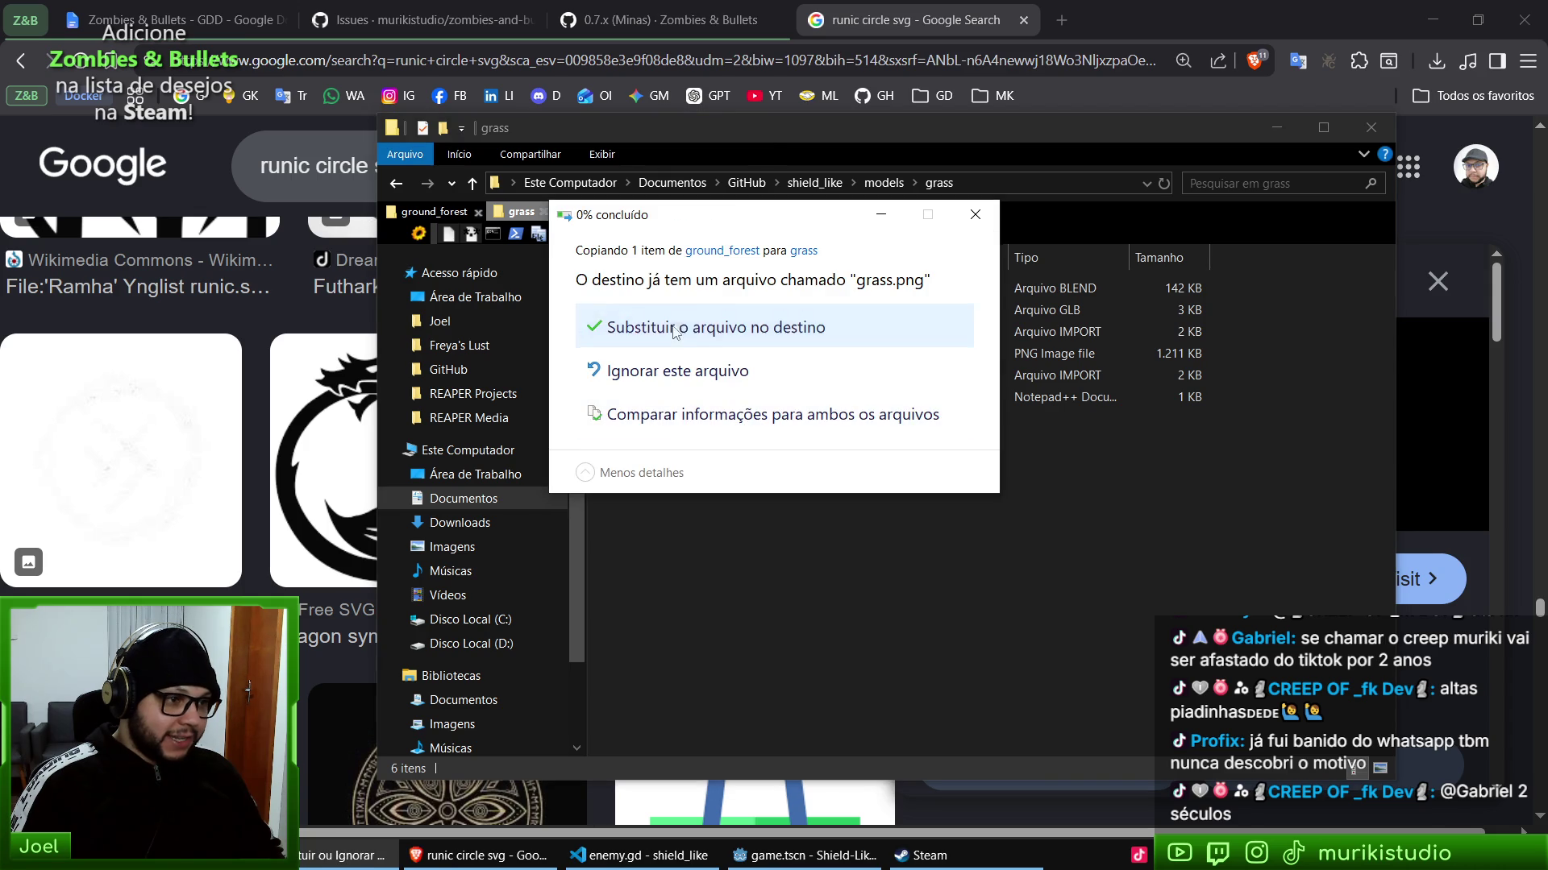
pyautogui.press('Return')
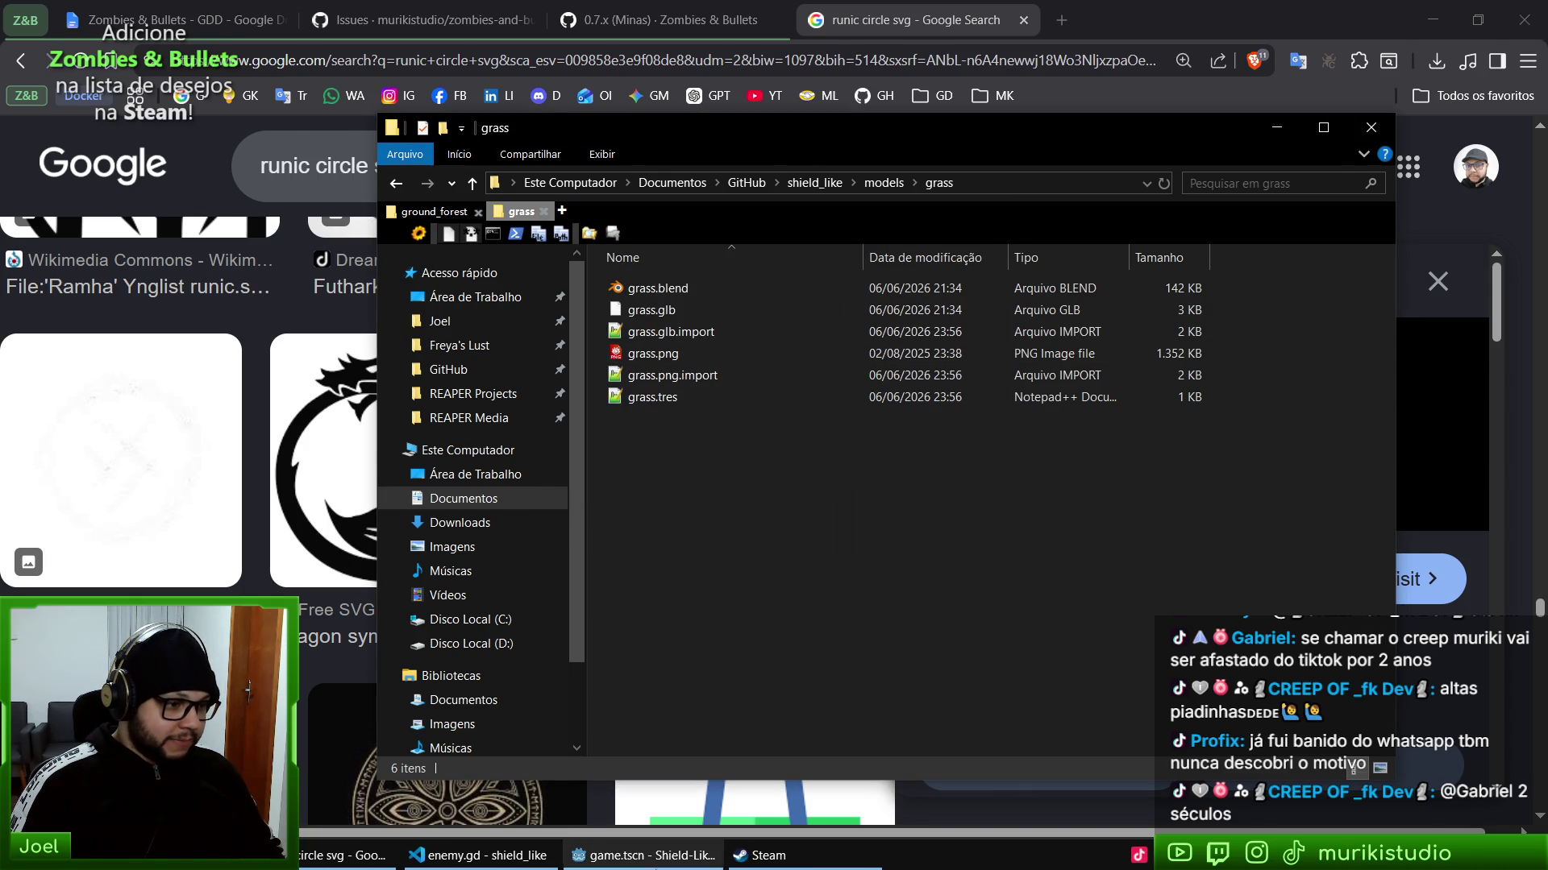
pyautogui.click(645, 855)
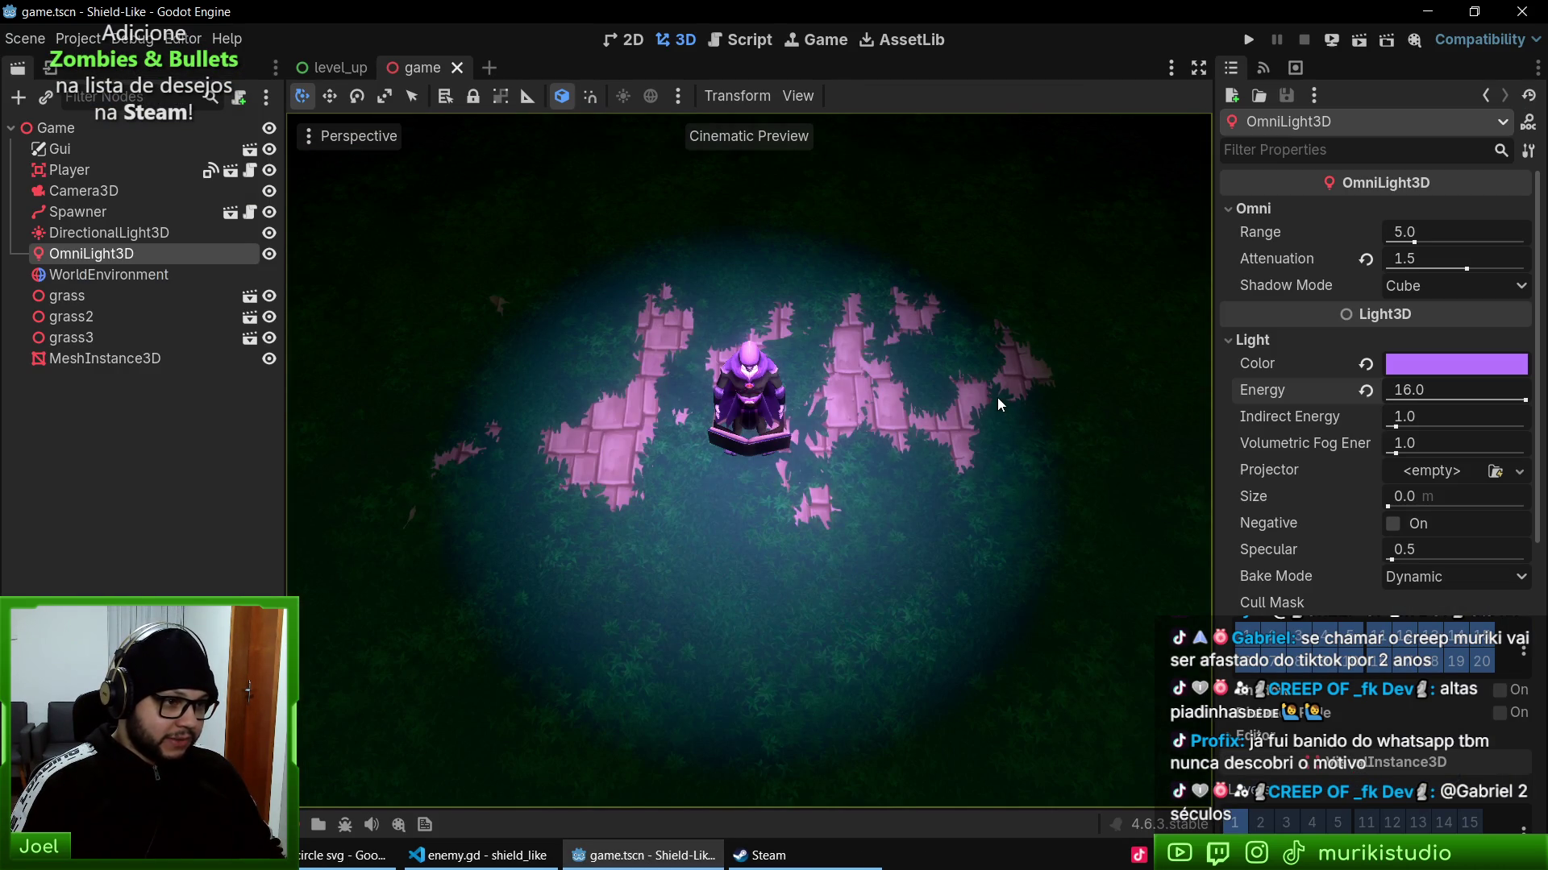
# - Run the Shield-Like project with F5 to see the new grass ground
pyautogui.press('F5')
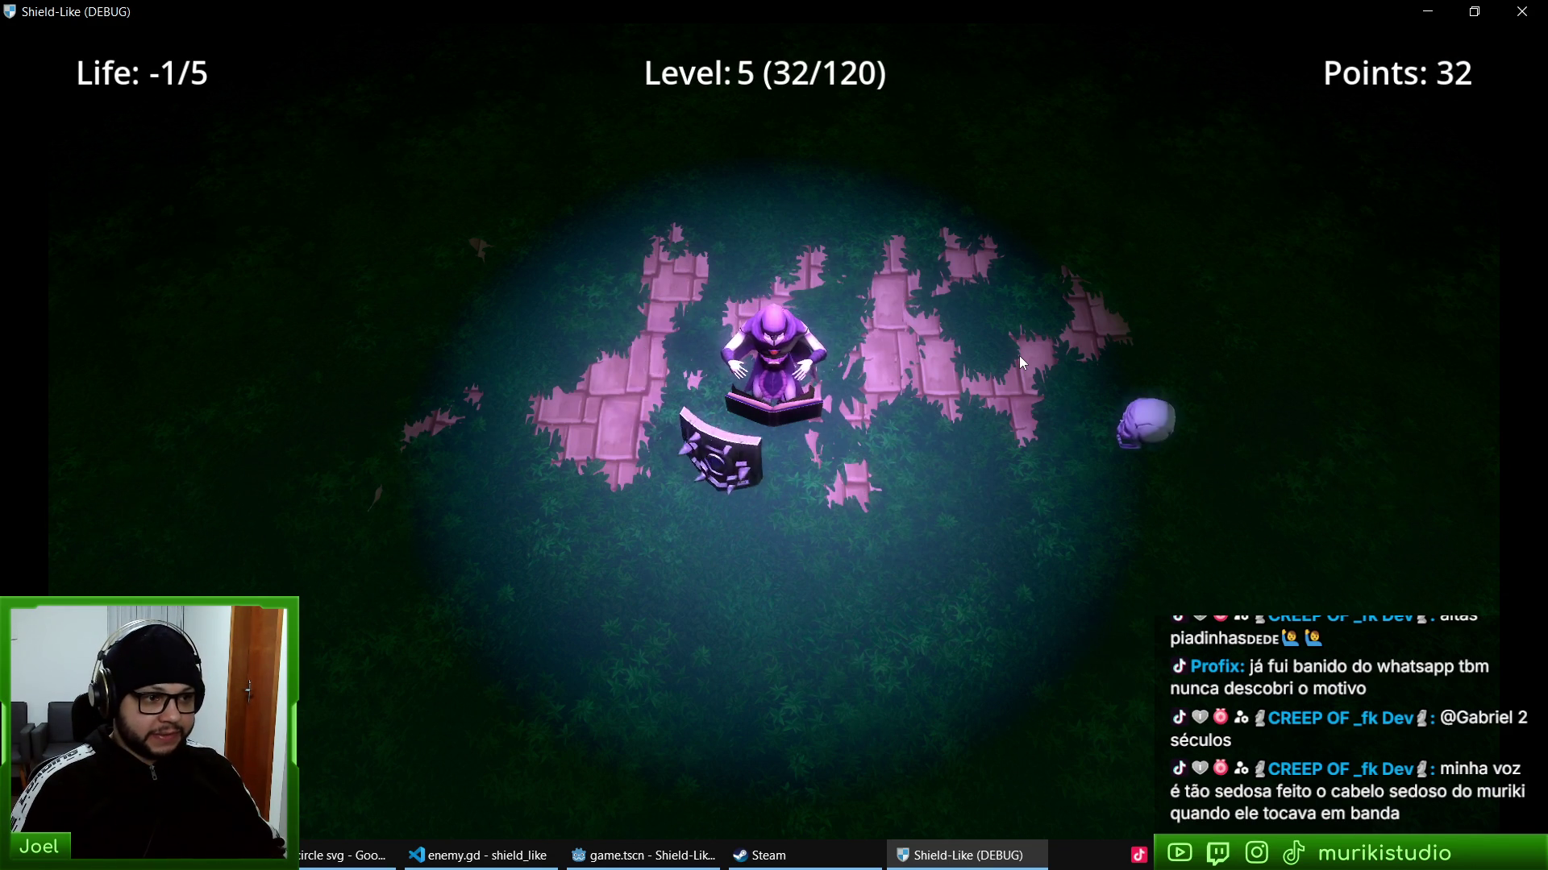
# - Close the running debug game and bring File Explorer back to the front
pyautogui.hotkey('alt', 'F4')
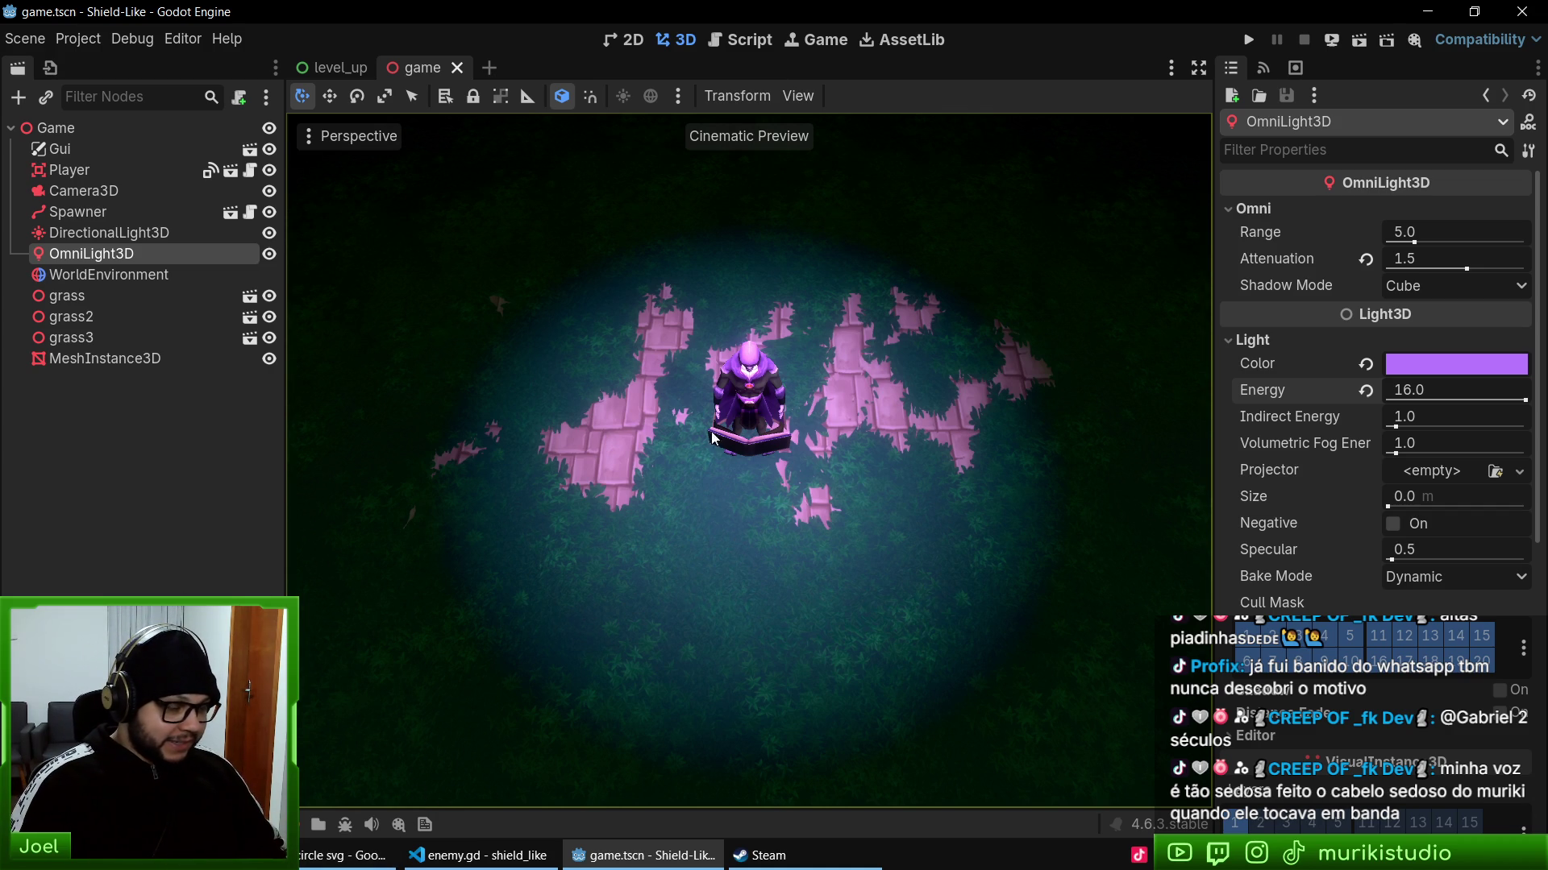
pyautogui.hotkey('alt', 'Tab')
# - Open path_7.png from shield_like\textures\paths in GIMP 2.10
pyautogui.hotkey('alt', 'Up')
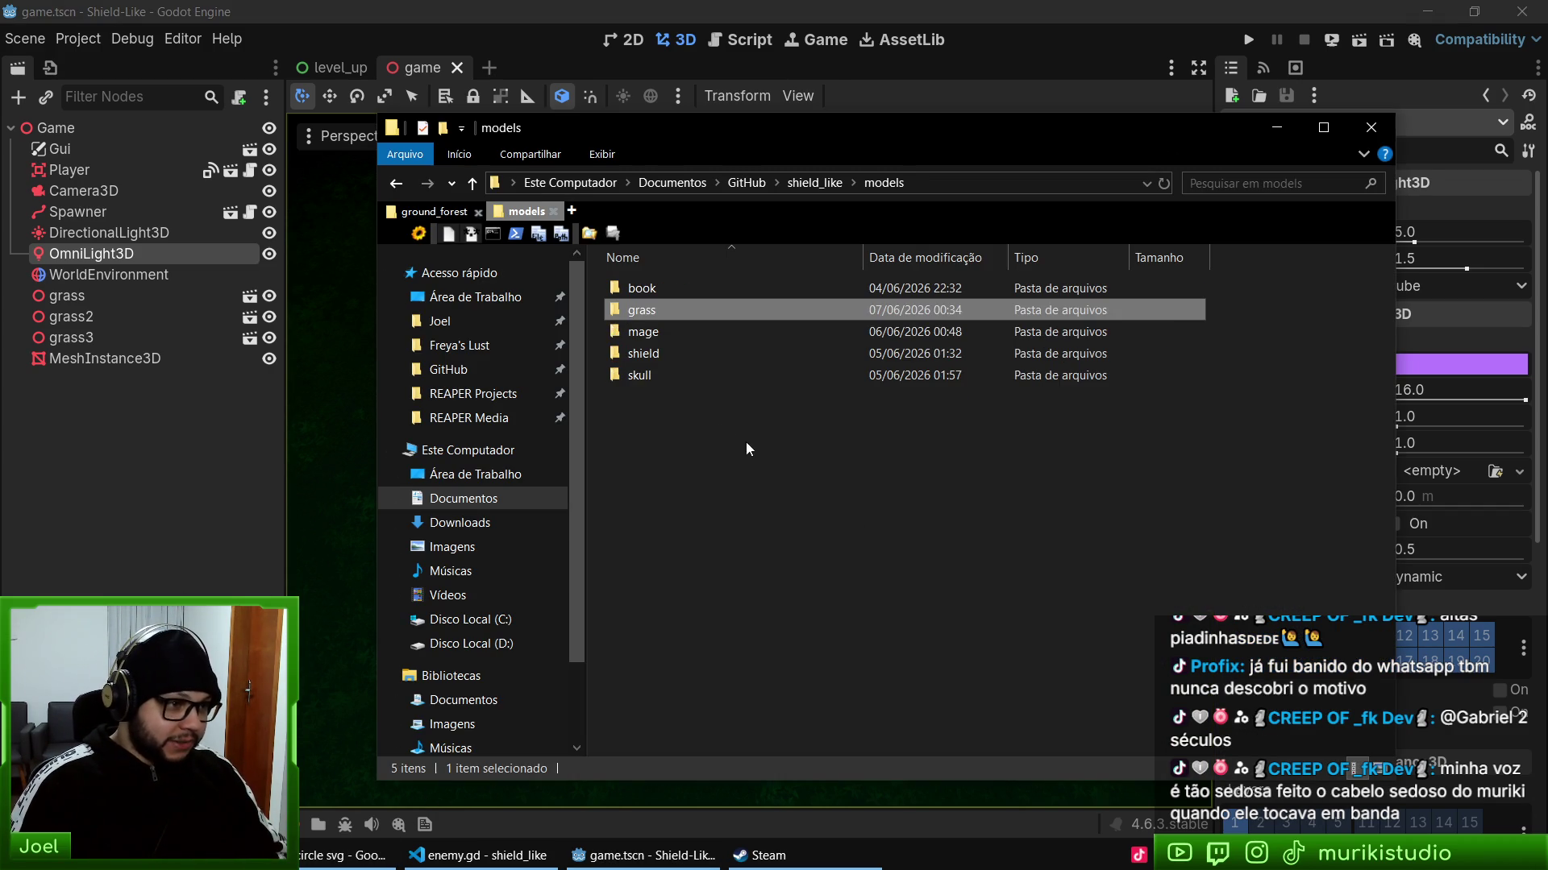
pyautogui.hotkey('alt', 'Up')
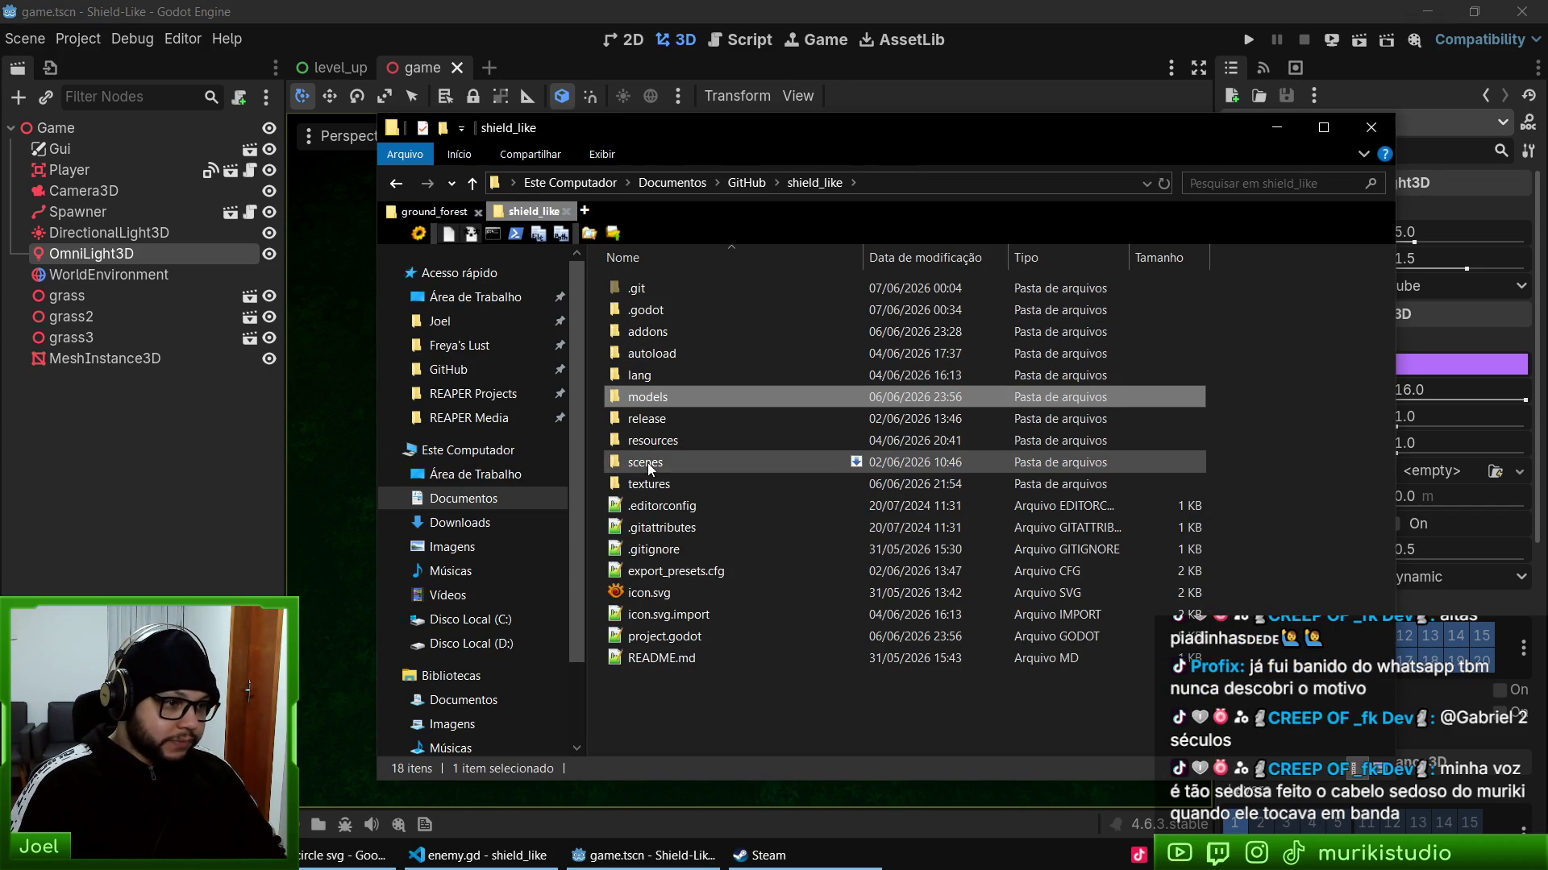
pyautogui.doubleClick(647, 484)
pyautogui.doubleClick(659, 291)
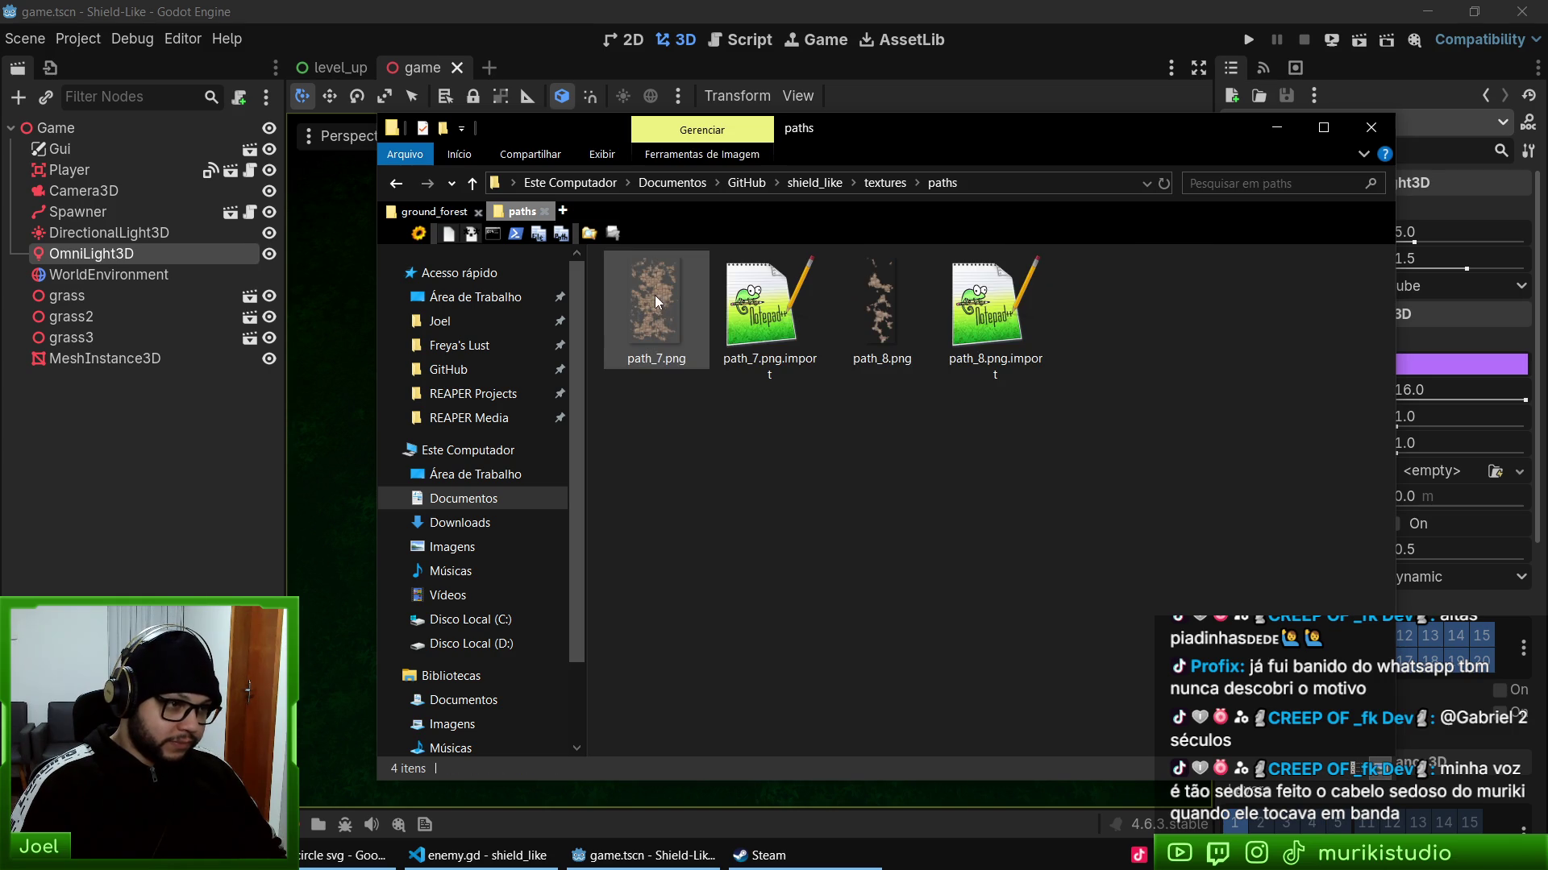
pyautogui.rightClick(660, 307)
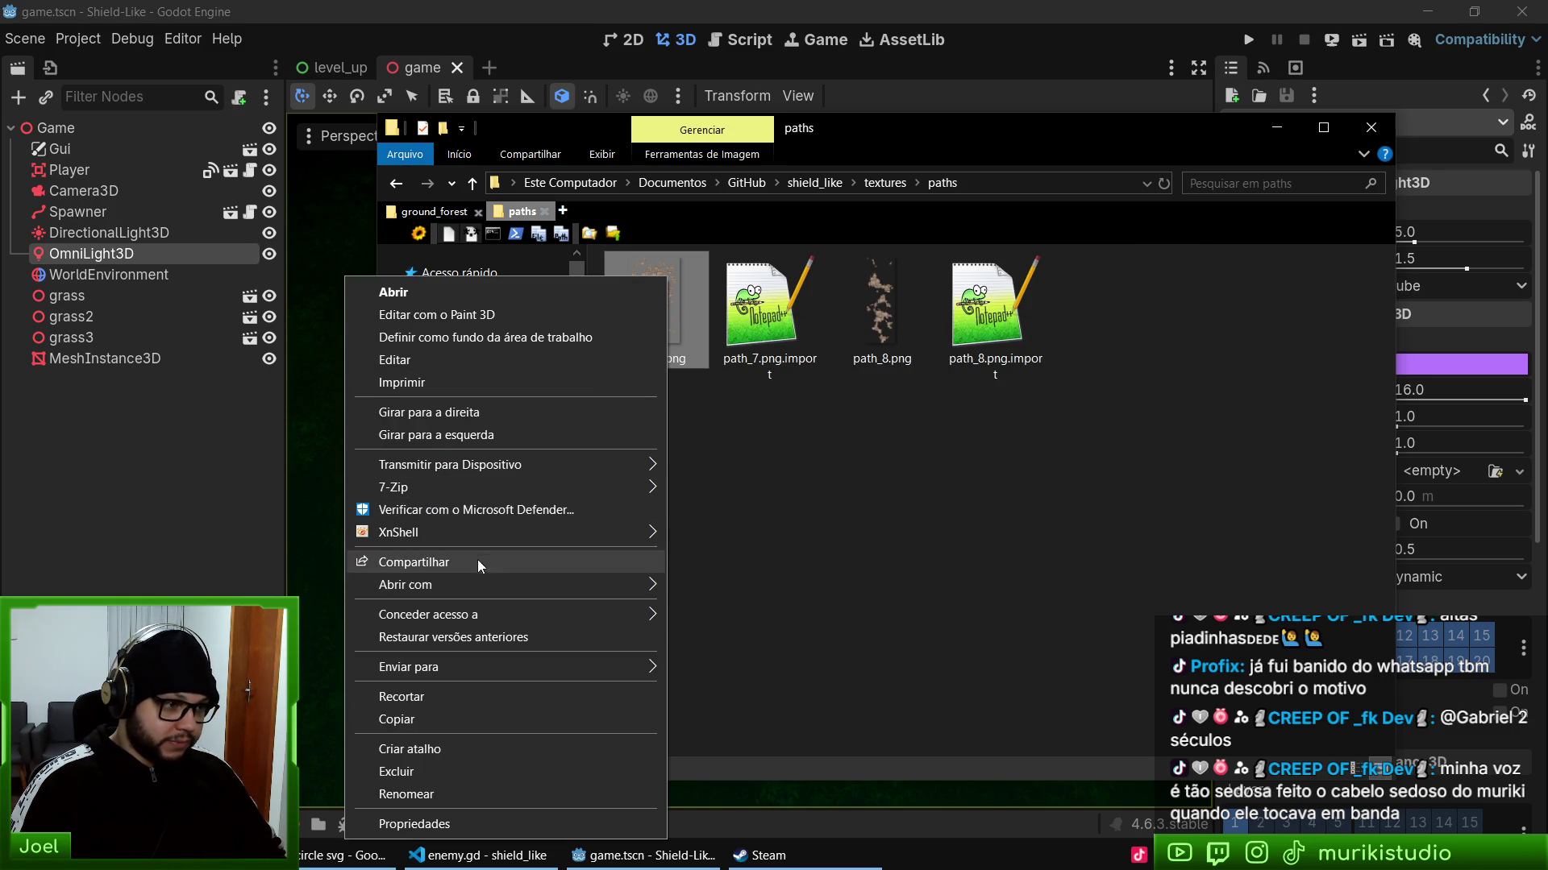
pyautogui.moveTo(476, 594)
pyautogui.click(739, 614)
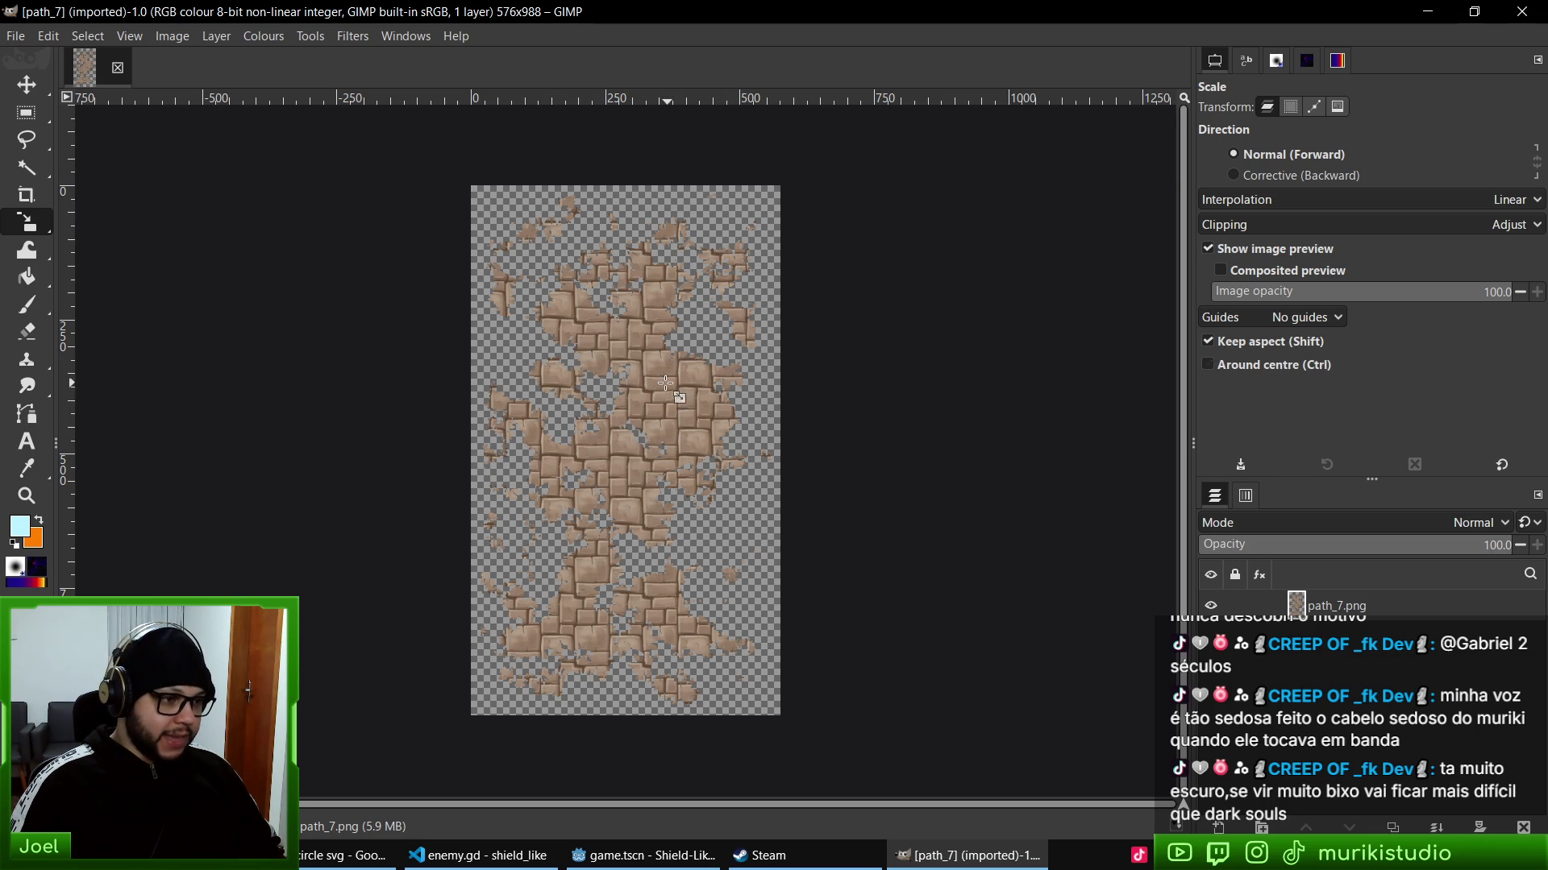
# - Zoom and pan in GIMP to inspect the path_7 stone texture closely
pyautogui.scroll(3)
pyautogui.scroll(3)
pyautogui.hscroll(-3)
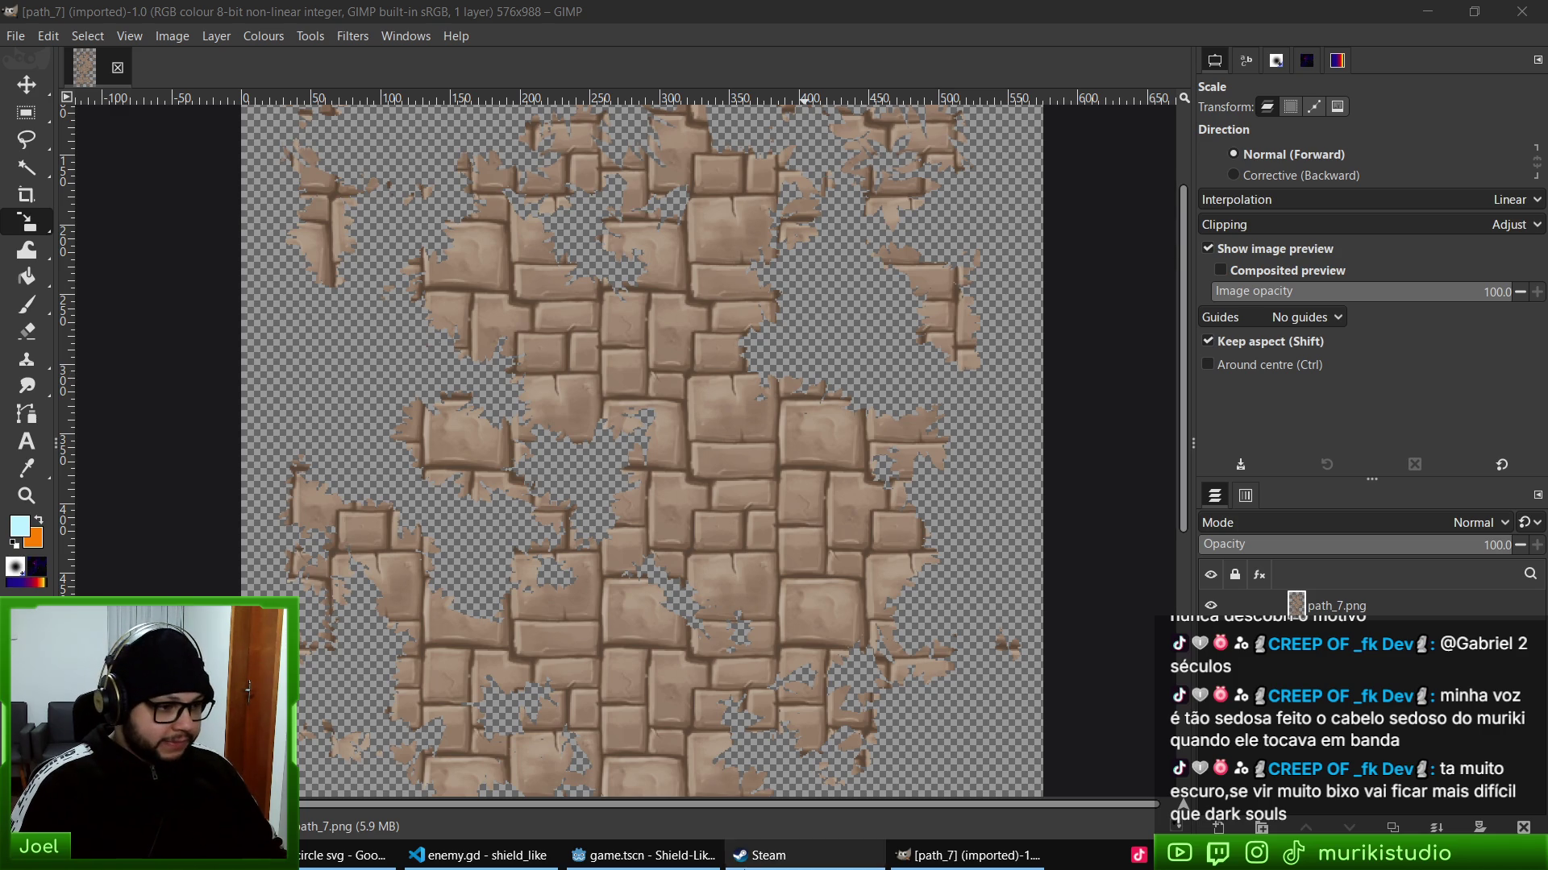
# - Run the Shield-Like game again from Godot, then stop it
pyautogui.click(657, 864)
pyautogui.press('F5')
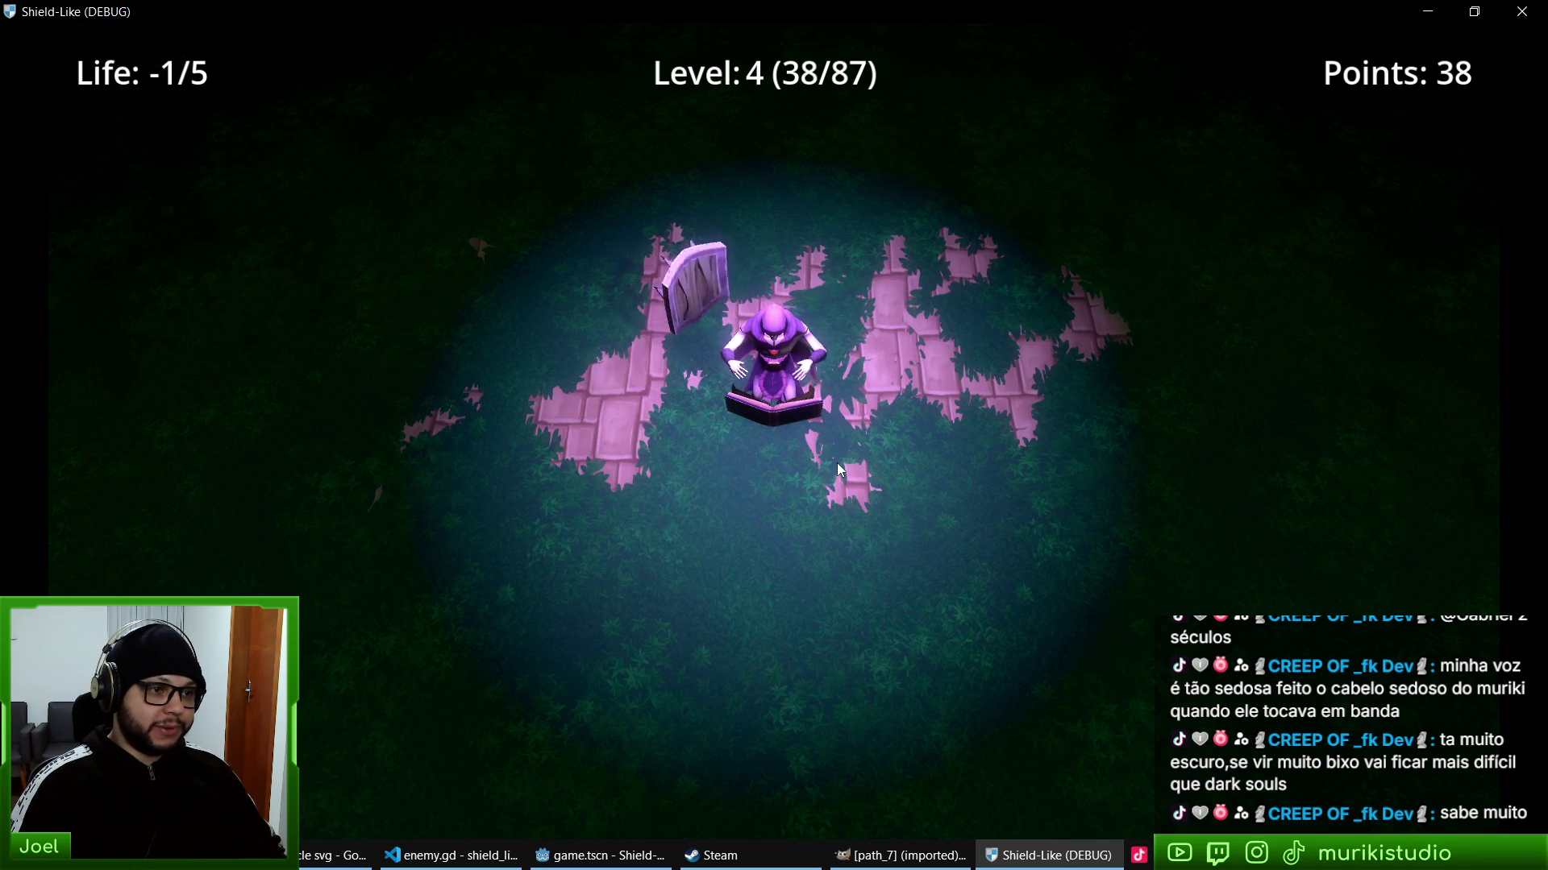
pyautogui.press('F8')
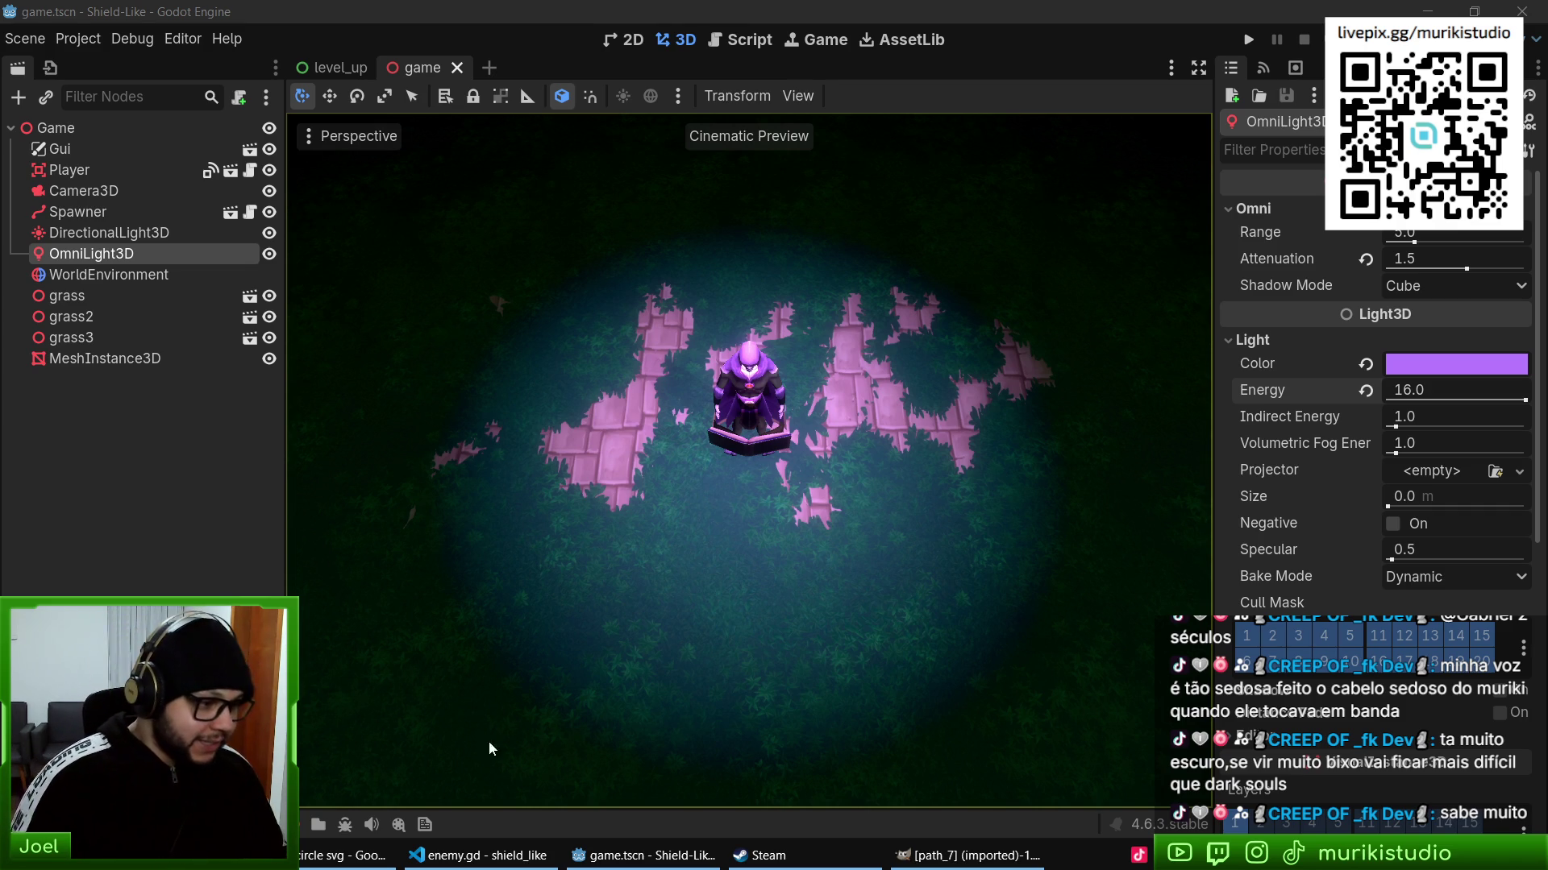
# - Return to the browser's 'runic circle svg' Google Images results
pyautogui.hotkey('alt', 'Tab')
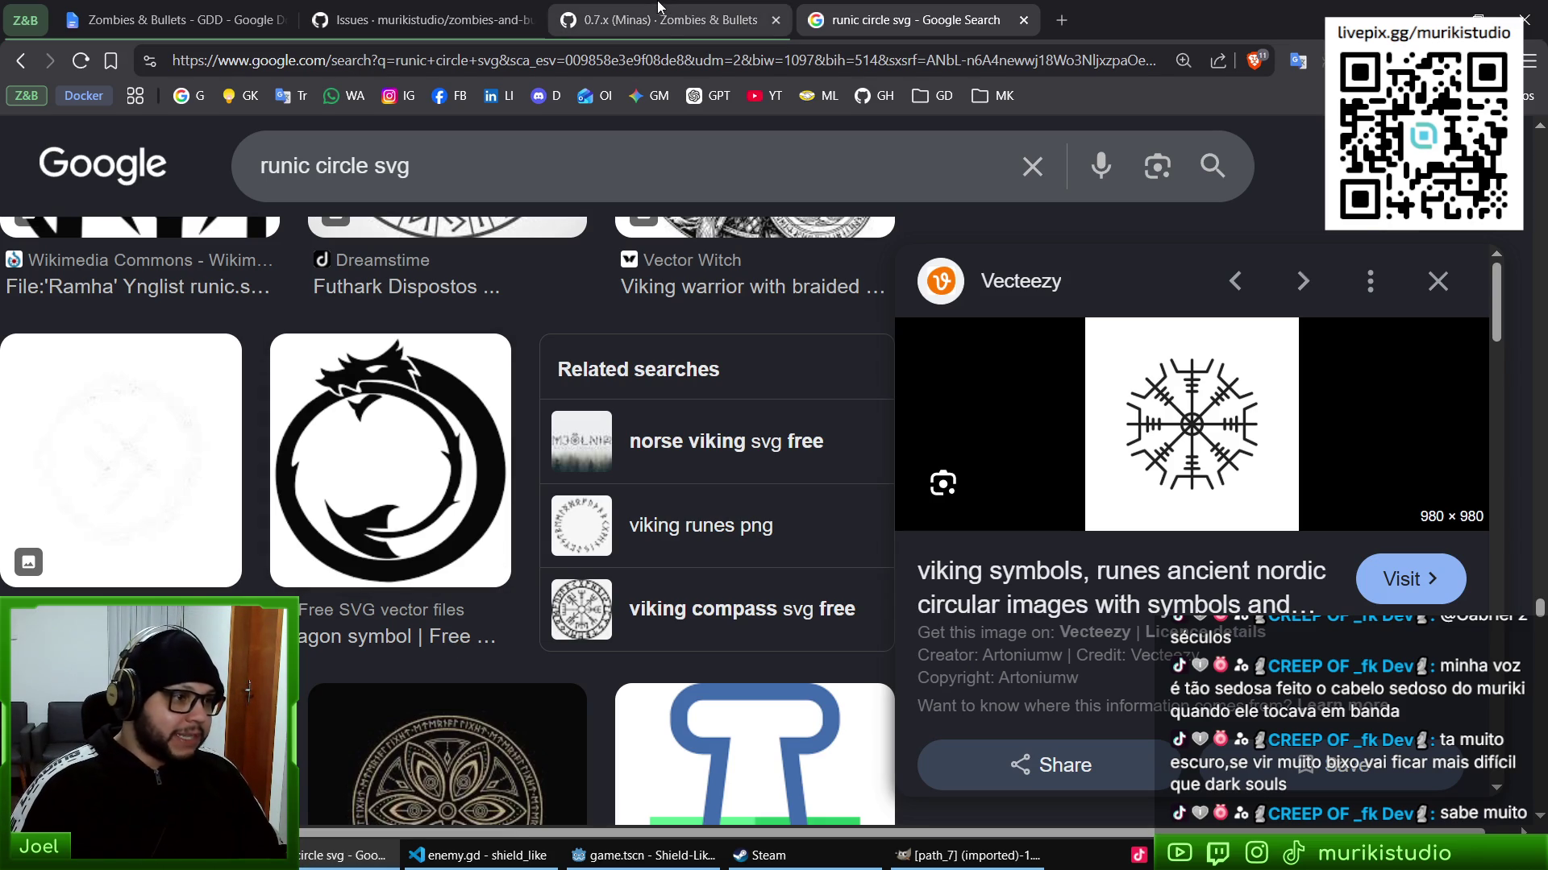
# - Open the WhatsApp-shared monster sketch image in a new tab
pyautogui.scroll(-3)
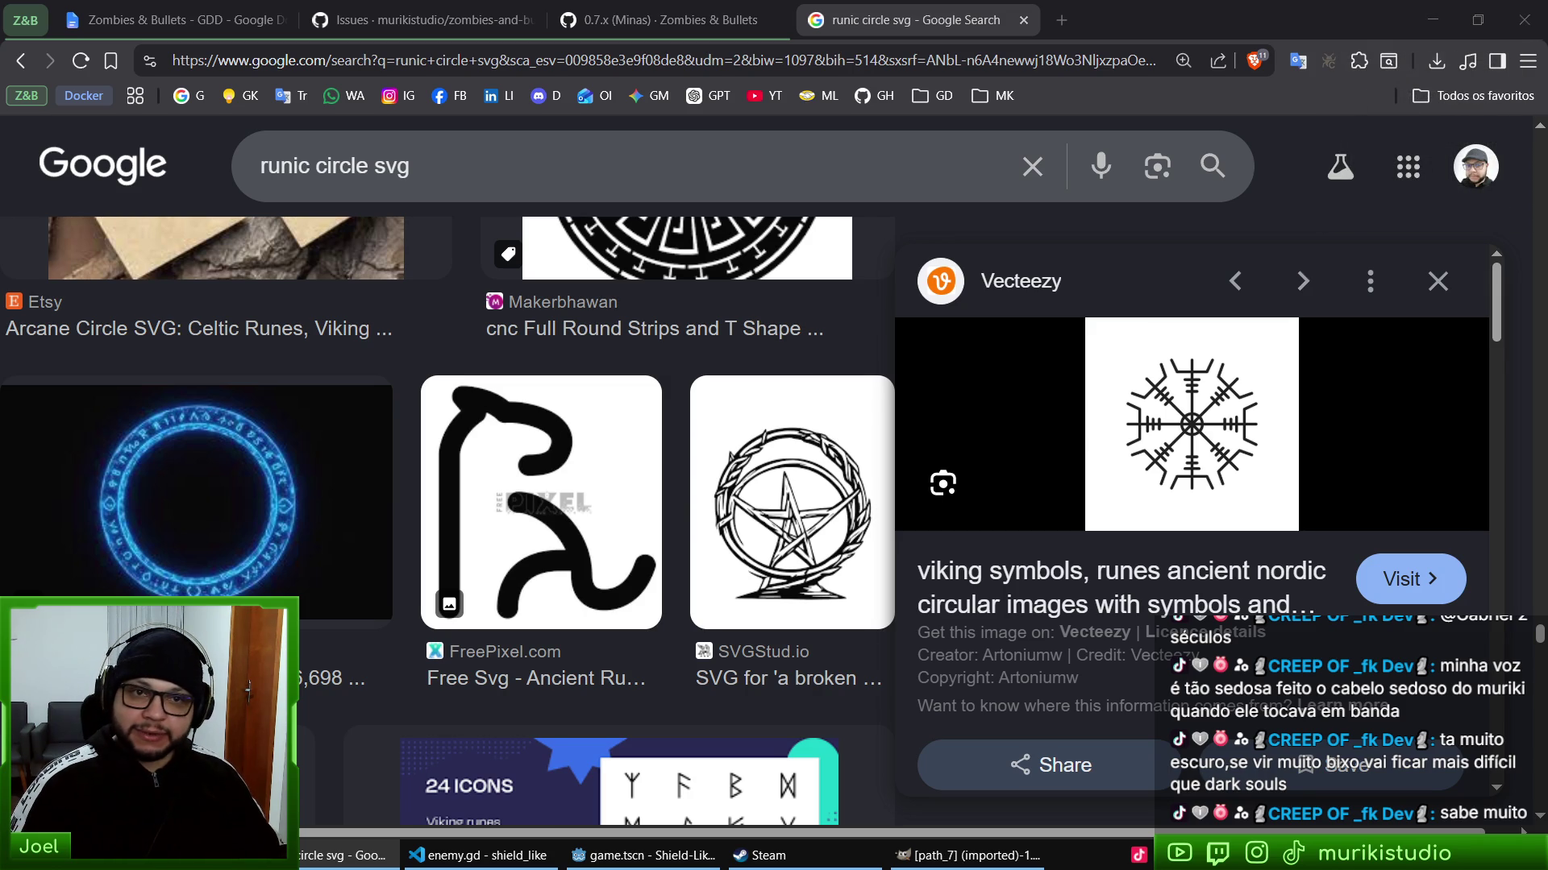
pyautogui.click(582, 422)
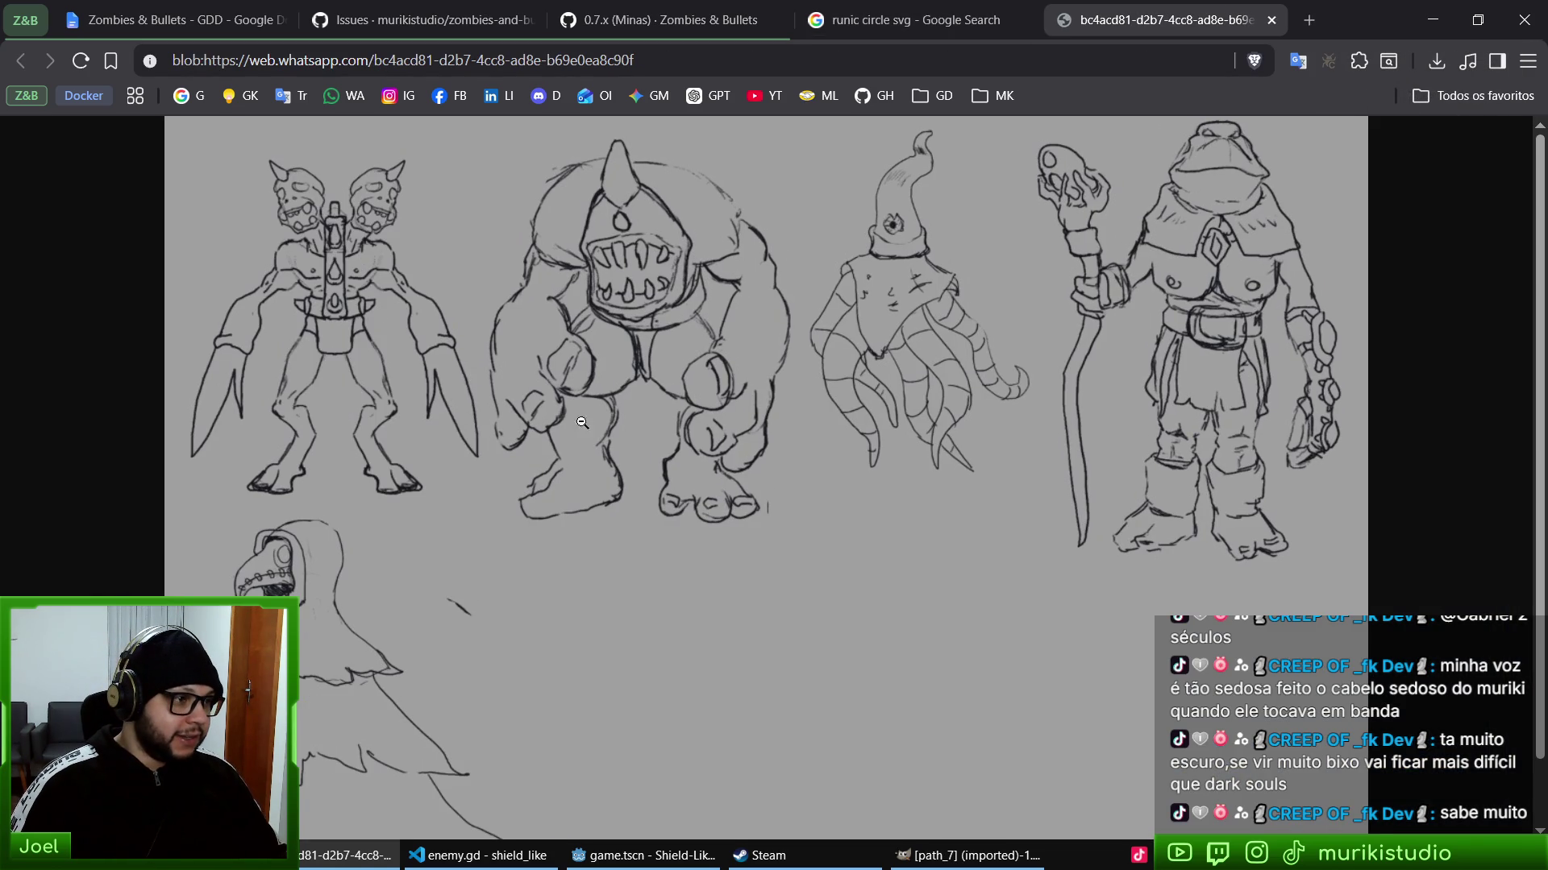
# - Zoom the monster sketch sheet to 150% and scroll down through the drawings
pyautogui.hotkey('ctrl', '+')
pyautogui.hotkey('ctrl', '+')
pyautogui.hotkey('ctrl', '+')
pyautogui.scroll(-3)
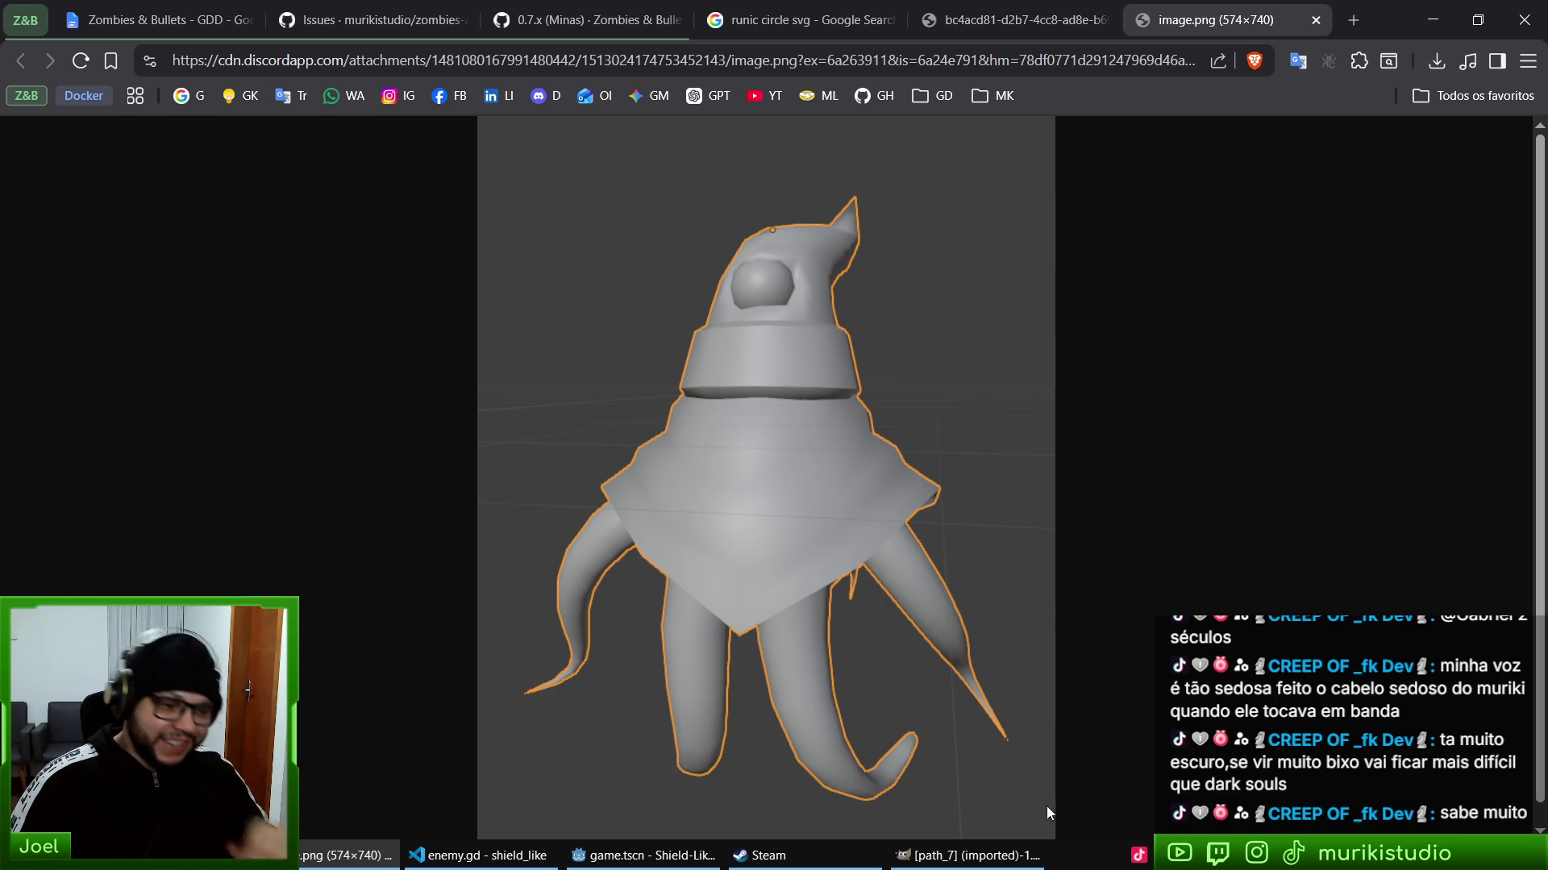
# - Glance at GIMP's path_7 texture, minimize it, and switch back to the monster sketch tab
pyautogui.click(968, 855)
pyautogui.scroll(-3)
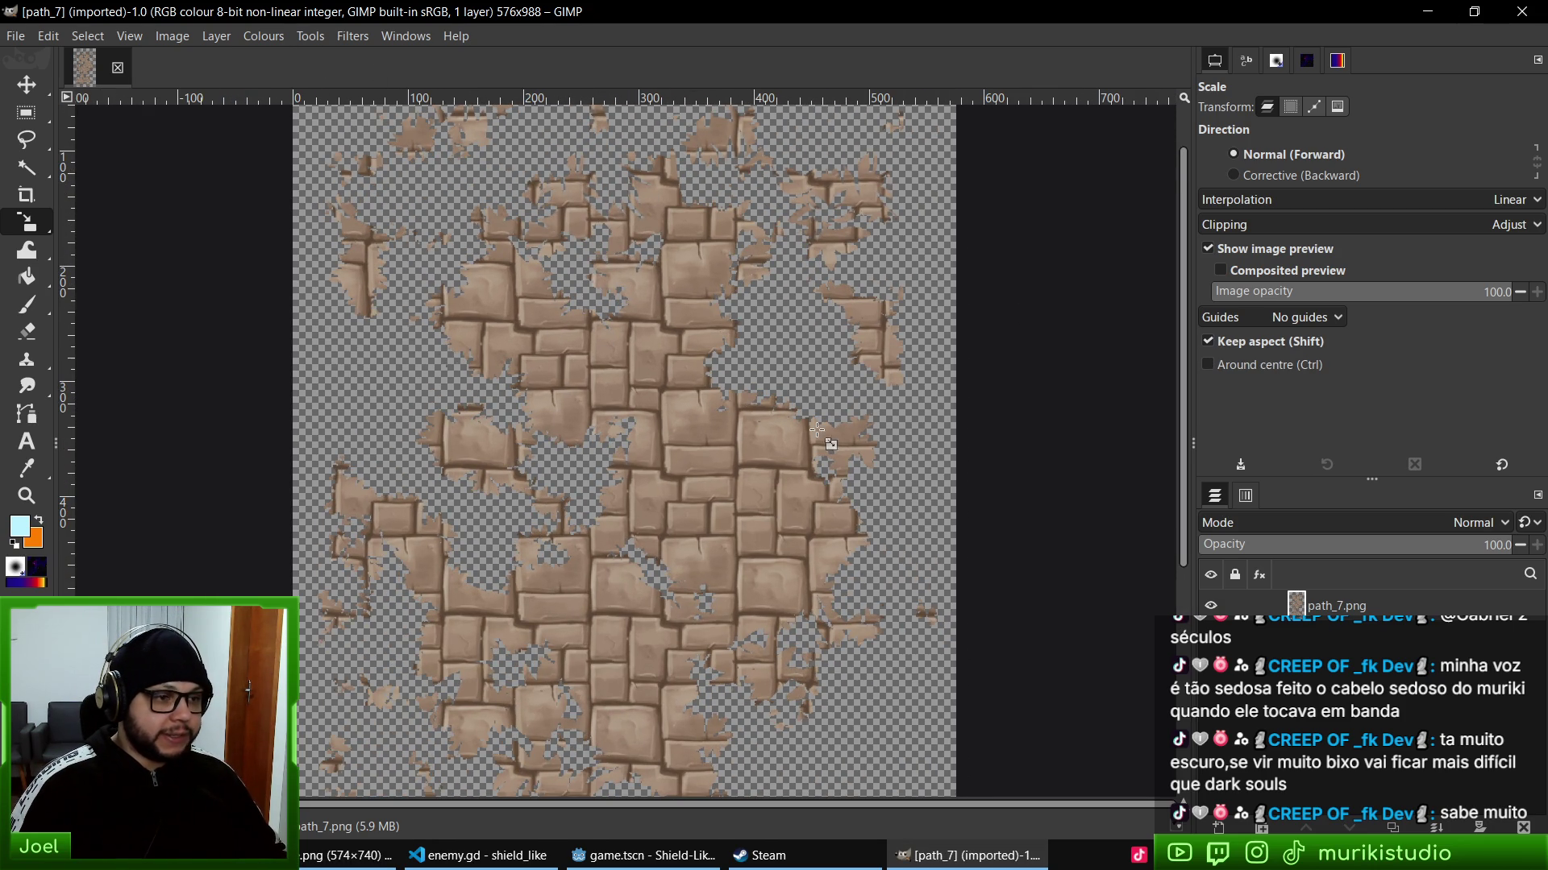
pyautogui.click(911, 854)
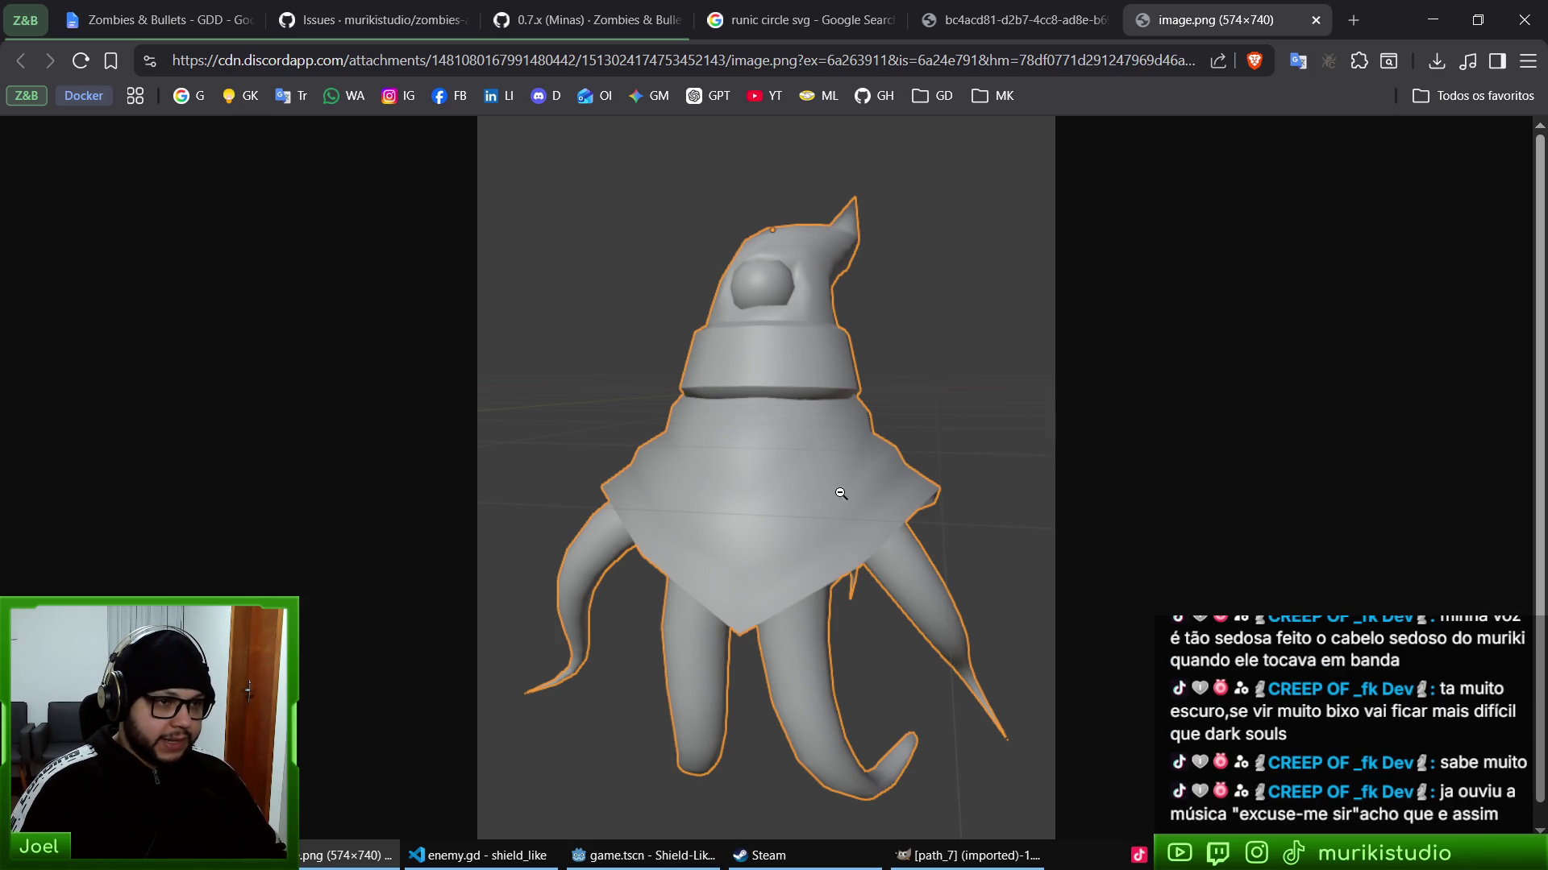
pyautogui.hotkey('ctrl', 'shift', 'Tab')
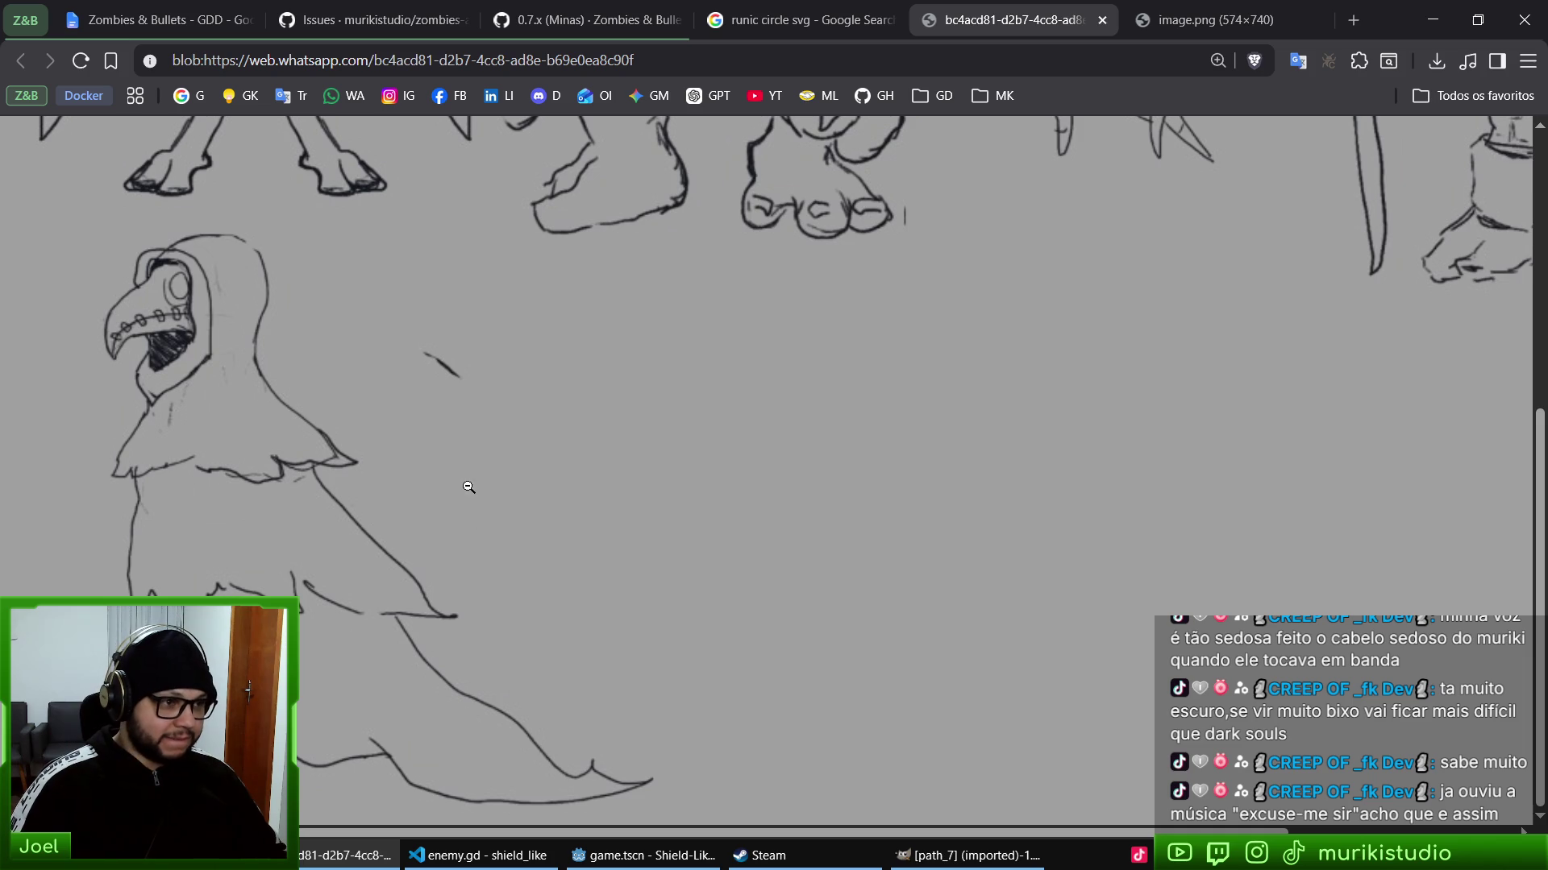
# - Fit the sketch sheet to the window, restore full size, and autoscroll to the monsters' heads
pyautogui.scroll(3)
pyautogui.hscroll(3)
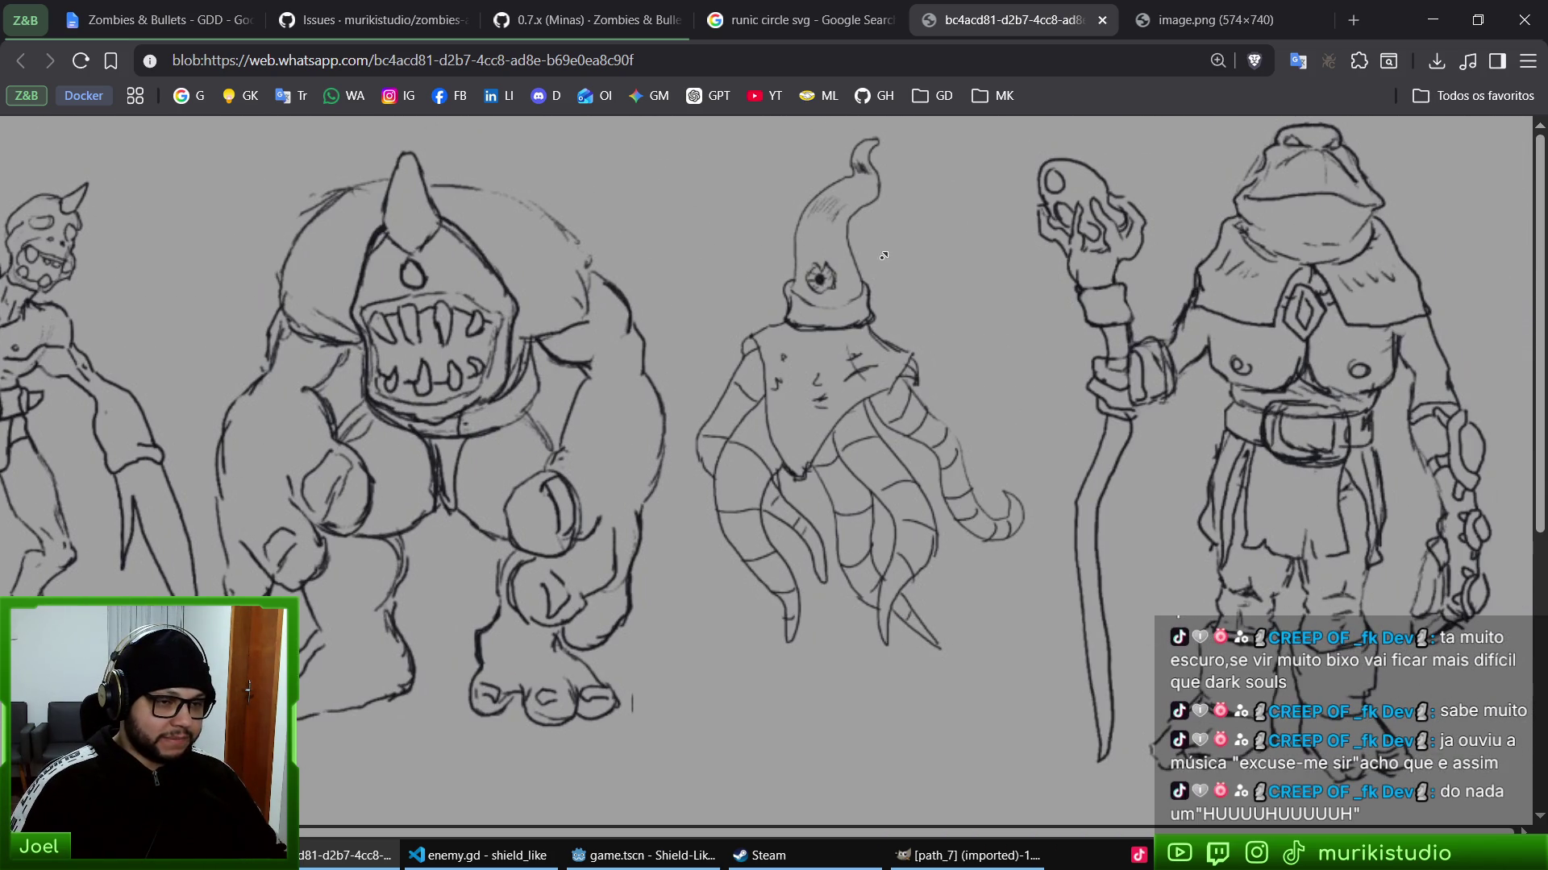
pyautogui.hscroll(-3)
pyautogui.scroll(-3)
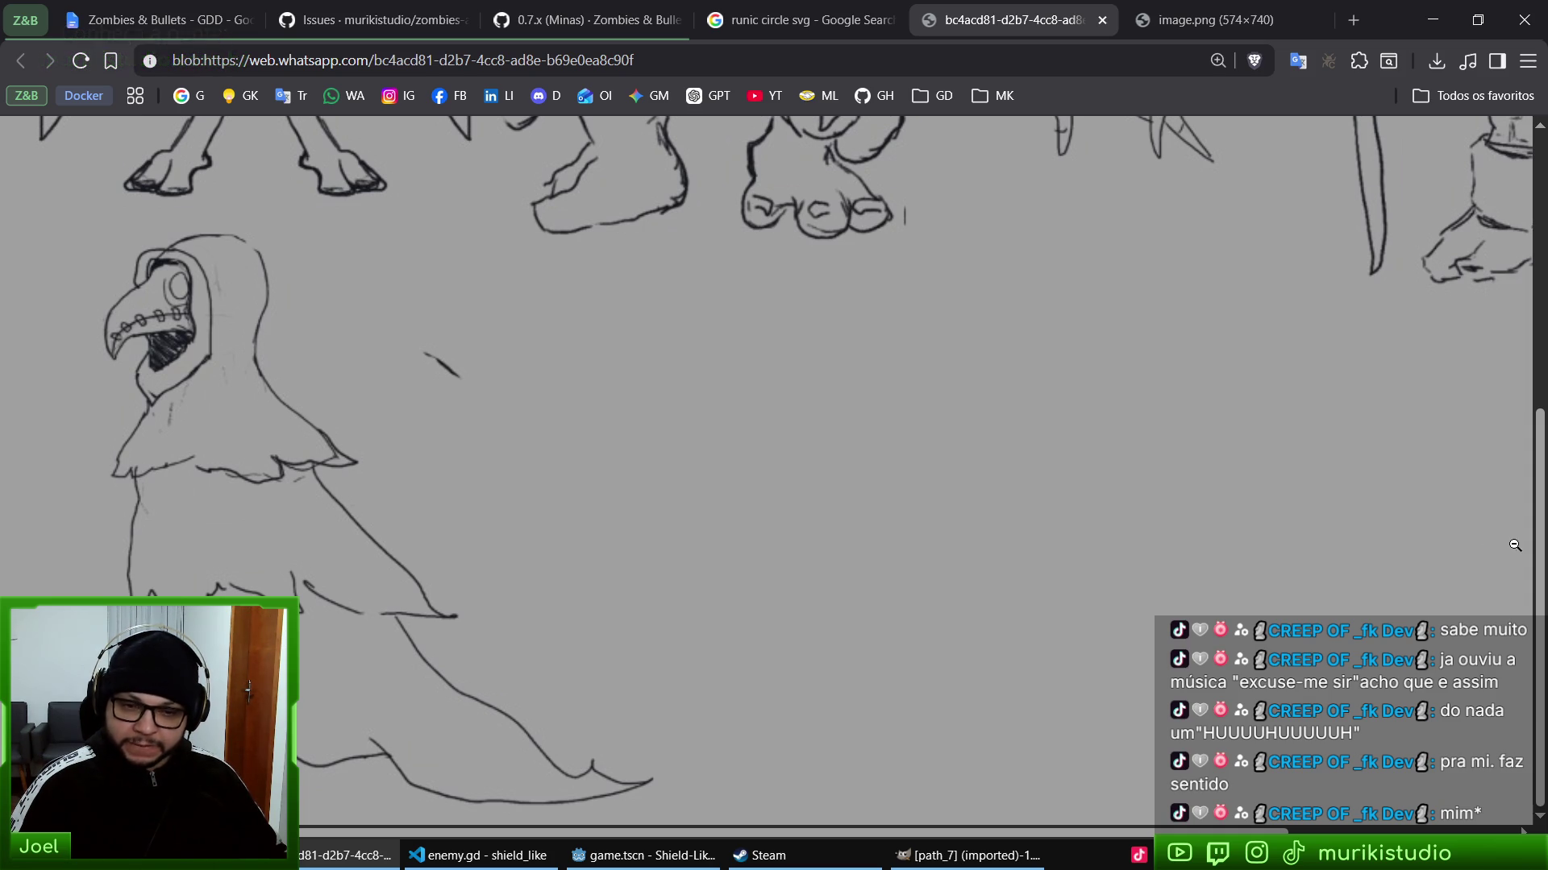
pyautogui.click(1172, 423)
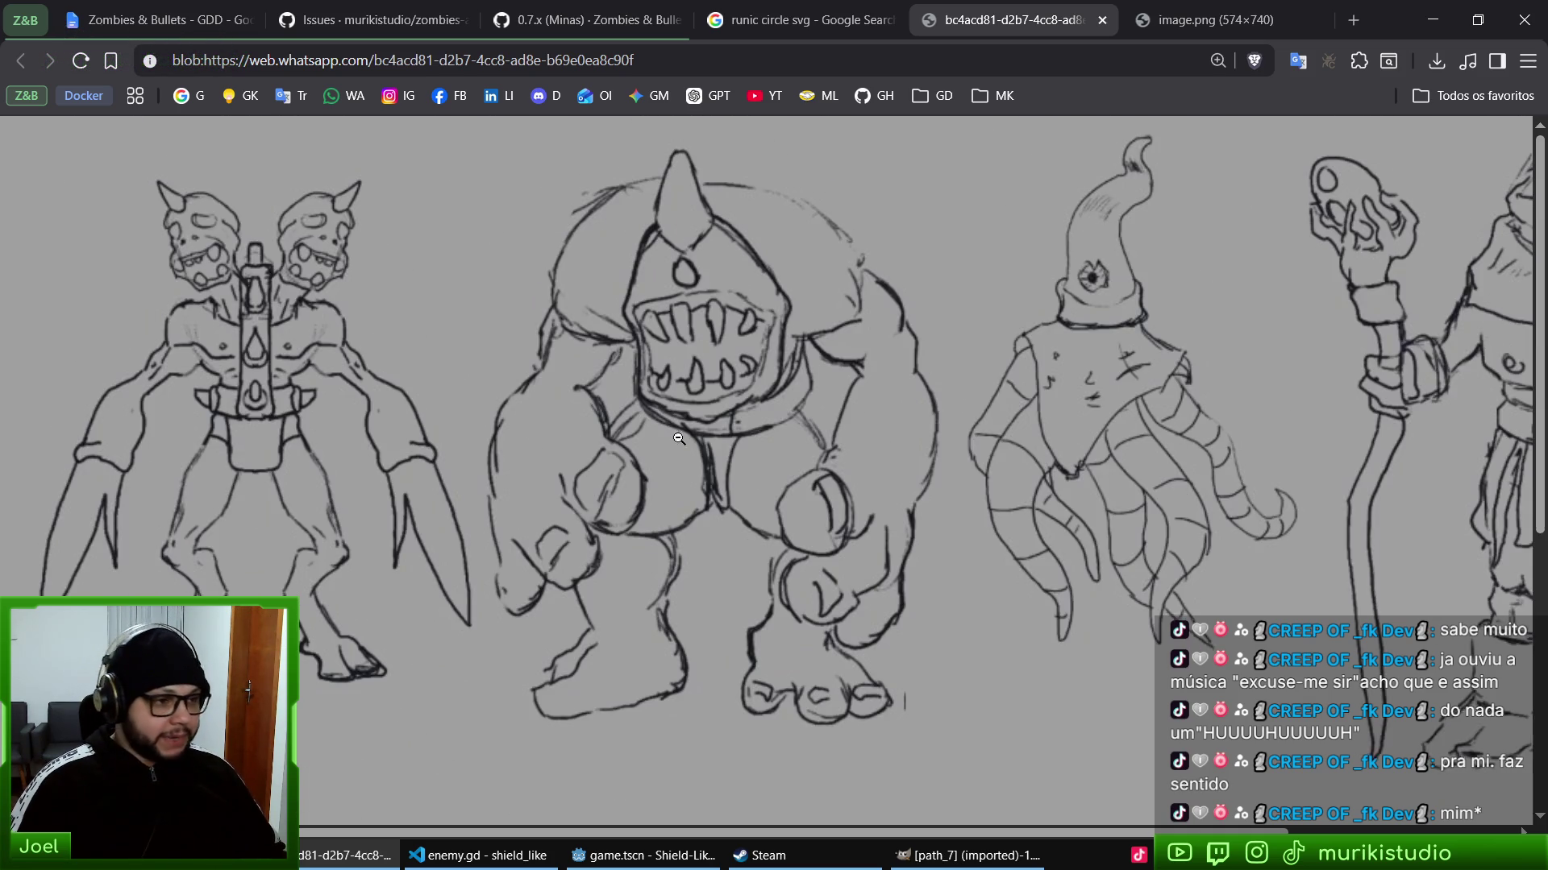
pyautogui.click(684, 392)
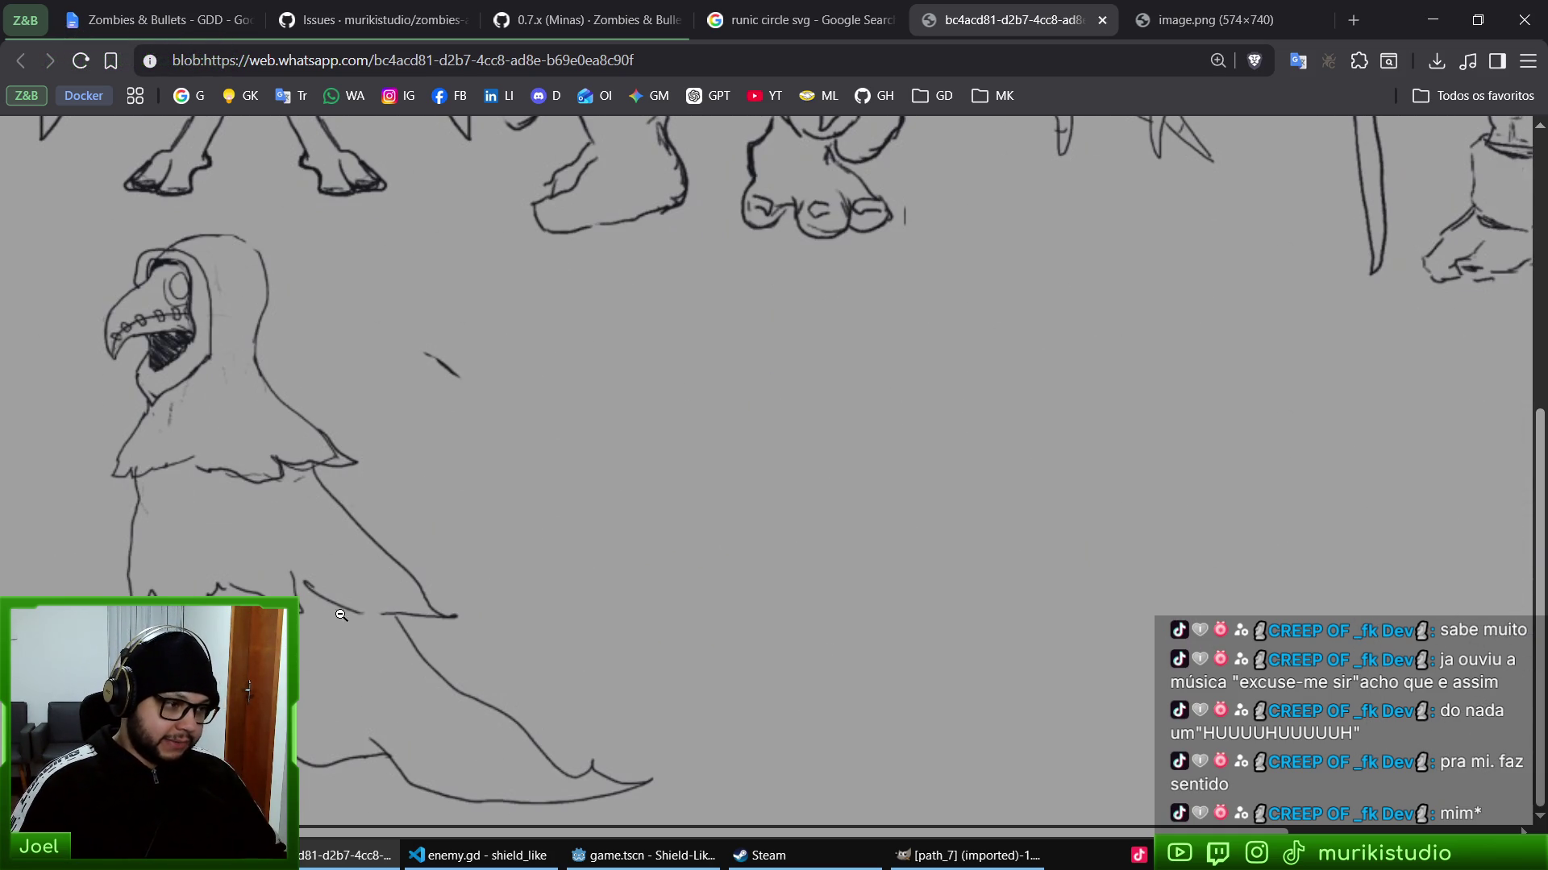
pyautogui.middleClick(624, 332)
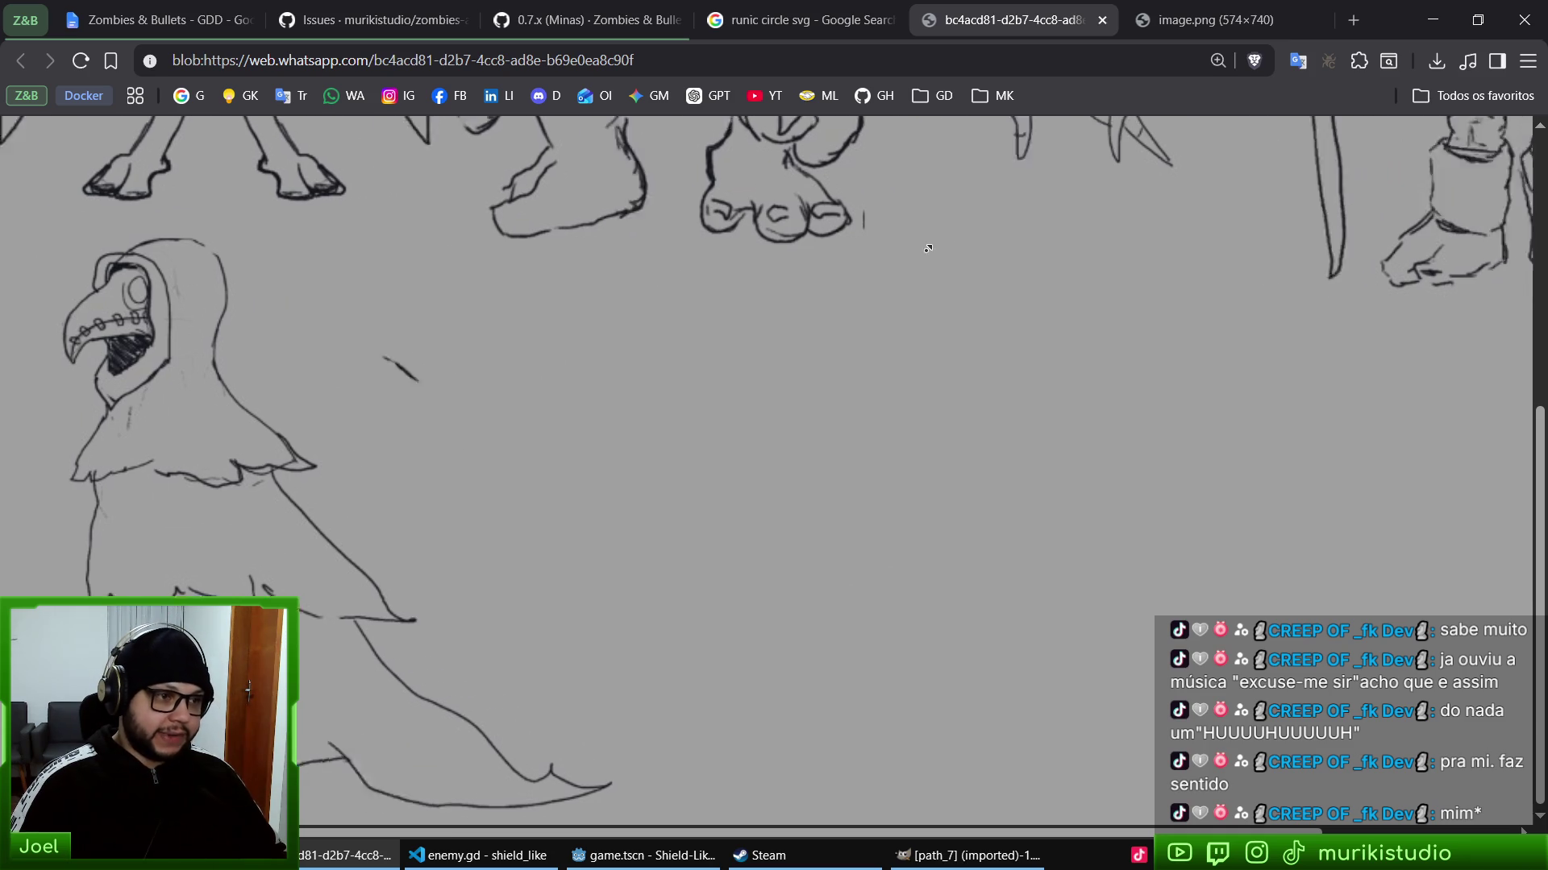
pyautogui.click(1377, 316)
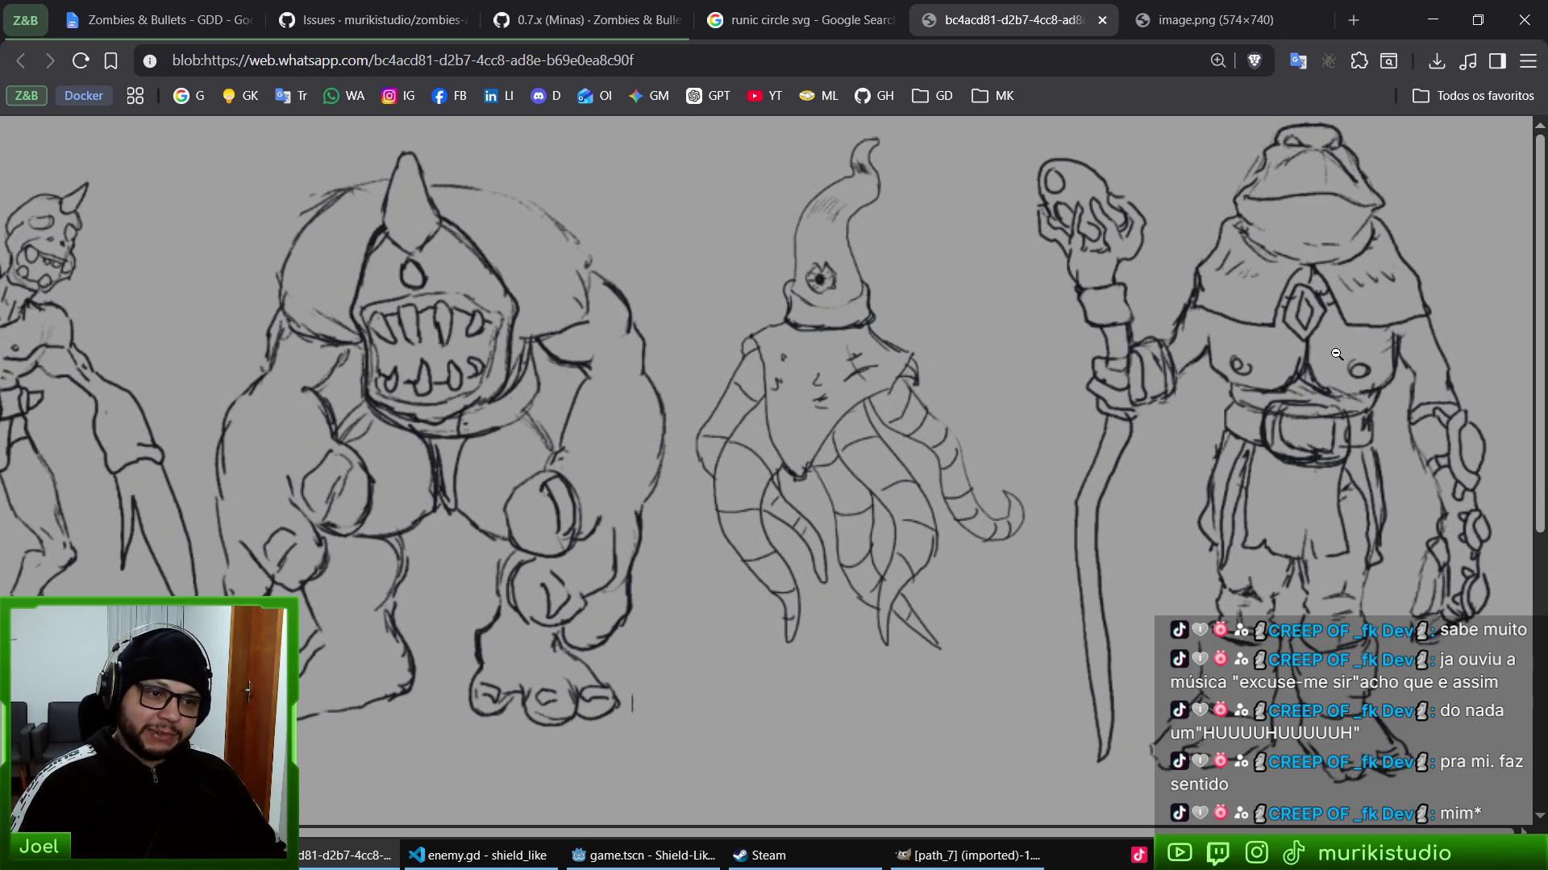
# - Scroll around the rest of the monster sketch sheet, then close its tab with Ctrl+W
pyautogui.hscroll(-3)
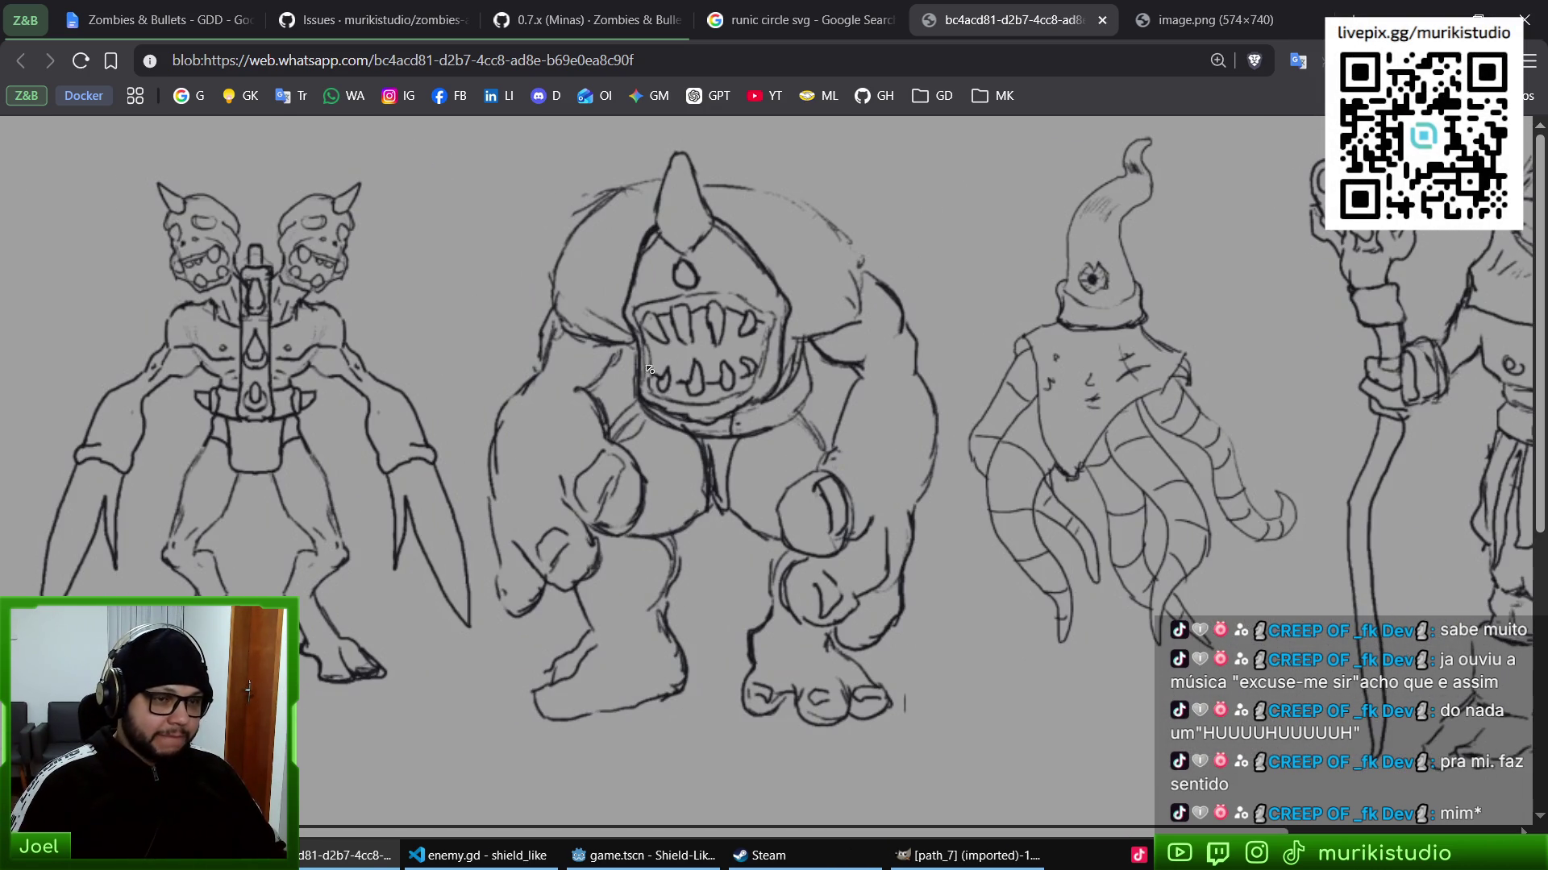
pyautogui.scroll(-3)
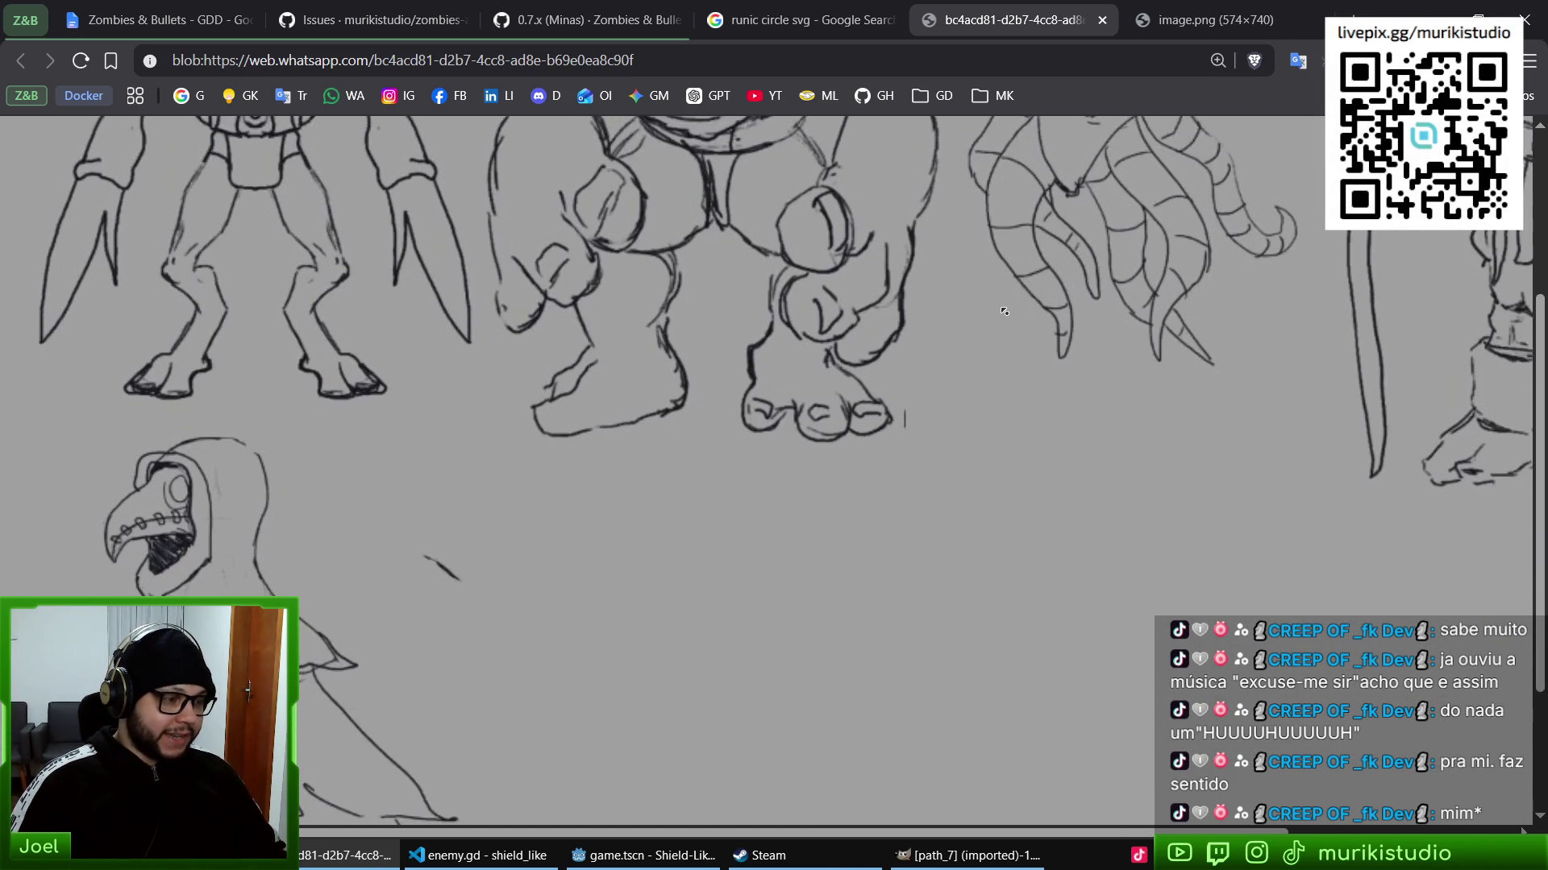
pyautogui.scroll(3)
pyautogui.hscroll(3)
pyautogui.scroll(3)
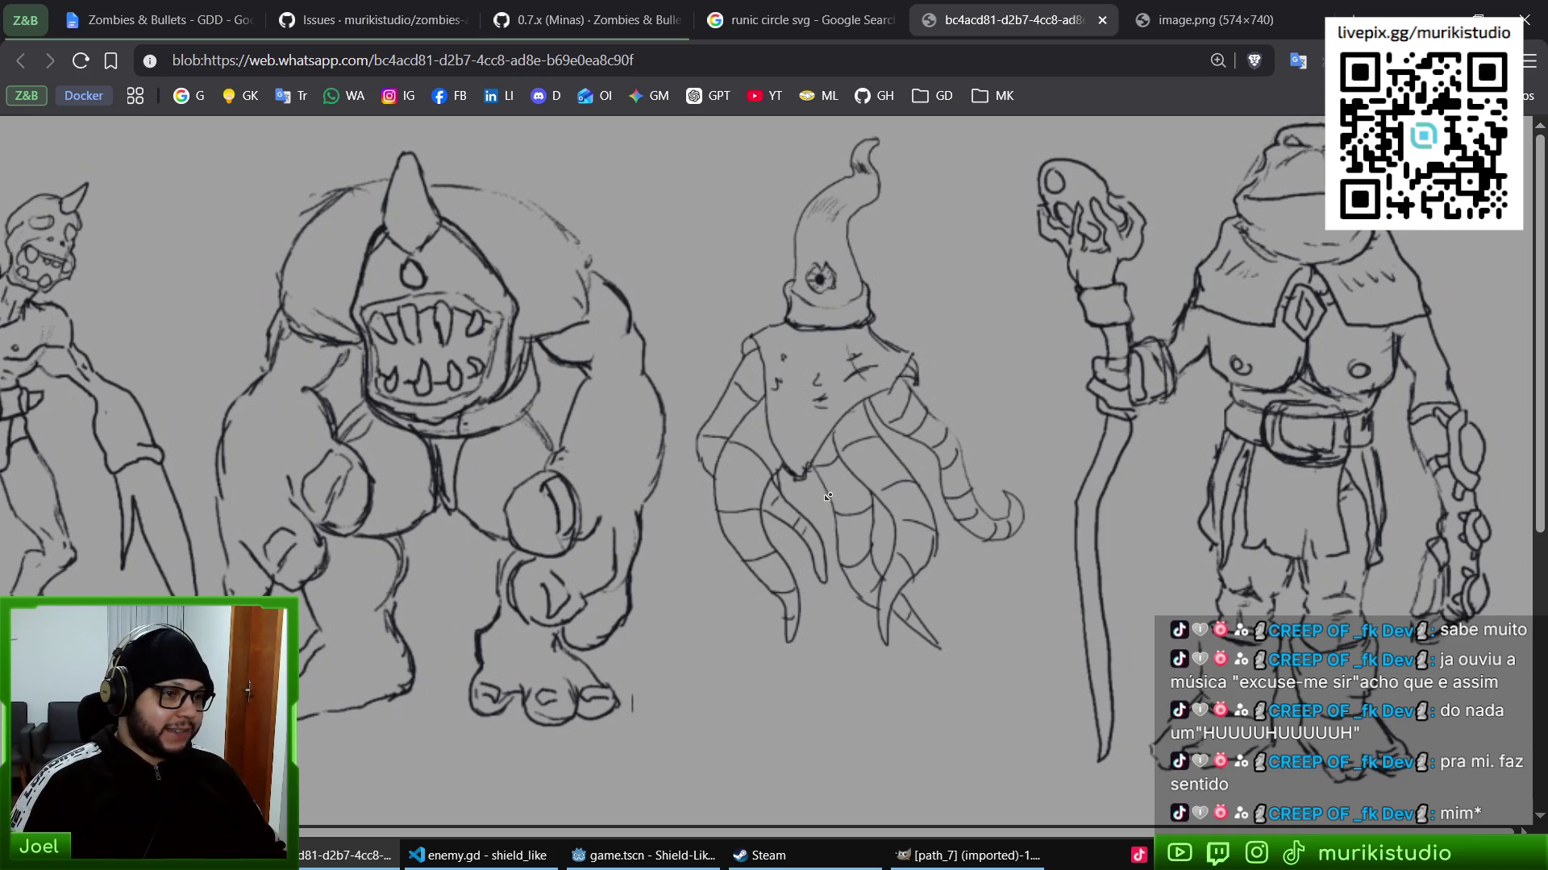
pyautogui.hscroll(-3)
pyautogui.scroll(-3)
pyautogui.scroll(3)
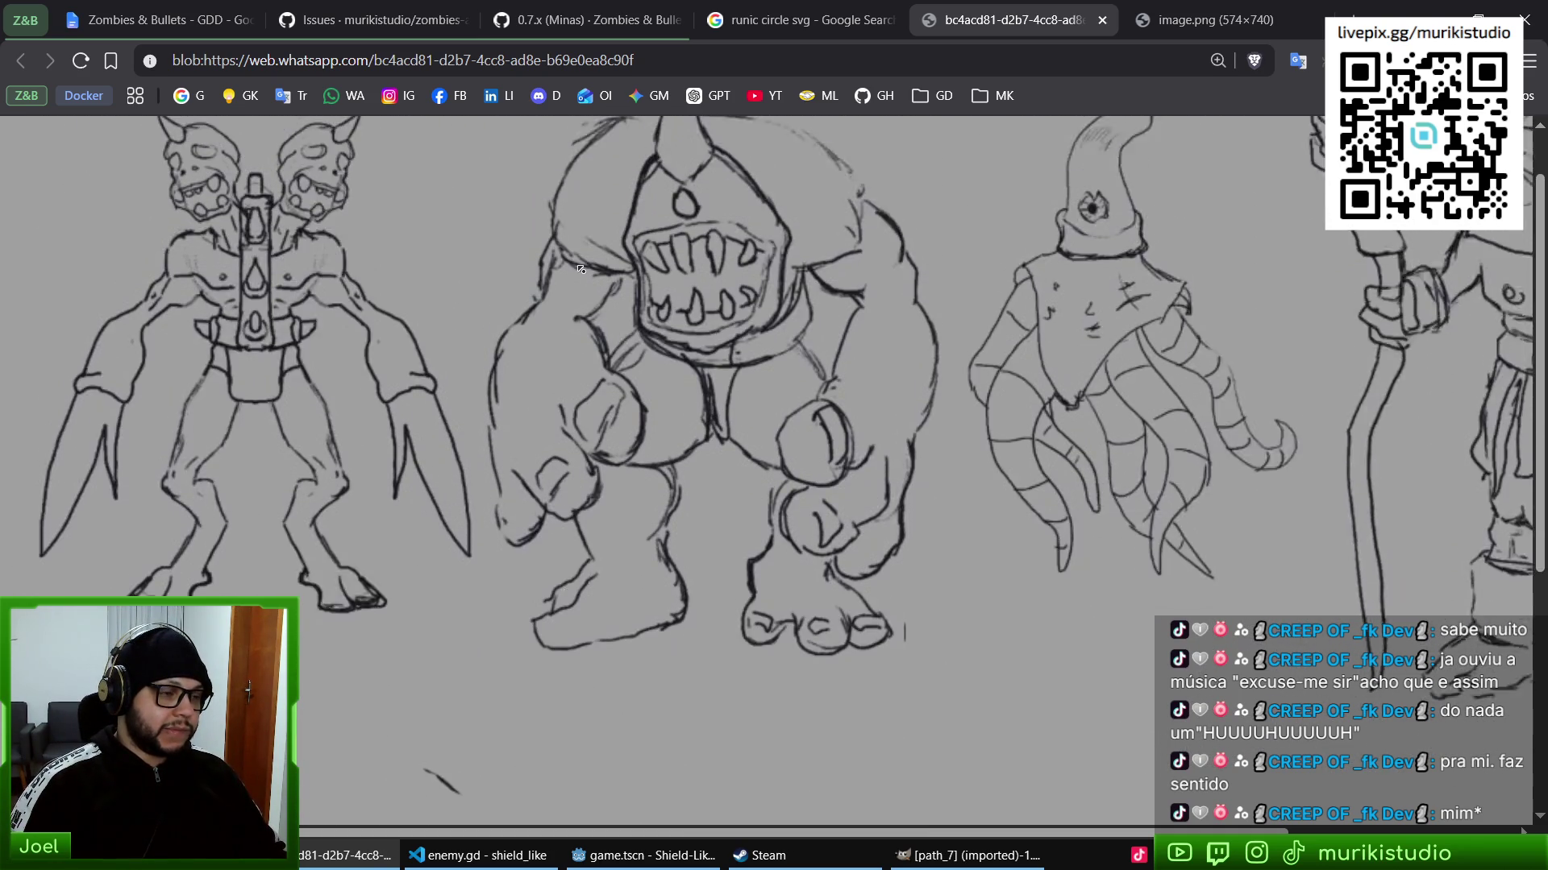
pyautogui.hotkey('ctrl', 'w')
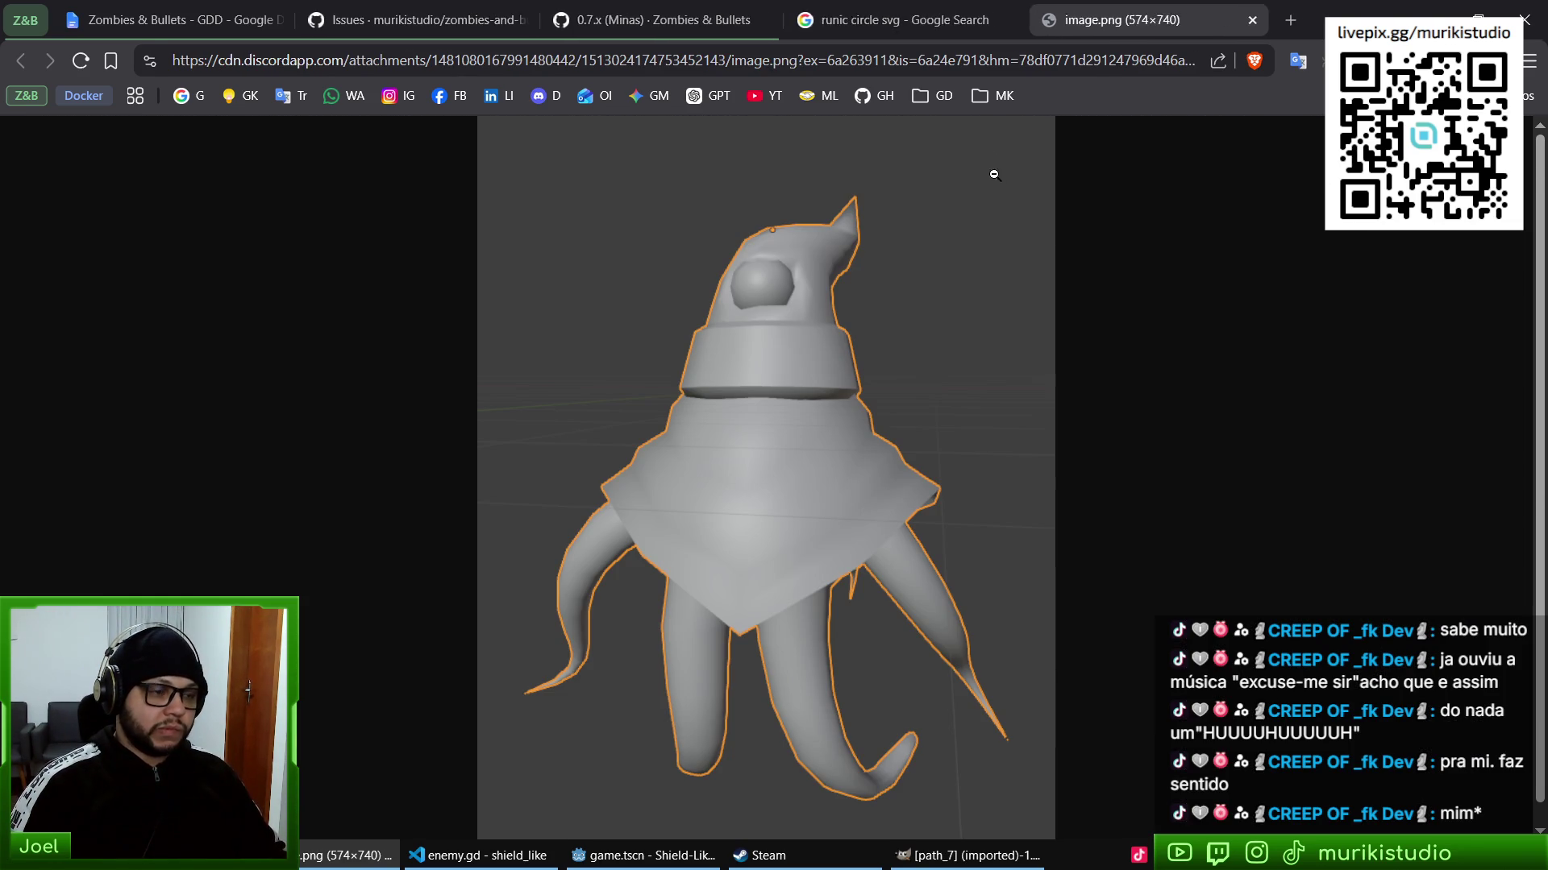
# - Reopen the closed sketch sheet tab and fit the 3D creature render to the window
pyautogui.hotkey('ctrl', 'shift', 't')
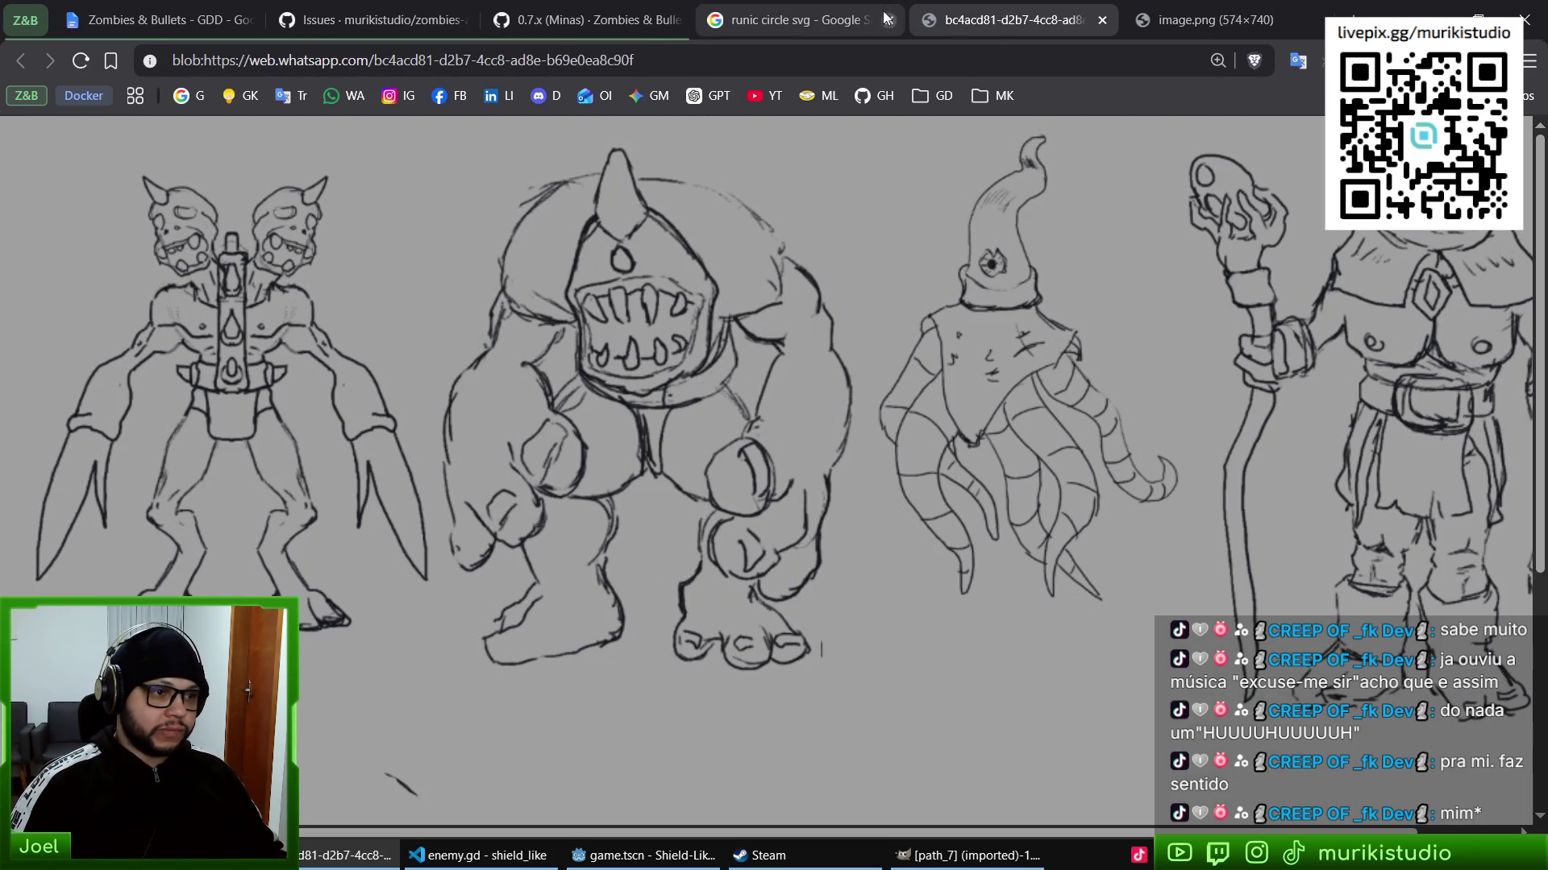
pyautogui.hotkey('ctrl', 'Tab')
pyautogui.click(799, 379)
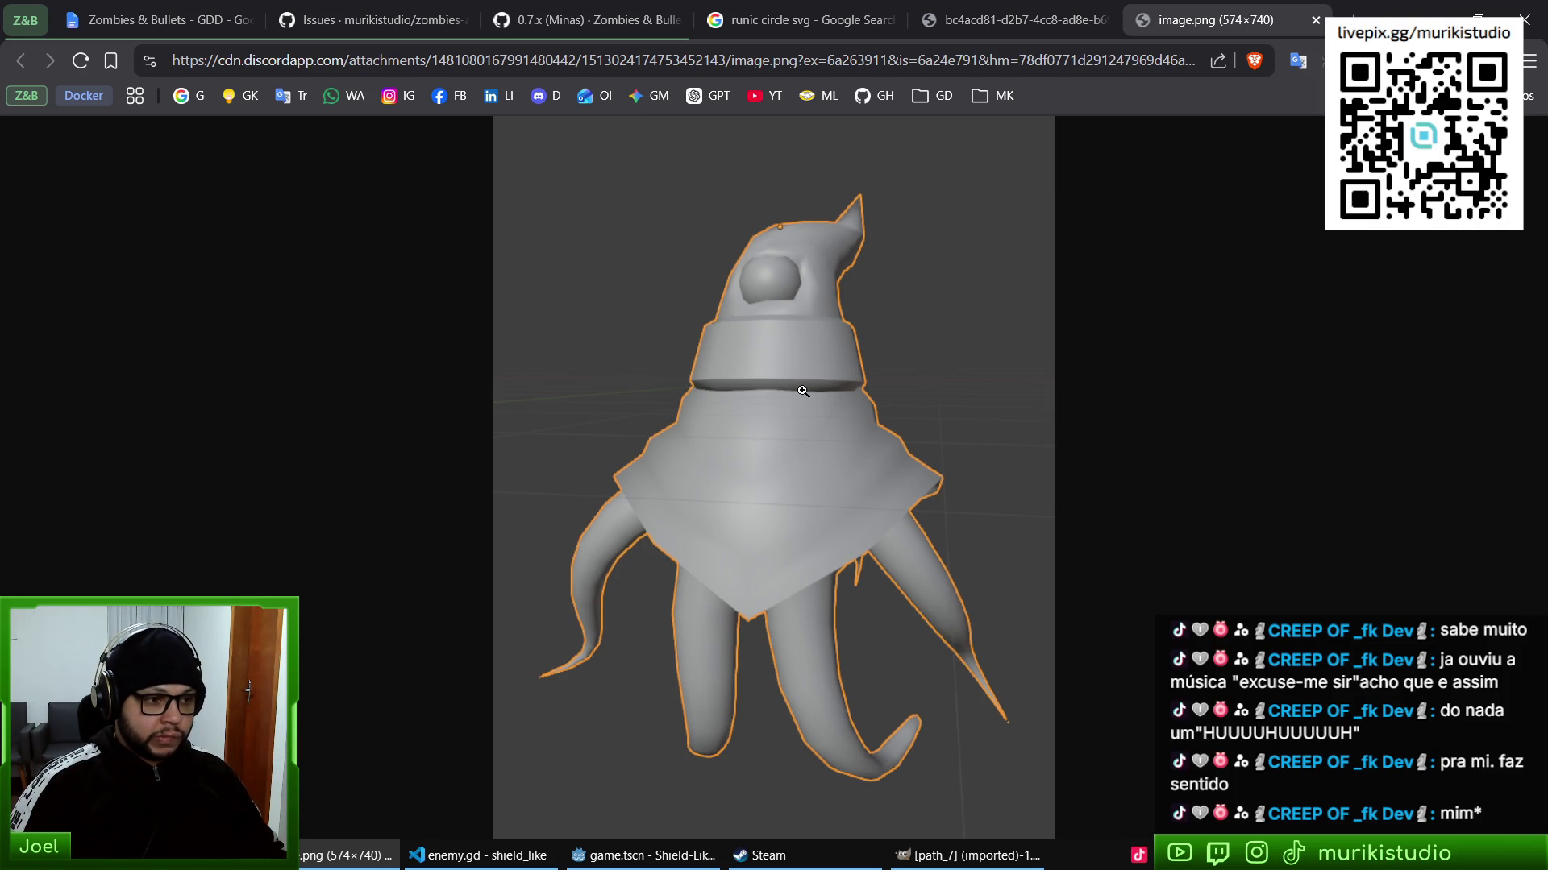
# - Zoom into the monster sketch sheet for comparison, then go to the runic circle svg results
pyautogui.hotkey('ctrl', 'shift', 'Tab')
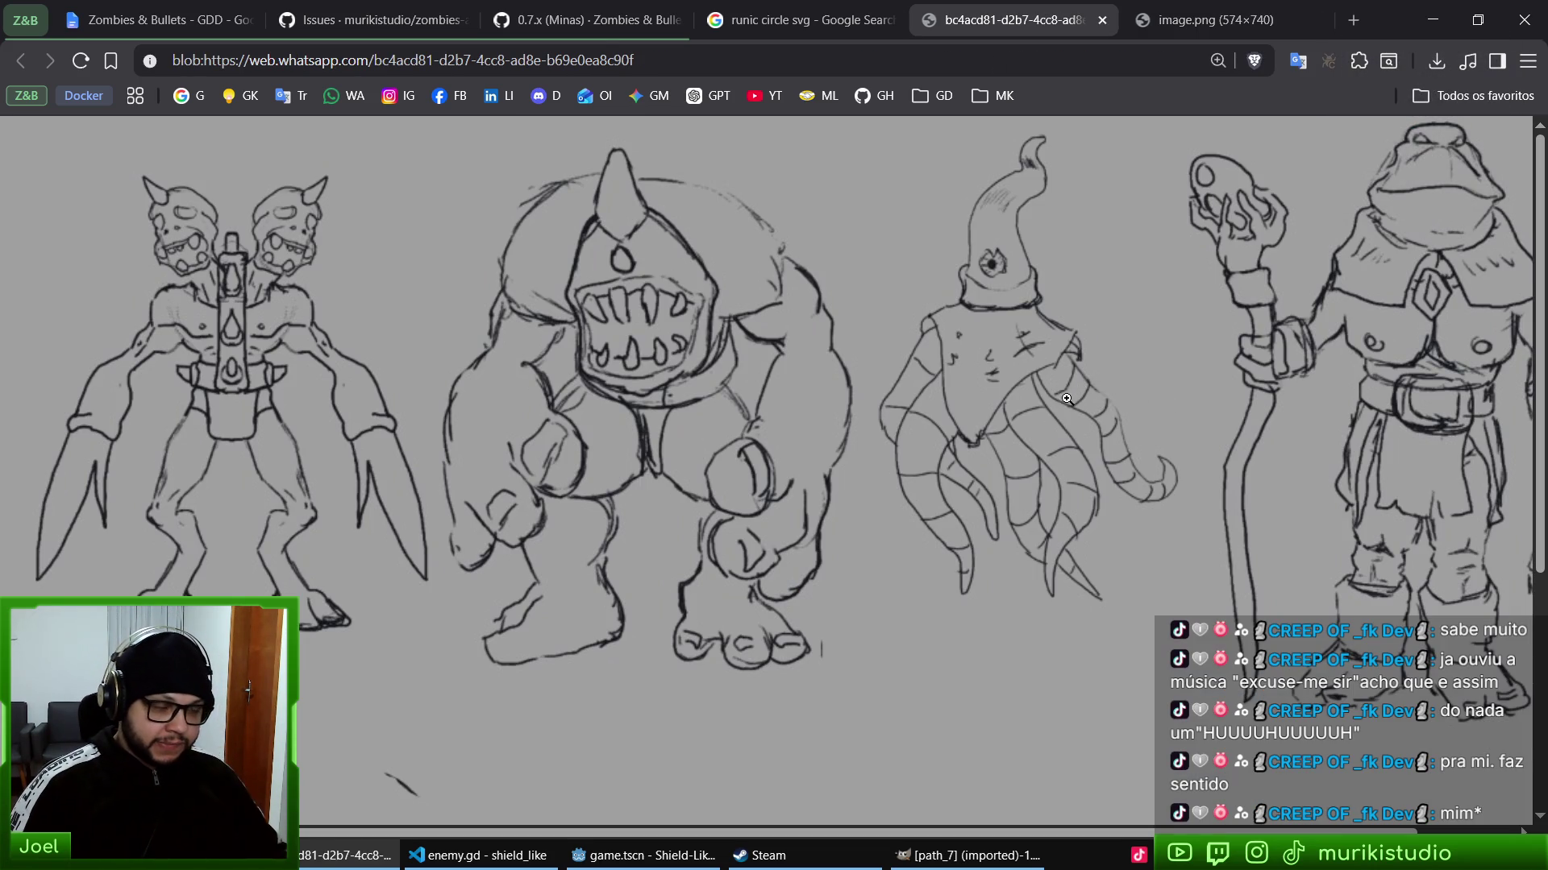
pyautogui.click(1018, 379)
pyautogui.click(1123, 442)
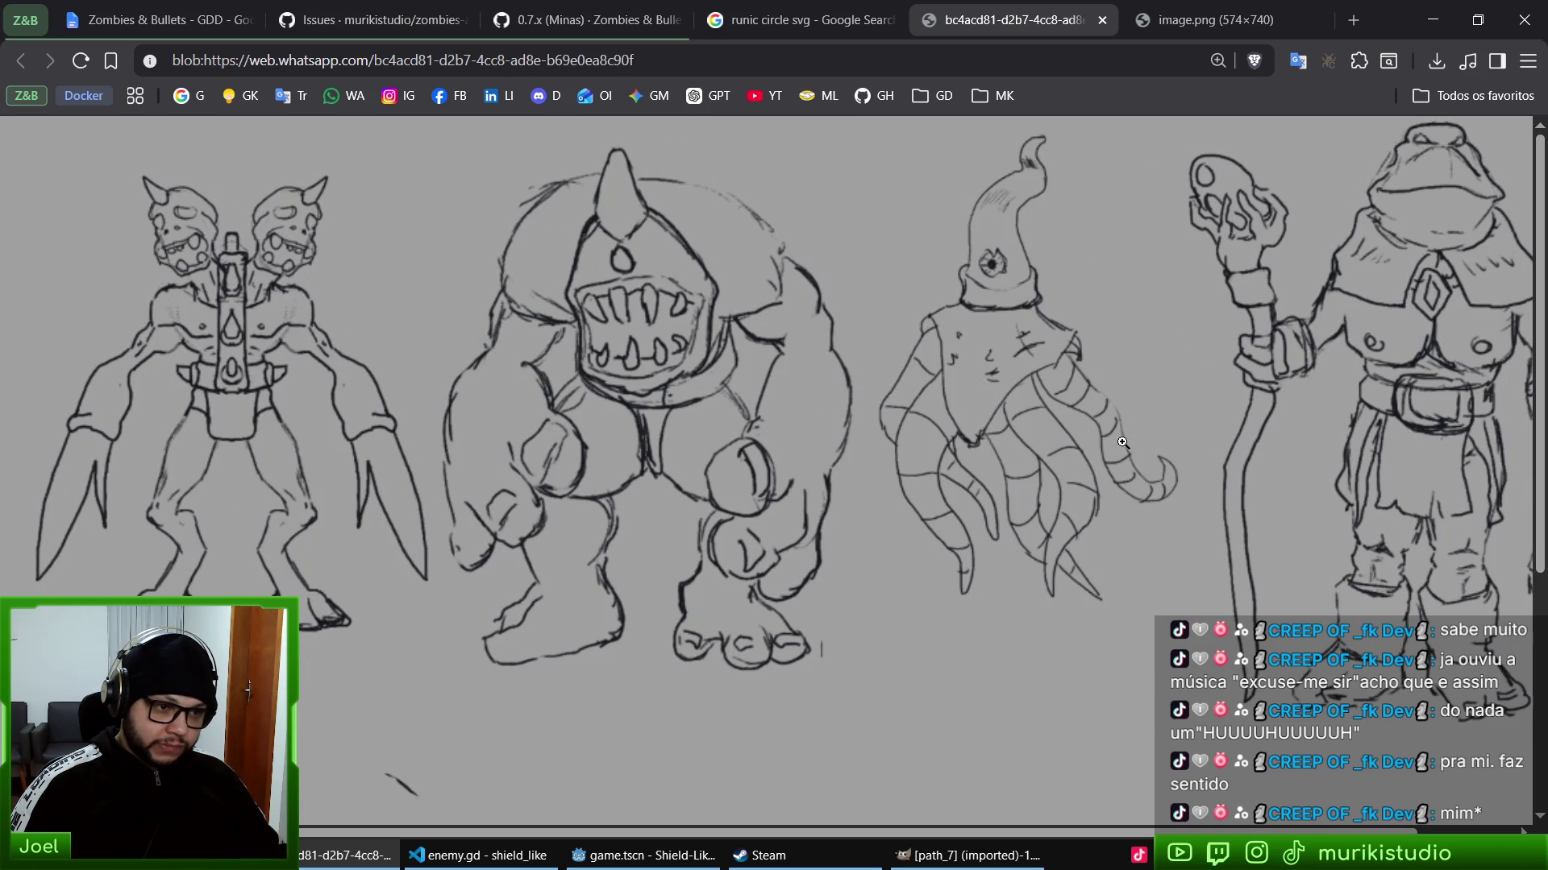
pyautogui.click(1143, 478)
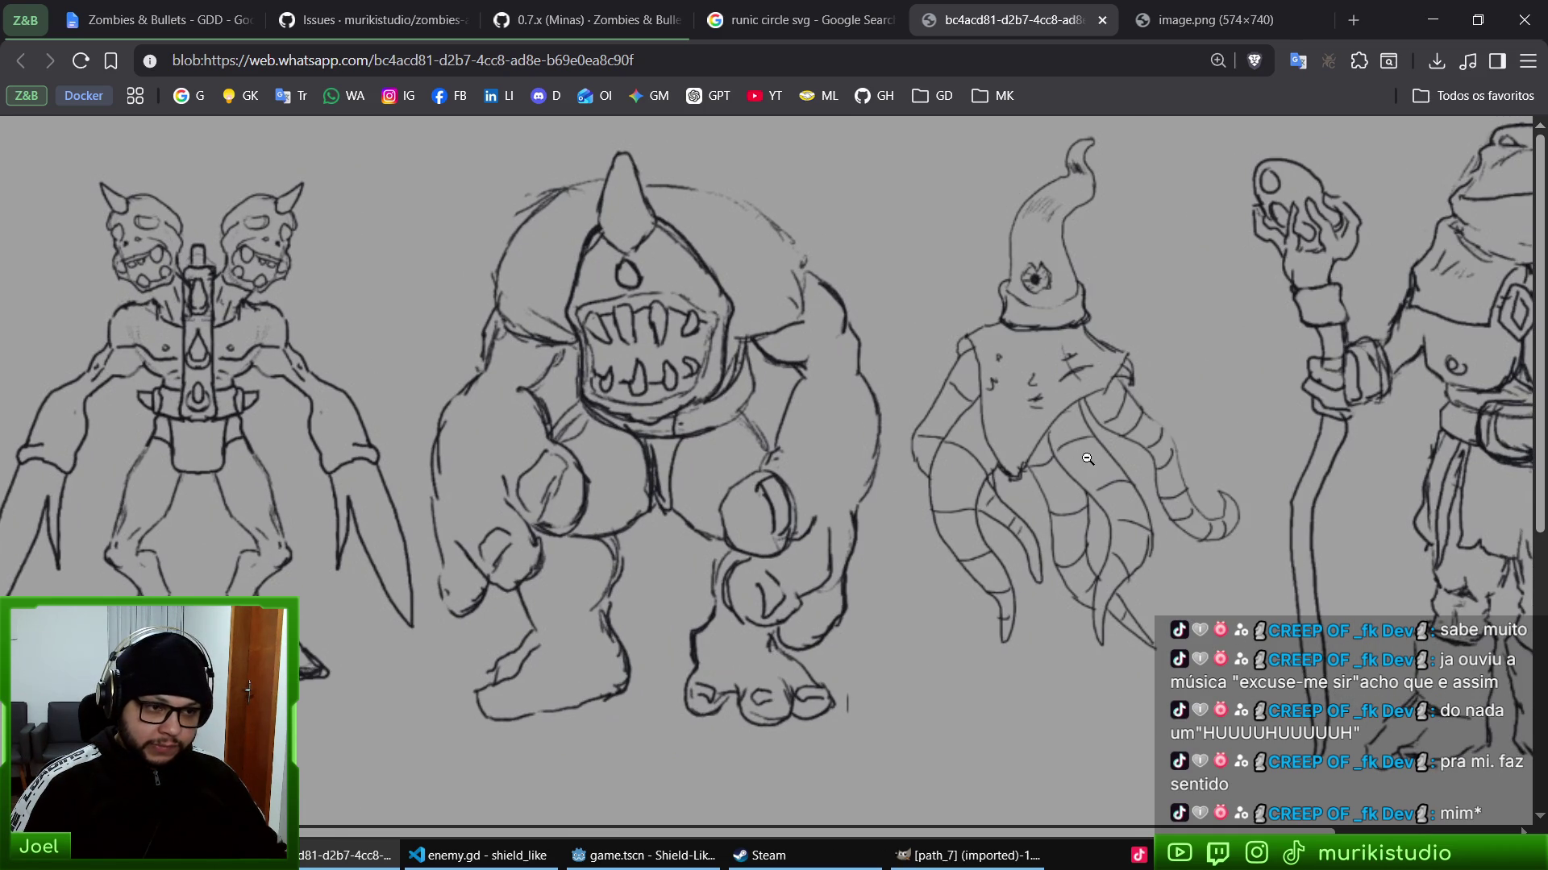
pyautogui.hscroll(3)
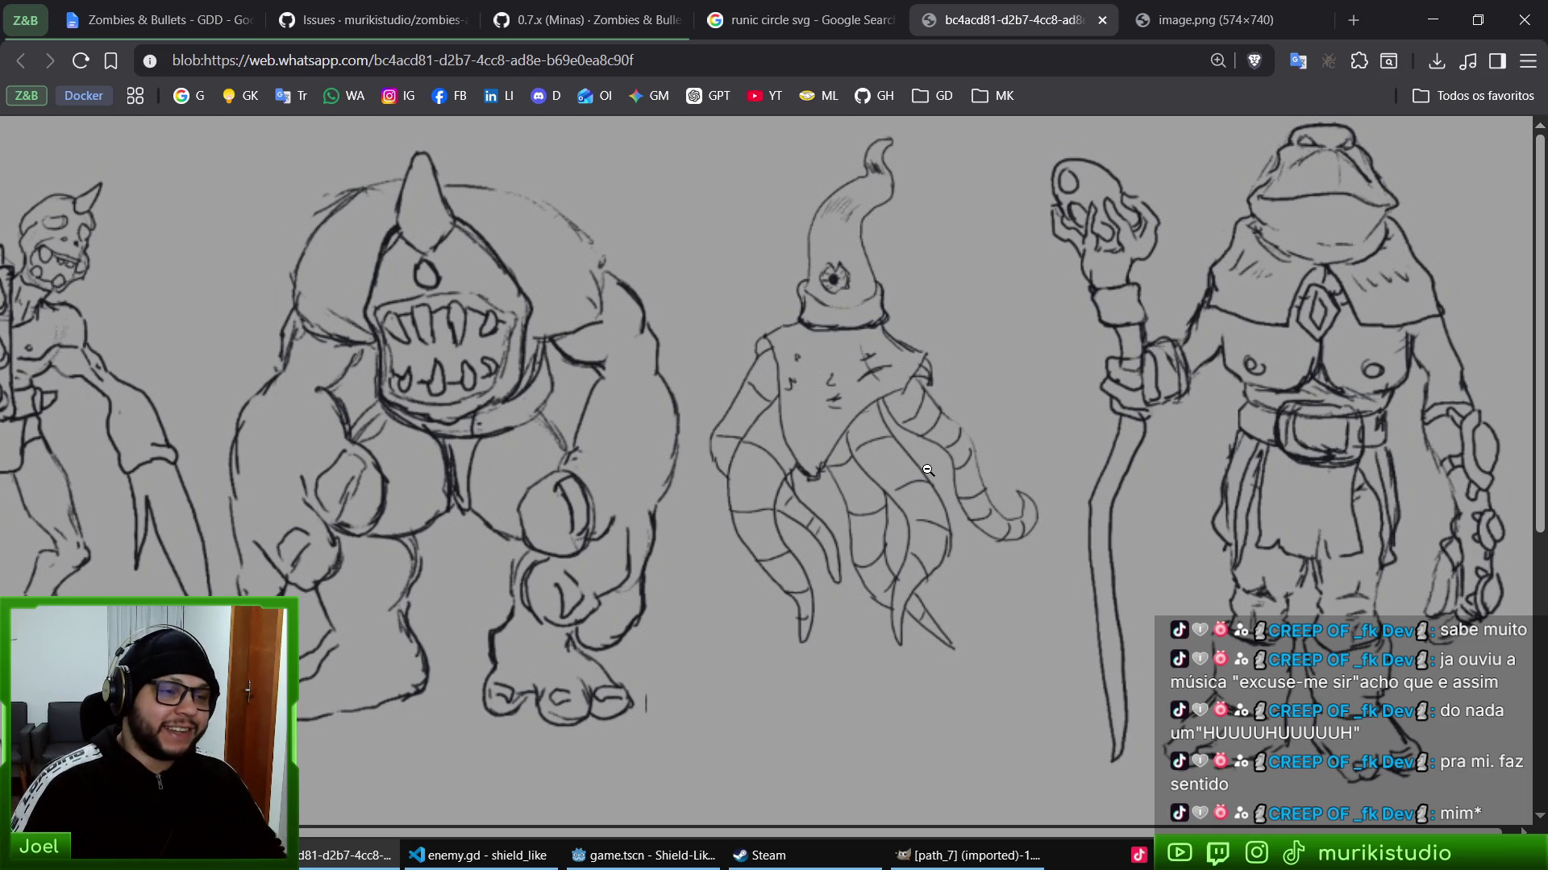
pyautogui.scroll(-3)
pyautogui.scroll(3)
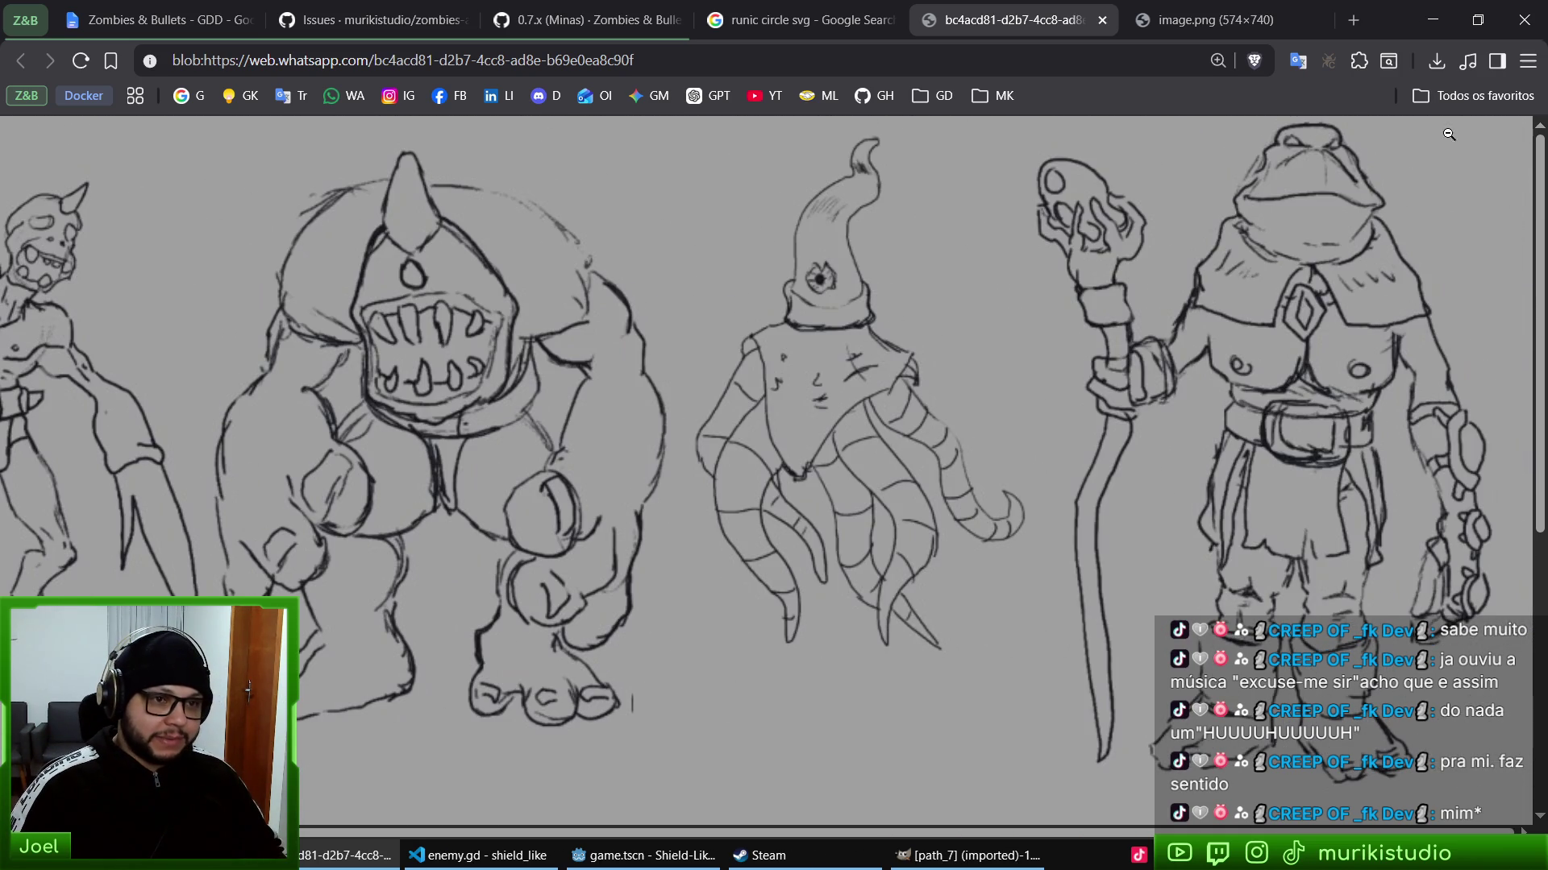
pyautogui.hotkey('ctrl', 'Tab')
pyautogui.hotkey('ctrl', 'shift', 'Tab')
pyautogui.hotkey('ctrl', 'shift', 'Tab')
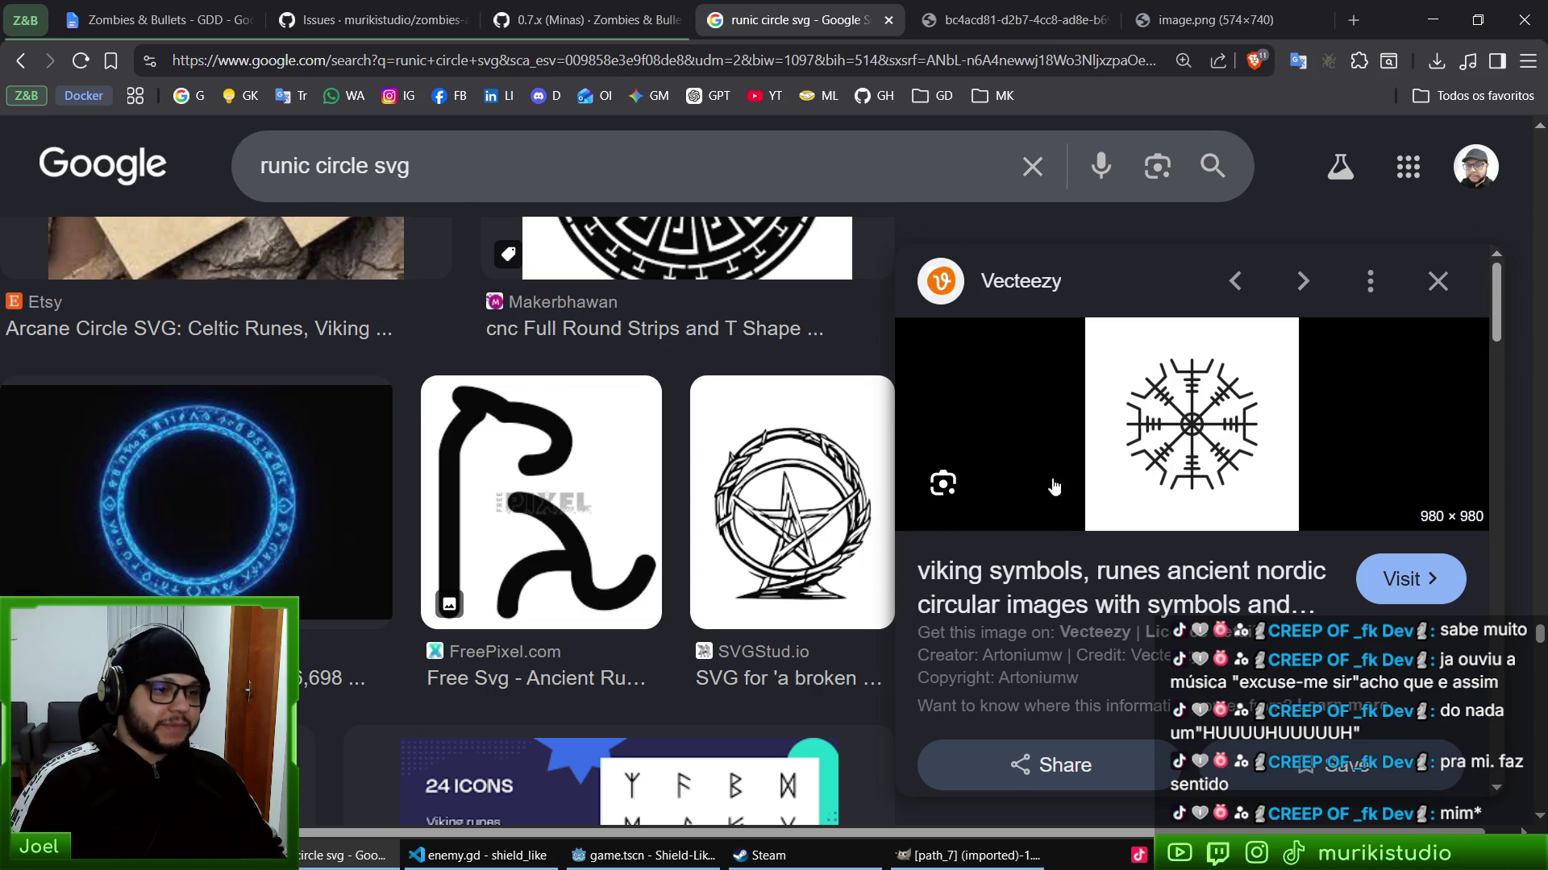
# - Open the Nordic Perspective rune-symbol result's page in a new tab, then view the sketches
pyautogui.scroll(-3)
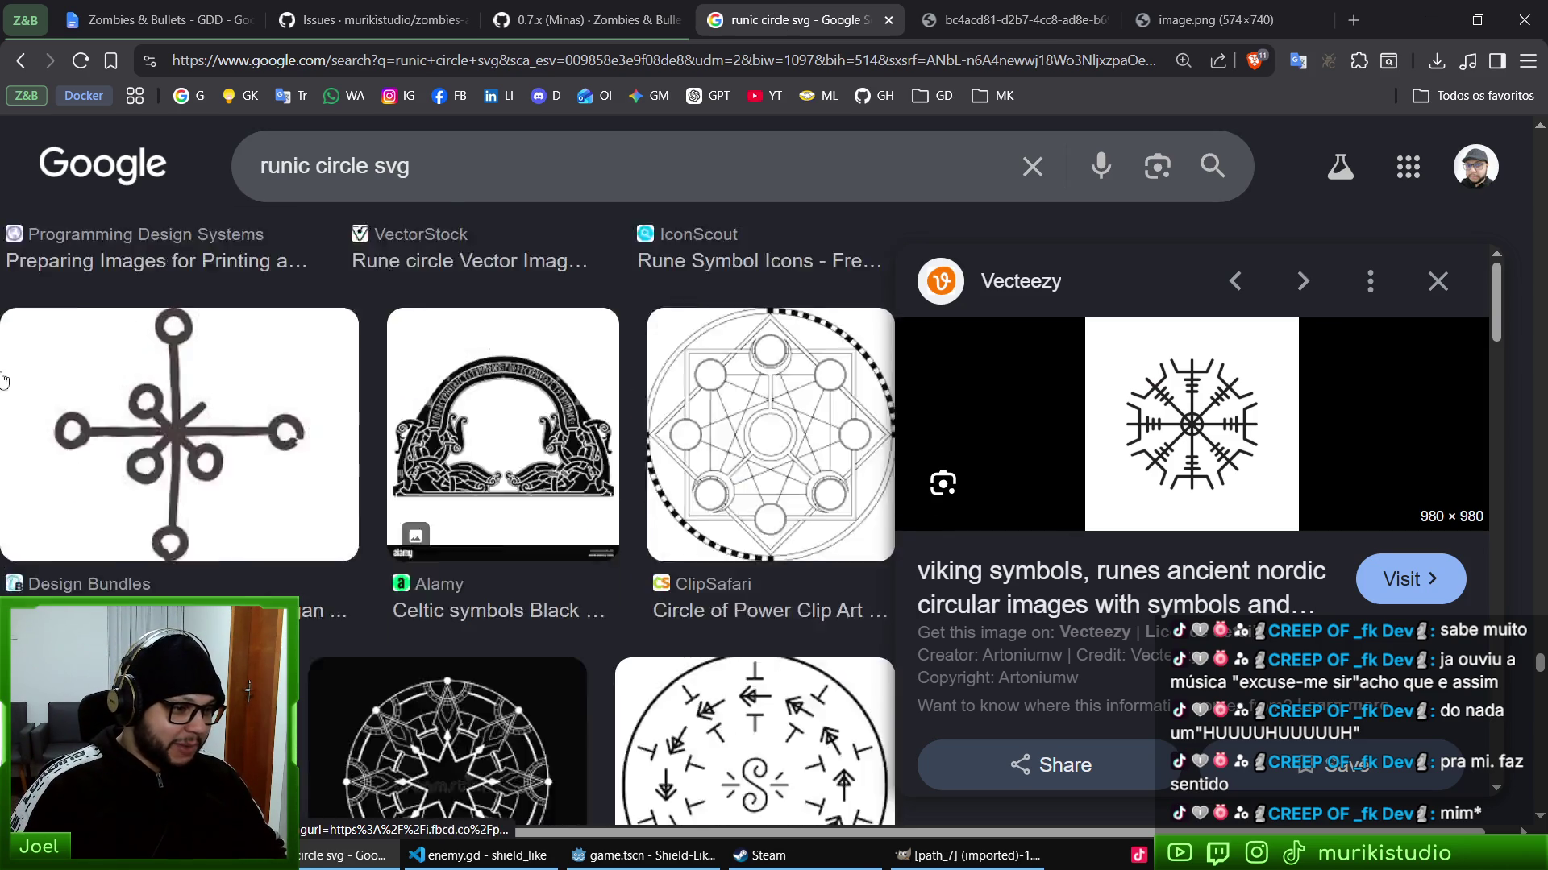
pyautogui.scroll(-3)
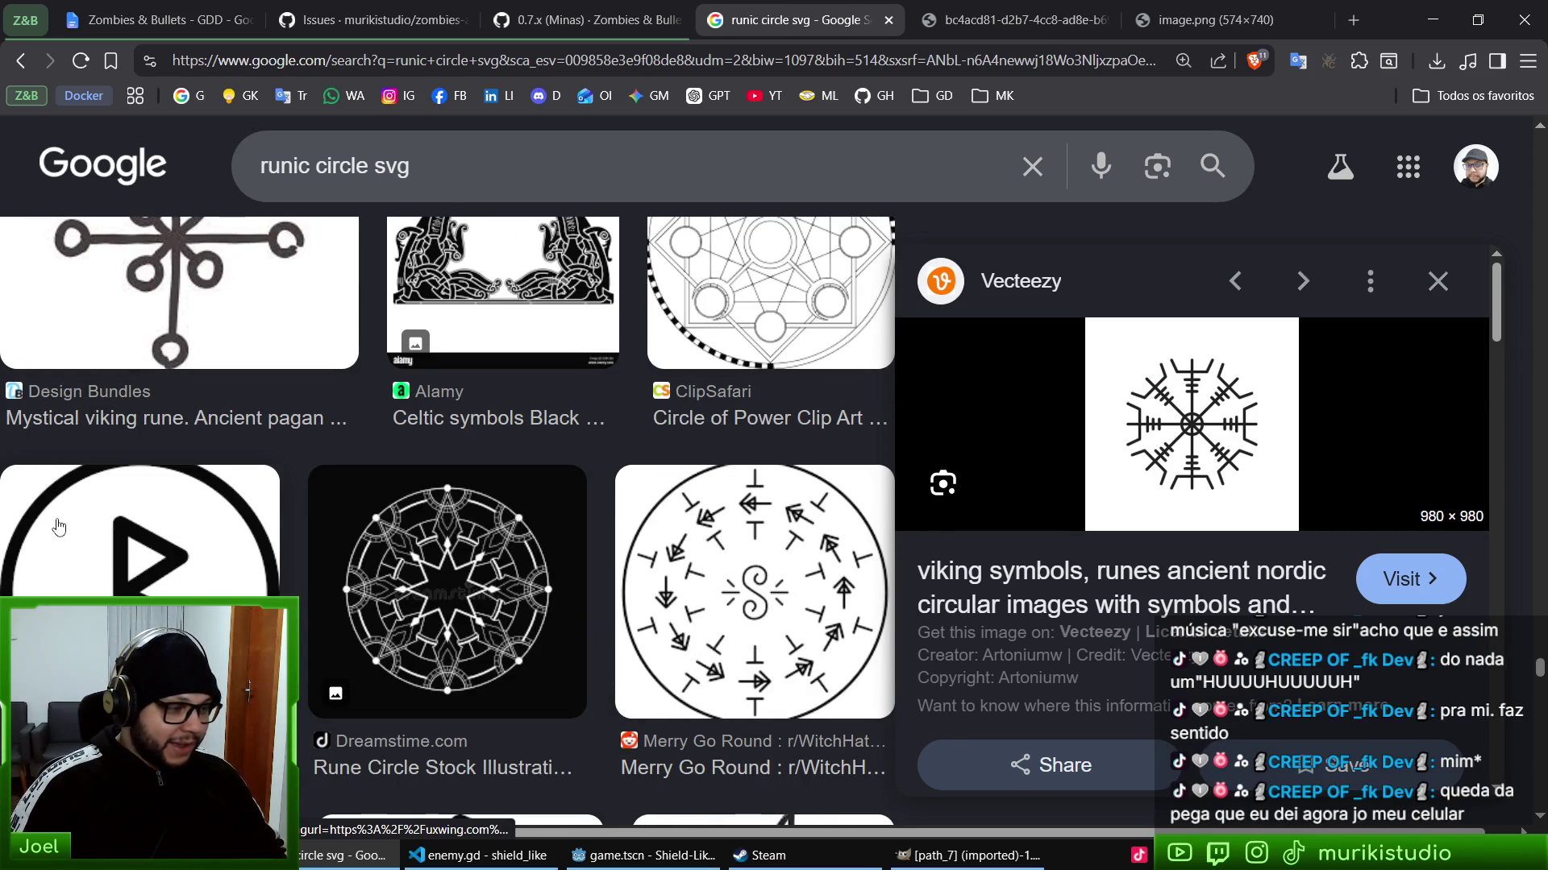
pyautogui.scroll(-3)
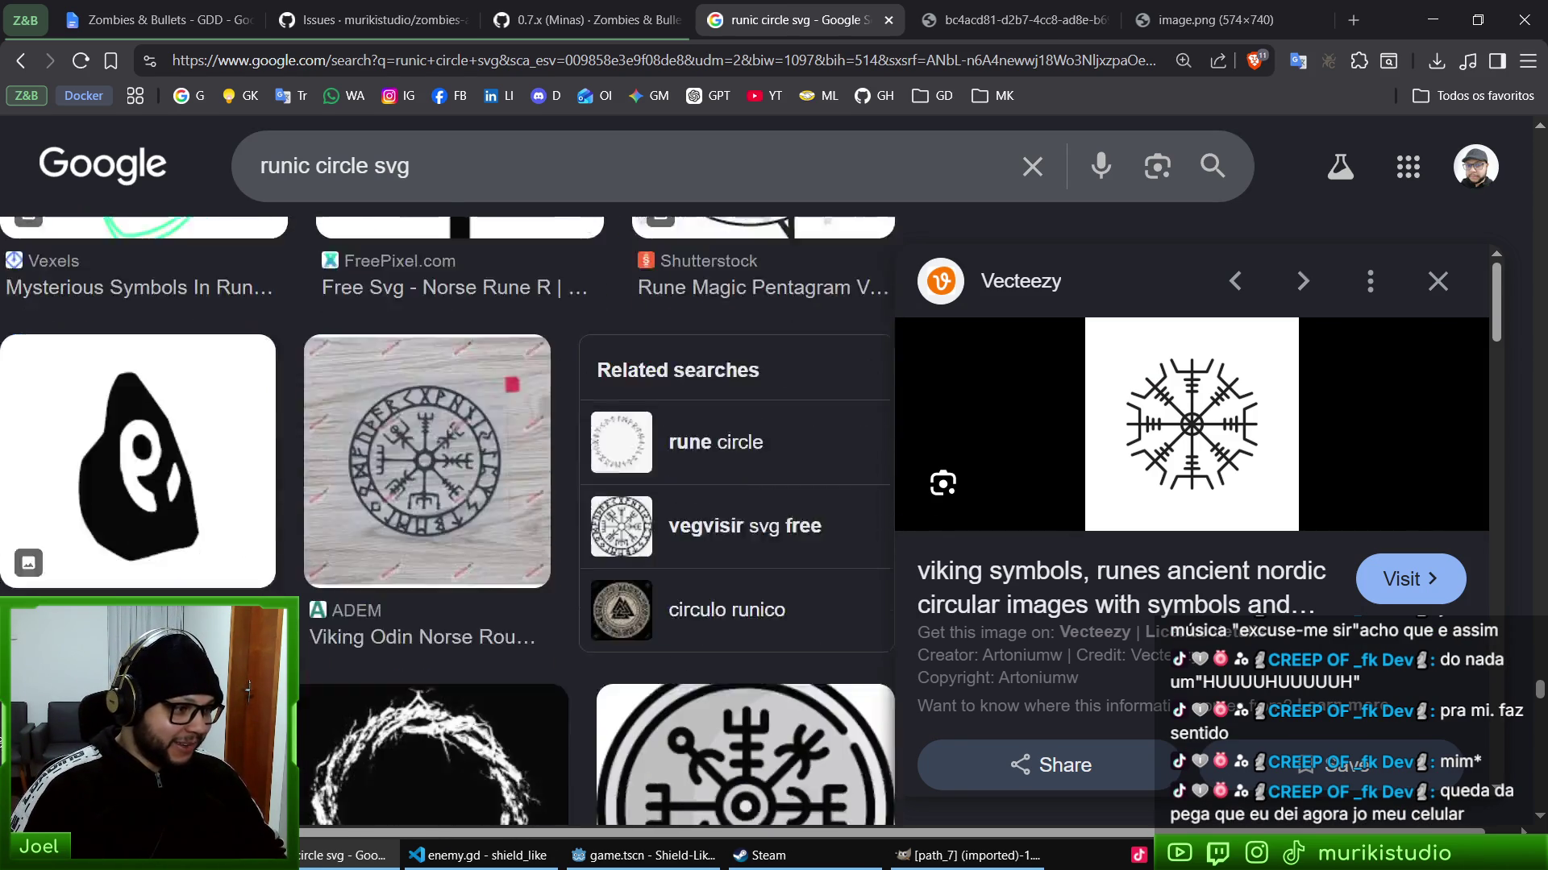
pyautogui.scroll(-3)
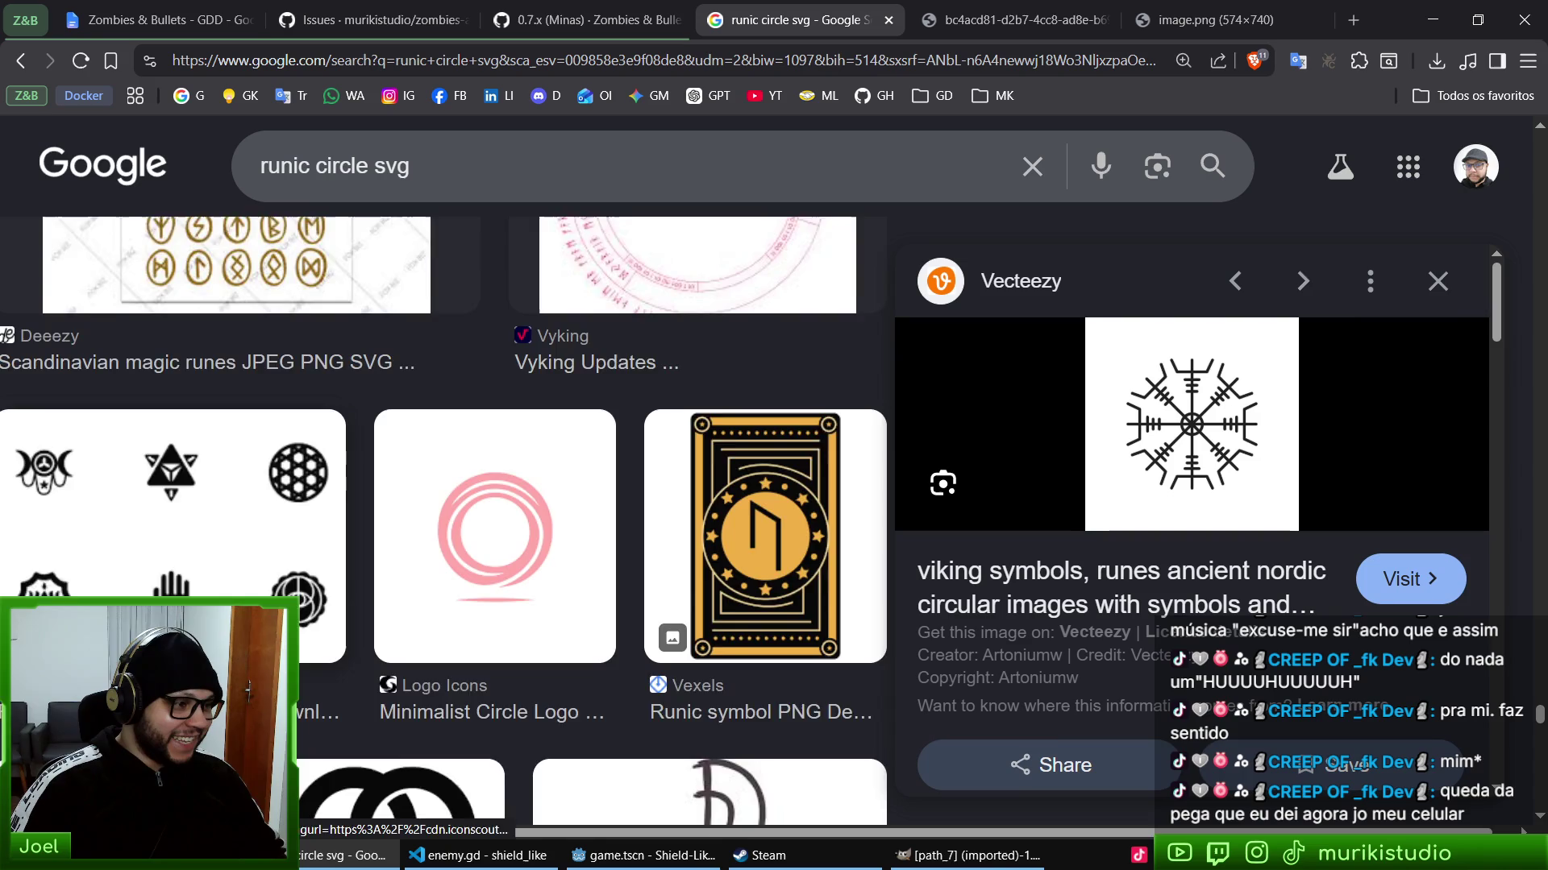
pyautogui.scroll(-3)
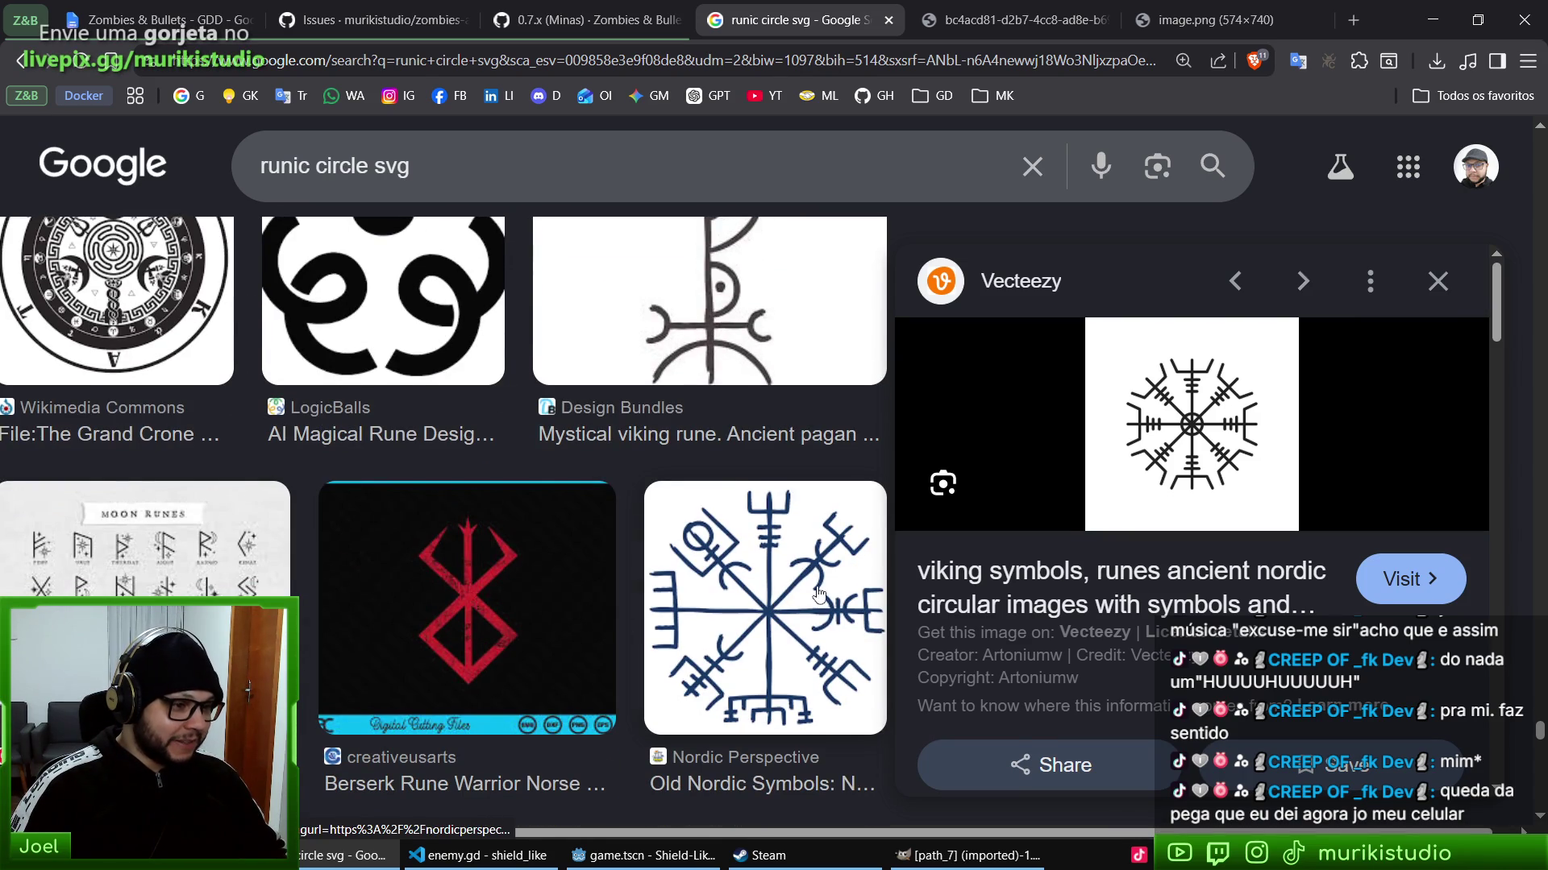
pyautogui.click(784, 575)
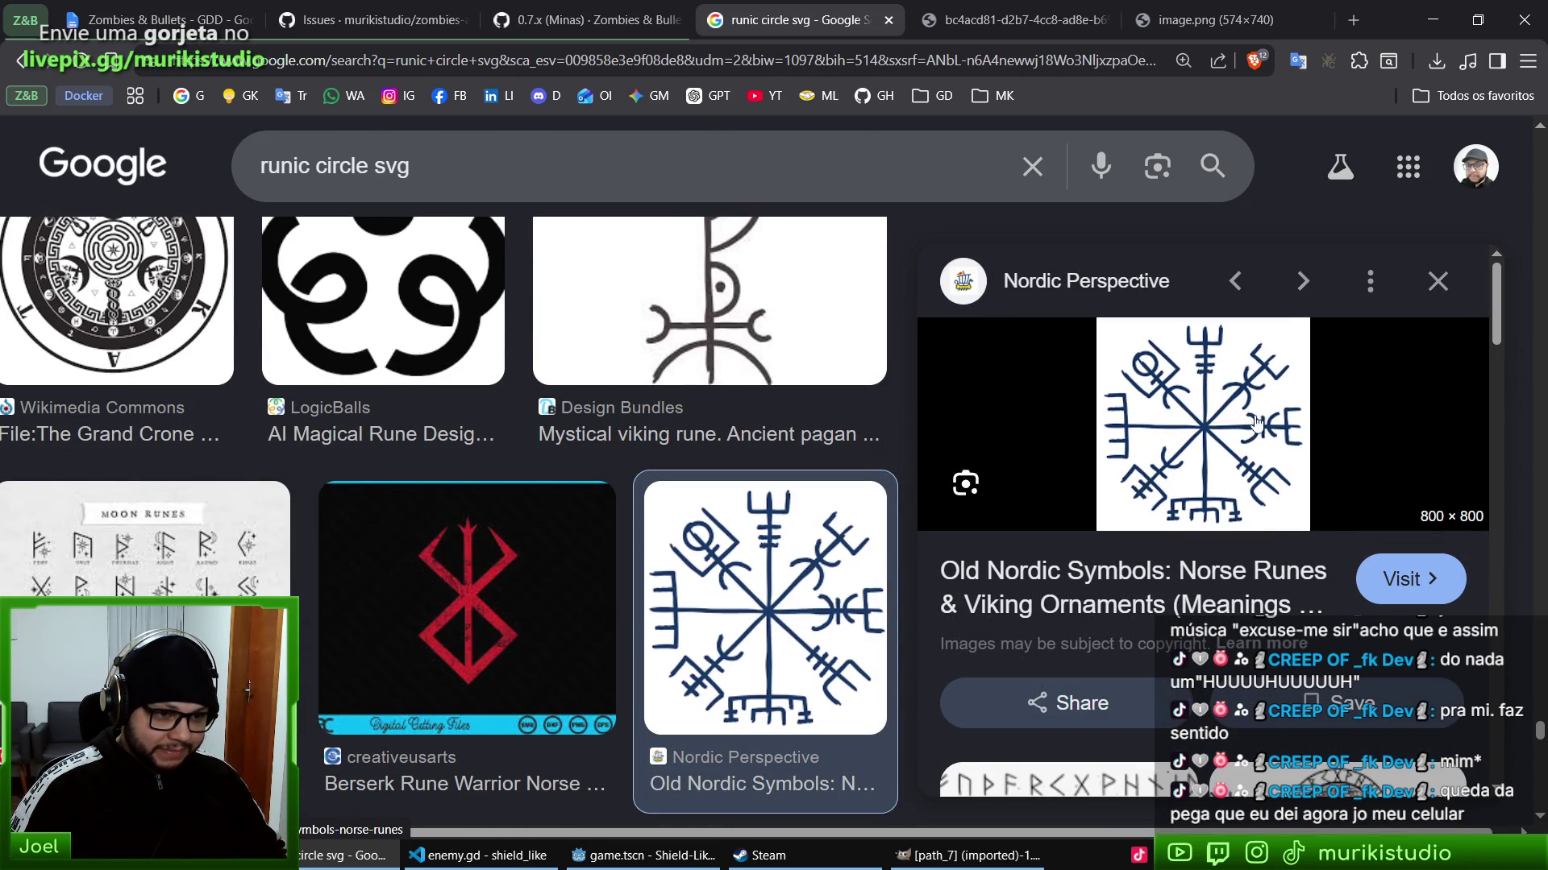
pyautogui.rightClick(1231, 403)
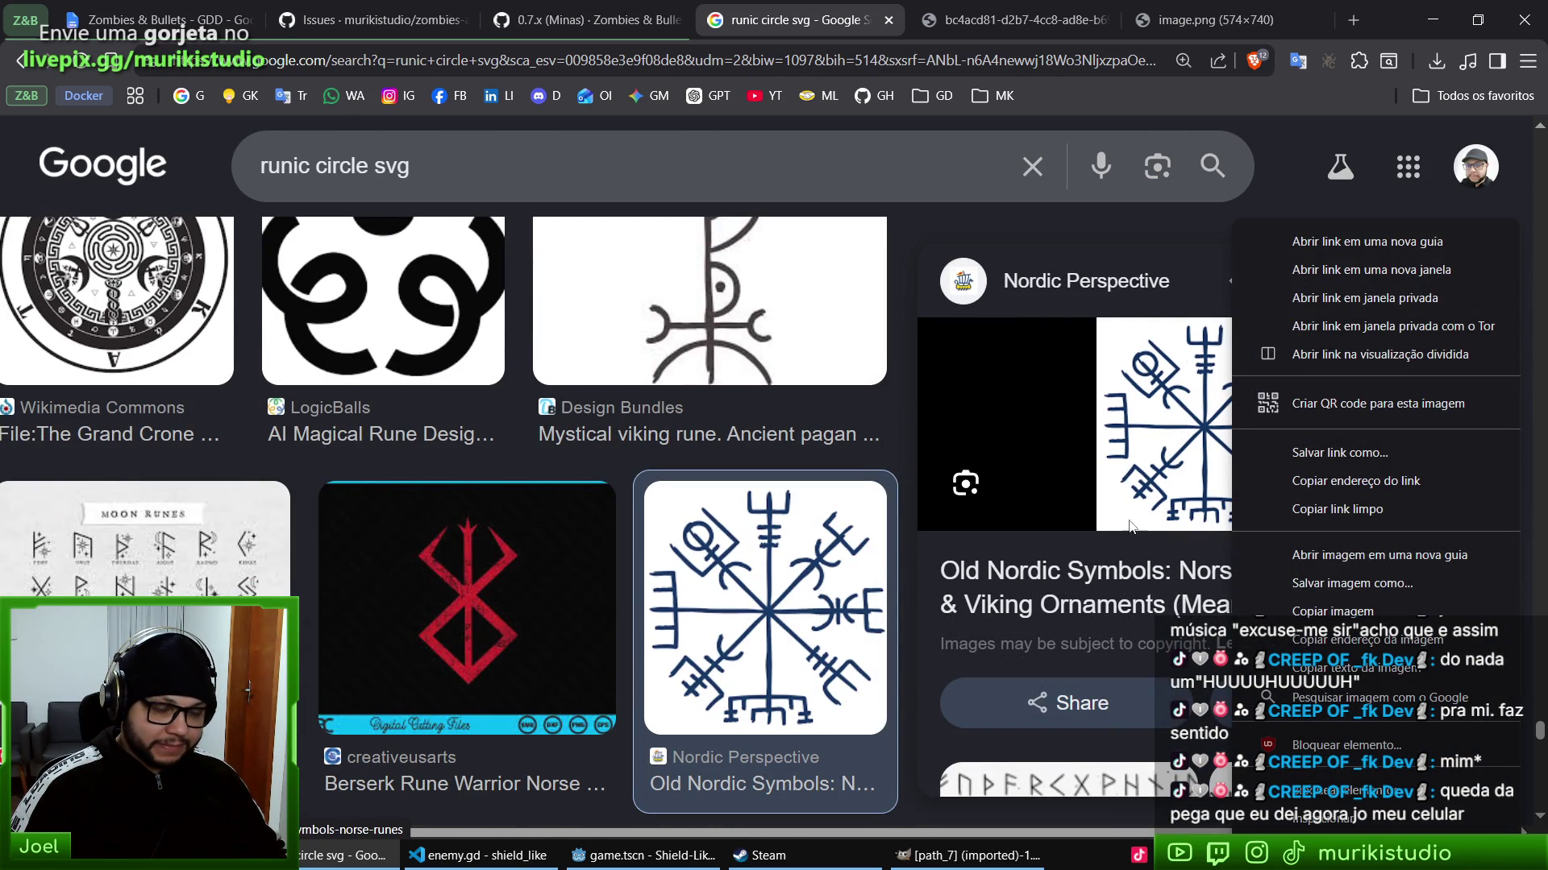
pyautogui.rightClick(1445, 572)
pyautogui.click(1329, 83)
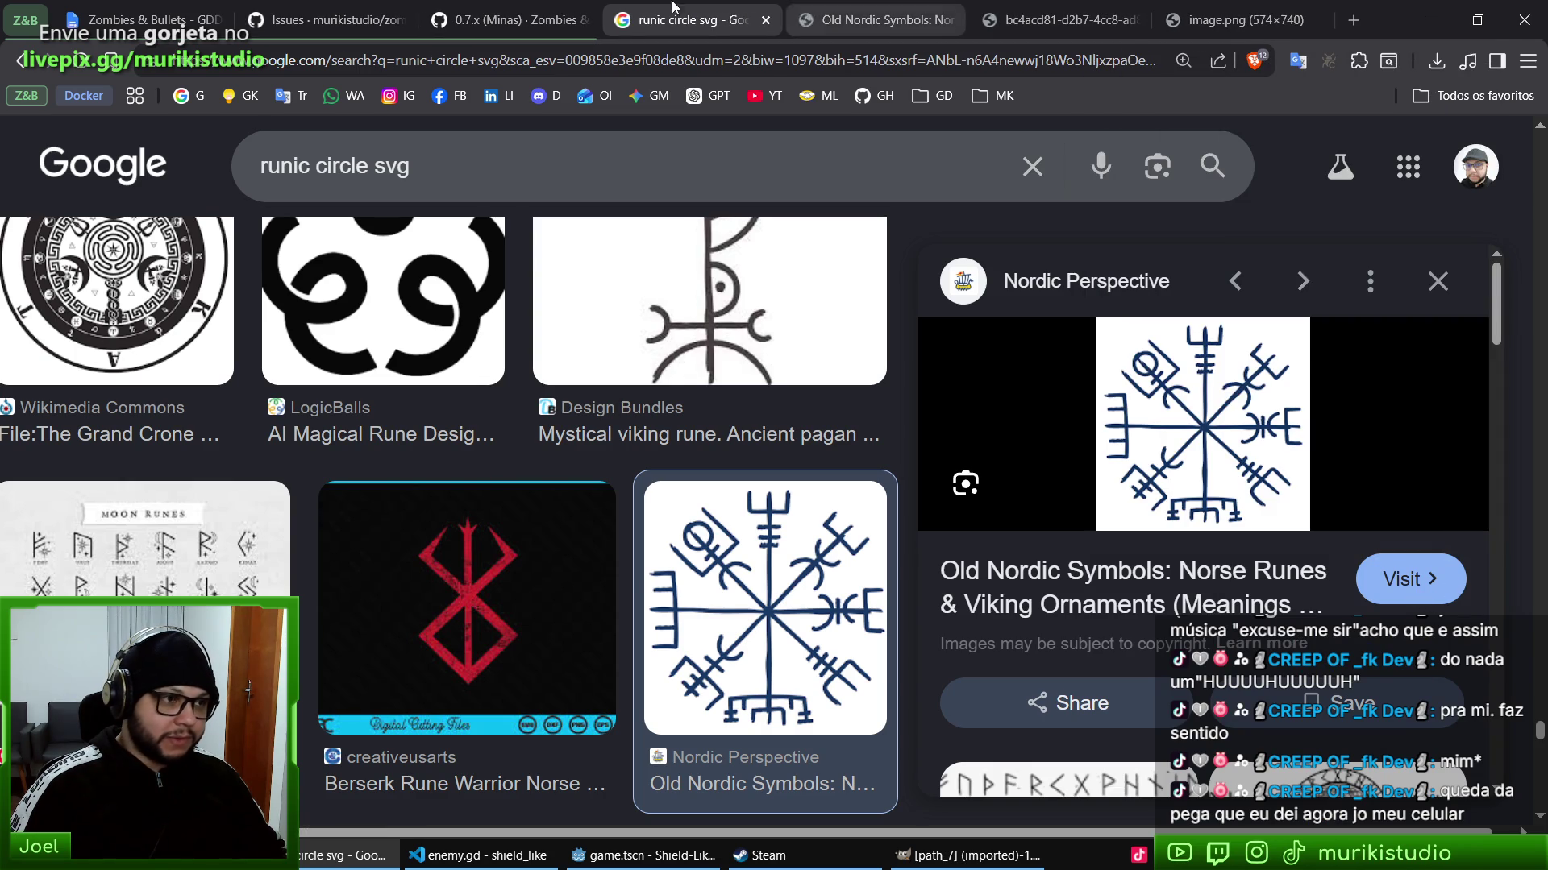
pyautogui.click(1048, 19)
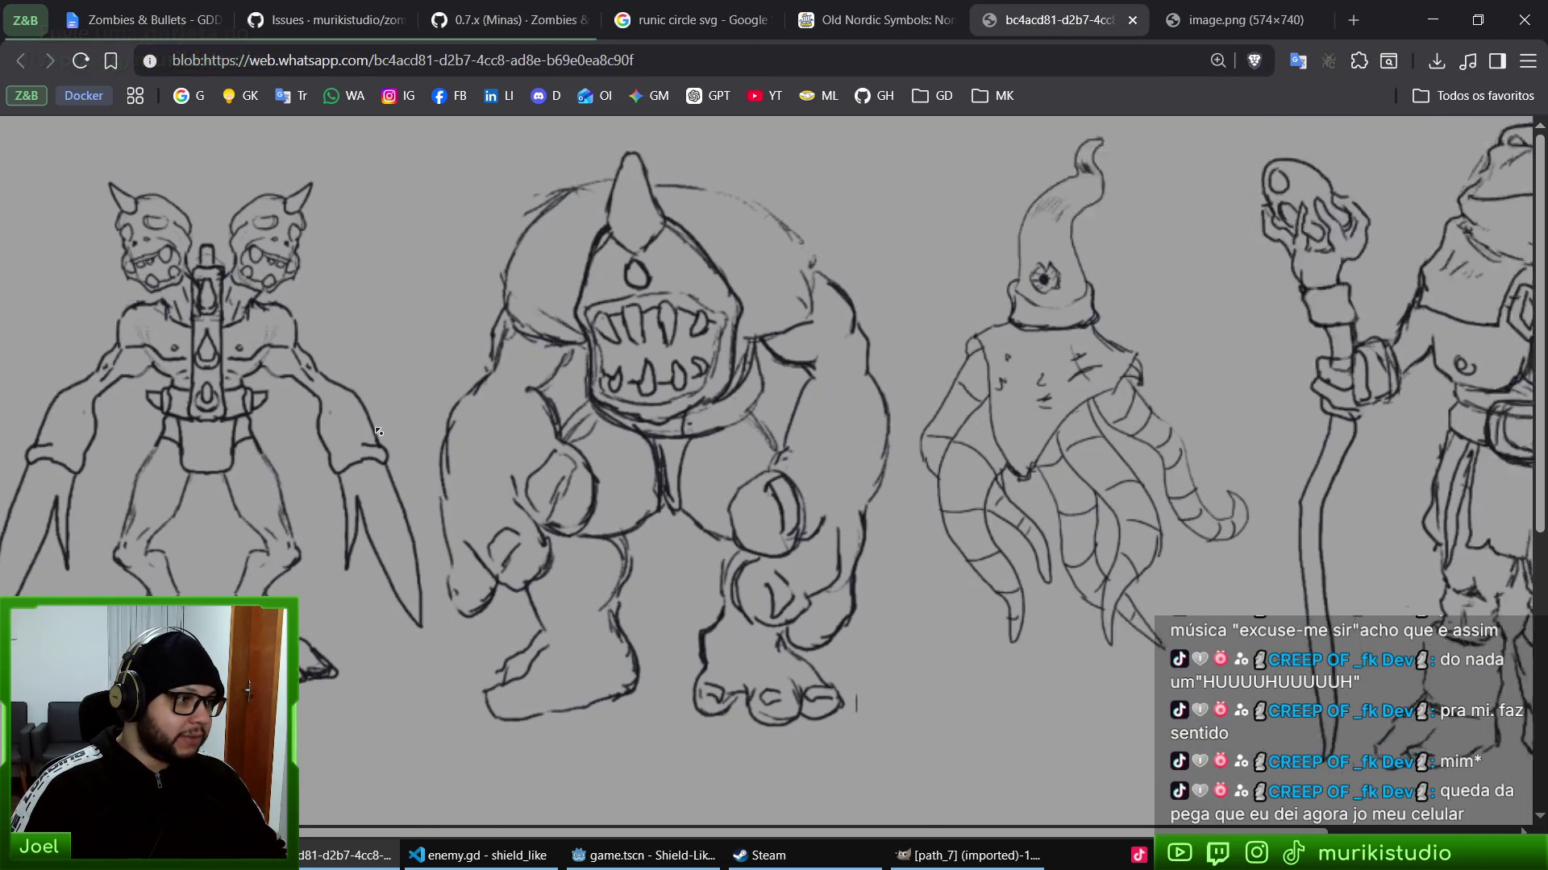
# - Search Google for 'mapinguari' in a new tab and show the image results
pyautogui.hscroll(-3)
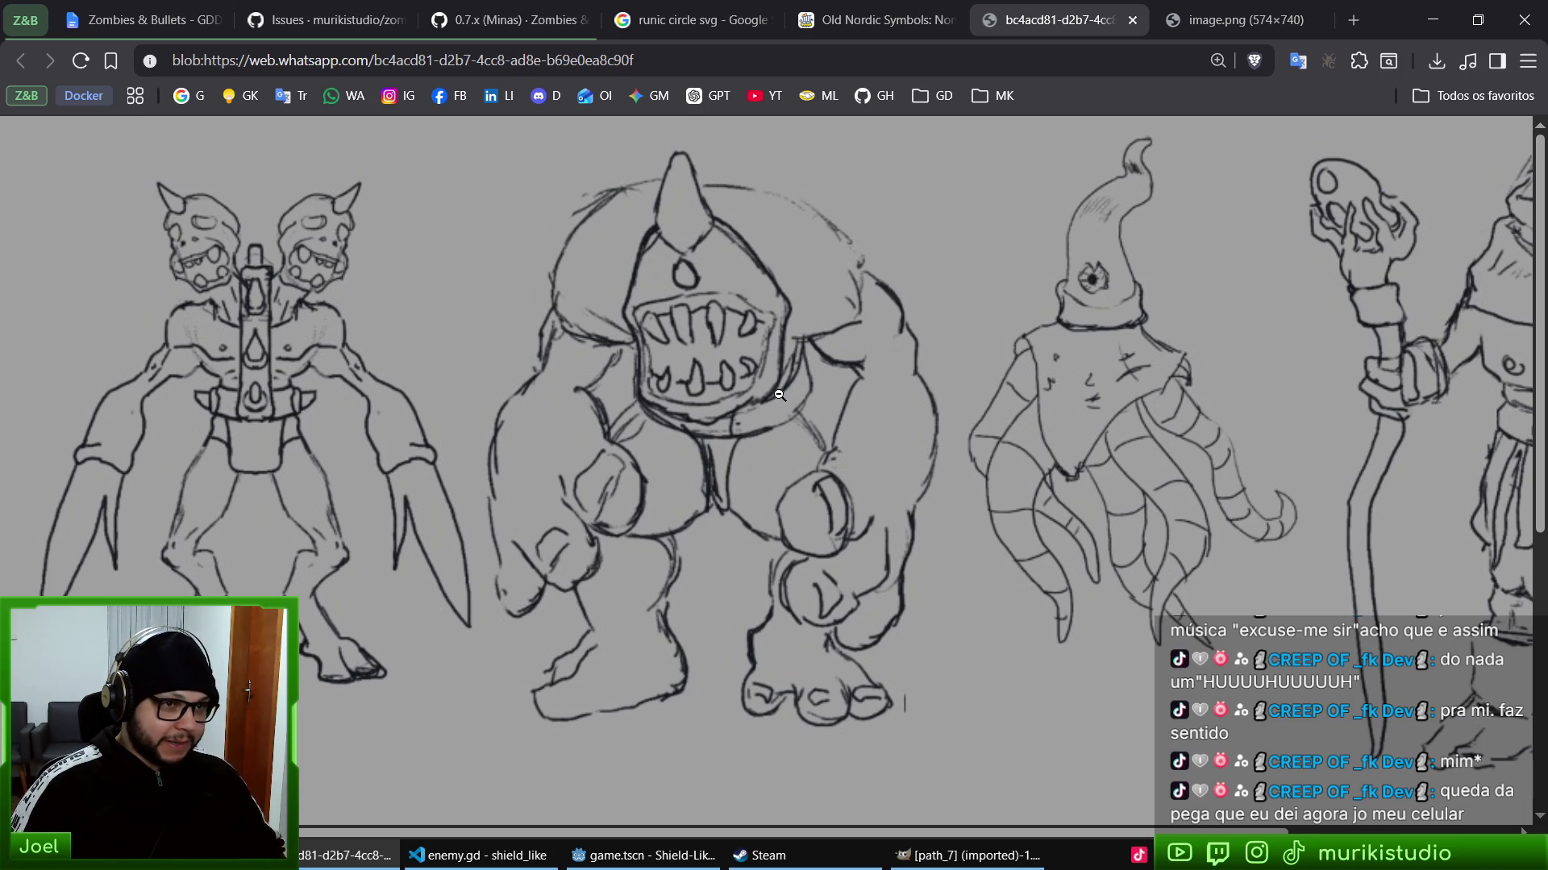
pyautogui.hotkey('ctrl', 't')
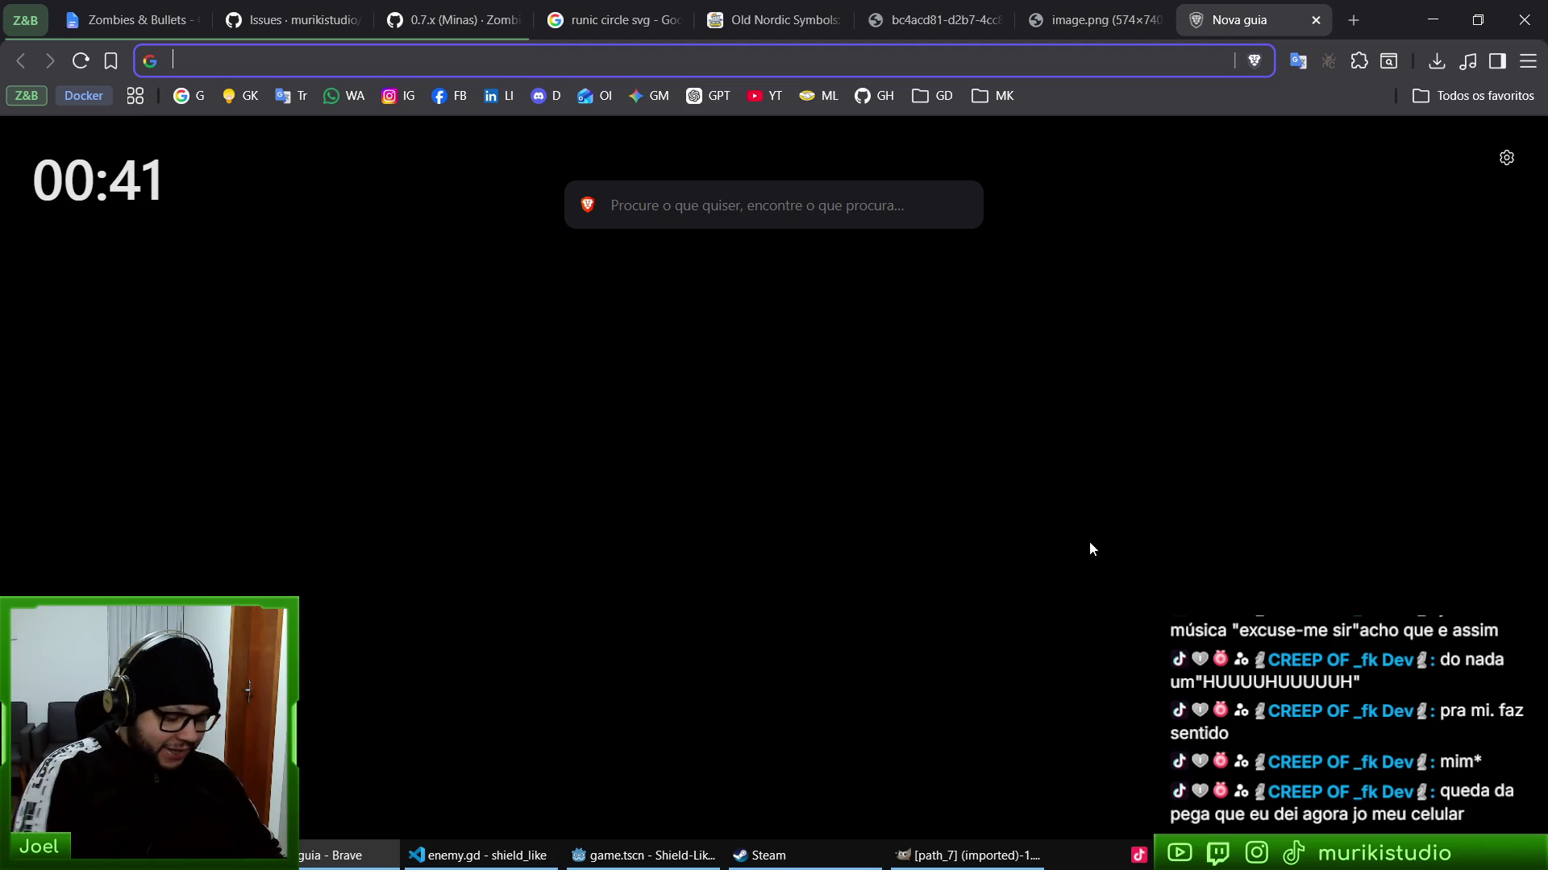
pyautogui.write('mapinguari')
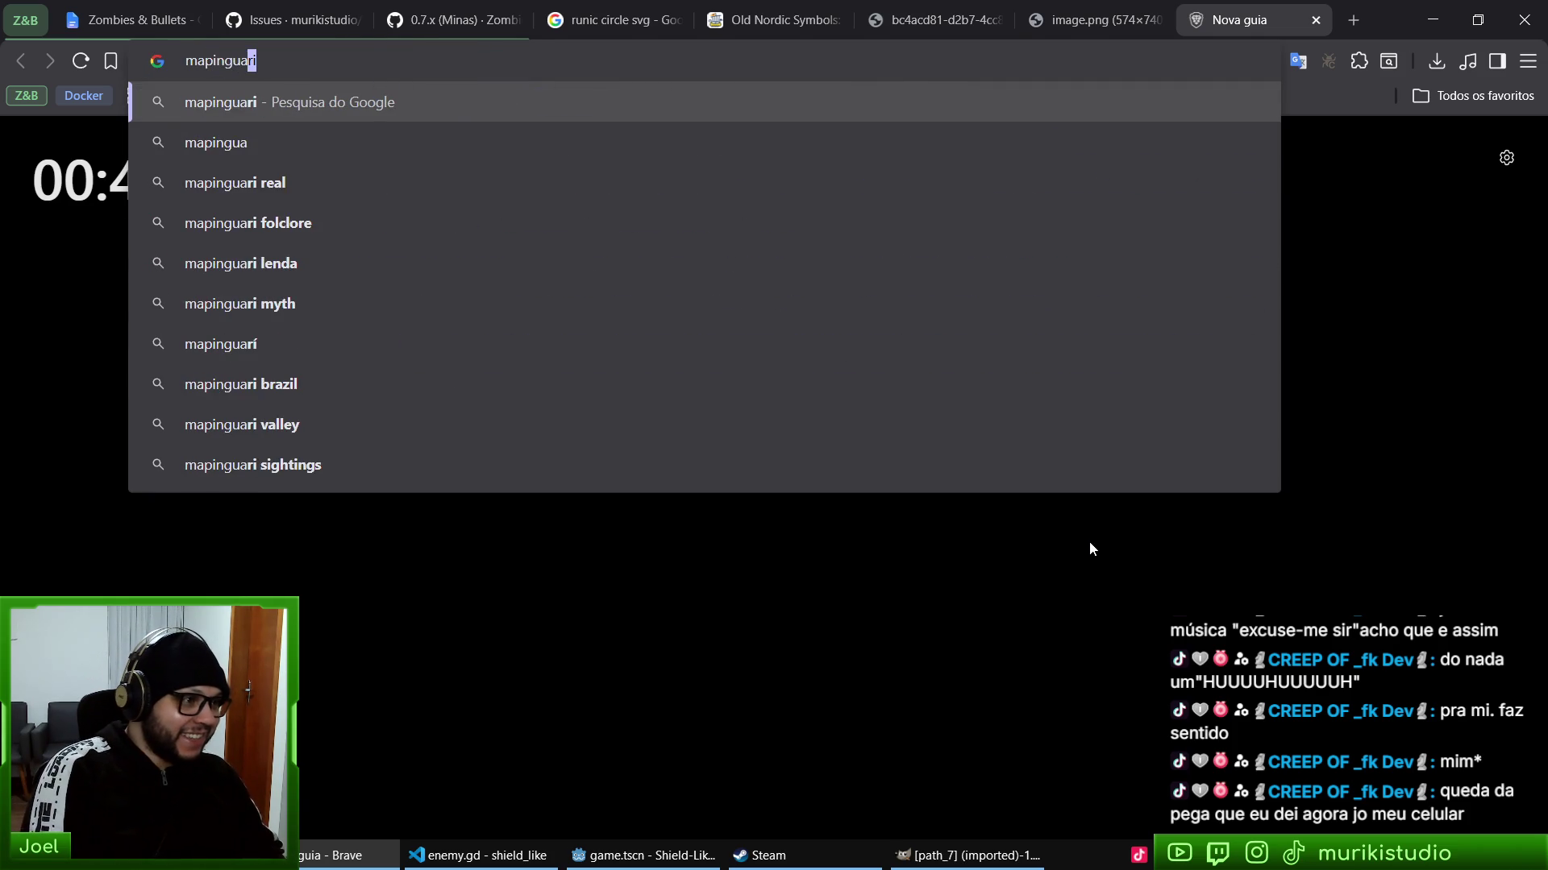
pyautogui.press('Return')
pyautogui.click(342, 278)
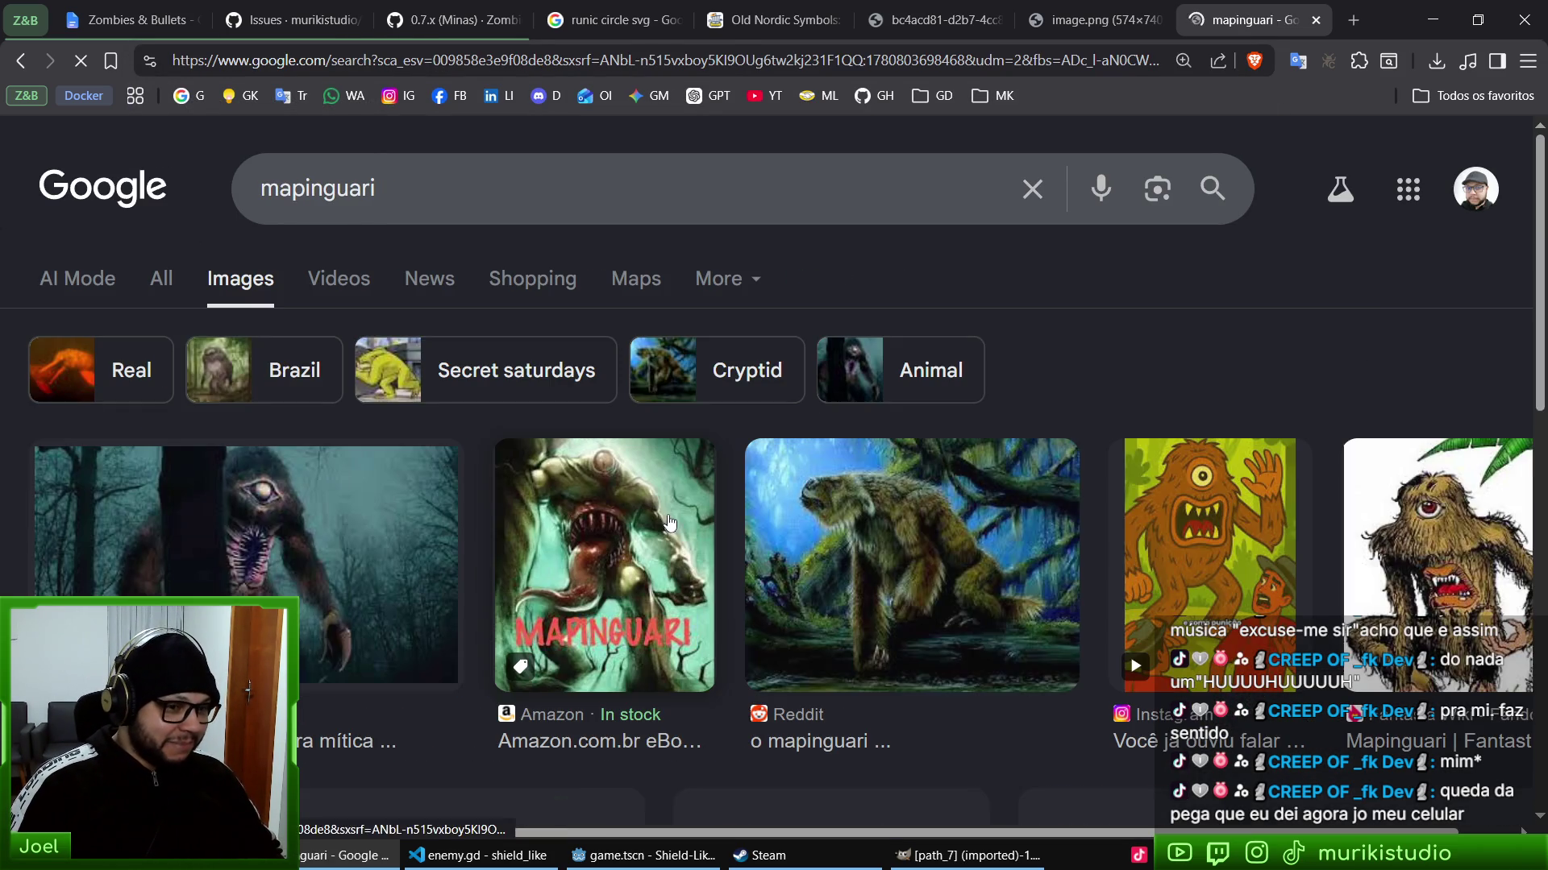
# - Preview the Pinterest mapinguari illustration and open the image in its own tab
pyautogui.scroll(-3)
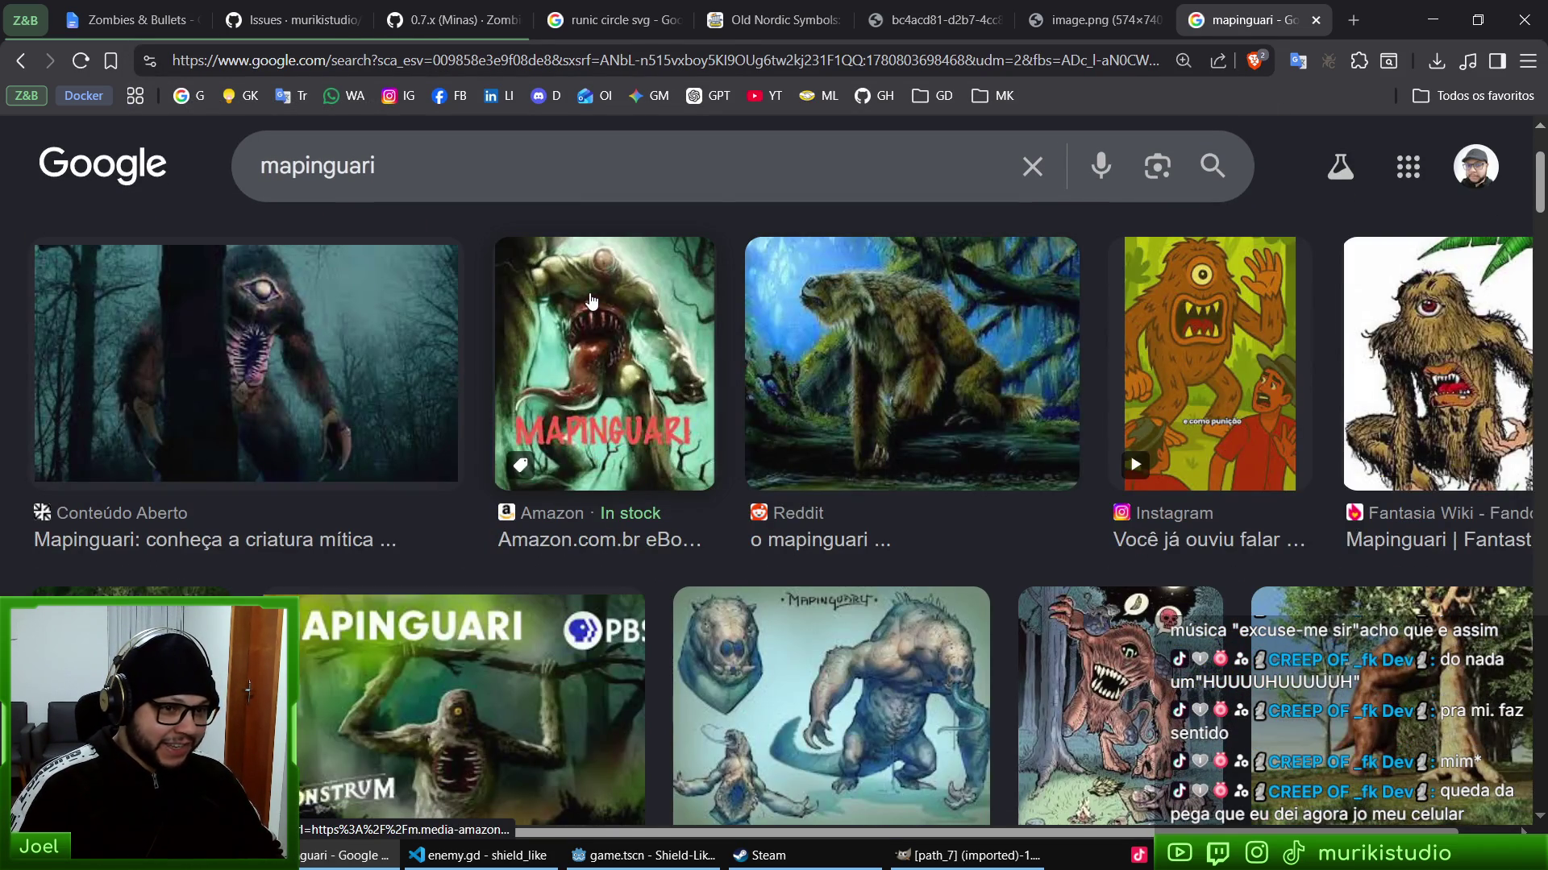
pyautogui.click(588, 292)
pyautogui.scroll(-3)
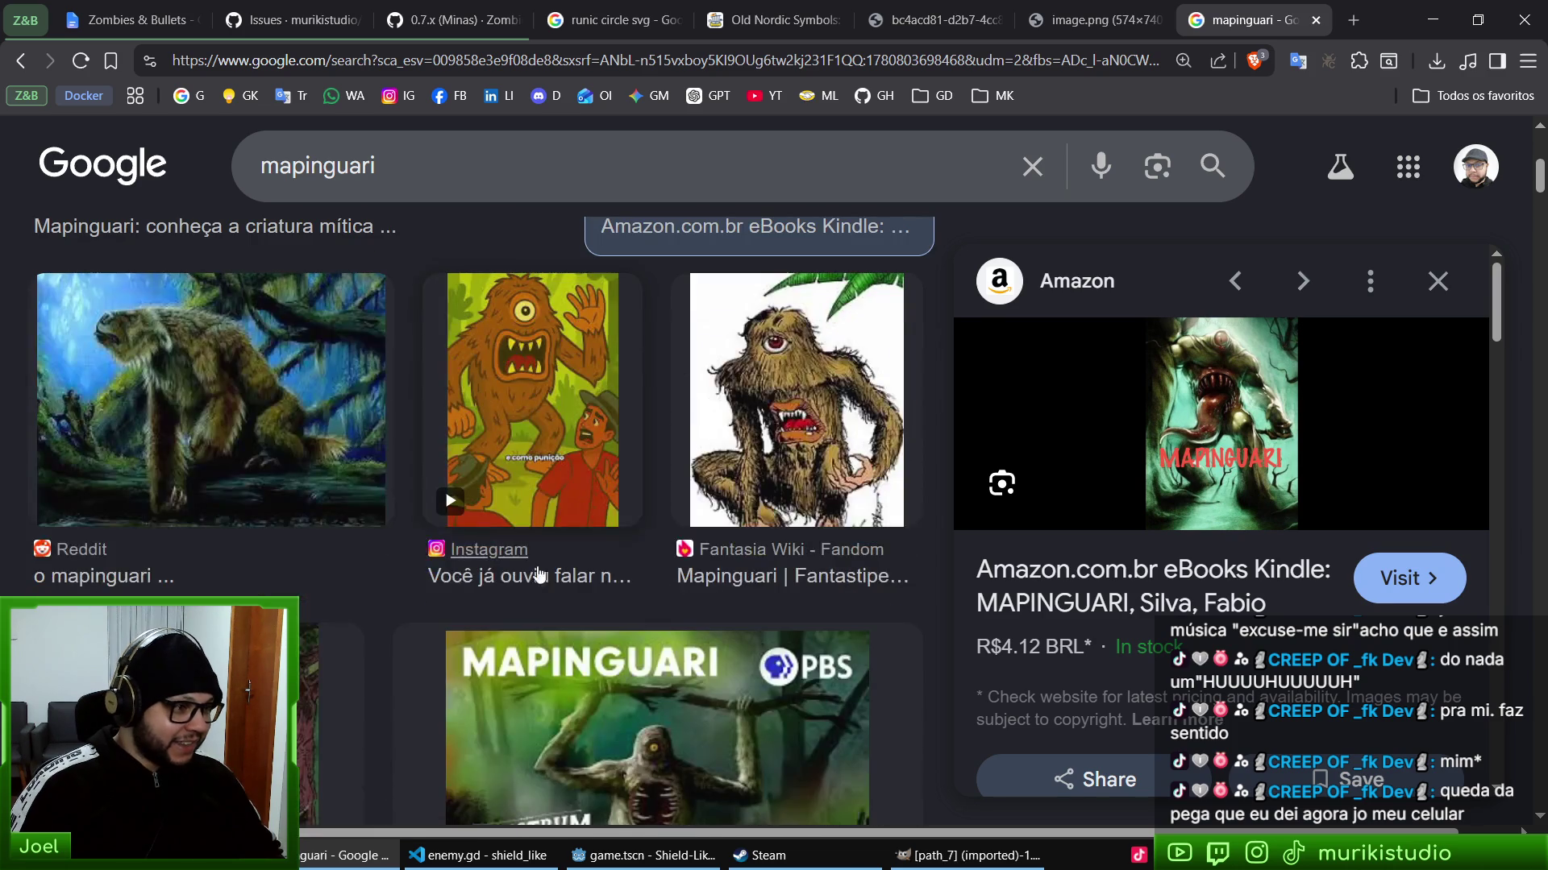
pyautogui.scroll(-3)
pyautogui.click(159, 439)
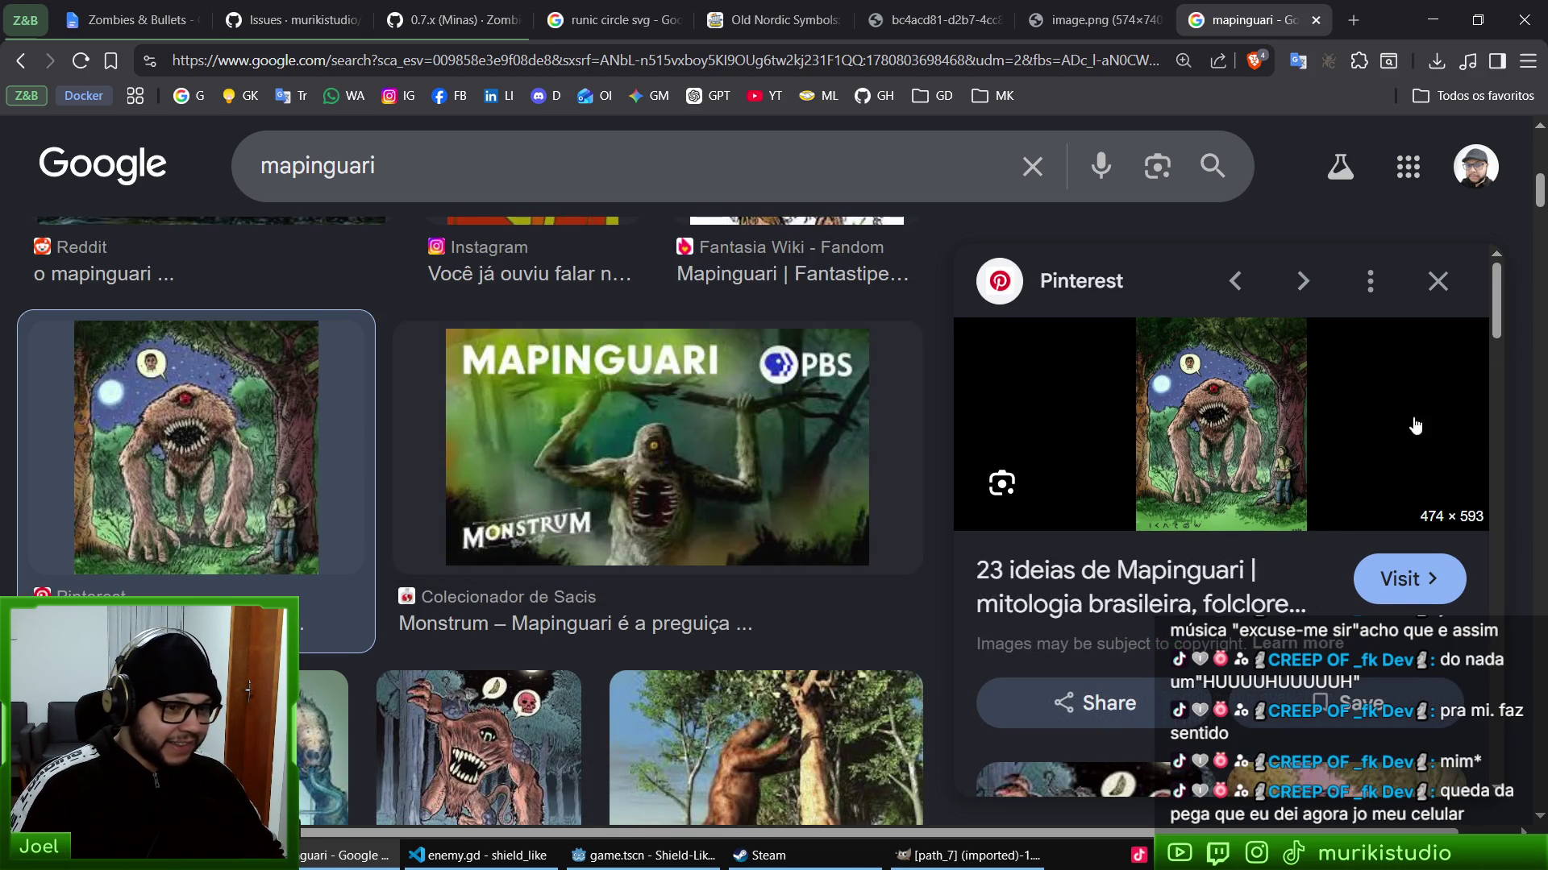
pyautogui.rightClick(1239, 421)
pyautogui.click(1342, 551)
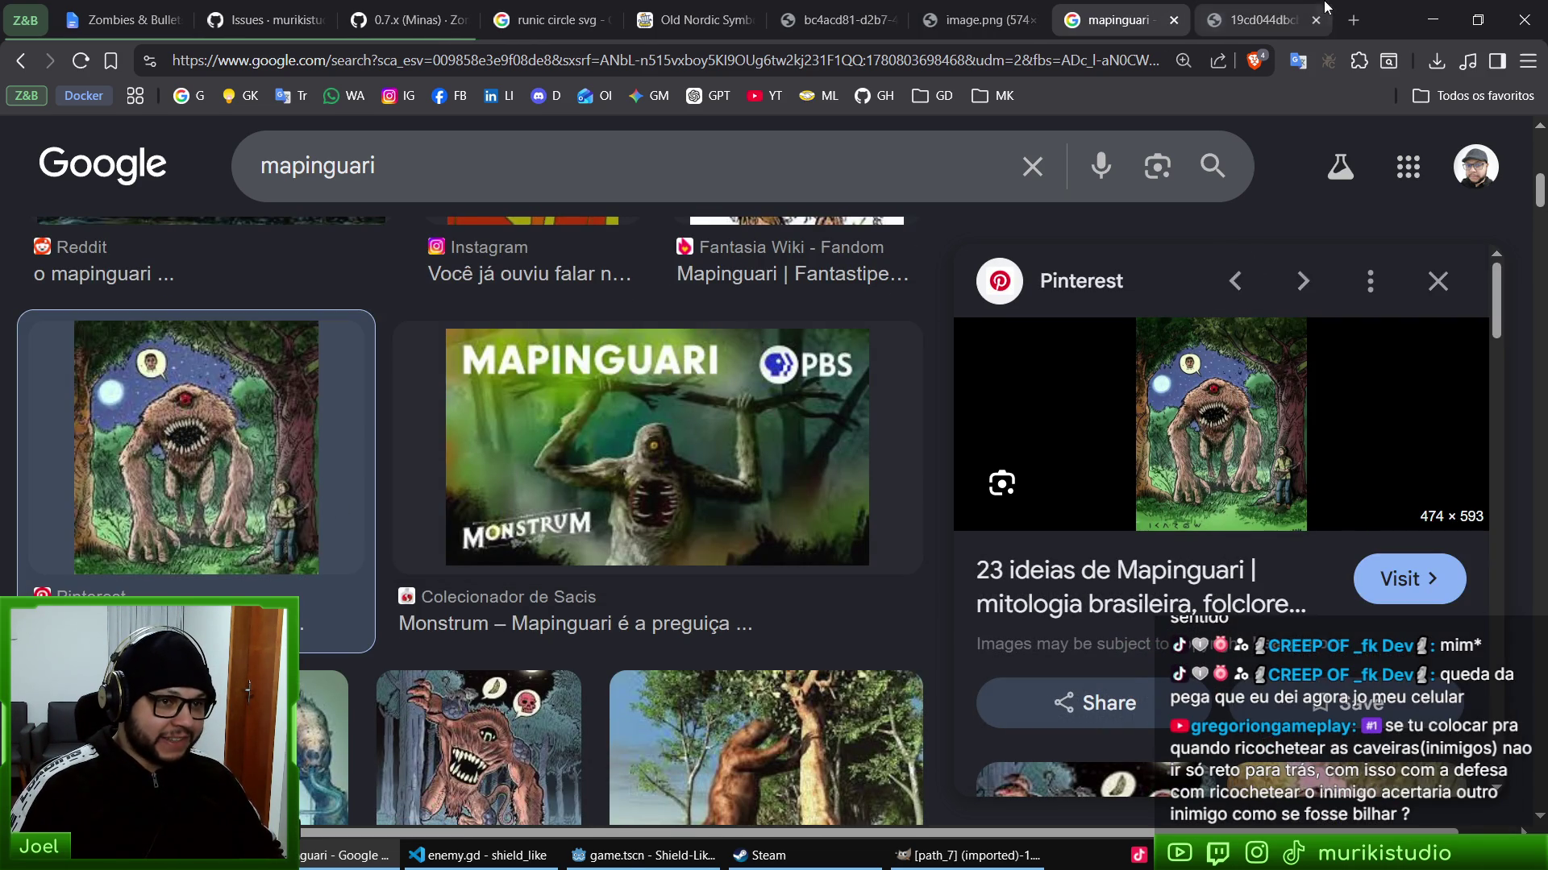
pyautogui.click(1254, 19)
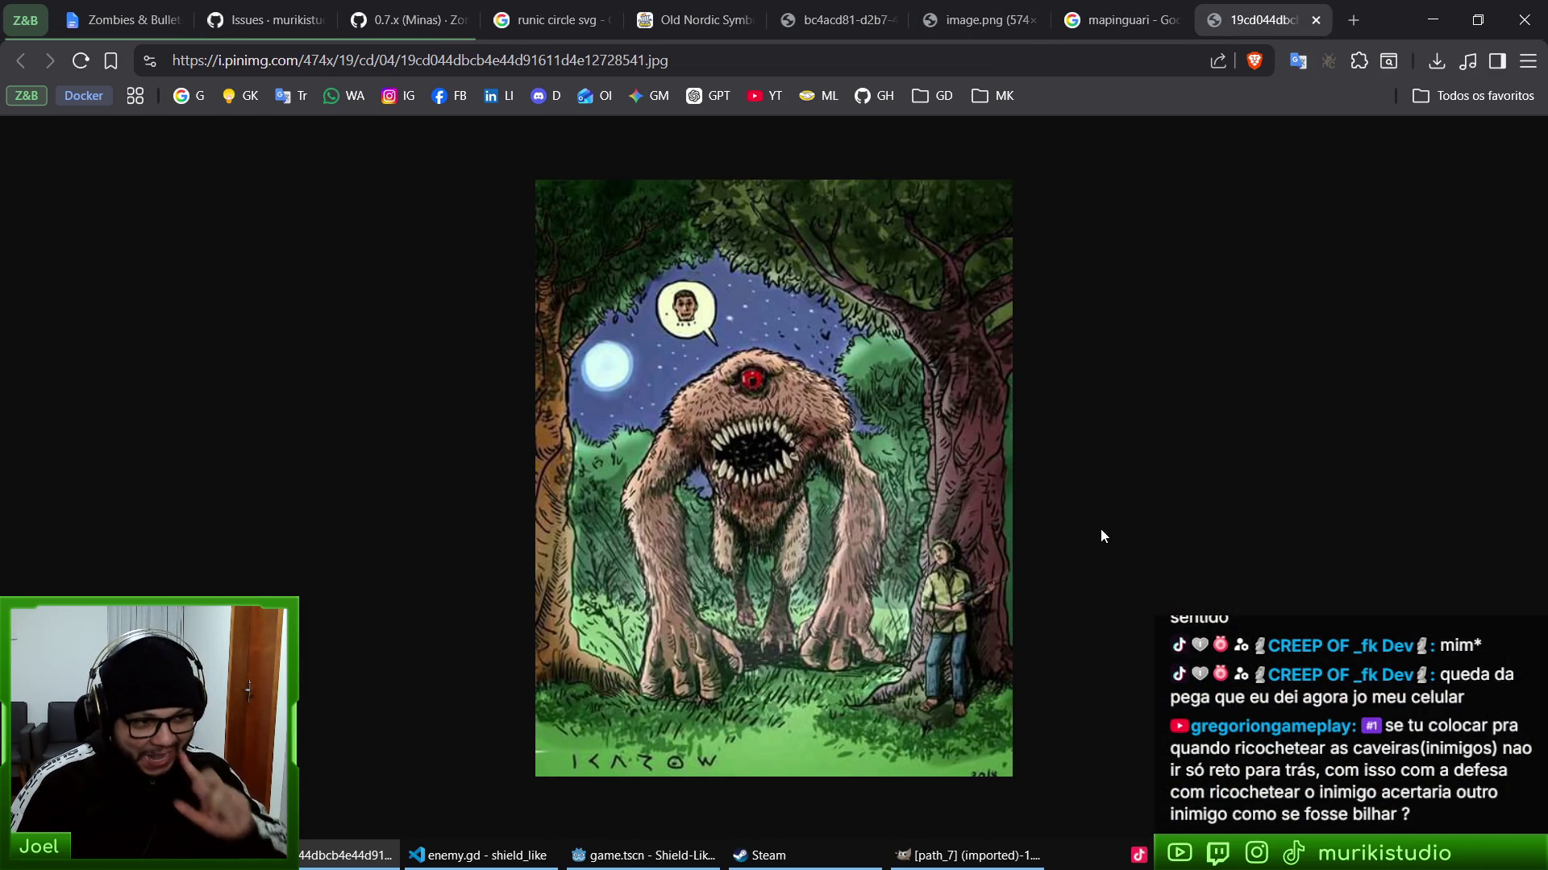
# - Zoom the Pinterest illustration to 125% and look through the render, sketch and results tabs
pyautogui.hotkey('ctrl', '+')
pyautogui.hotkey('ctrl', '+')
pyautogui.click(979, 20)
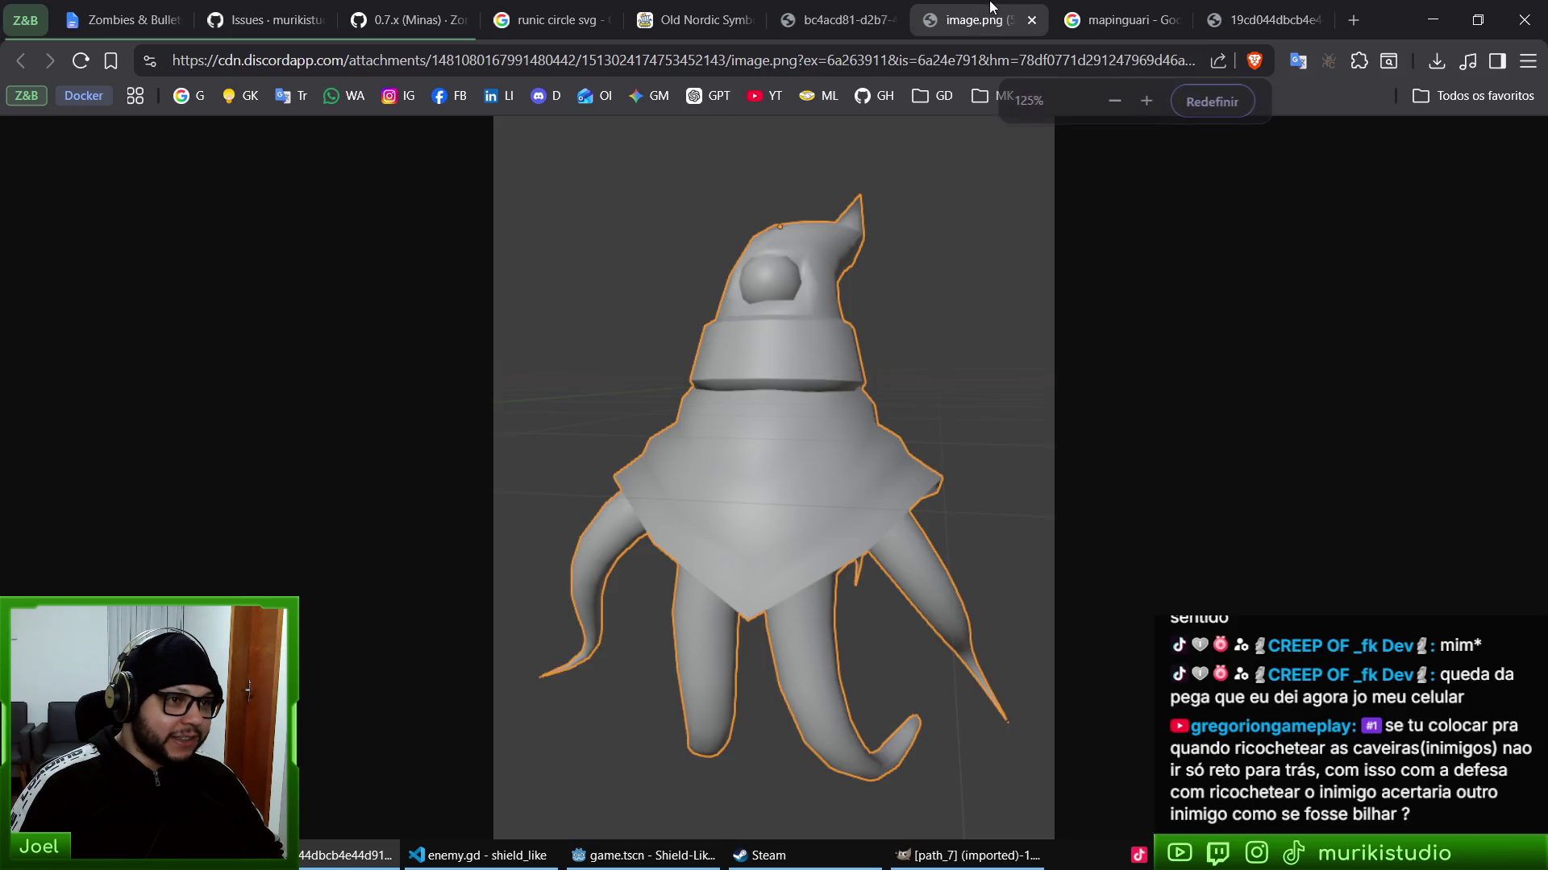
pyautogui.click(838, 19)
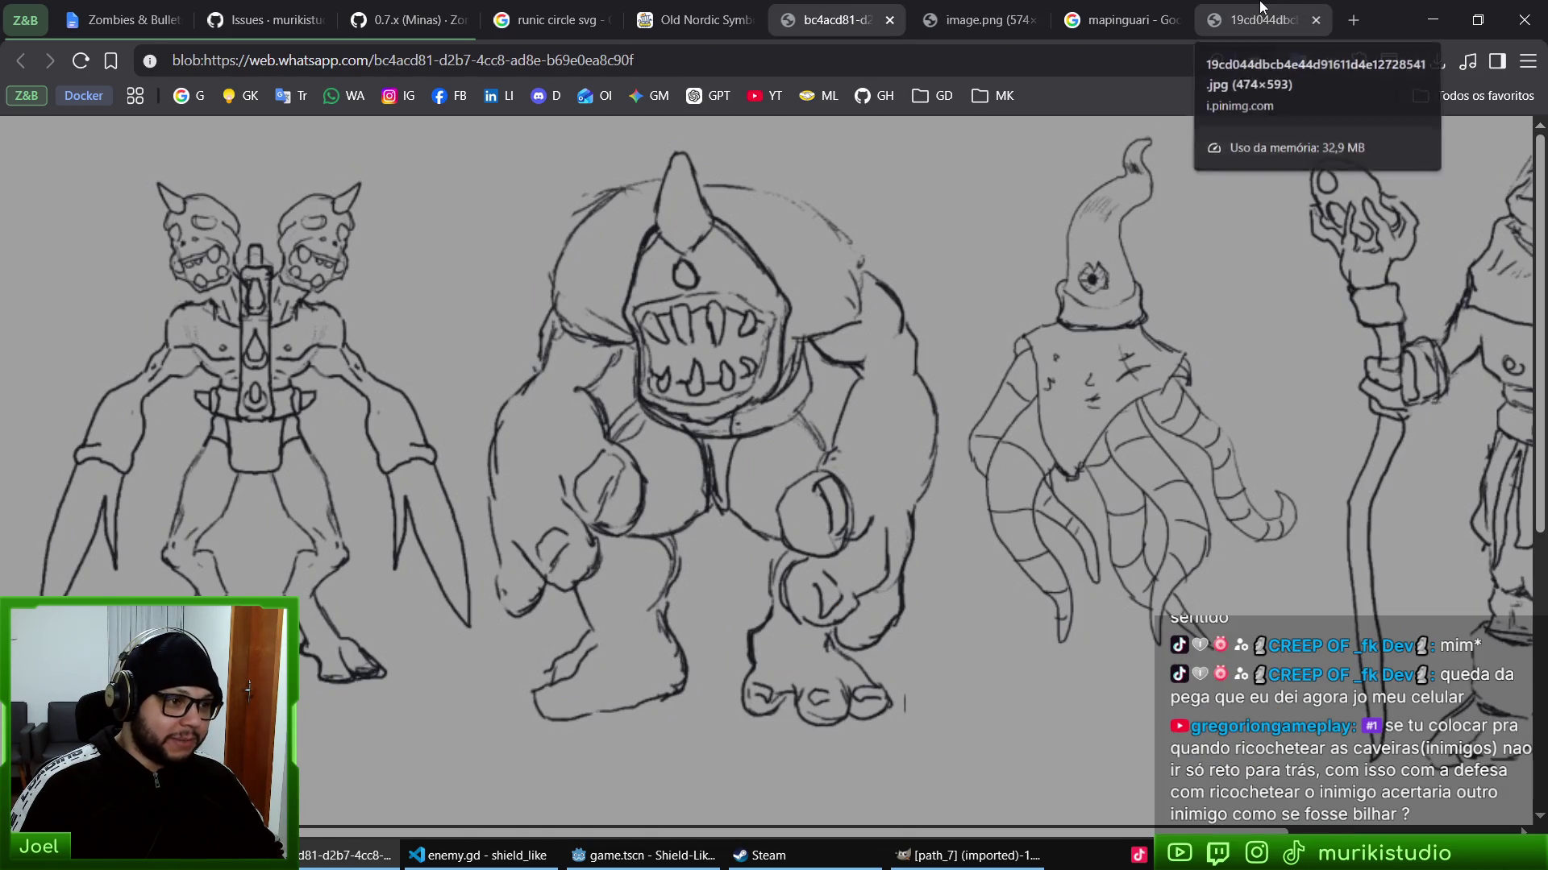
pyautogui.click(1264, 20)
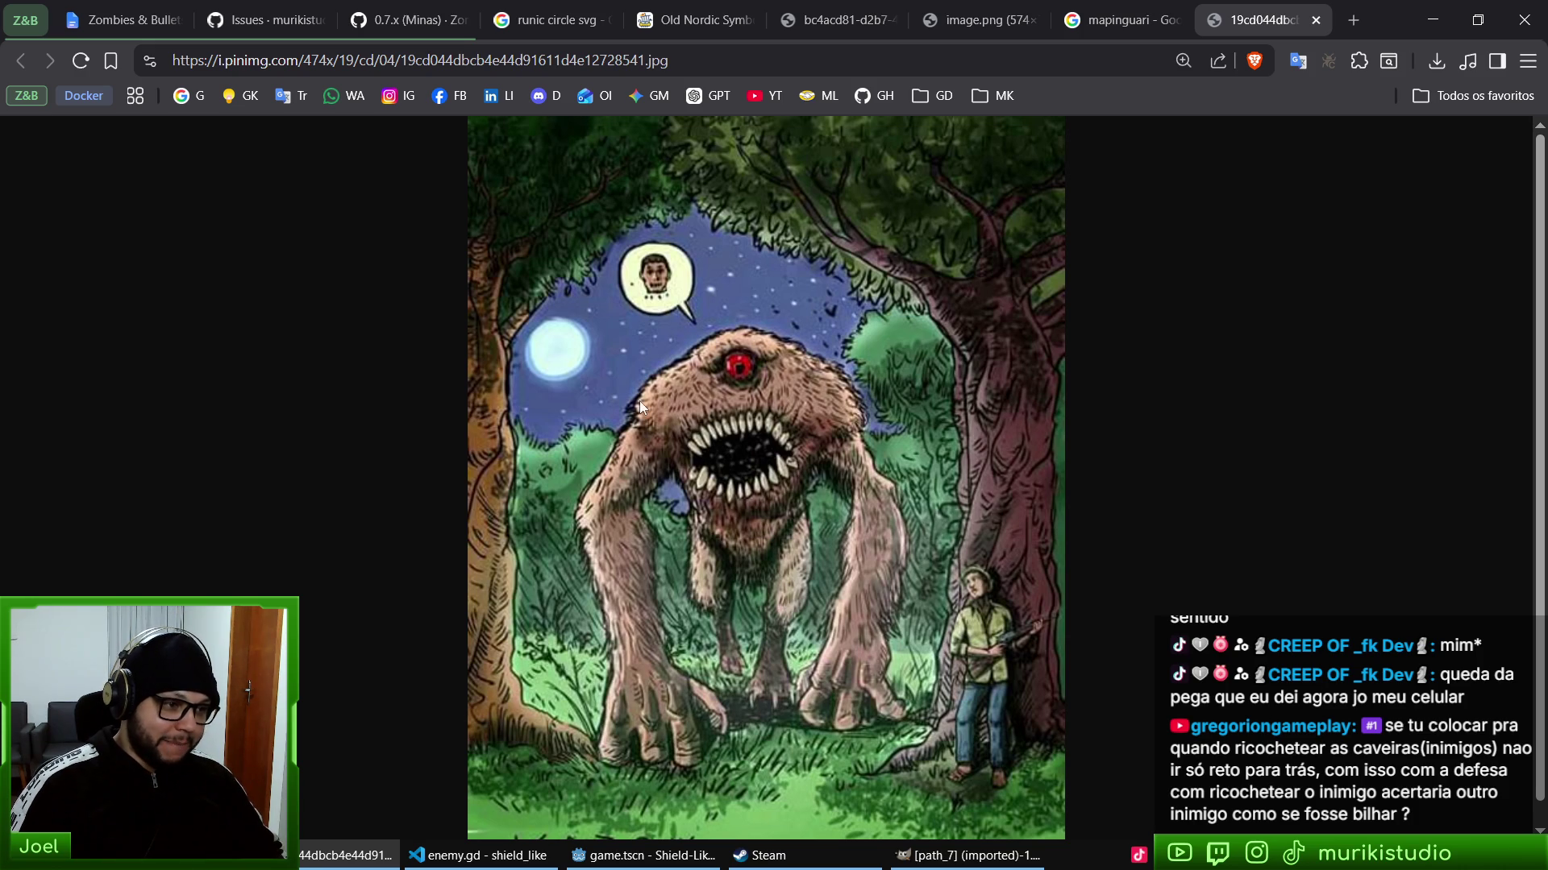
pyautogui.click(1168, 18)
# - Close the mapinguari results, reset the illustration zoom to 100%, and close the Pinterest tab
pyautogui.scroll(-3)
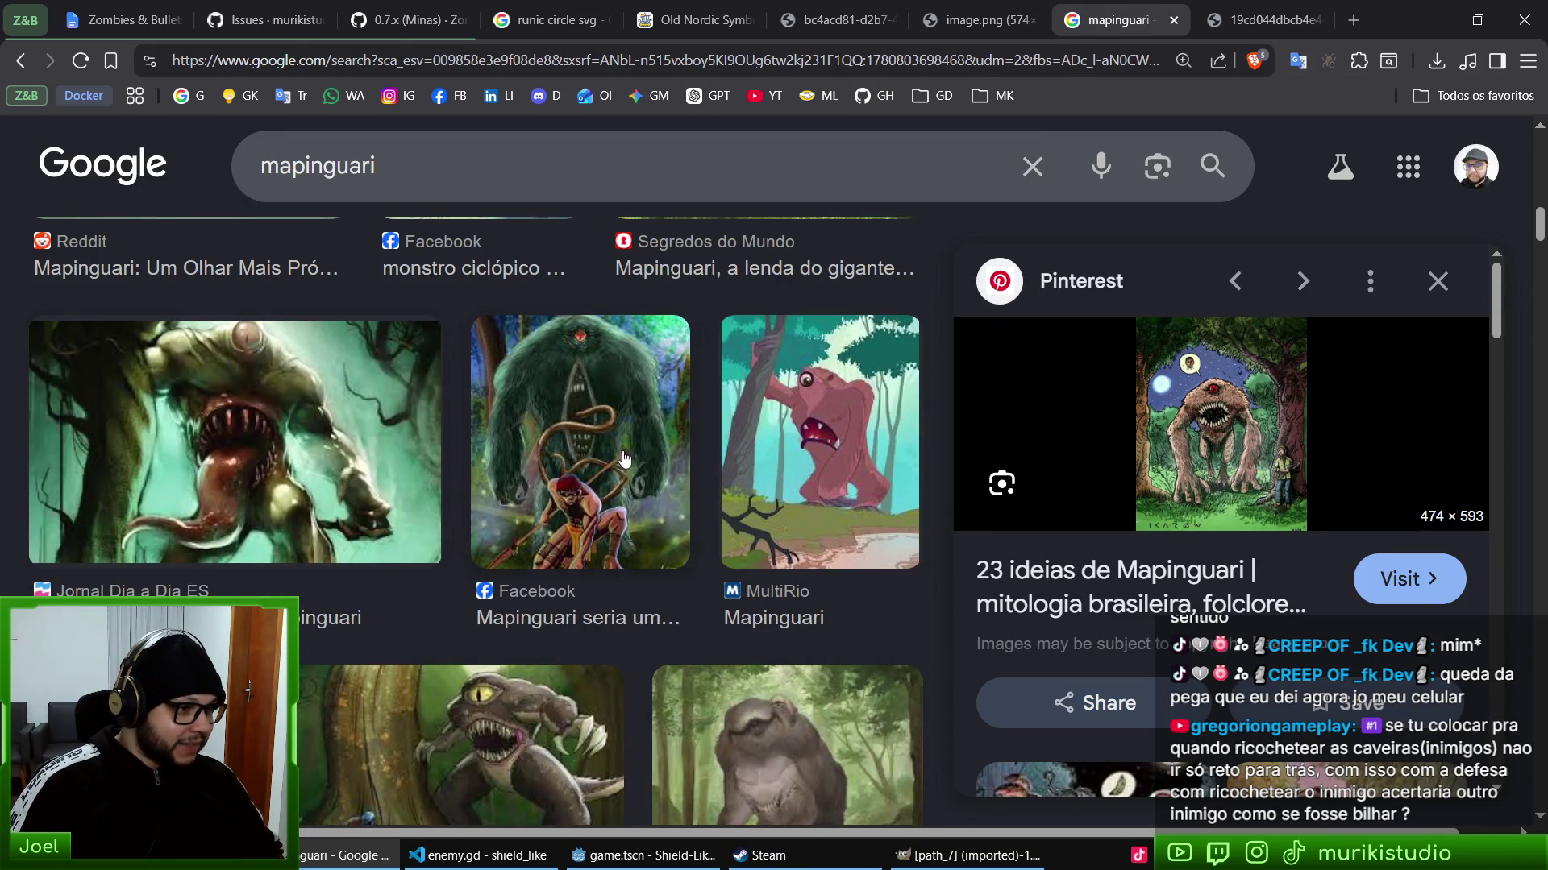
pyautogui.scroll(-3)
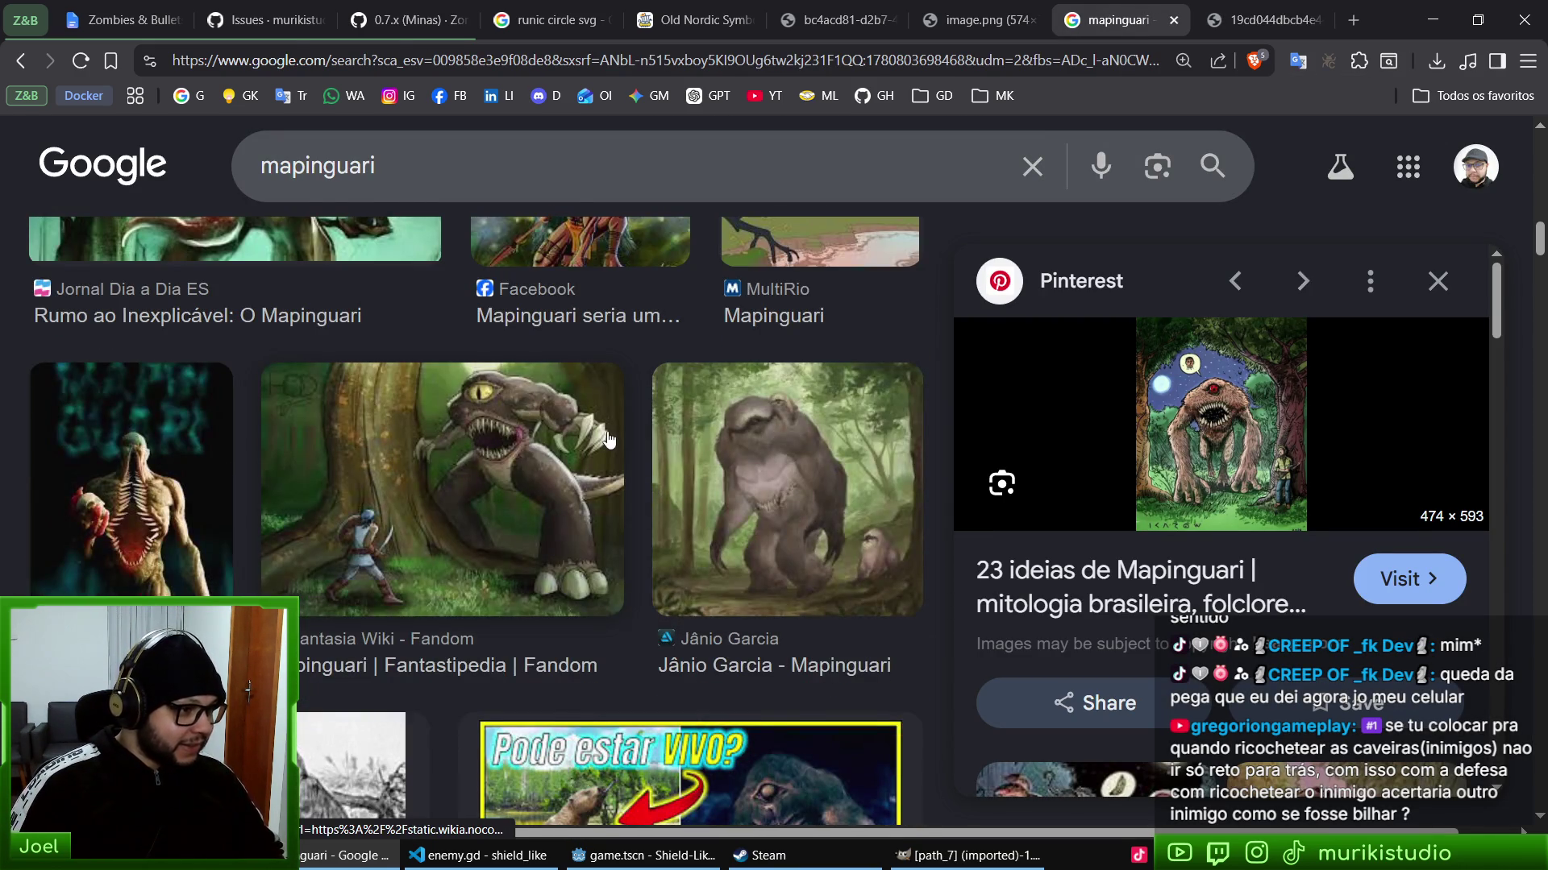
pyautogui.scroll(-3)
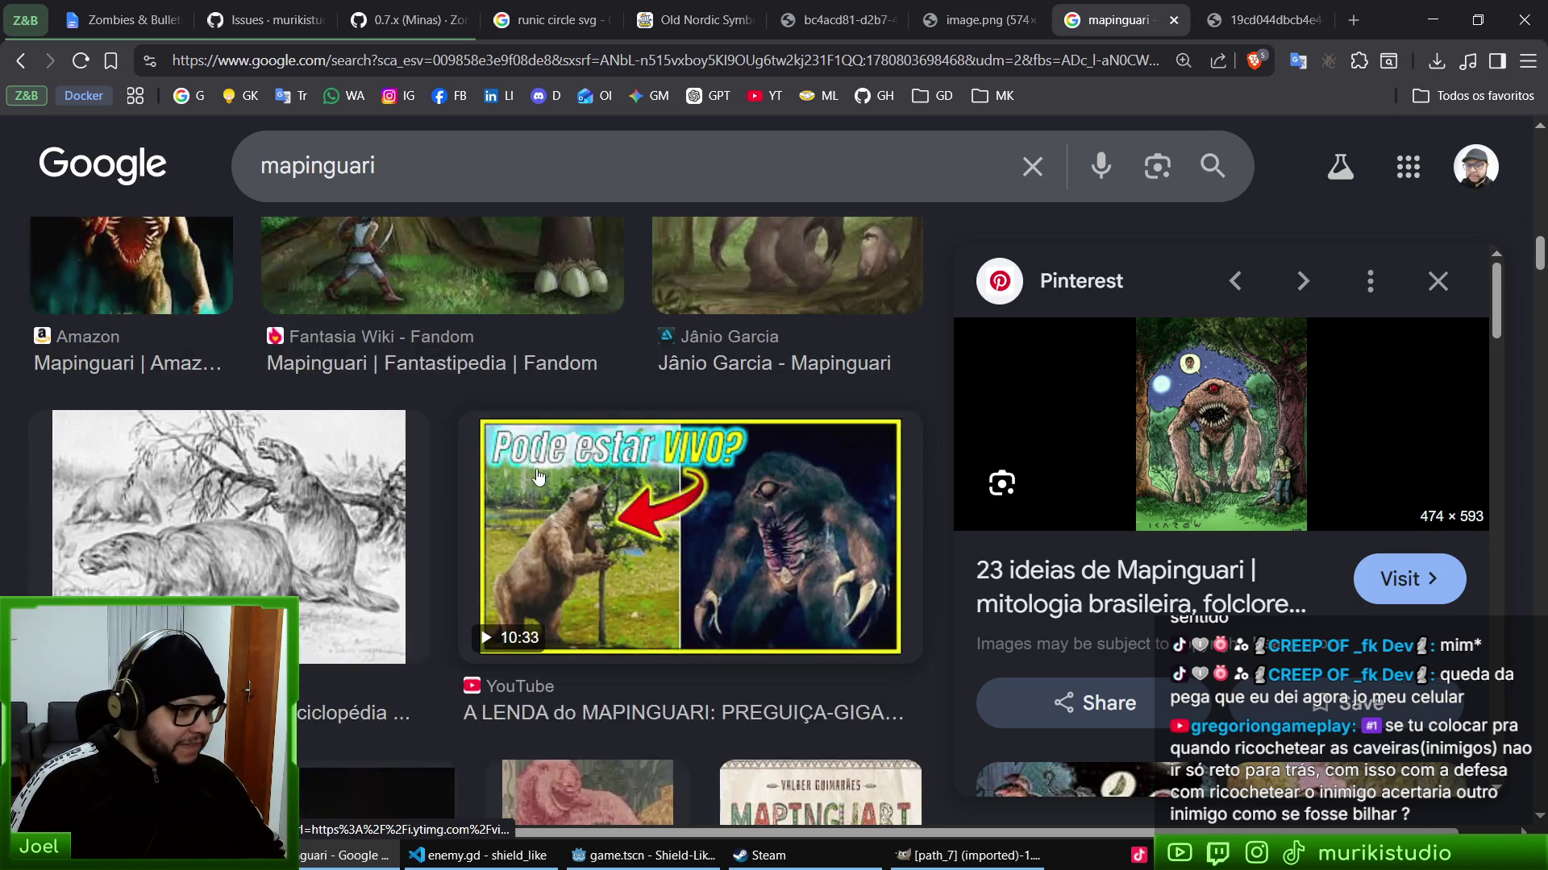
pyautogui.scroll(3)
pyautogui.hotkey('ctrl', 'w')
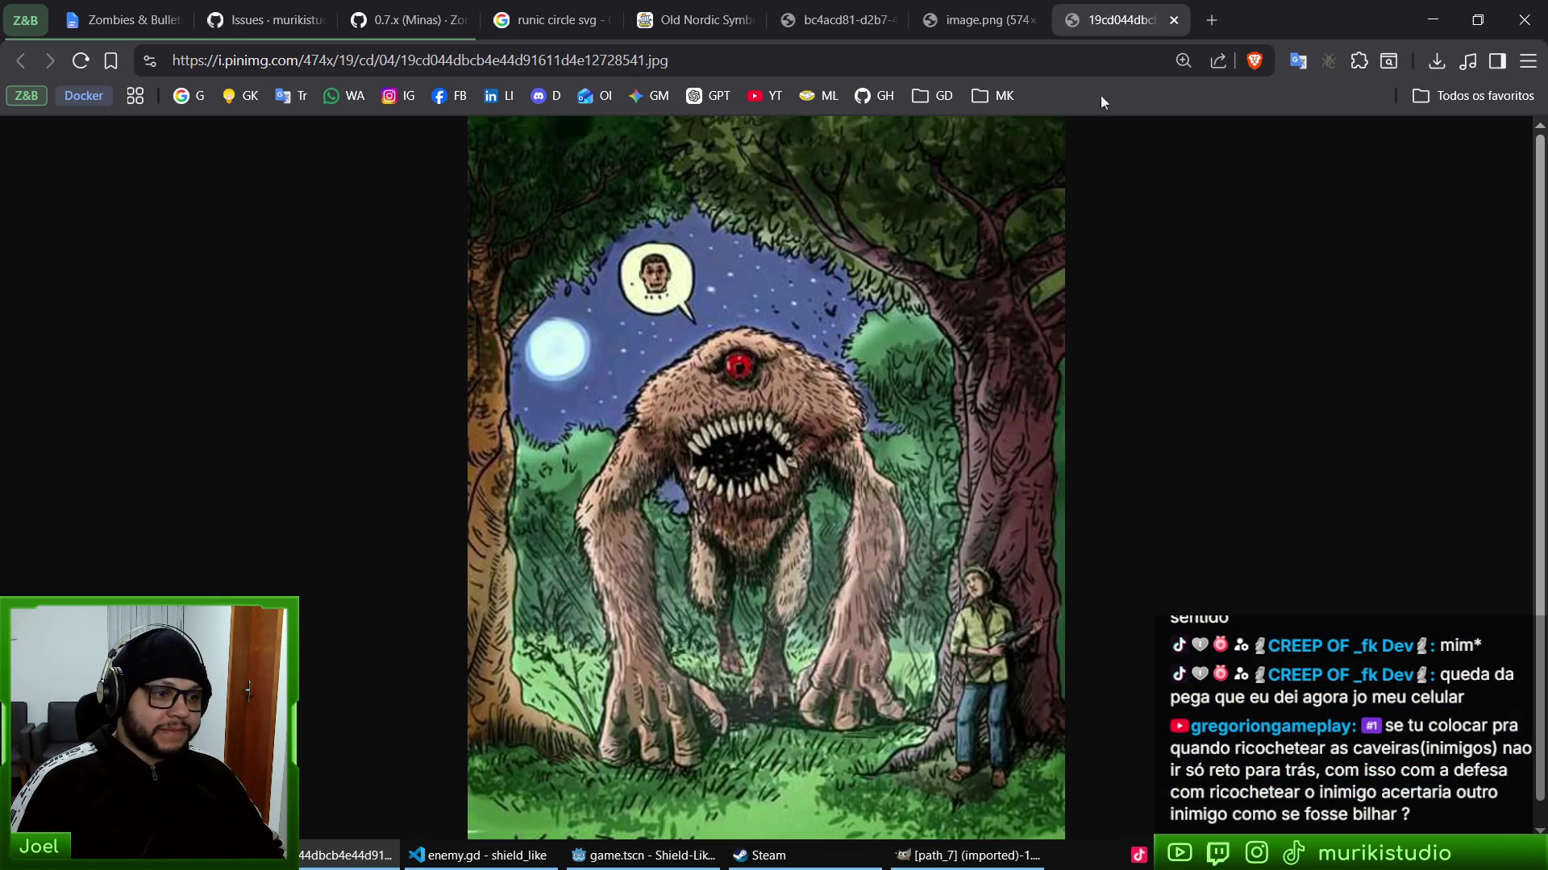
pyautogui.hotkey('ctrl', '0')
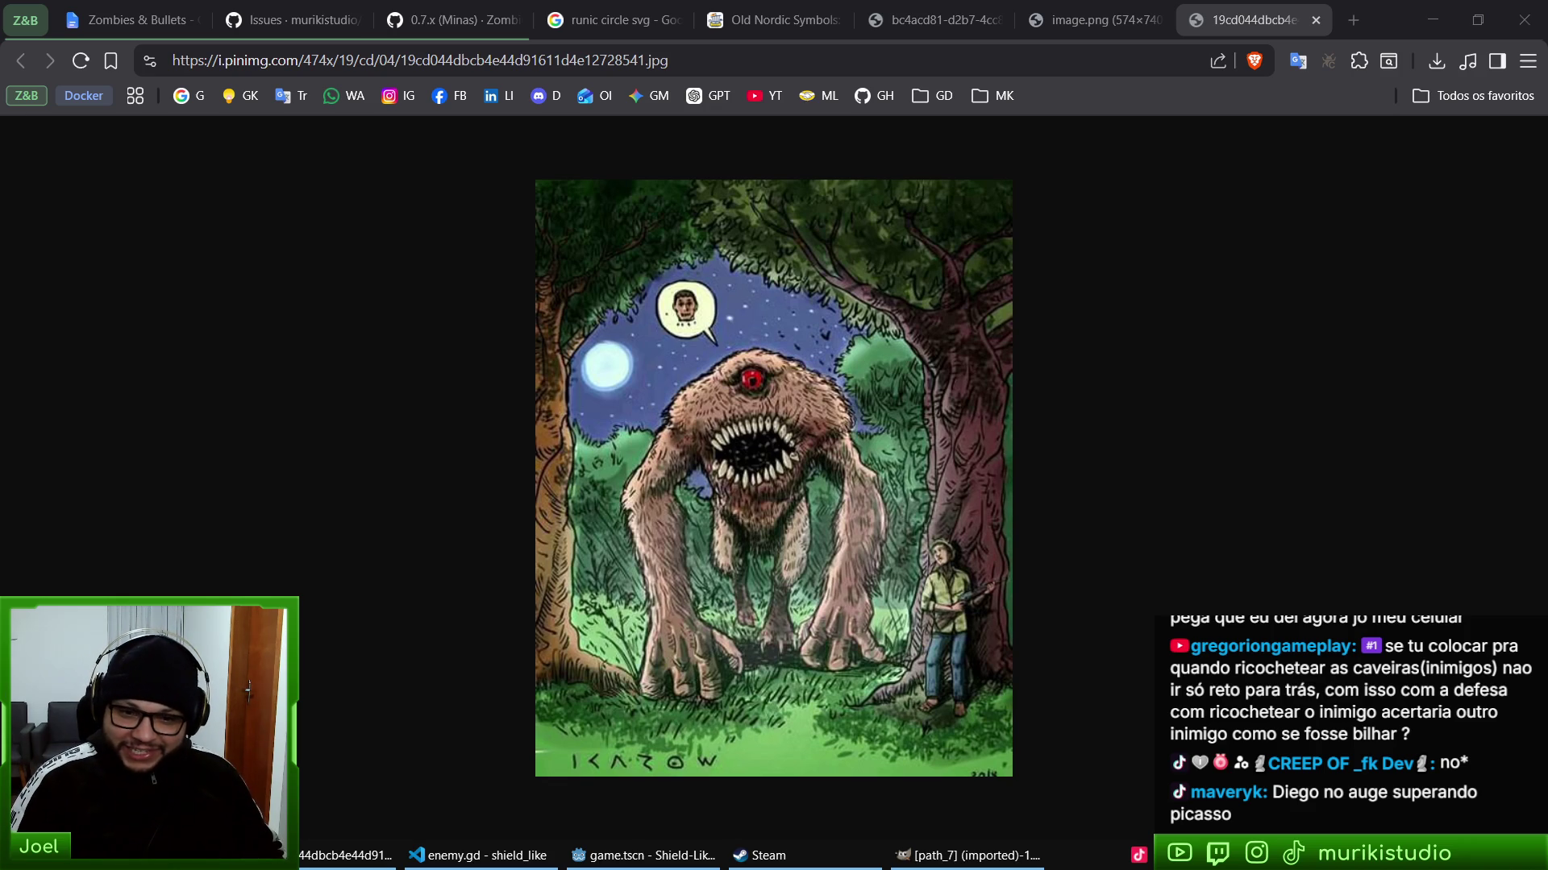
pyautogui.hotkey('ctrl', 'w')
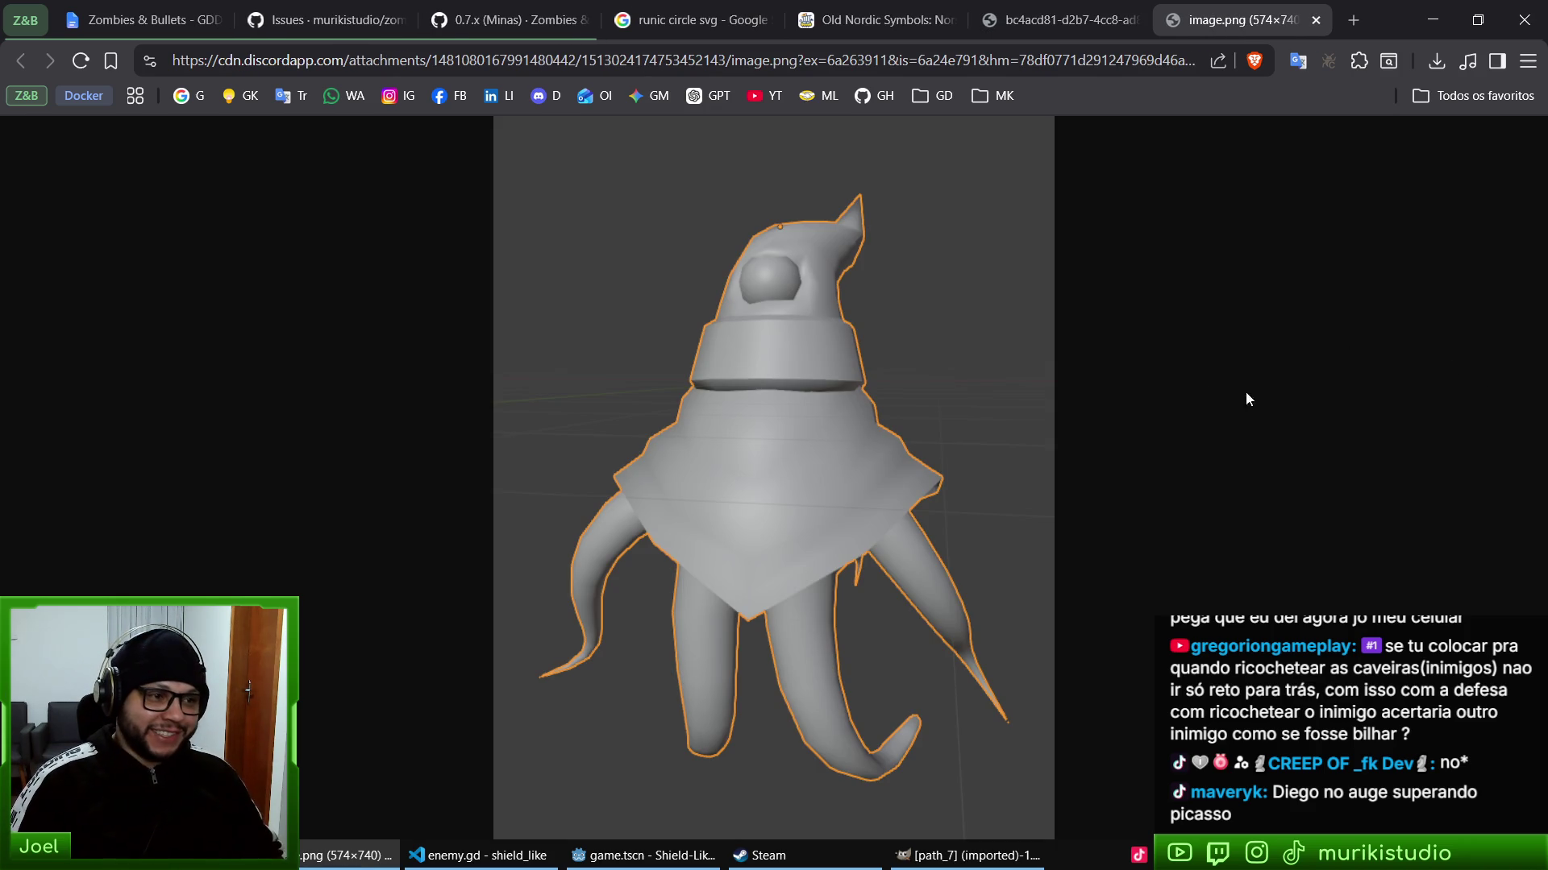
# - Fit the sketch at 100% zoom and close the Old Nordic Symbols article
pyautogui.click(1048, 20)
pyautogui.click(854, 457)
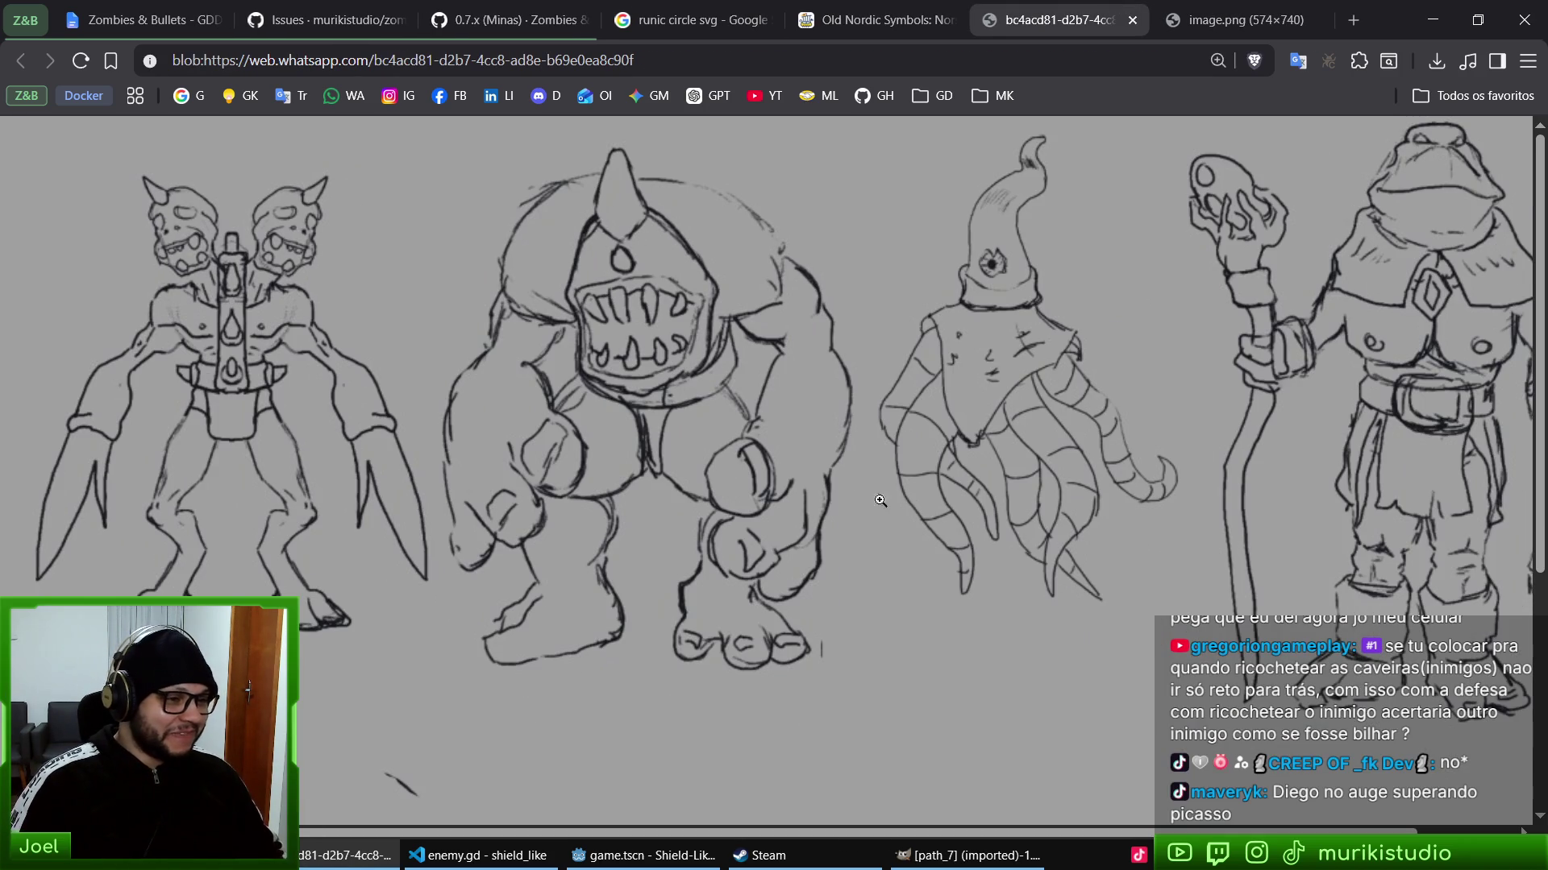
pyautogui.hotkey('ctrl', '0')
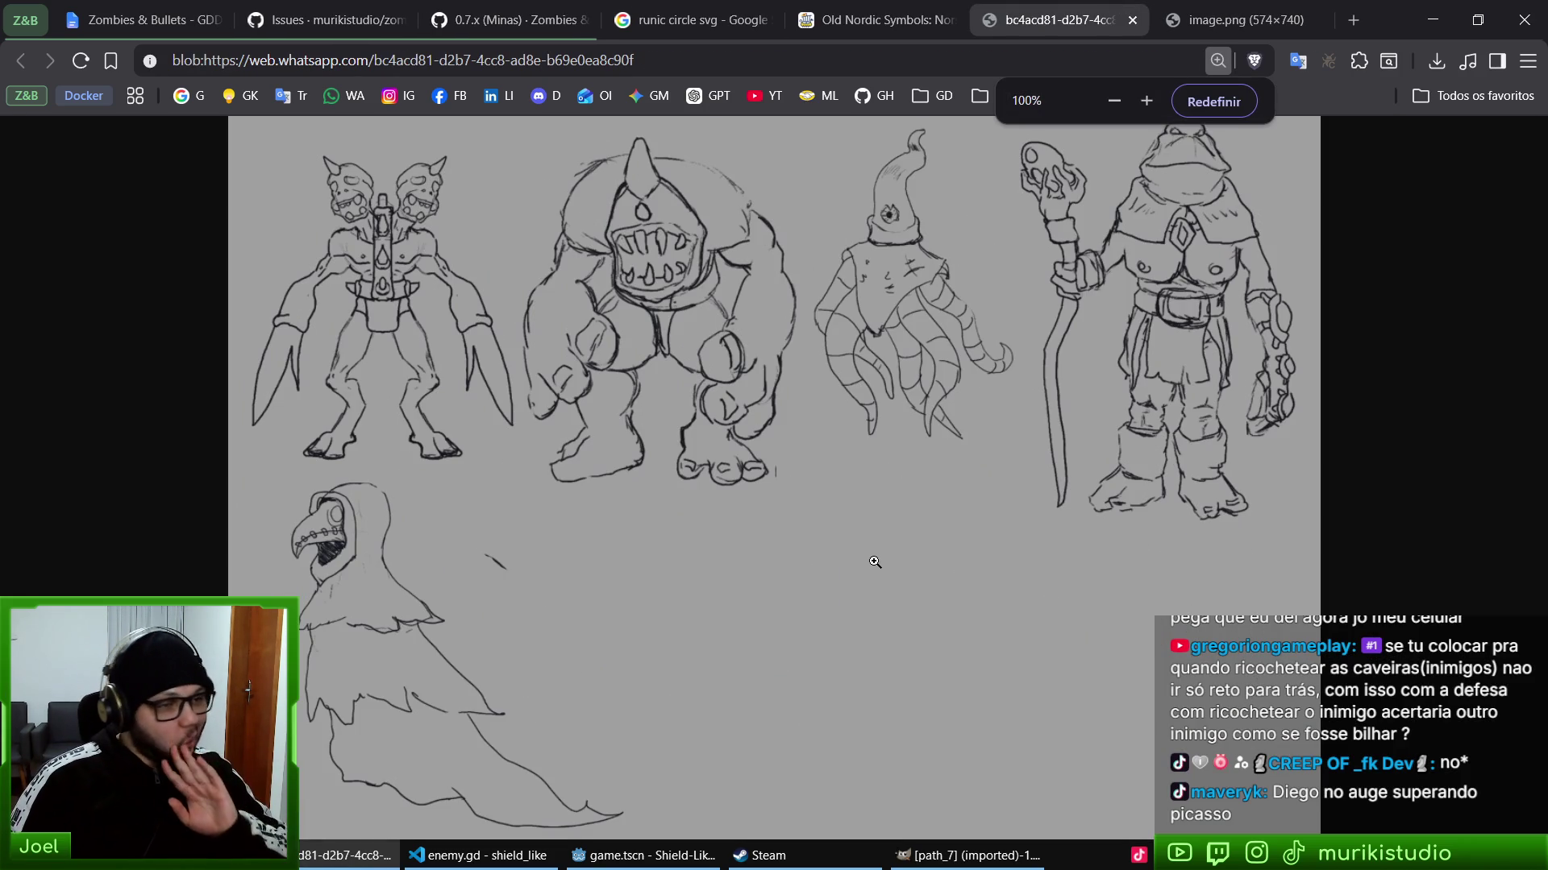
pyautogui.hotkey('ctrl', 'shift', 'Tab')
pyautogui.scroll(-3)
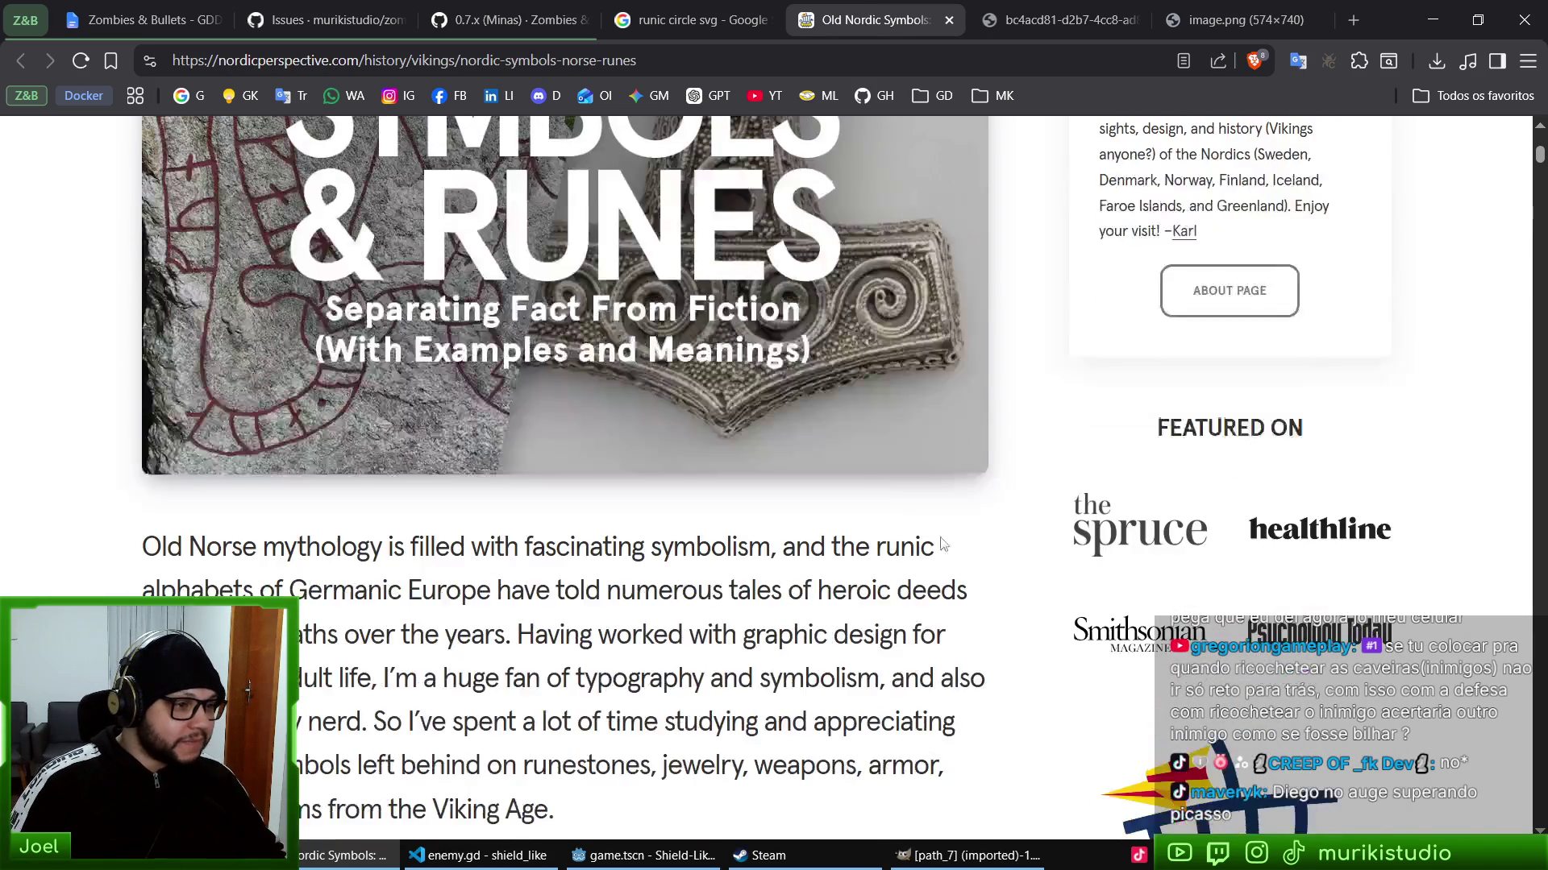
pyautogui.hotkey('ctrl', 'w')
pyautogui.hotkey('ctrl', 'shift', 'Tab')
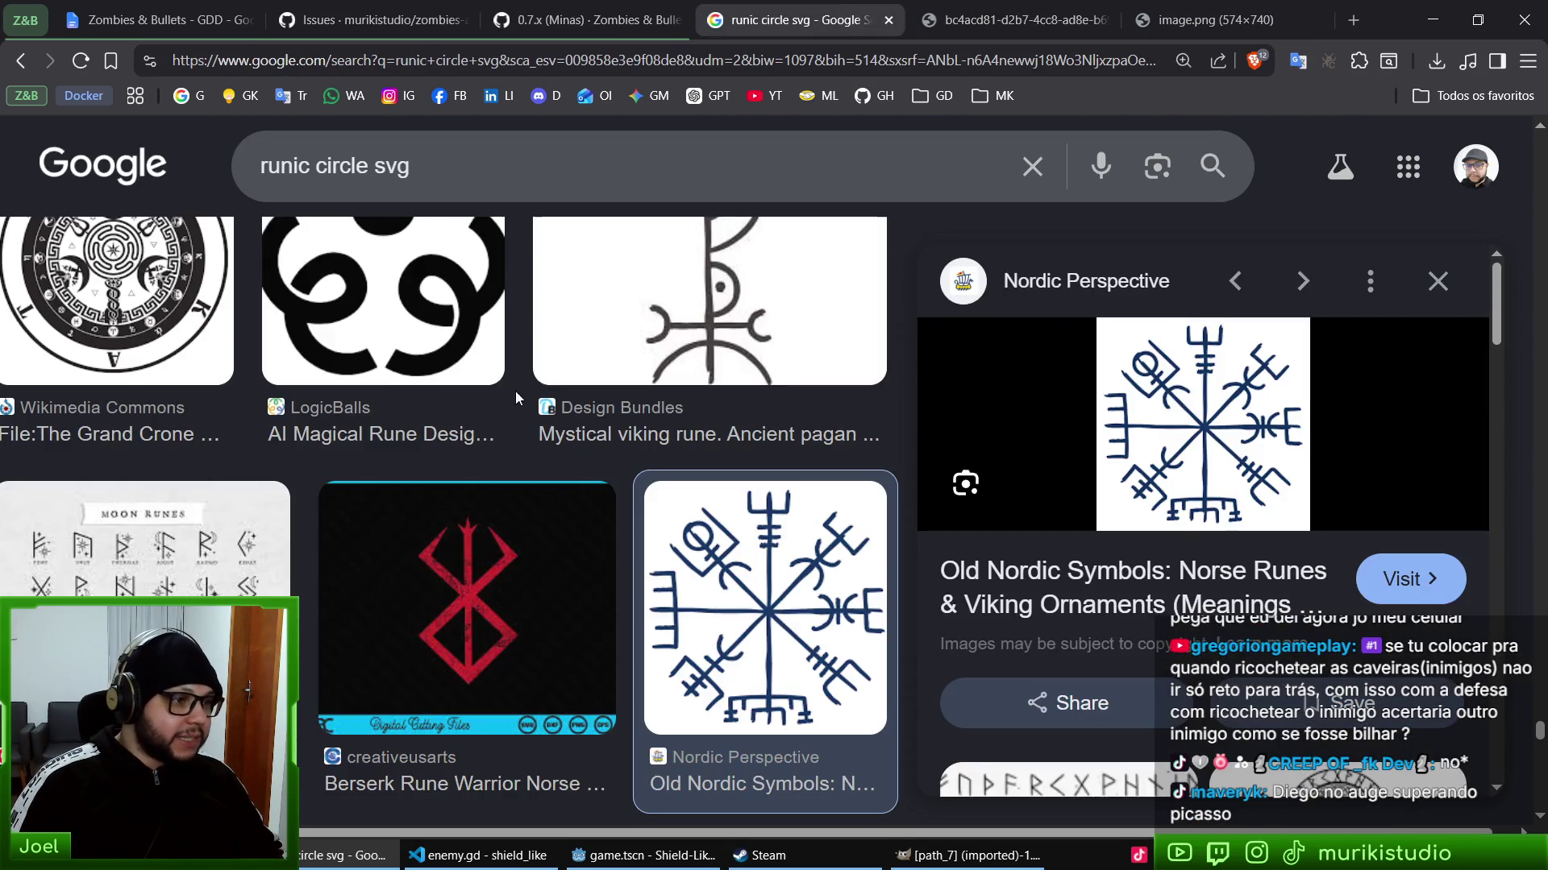
pyautogui.scroll(3)
# - Search again for runic circle with svg in quotes
pyautogui.click(477, 159)
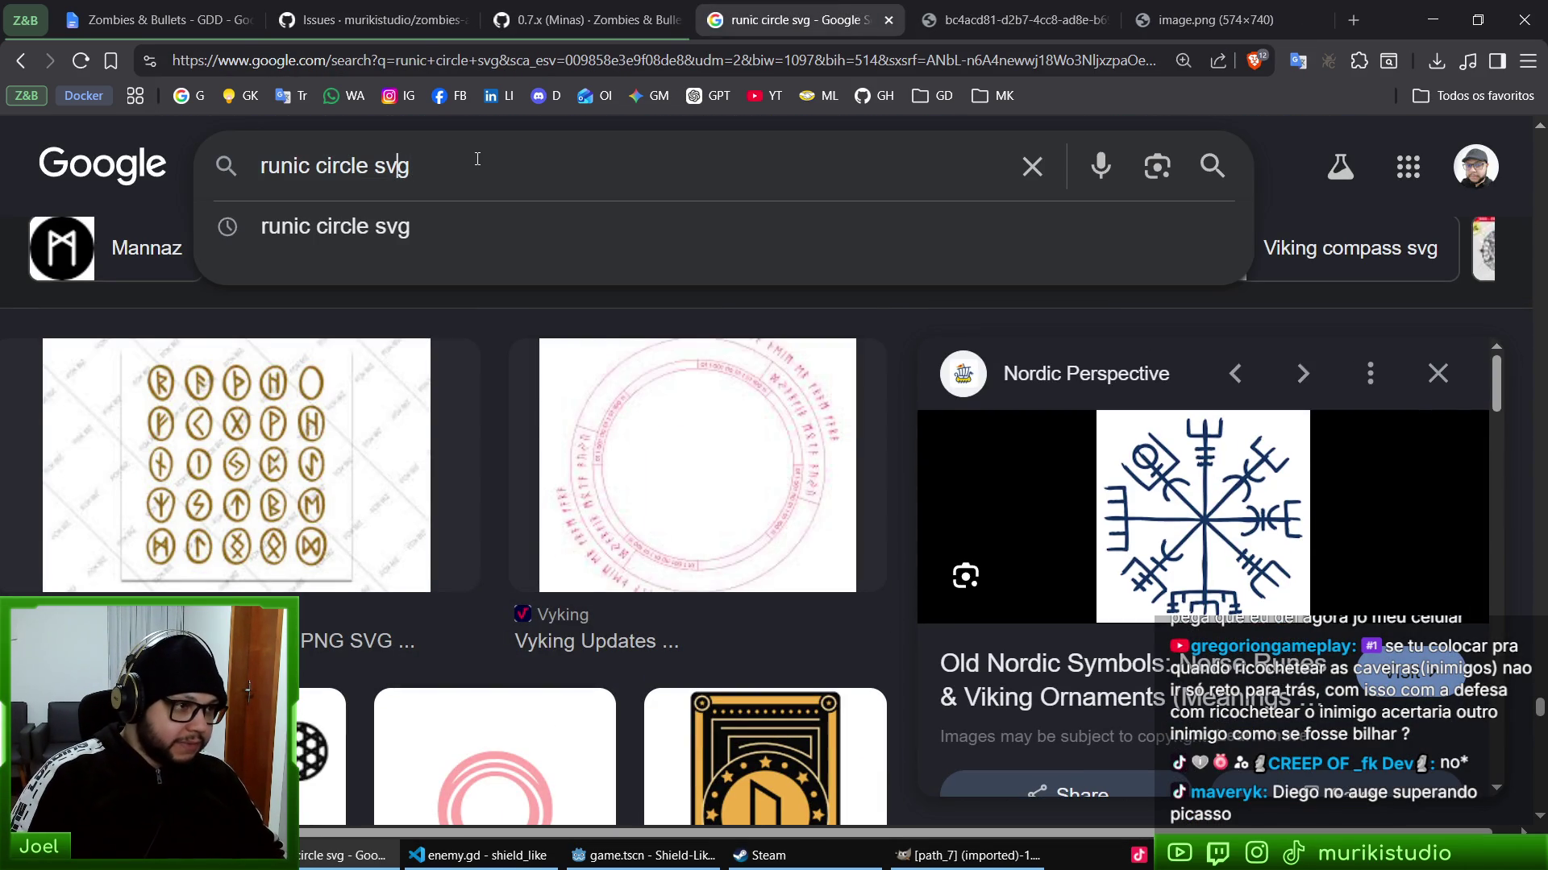
pyautogui.hotkey('ctrl', 'Left')
pyautogui.write('"')
pyautogui.press('End')
pyautogui.press('Return')
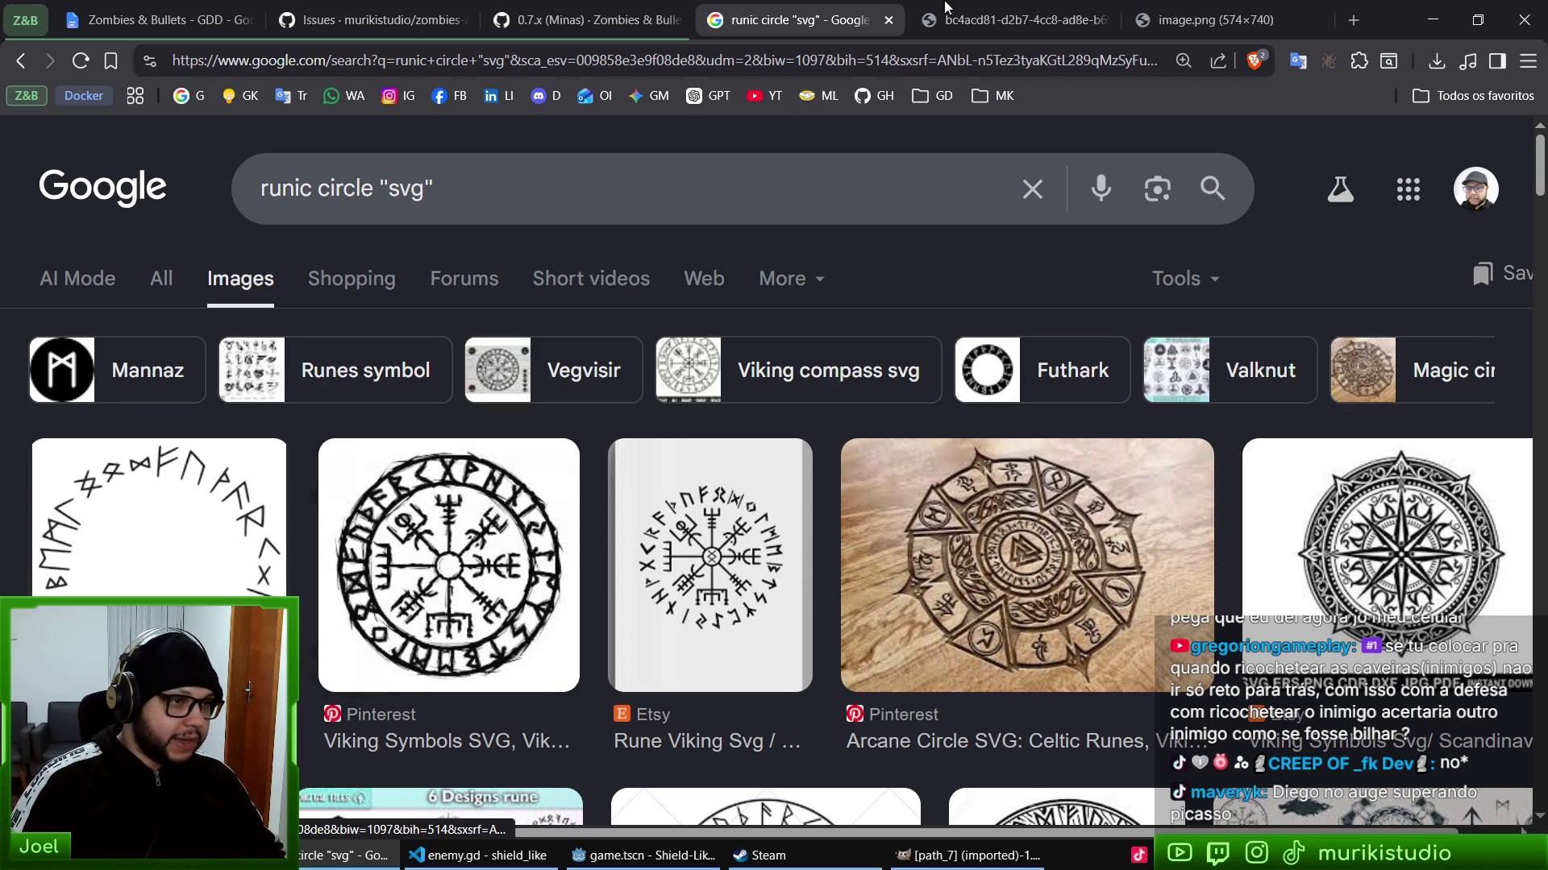
pyautogui.click(982, 8)
pyautogui.hotkey('ctrl', 'Tab')
pyautogui.click(798, 19)
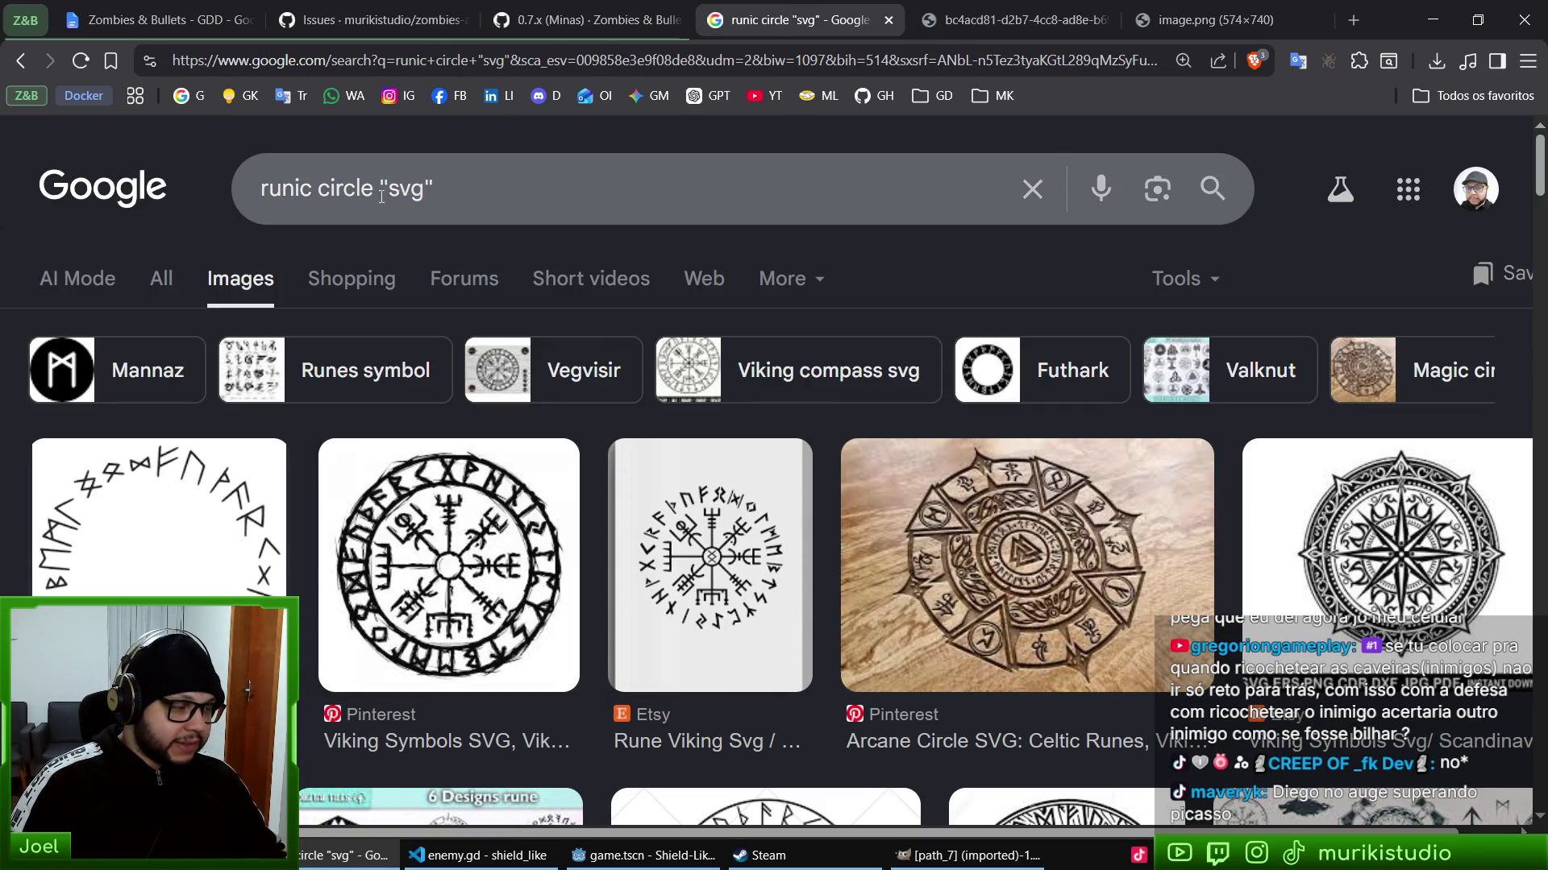
# - Replace the quoted svg with filetype:svg and search 'runic circle filetype:svg'
pyautogui.moveTo(380, 186); pyautogui.dragTo(635, 194)
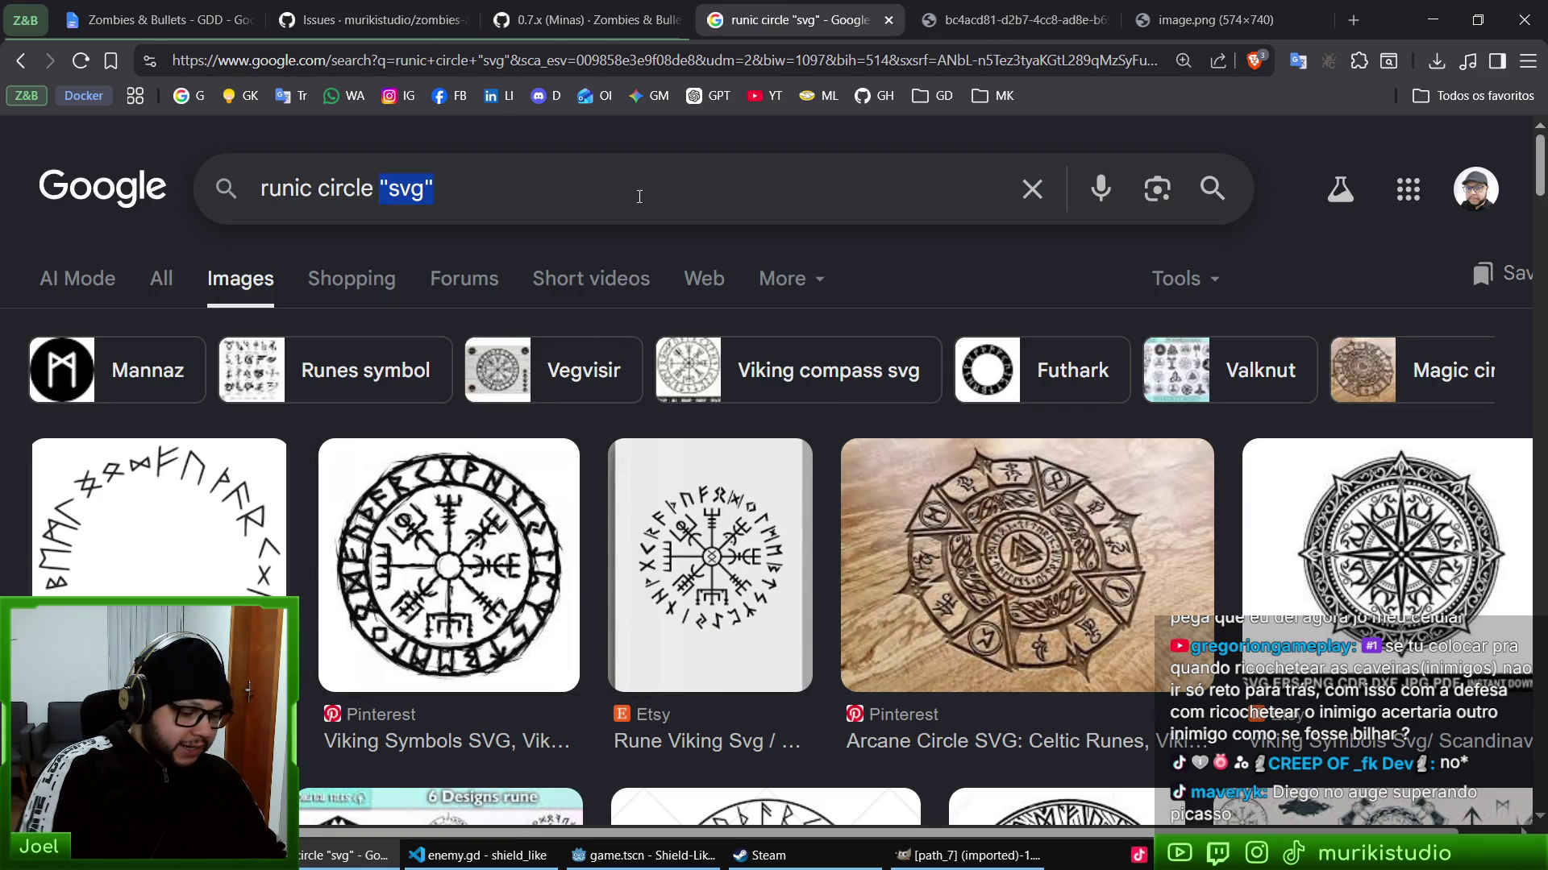
pyautogui.write('f')
pyautogui.press('BackSpace')
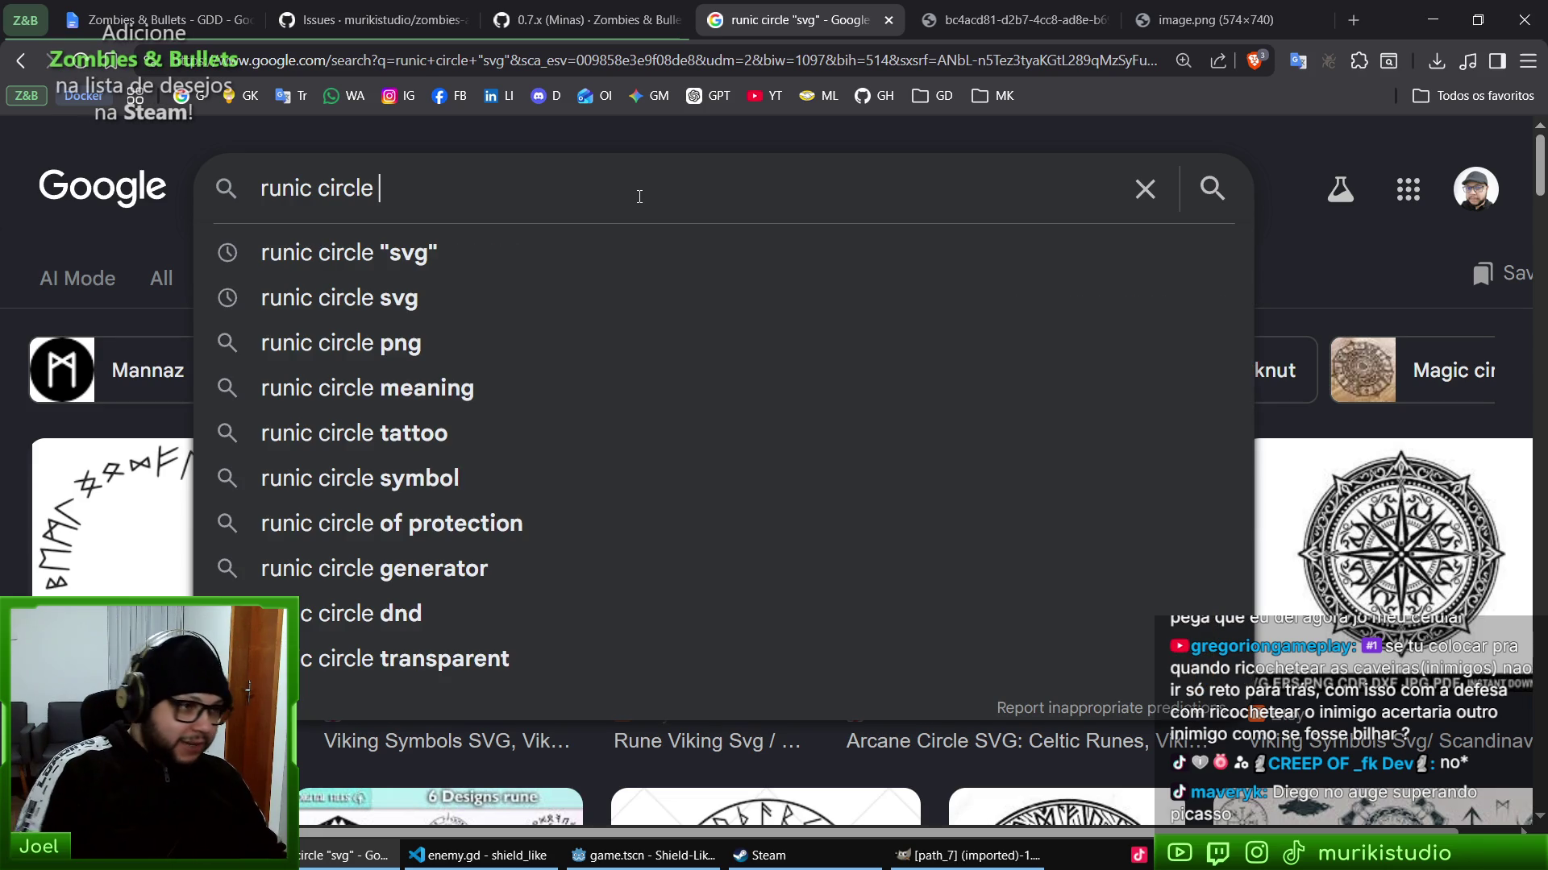
pyautogui.write('filetype:')
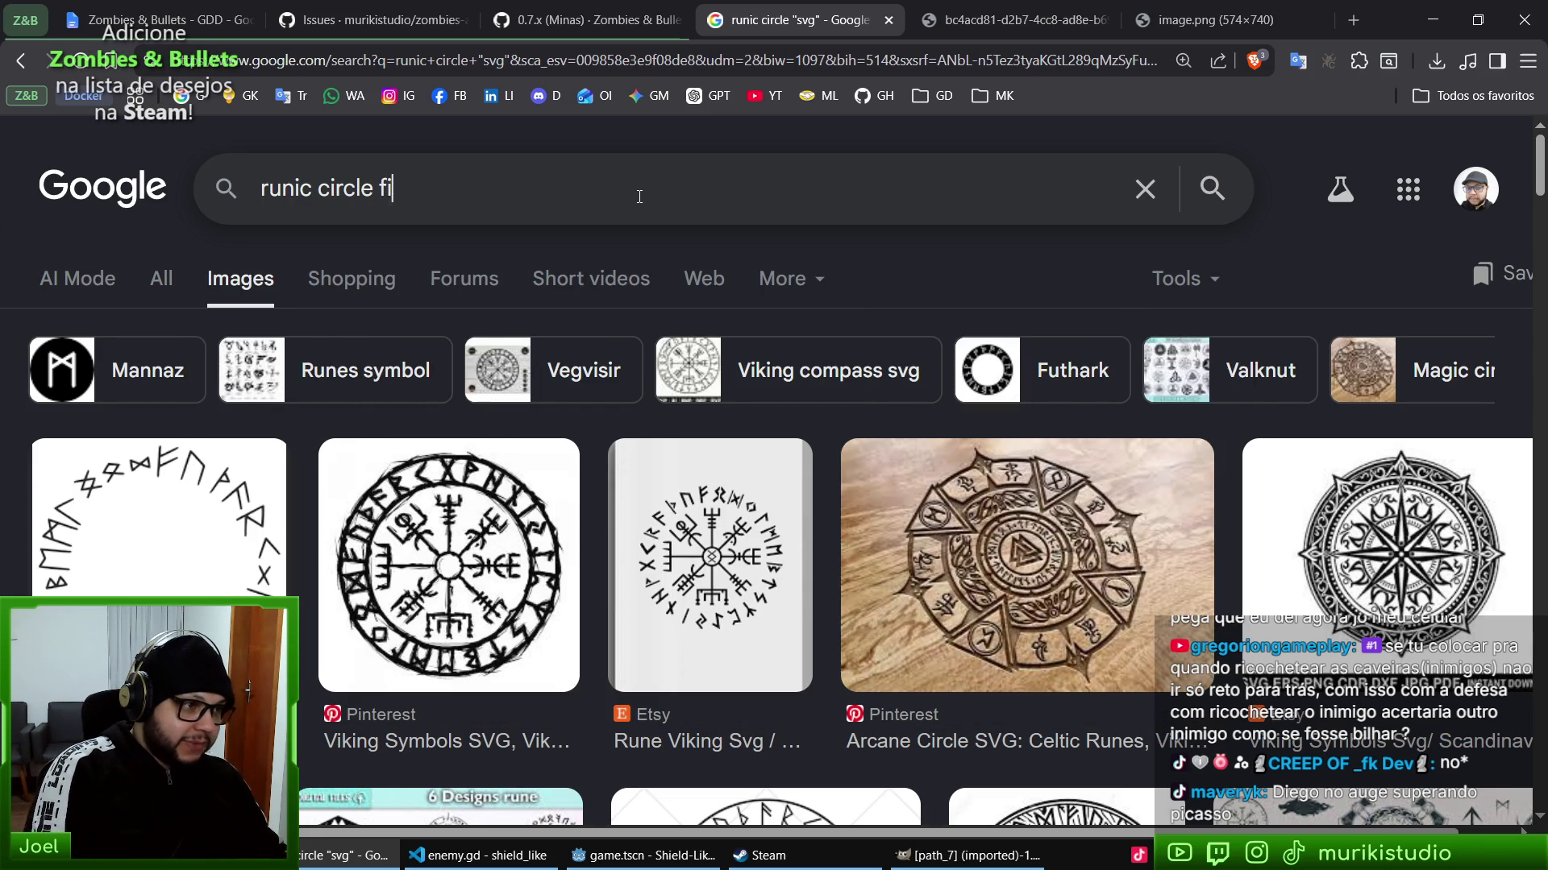
pyautogui.write('svg')
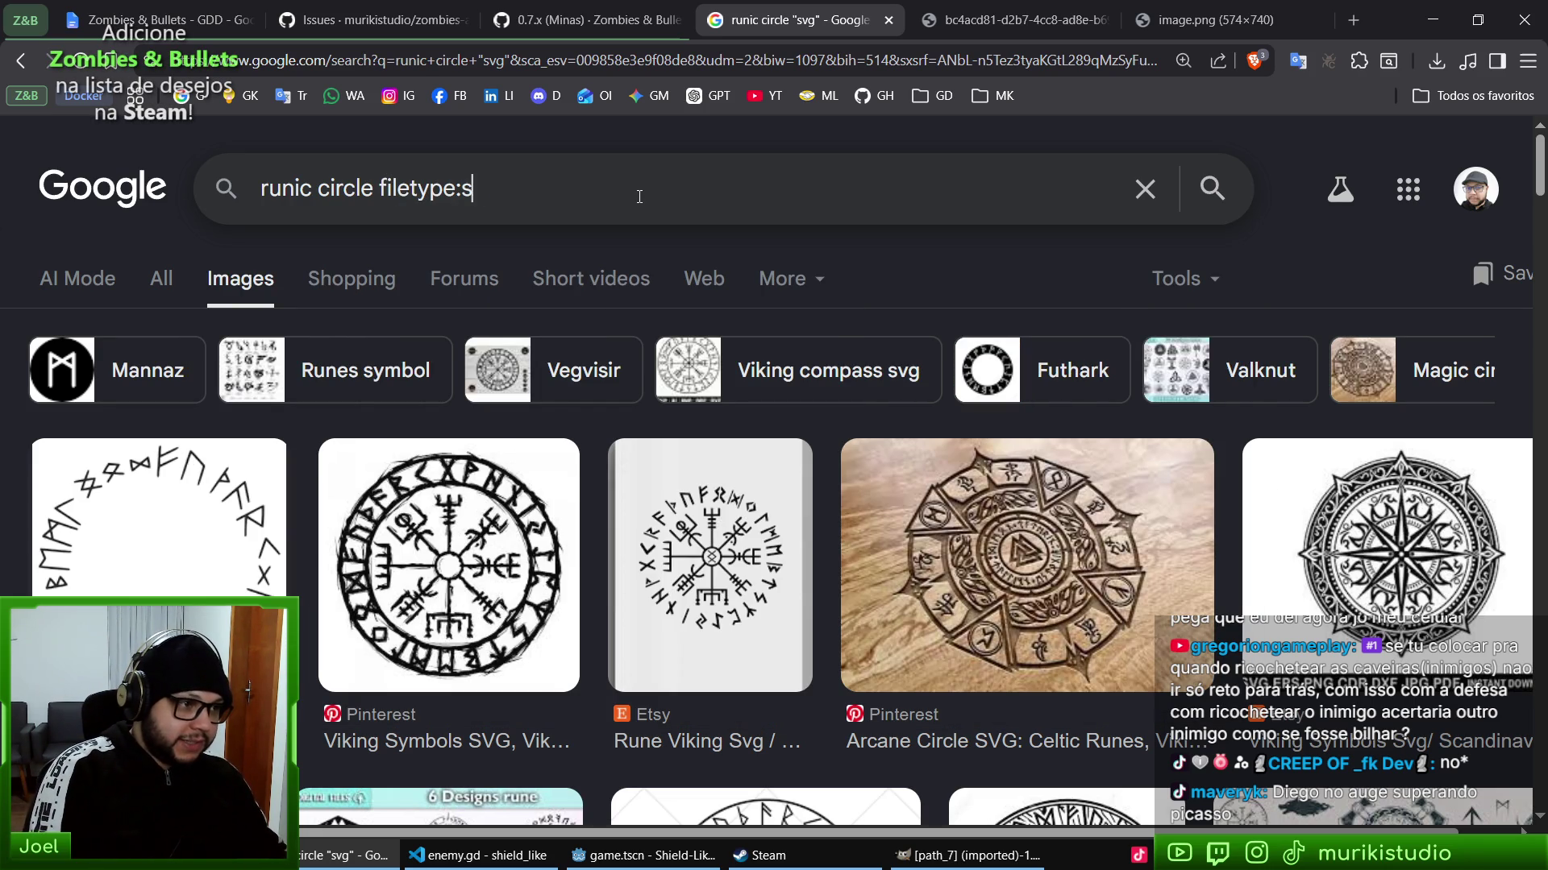
pyautogui.press('Return')
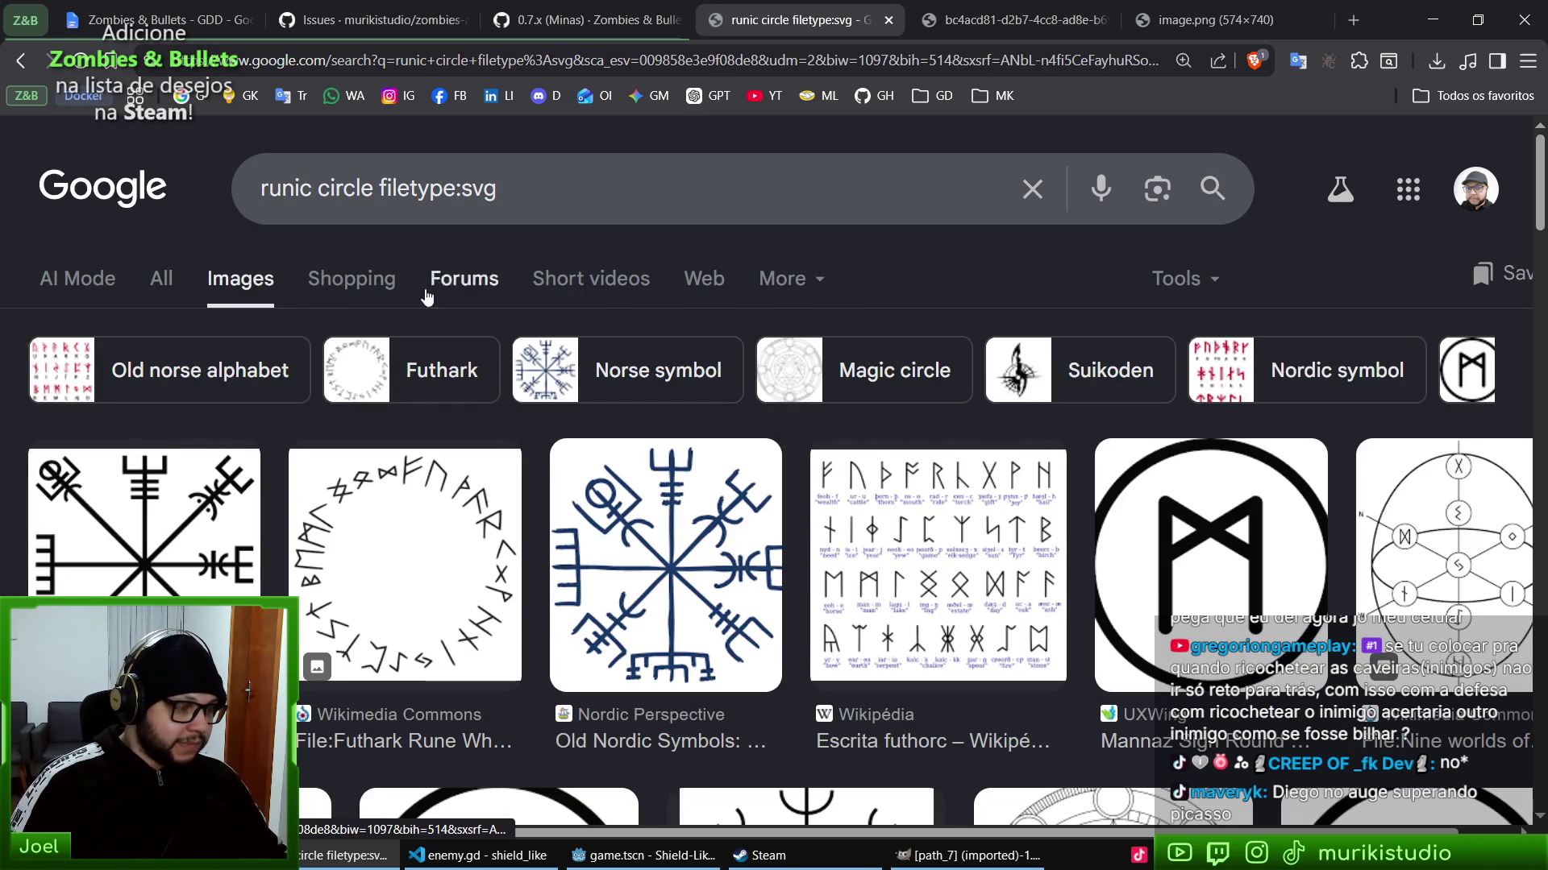
pyautogui.moveTo(379, 188); pyautogui.dragTo(559, 184)
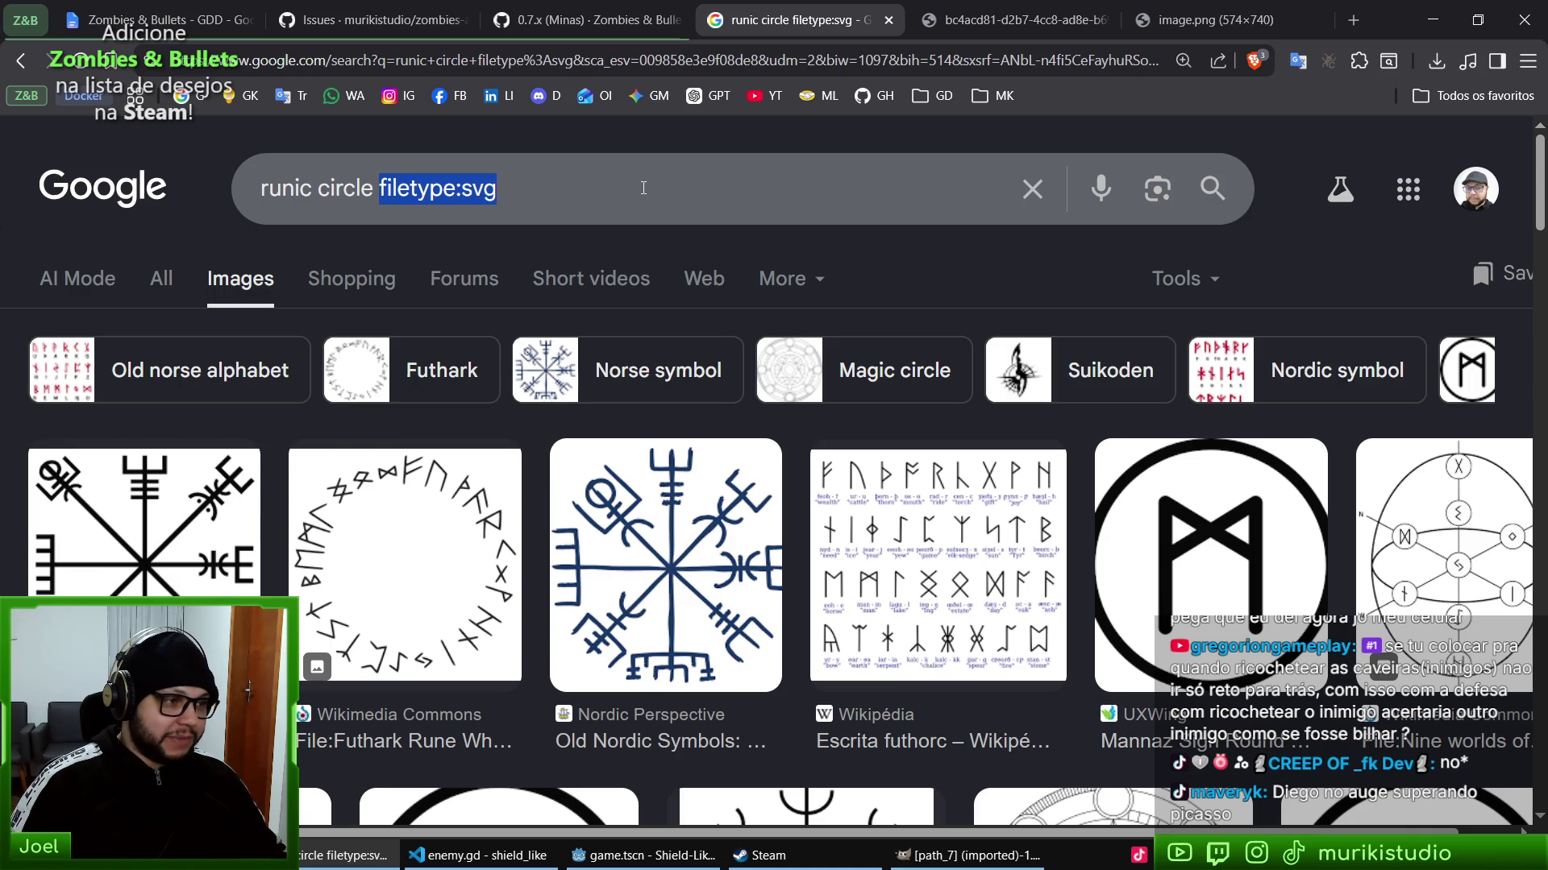
pyautogui.click(277, 240)
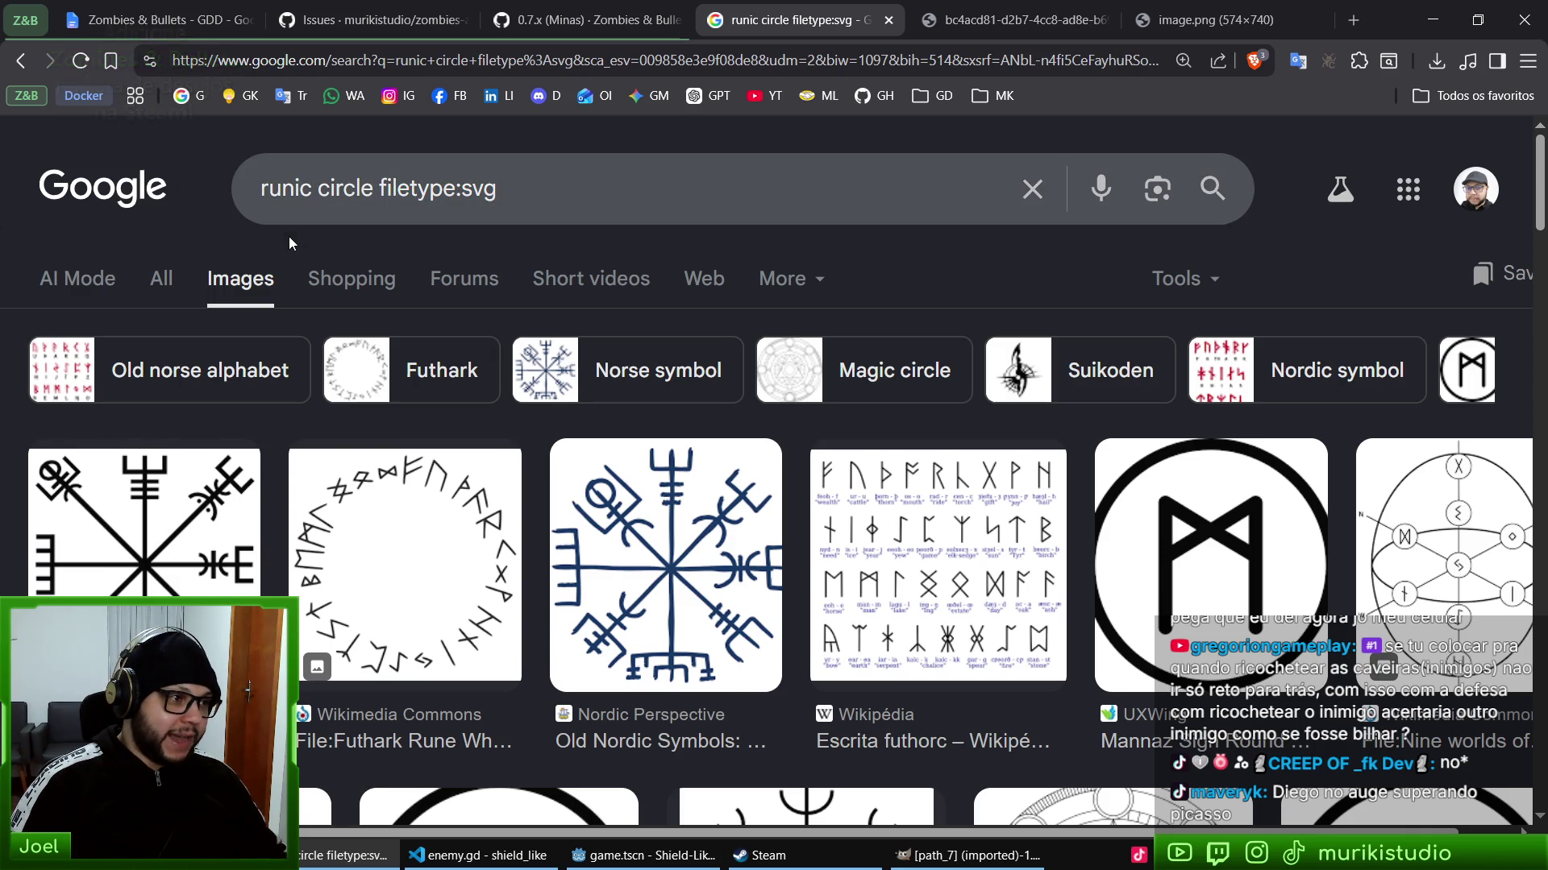
pyautogui.moveTo(269, 187); pyautogui.dragTo(453, 189)
pyautogui.click(466, 191)
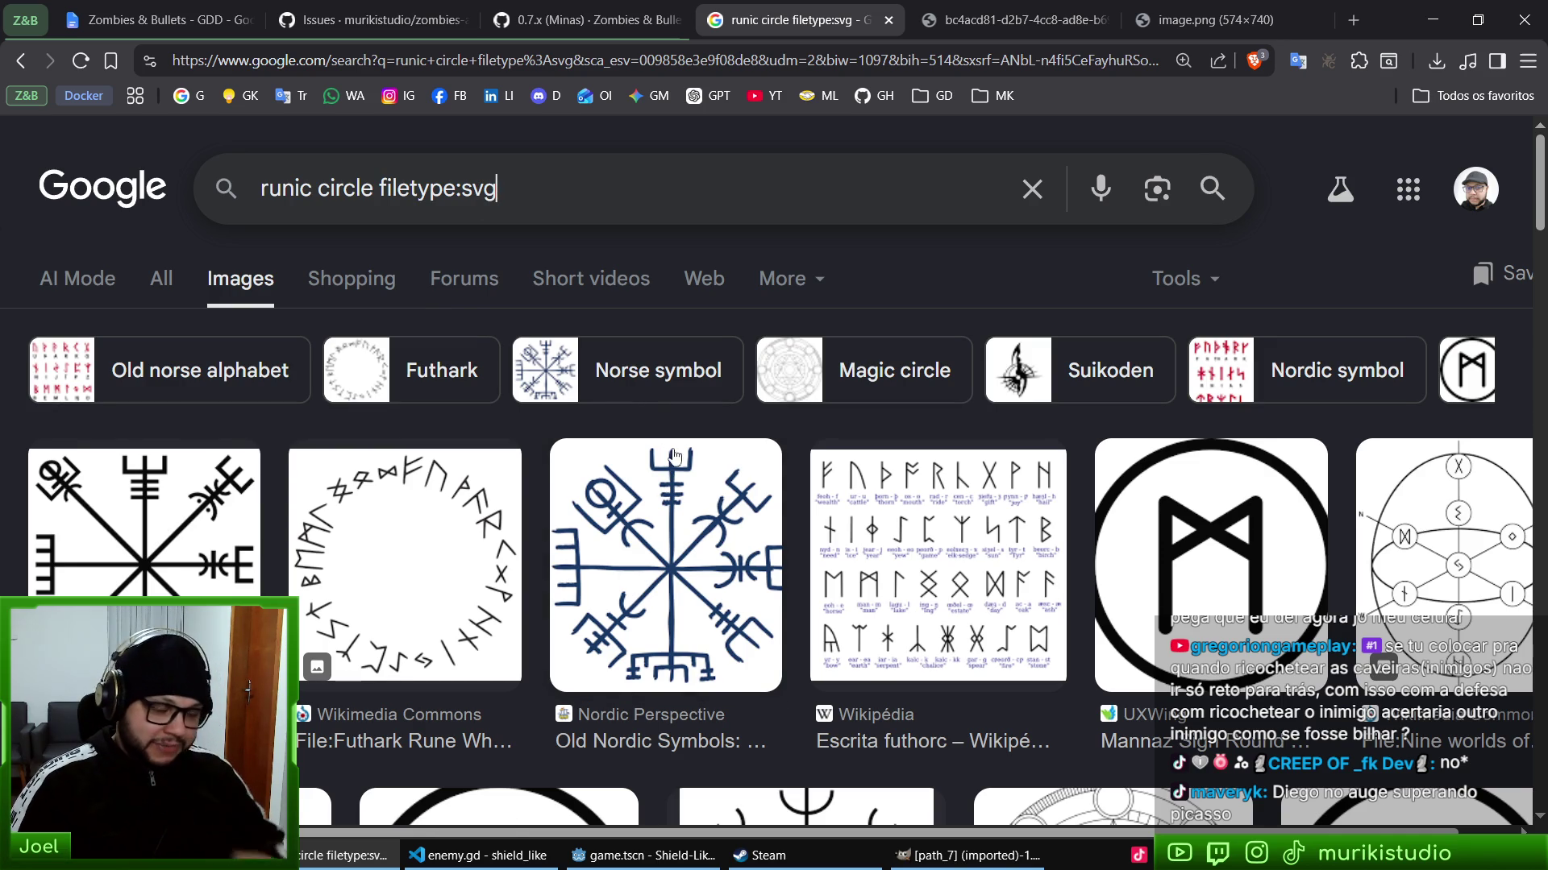
# - Preview the Vegvísir Wikipedia result and open its page in a background tab
pyautogui.scroll(-3)
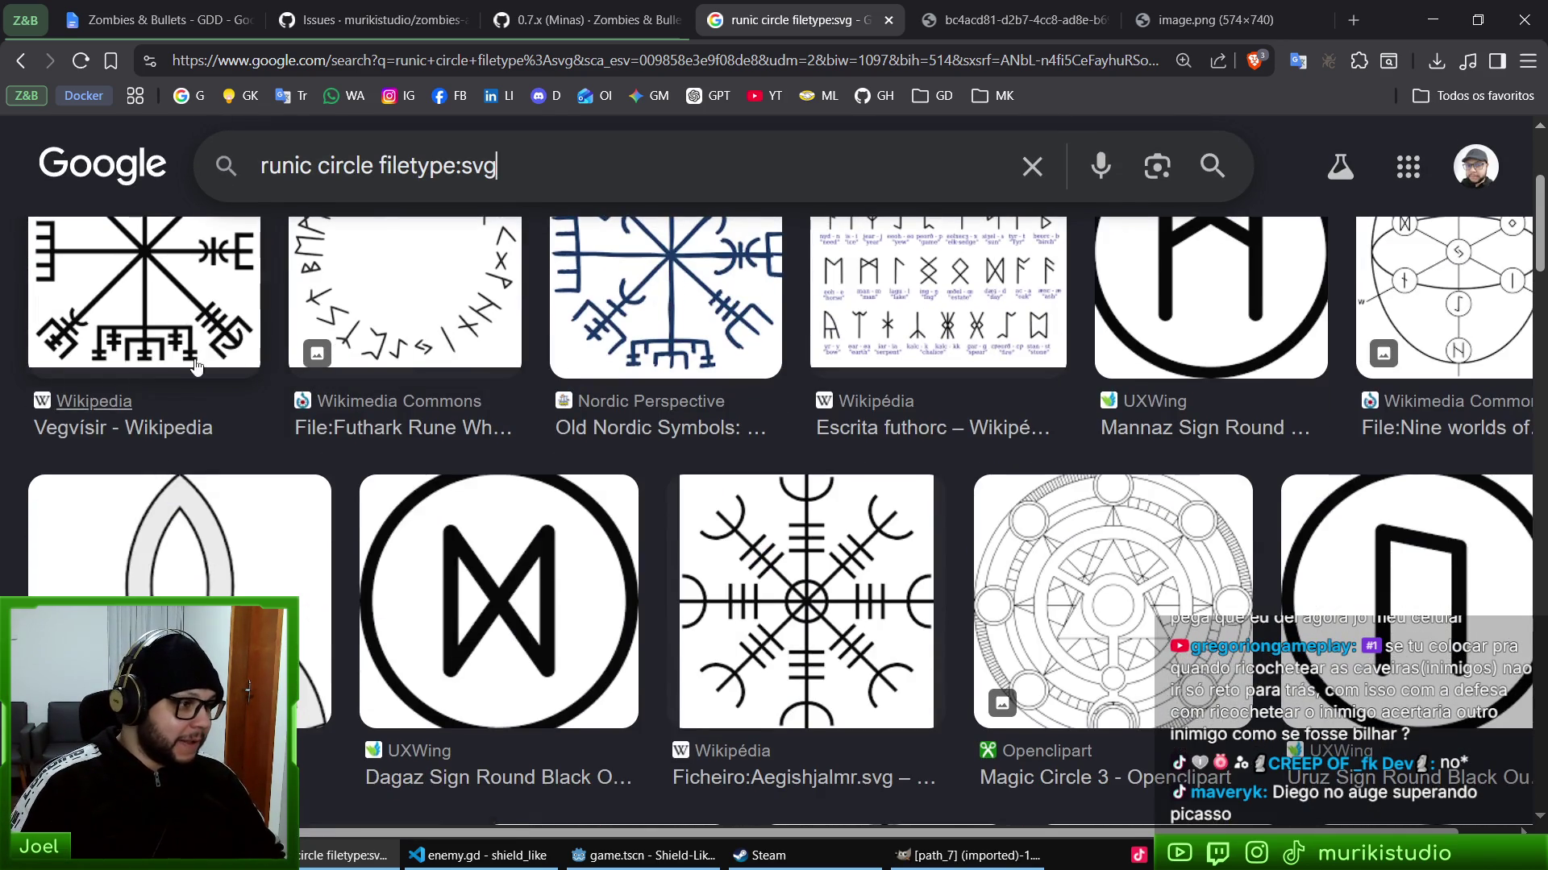
pyautogui.scroll(3)
pyautogui.click(179, 455)
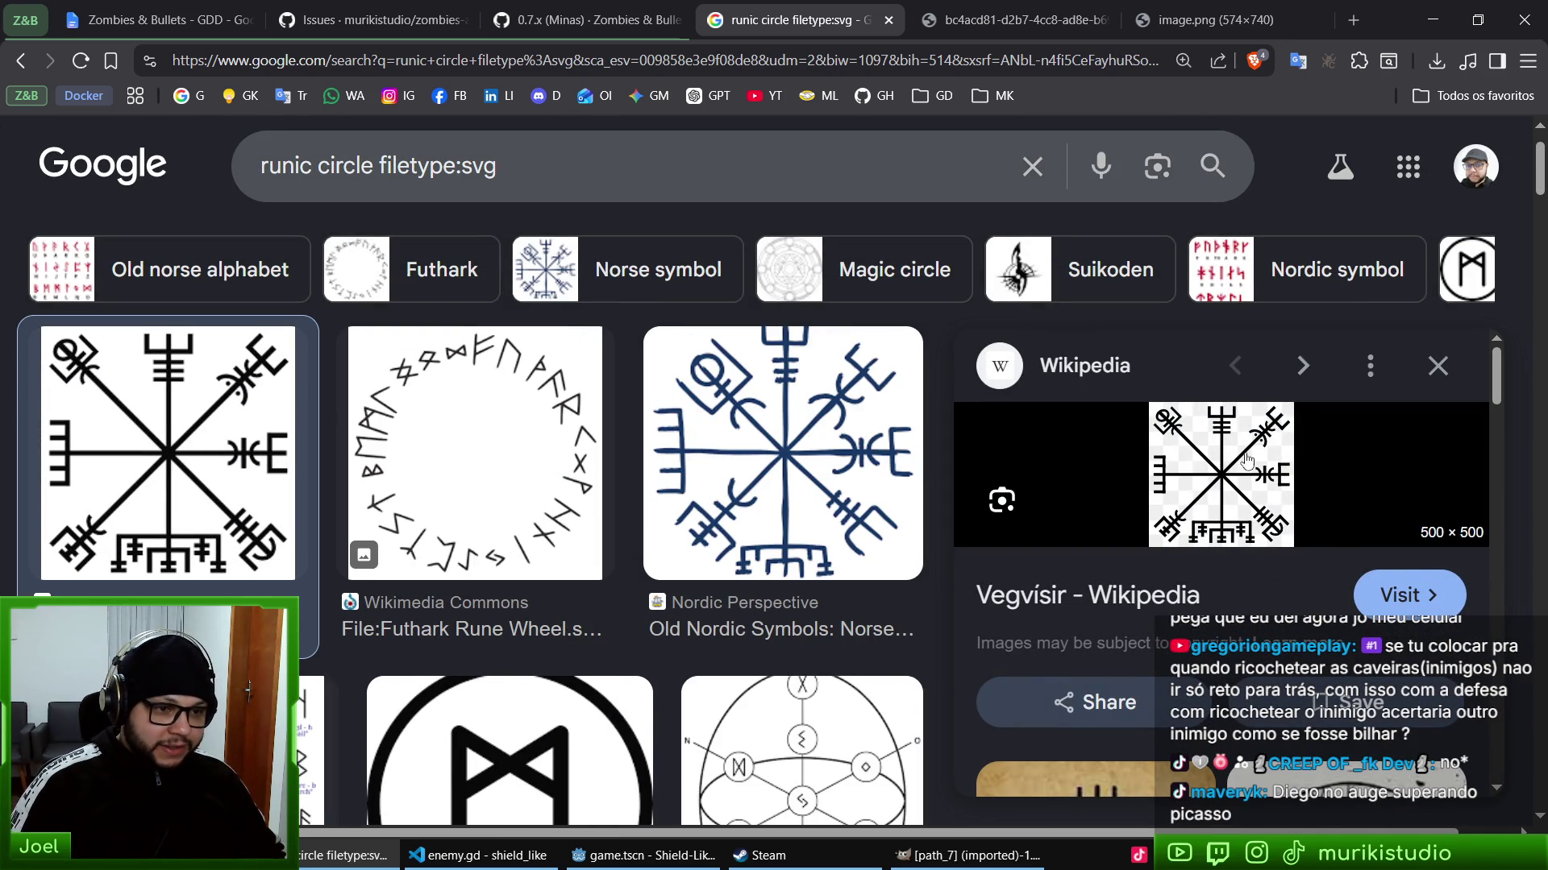
pyautogui.scroll(-3)
pyautogui.scroll(3)
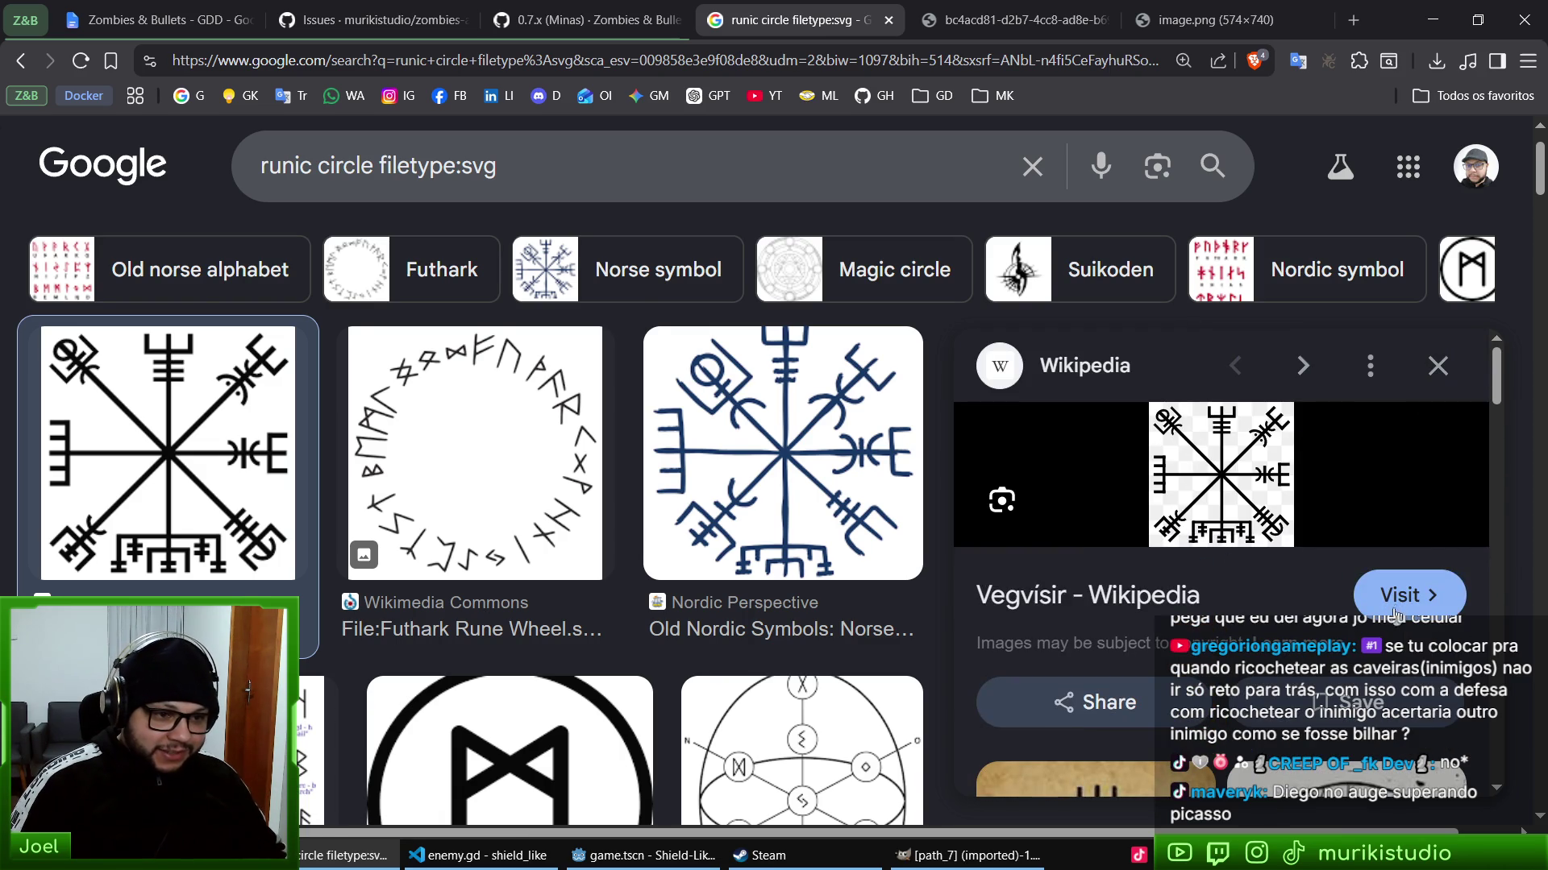
pyautogui.middleClick(1400, 606)
# - Switch to the Vegvísir Wikipedia article and read through it
pyautogui.click(889, 12)
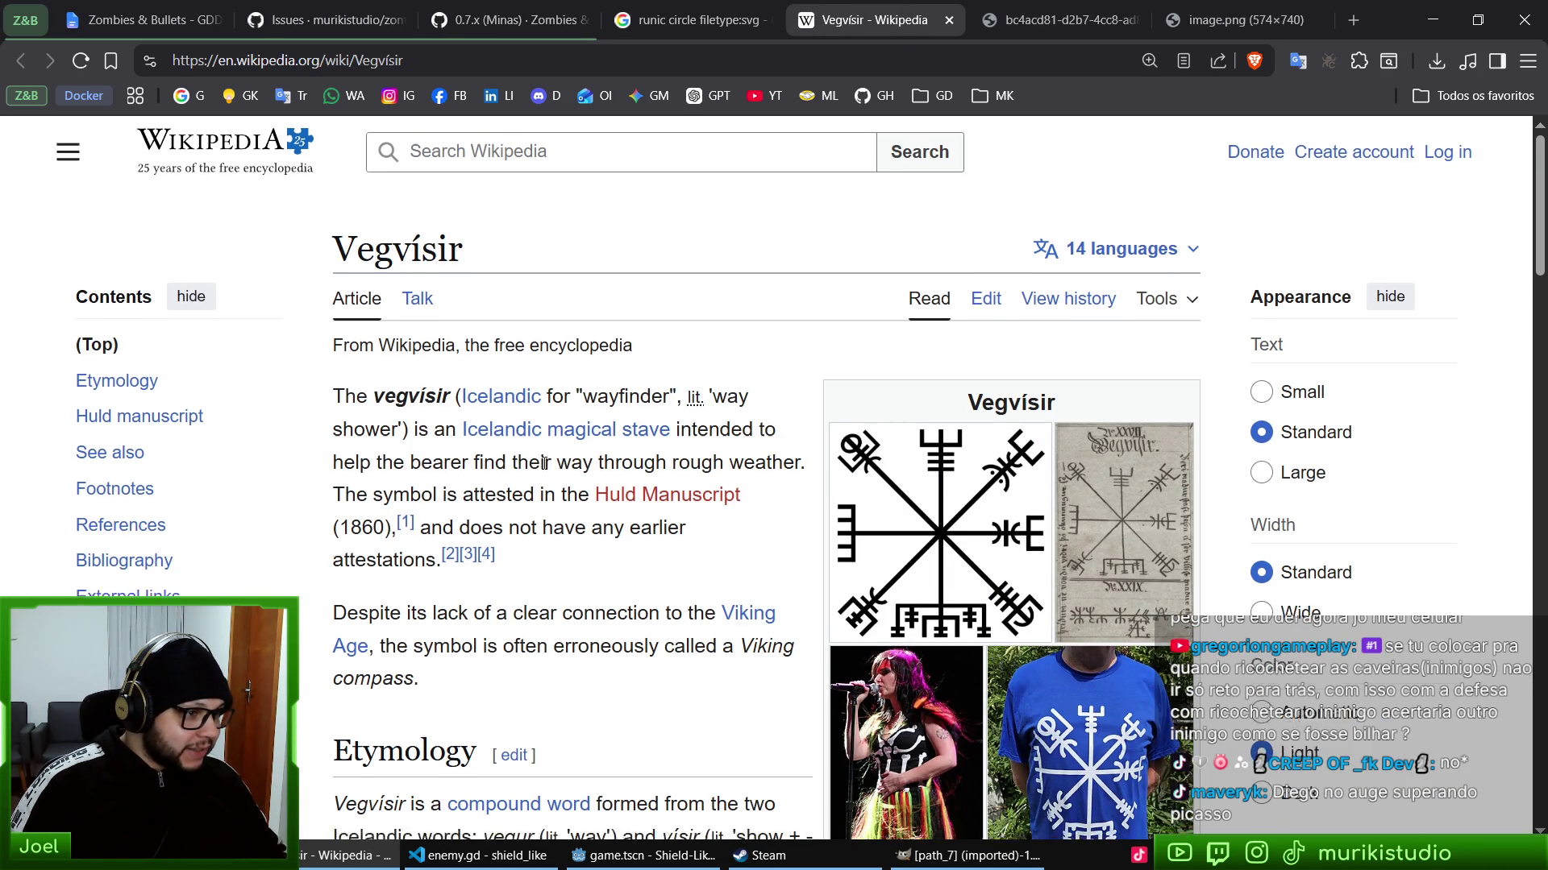
pyautogui.scroll(-3)
pyautogui.moveTo(606, 240)
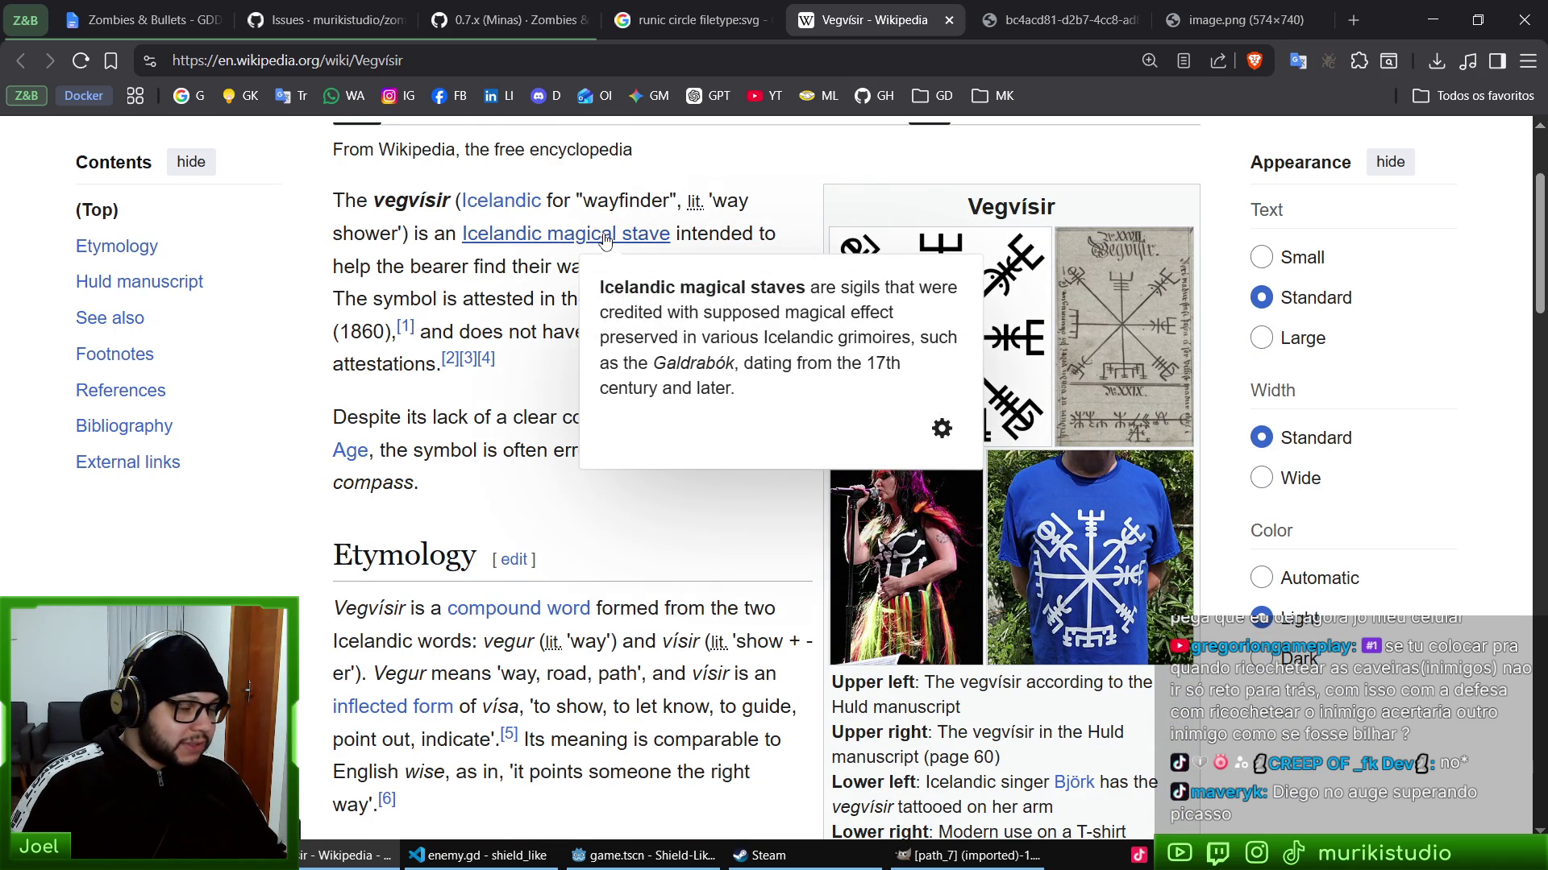
pyautogui.scroll(3)
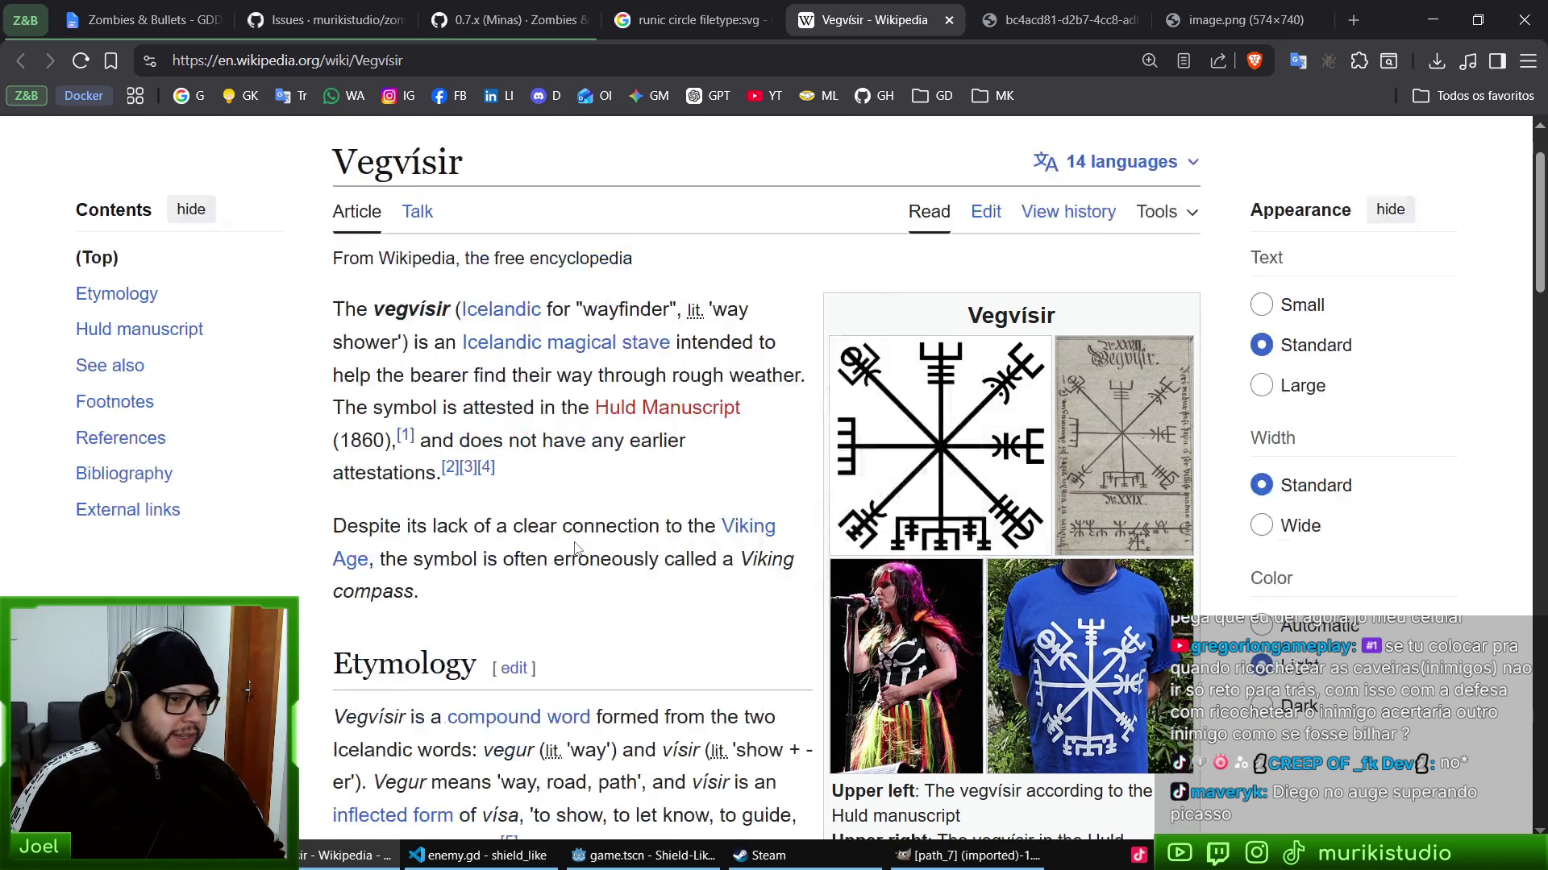
pyautogui.scroll(-3)
pyautogui.scroll(-3)
pyautogui.scroll(-3)
pyautogui.scroll(3)
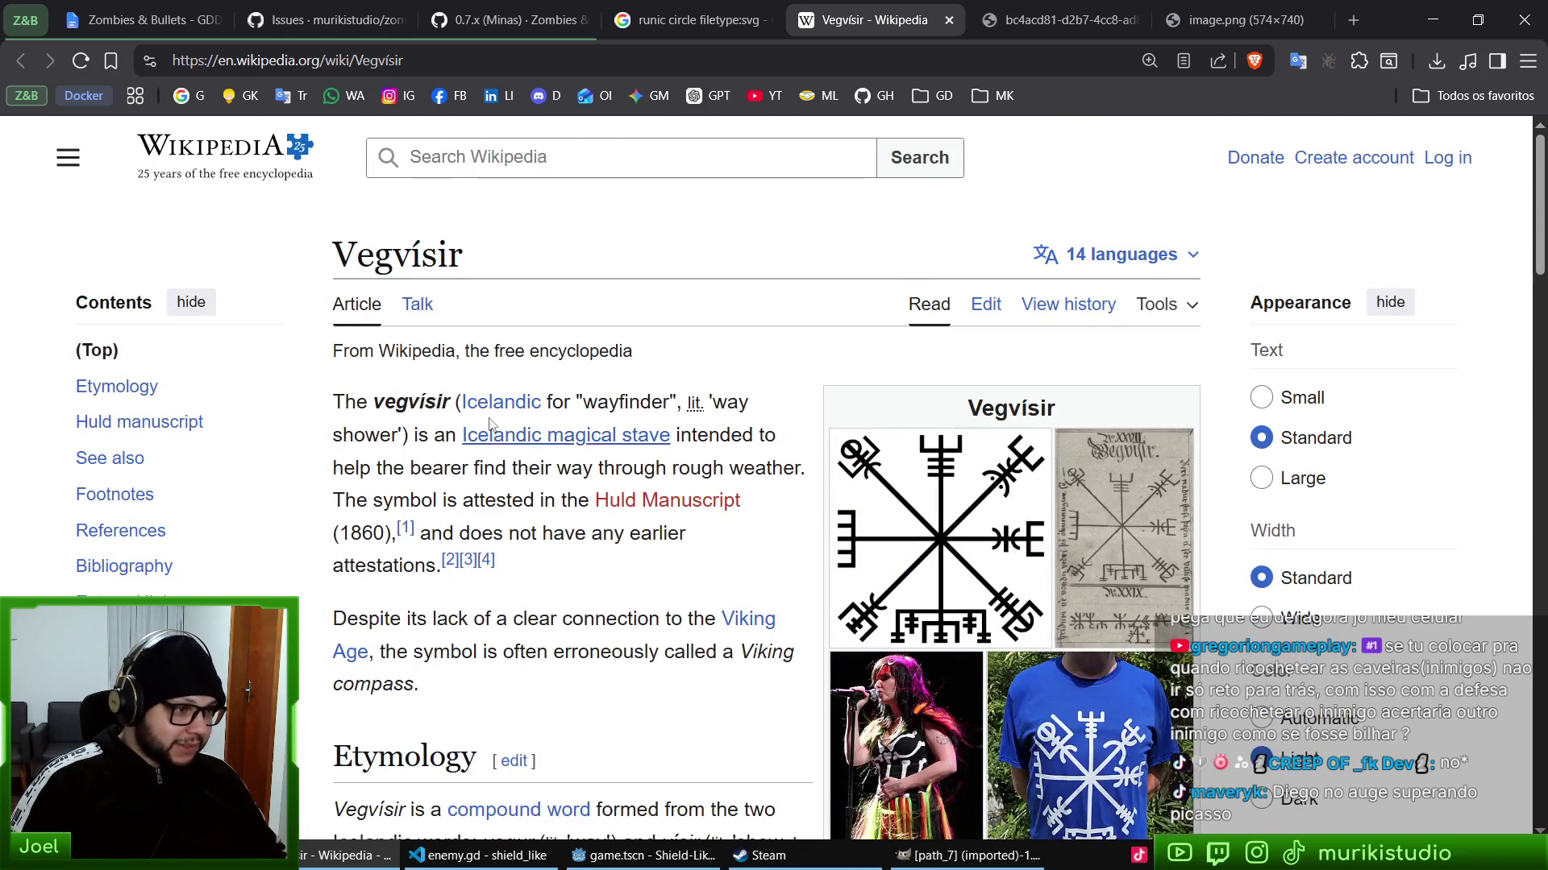
pyautogui.scroll(-3)
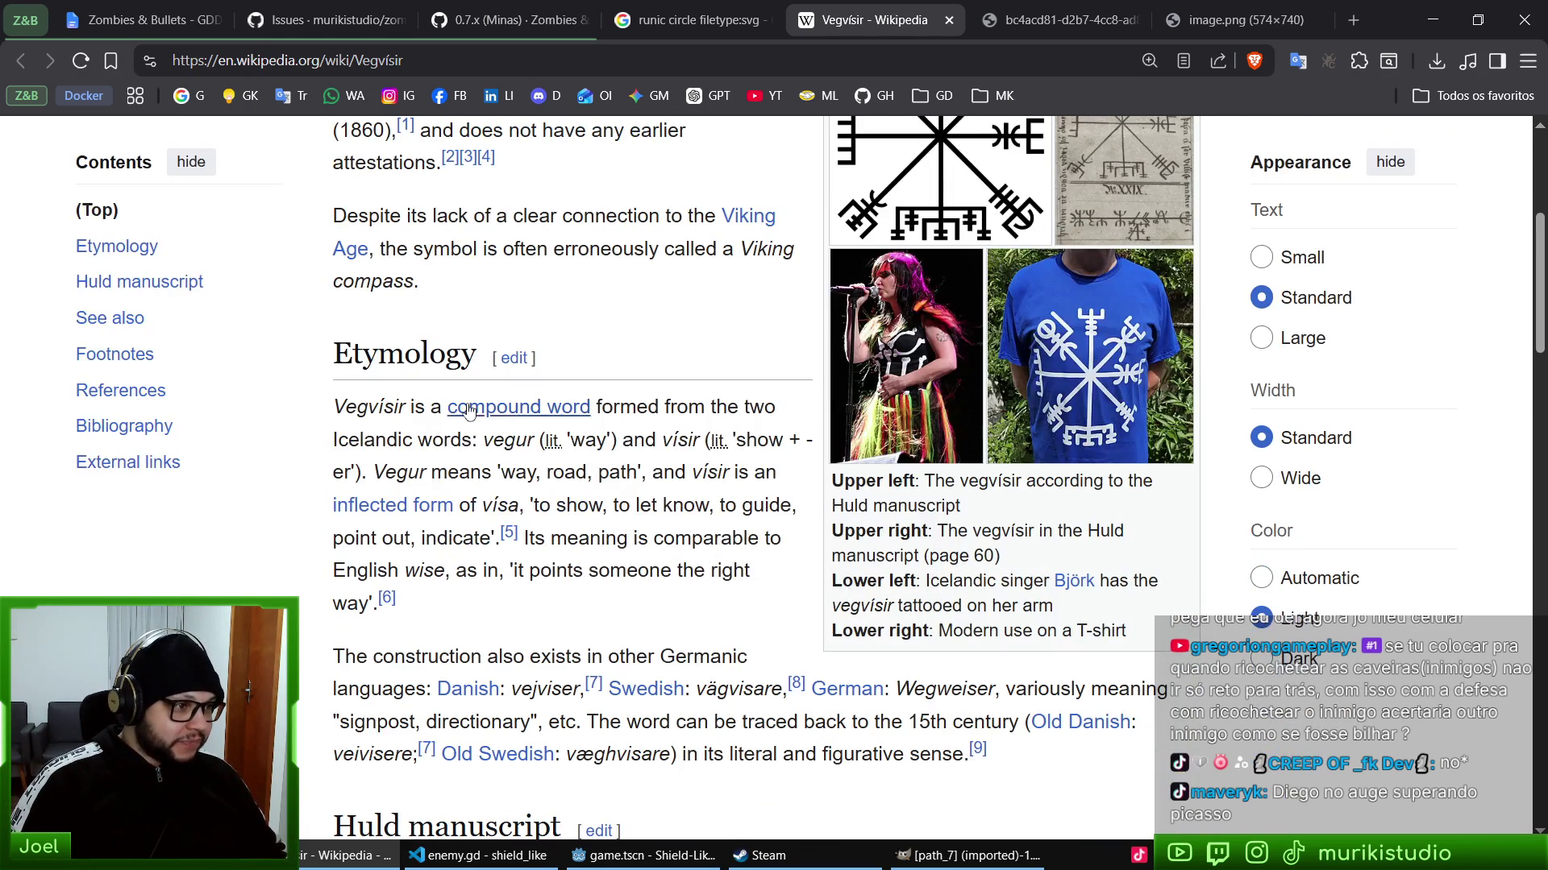
pyautogui.scroll(3)
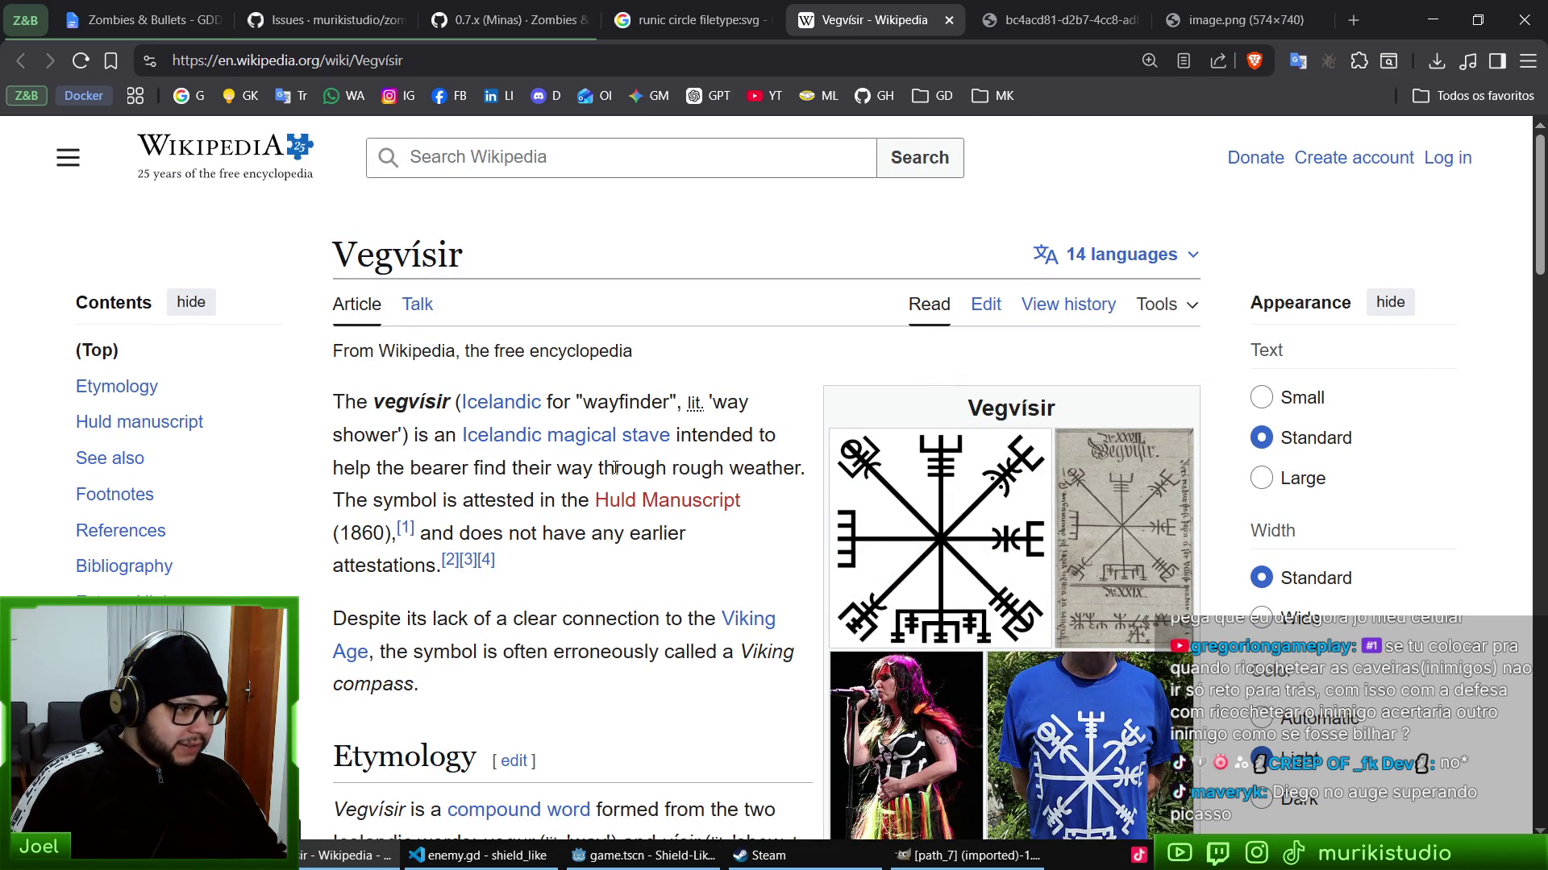
pyautogui.scroll(-3)
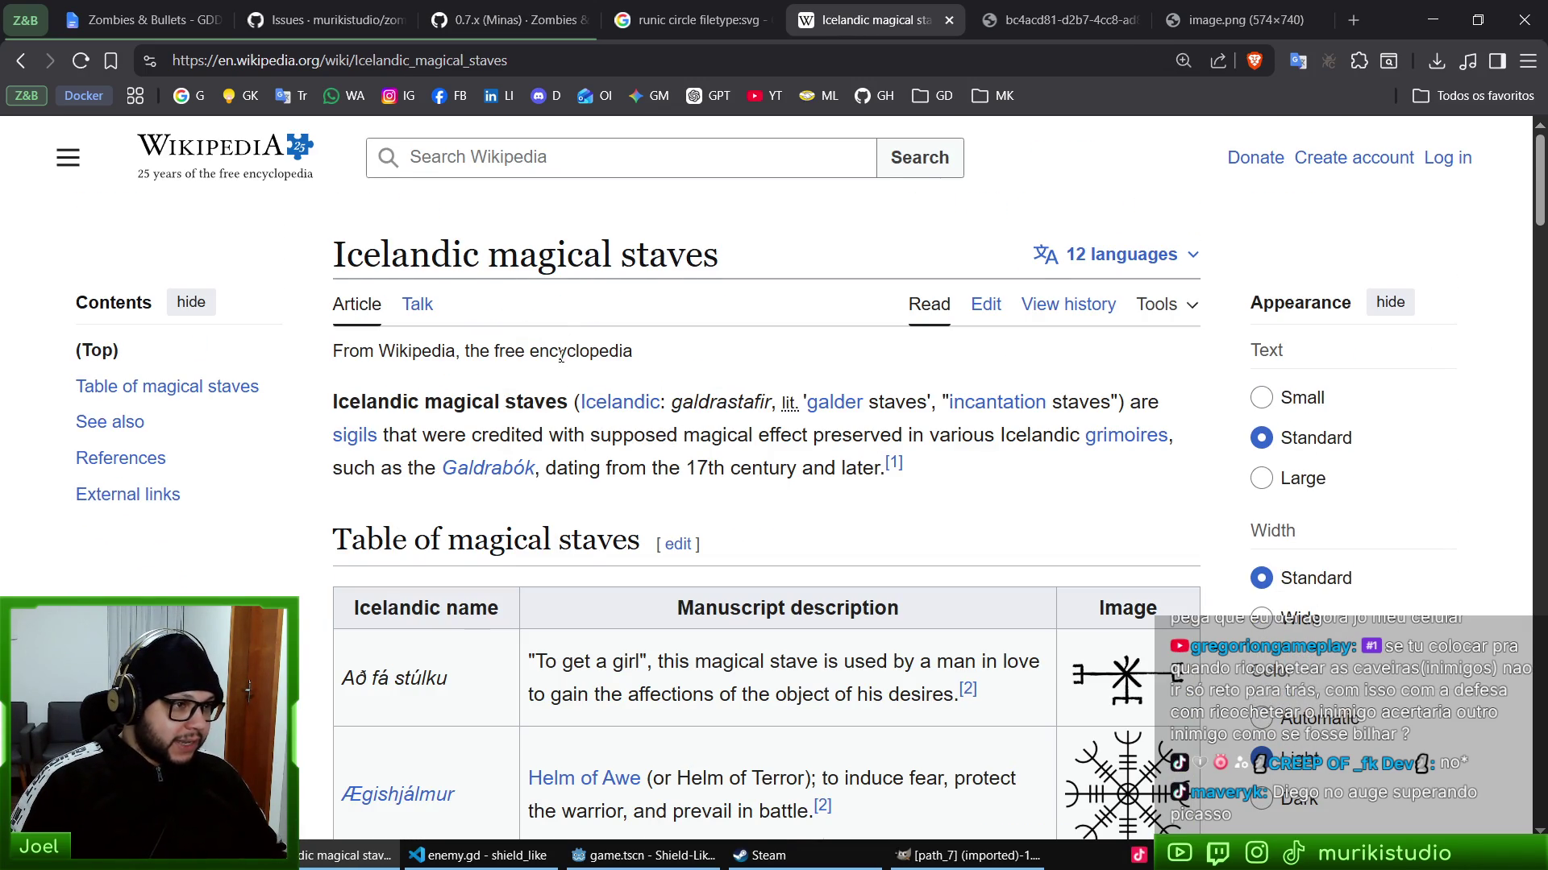
# - Scroll the magical staves article and open the Ægishjálmur image file page in a new tab
pyautogui.scroll(-3)
pyautogui.scroll(-3)
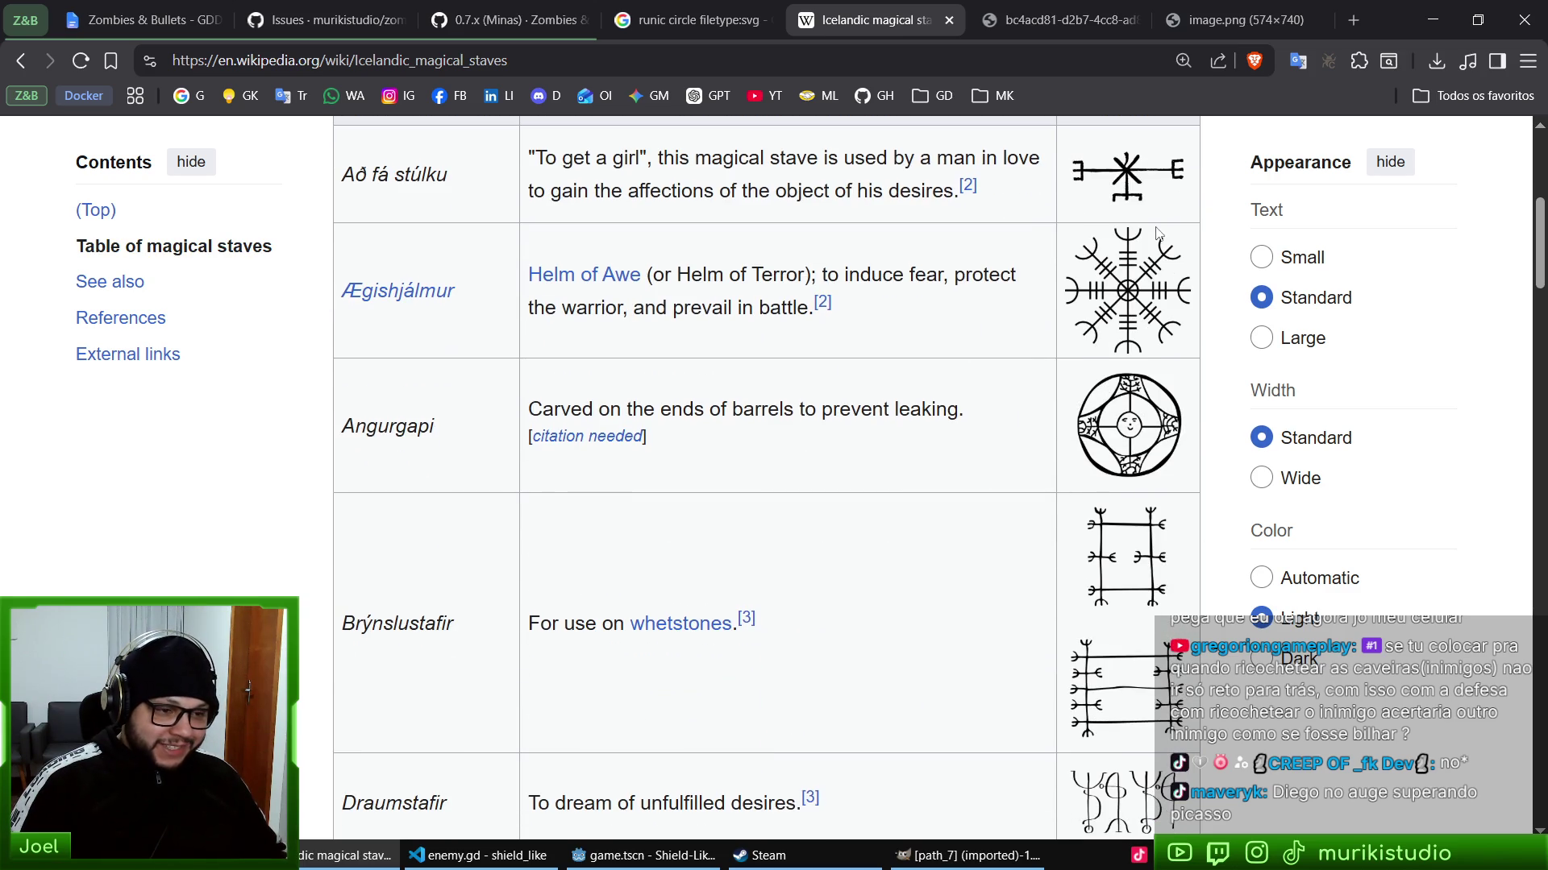
pyautogui.scroll(-3)
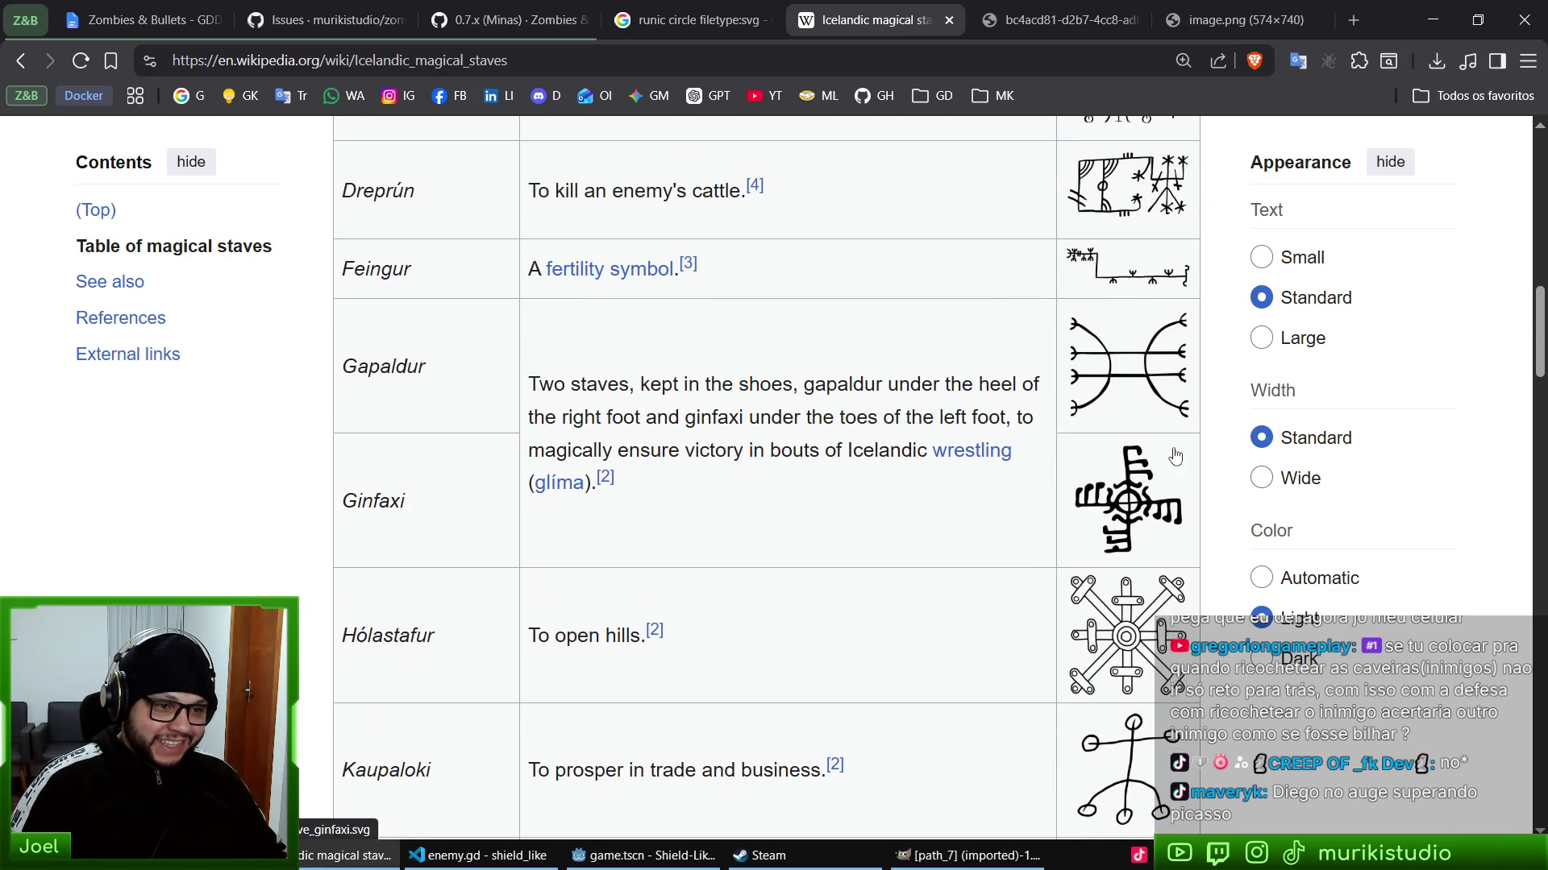
pyautogui.scroll(-3)
pyautogui.scroll(-3)
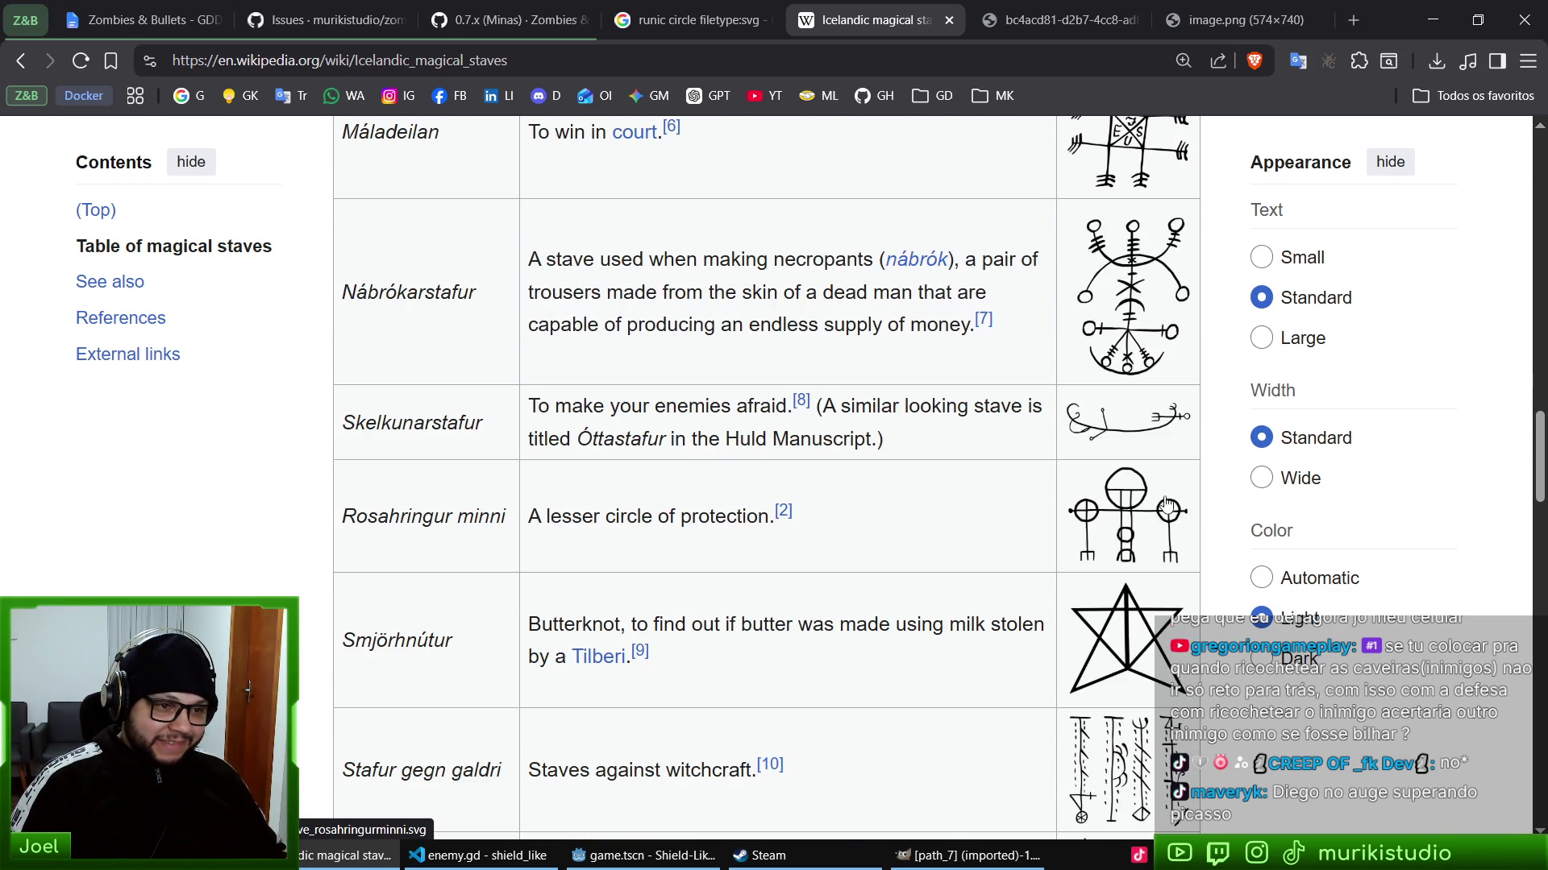
pyautogui.scroll(-3)
pyautogui.scroll(3)
pyautogui.scroll(-3)
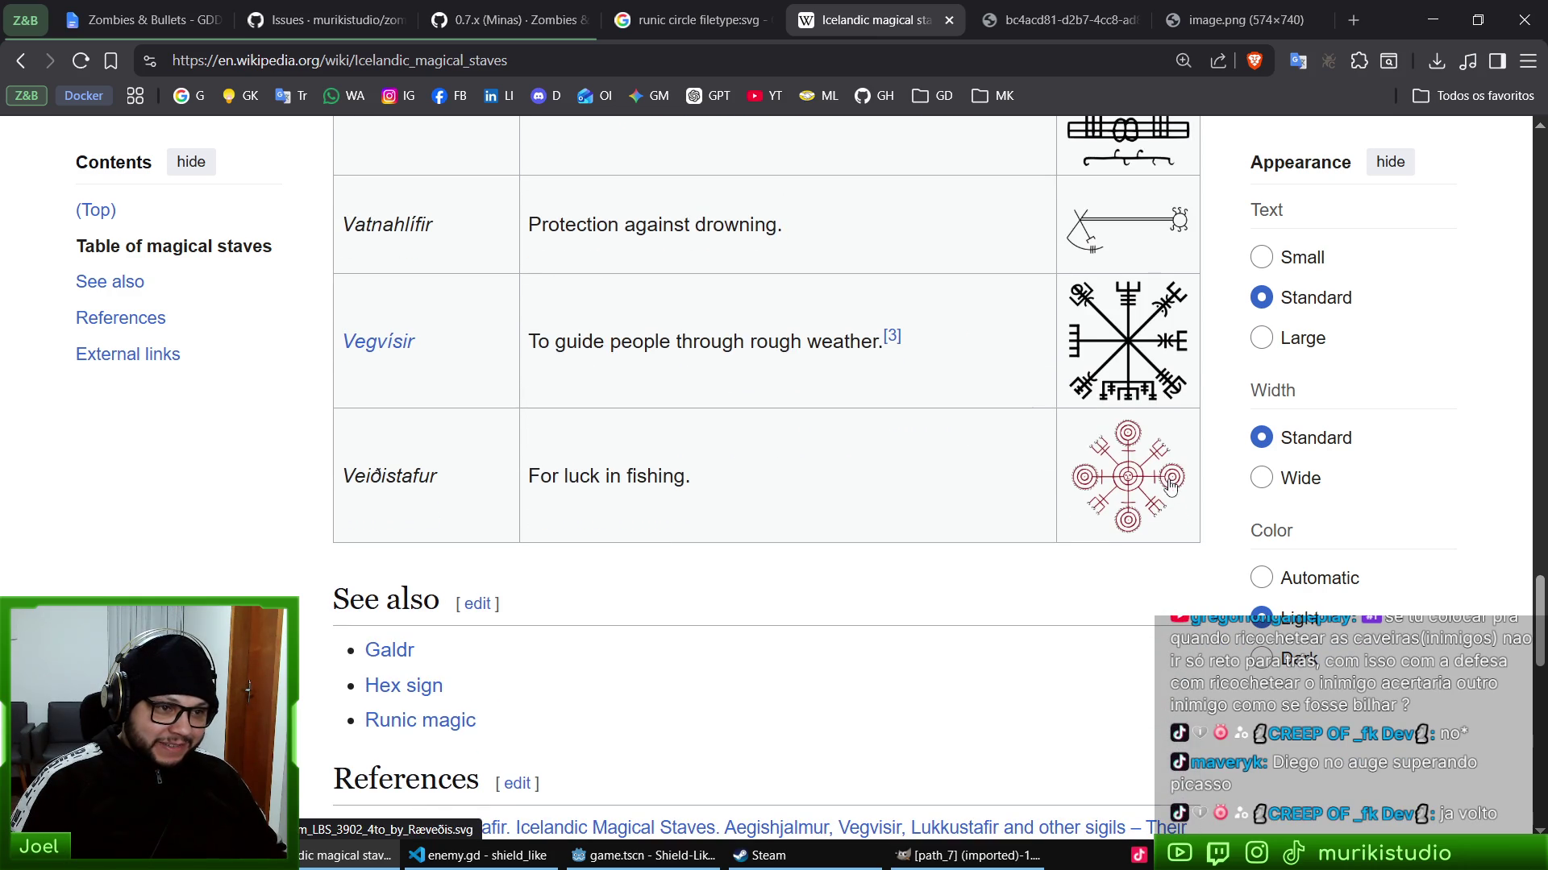
pyautogui.scroll(3)
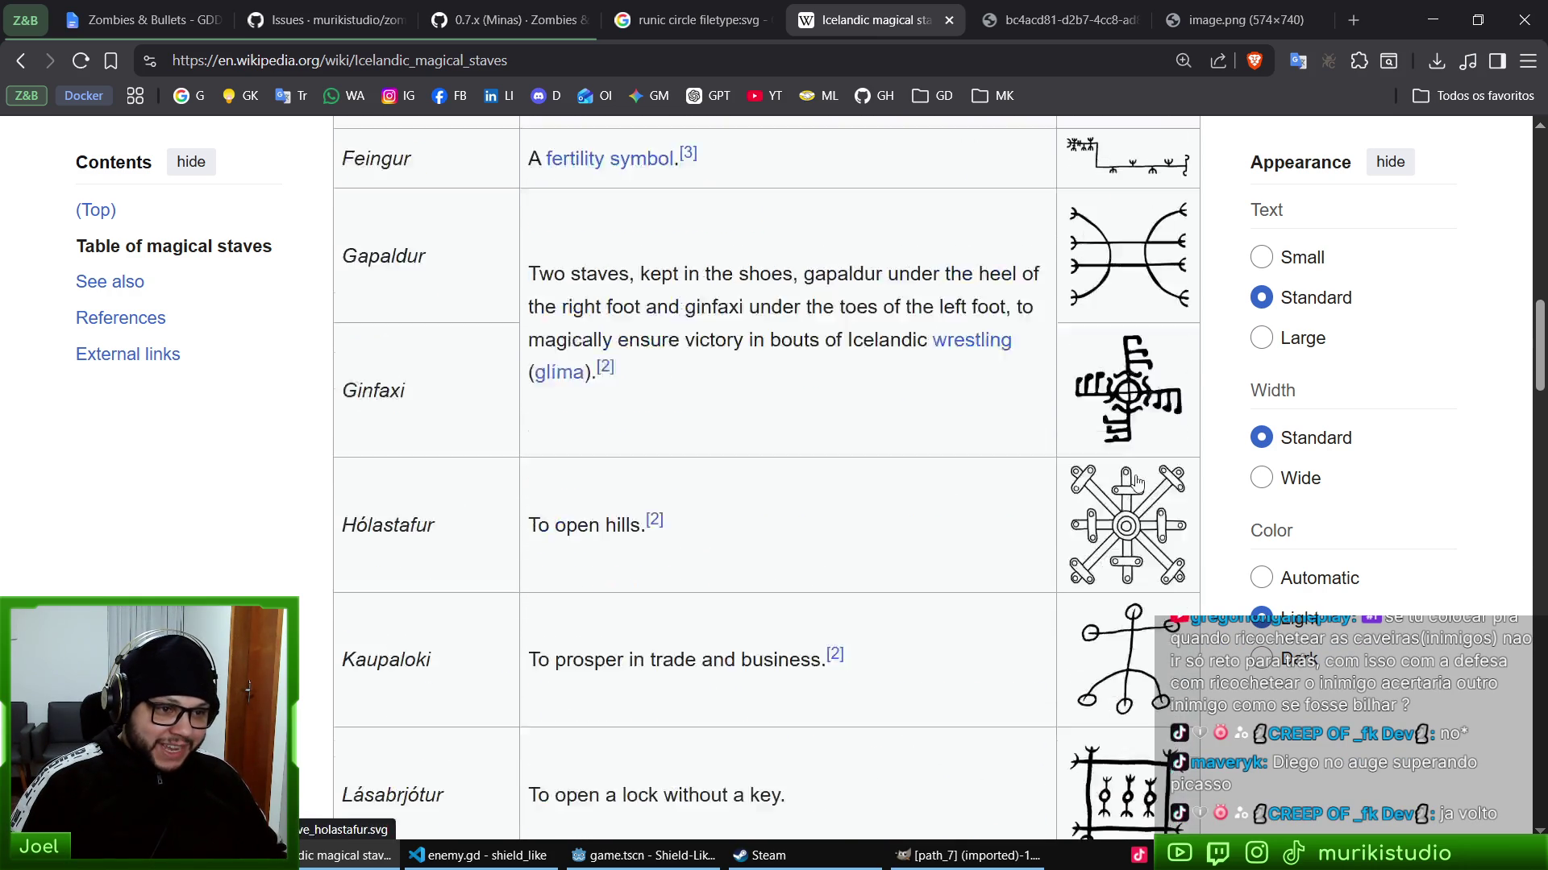
pyautogui.scroll(3)
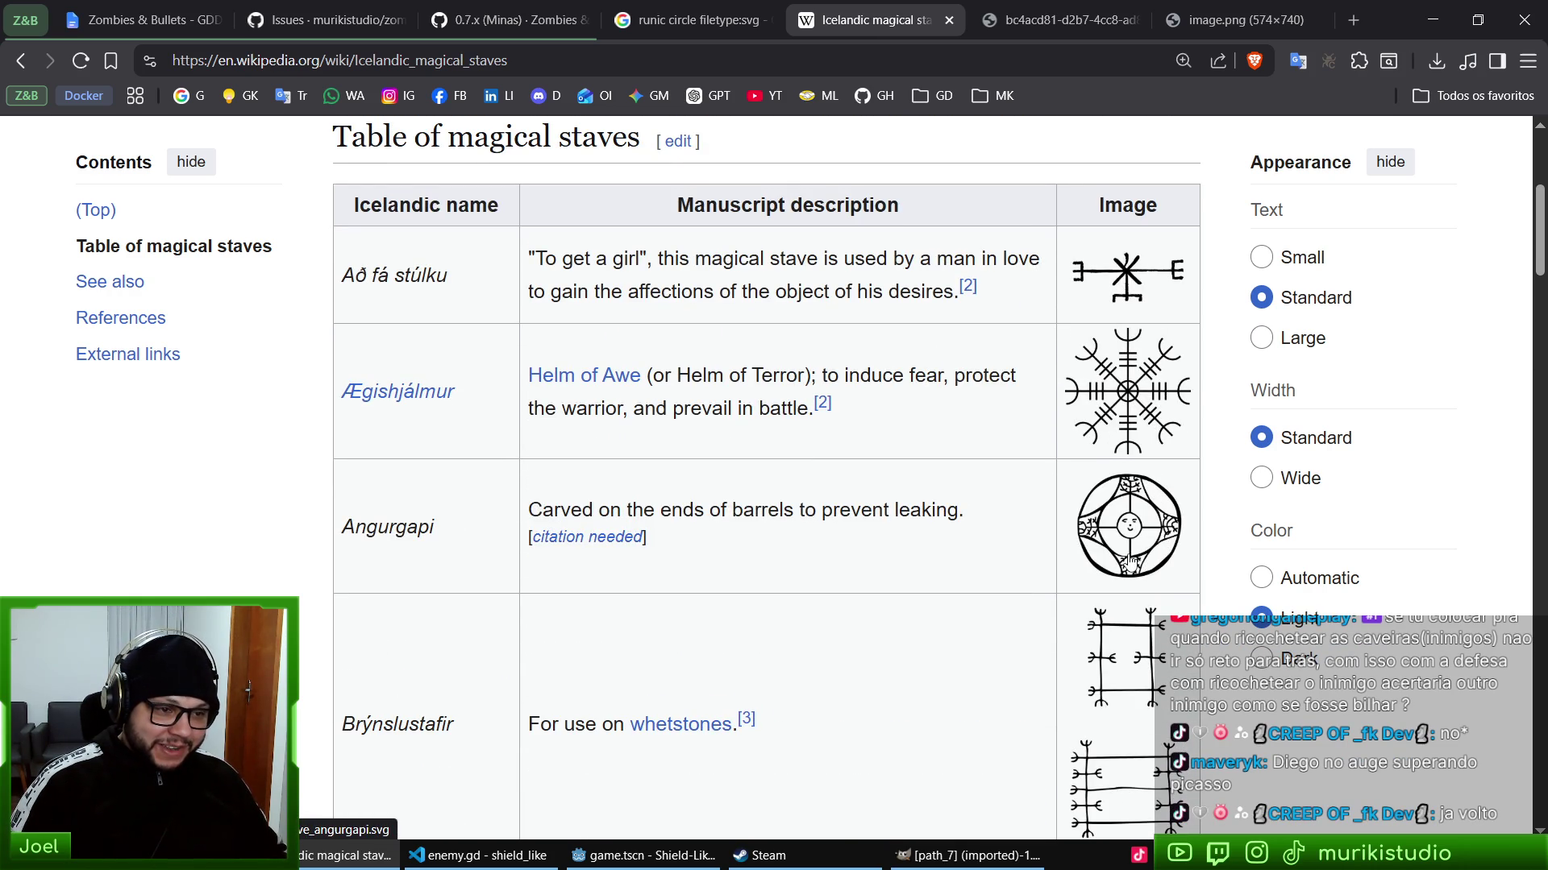
pyautogui.middleClick(1126, 395)
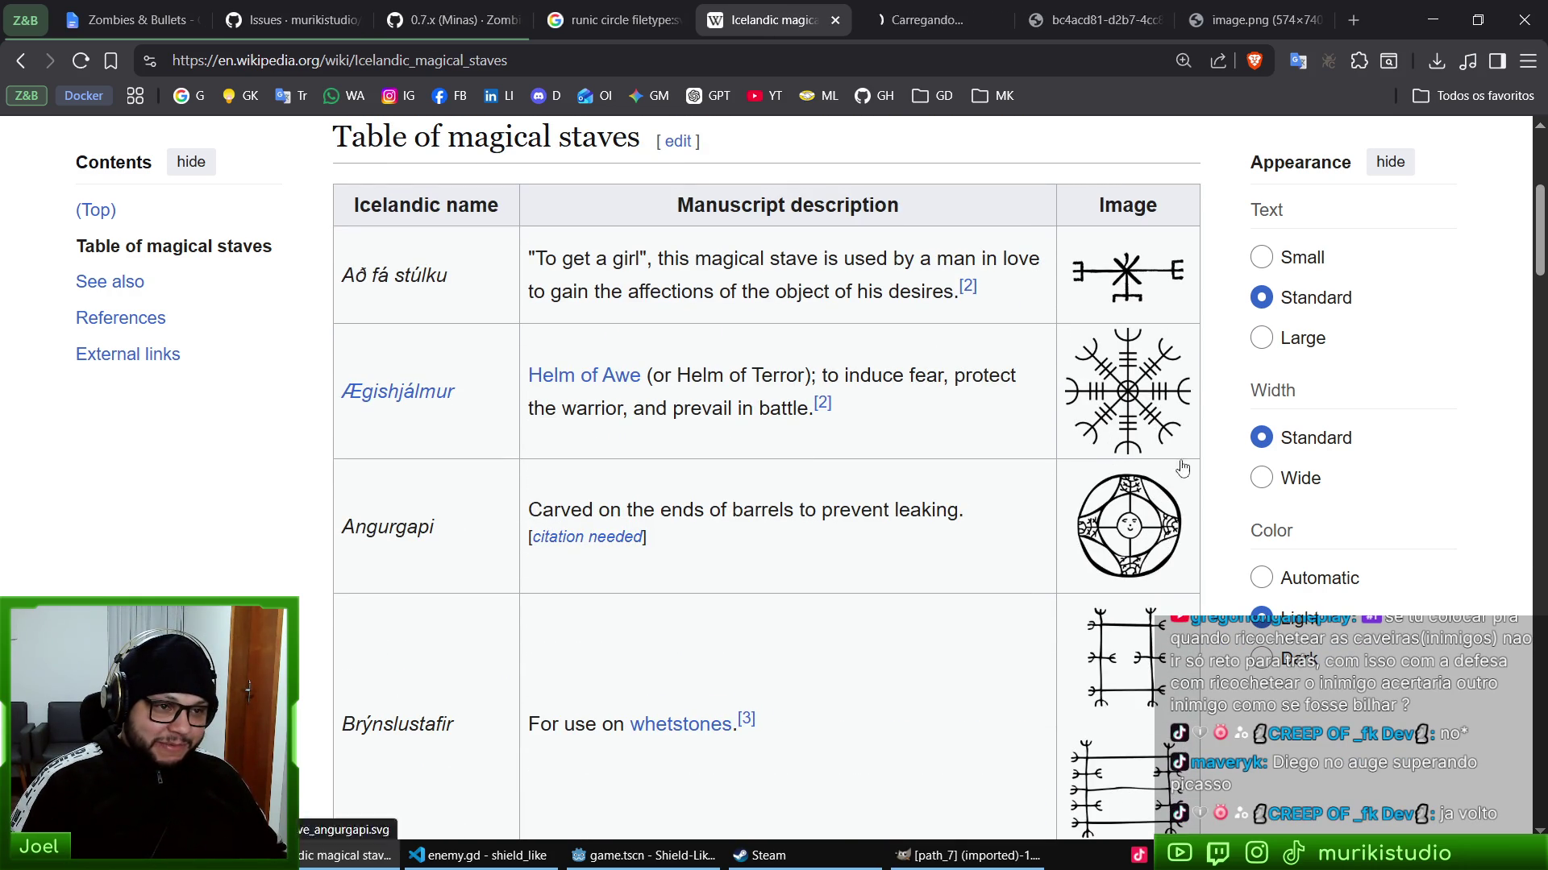
# - Check the other tabs, then return to the File:Aegishjalmr.svg page and inspect the stave image
pyautogui.click(1031, 8)
pyautogui.click(1274, 11)
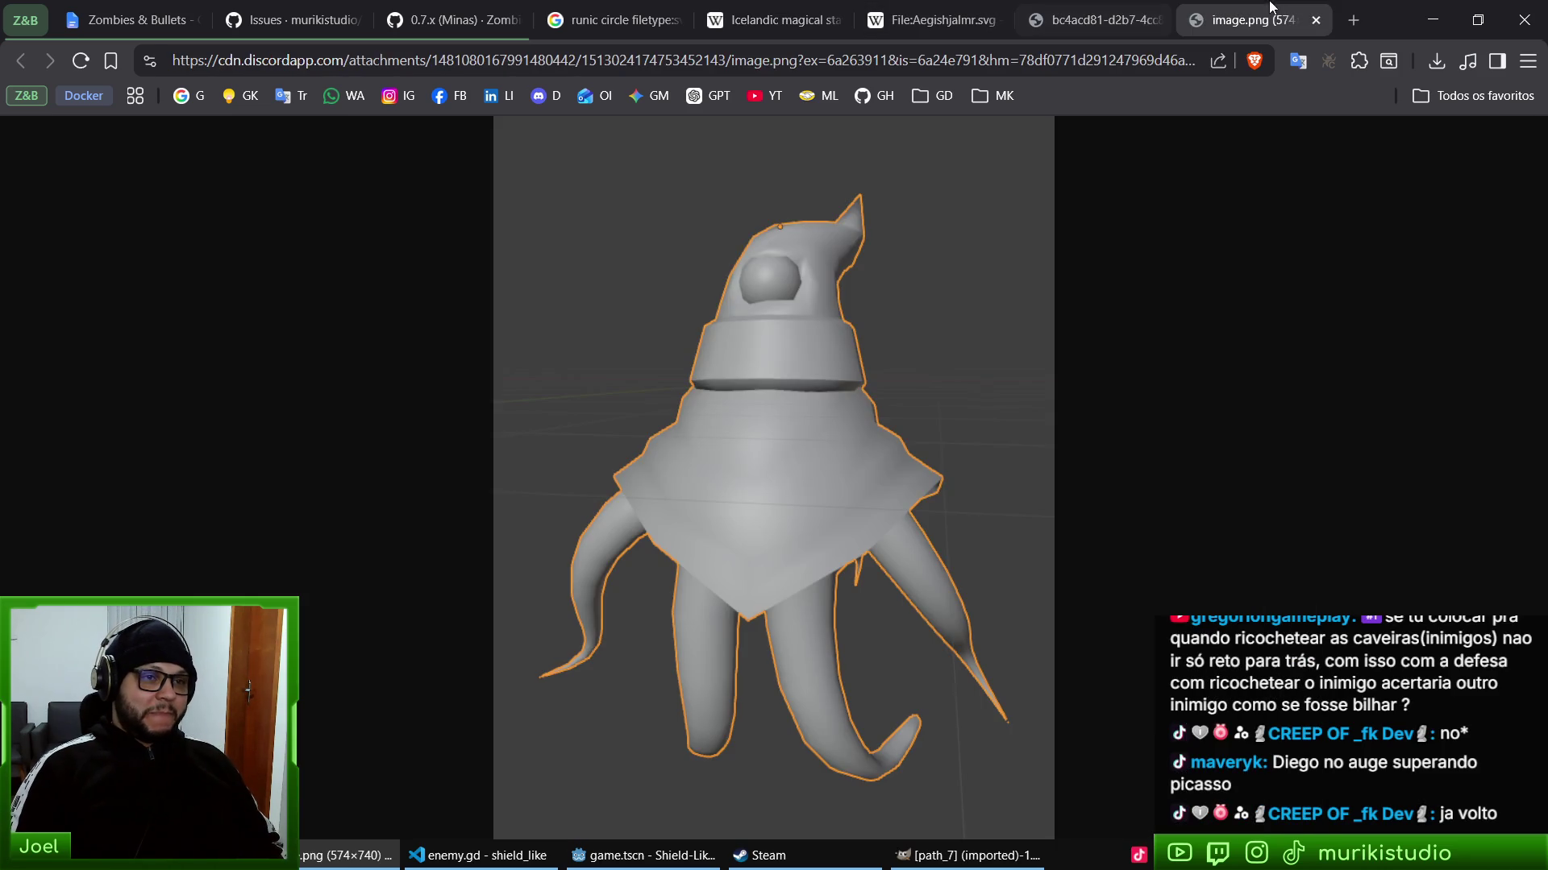
pyautogui.click(970, 9)
pyautogui.scroll(-3)
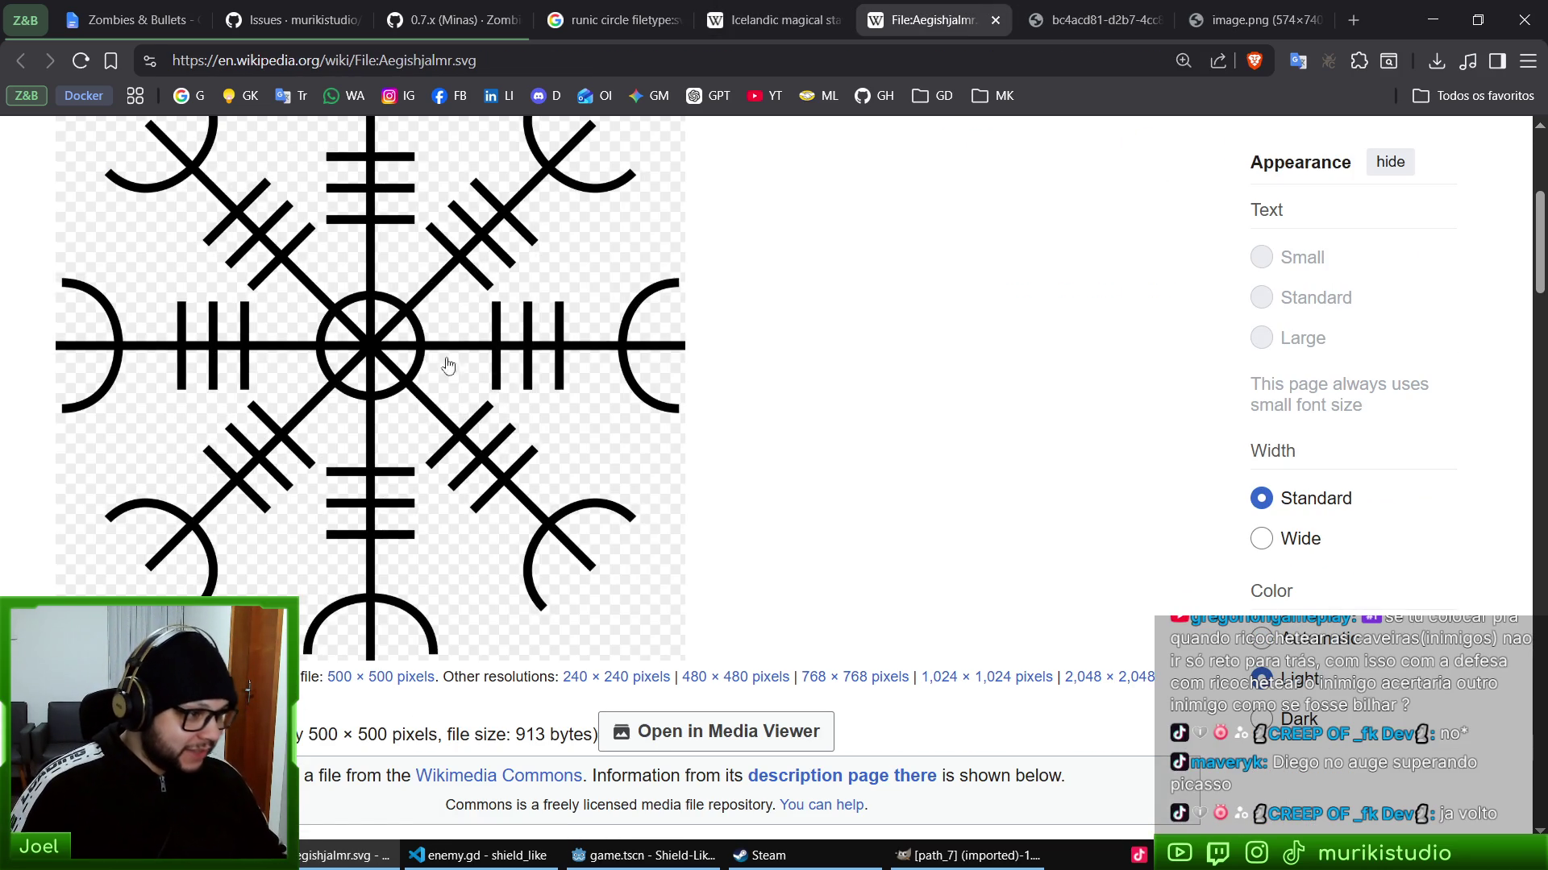
pyautogui.rightClick(442, 359)
pyautogui.click(963, 466)
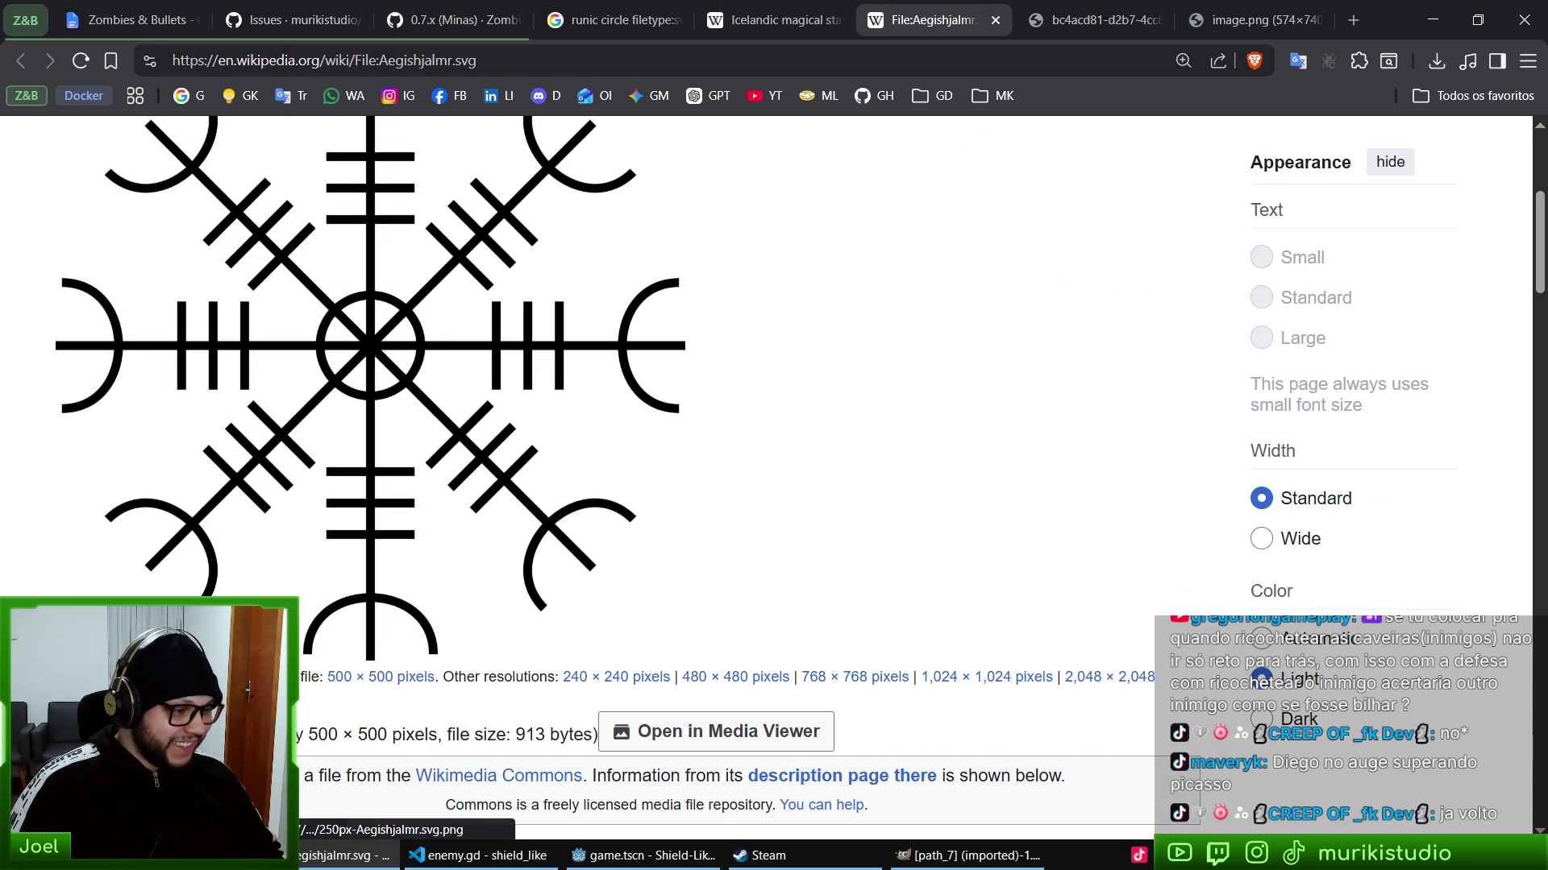
# - In File Explorer, open Downloads and briefly preview runic_circle_1.svg
pyautogui.hotkey('alt', 'Tab')
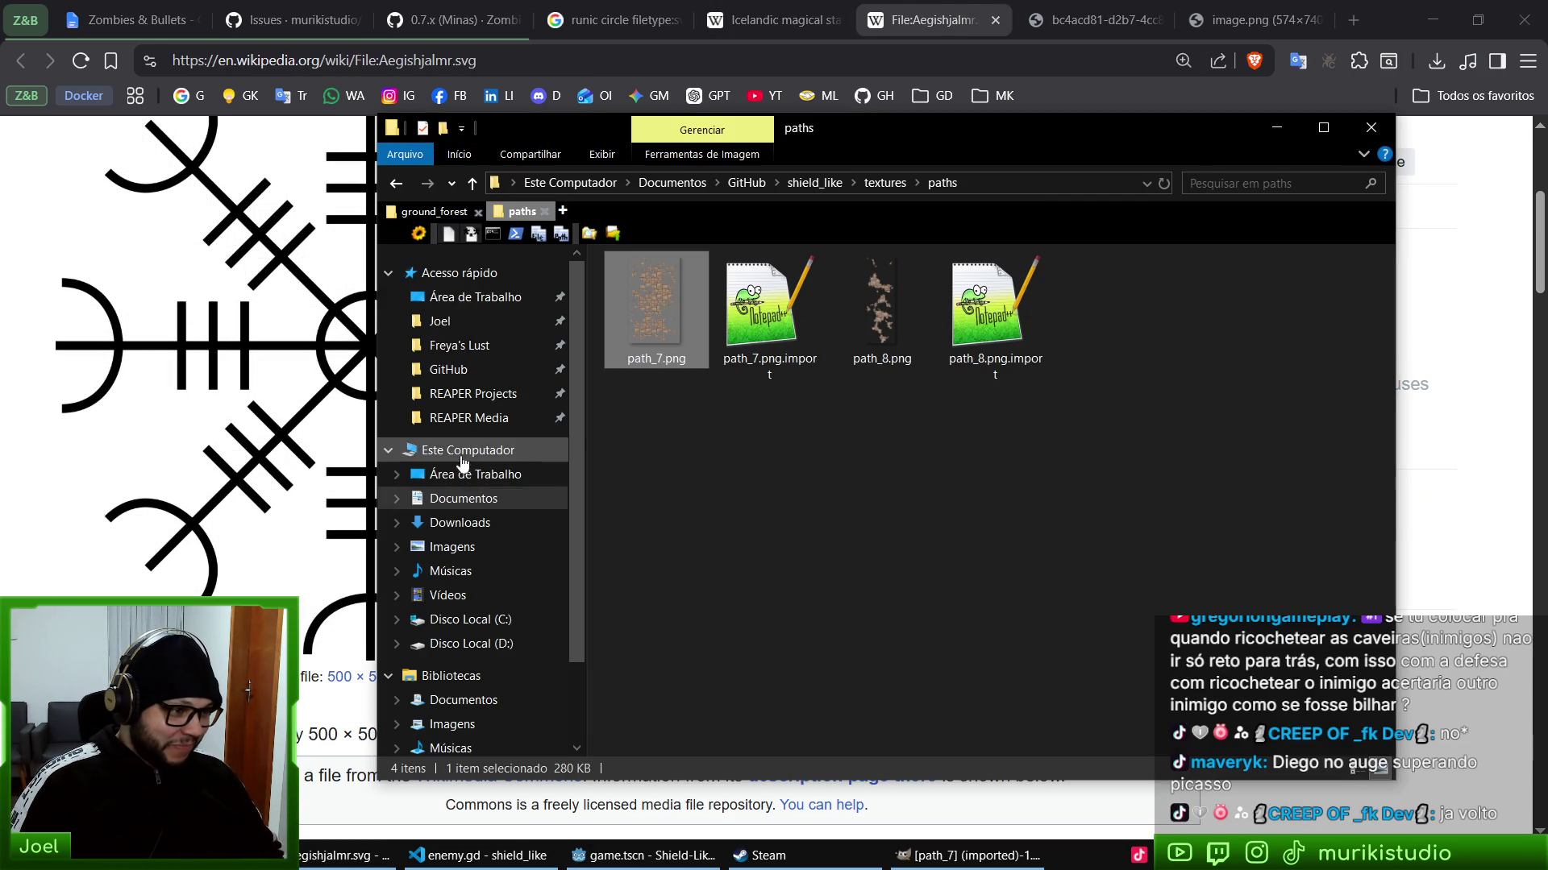
pyautogui.middleClick(459, 522)
pyautogui.click(663, 420)
pyautogui.doubleClick(662, 428)
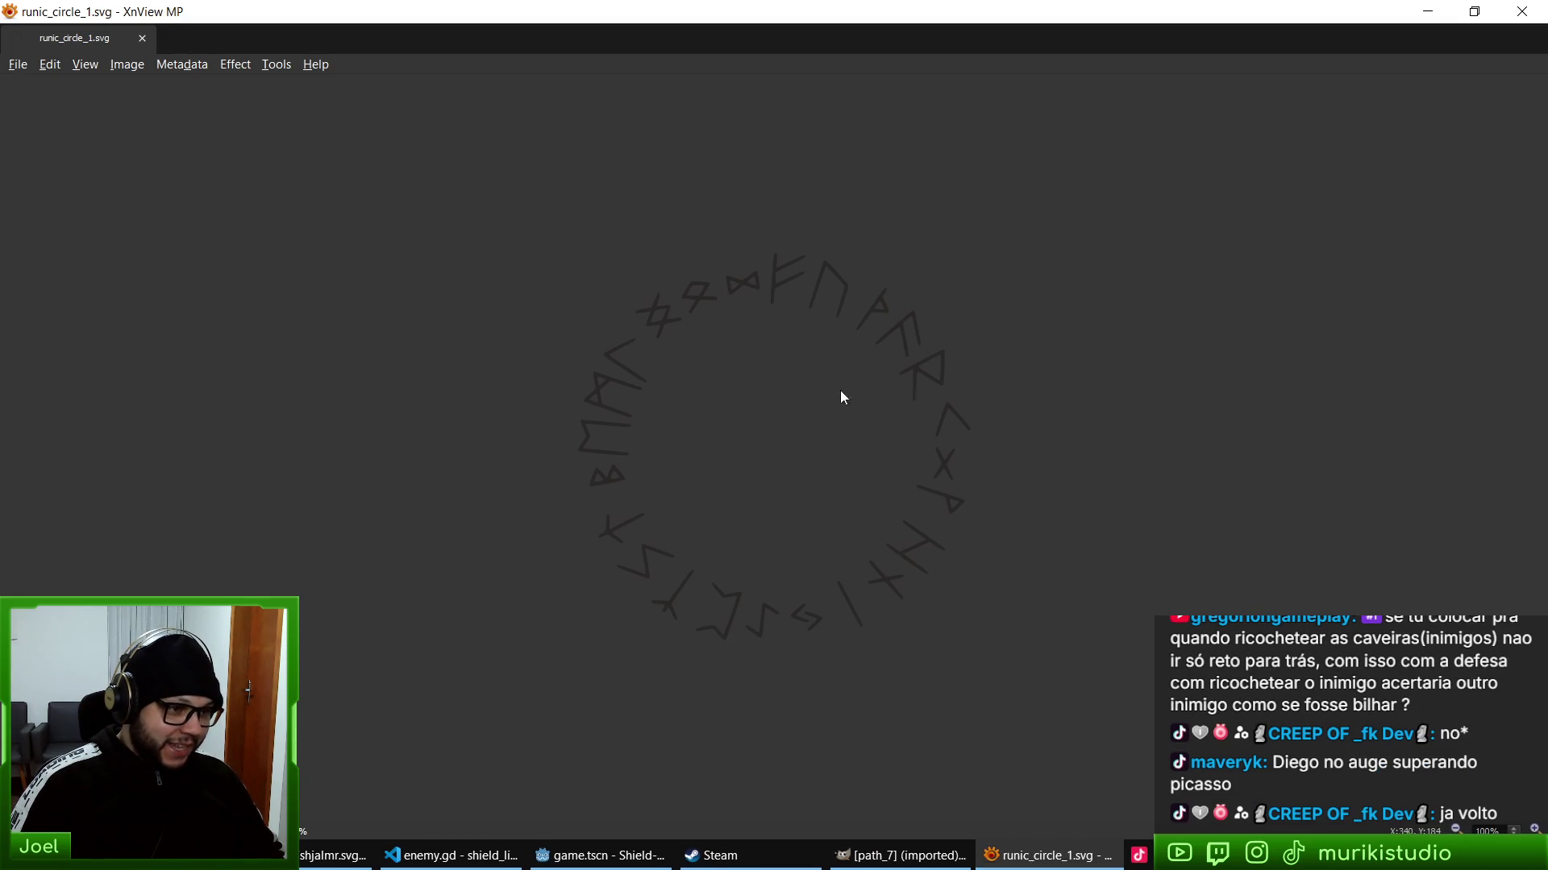
pyautogui.press('Escape')
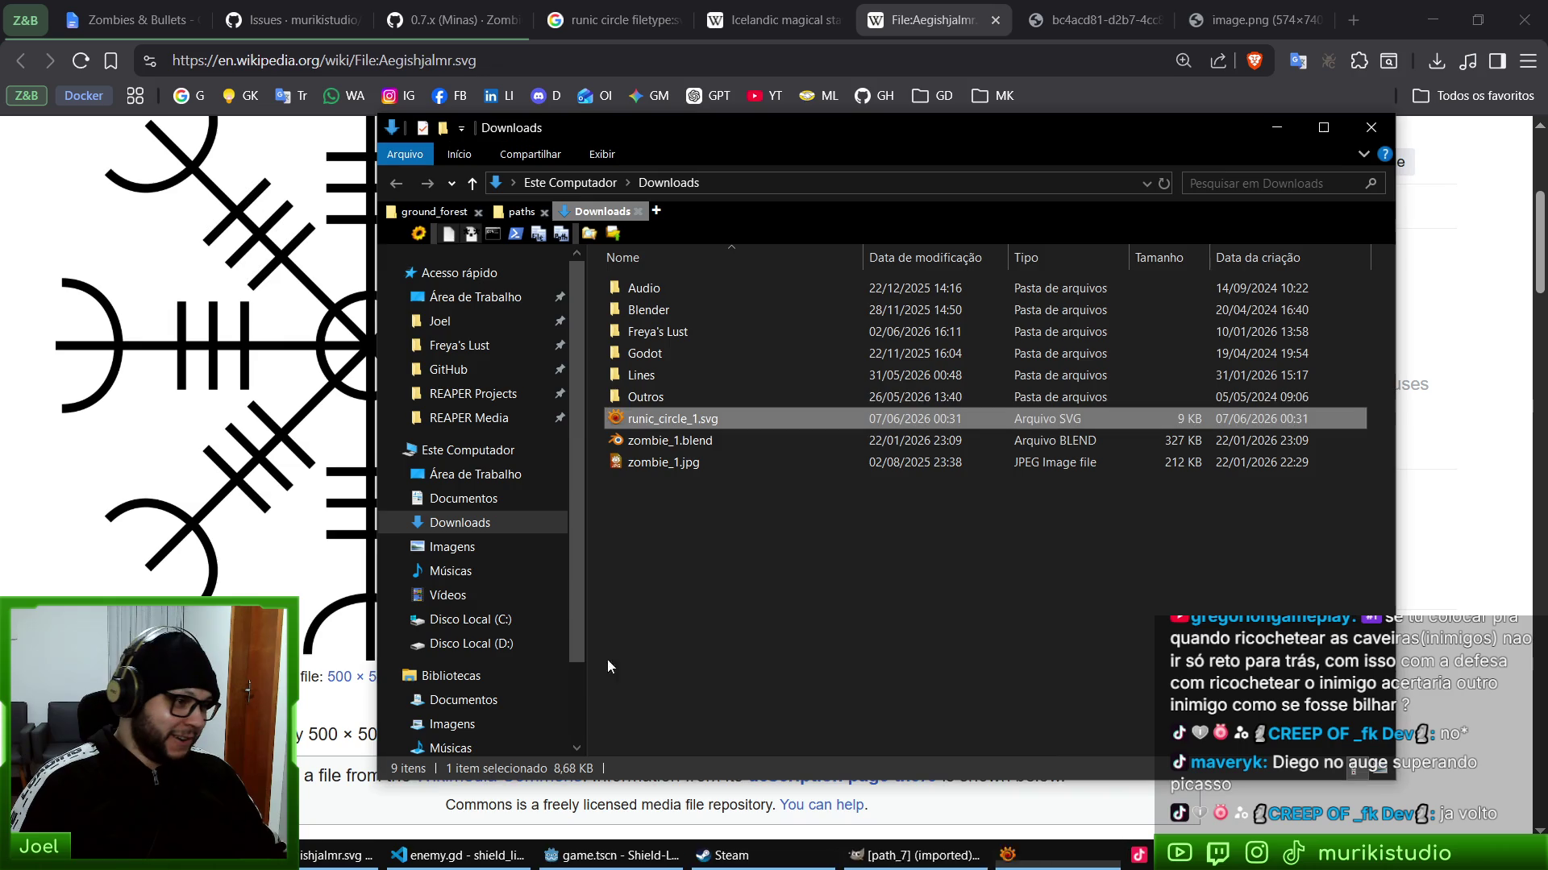
# - Glance at the Godot editor, then return to the Aegishjalmr file page in Brave
pyautogui.click(293, 362)
pyautogui.scroll(3)
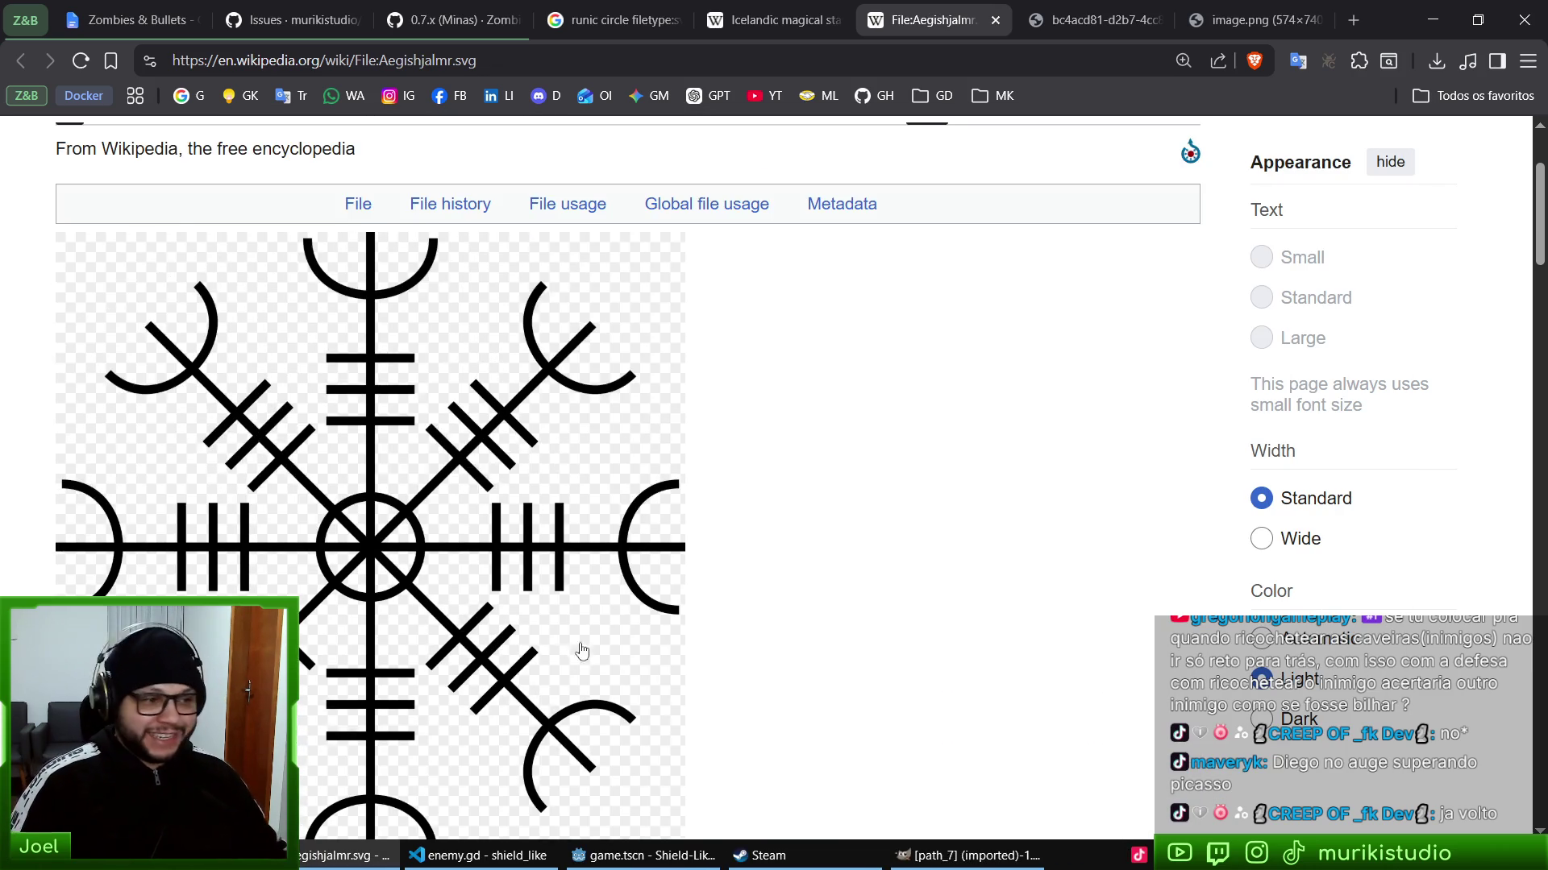
pyautogui.scroll(-3)
pyautogui.hotkey('alt', 'Tab')
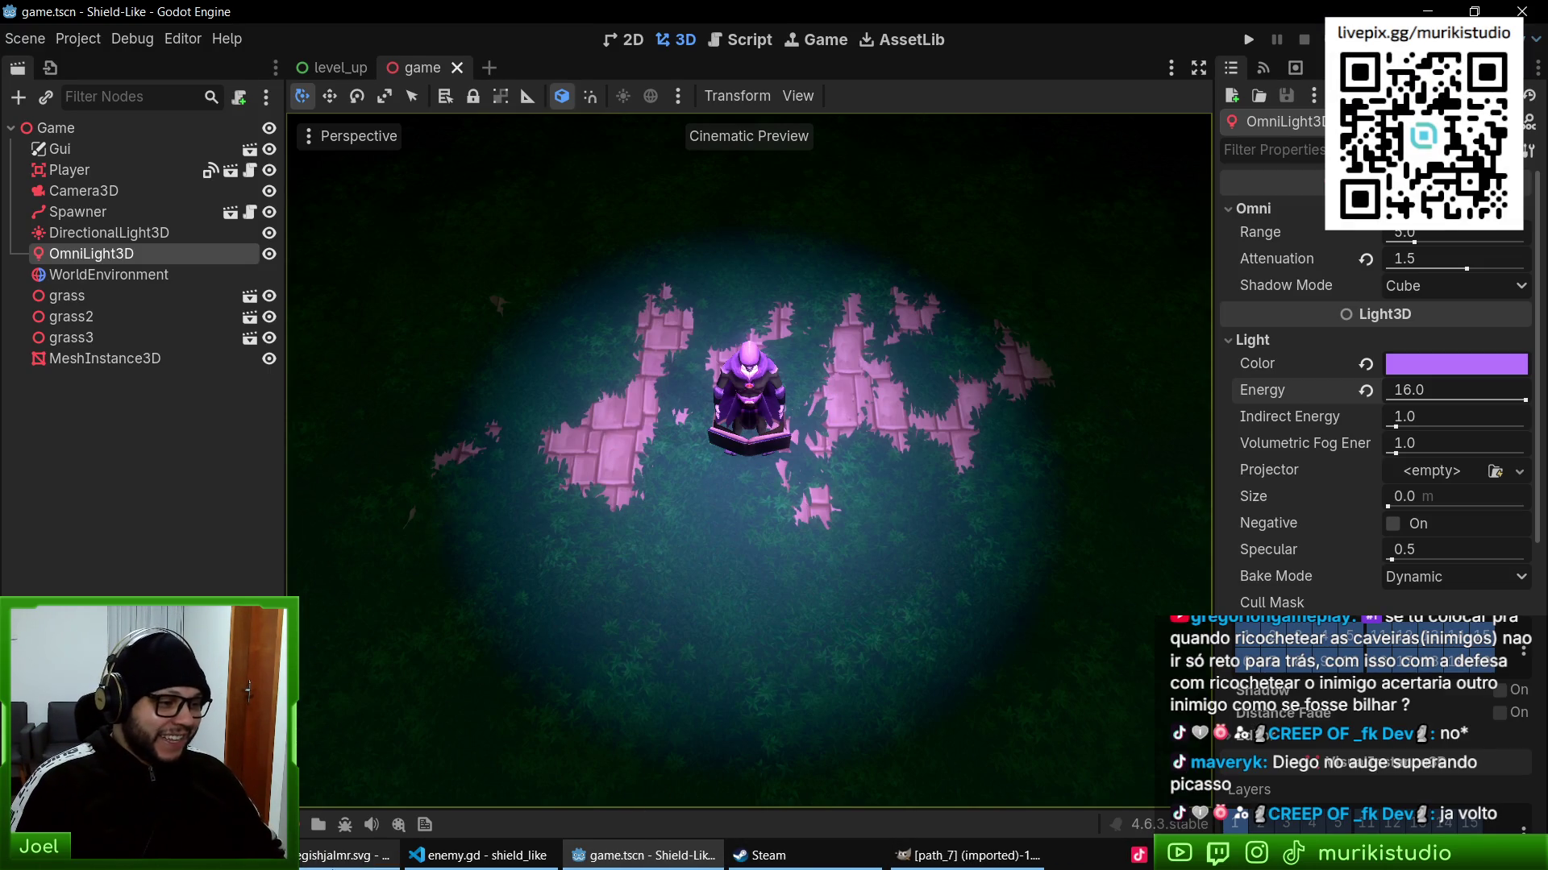
pyautogui.hotkey('alt', 'Tab')
# - Open the Aegishjalmr stave image in a new tab, view it full size, then close it
pyautogui.rightClick(461, 448)
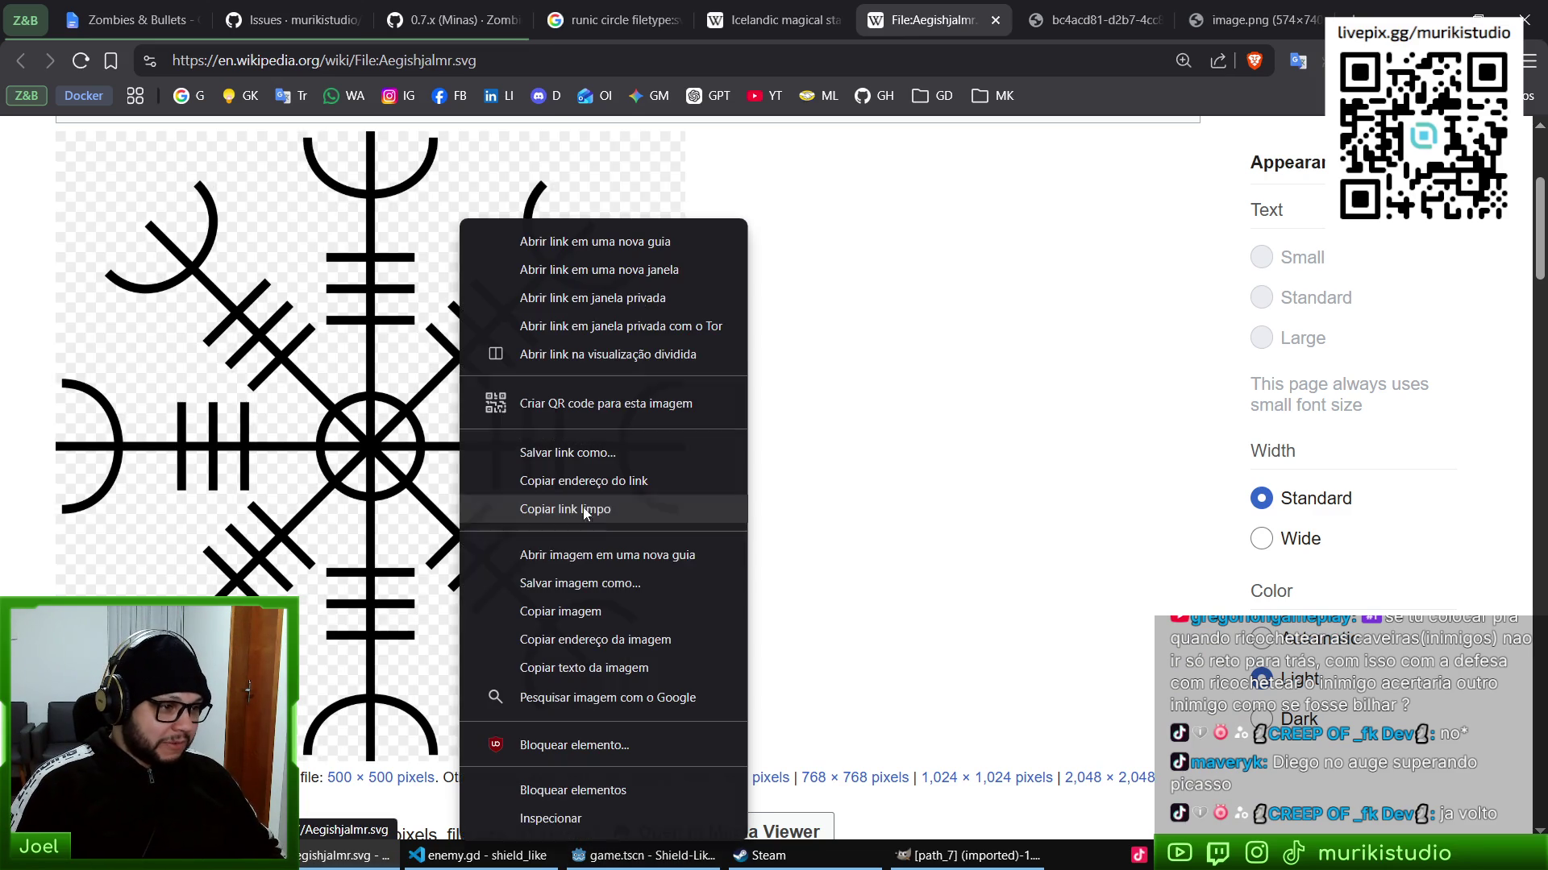
pyautogui.click(613, 650)
pyautogui.click(976, 19)
pyautogui.click(854, 483)
pyautogui.click(880, 374)
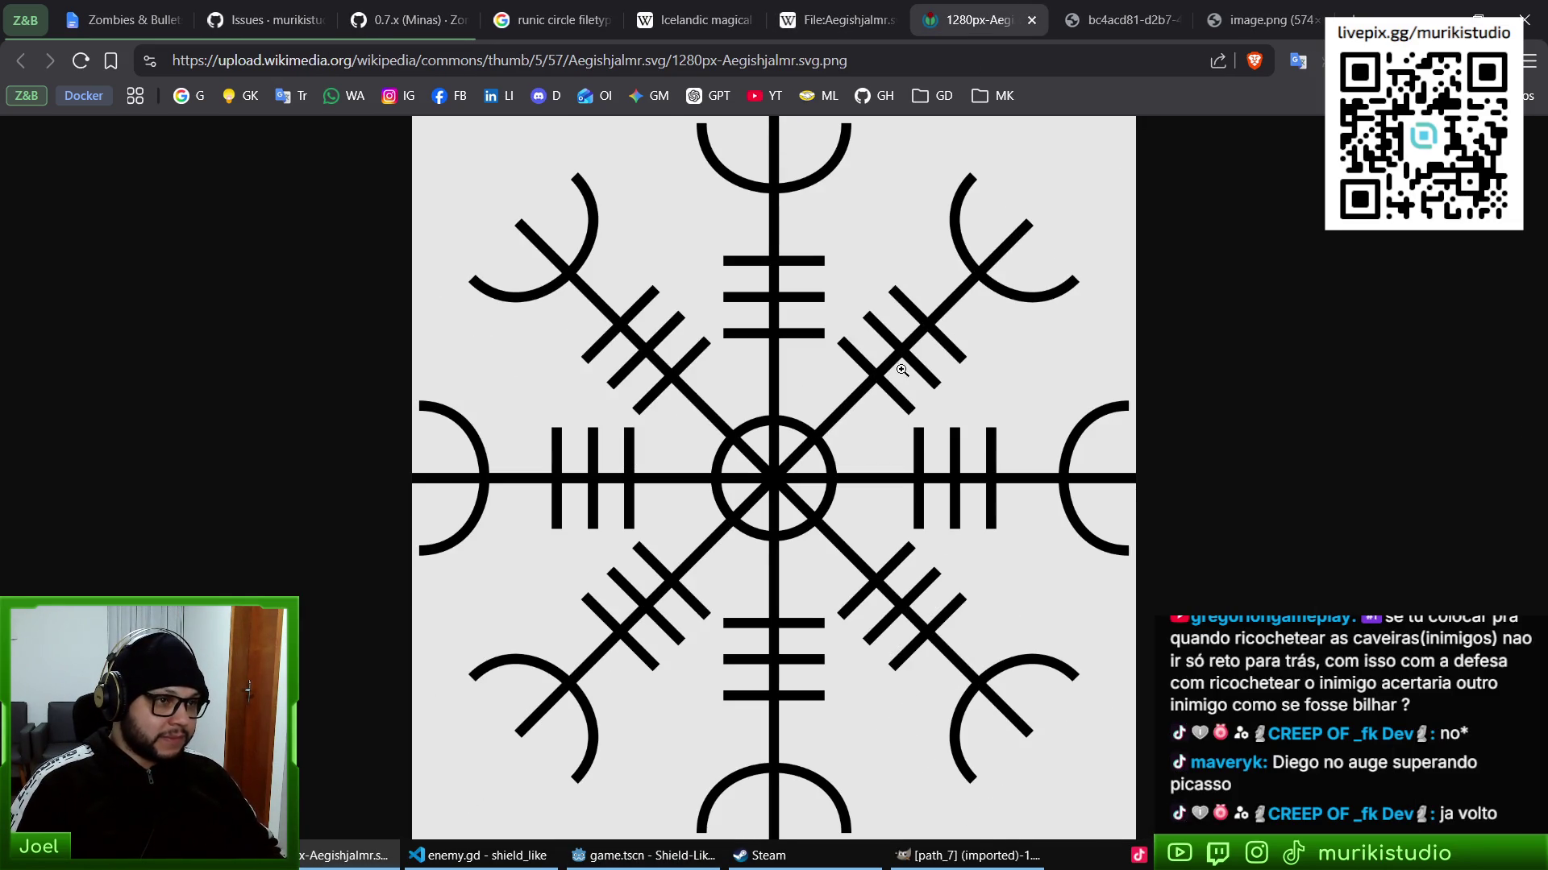
pyautogui.middleClick(988, 28)
# - Save the original Aegishjalmr SVG into Downloads as runic_circle_2.svg
pyautogui.scroll(-3)
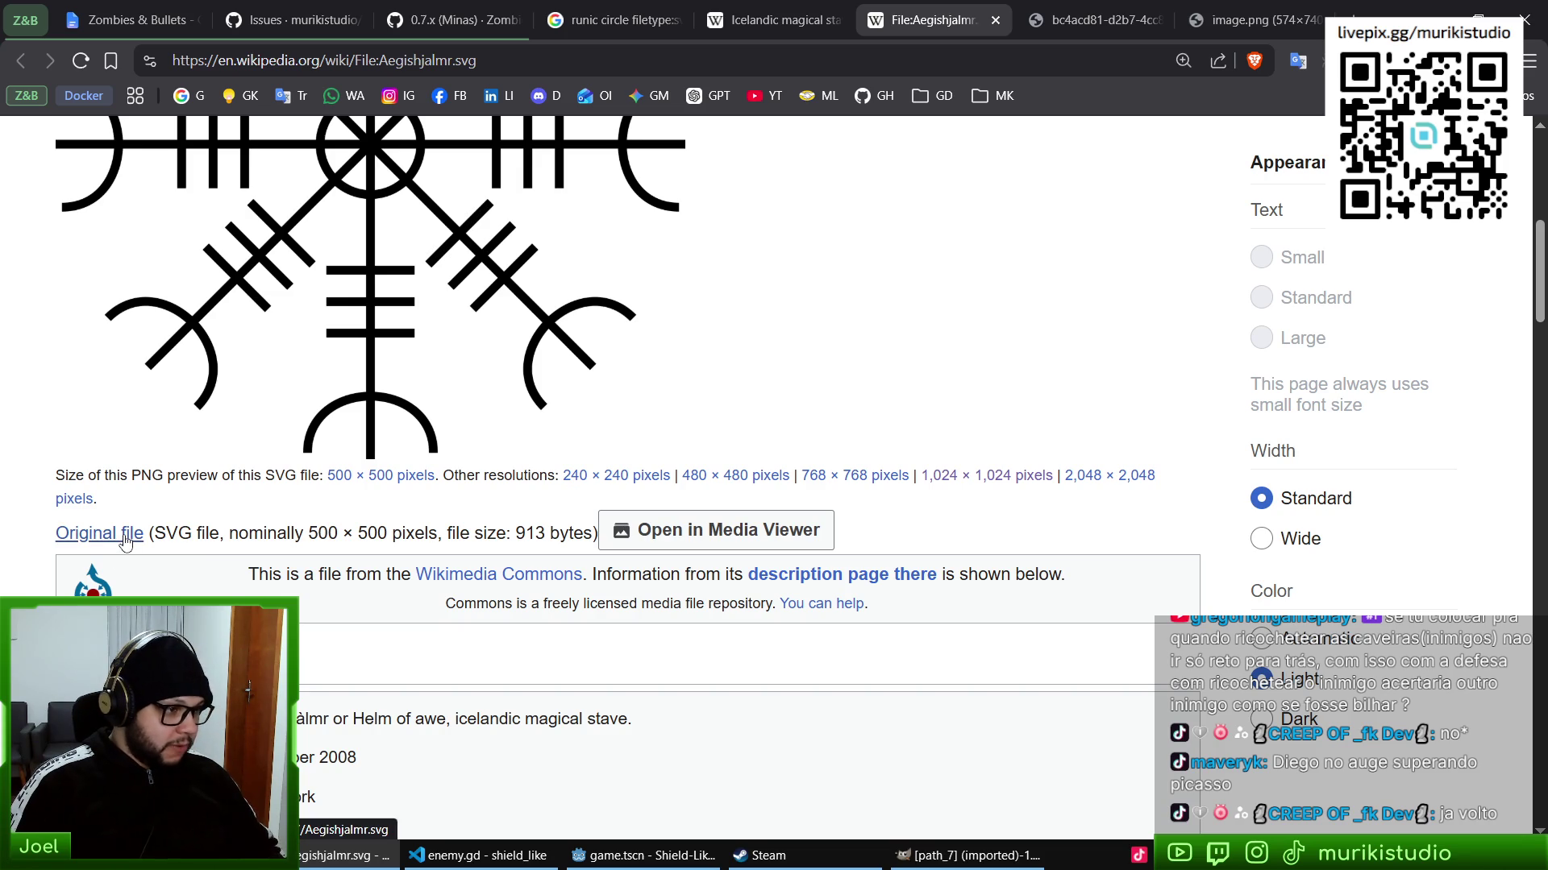
pyautogui.click(125, 535)
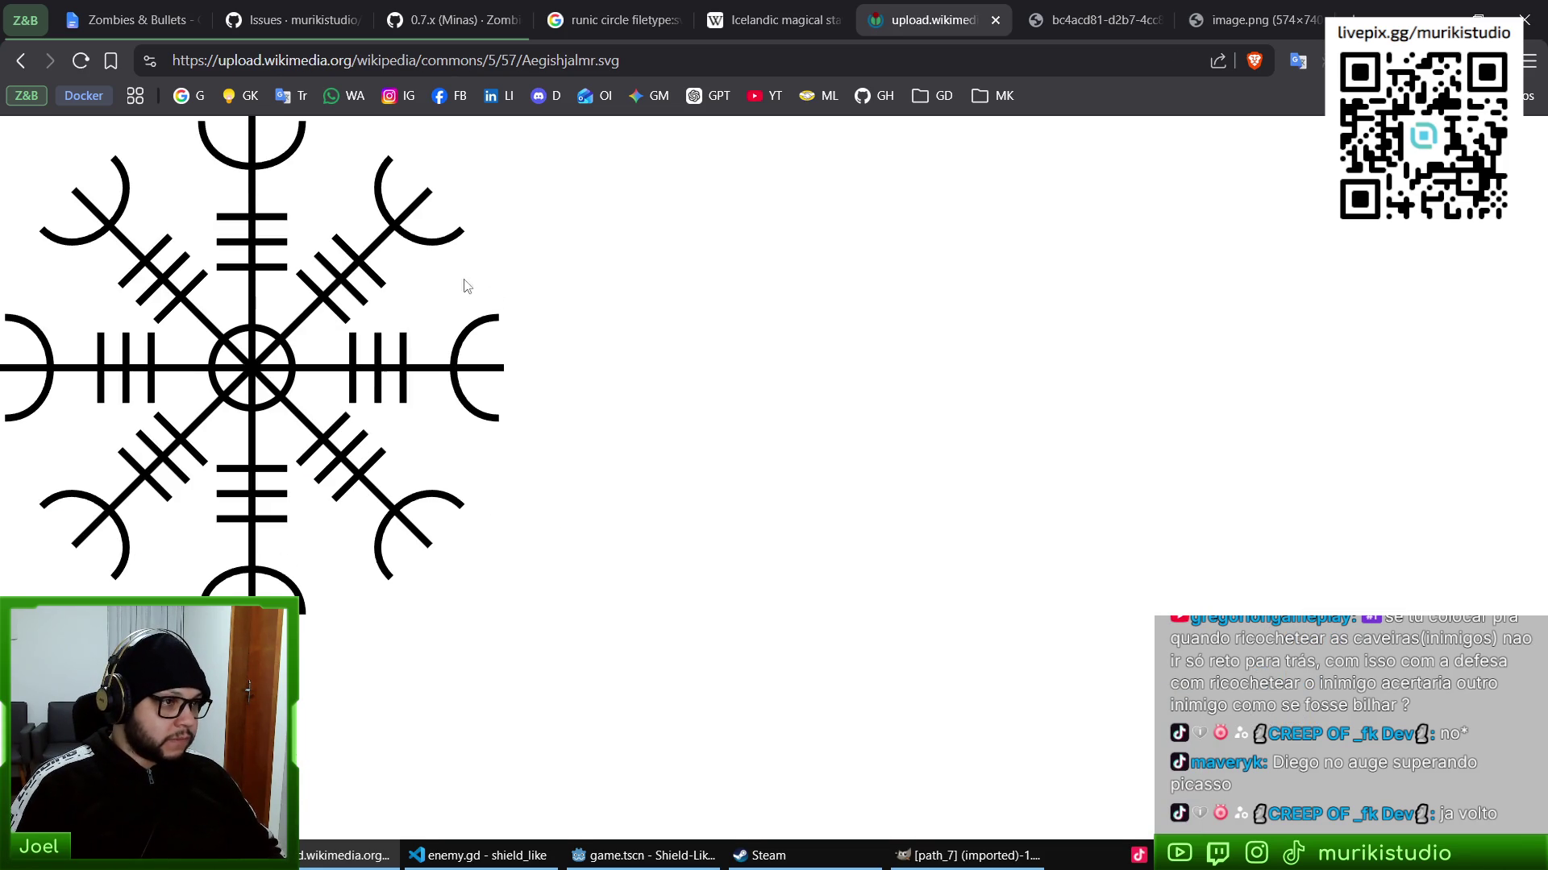
pyautogui.hotkey('ctrl', 's')
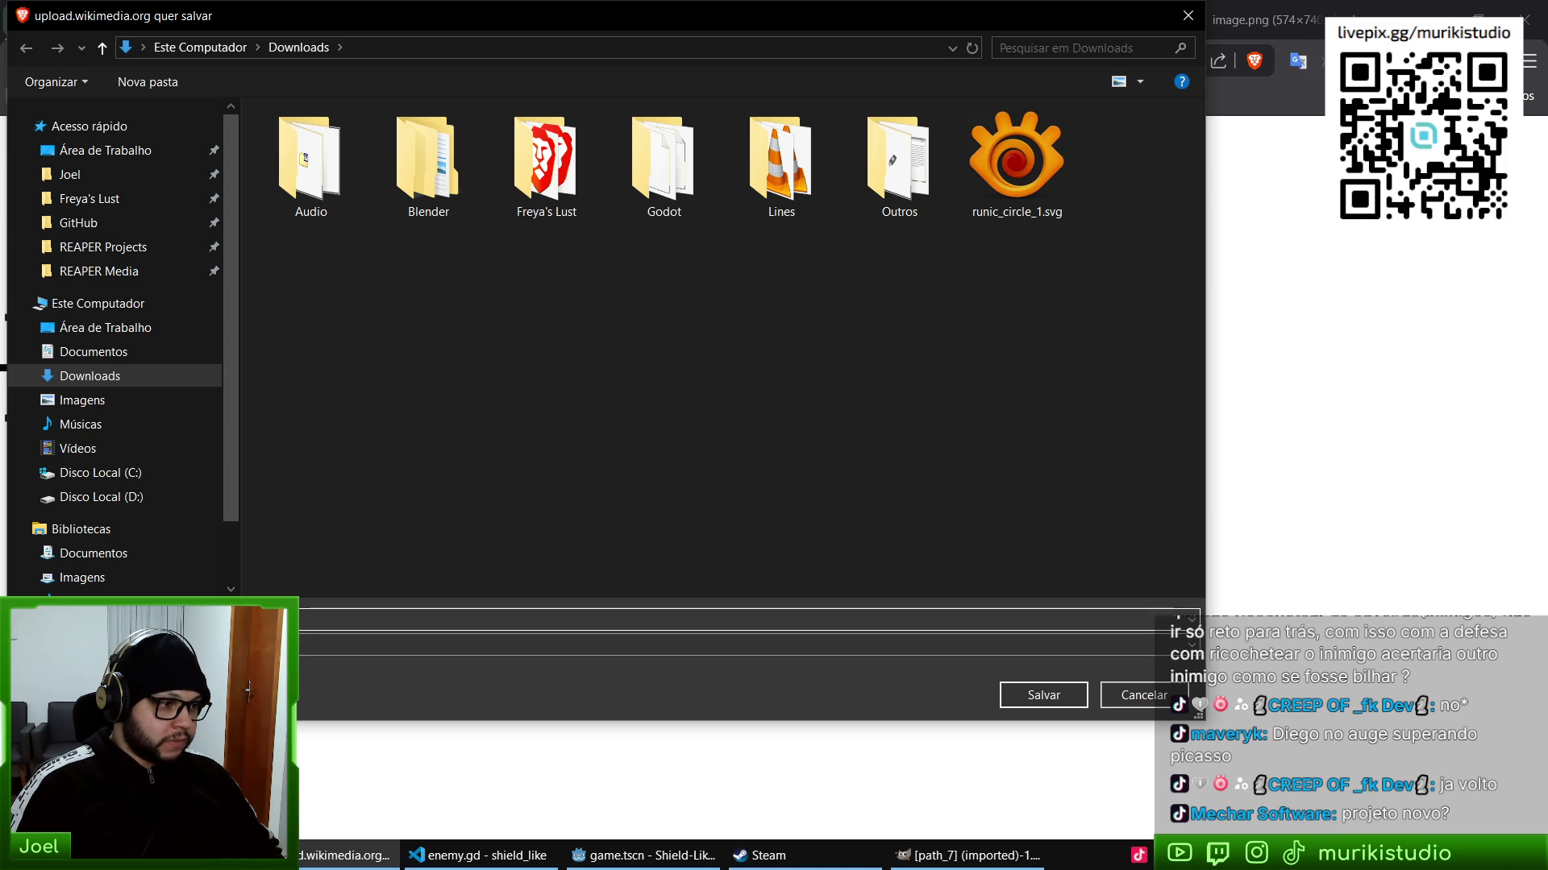
pyautogui.click(1052, 700)
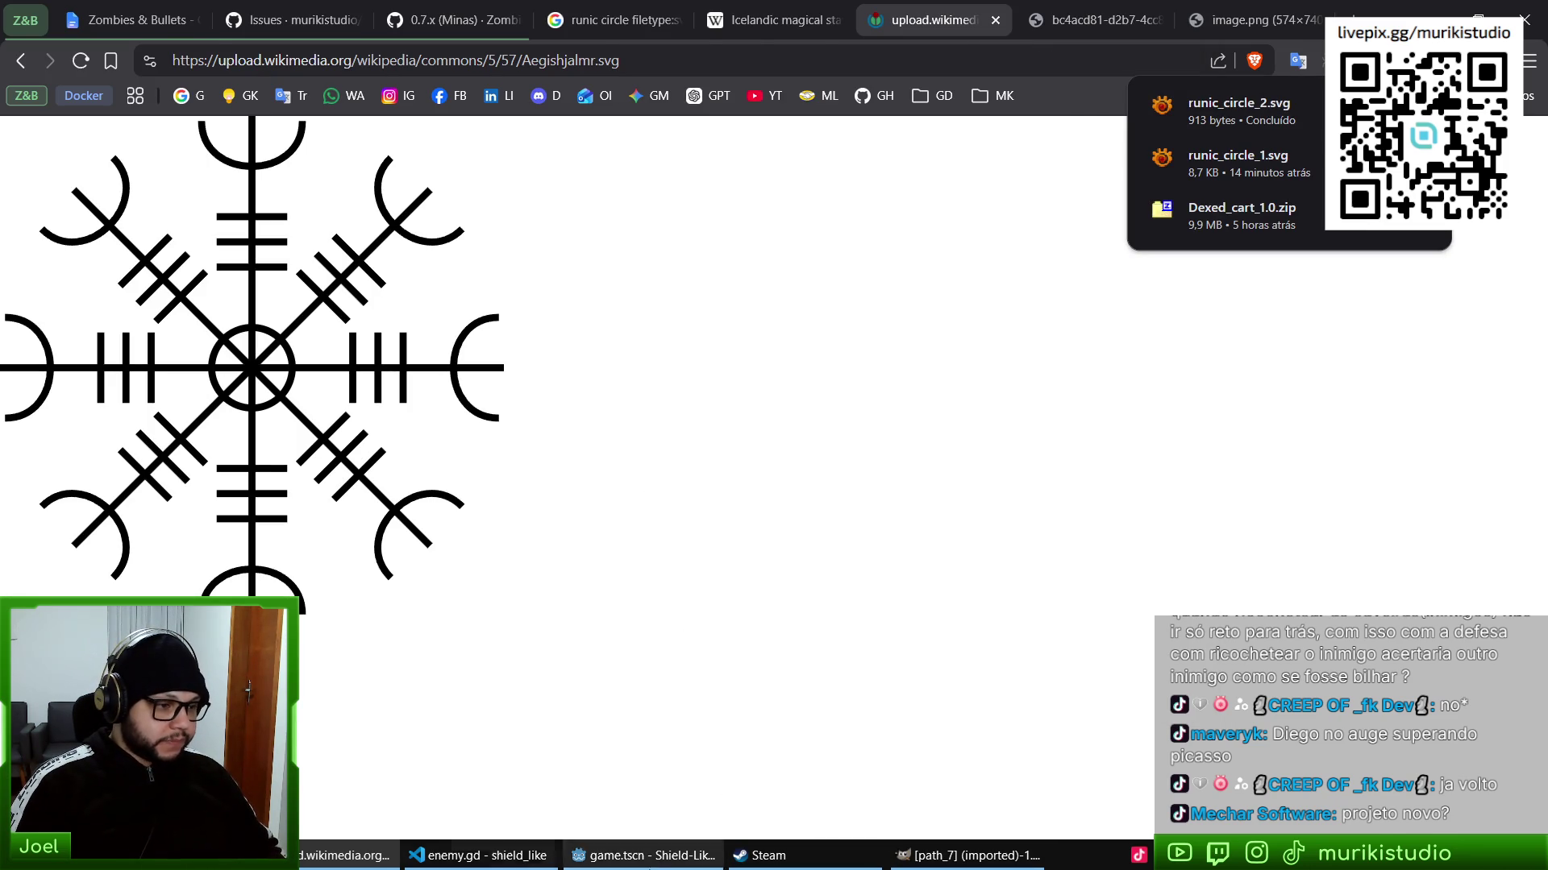
pyautogui.click(645, 856)
# - Orbit and zoom the 3D viewport onto the glowing symbol on the pink book wall
pyautogui.moveTo(795, 349); pyautogui.dragTo(596, 406)
pyautogui.scroll(3)
pyautogui.scroll(3)
pyautogui.moveTo(620, 485); pyautogui.dragTo(675, 427)
pyautogui.scroll(3)
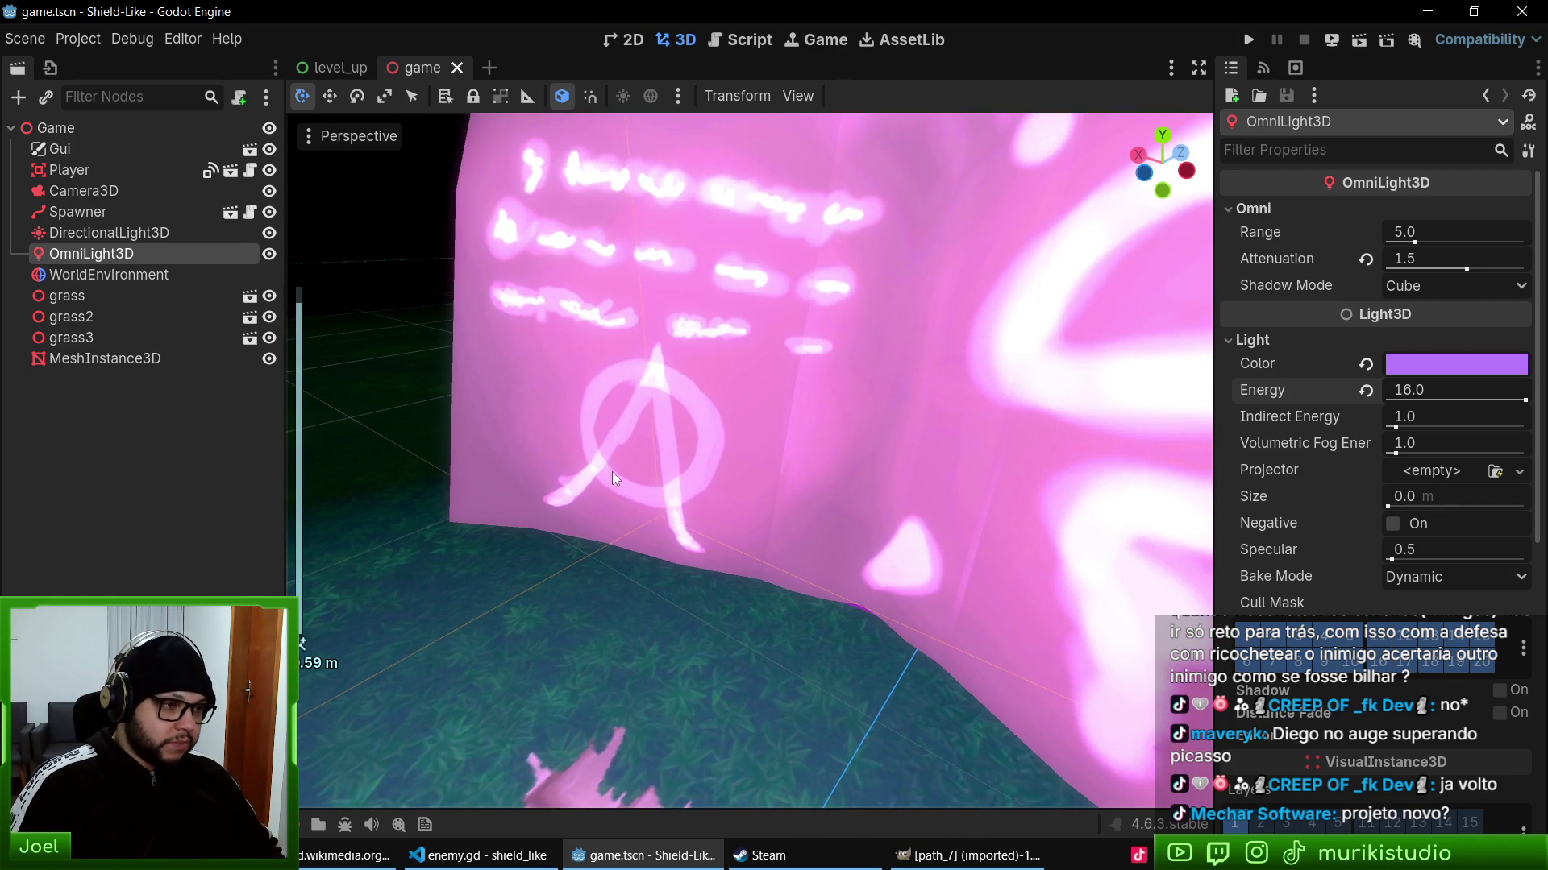
pyautogui.moveTo(612, 477); pyautogui.dragTo(677, 442)
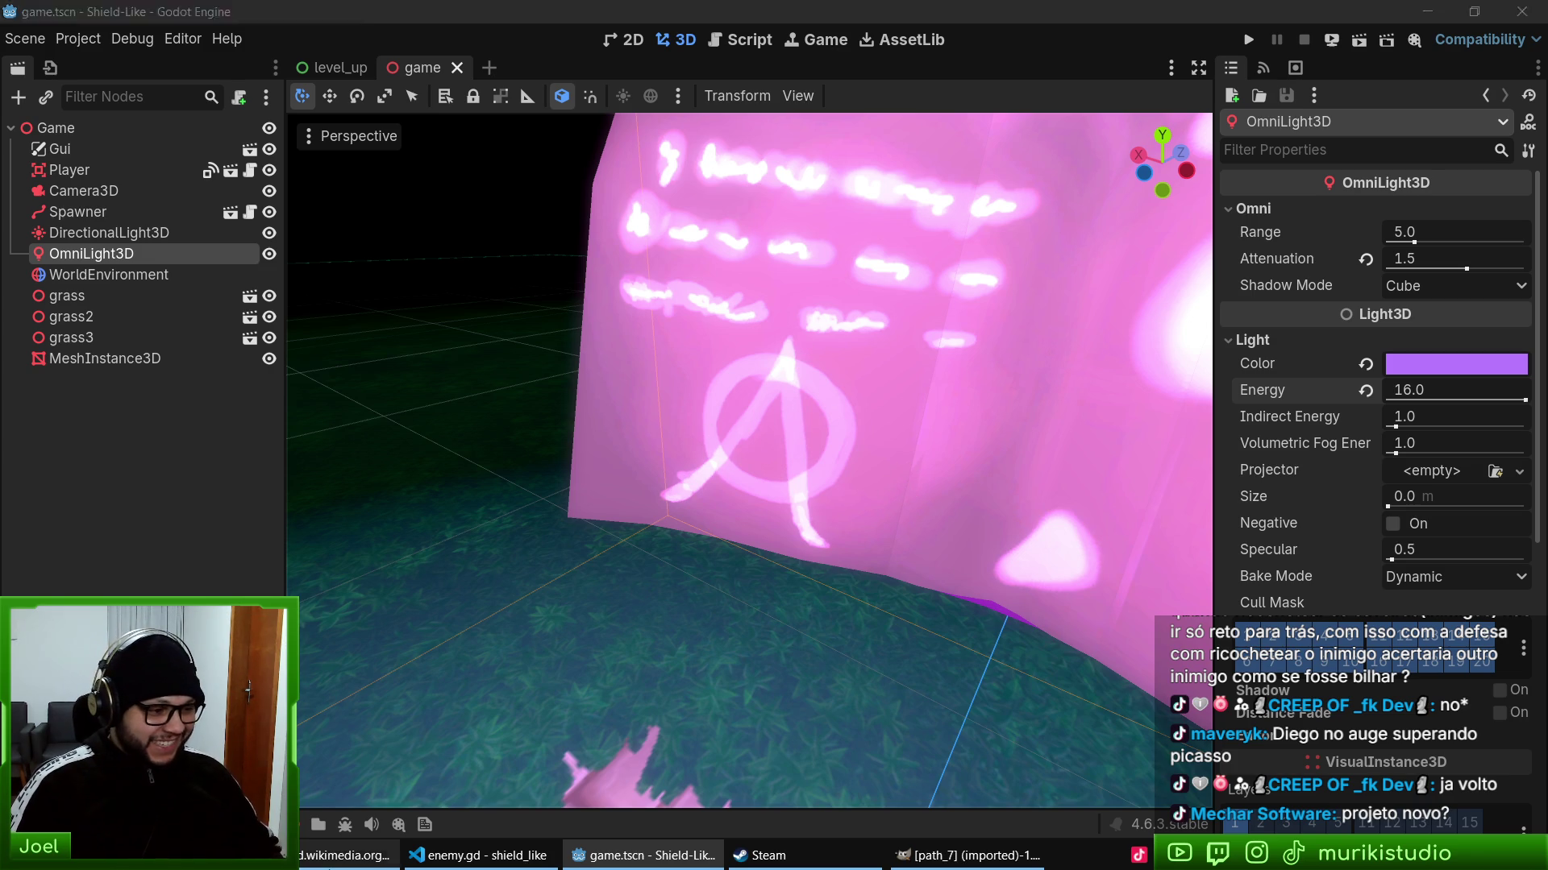
pyautogui.hotkey('alt', 'Tab')
pyautogui.hotkey('ctrl', 't')
# - Search Google Images for 'anarchy symbol' and preview the brushed and decal versions
pyautogui.write('anar')
pyautogui.write('chy')
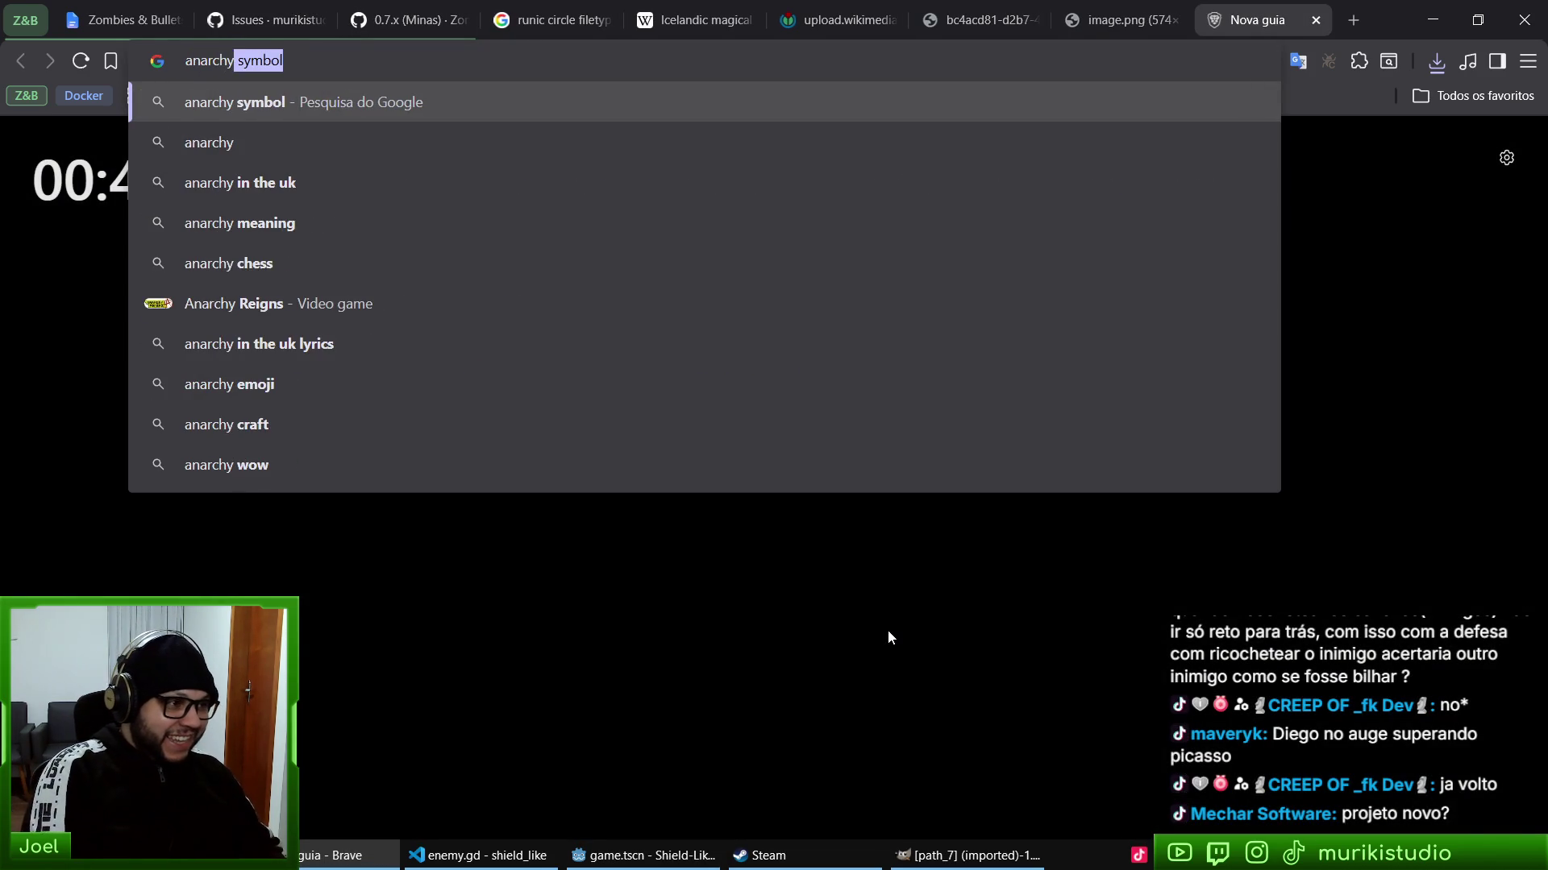
pyautogui.press('Return')
pyautogui.click(536, 195)
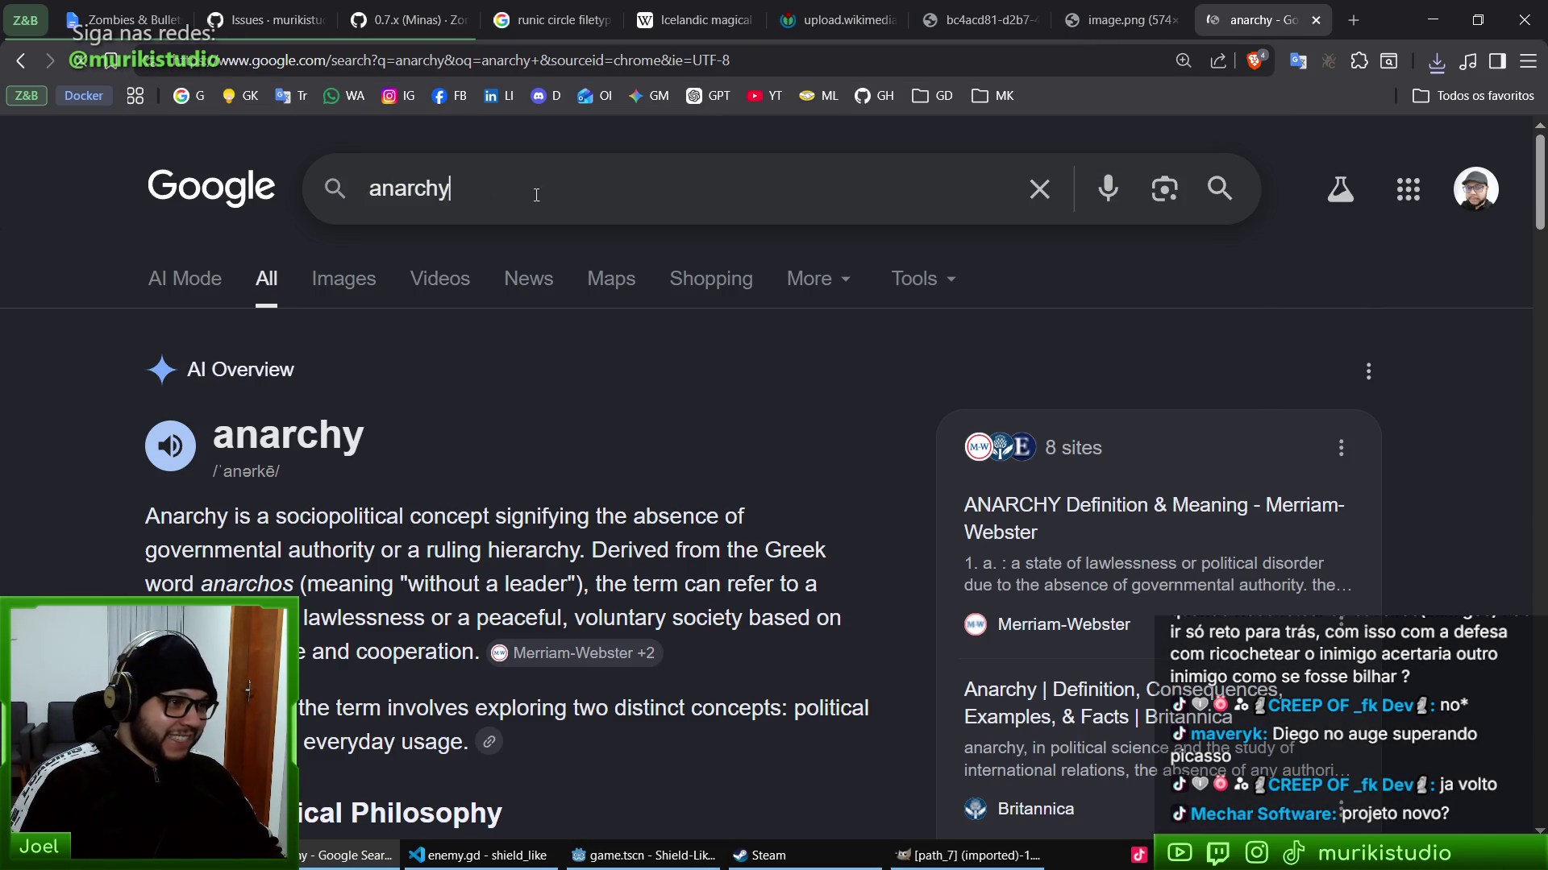
pyautogui.write('symbol')
pyautogui.press('Return')
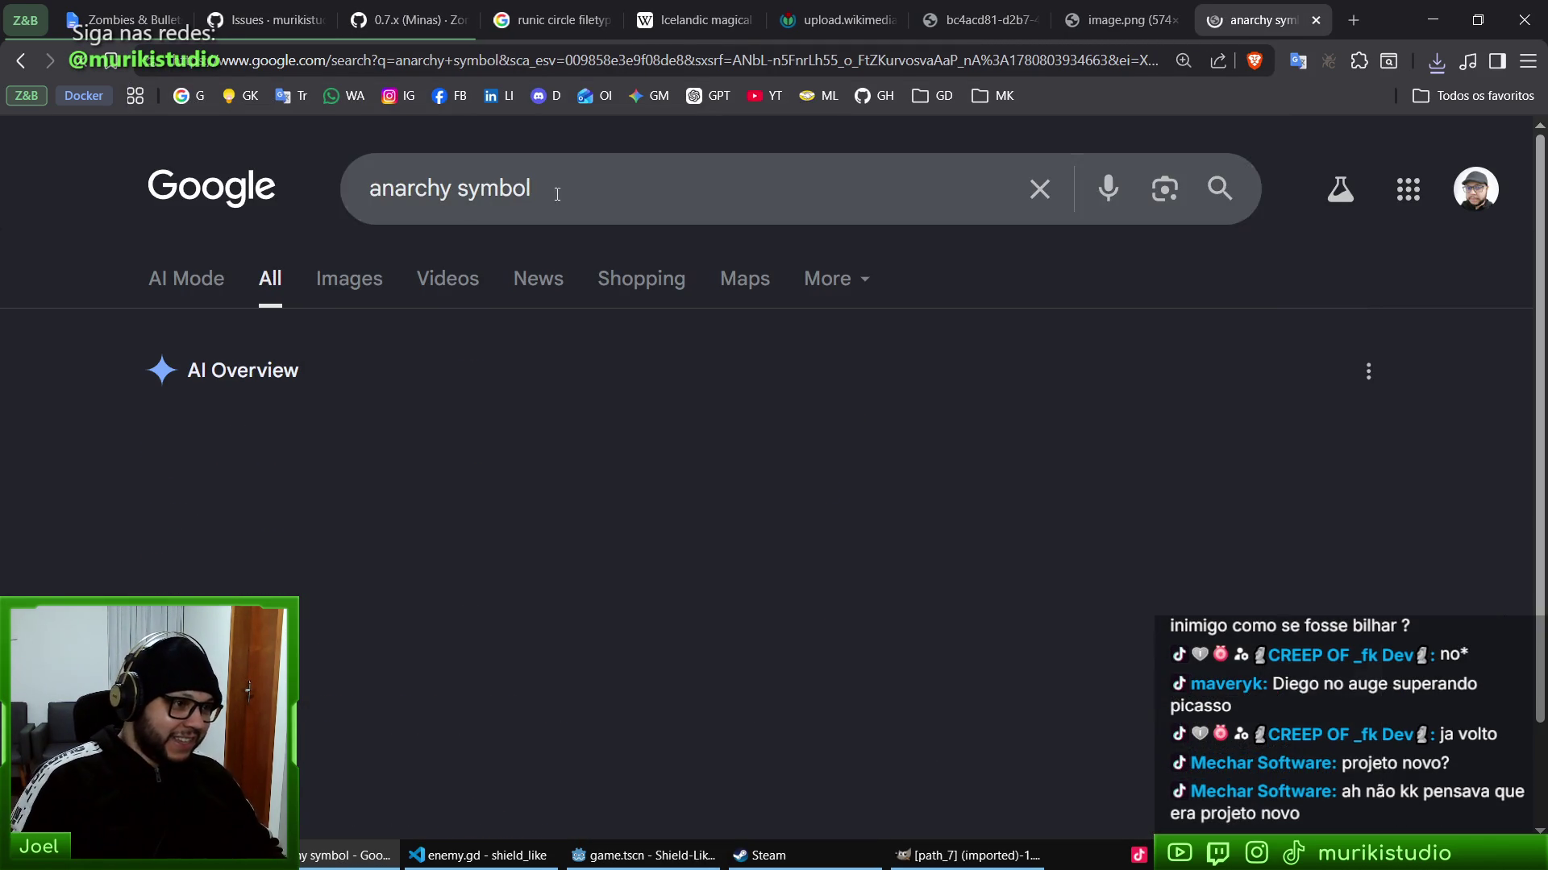
pyautogui.click(351, 280)
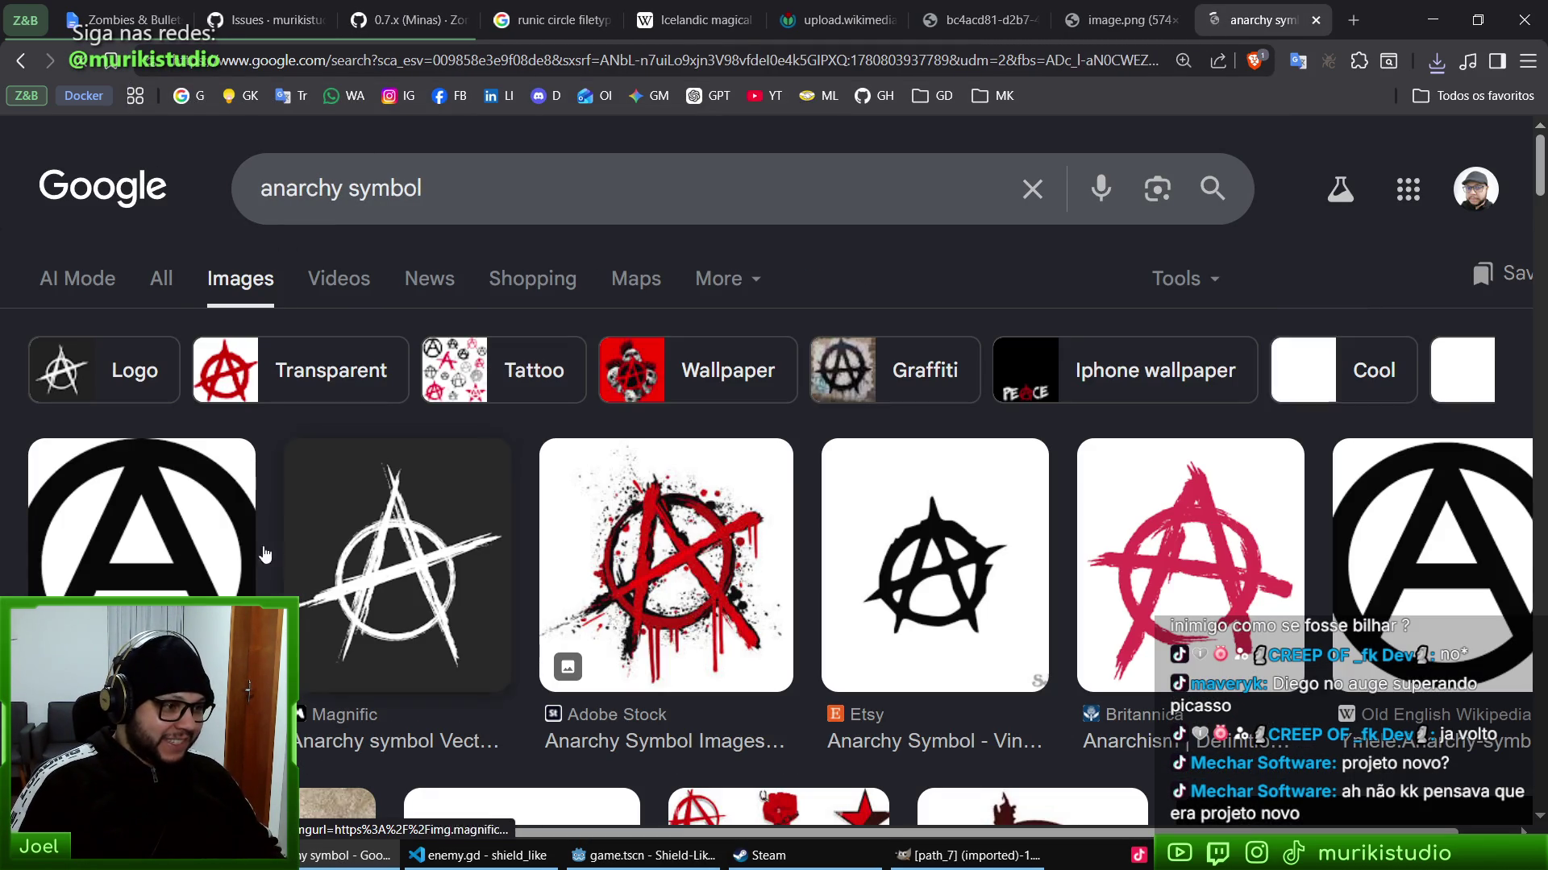
pyautogui.click(393, 534)
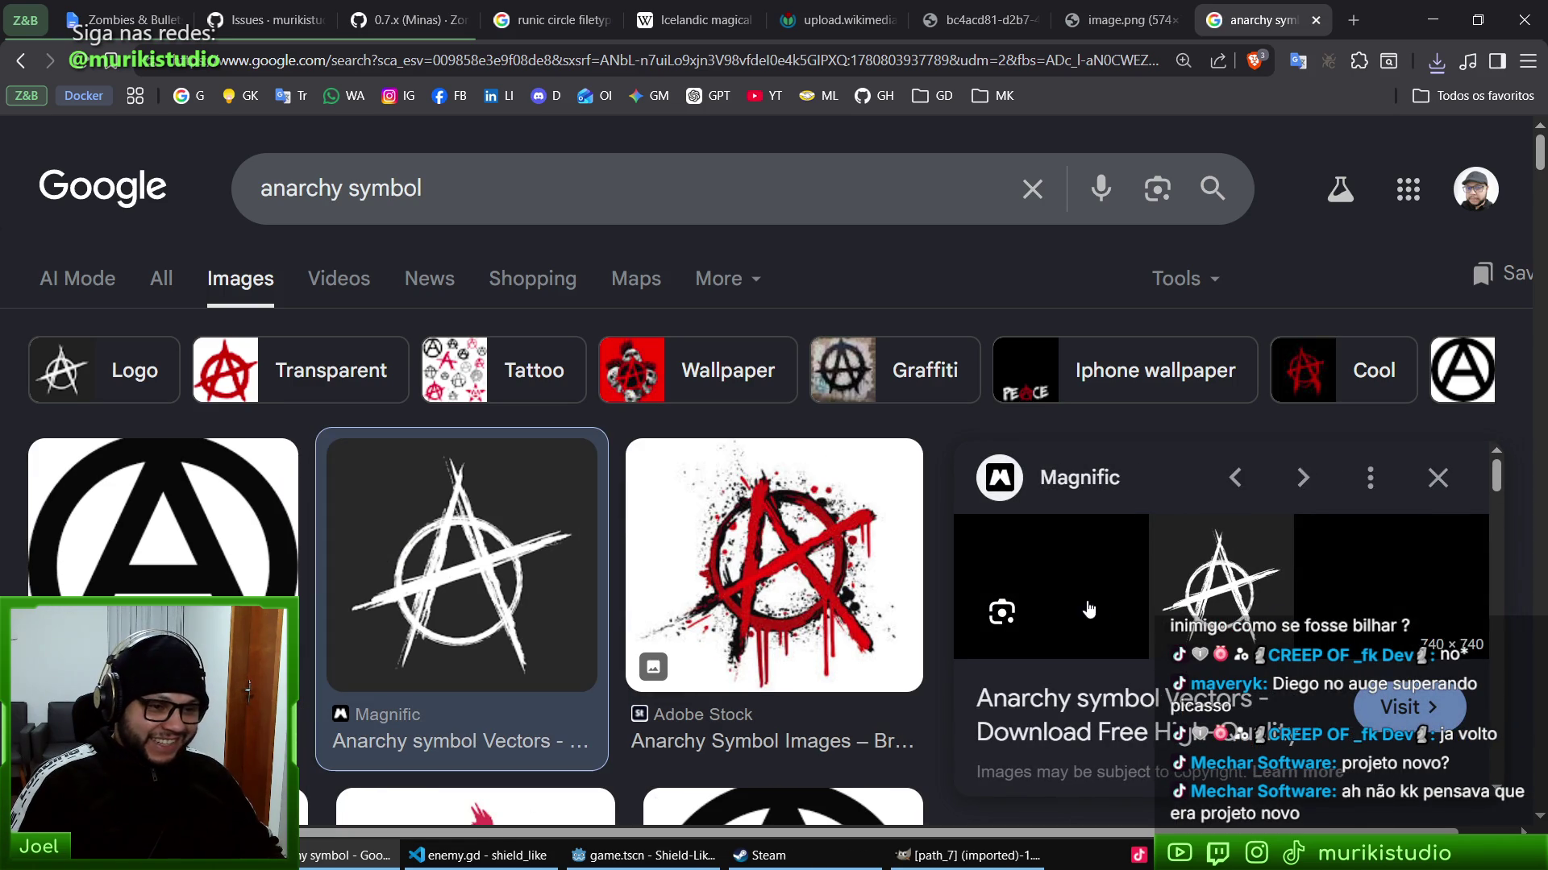
pyautogui.scroll(-3)
pyautogui.scroll(-3)
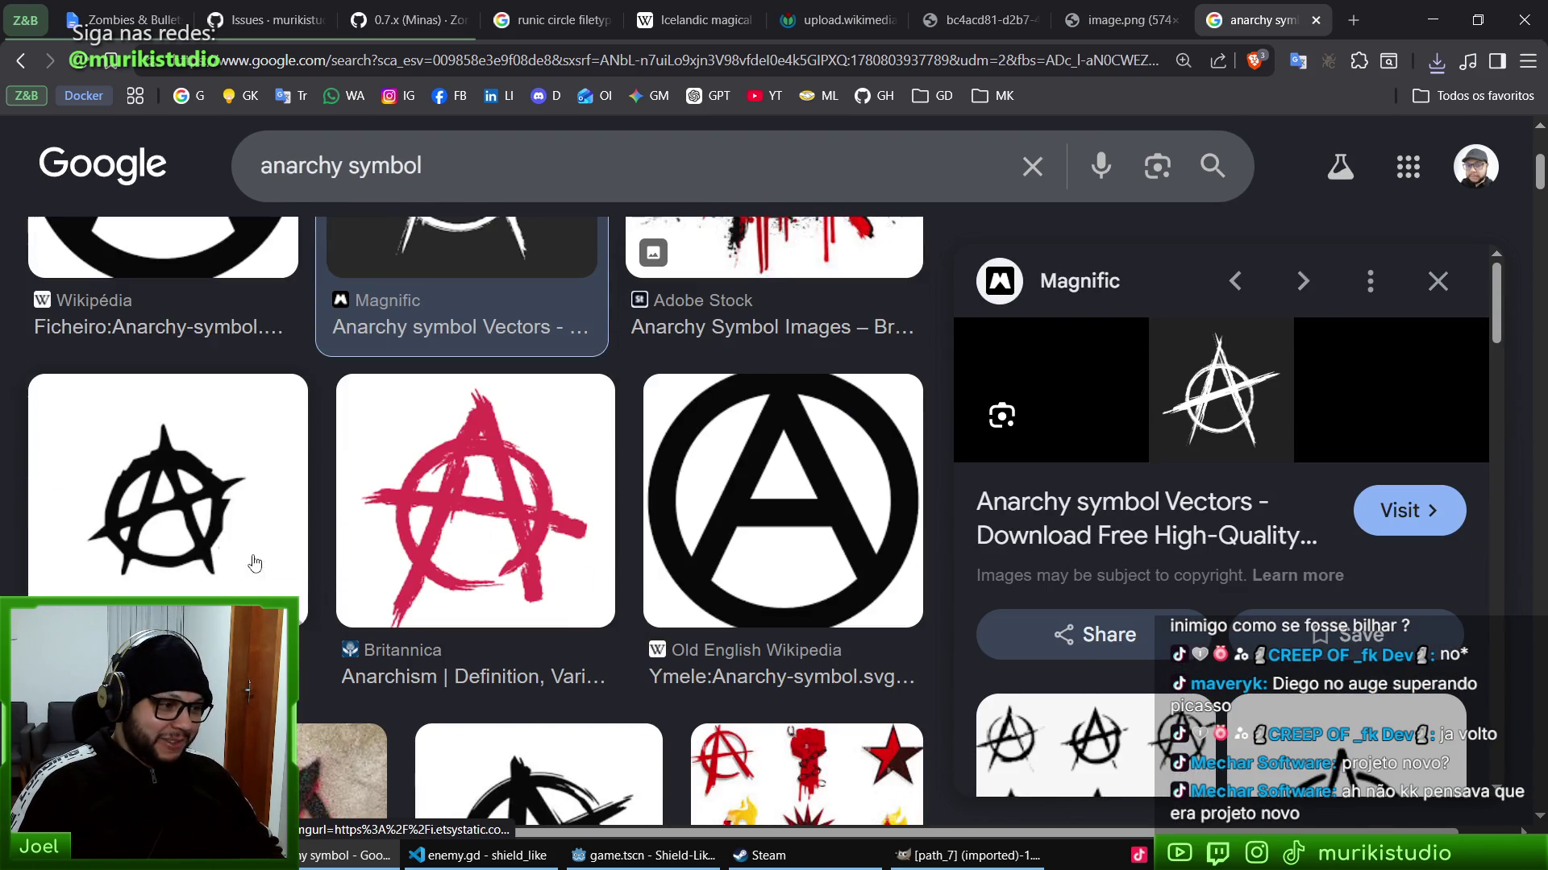
pyautogui.click(250, 564)
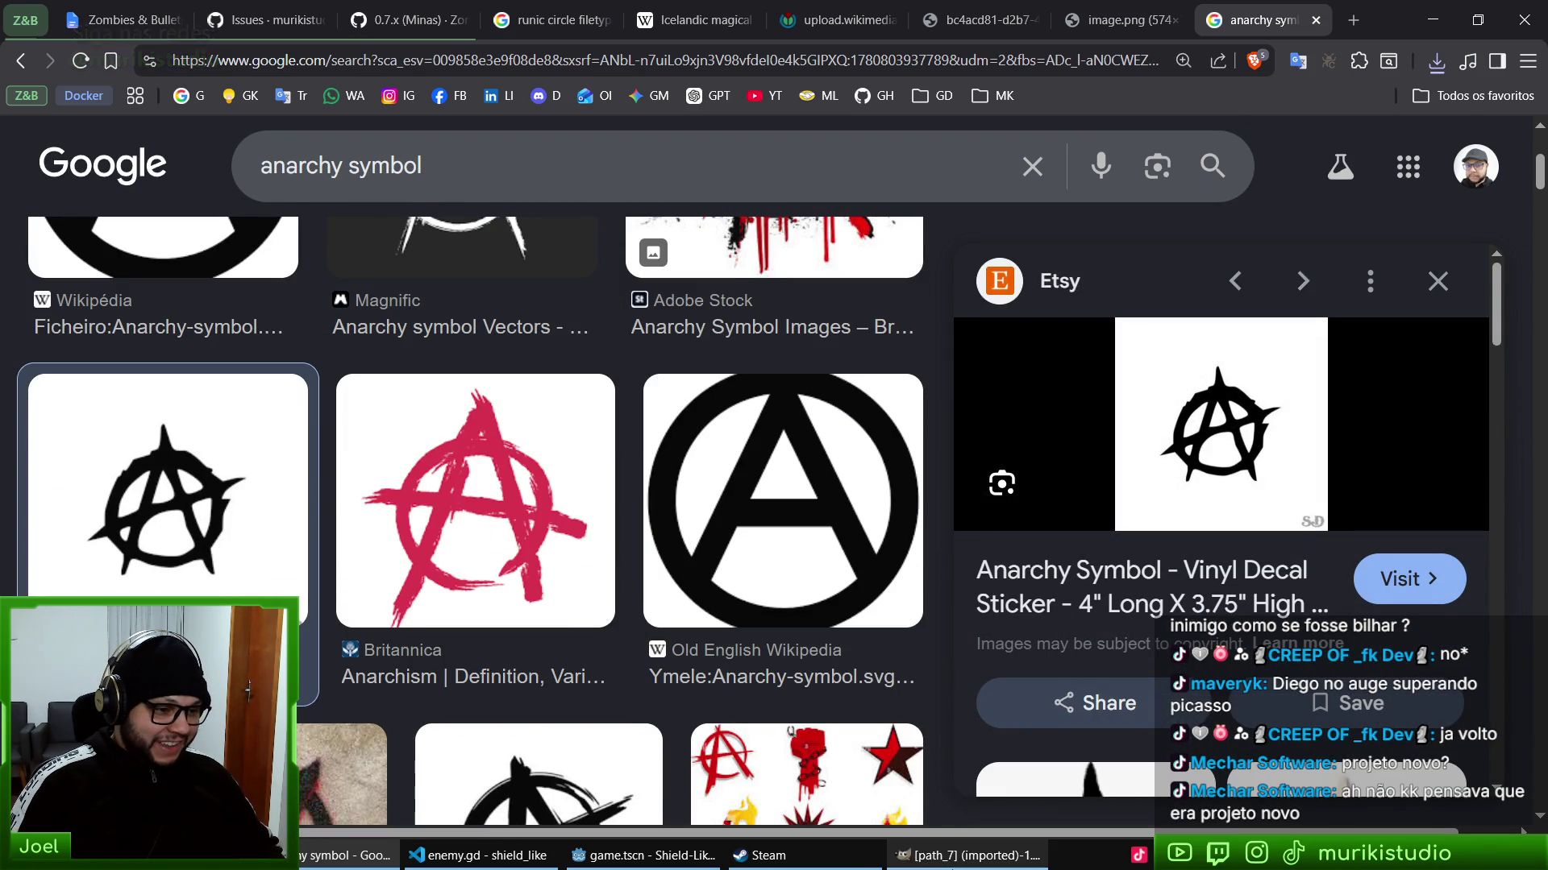
pyautogui.click(658, 858)
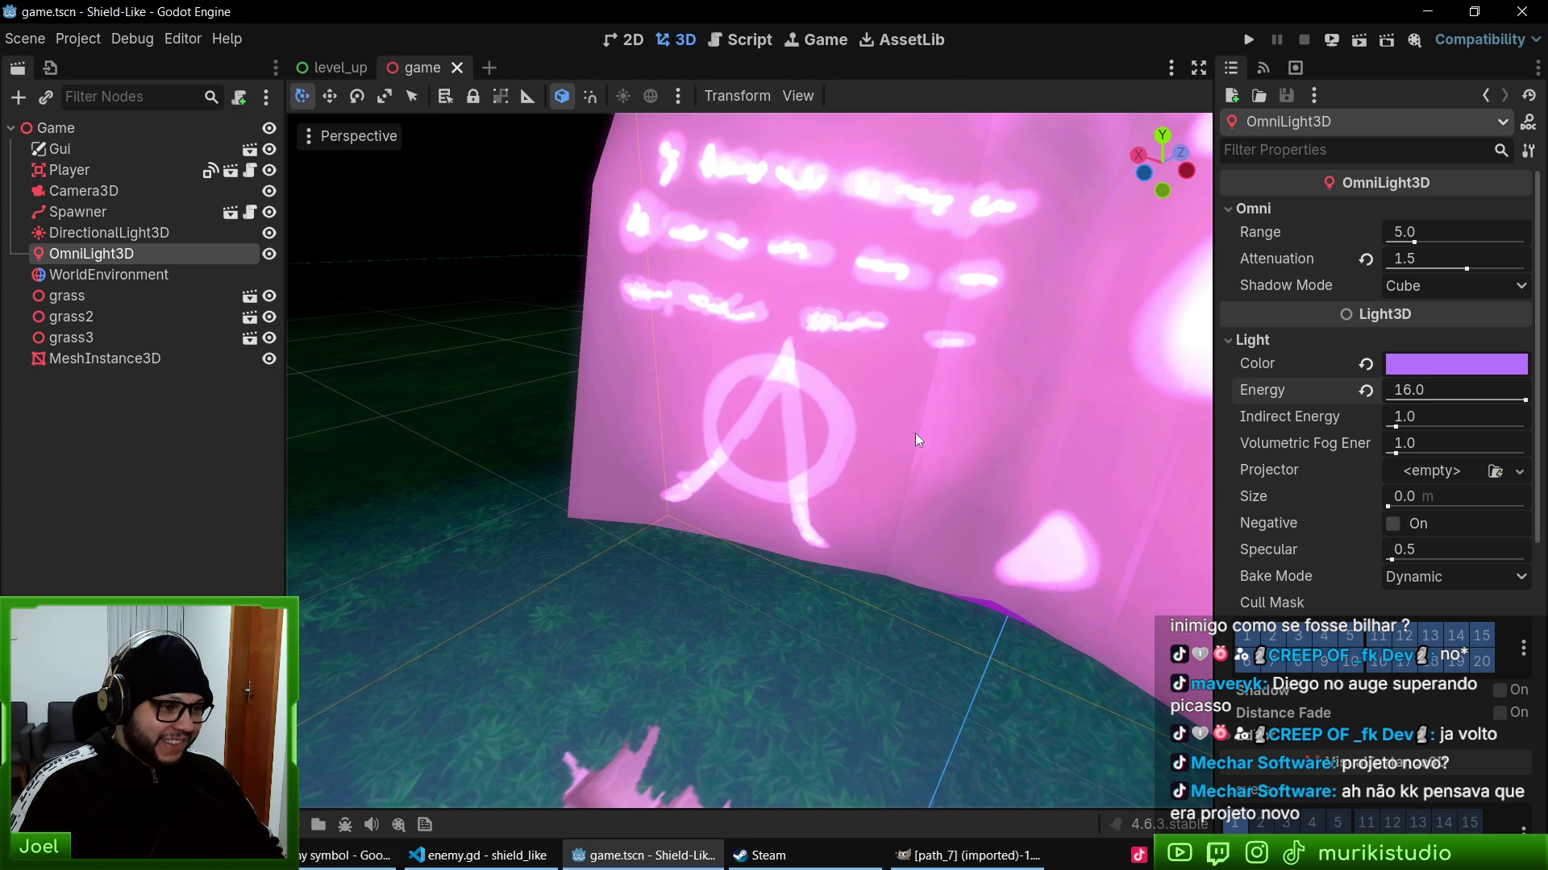
pyautogui.click(348, 855)
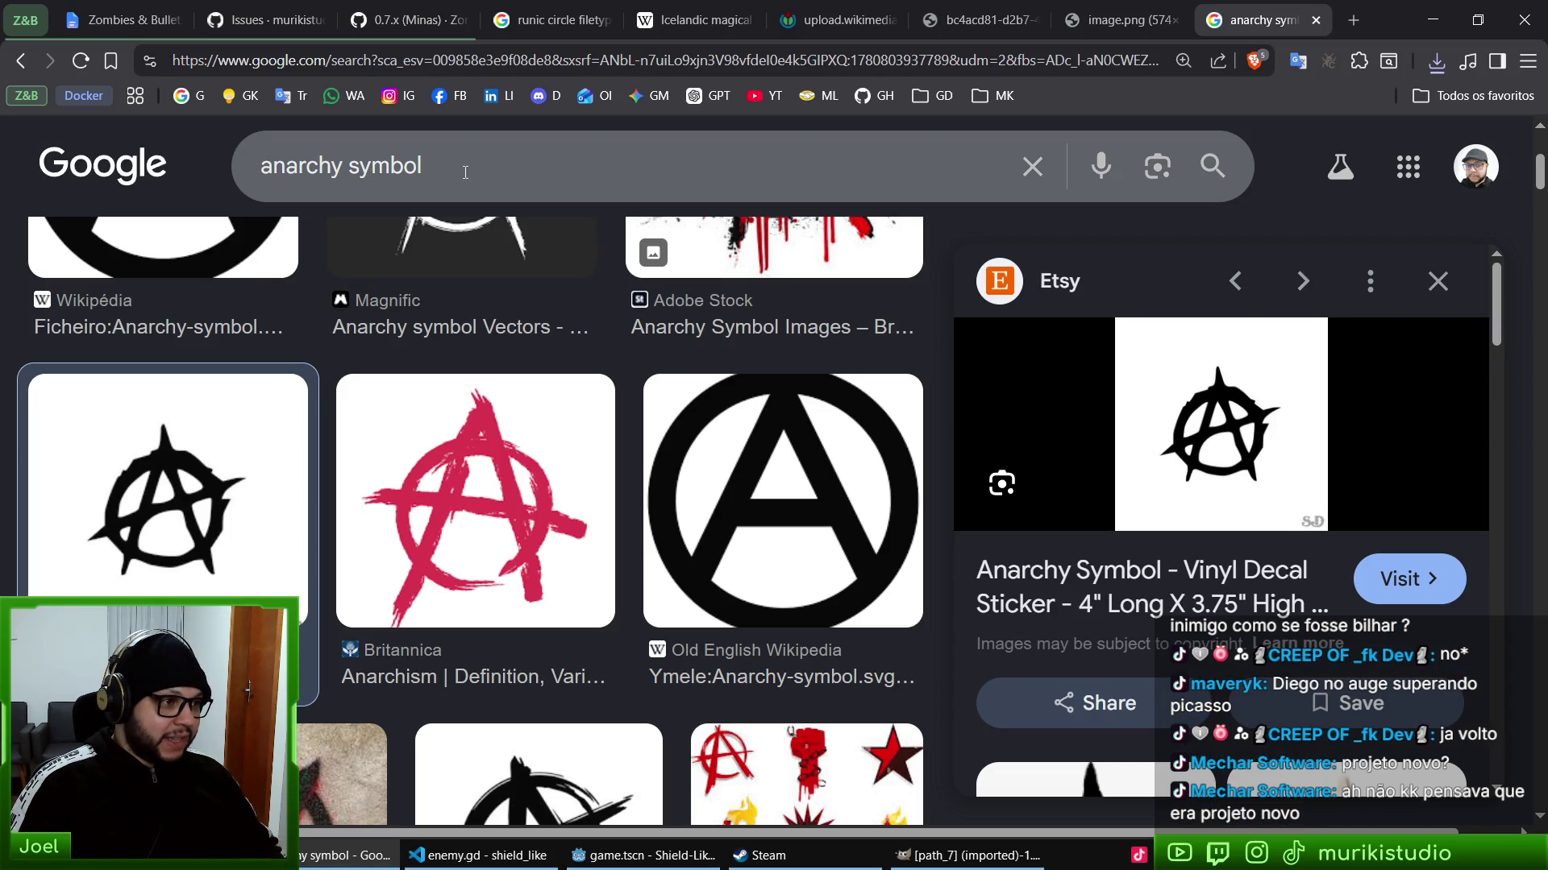
# - Search images for 'atheist symbol', browse the circled-A results, then return to the Aegishjalmr tab
pyautogui.click(307, 165)
pyautogui.write('athe')
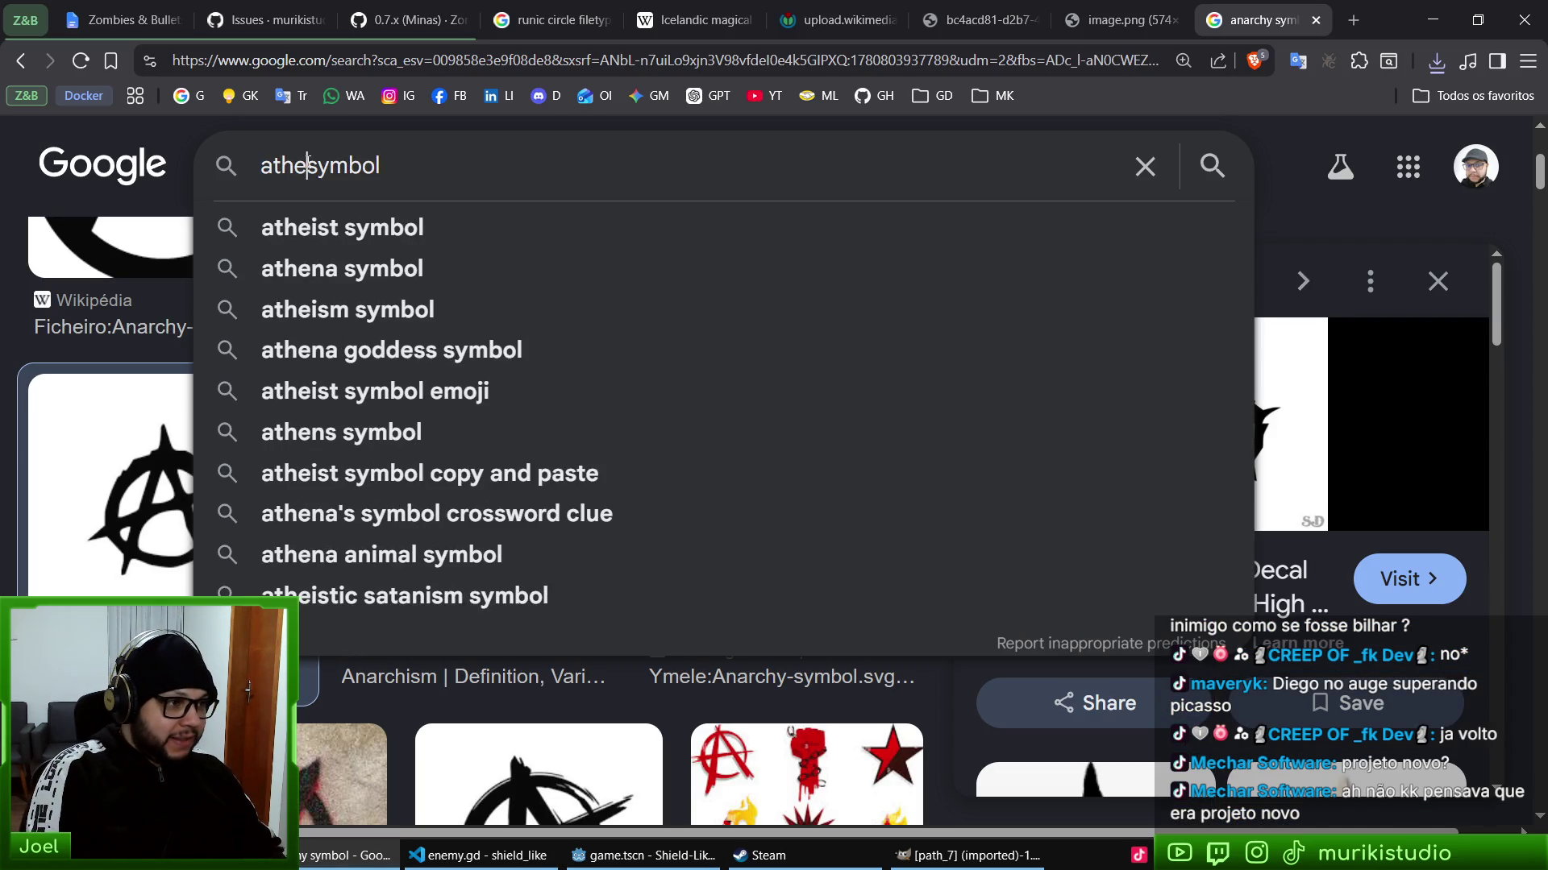
pyautogui.write('ist')
pyautogui.press('Return')
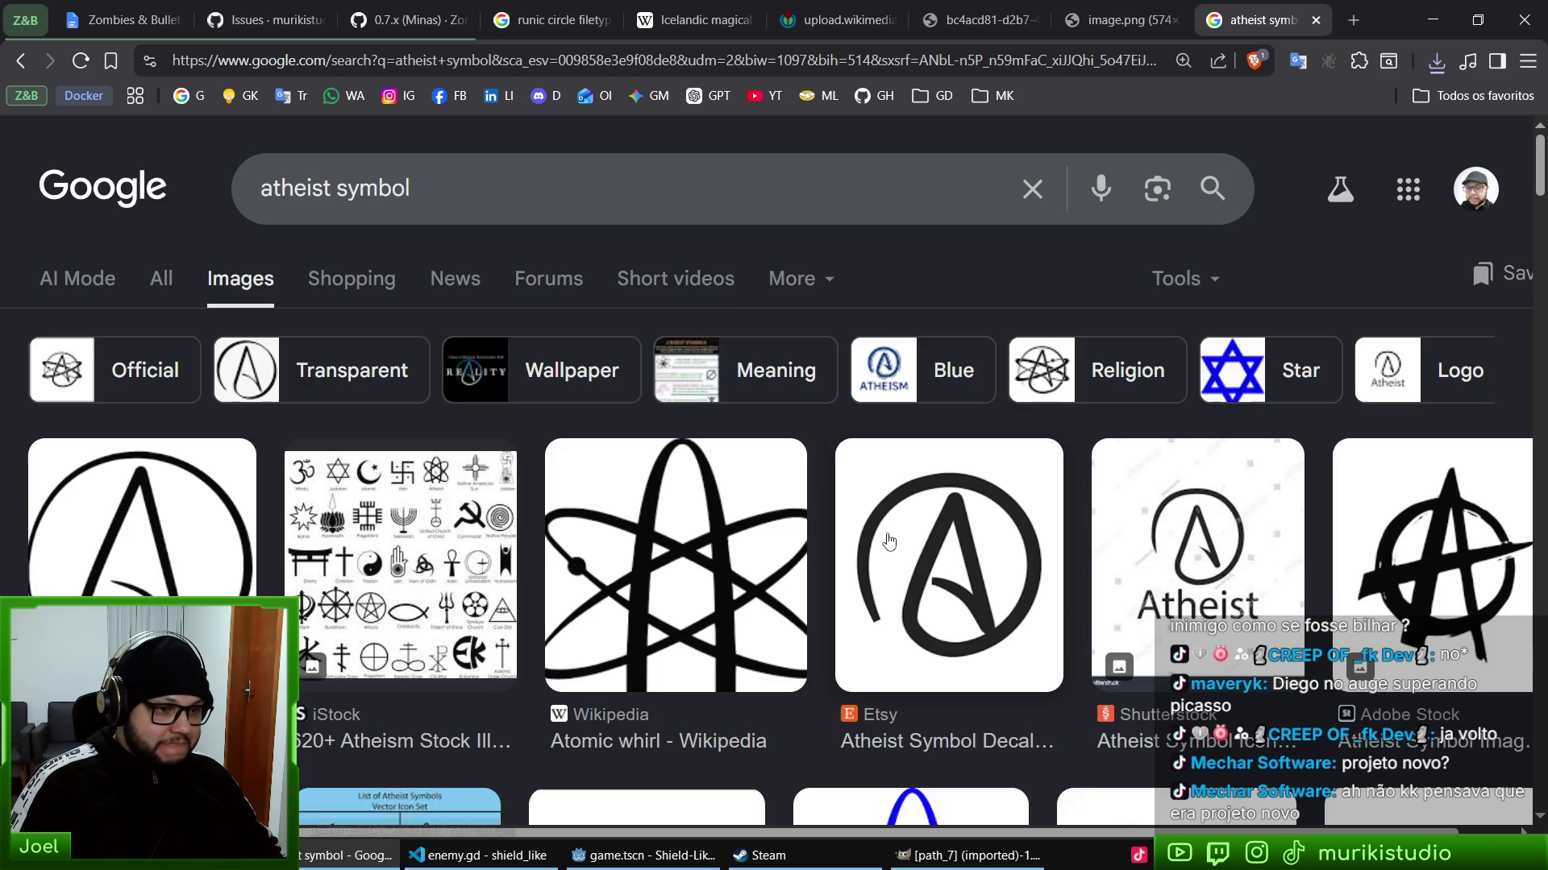
pyautogui.click(889, 541)
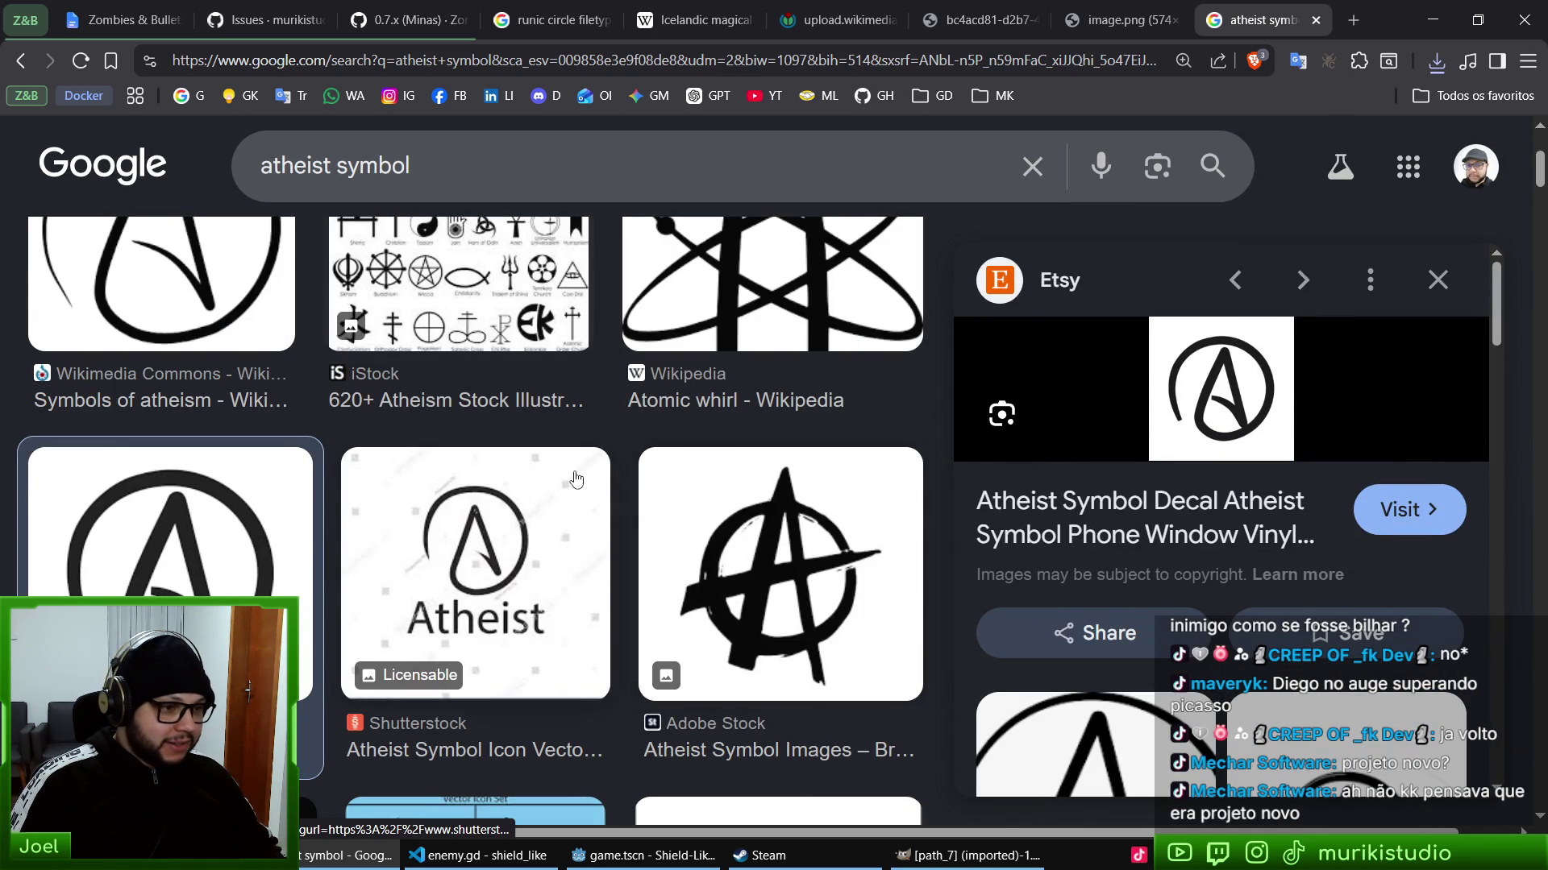
pyautogui.scroll(-3)
pyautogui.scroll(3)
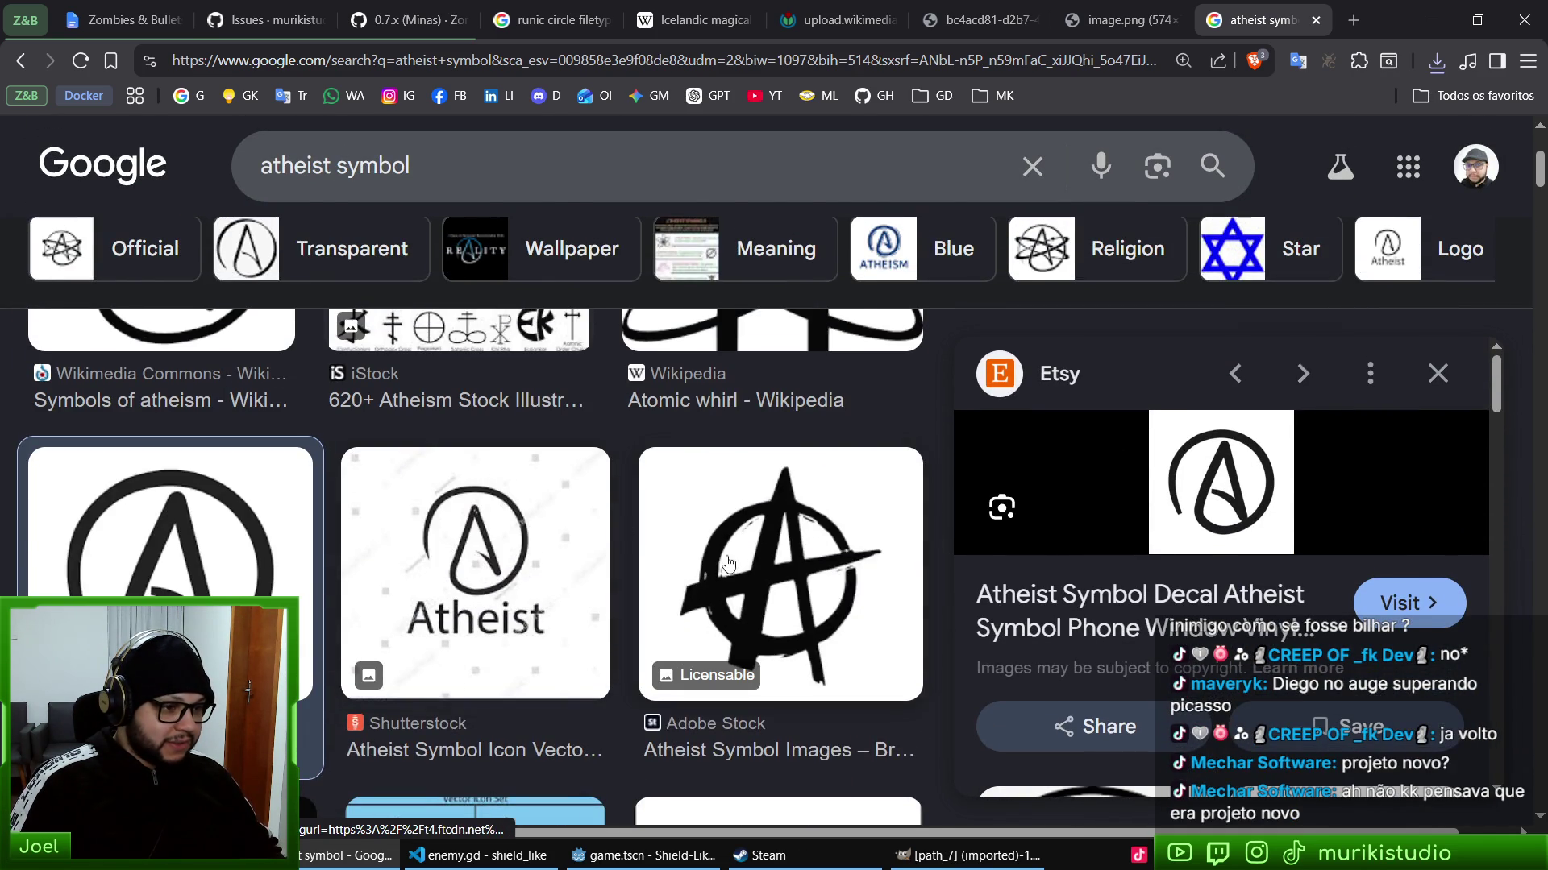
pyautogui.scroll(3)
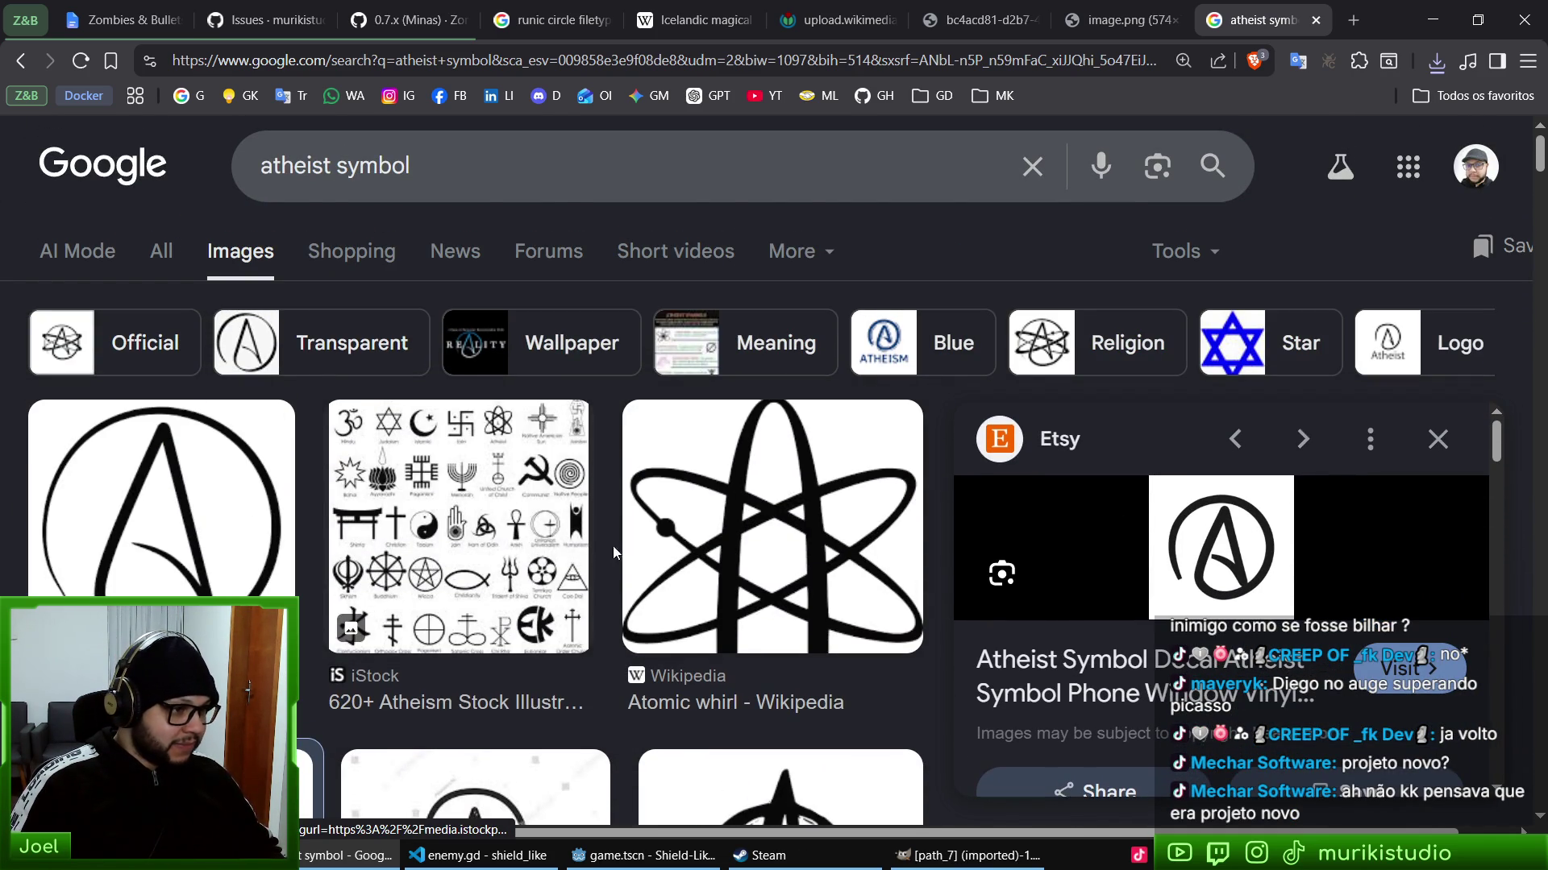
pyautogui.scroll(-3)
pyautogui.scroll(-3)
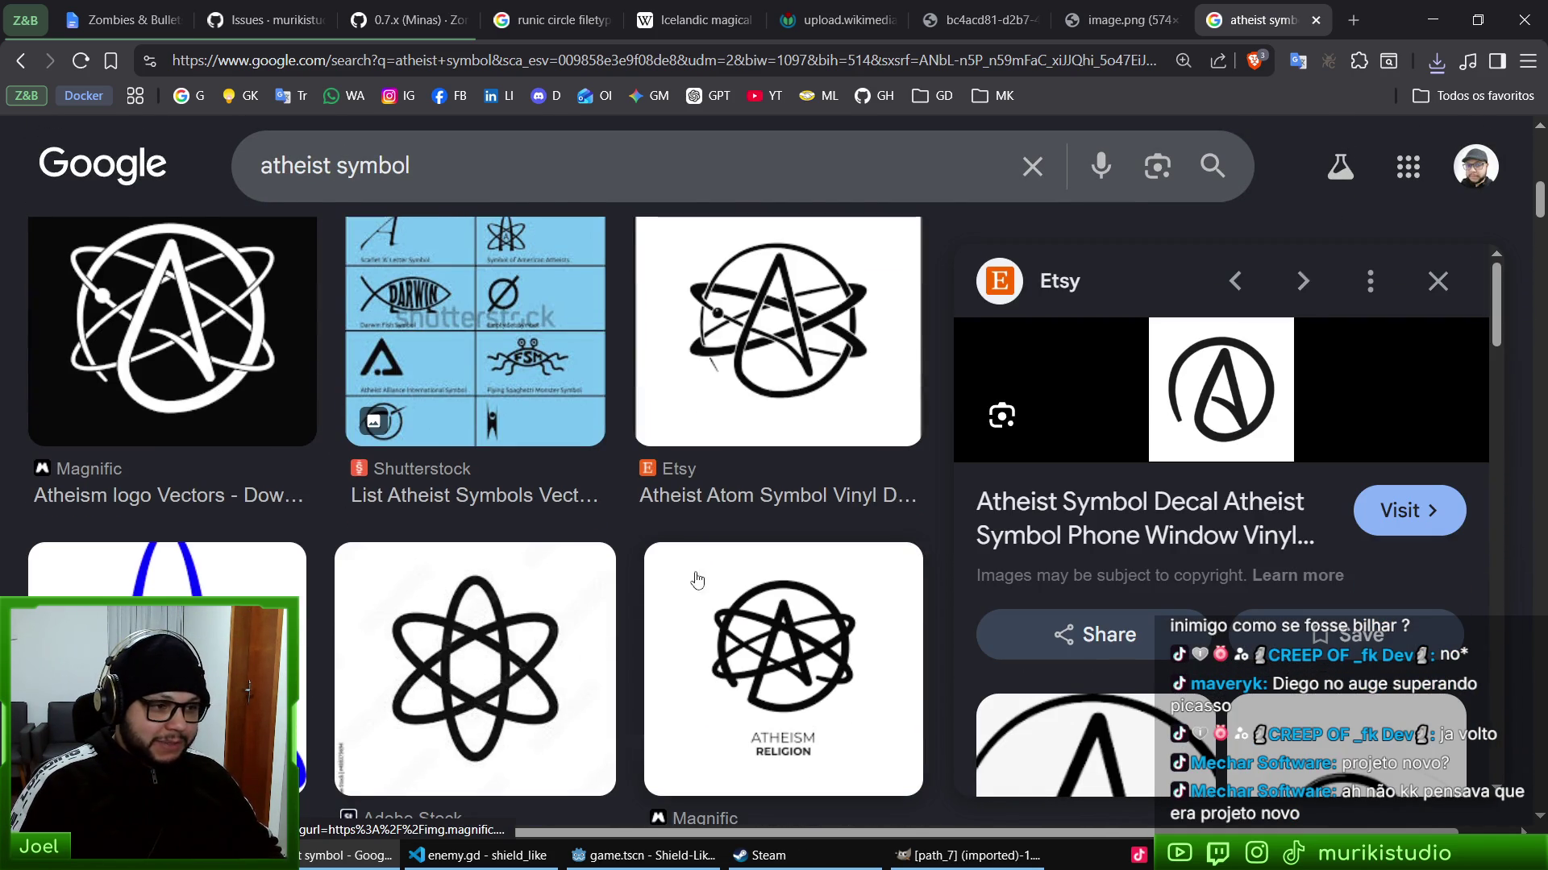
pyautogui.scroll(3)
pyautogui.hotkey('ctrl', '6')
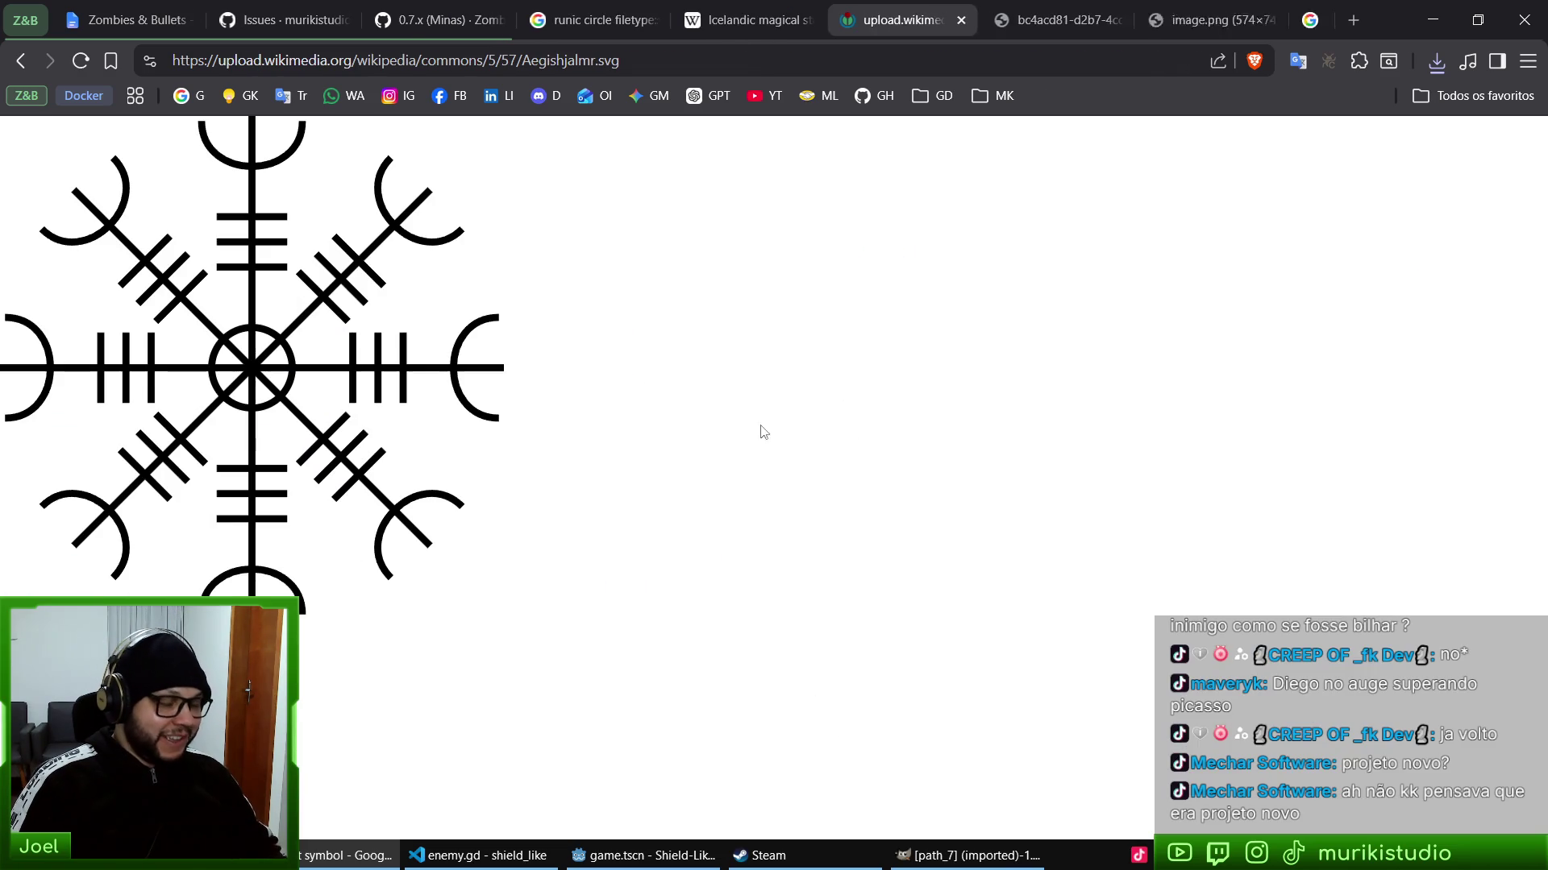
# - Switch from Brave back to the Godot editor showing game.tscn
pyautogui.hotkey('alt', 'Tab')
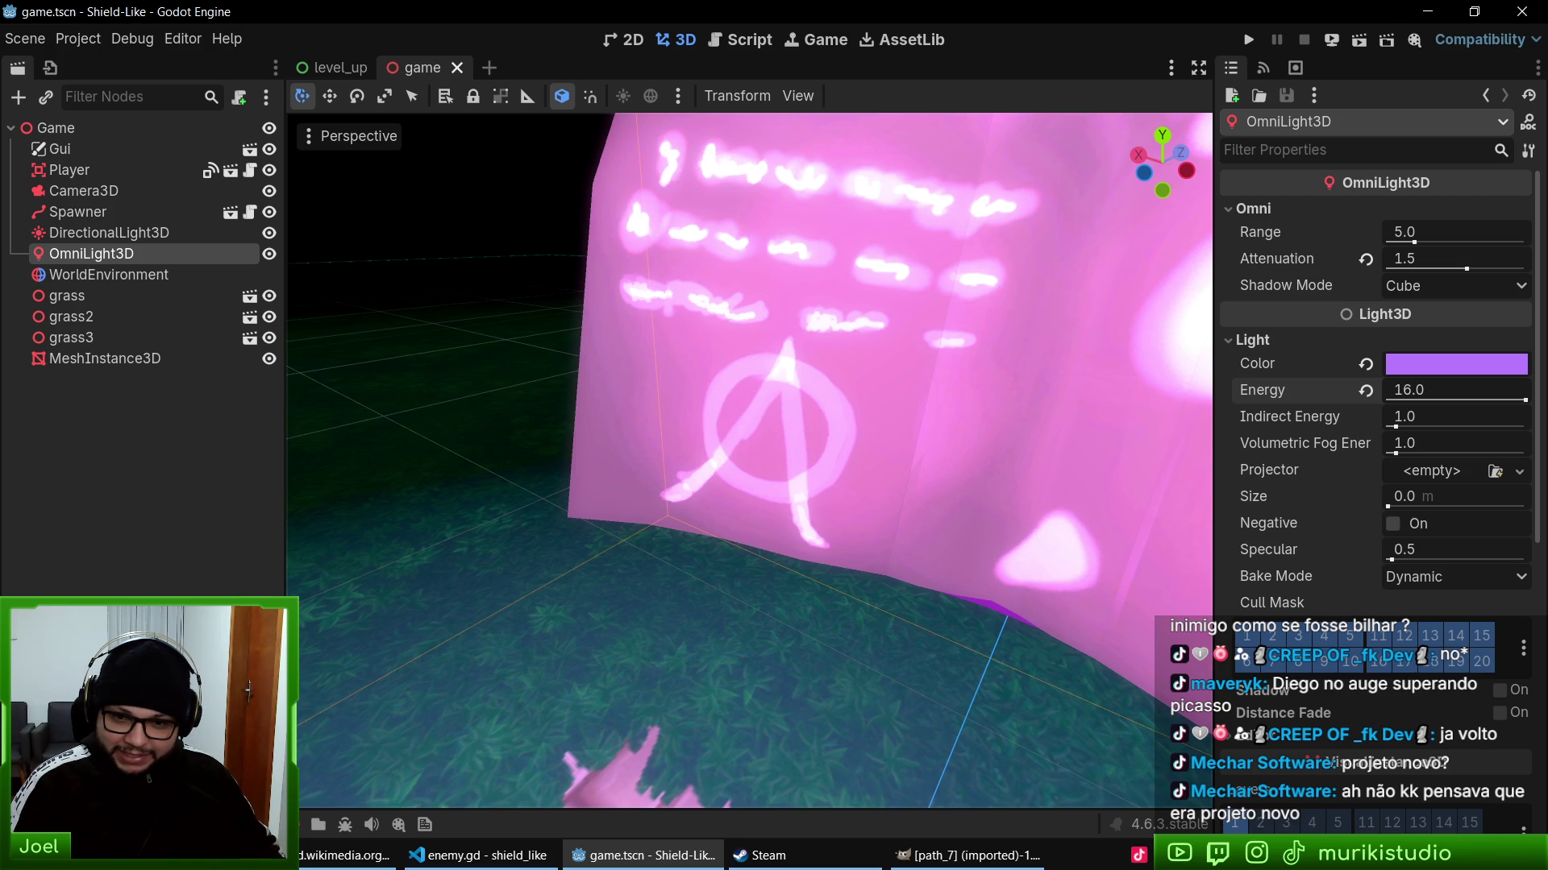
# - Orbit the viewport around the player and shield, then run the Shield-Like project with F5
pyautogui.scroll(-3)
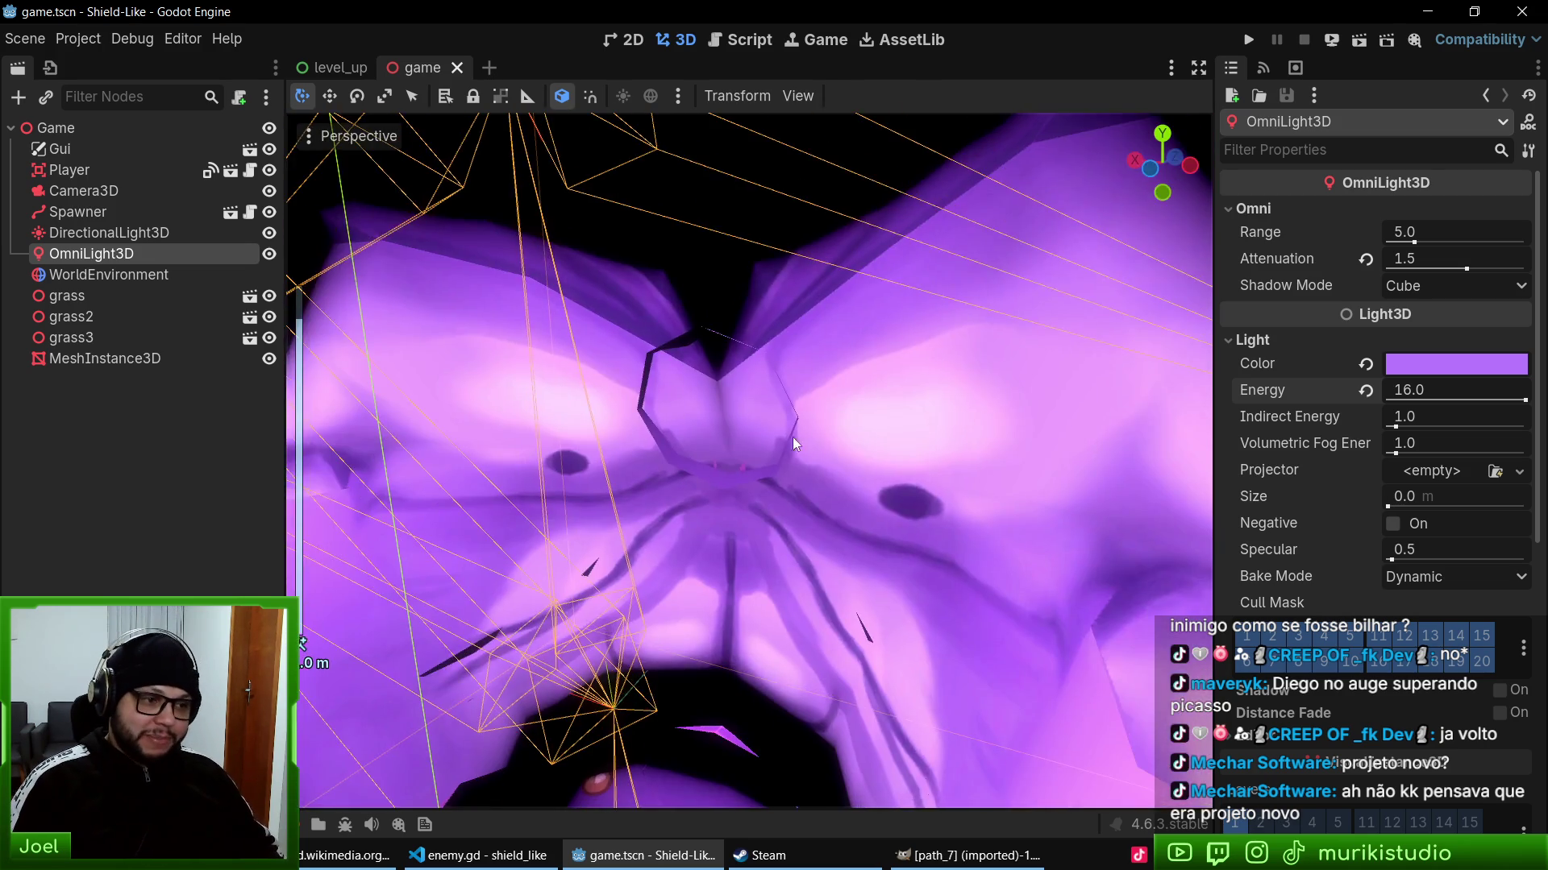
pyautogui.moveTo(645, 406); pyautogui.dragTo(823, 442)
pyautogui.press('F5')
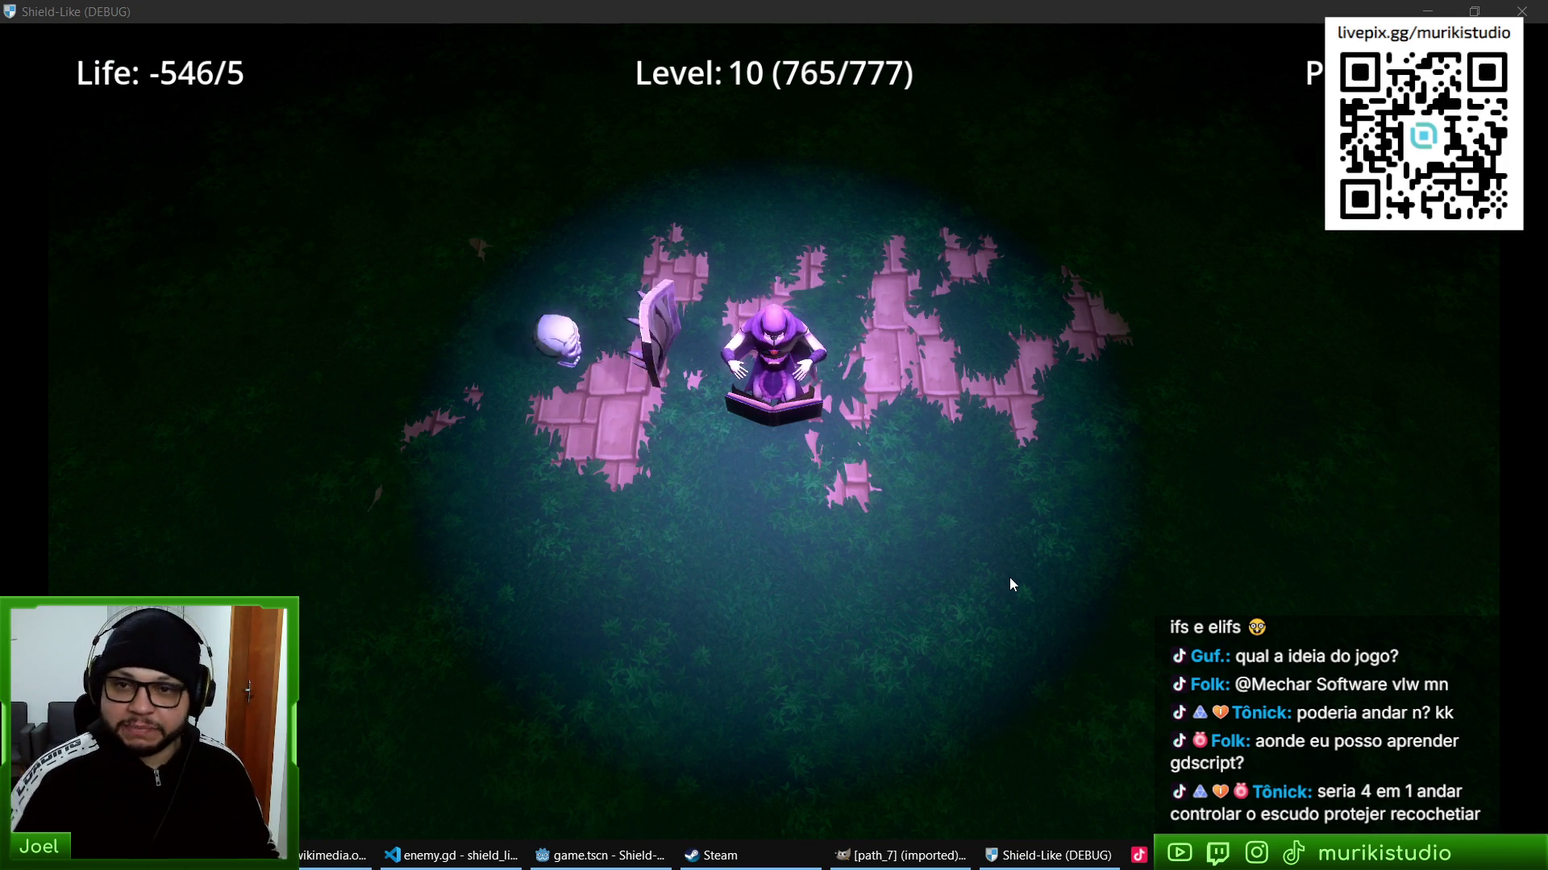
# - In a new Brave tab, search YouTube for 'python para iniciantes'
pyautogui.hotkey('alt', 'Tab')
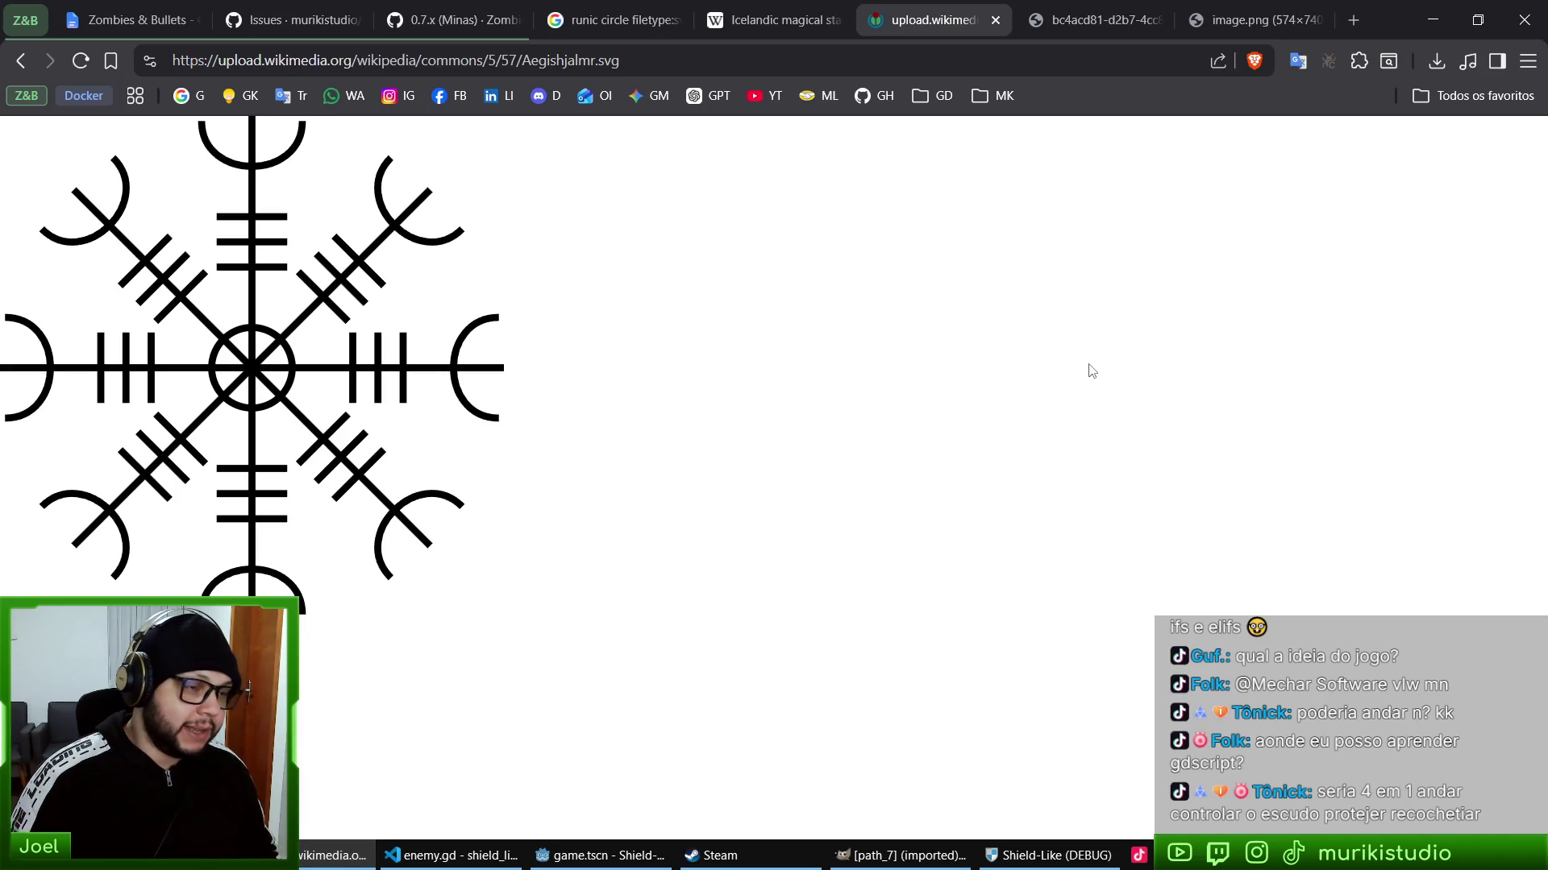
pyautogui.hotkey('ctrl', 't')
pyautogui.write('python')
pyautogui.press('Down')
pyautogui.press('Return')
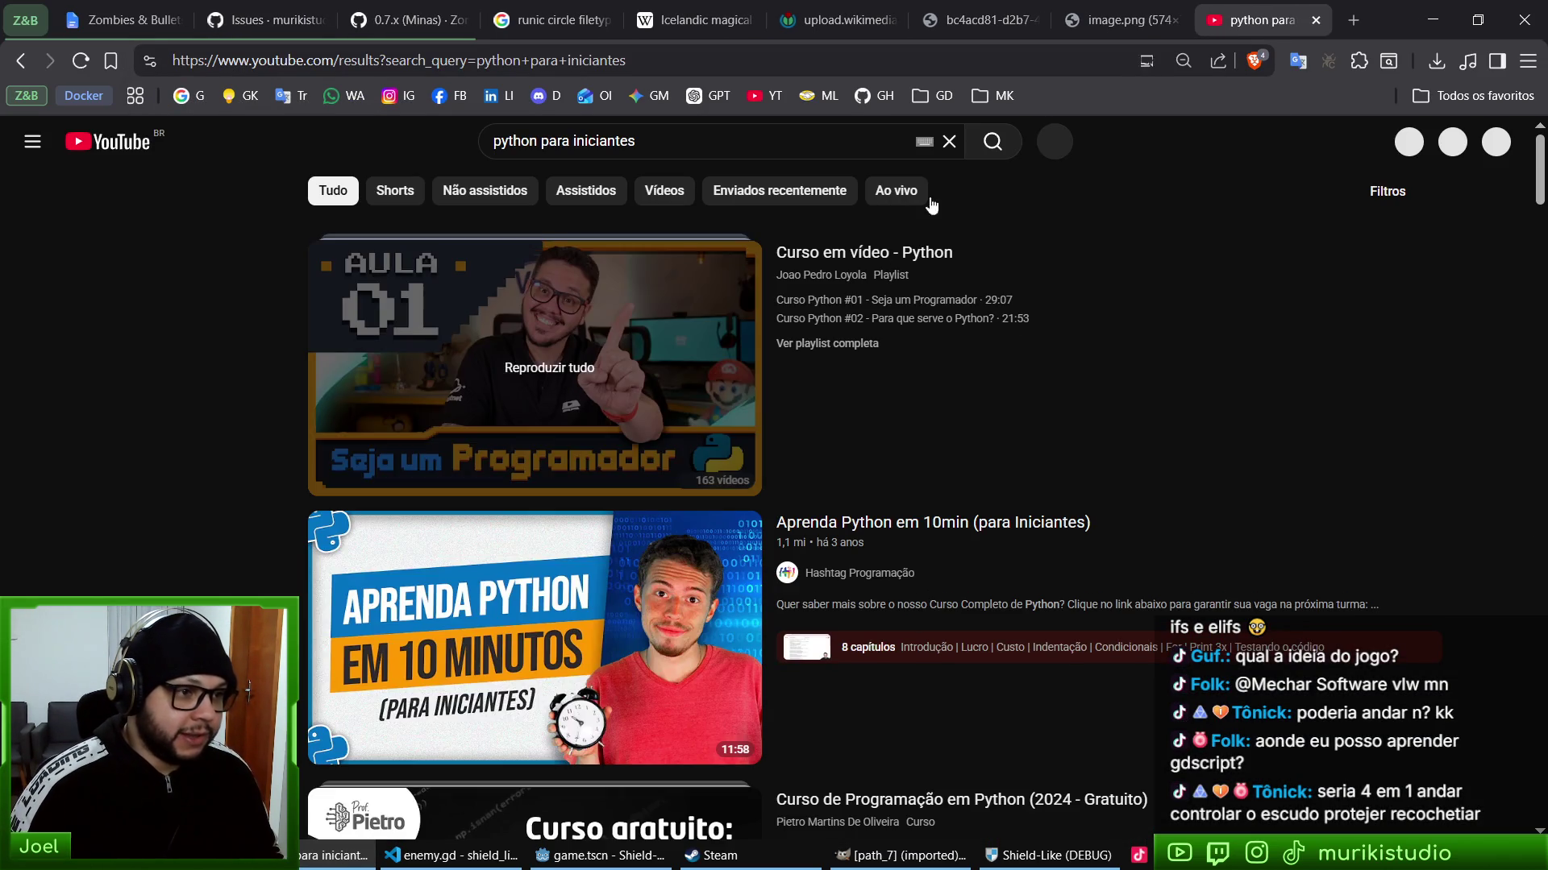
pyautogui.scroll(-3)
pyautogui.scroll(3)
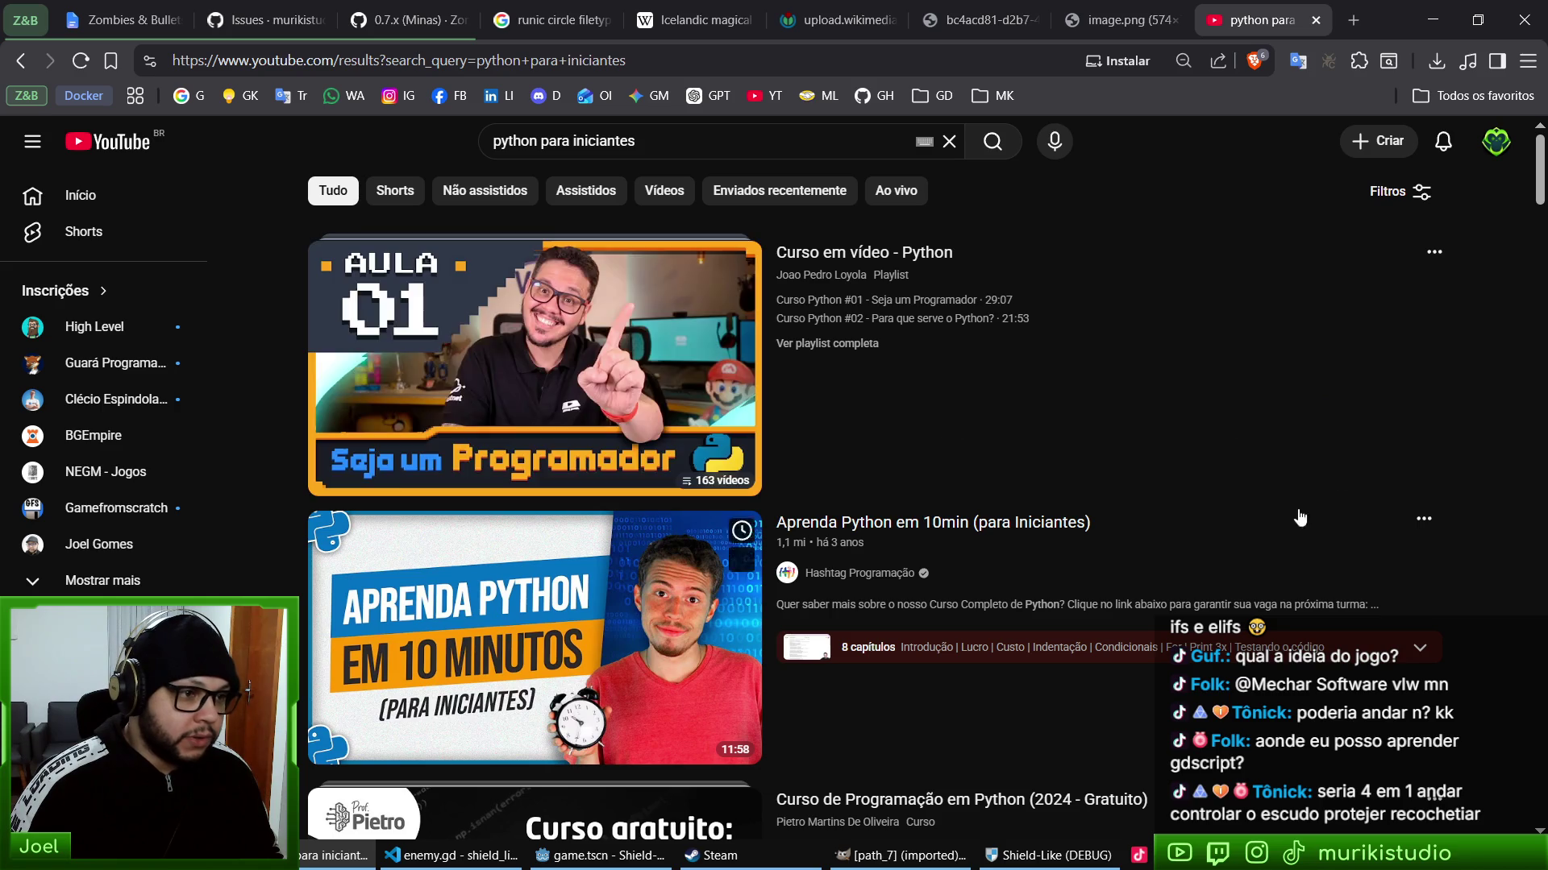
# - Search for a Python course, open the Curso em Vídeo channel, then close the YouTube tab
pyautogui.click(641, 145)
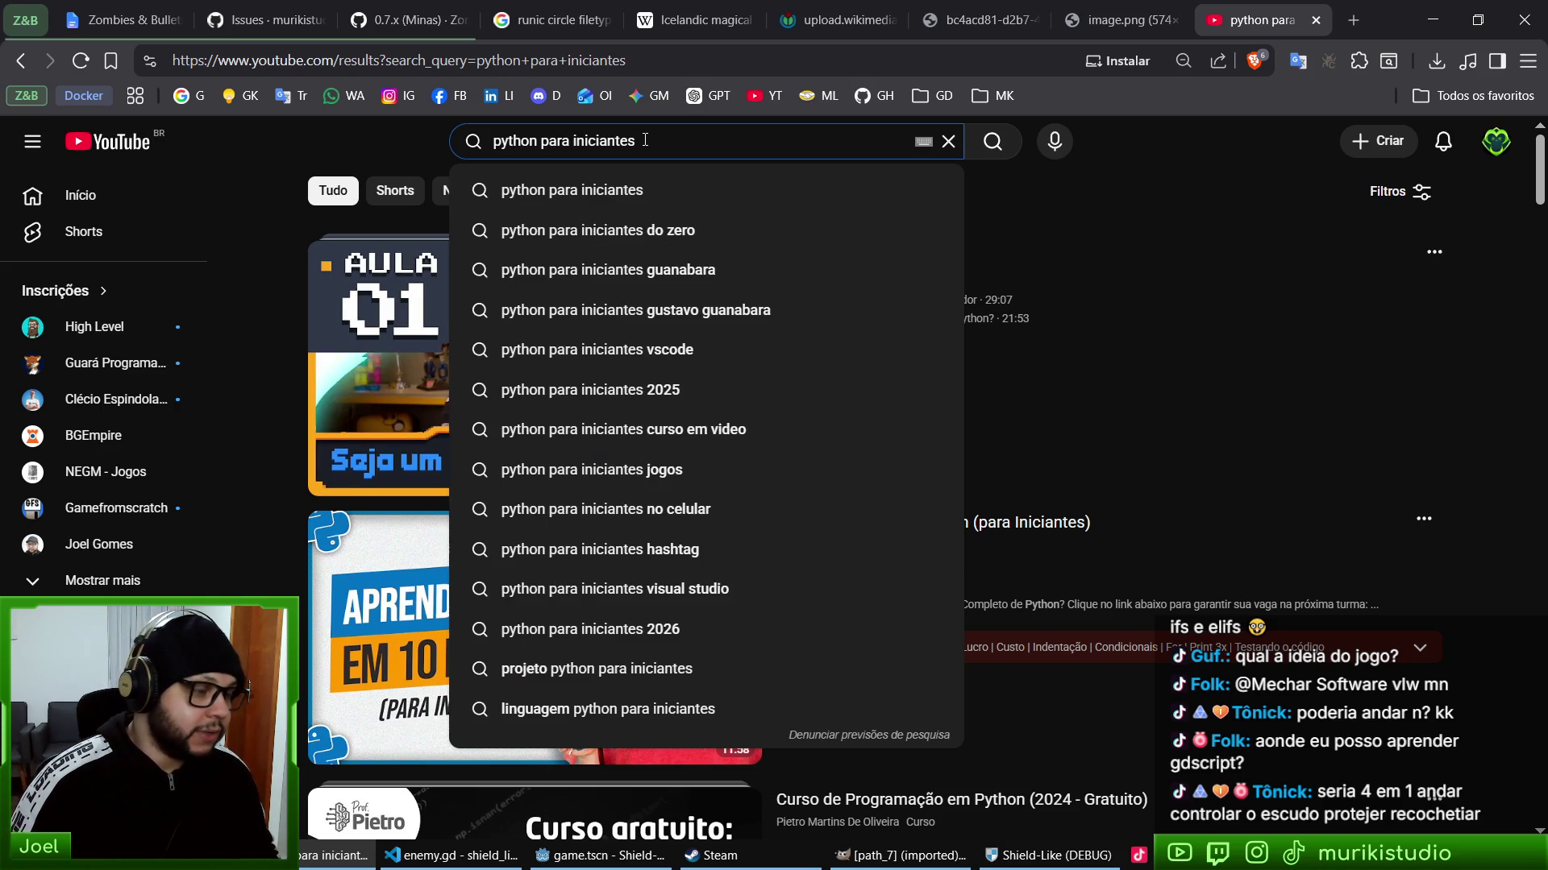
pyautogui.hotkey('ctrl', 'a')
pyautogui.write('gu')
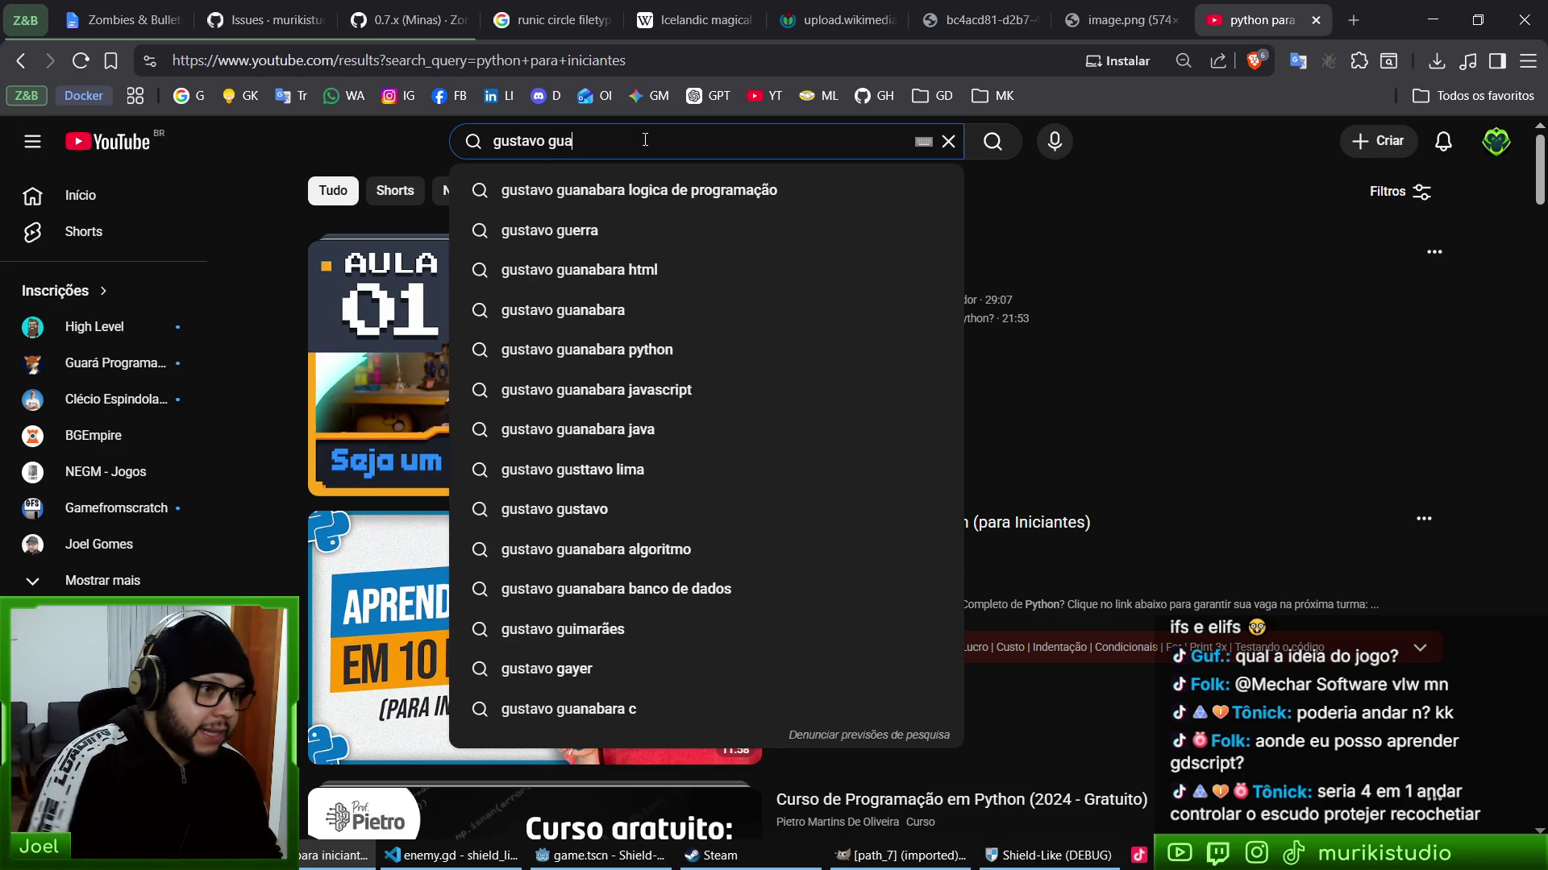
pyautogui.press('Down')
pyautogui.press('Return')
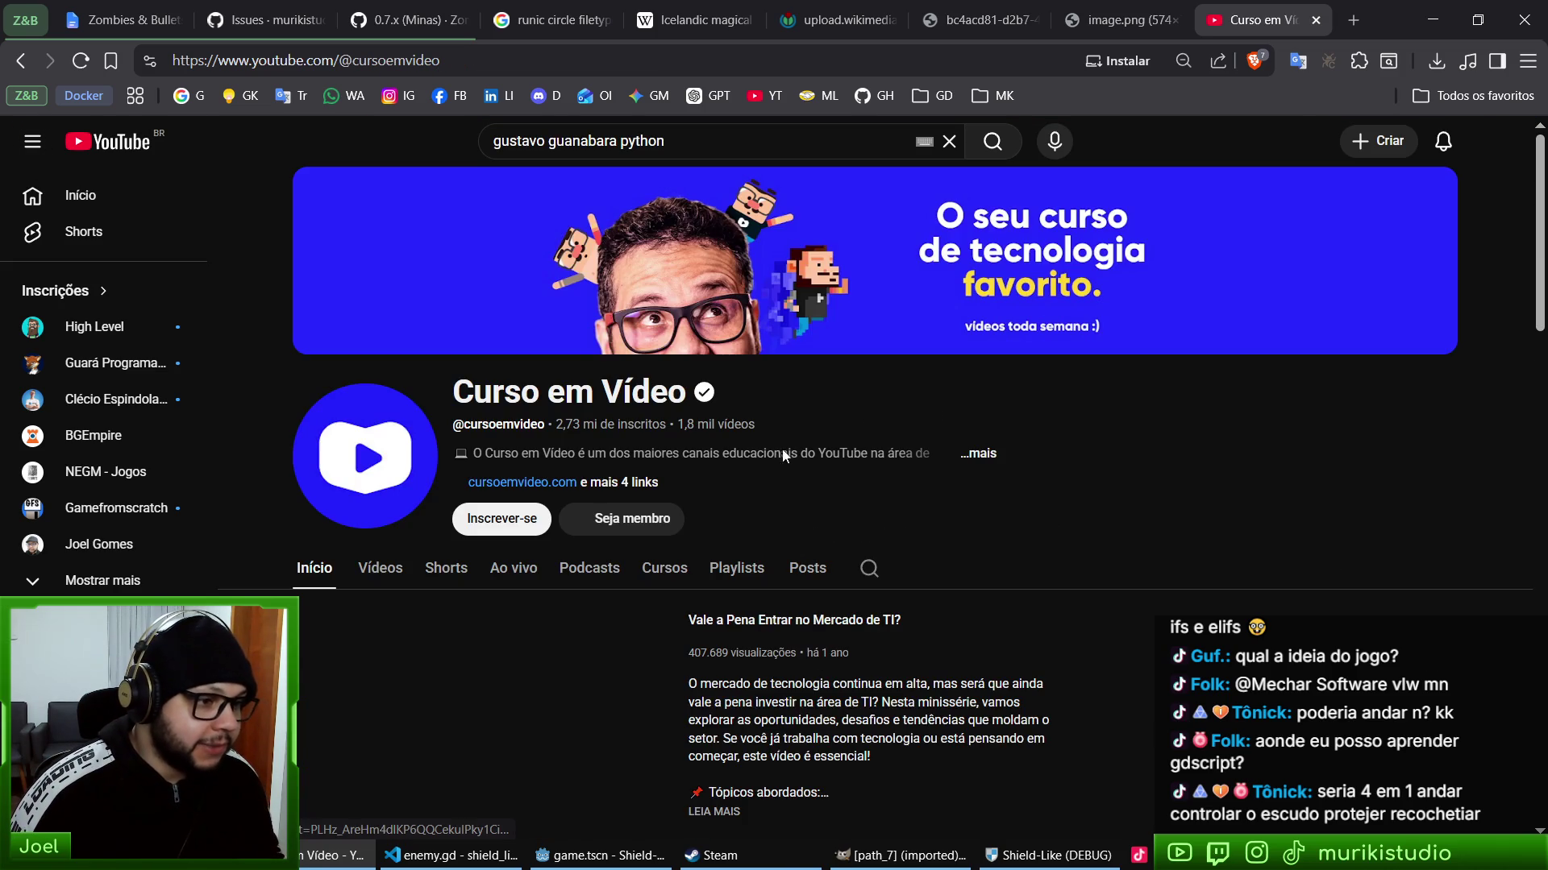
pyautogui.click(738, 568)
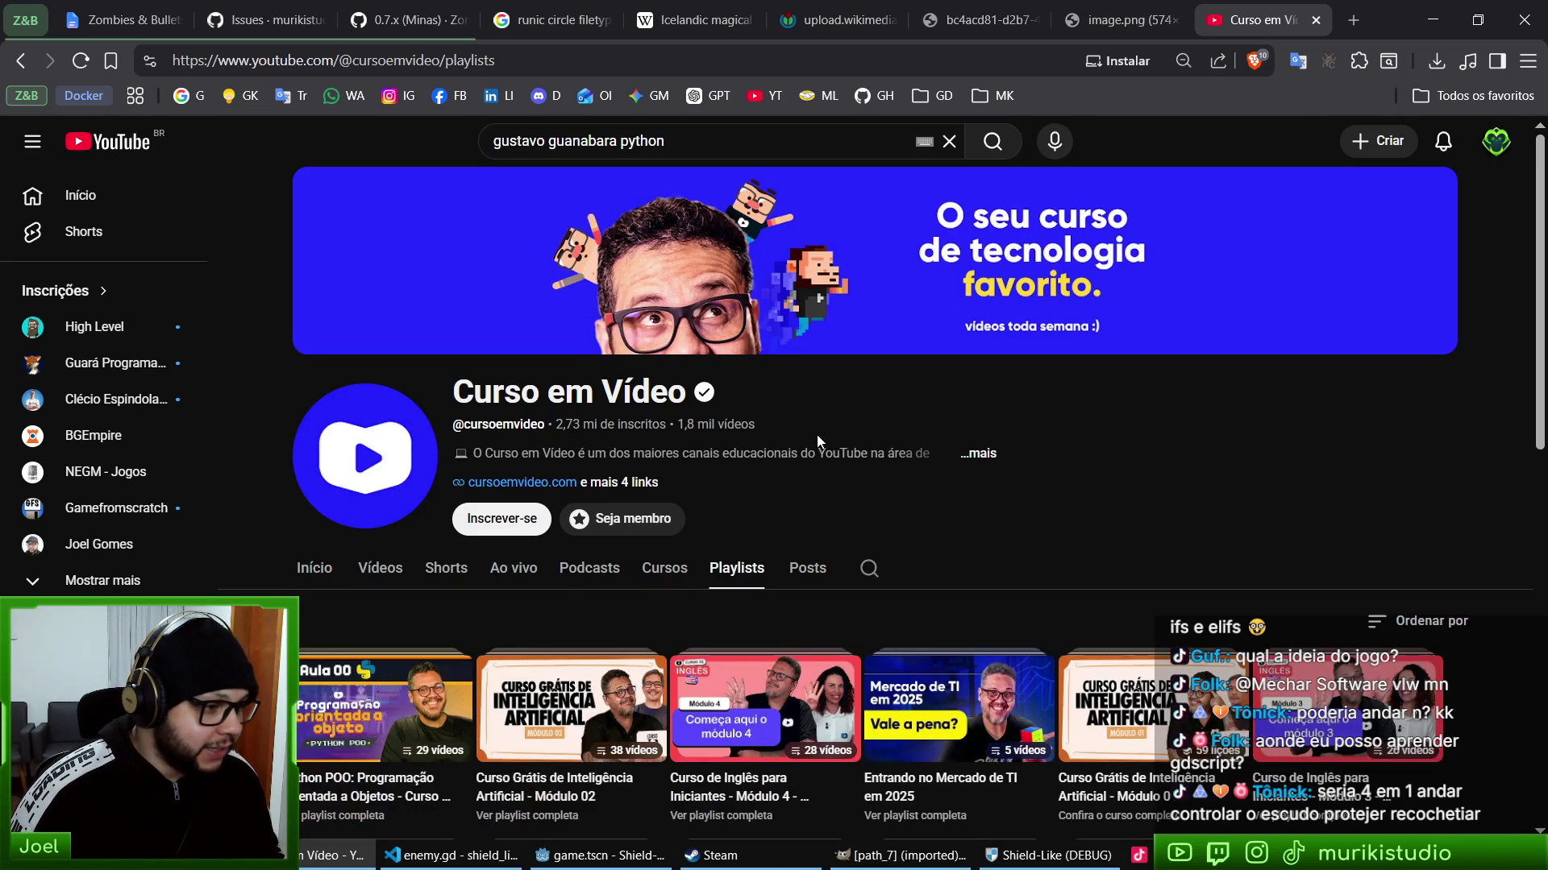
pyautogui.scroll(-3)
pyautogui.click(18, 64)
pyautogui.click(18, 64)
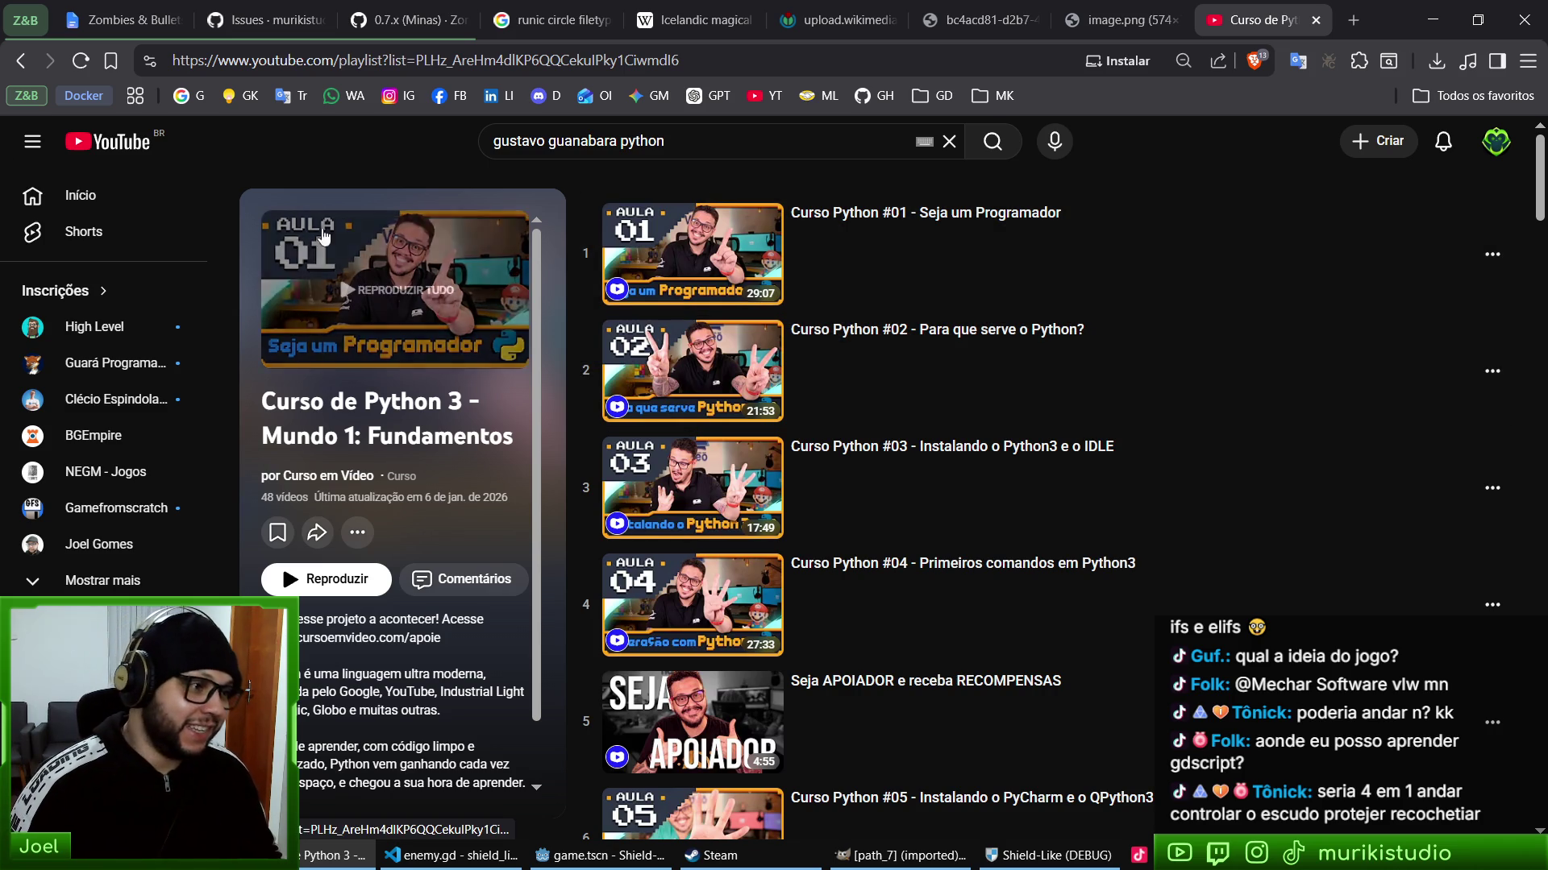
pyautogui.middleClick(1207, 6)
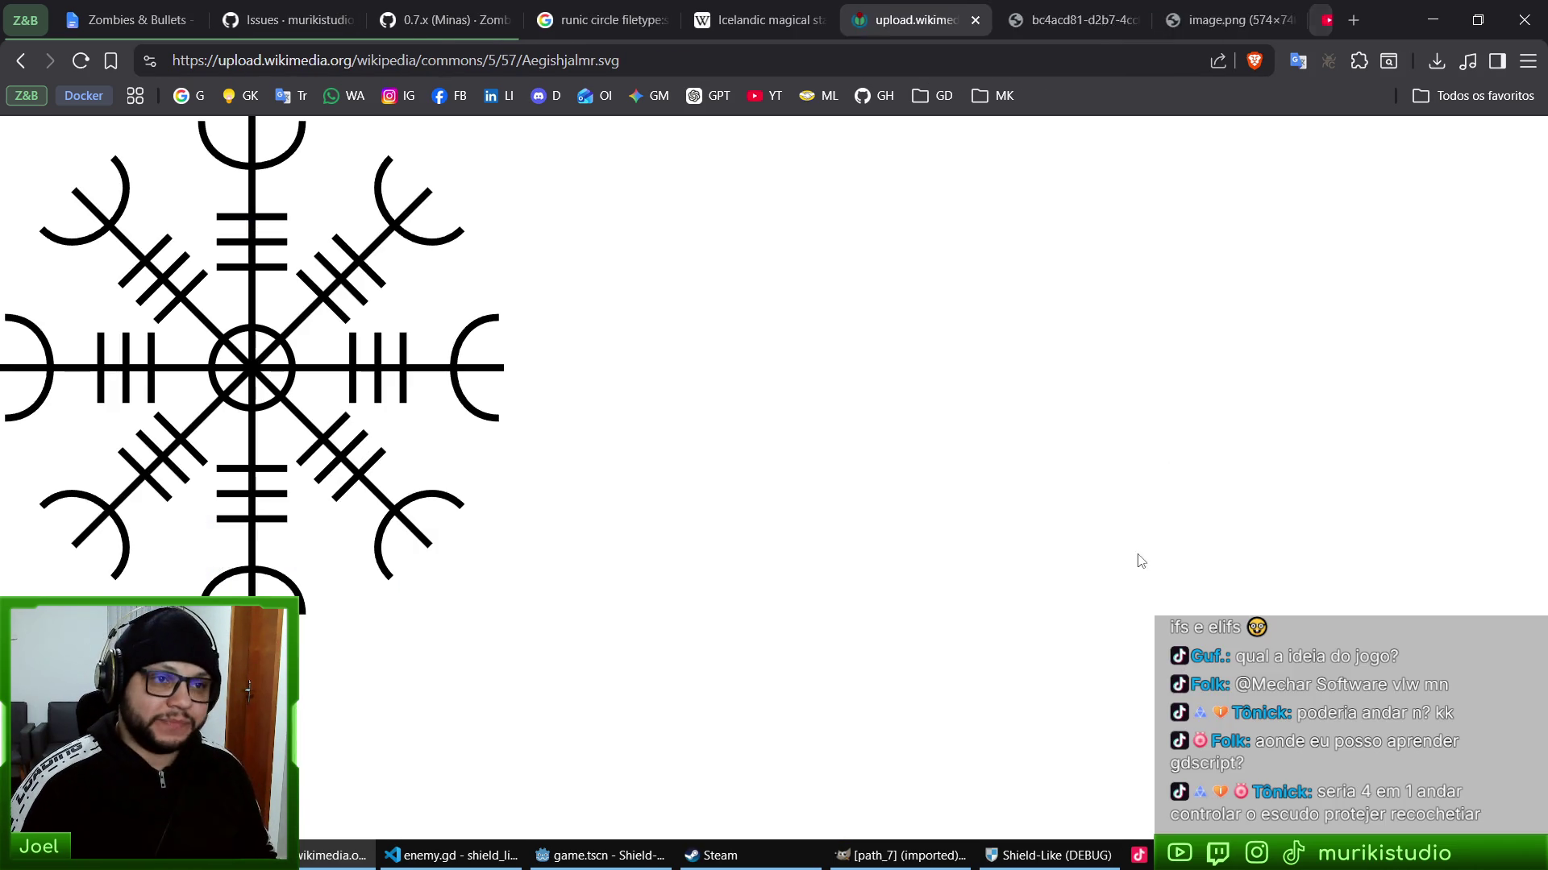
# - Switch from Brave back to the running Shield-Like debug game
pyautogui.hotkey('alt', 'Tab')
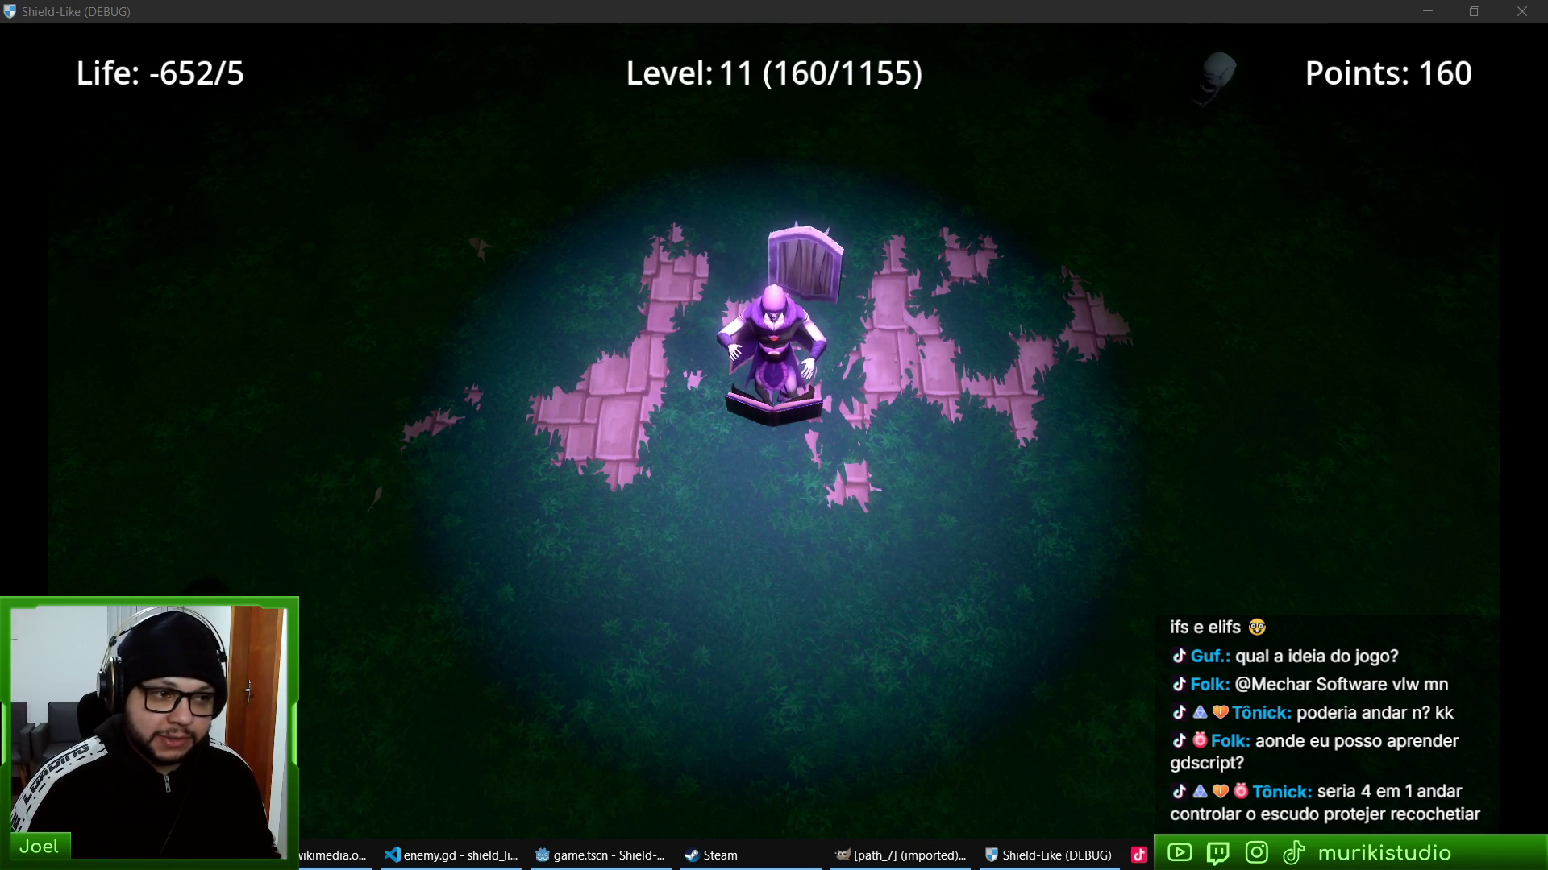
# - Close the debug game and open state.gd in VS Code, with shield_amount set to 8
pyautogui.hotkey('alt', 'F4')
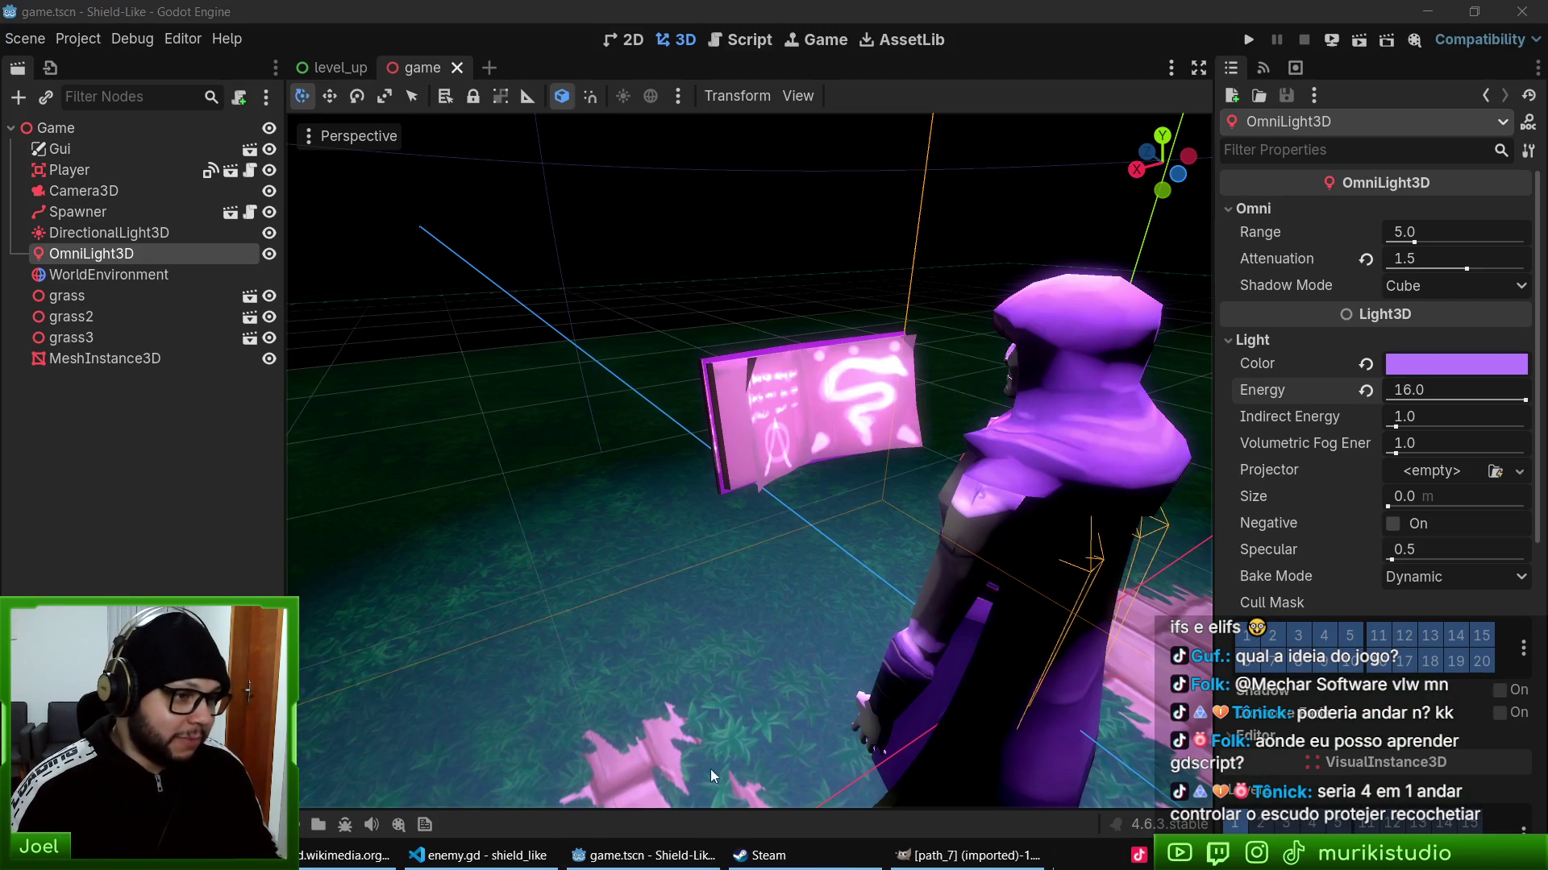
pyautogui.hotkey('alt', 'Tab')
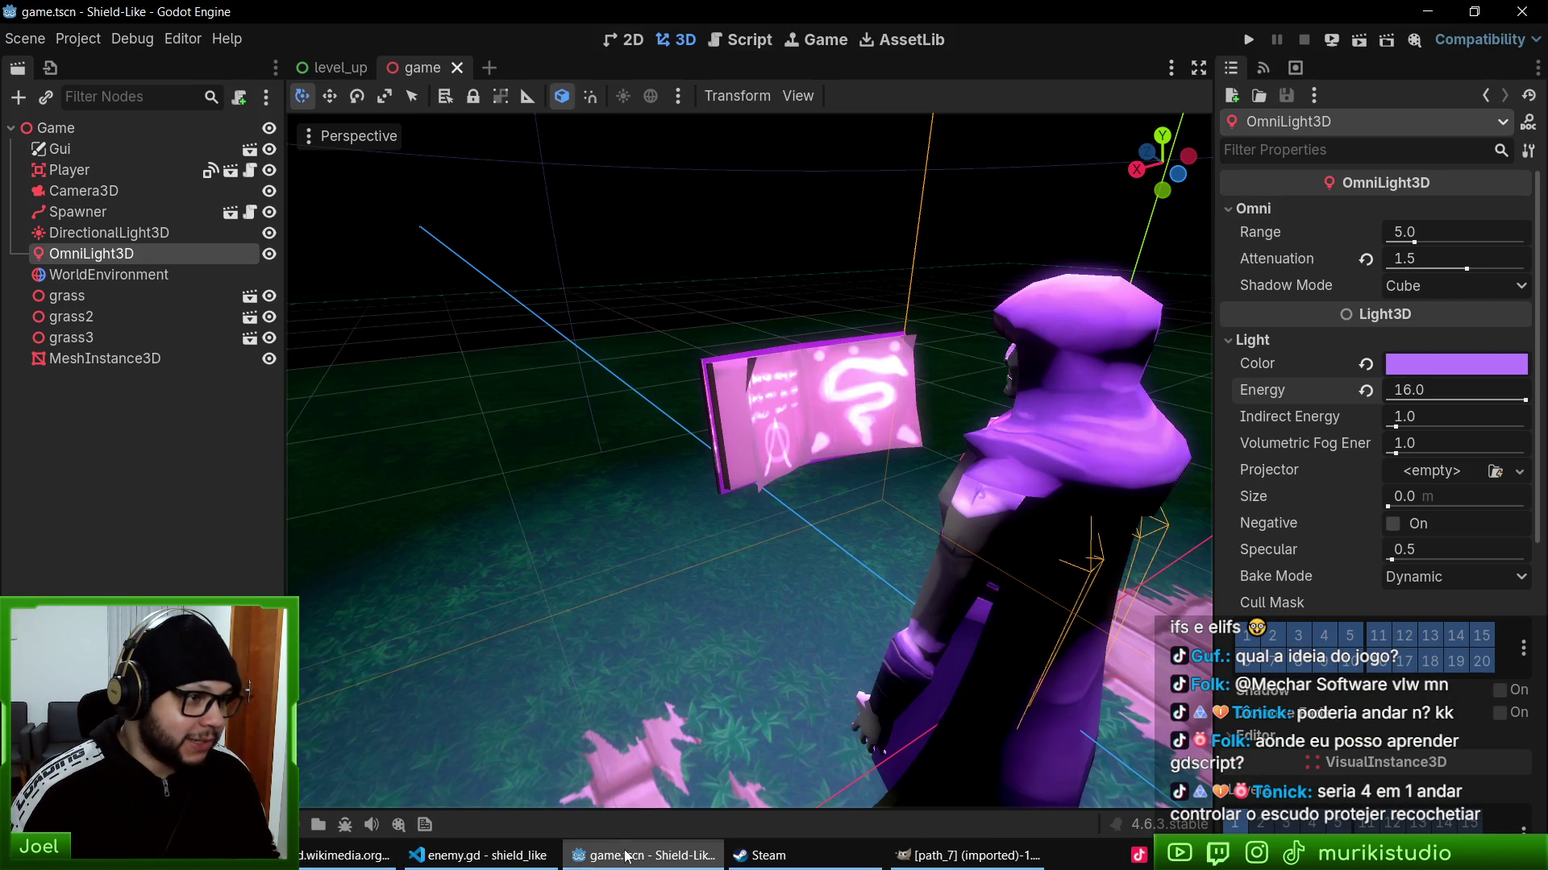
pyautogui.click(724, 94)
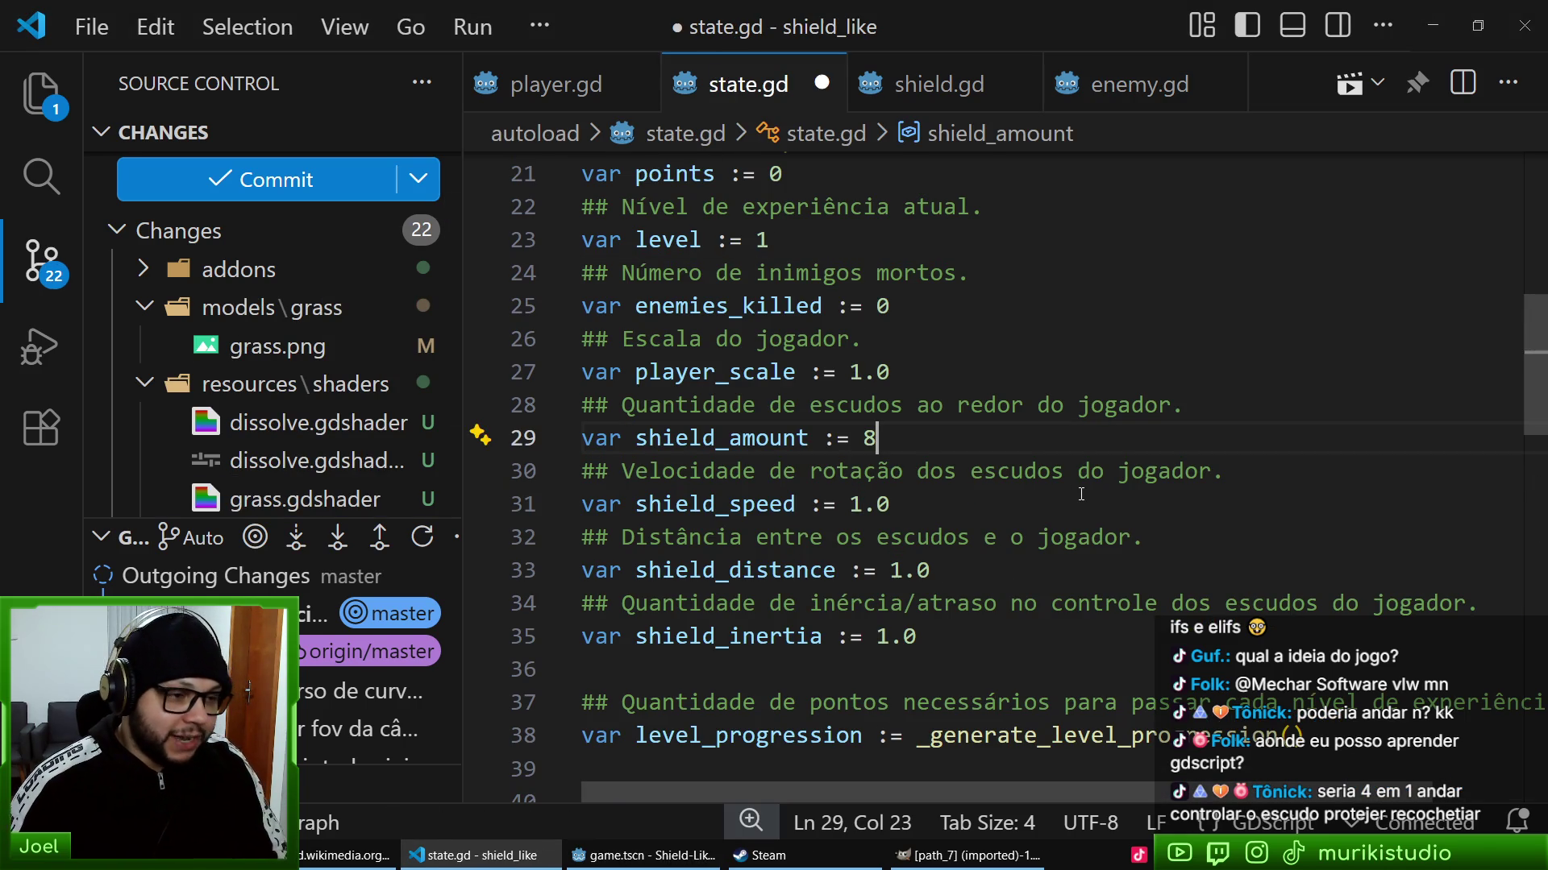
# - Test the game with eight shields, close it, and reset shield_amount to 1
pyautogui.hotkey('alt', 'Tab')
pyautogui.press('F5')
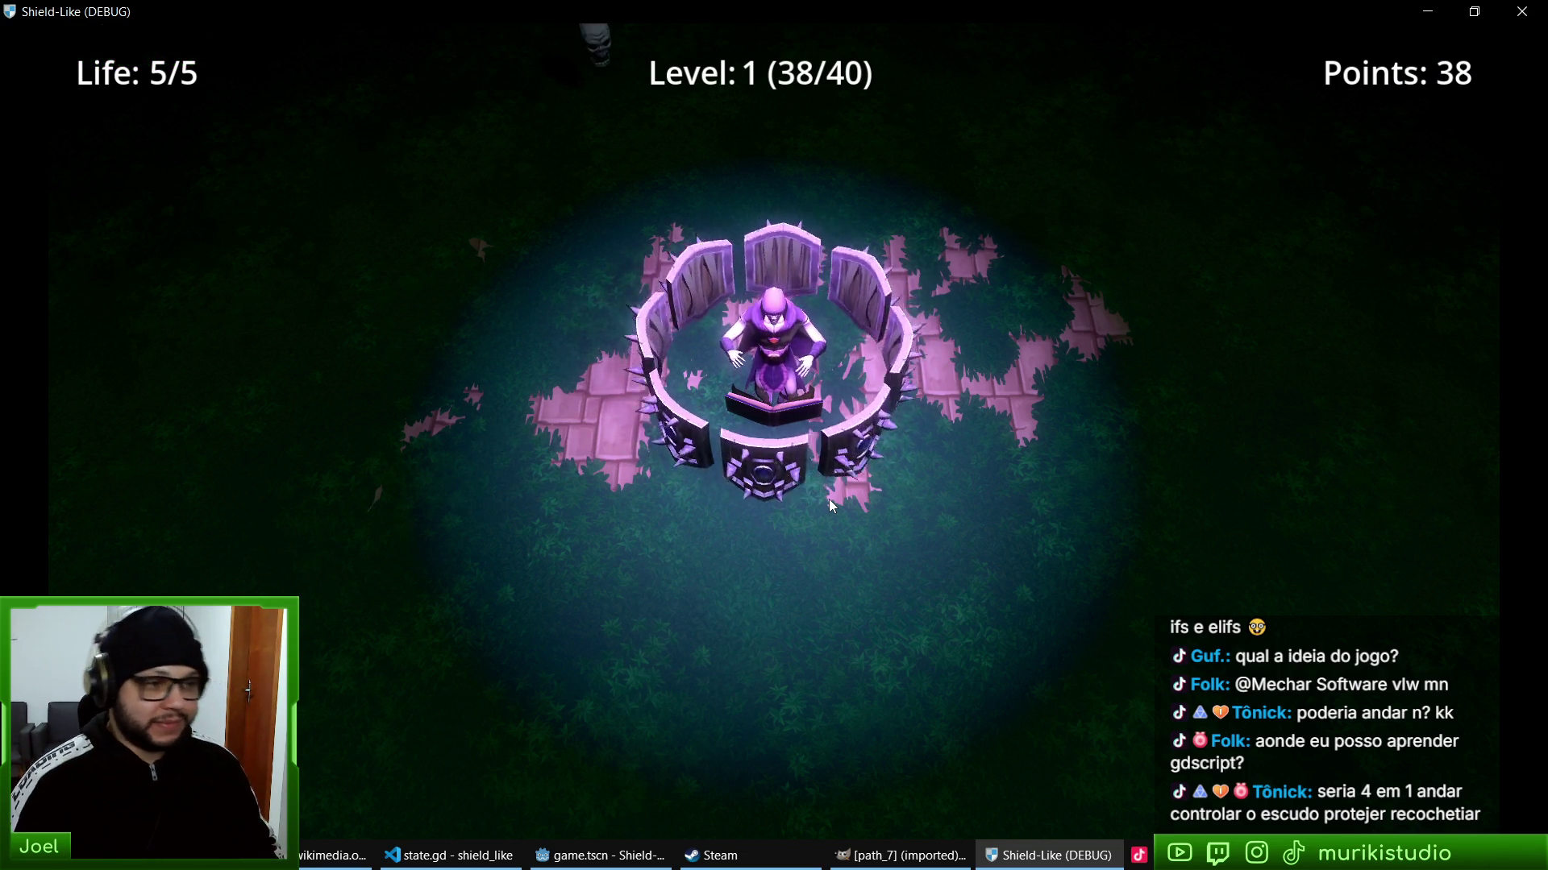
pyautogui.press('F8')
pyautogui.click(476, 855)
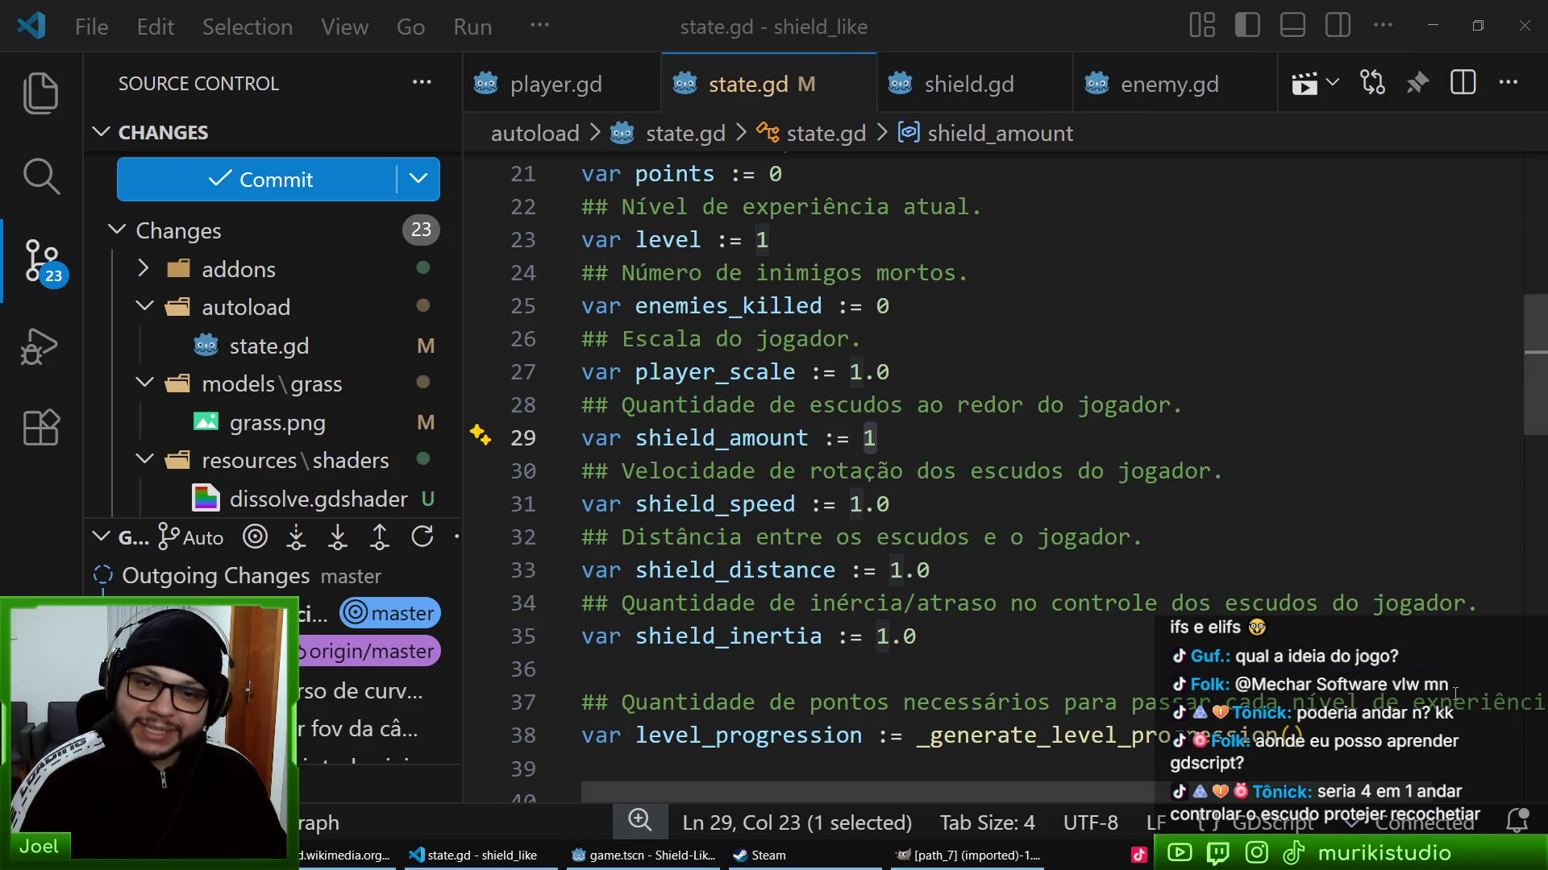
pyautogui.hotkey('alt', 'Tab')
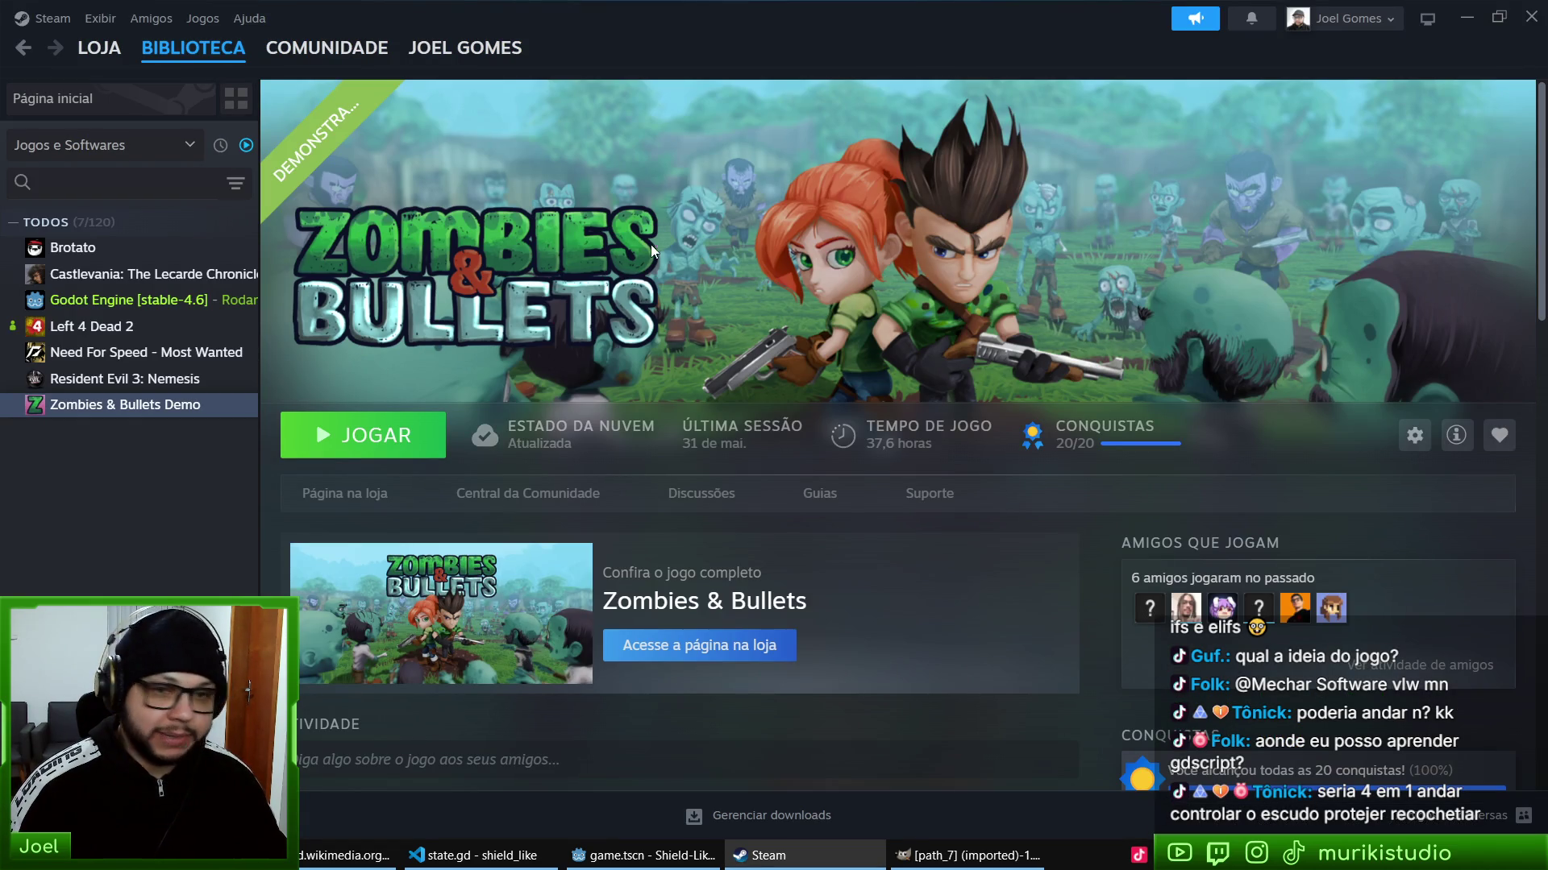
# - Open the Zombies & Bullets Demo store page and watch its gameplay trailer full screen
pyautogui.click(346, 494)
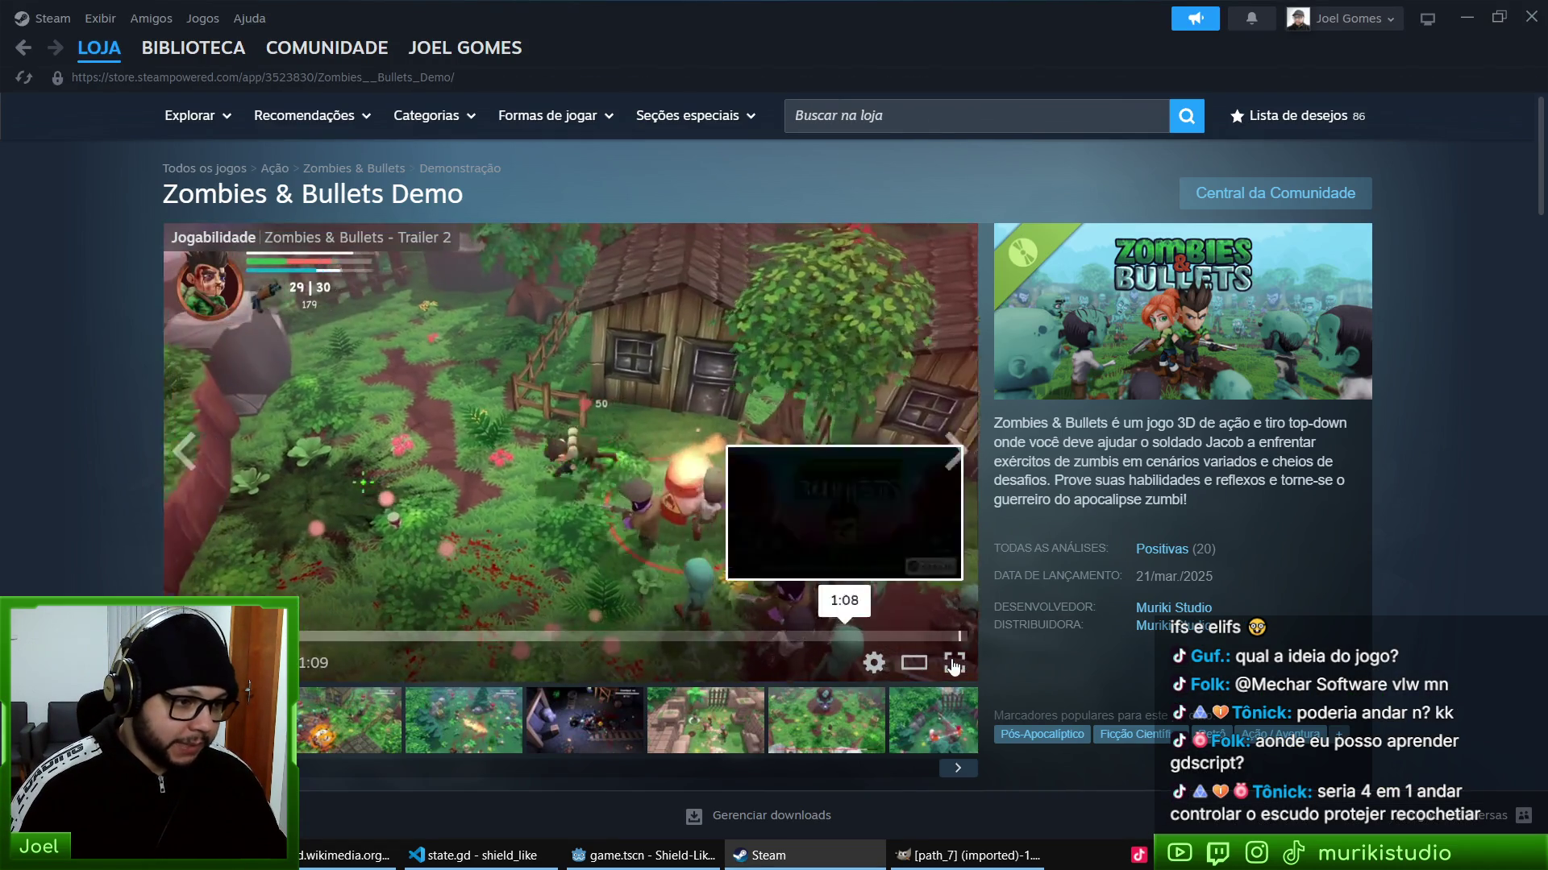
pyautogui.click(954, 563)
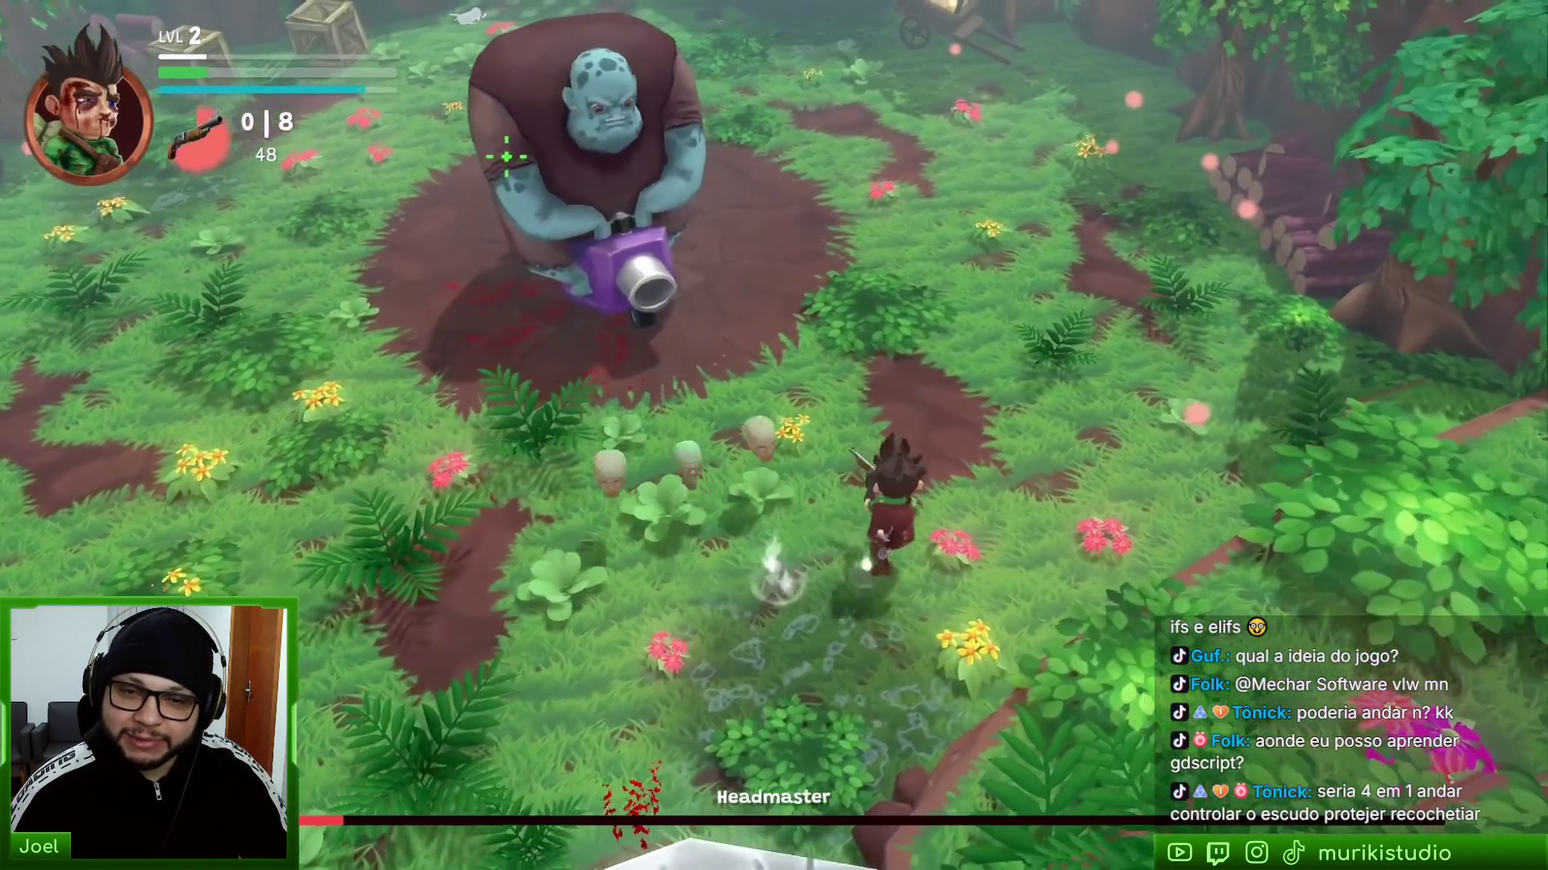
pyautogui.press('Escape')
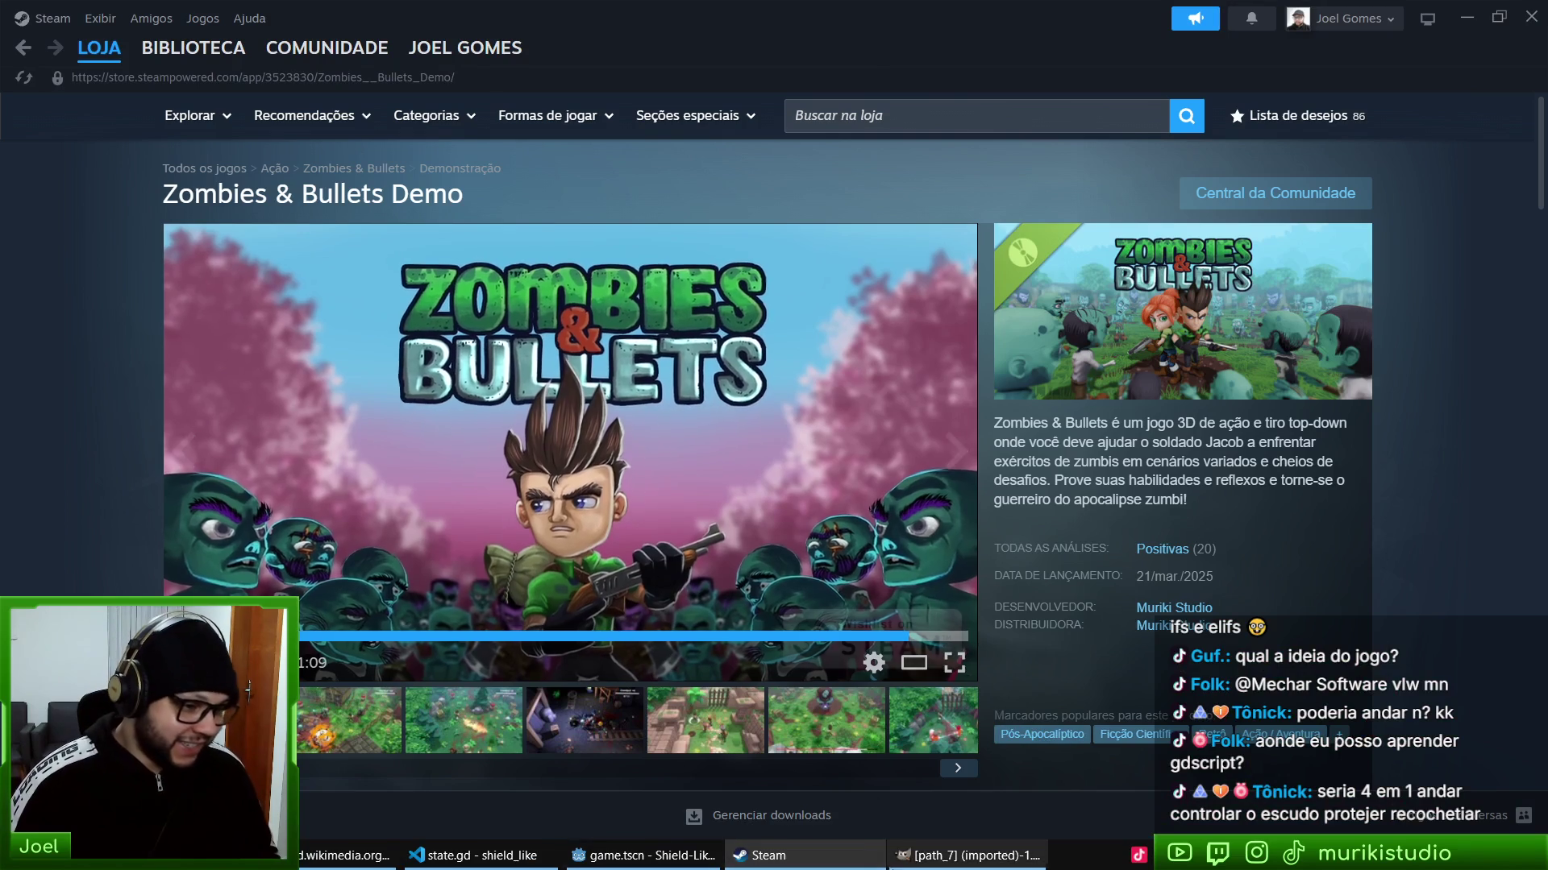
pyautogui.hotkey('alt', 'Tab')
pyautogui.press('F5')
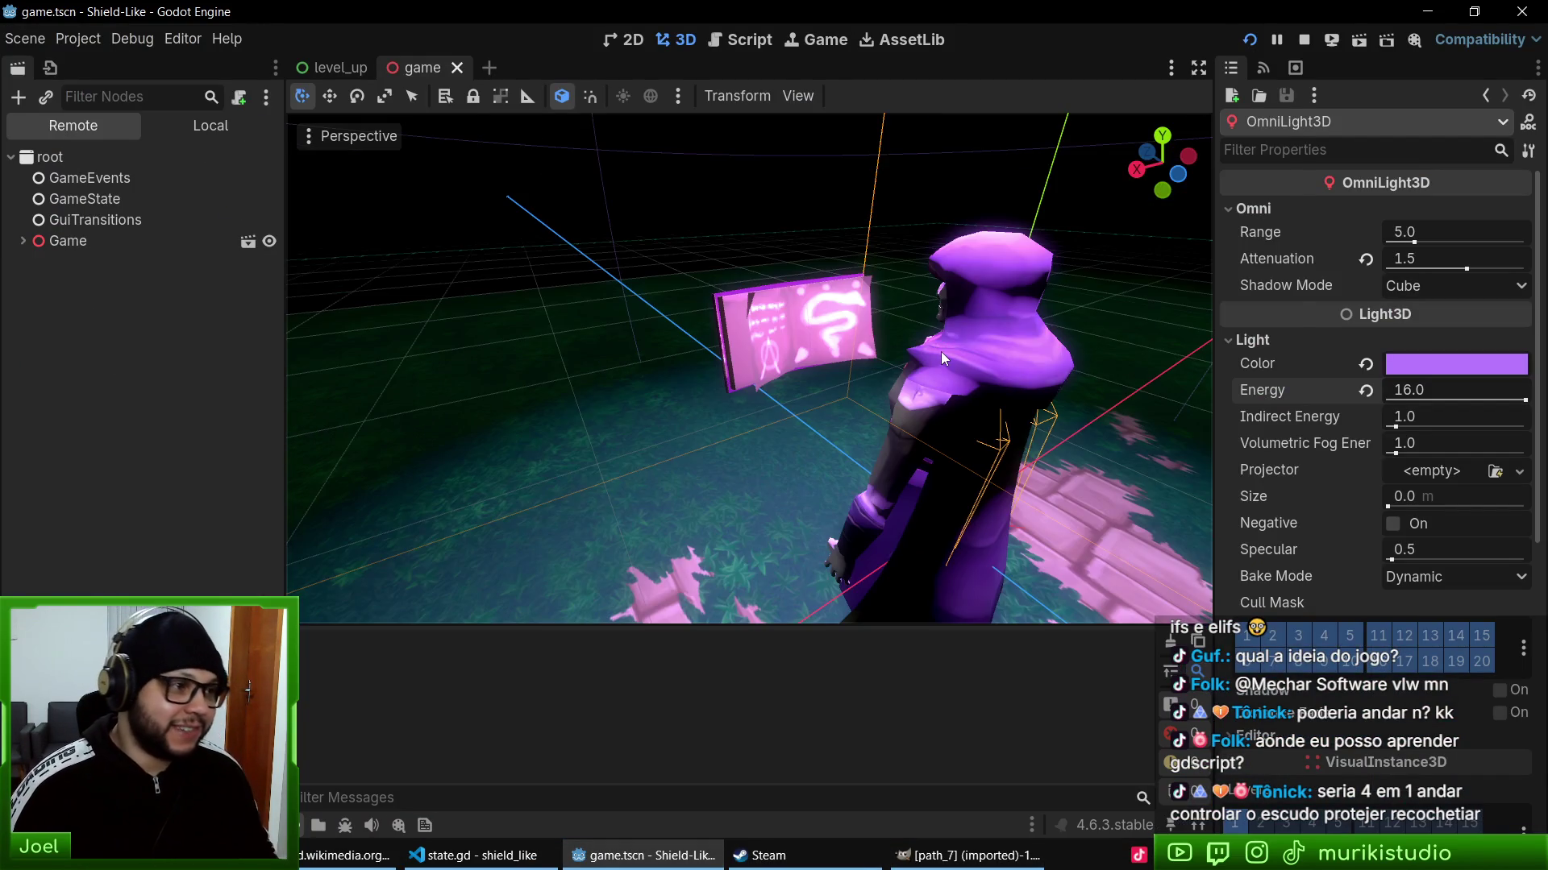
# - Swing the shield at an enemy, then quit the Shield-Like game and bring the Aegishjalmur browser tab forward
pyautogui.press('Right')
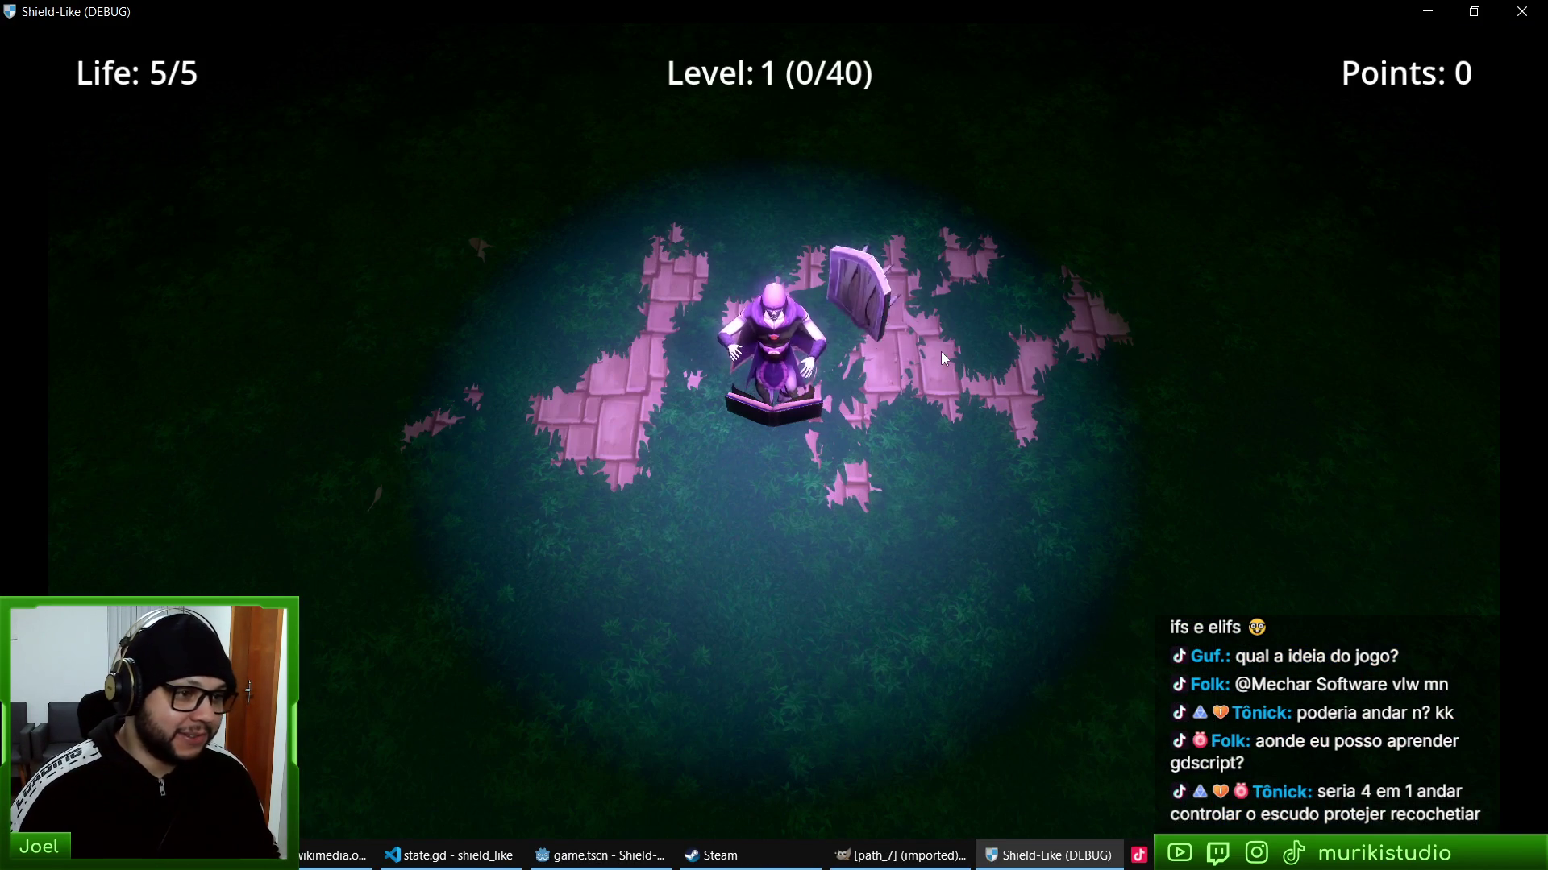
pyautogui.press('Right')
pyautogui.press('Left')
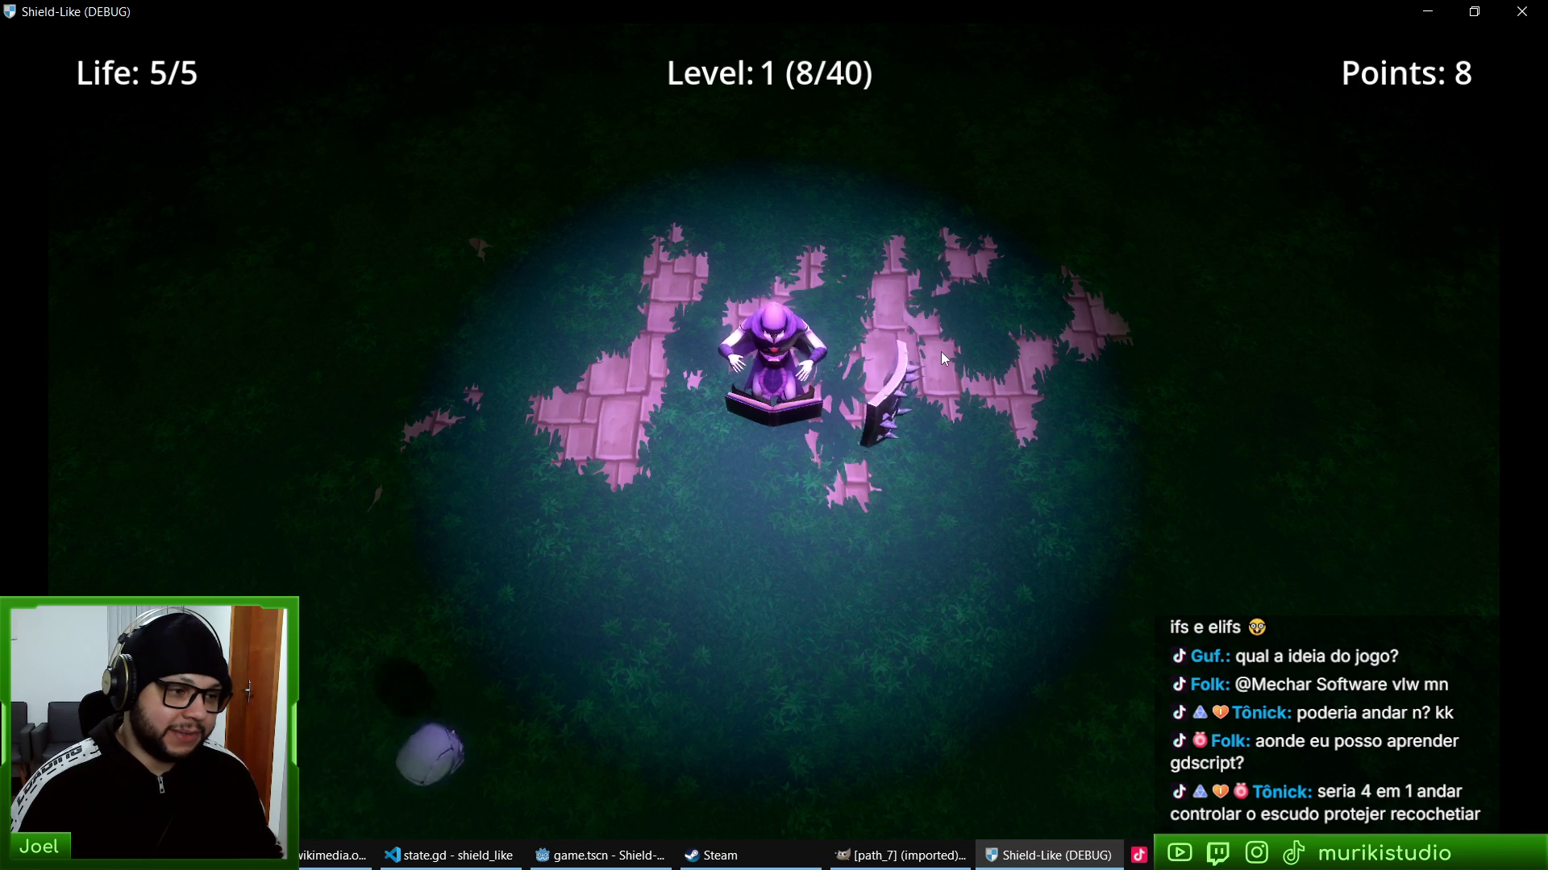
pyautogui.hotkey('alt', 'F4')
pyautogui.hotkey('alt', 'Tab')
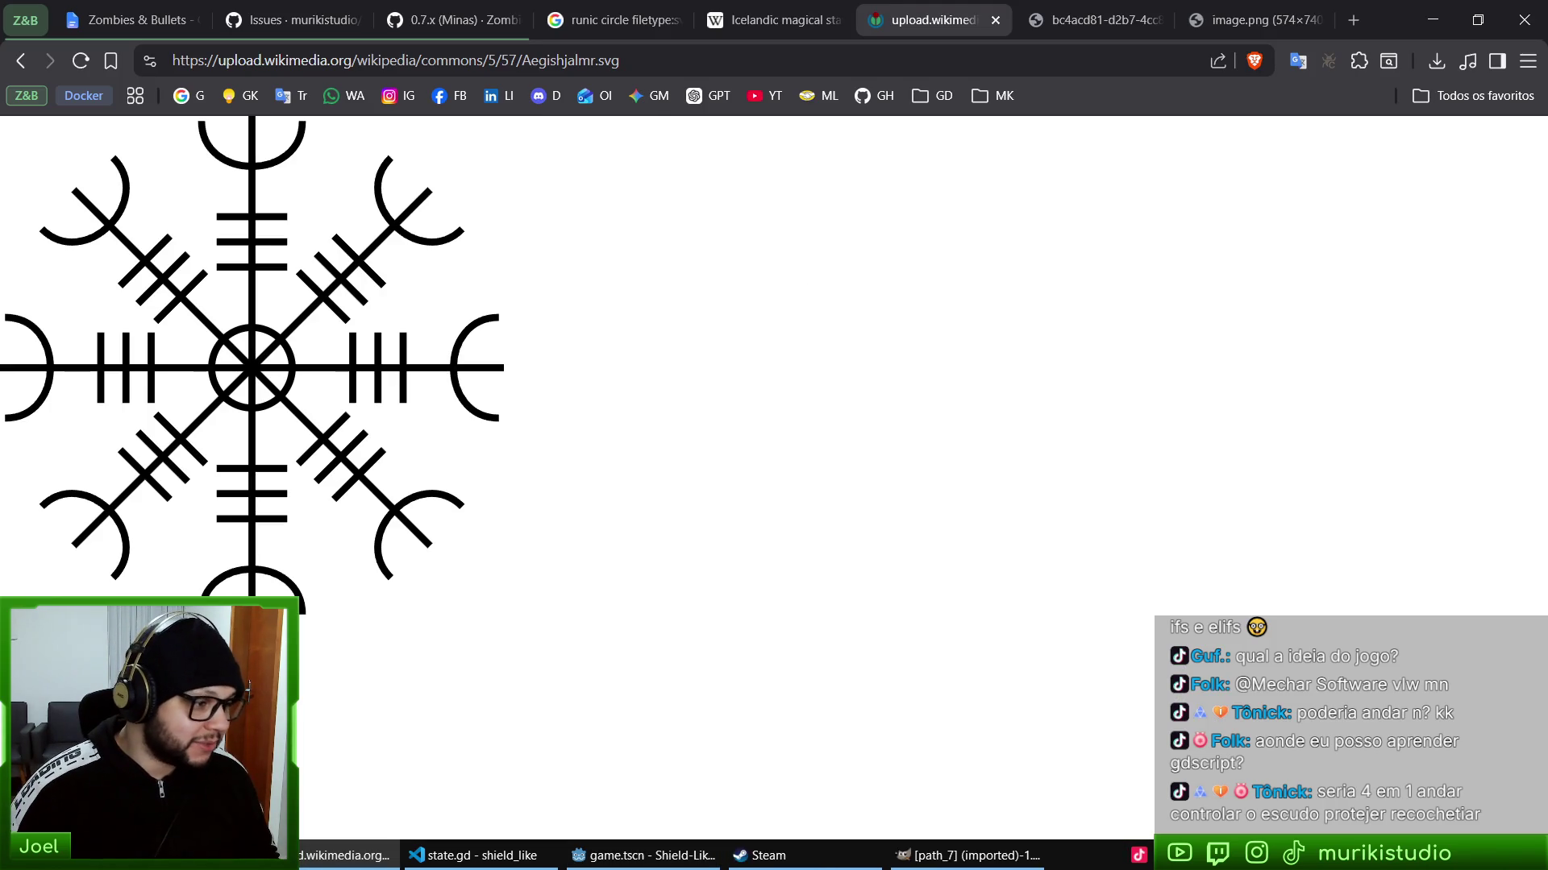
# - Preview runic_circle_1.svg and runic_circle_2.svg from the Downloads folder
pyautogui.hotkey('alt', 'Tab')
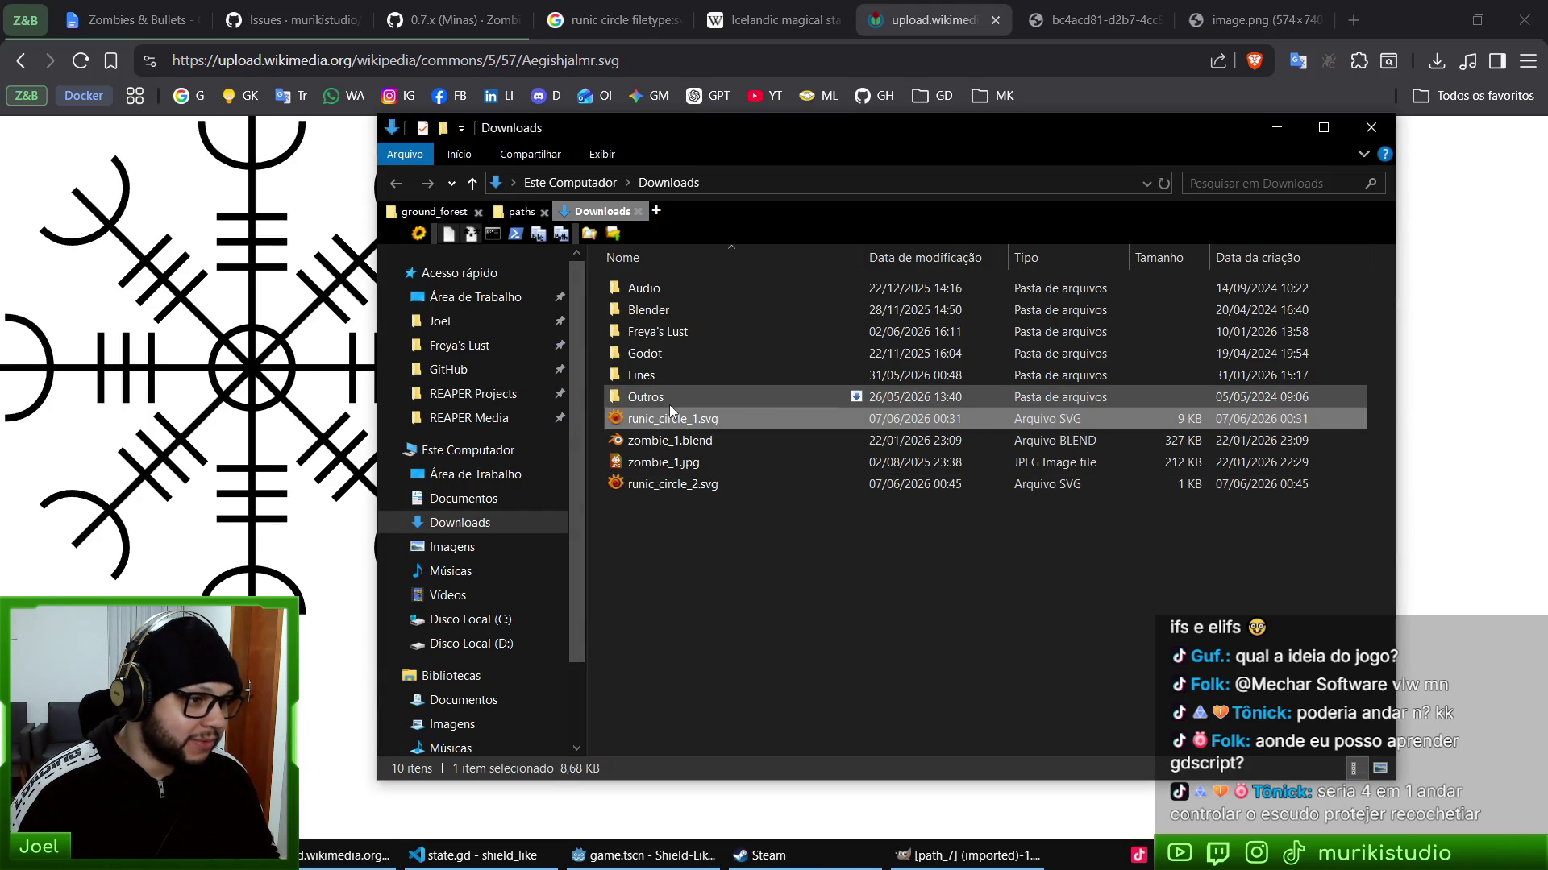
pyautogui.doubleClick(667, 417)
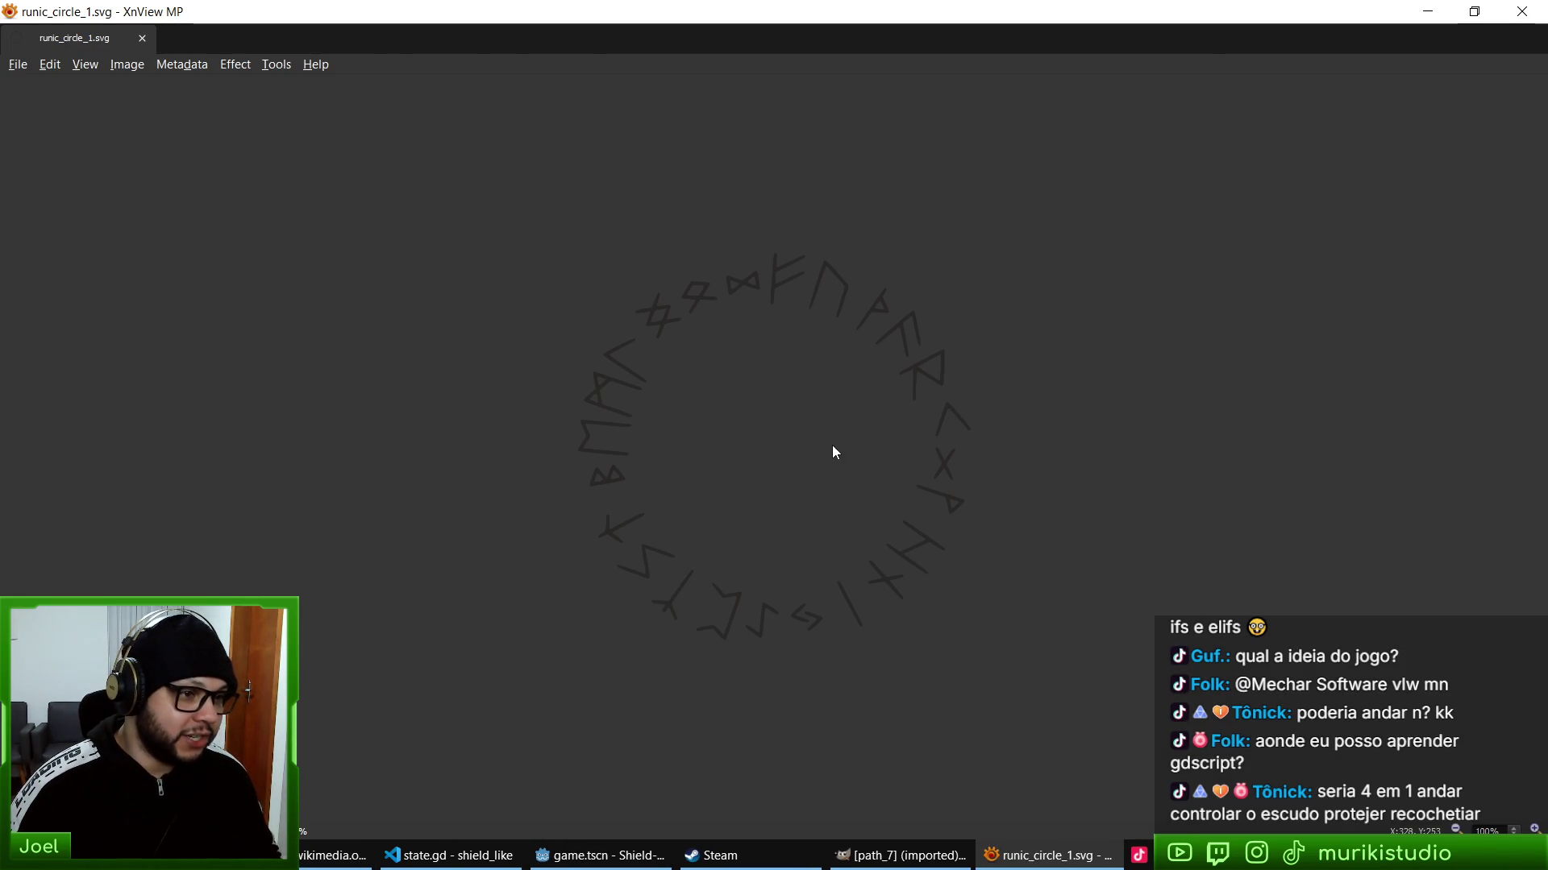
pyautogui.press('Escape')
pyautogui.doubleClick(658, 484)
pyautogui.press('Escape')
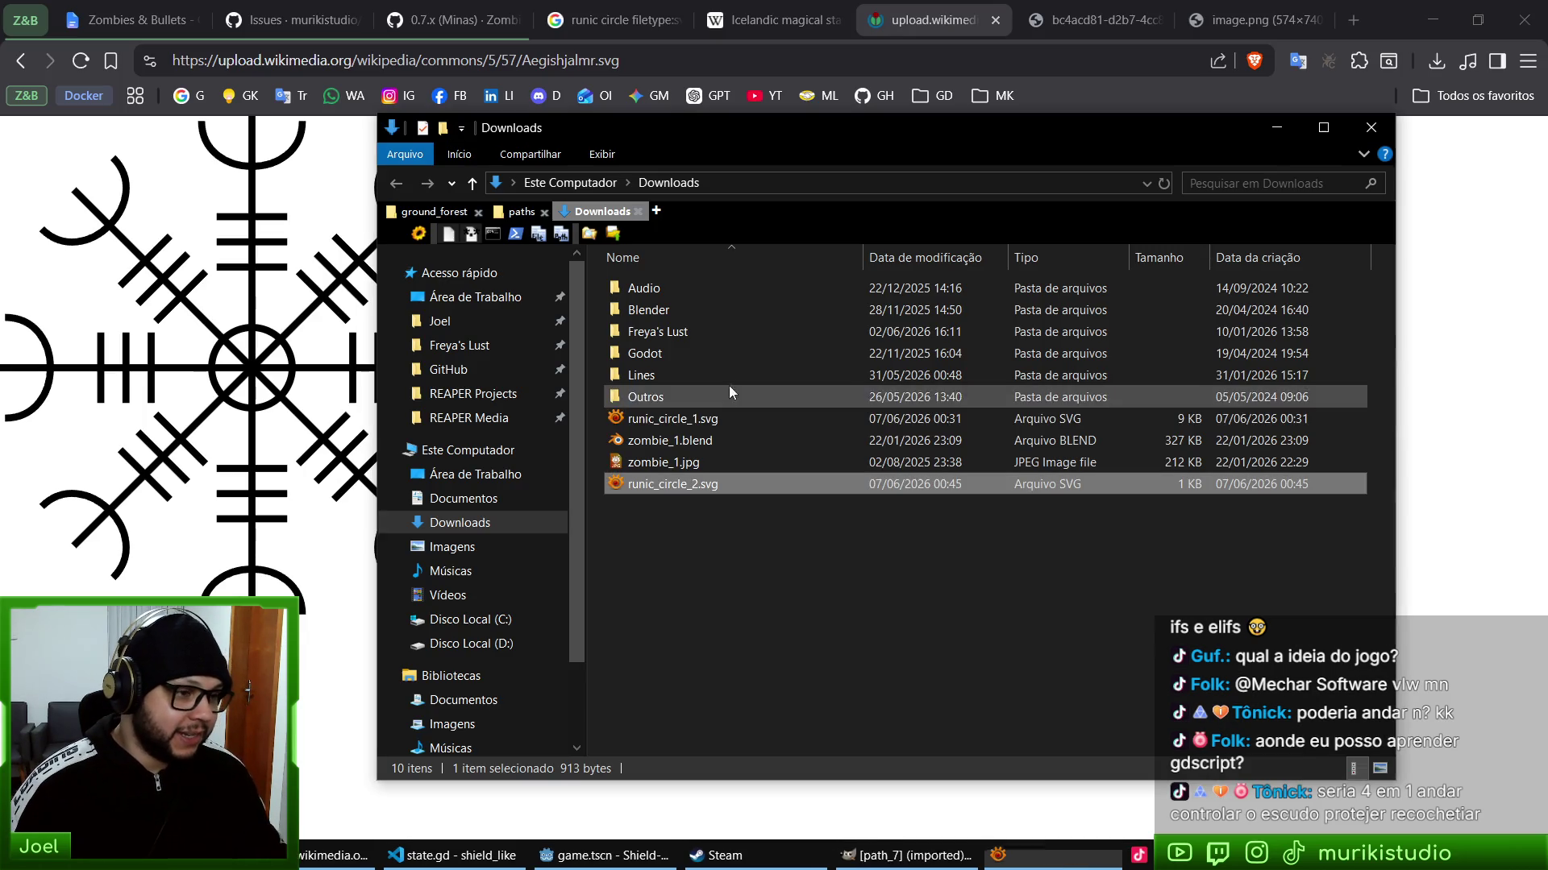
# - Open runic_circle_1.svg with Inkscape via Abrir com
pyautogui.rightClick(651, 424)
pyautogui.moveTo(534, 531)
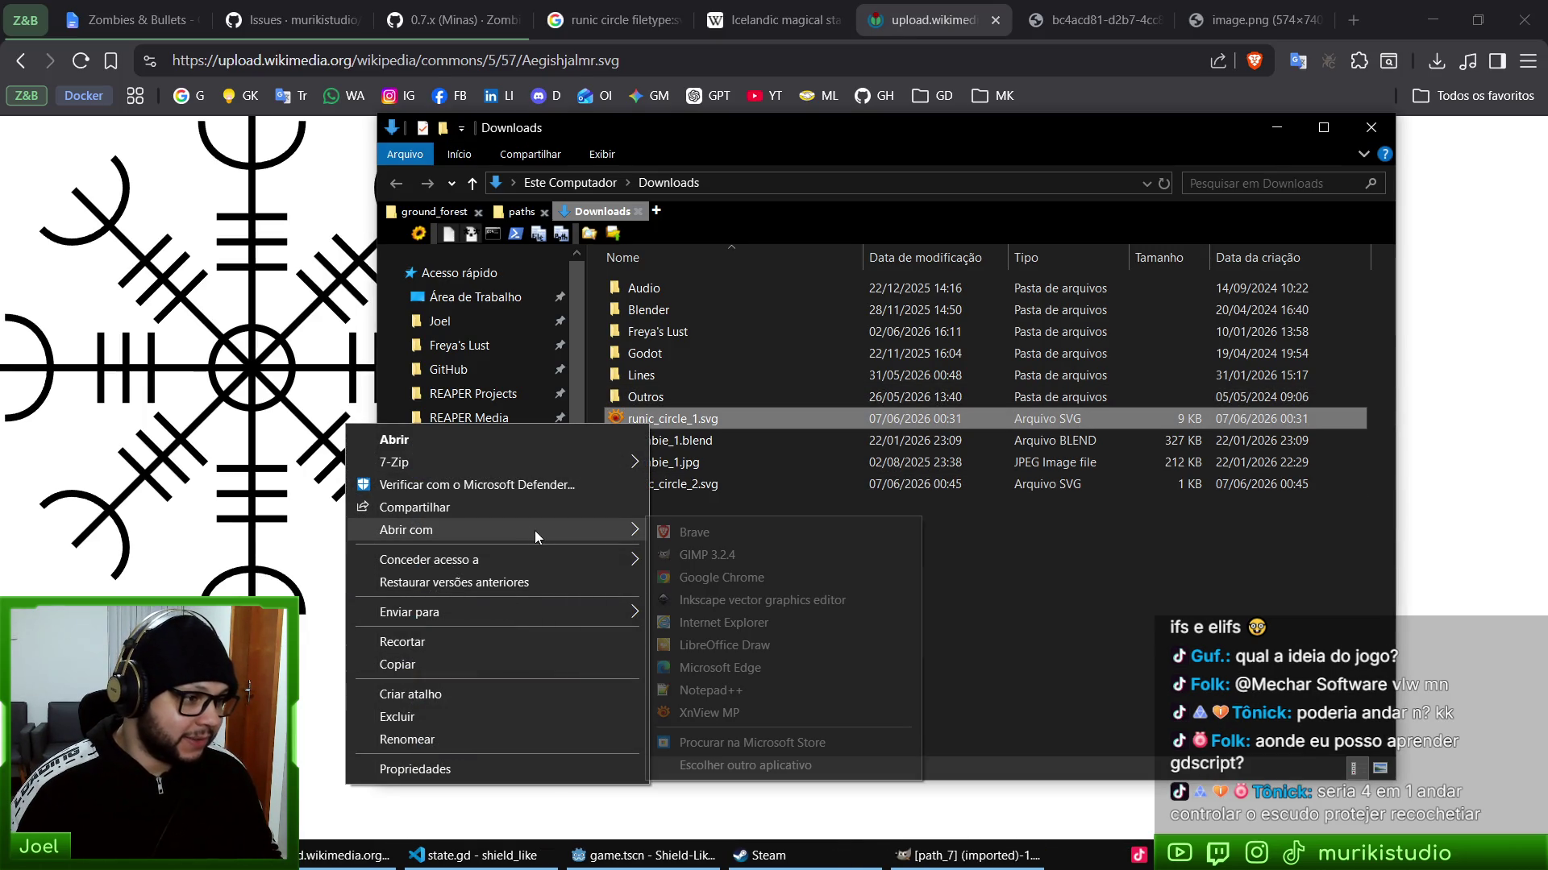
pyautogui.click(708, 604)
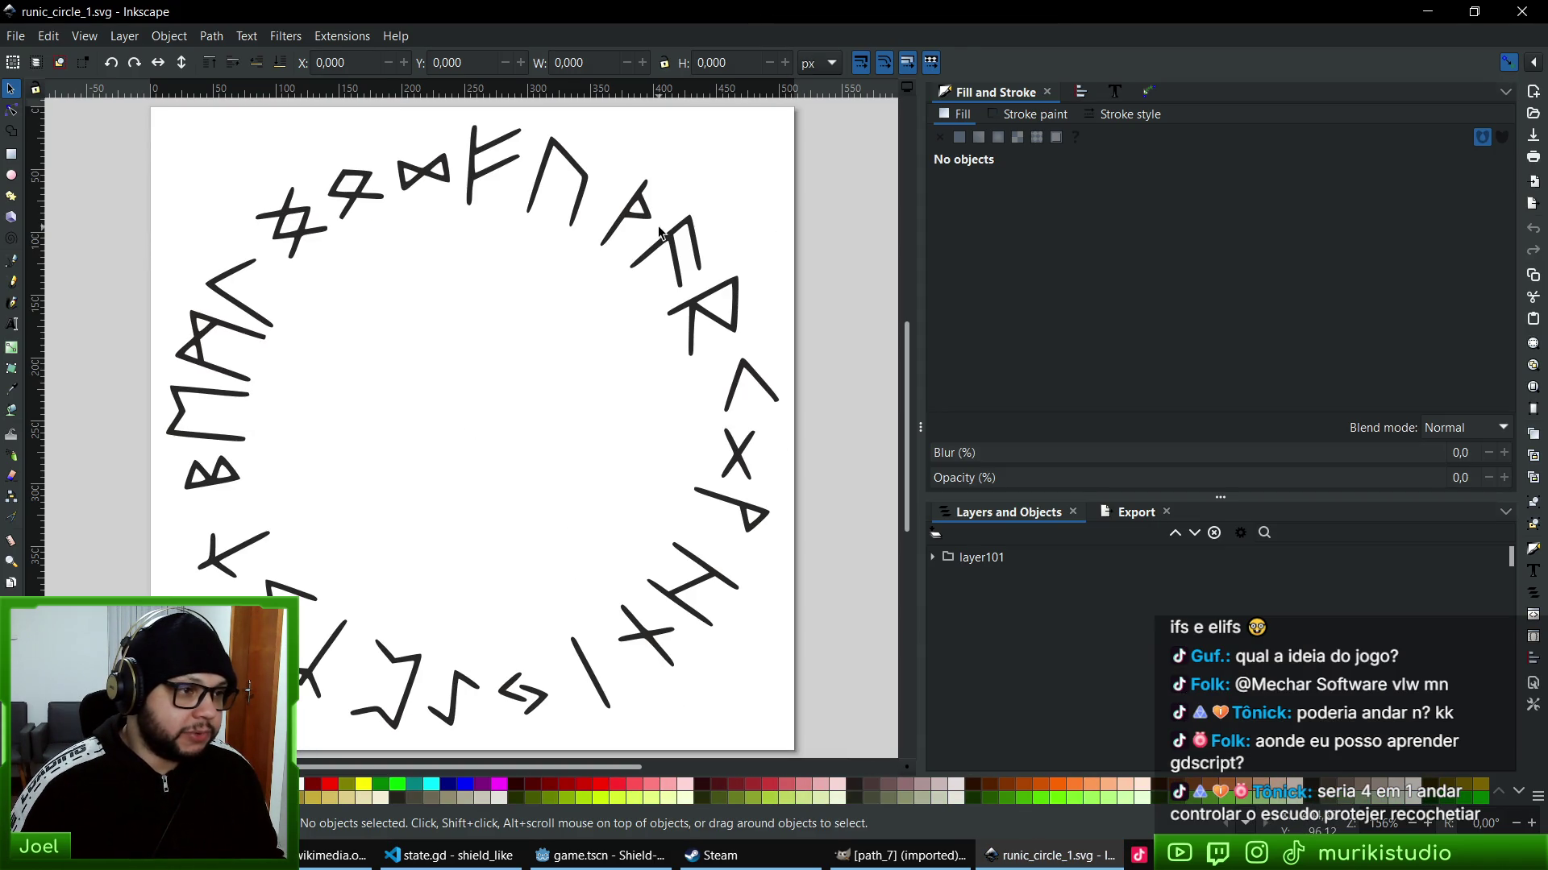
# - Set the rune group's fill lightness to 100 and open the Document Properties page colour picker
pyautogui.click(671, 240)
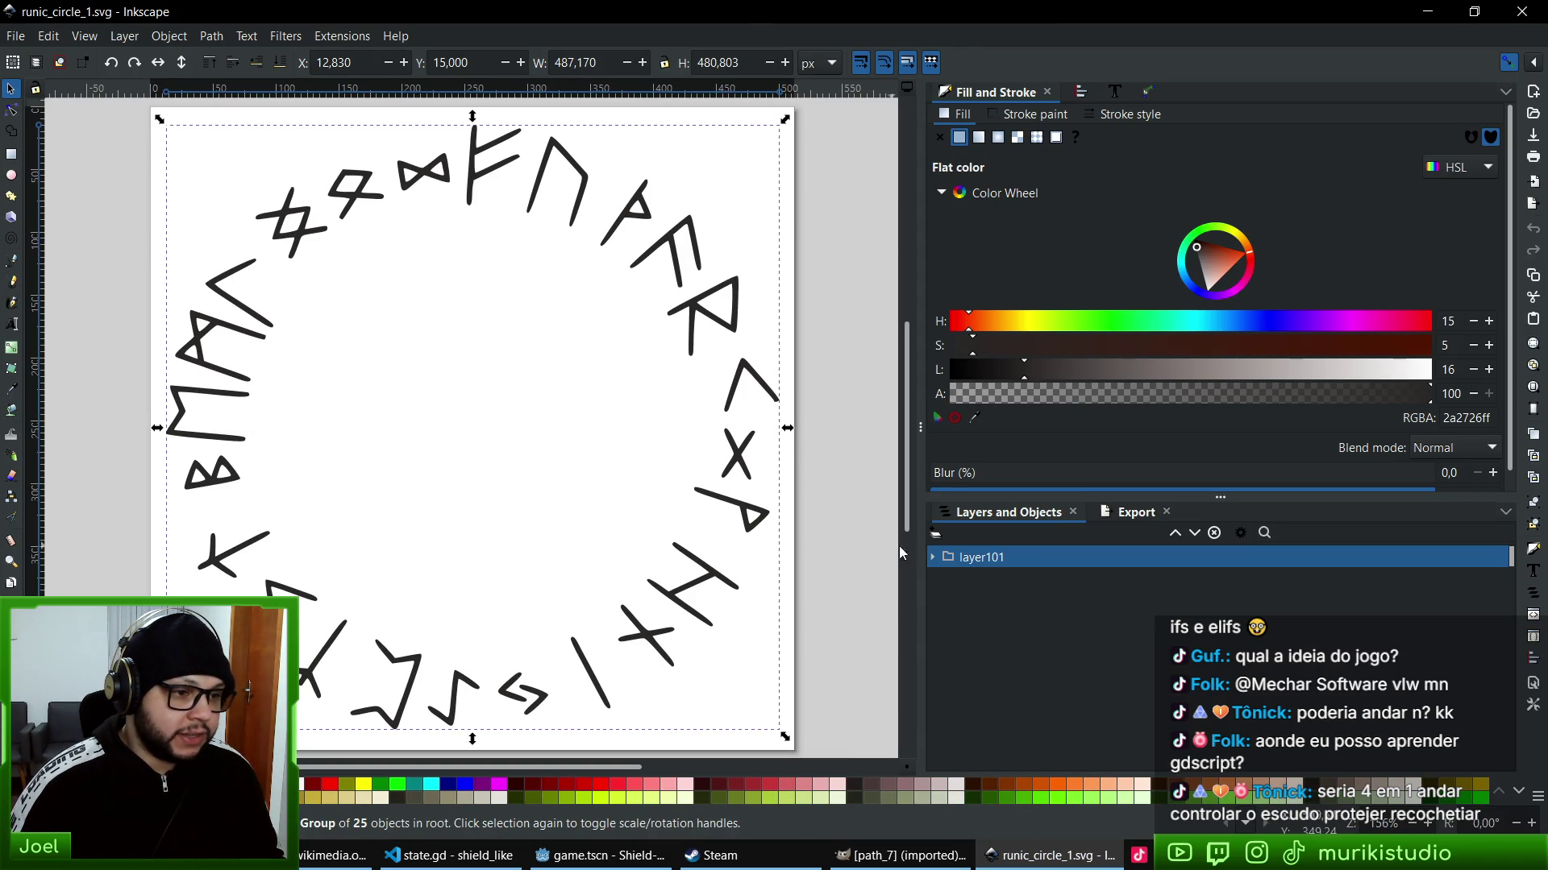
pyautogui.moveTo(1220, 369); pyautogui.dragTo(1433, 370)
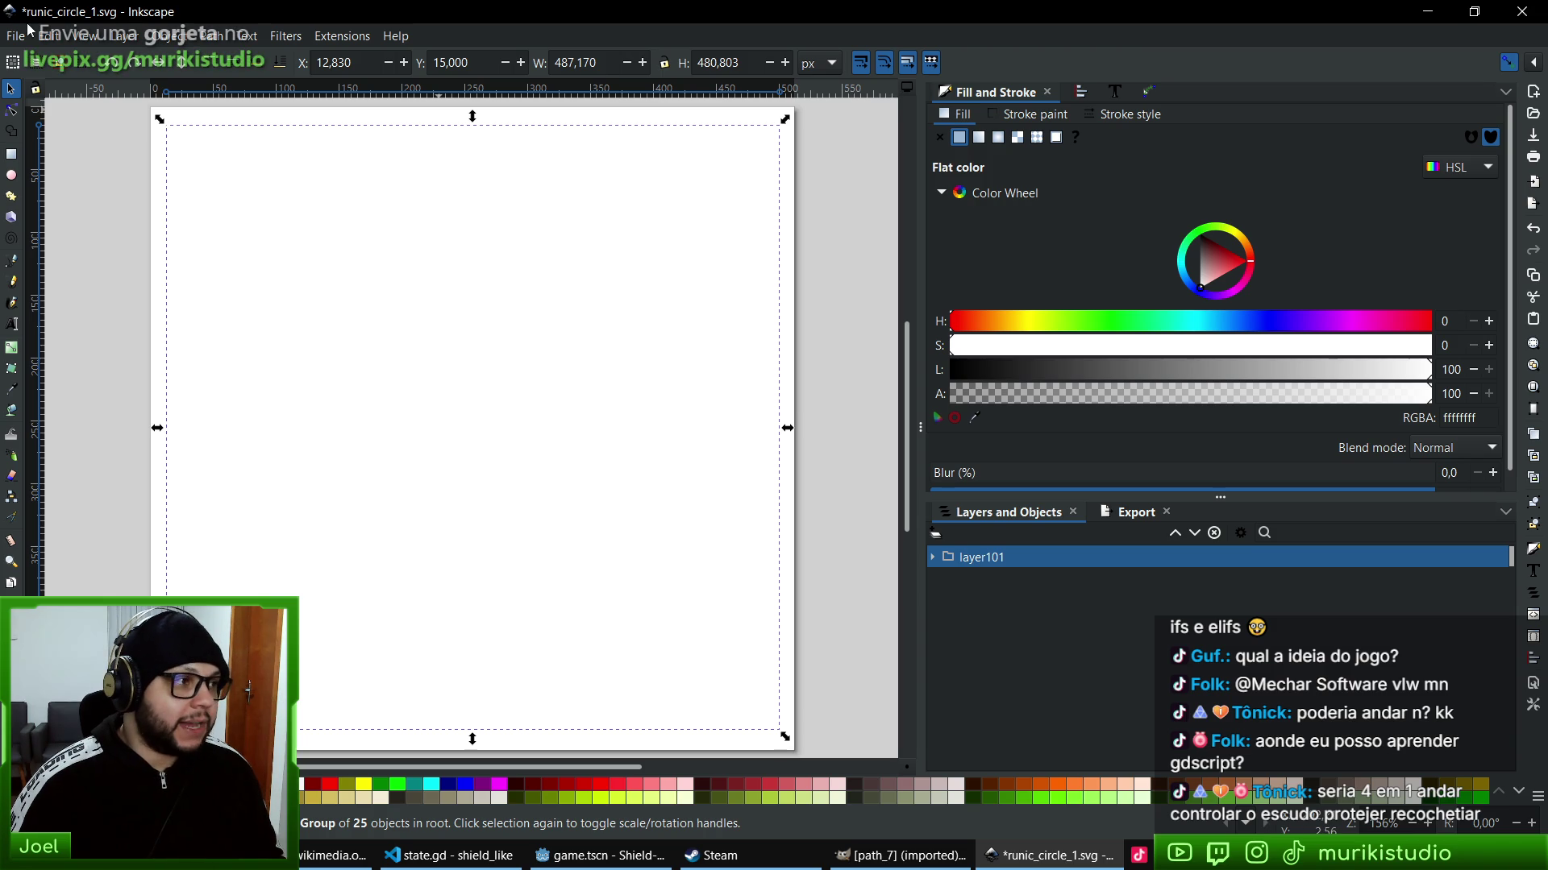
pyautogui.click(10, 38)
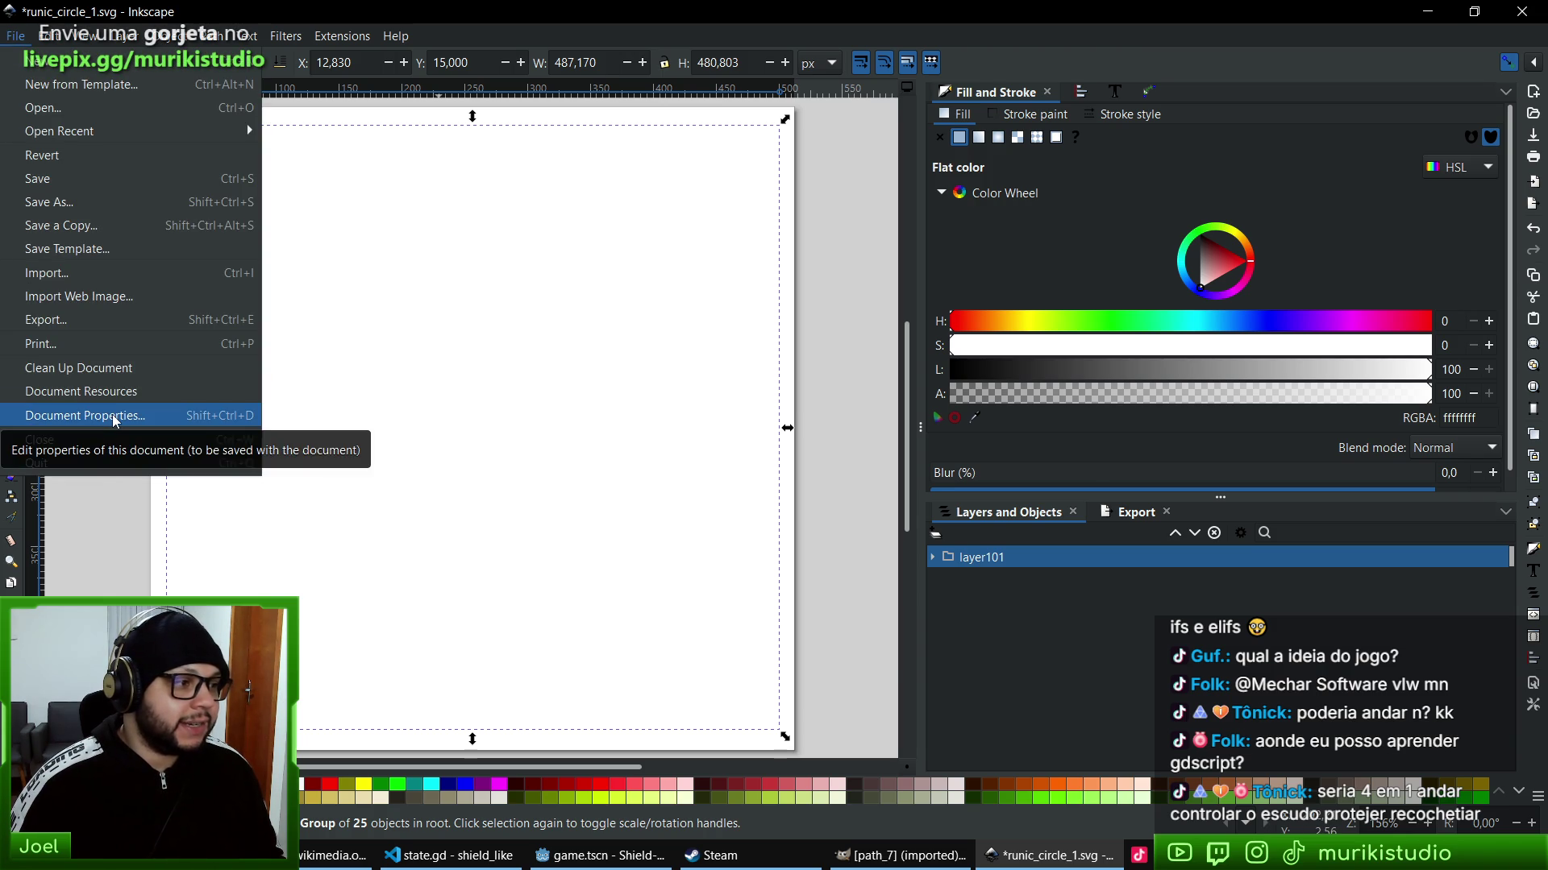
pyautogui.click(112, 416)
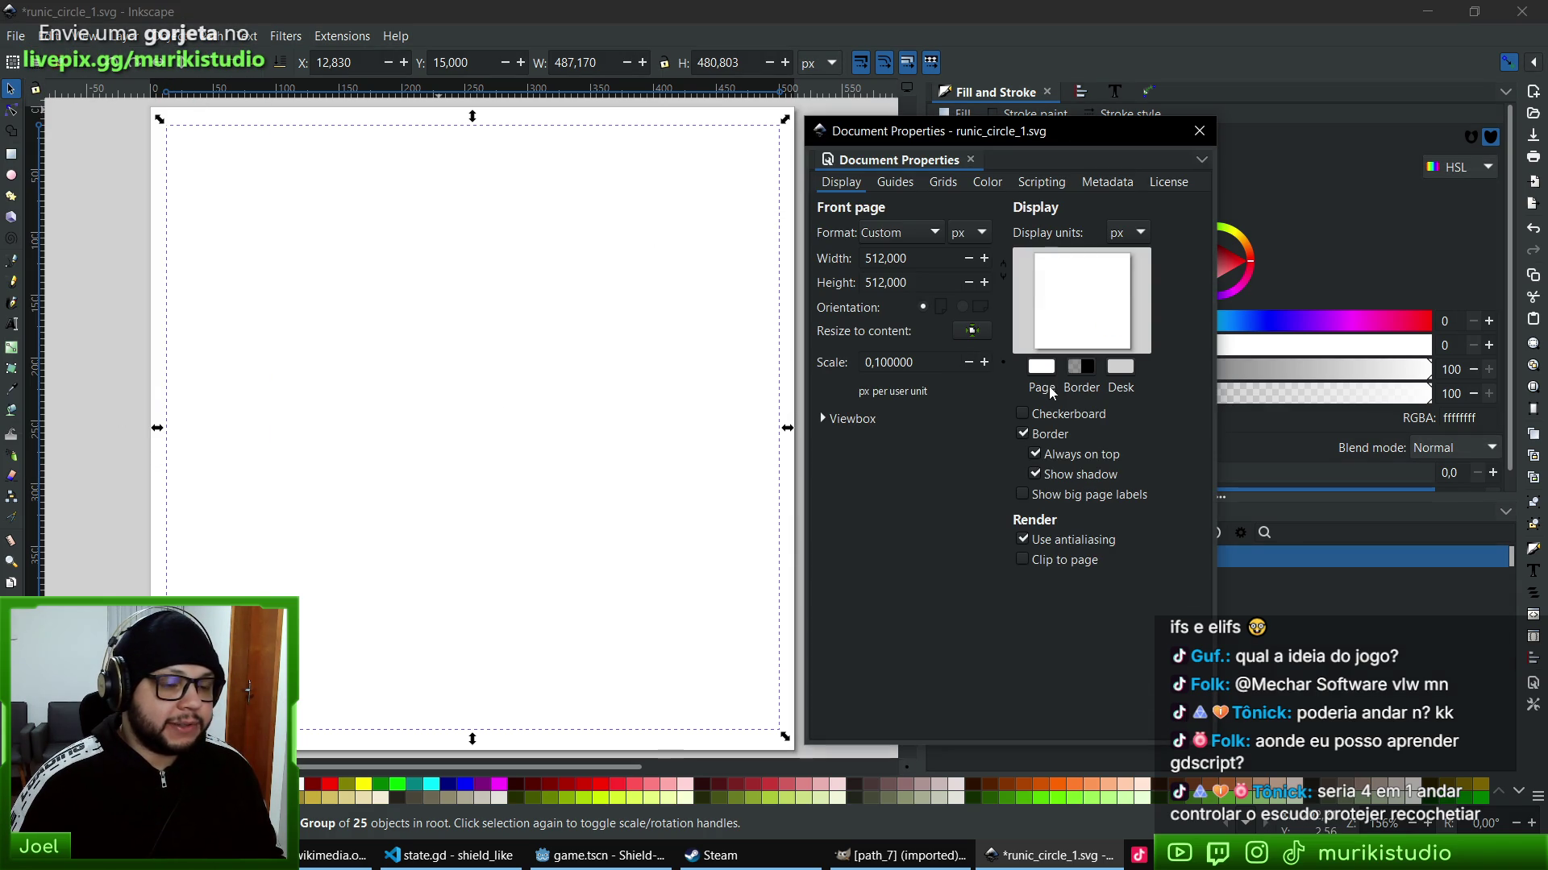
pyautogui.click(1047, 371)
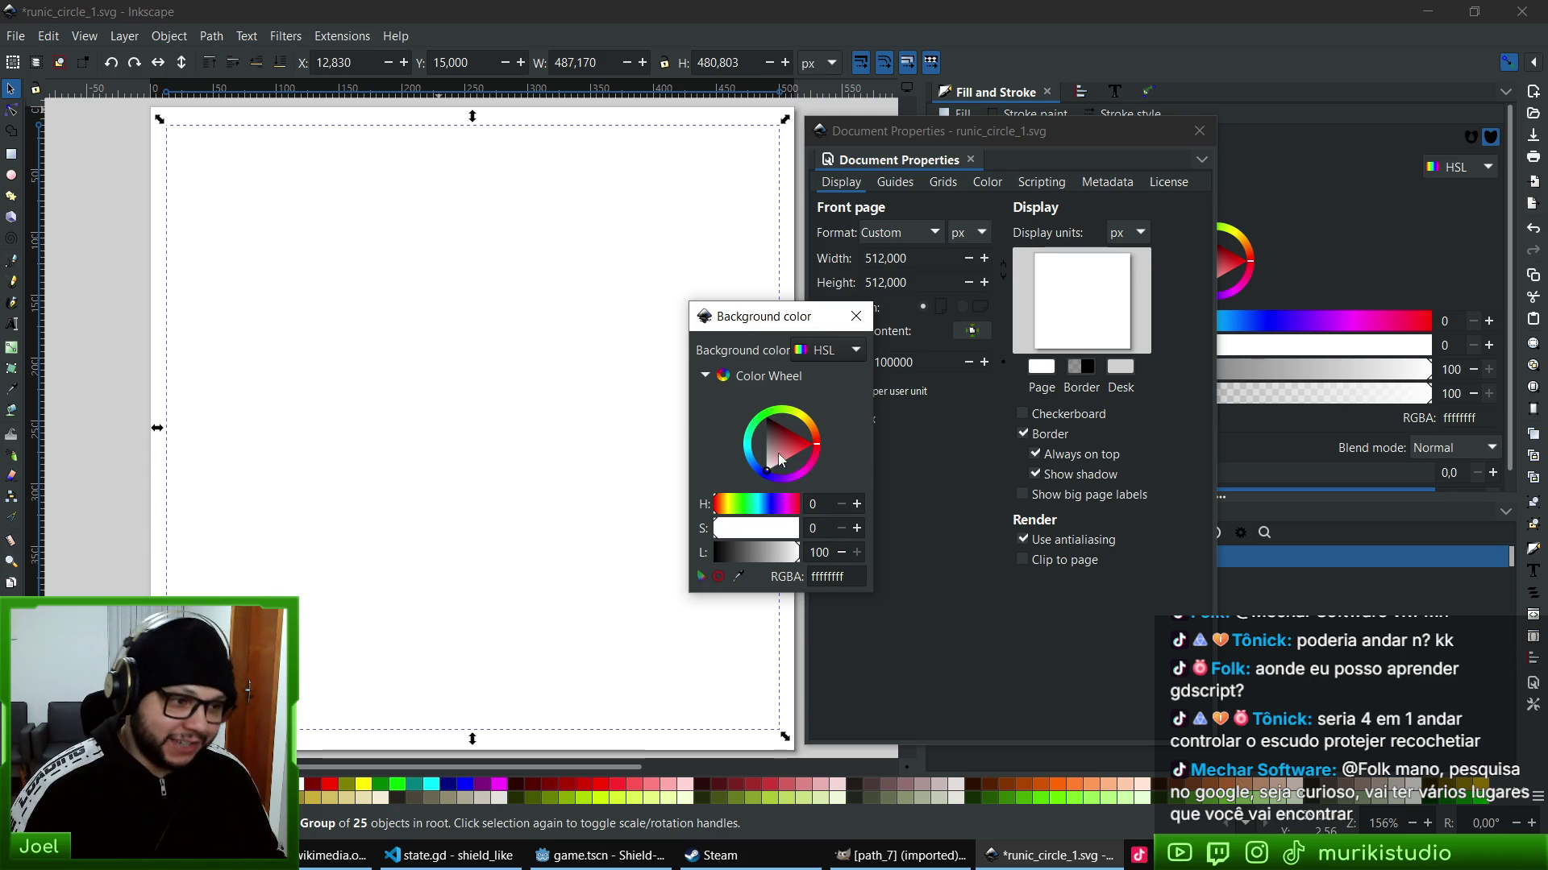
# - Set the page background colour to black and close Document Properties
pyautogui.click(767, 418)
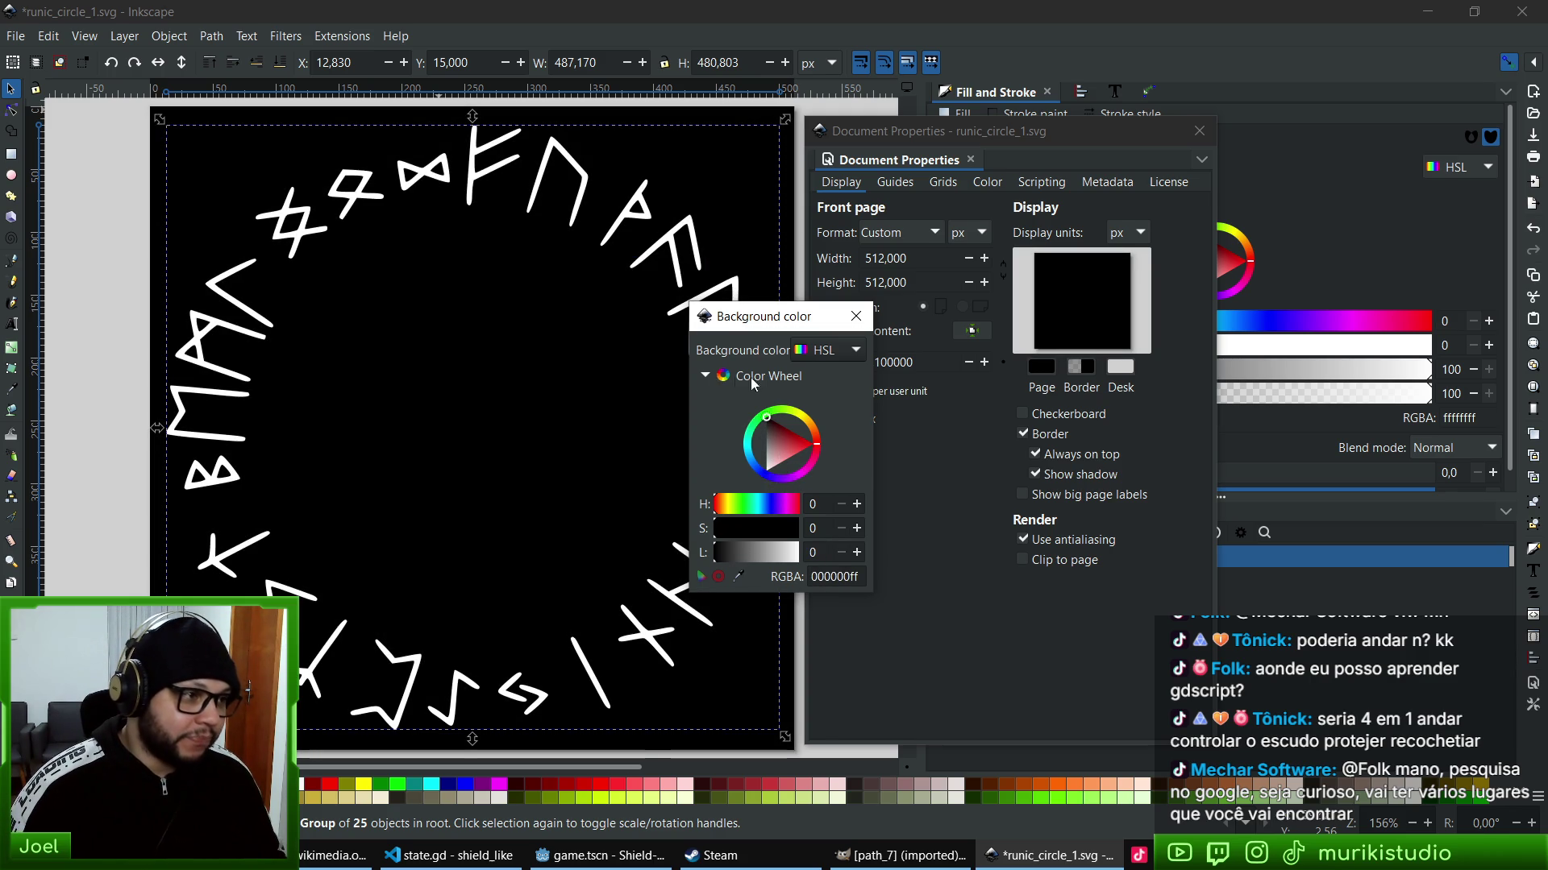
pyautogui.click(859, 315)
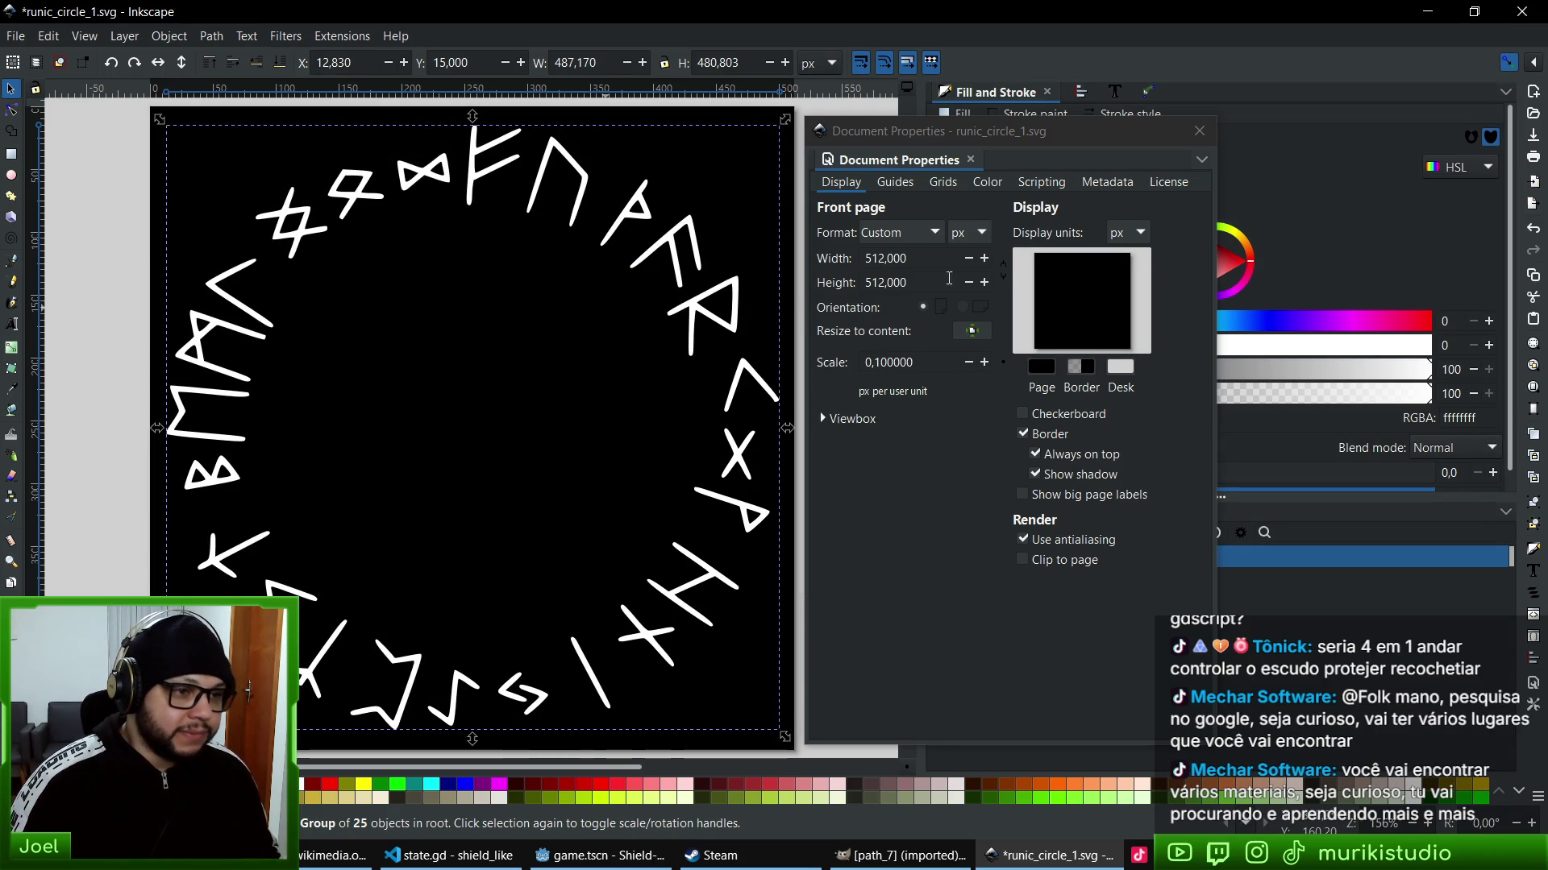
pyautogui.click(1205, 129)
# - Enlarge the rune group slightly and centre it horizontally and vertically on the page
pyautogui.moveTo(794, 743); pyautogui.dragTo(804, 644)
pyautogui.scroll(3)
pyautogui.hscroll(-3)
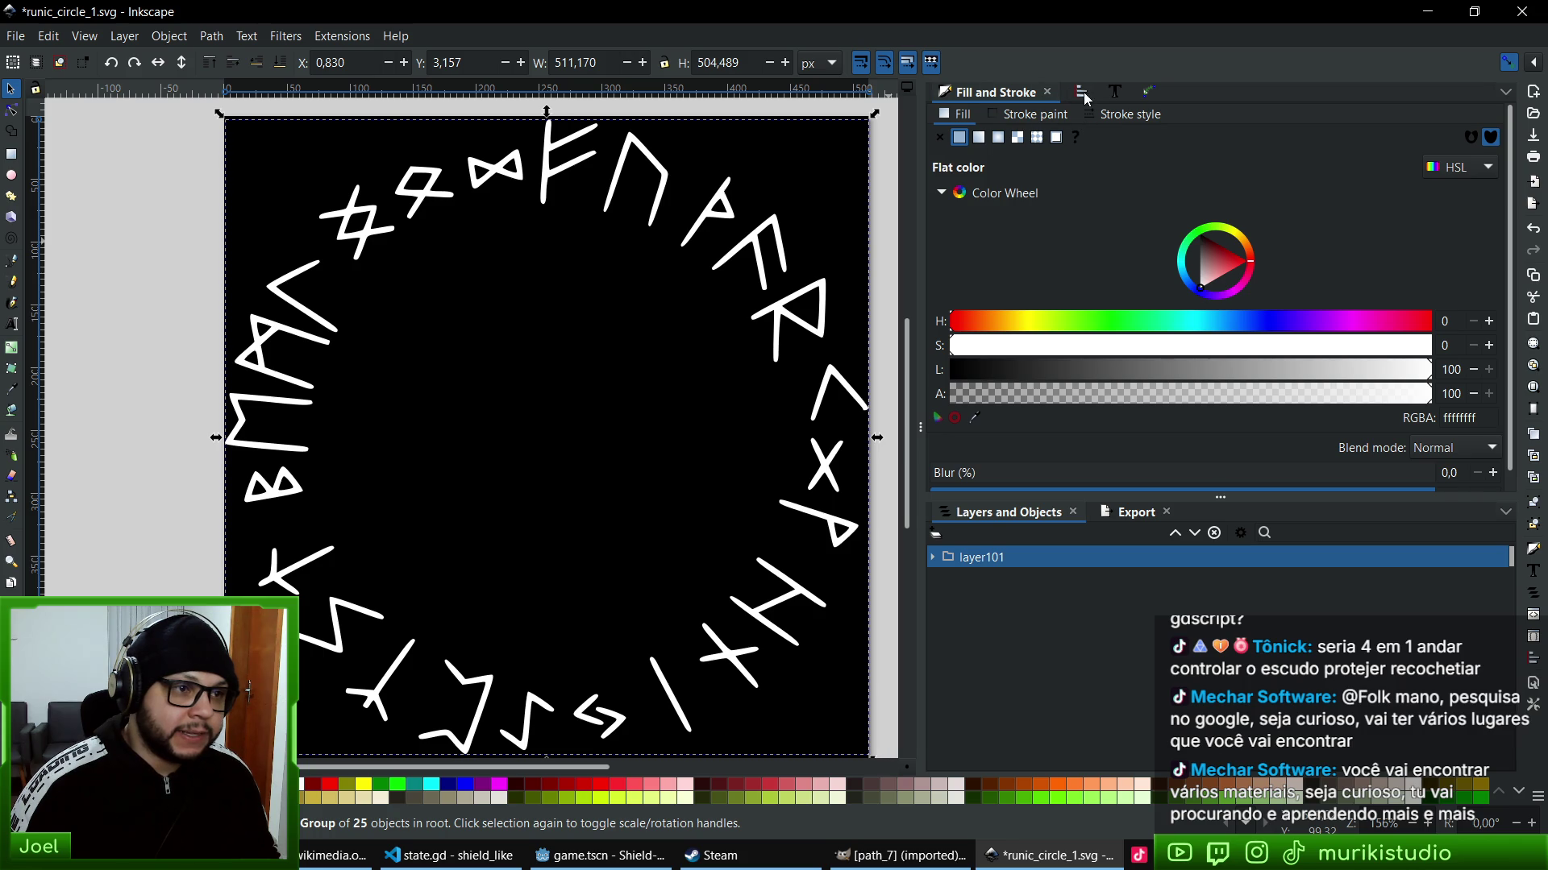
pyautogui.click(1083, 92)
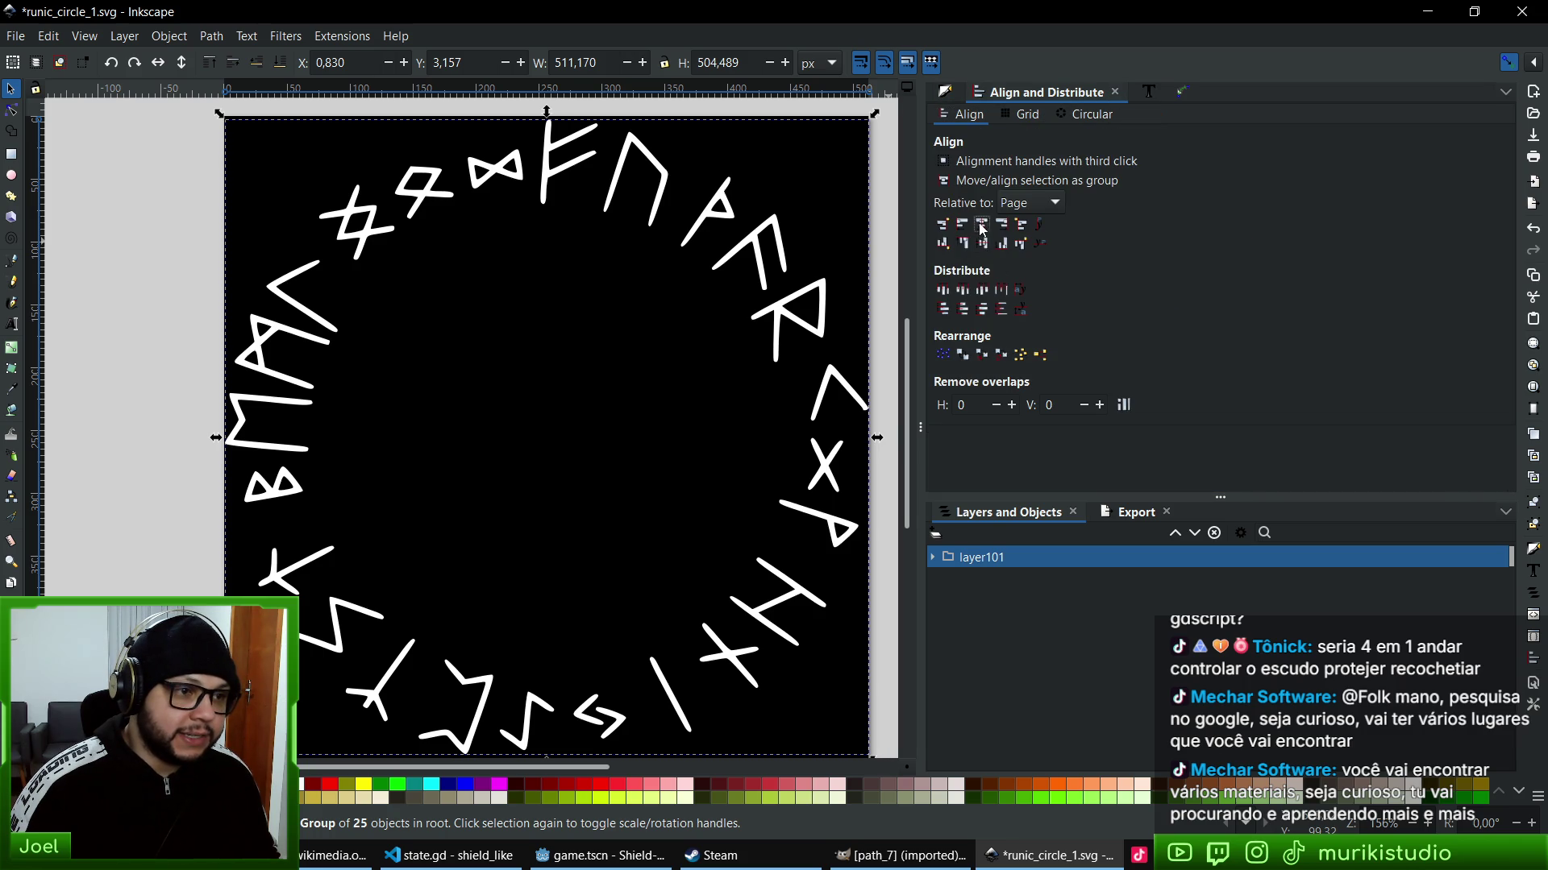
pyautogui.click(981, 225)
pyautogui.click(984, 243)
pyautogui.scroll(-3)
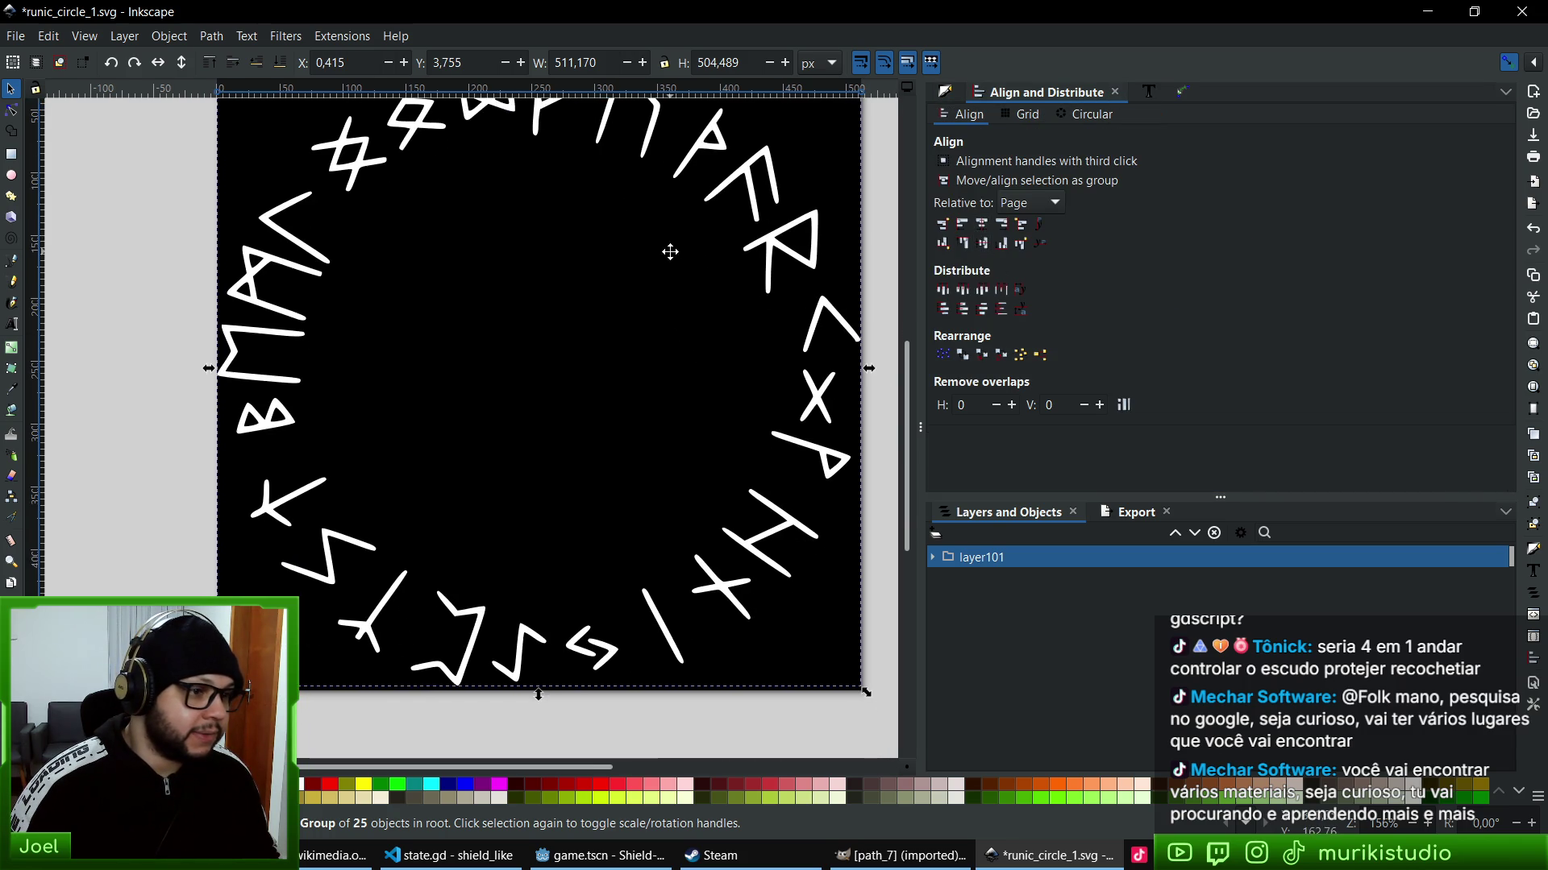
# - Save runic_circle_1.svg and quit Inkscape
pyautogui.hotkey('ctrl', 's')
pyautogui.click(15, 36)
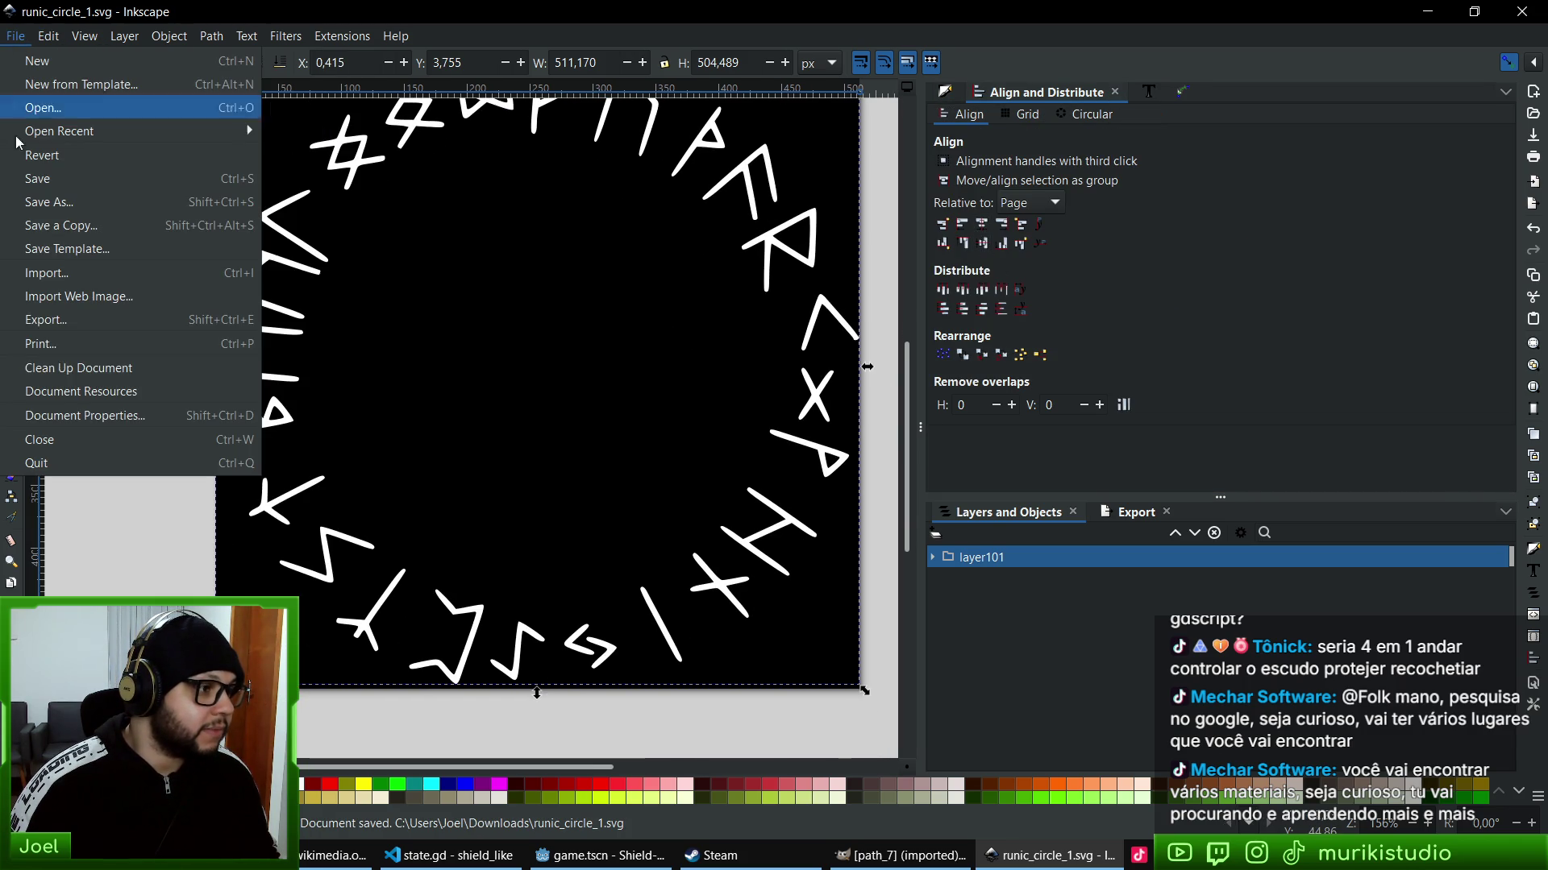
pyautogui.click(84, 463)
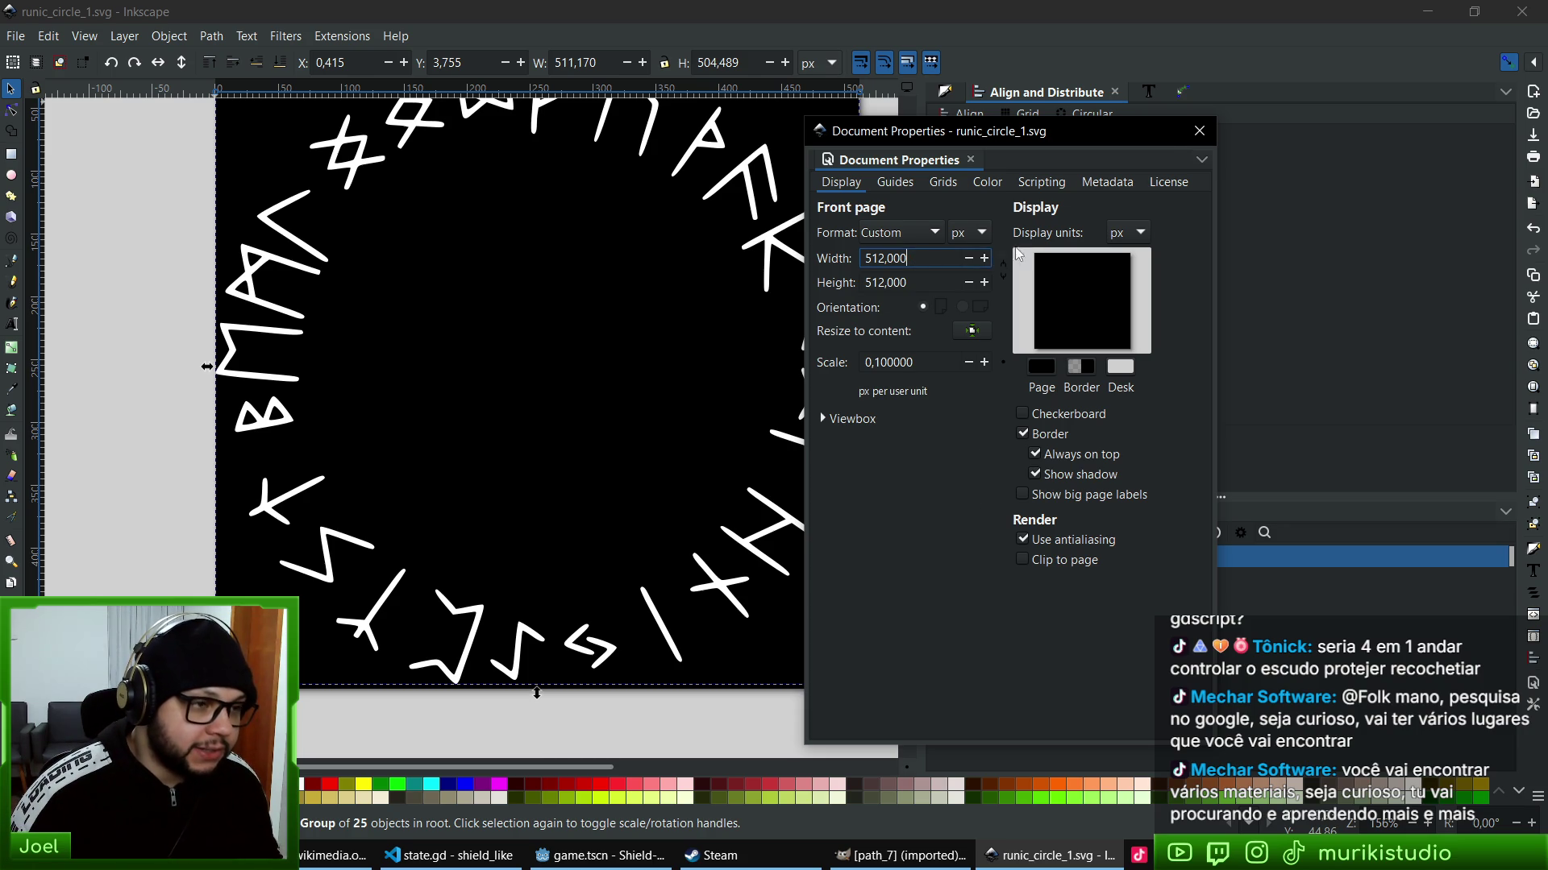
pyautogui.click(1199, 131)
pyautogui.hotkey('ctrl', 's')
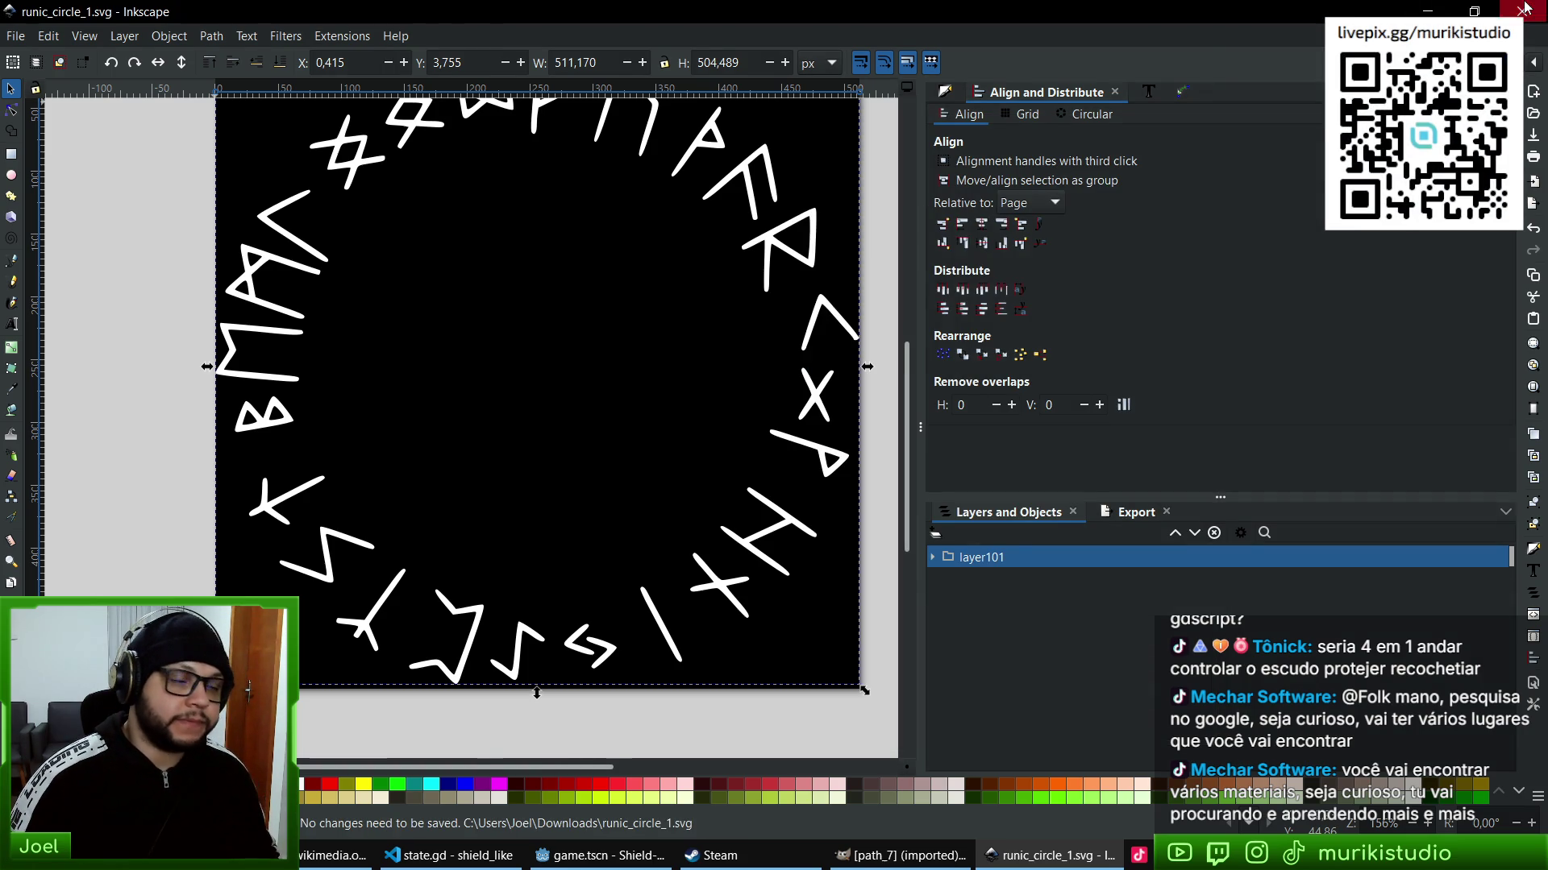
pyautogui.hotkey('ctrl', 'q')
pyautogui.rightClick(661, 487)
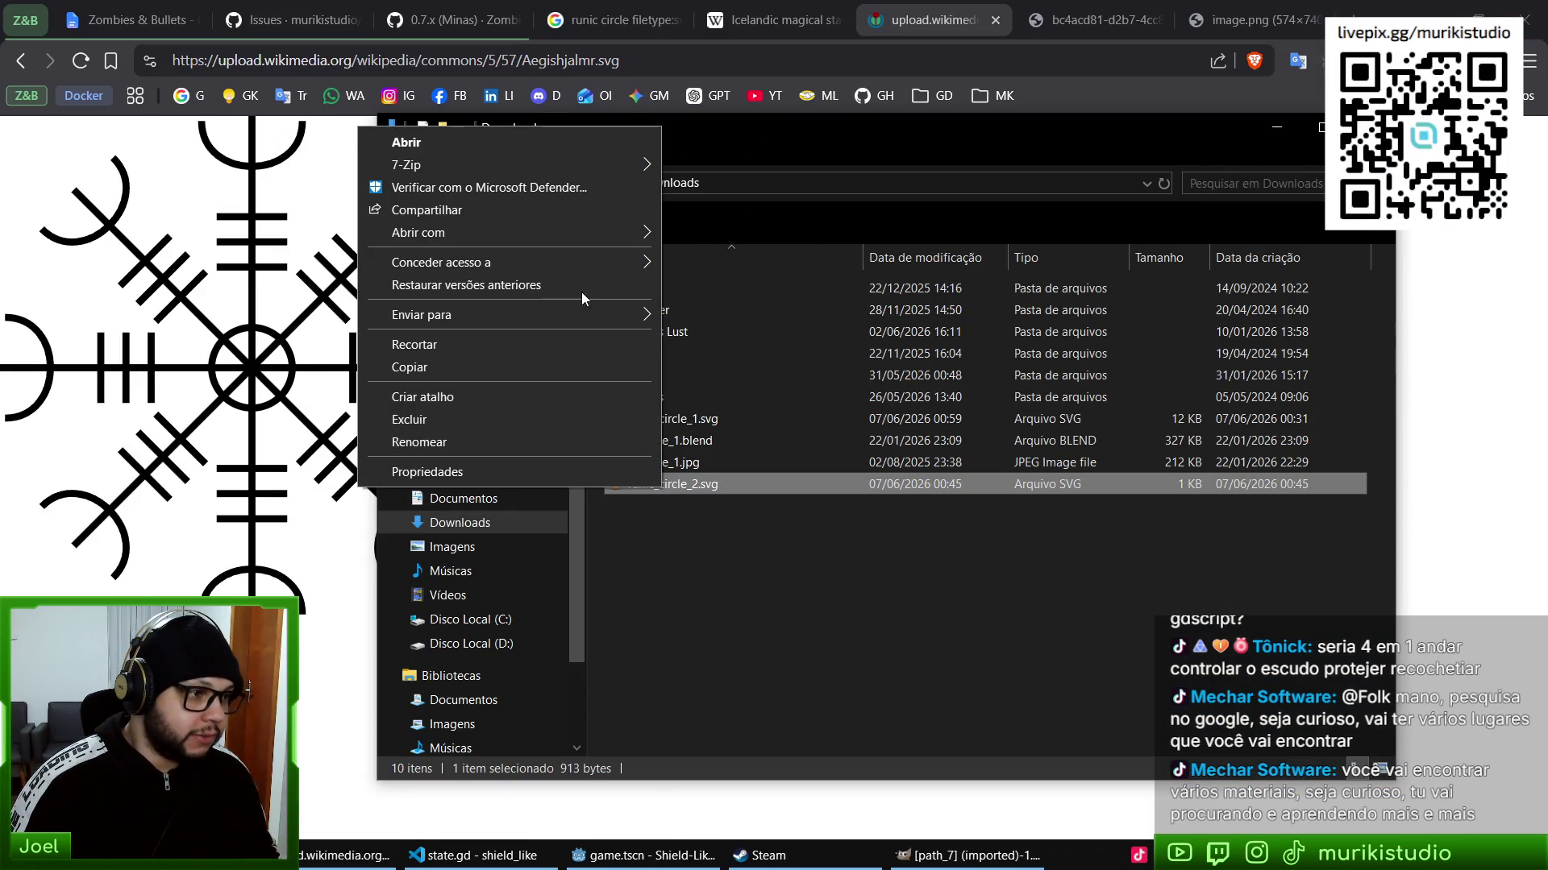
# - Open runic_circle_2.svg in Inkscape, then switch to the Godot editor and run the project with F5
pyautogui.moveTo(576, 232)
pyautogui.click(751, 302)
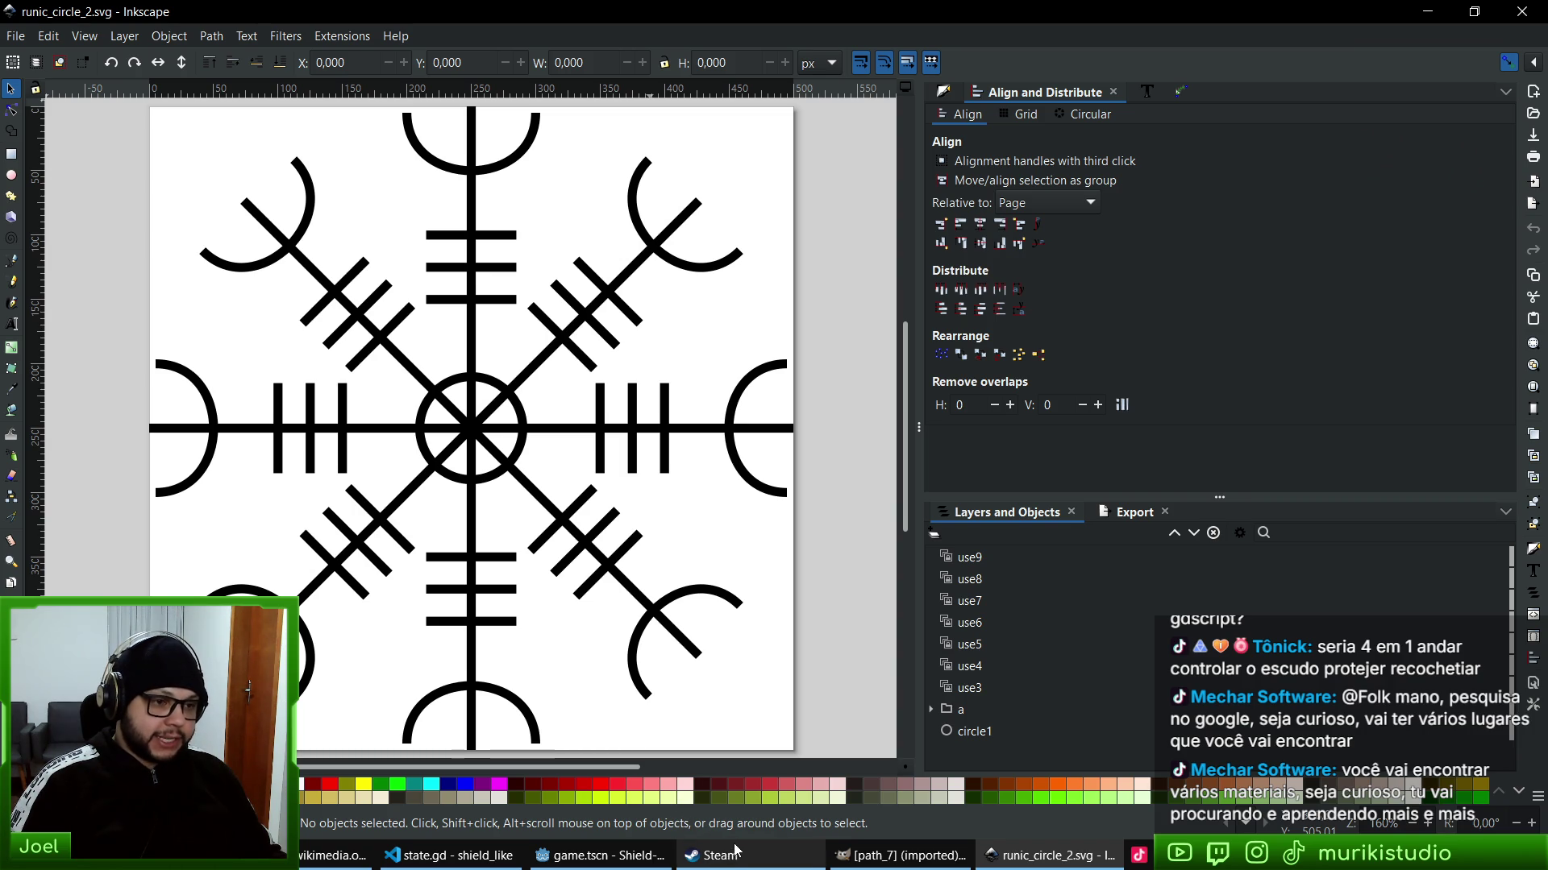
pyautogui.moveTo(735, 863)
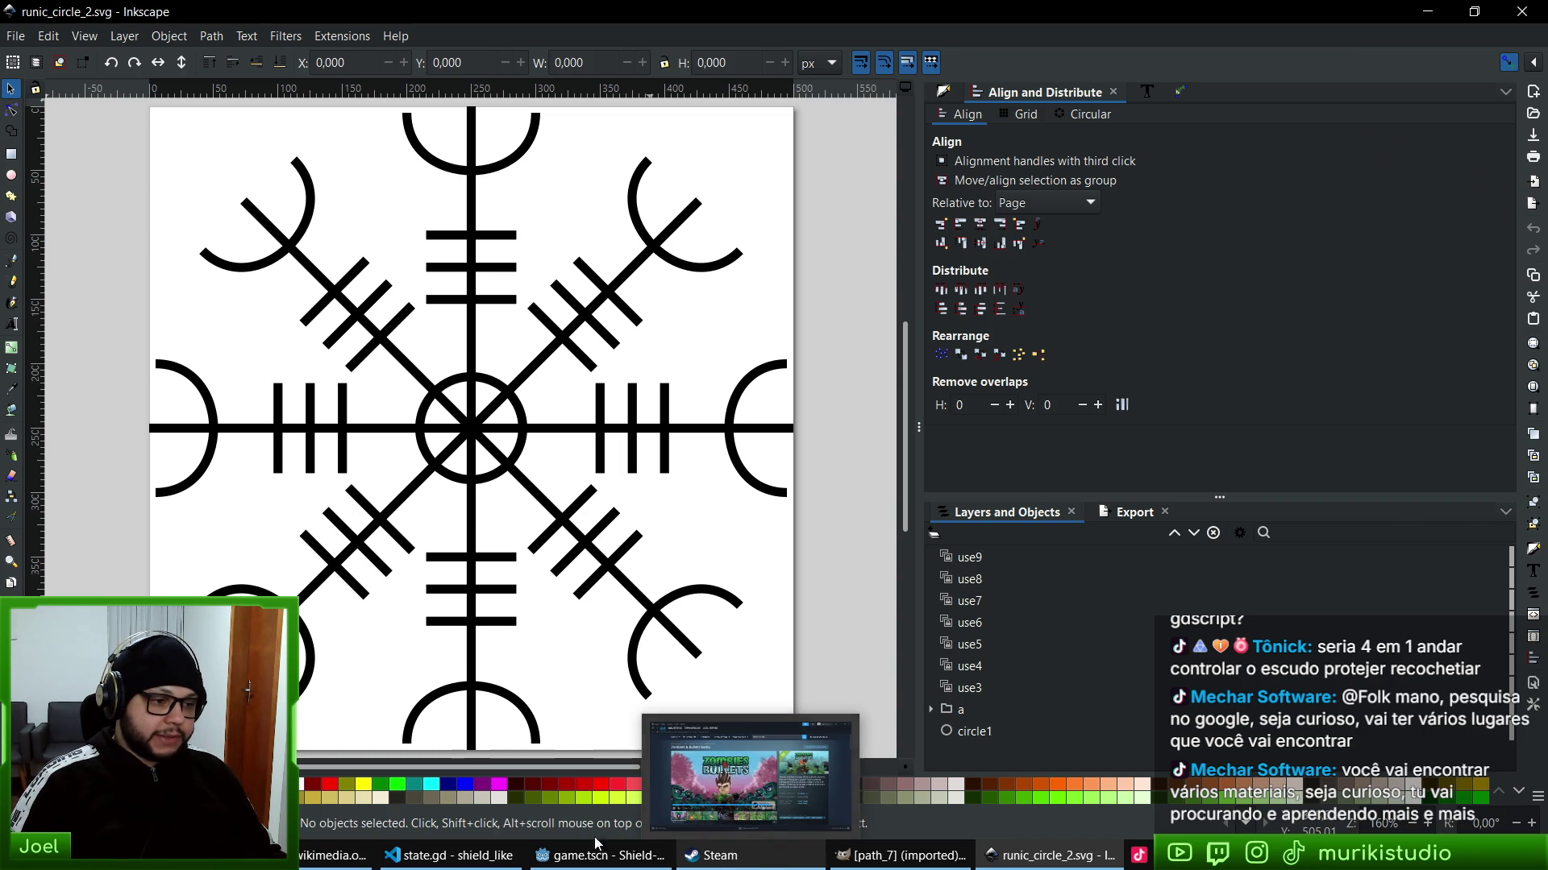
pyautogui.click(596, 843)
pyautogui.press('F5')
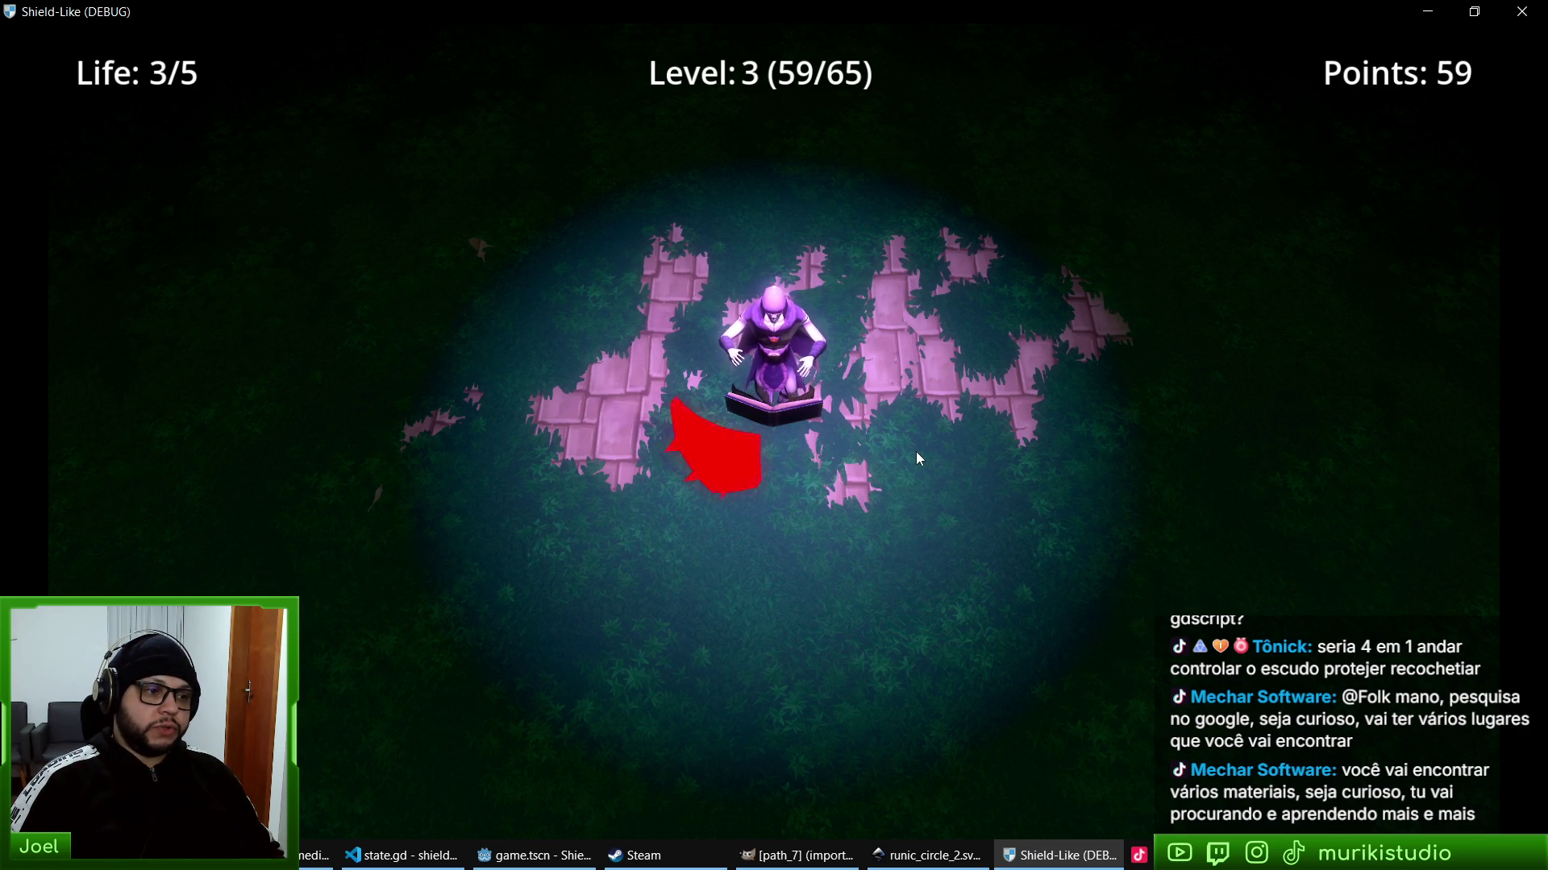
# - Close the Shield-Like game and relaunch it with F5 from the Godot editor
pyautogui.press('Escape')
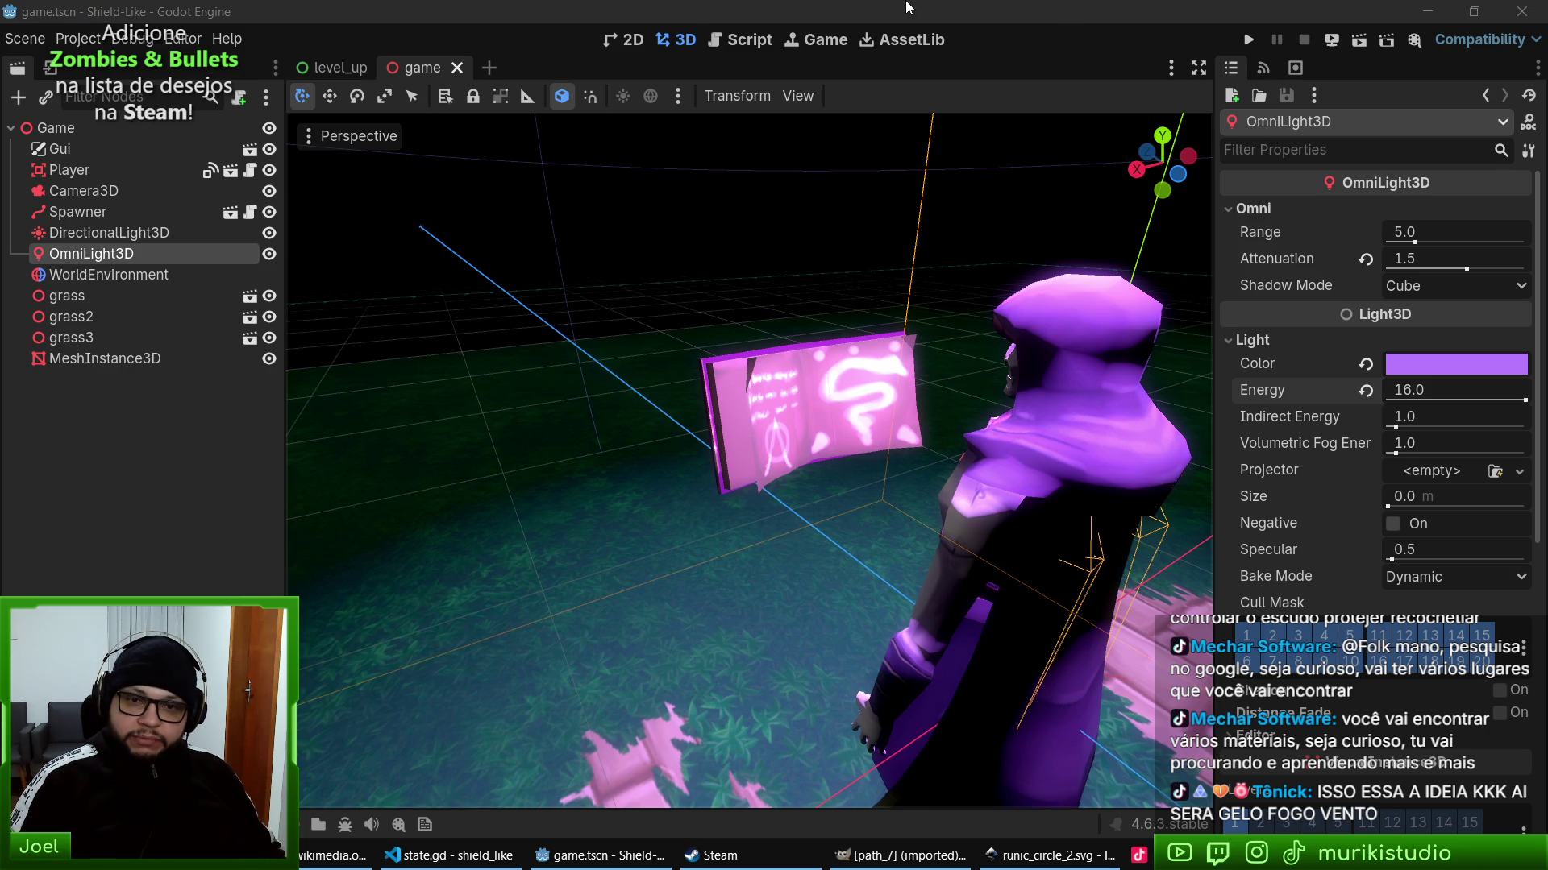
pyautogui.click(906, 7)
pyautogui.press('F5')
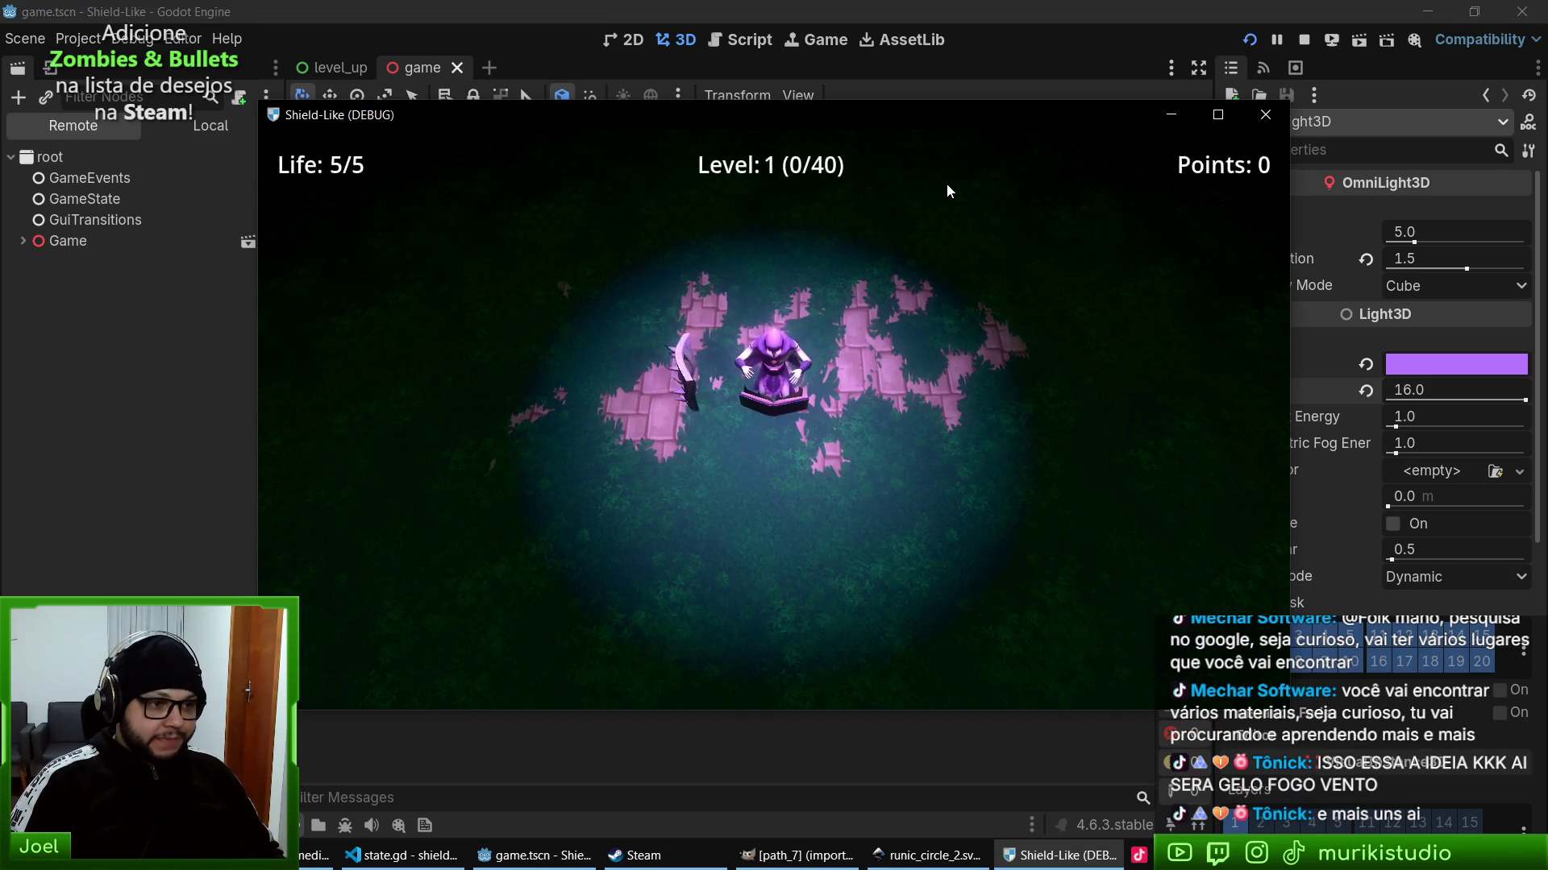
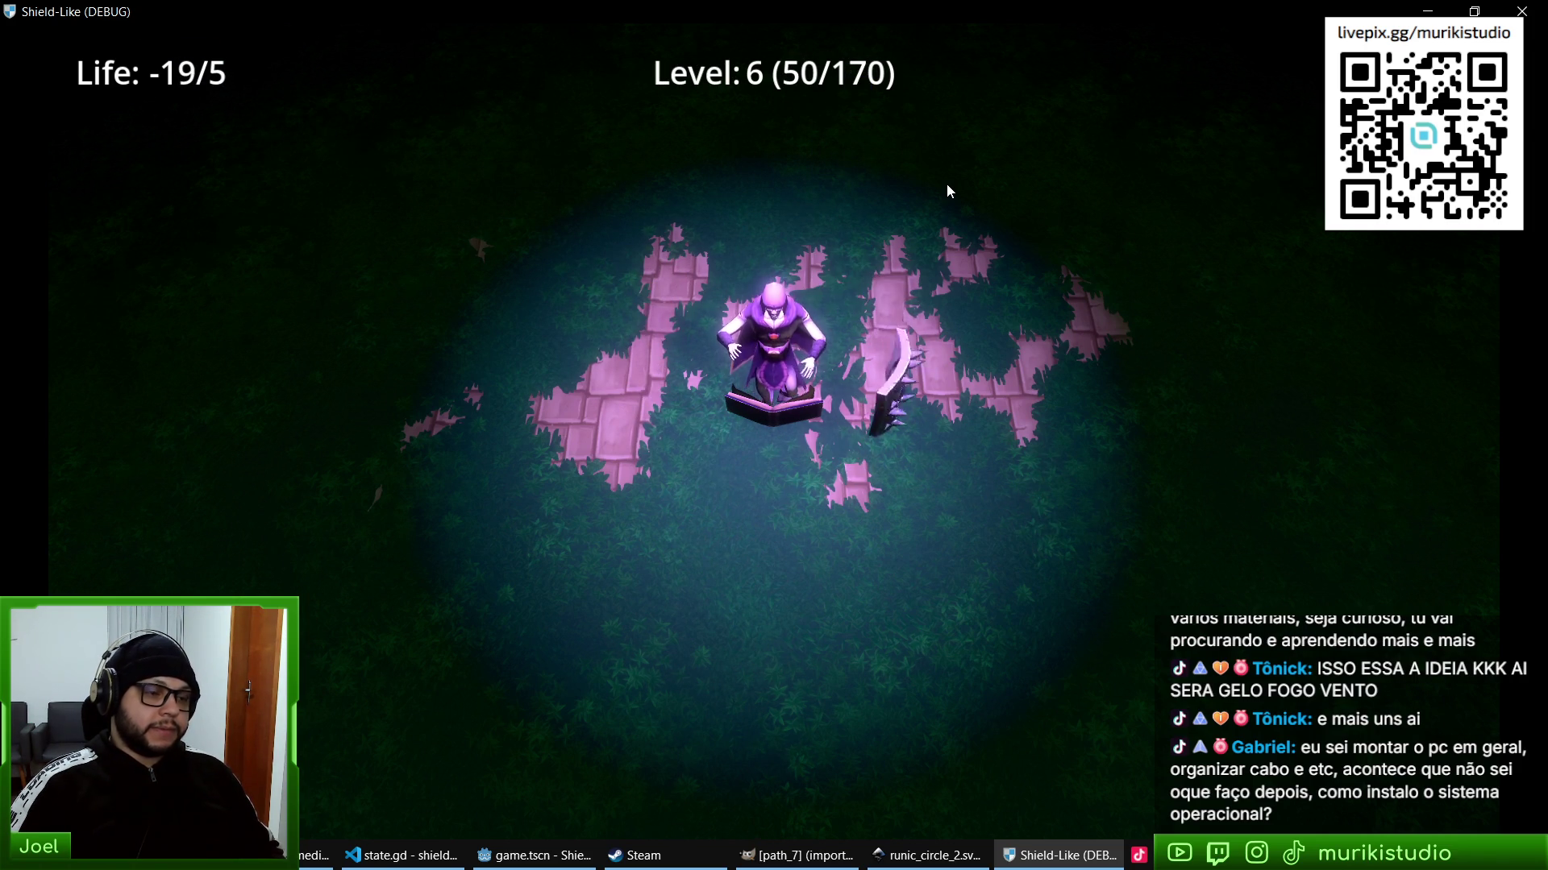
# - Stop the running game, switch to Brave and open a new blank tab
pyautogui.press('F8')
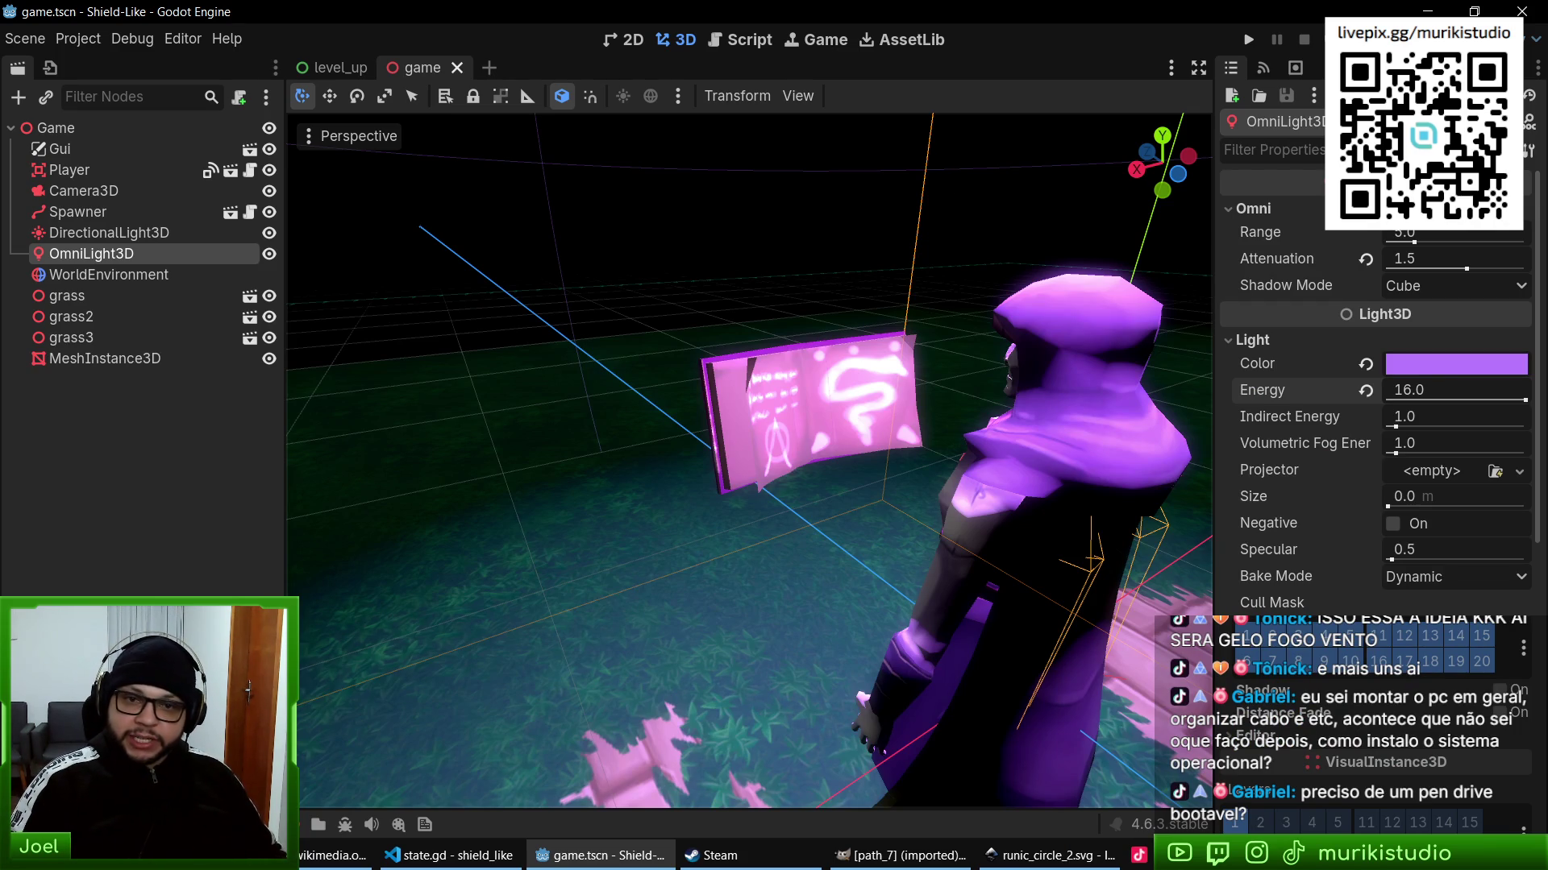
pyautogui.click(335, 855)
pyautogui.hotkey('ctrl', 't')
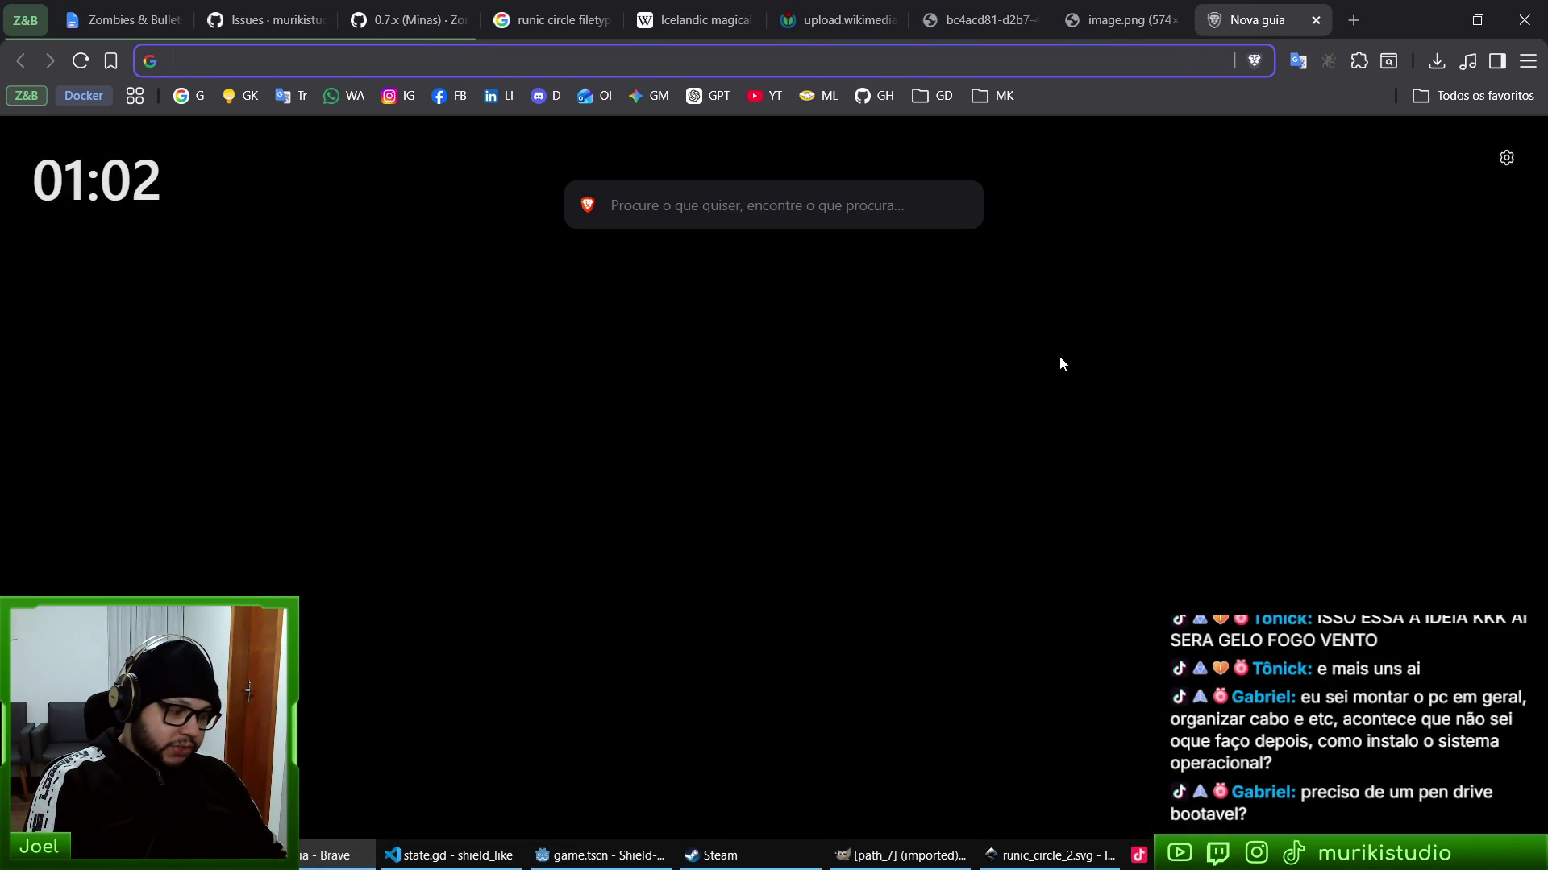
# - Load the Portuguese Godot docs and open the Passo a passo and Seu primeiro jogo 2D pages
pyautogui.write('god')
pyautogui.press('Return')
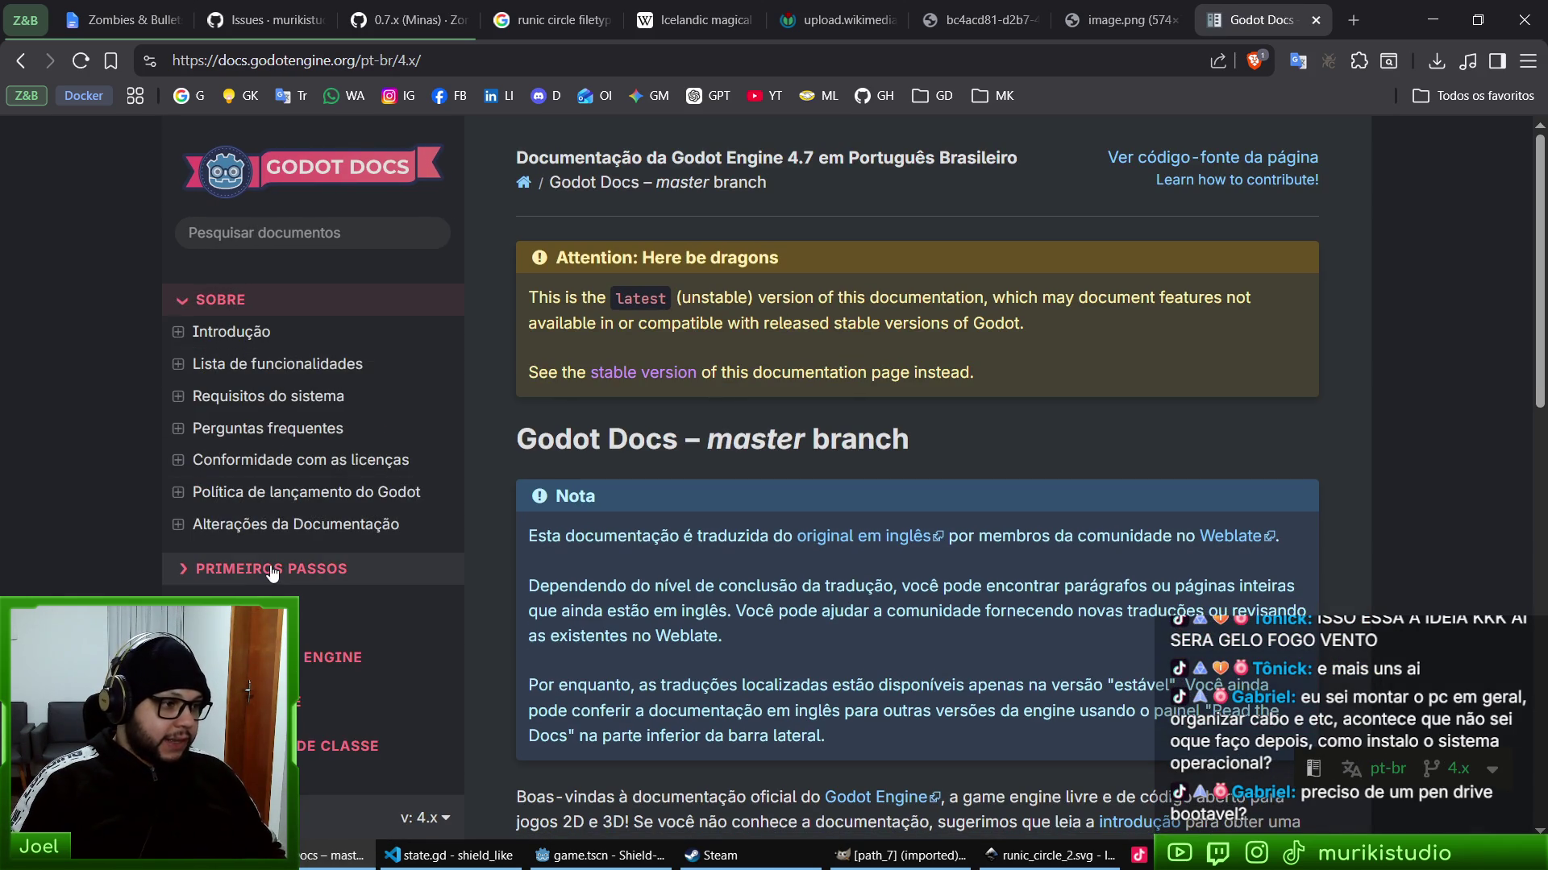
pyautogui.click(266, 657)
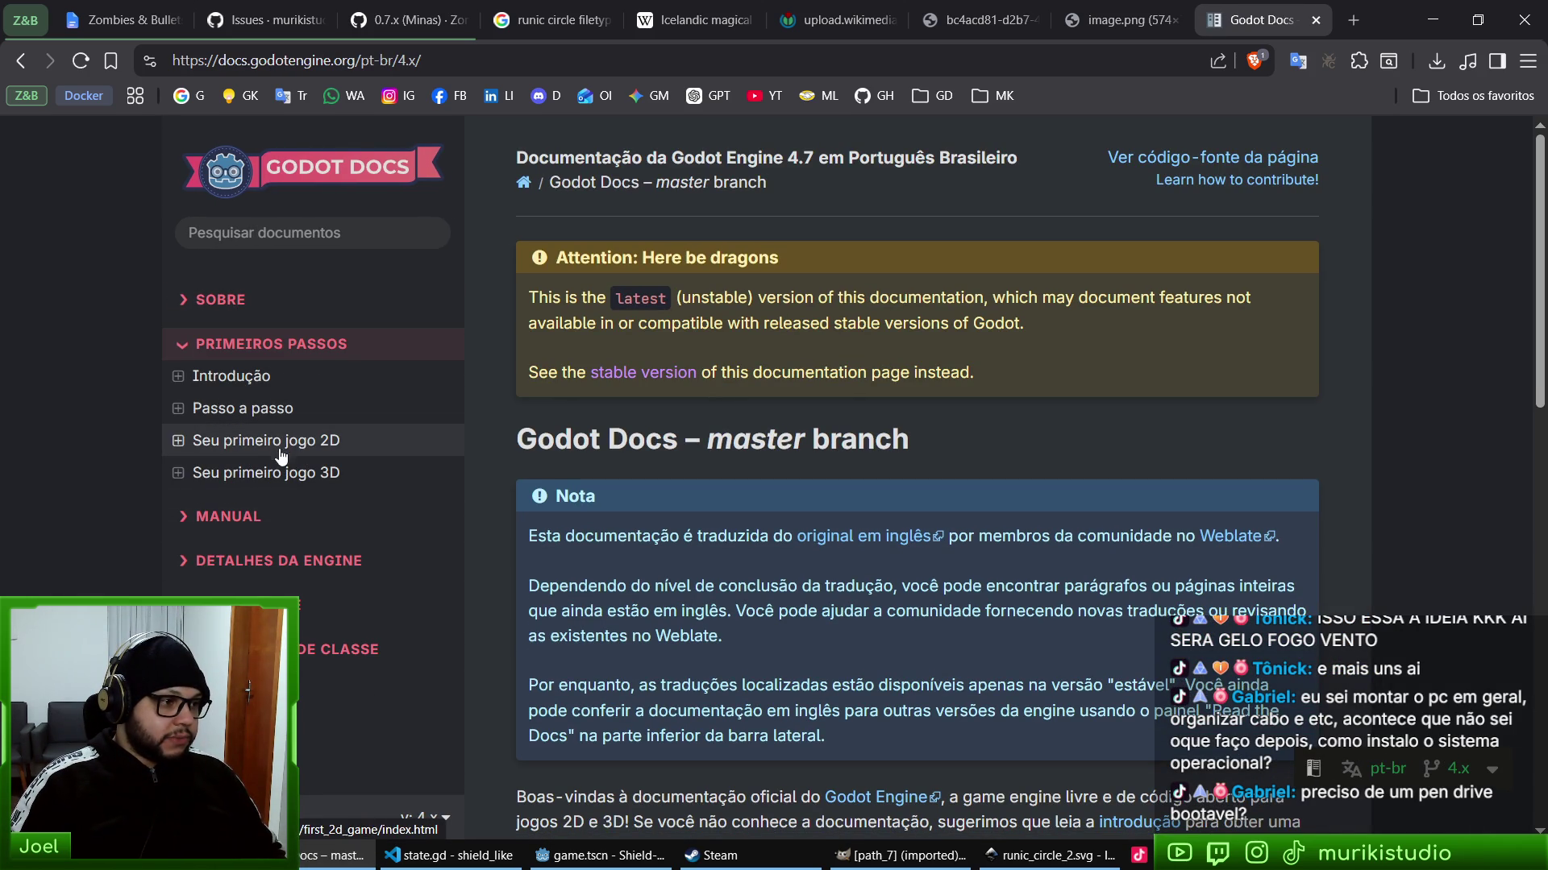
pyautogui.click(274, 413)
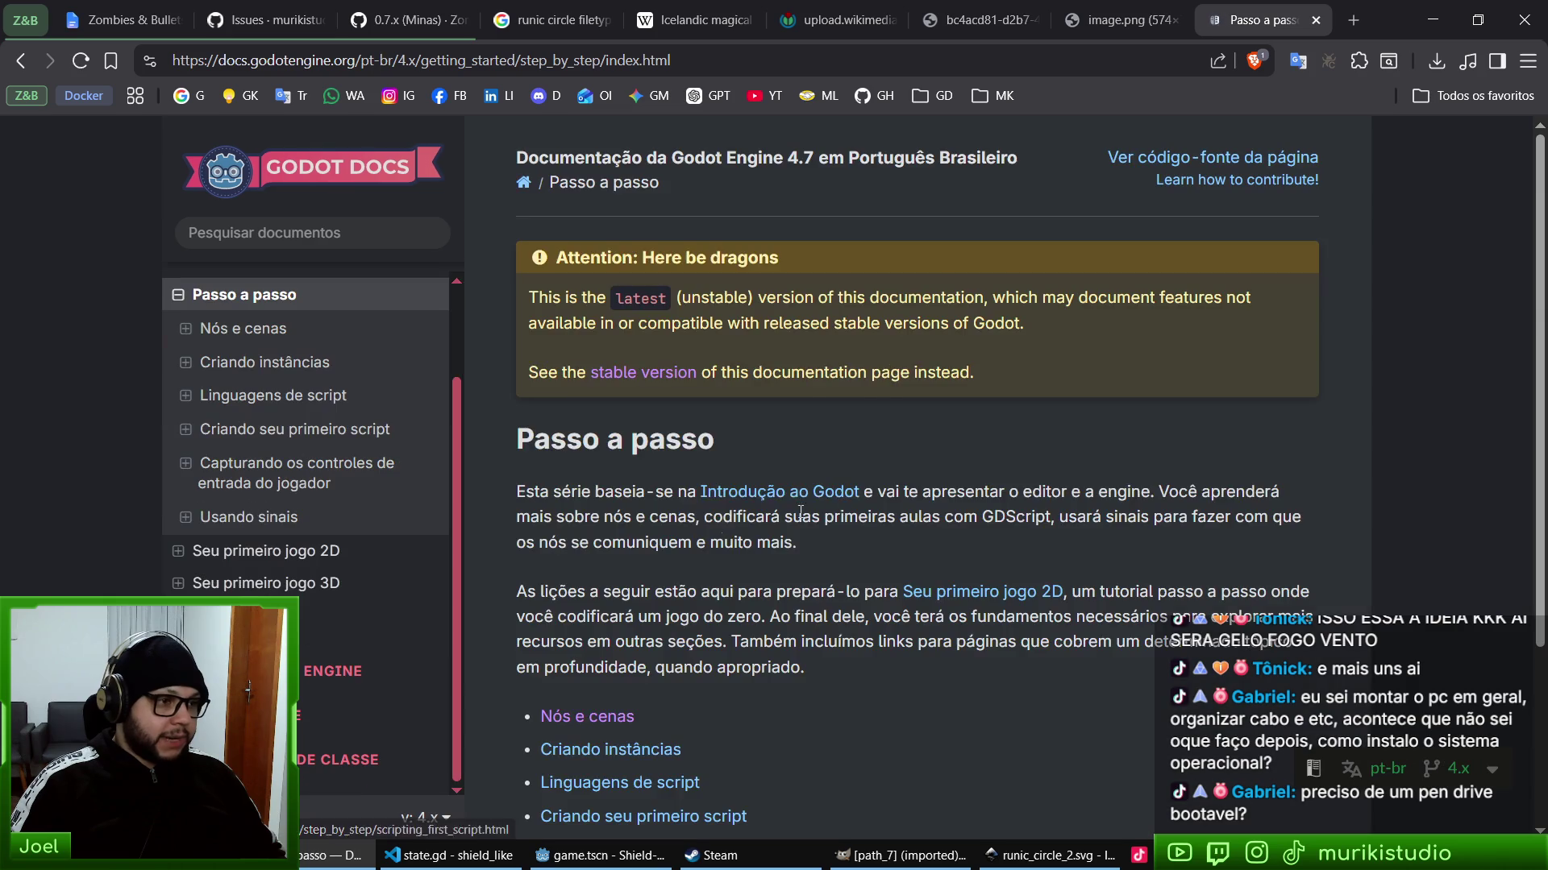
pyautogui.scroll(-3)
pyautogui.scroll(3)
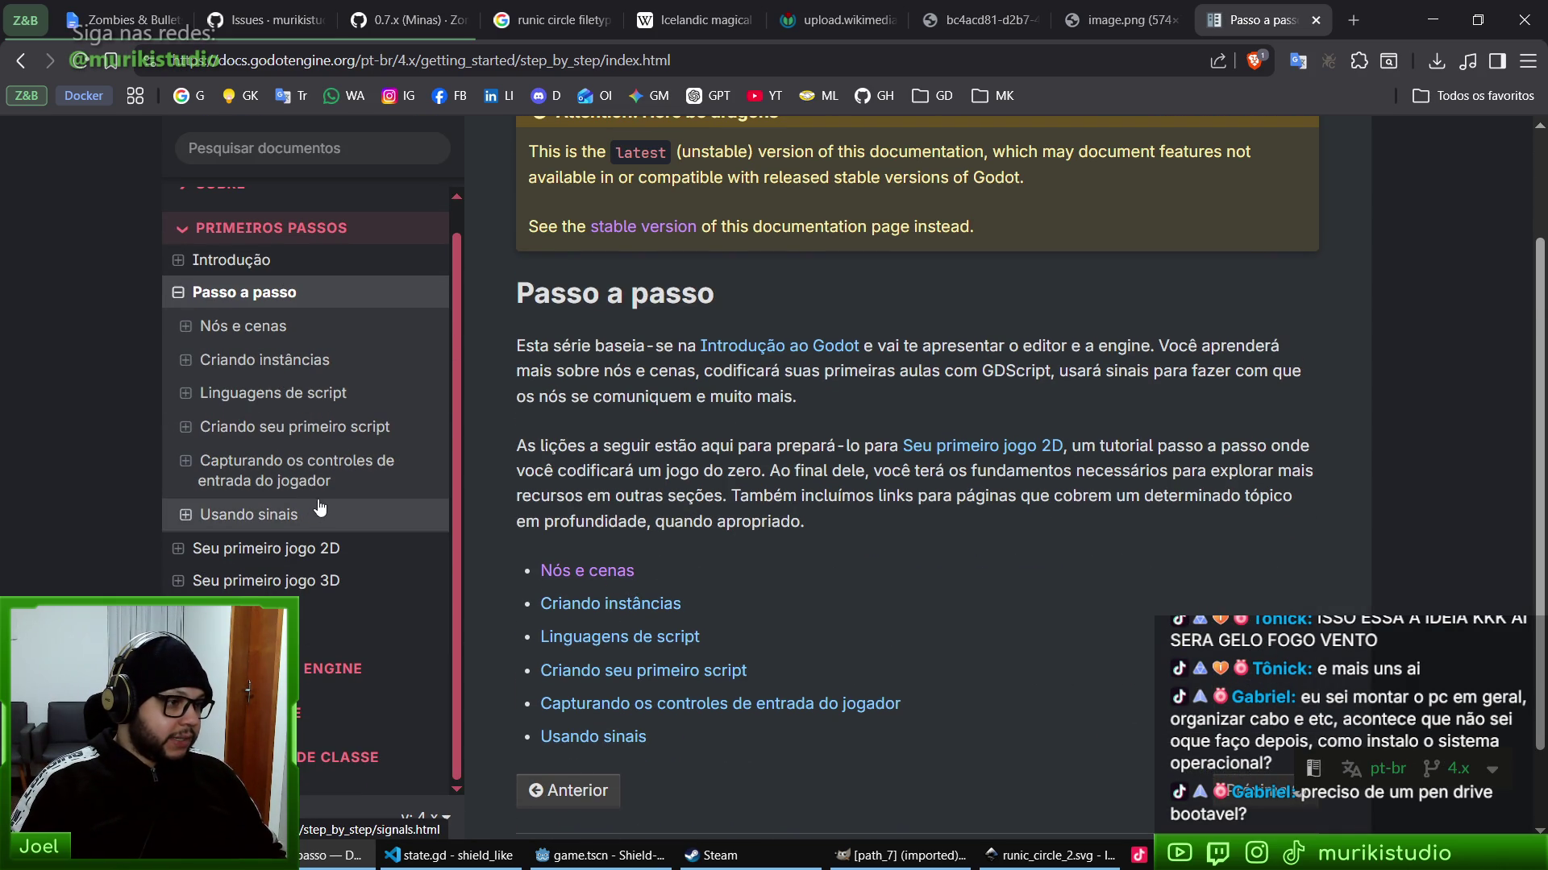
pyautogui.click(278, 548)
pyautogui.scroll(-3)
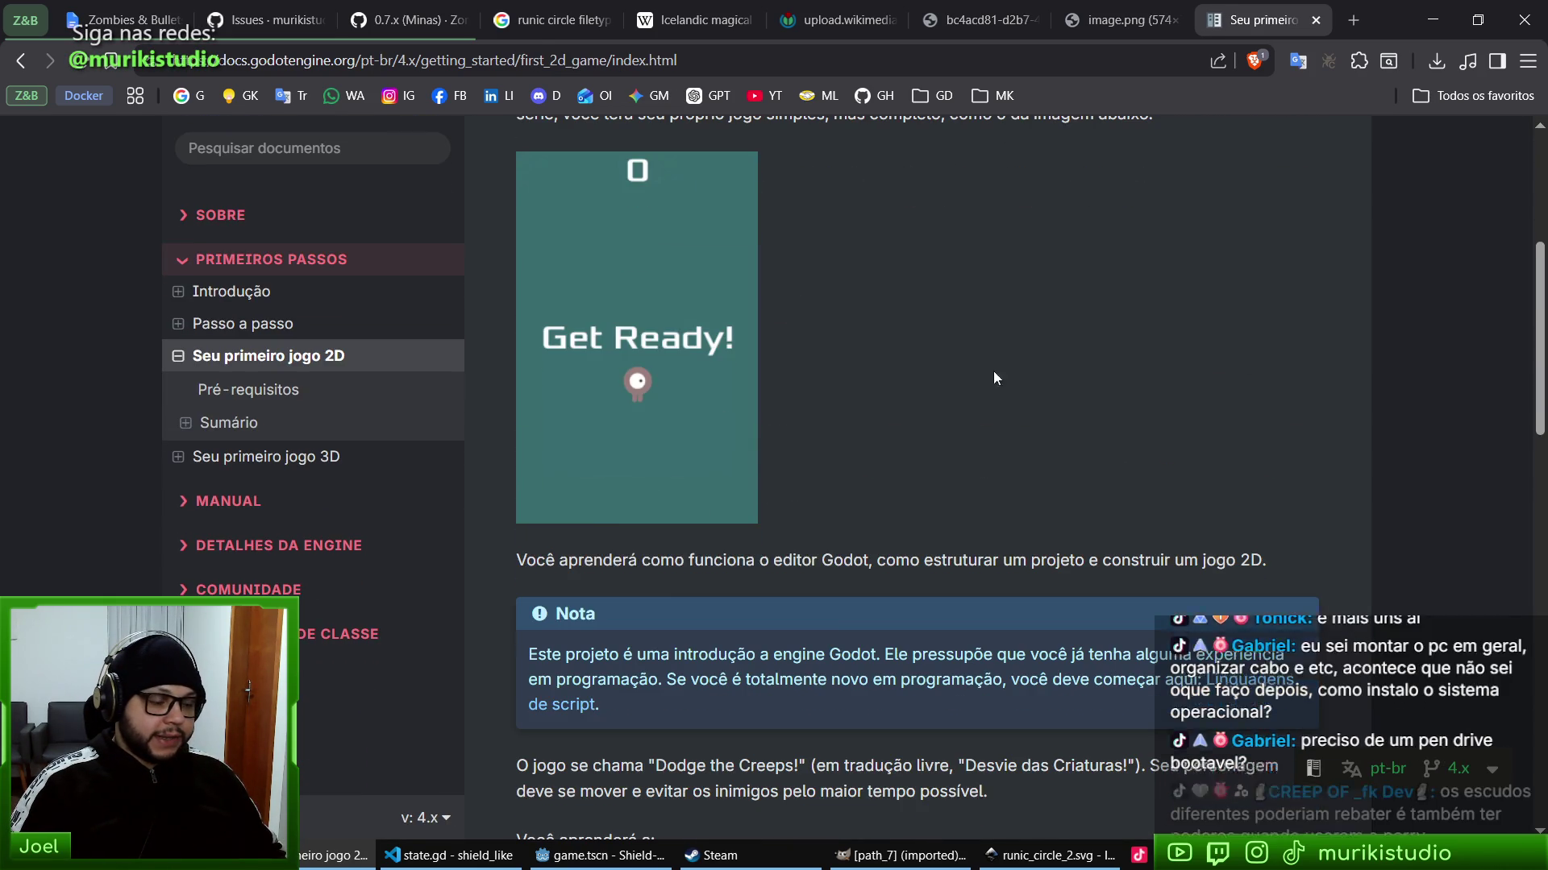
# - View the Dodge the Creeps preview animation, close it, and return to Passo a passo
pyautogui.hotkey('ctrl', 'Tab')
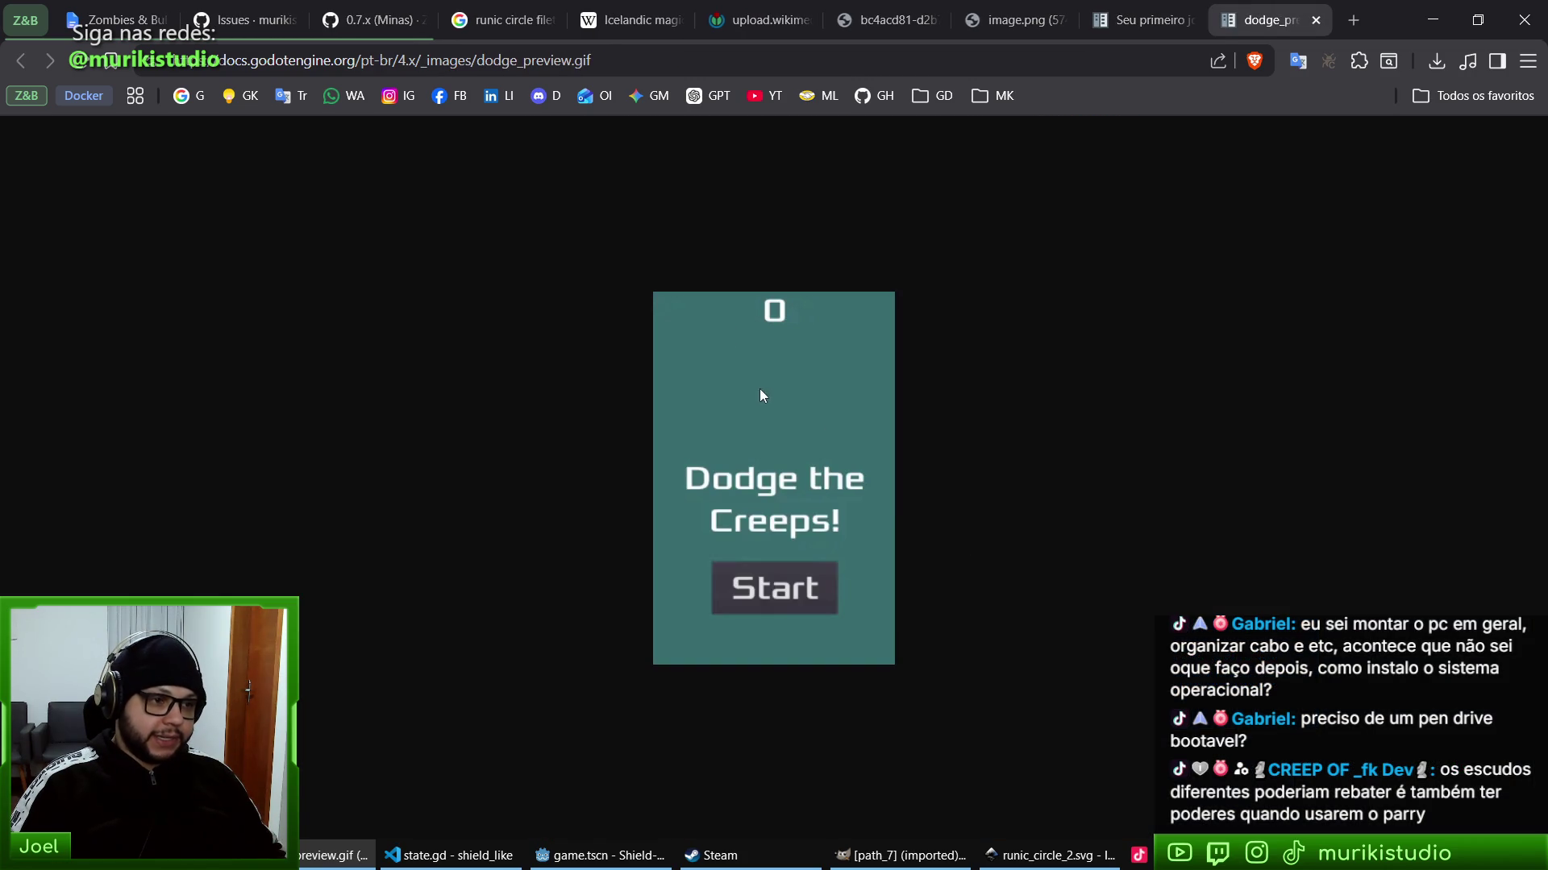
pyautogui.scroll(3)
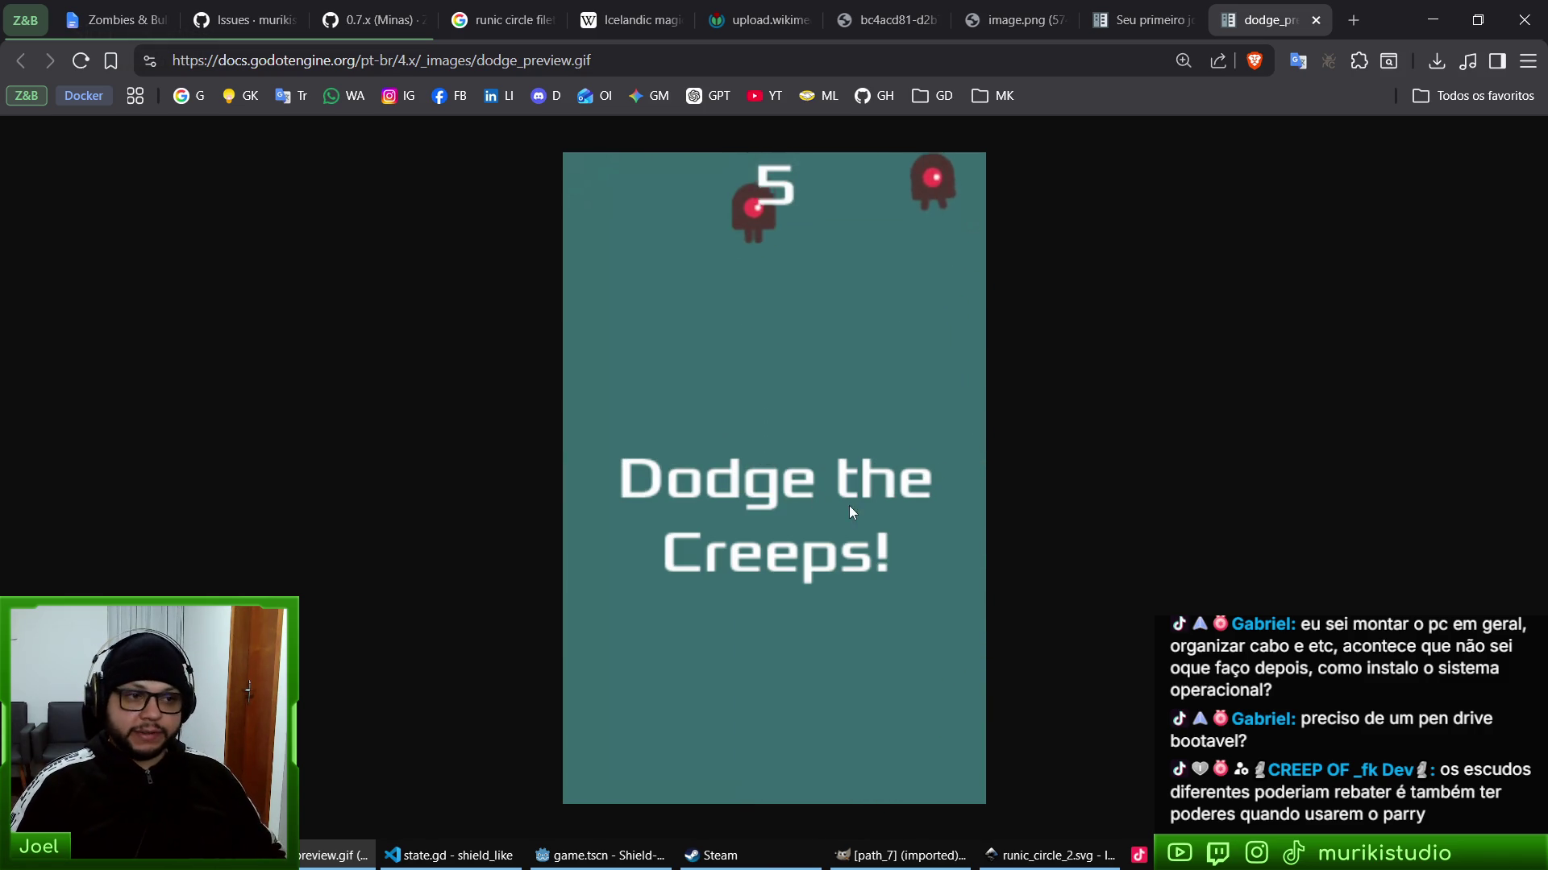
pyautogui.hotkey('ctrl', '0')
pyautogui.hotkey('ctrl', 'w')
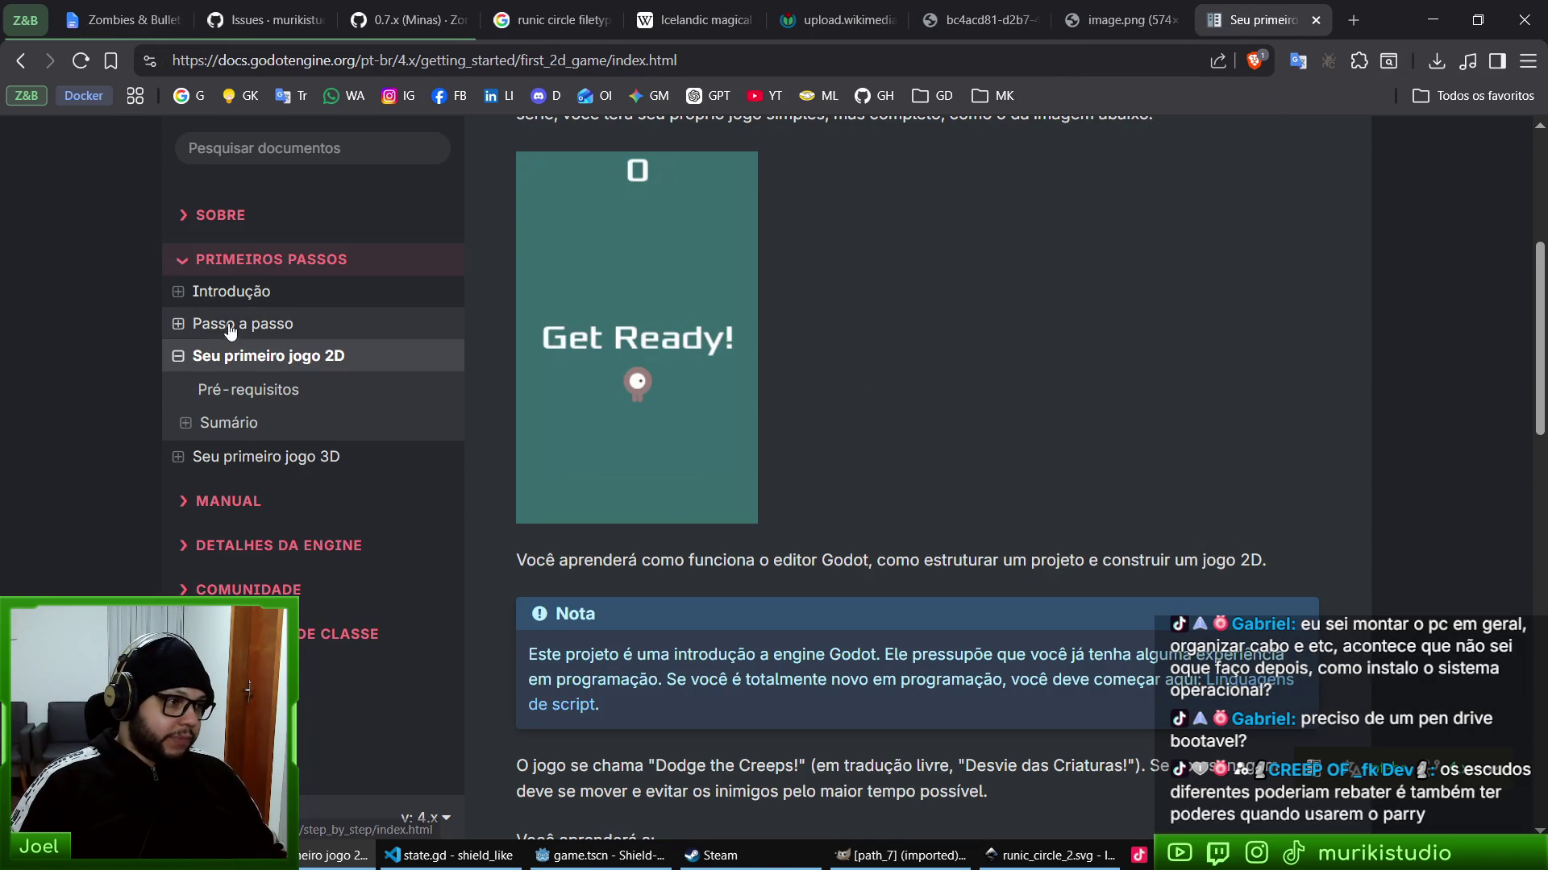
pyautogui.click(228, 324)
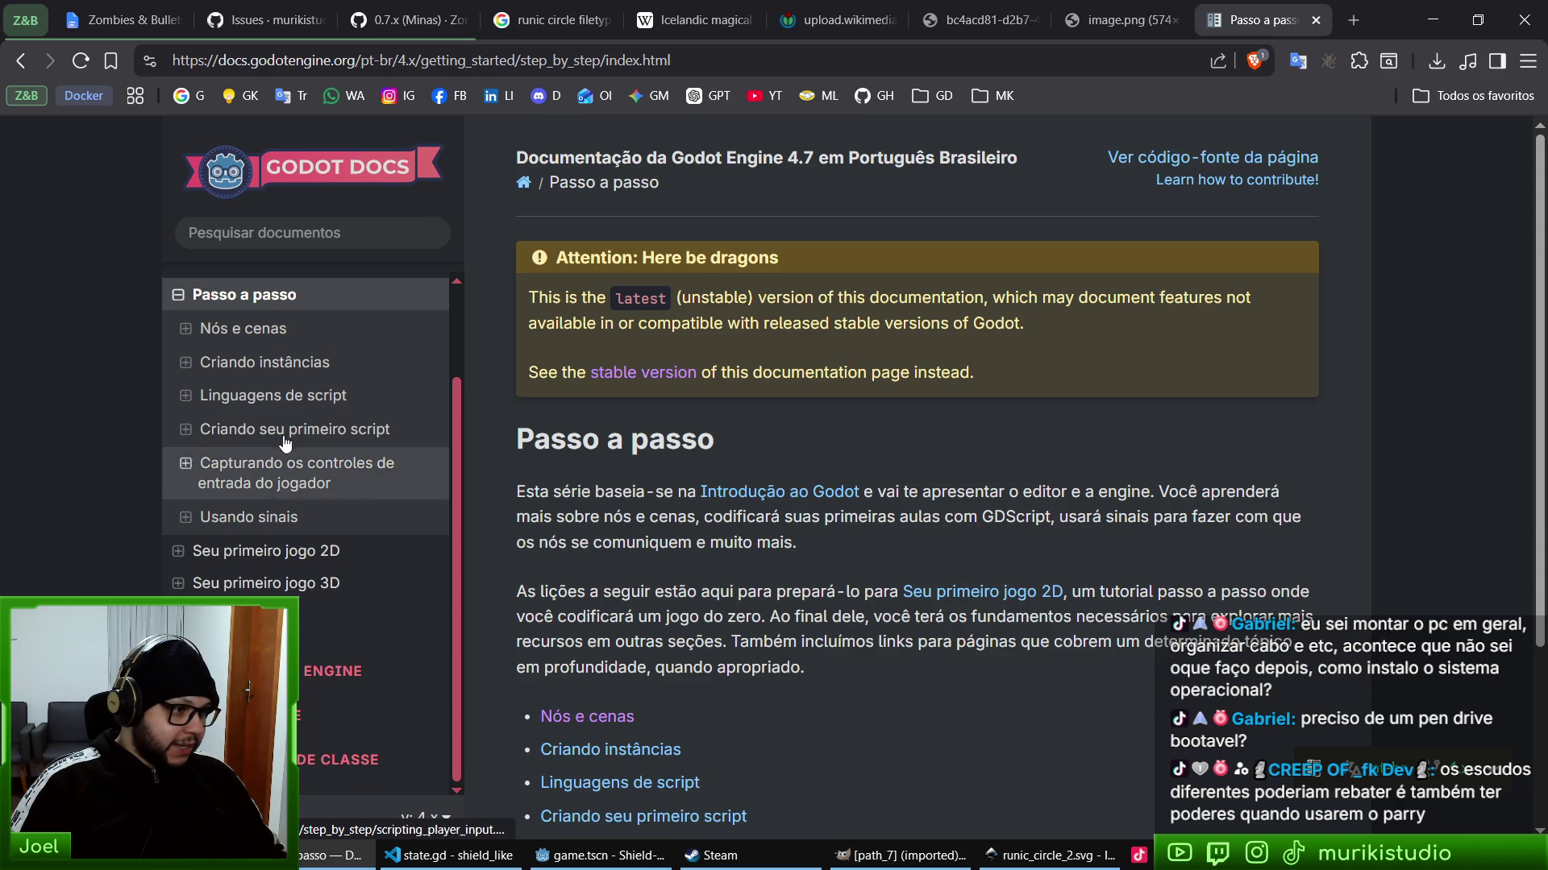
# - Read through the Linguagens de script lesson
pyautogui.click(280, 395)
pyautogui.scroll(-3)
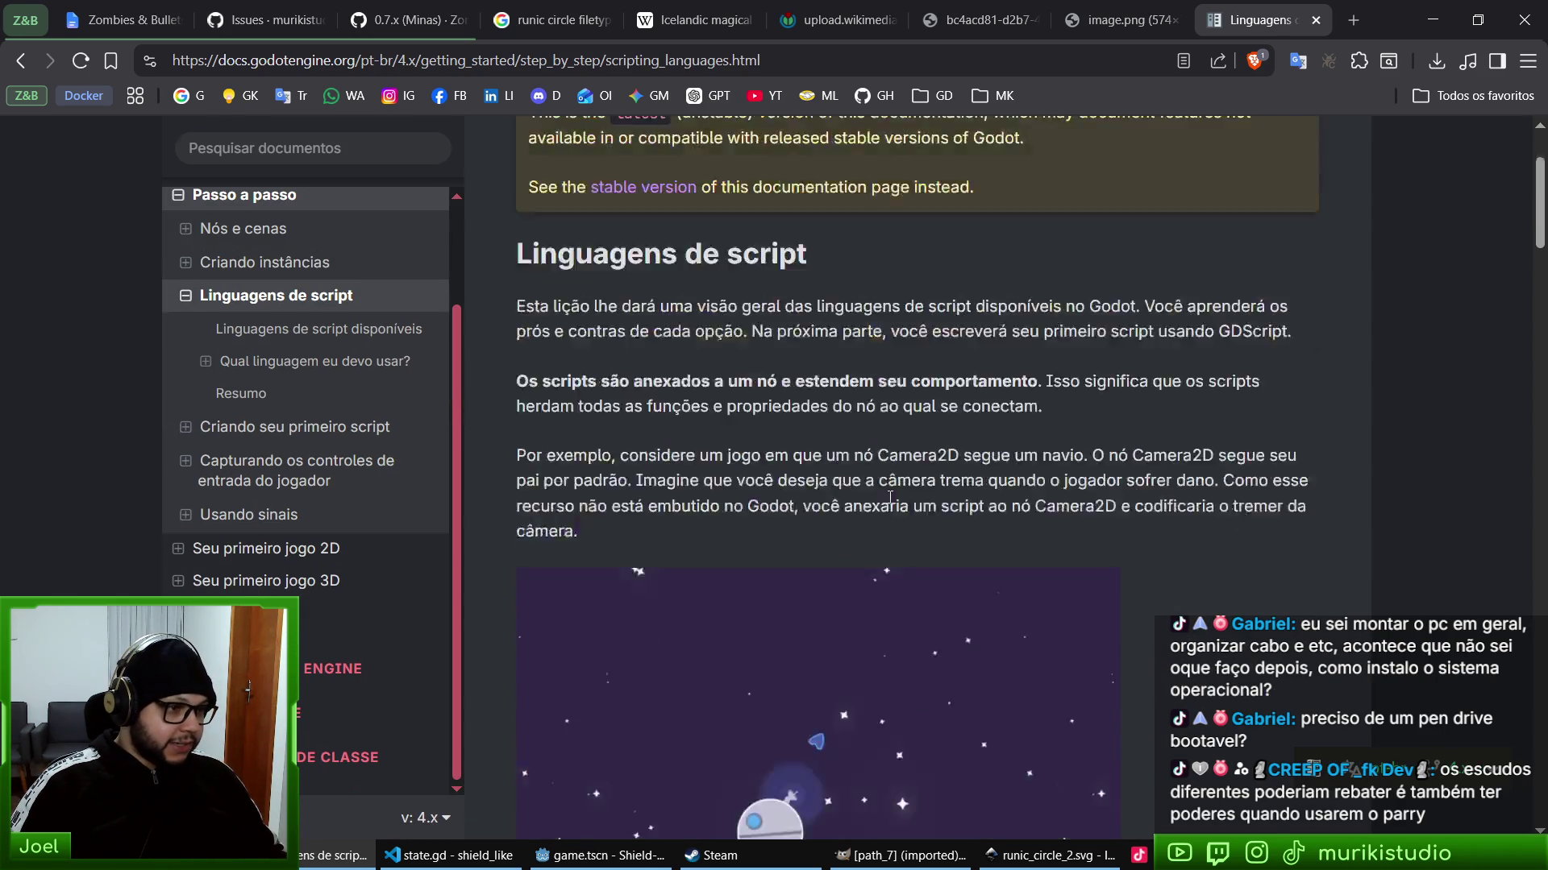
pyautogui.scroll(-3)
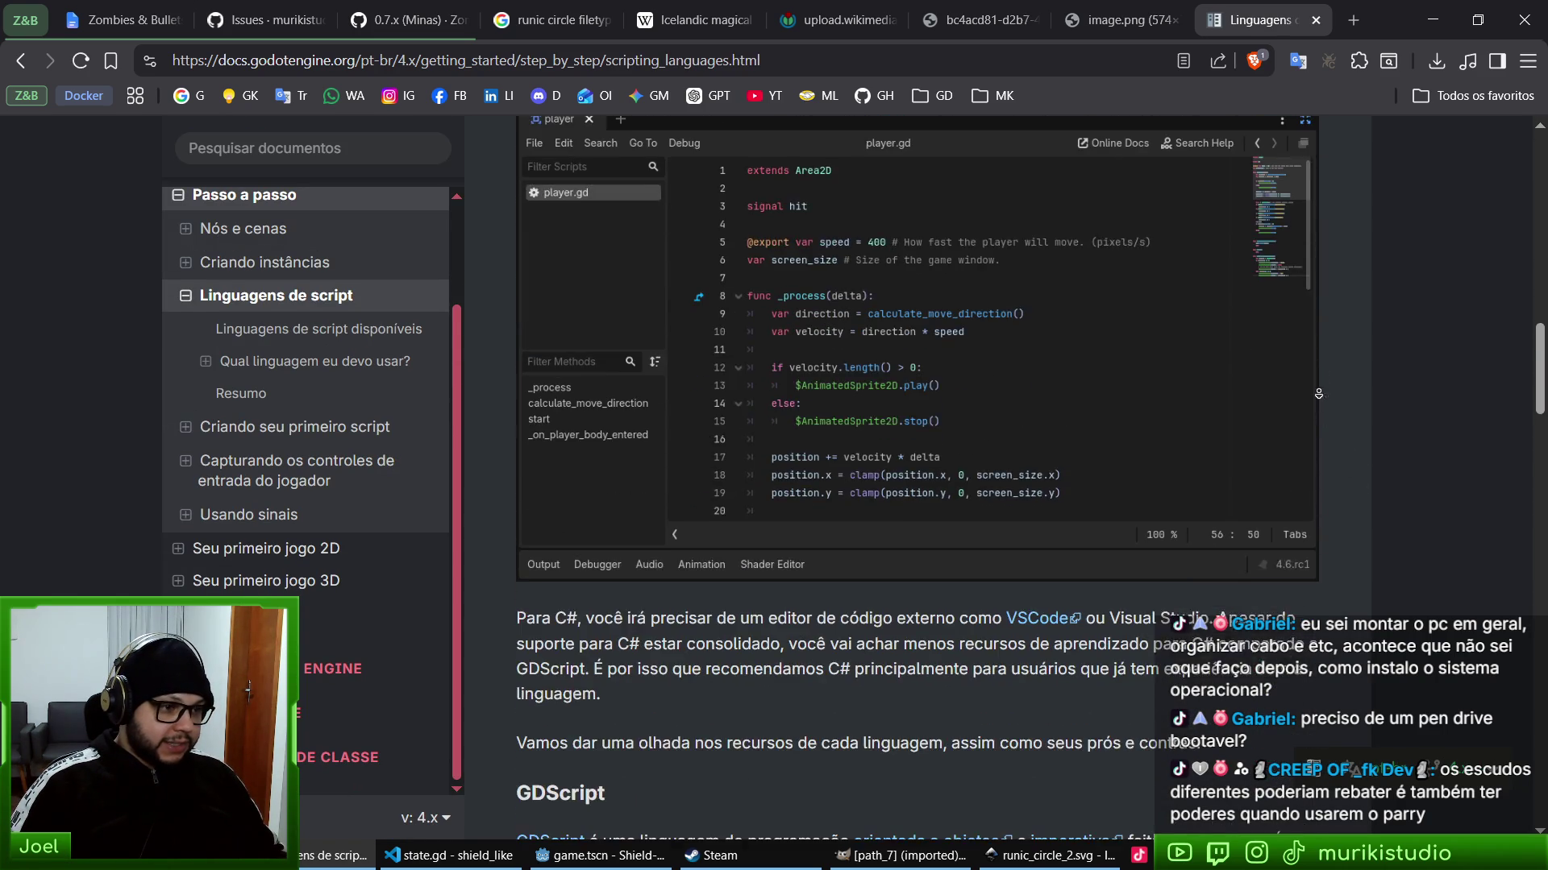
pyautogui.scroll(3)
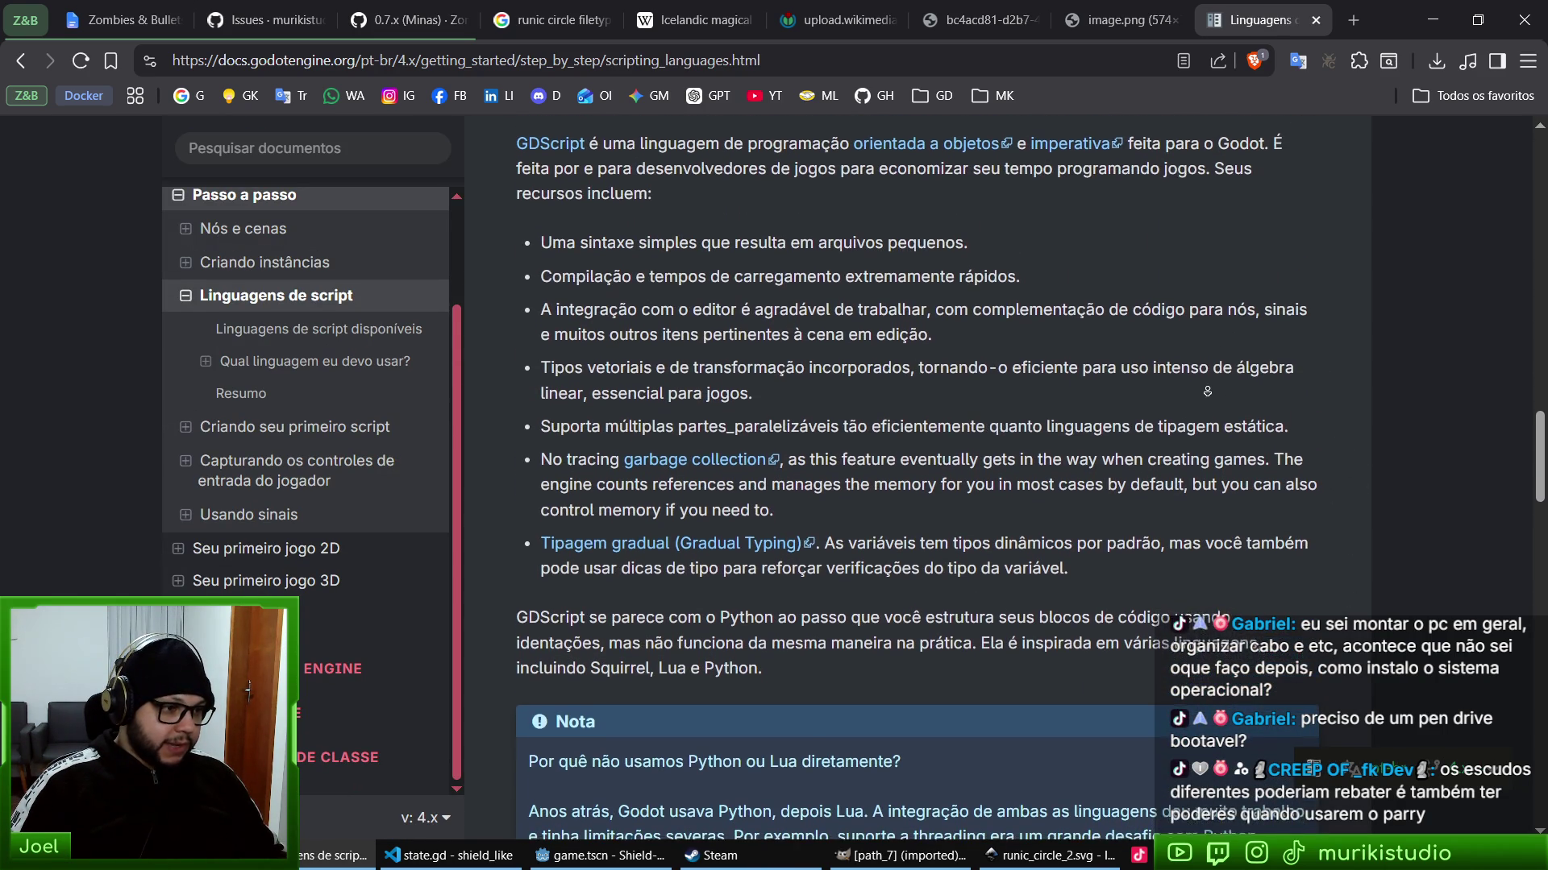
# - Open Manual > Scripting > GDScript, view the dynamic languages page, then return to the GDScript index
pyautogui.click(347, 625)
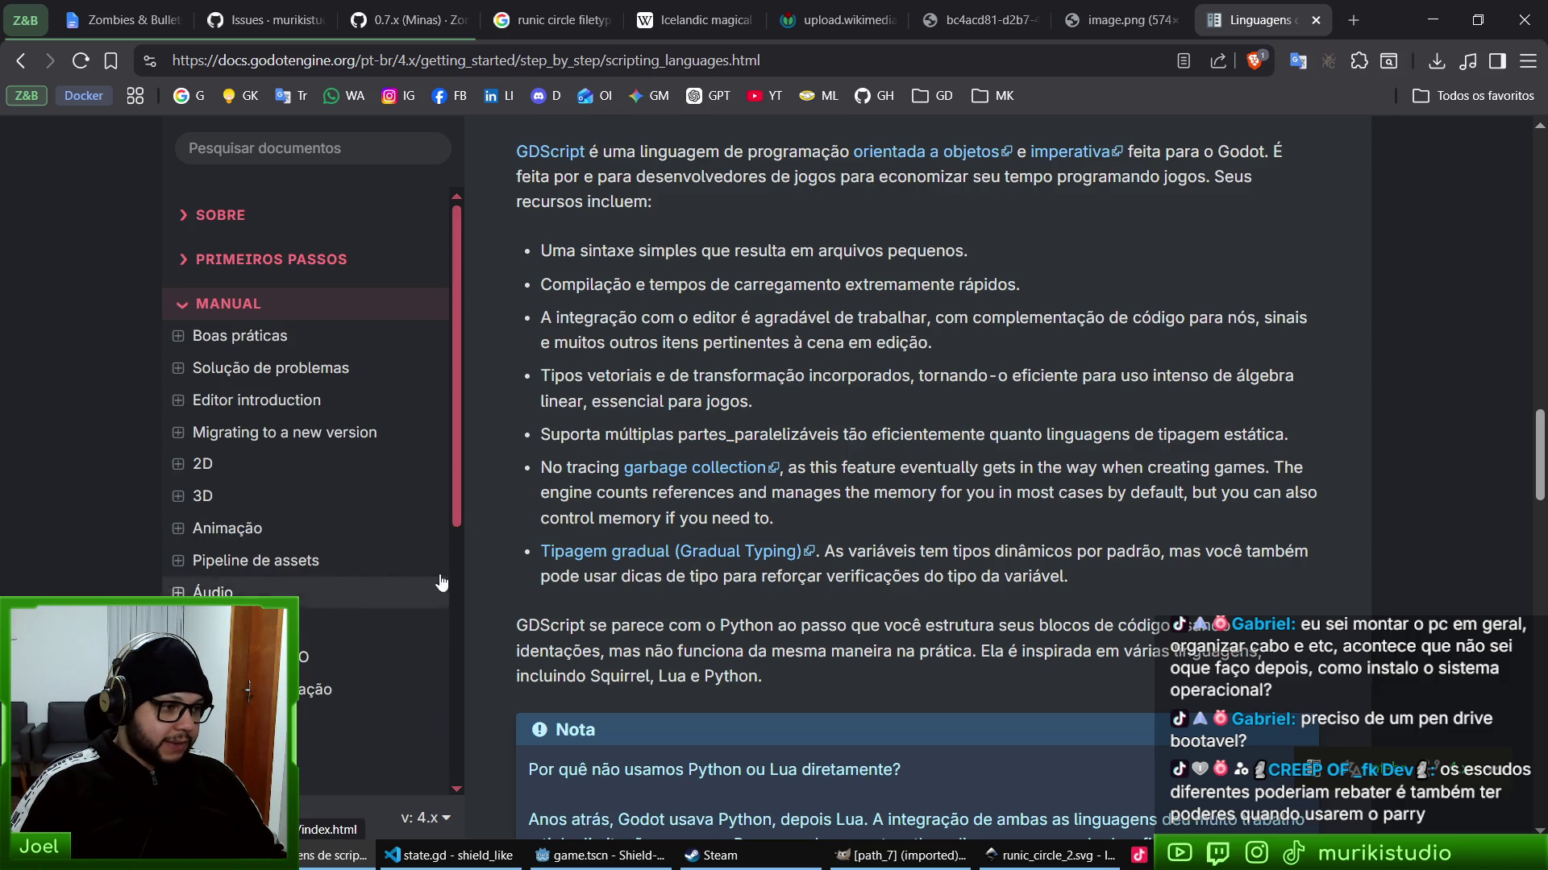
pyautogui.scroll(-3)
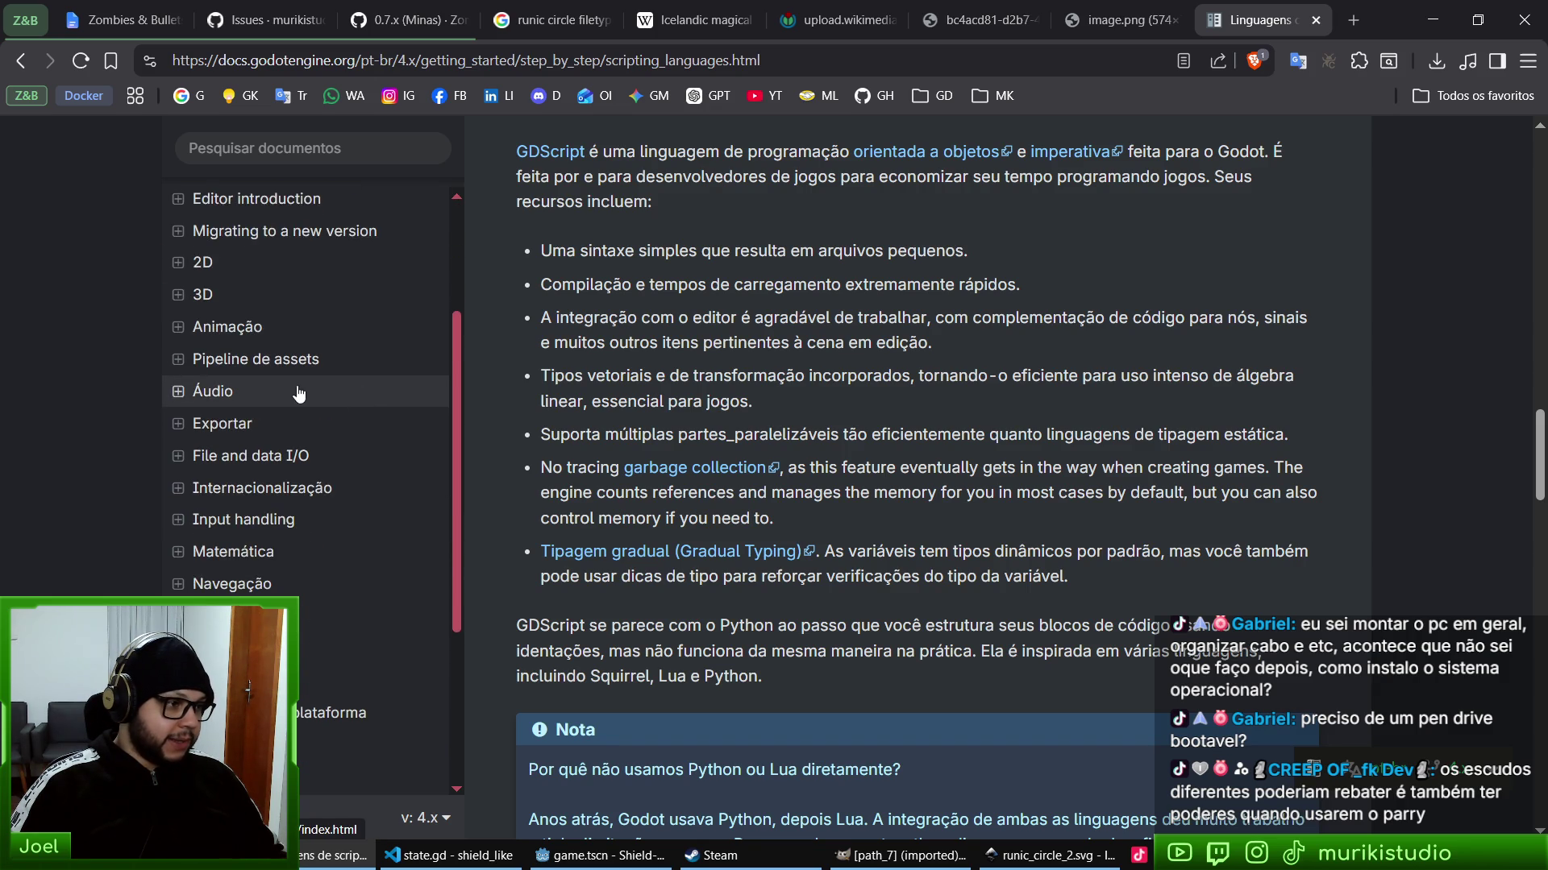
pyautogui.scroll(-3)
pyautogui.click(242, 534)
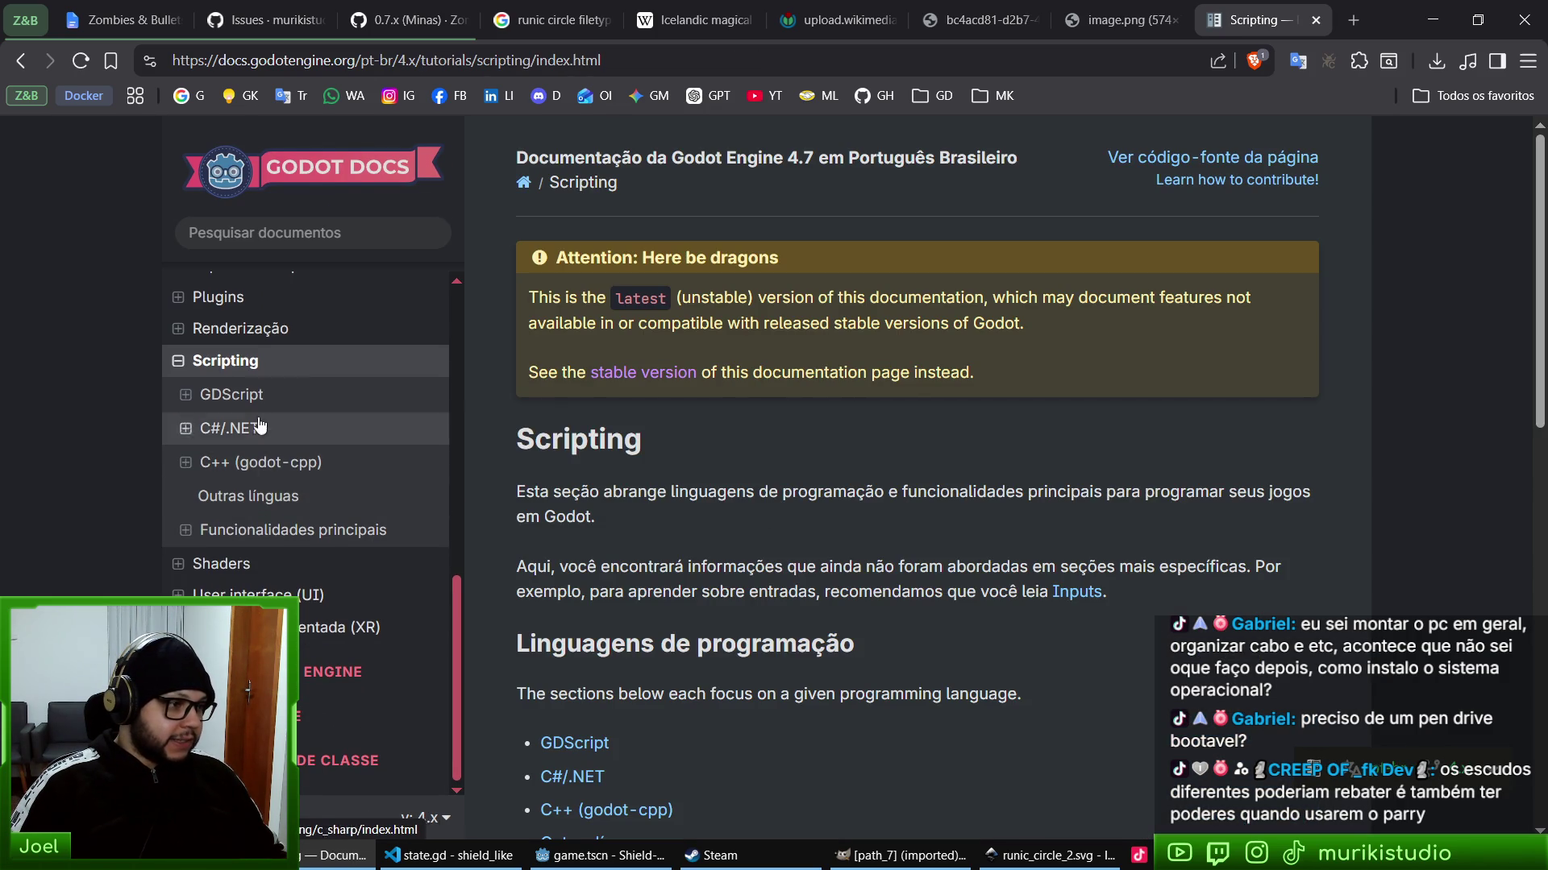
pyautogui.click(264, 394)
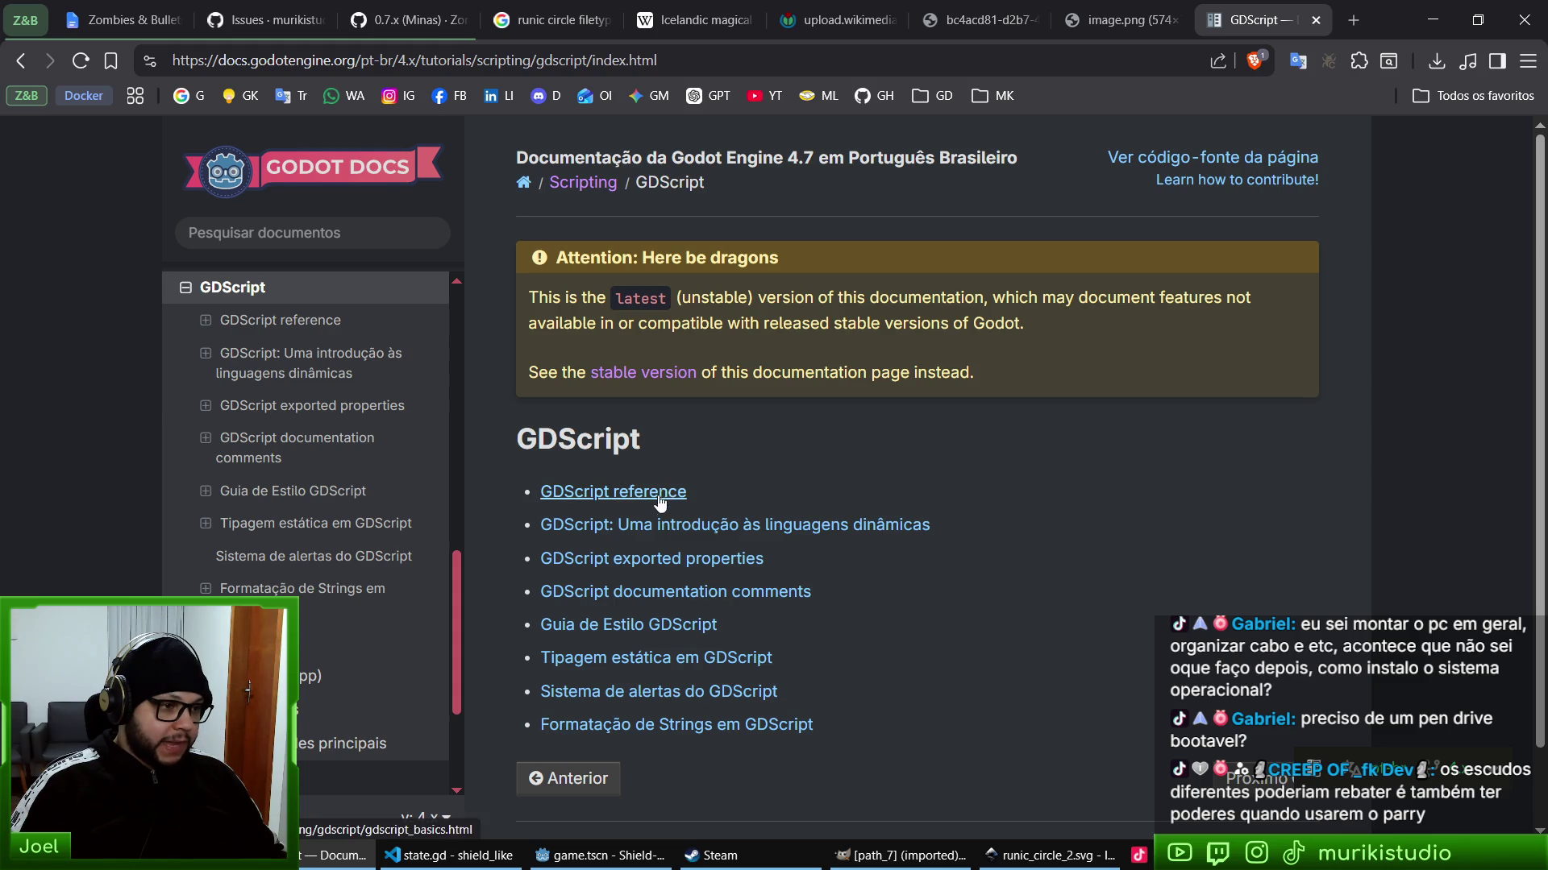
pyautogui.click(798, 533)
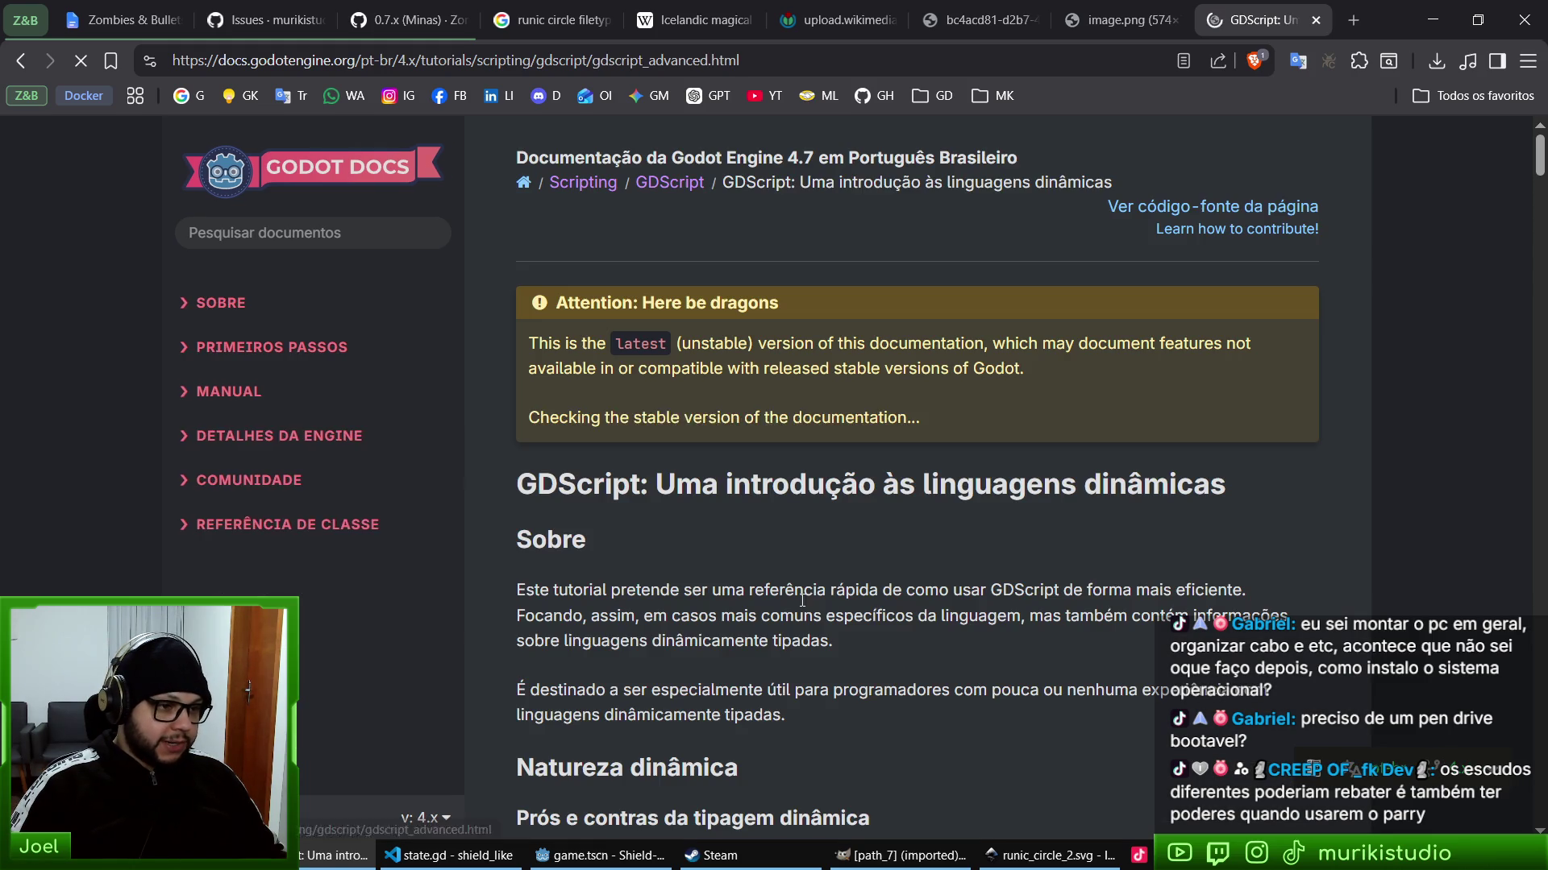
pyautogui.middleClick(1374, 309)
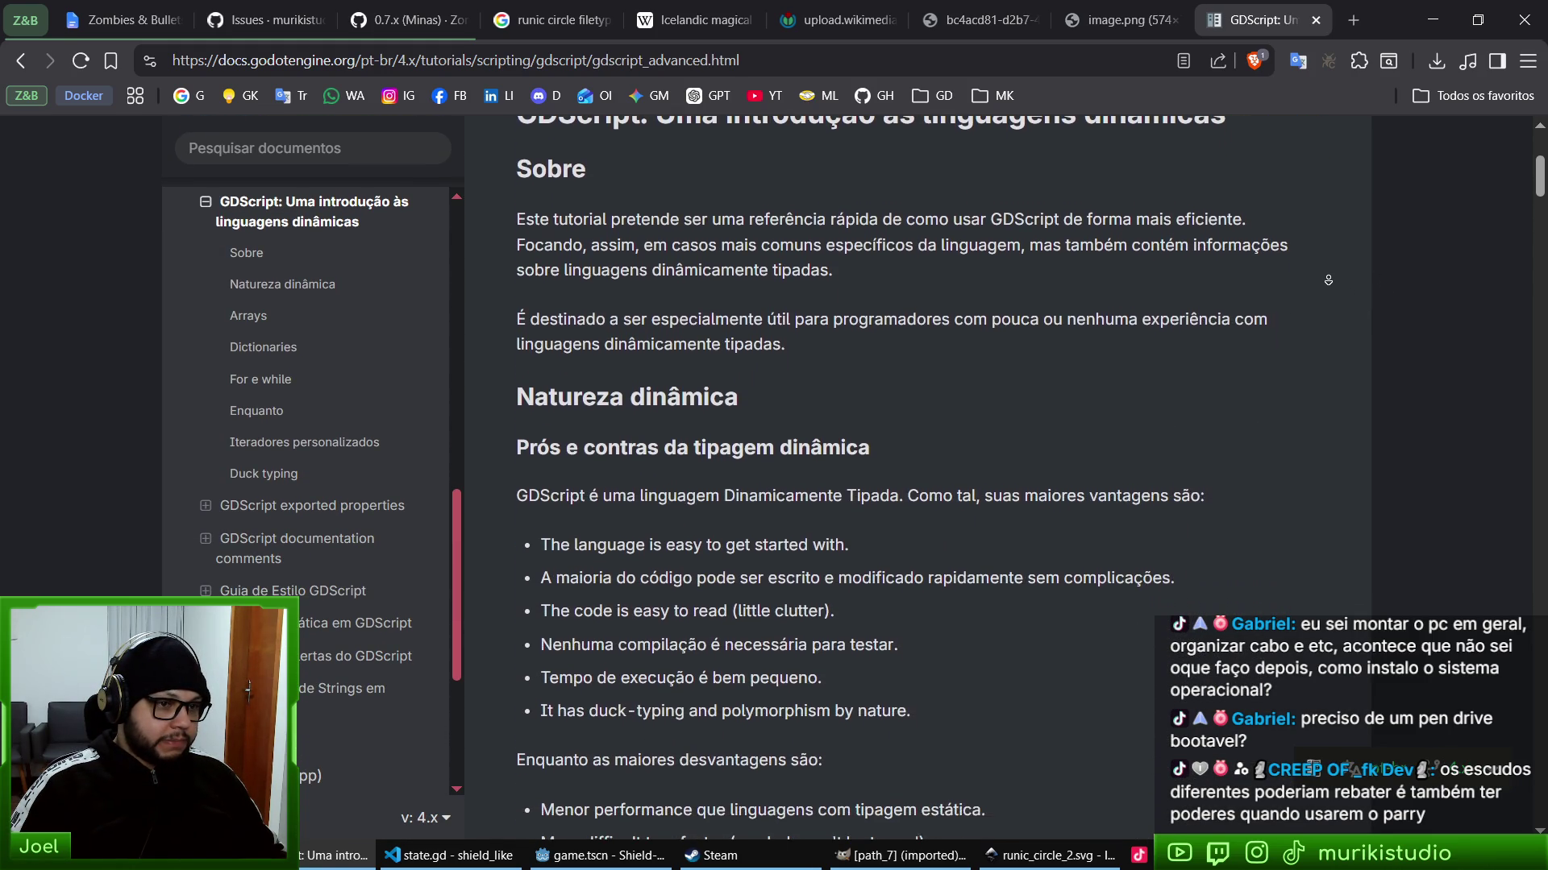
pyautogui.click(22, 60)
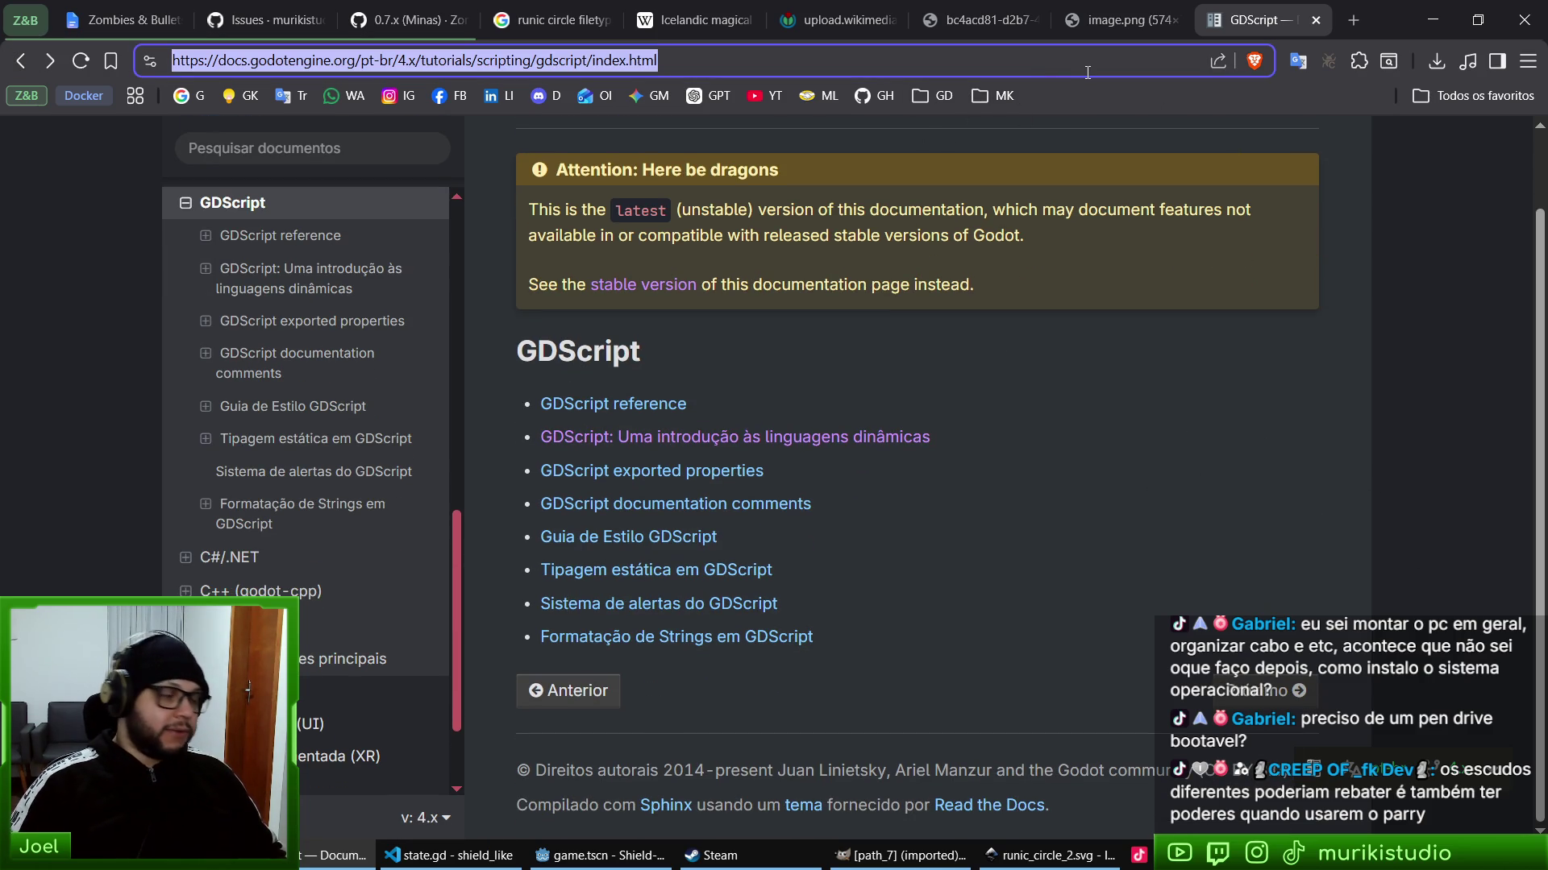
# - Go to the suggested YouTube game-dev channel from 'clec' and zoom the page to 125%
pyautogui.write('clec')
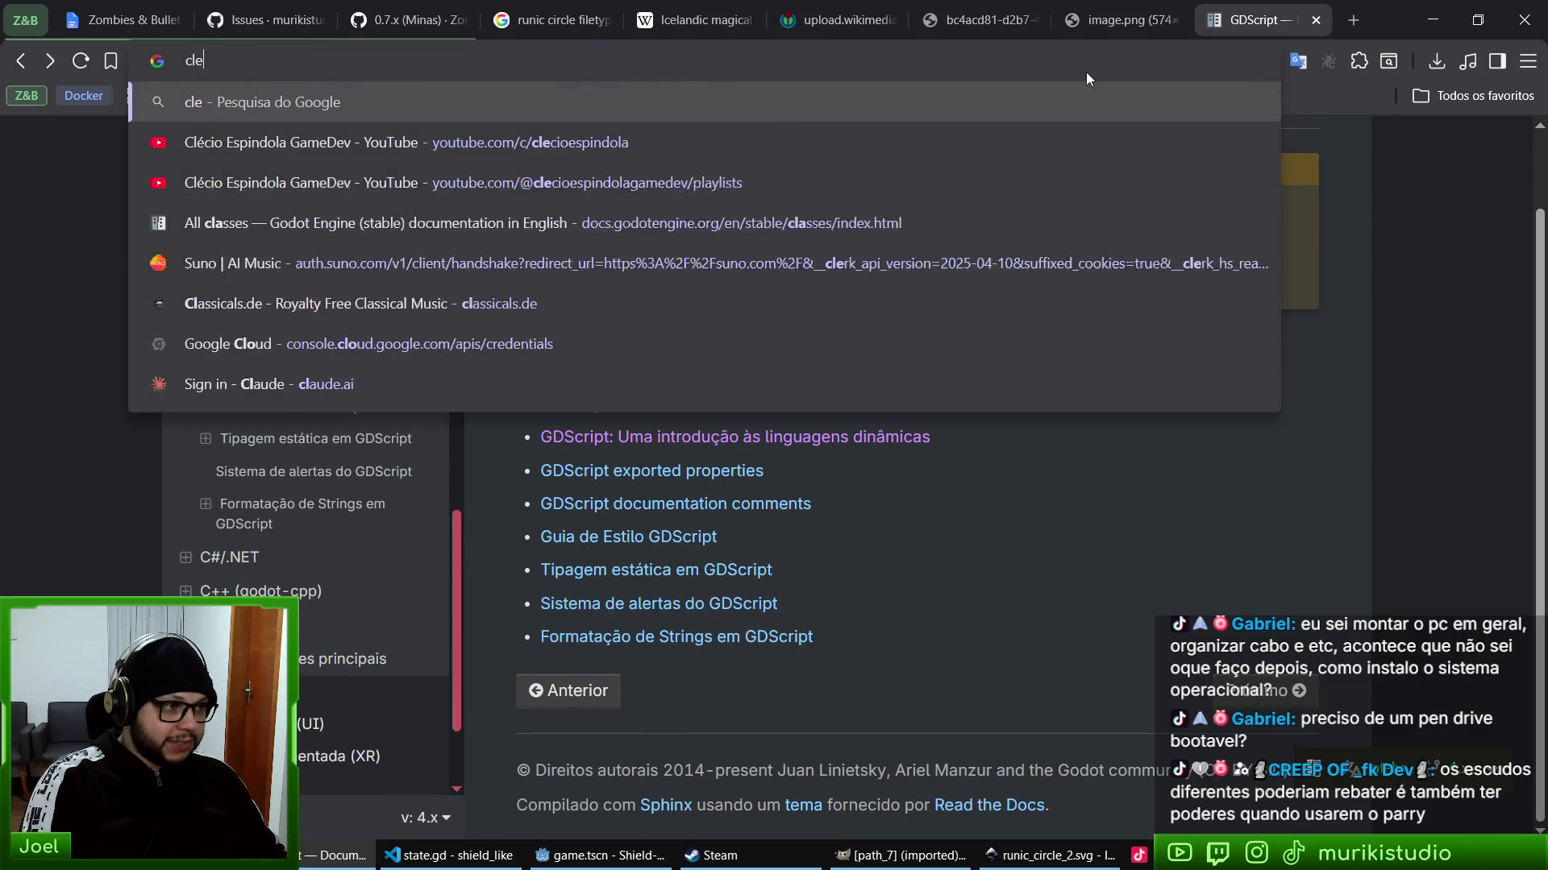
pyautogui.press('Down')
pyautogui.press('Return')
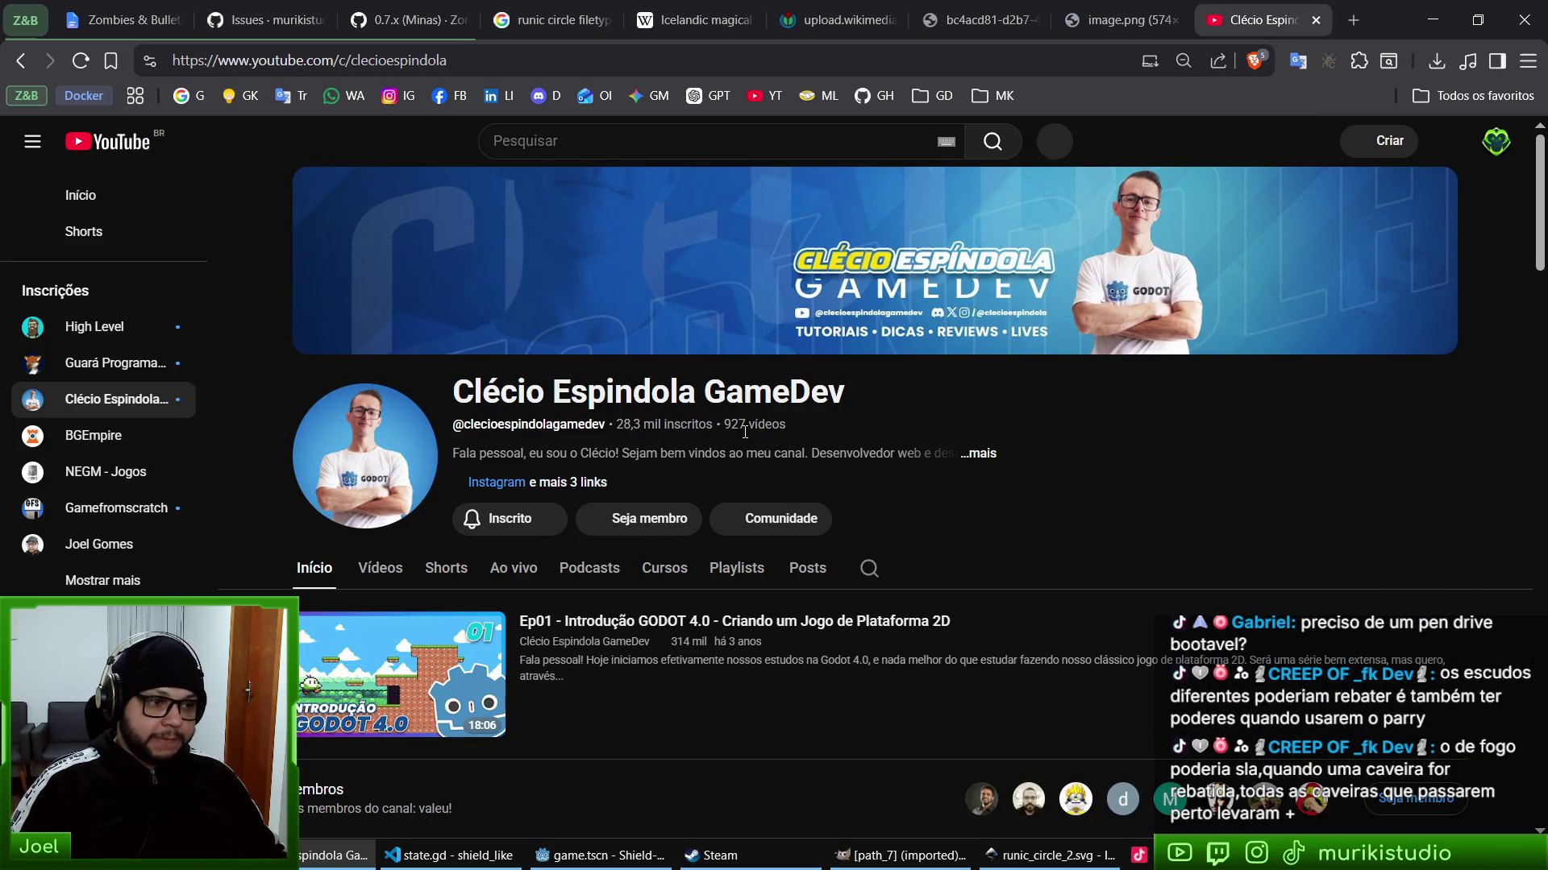
pyautogui.hotkey('ctrl', '+')
pyautogui.hotkey('ctrl', '-')
pyautogui.hotkey('ctrl', '+')
pyautogui.hotkey('ctrl', '+')
pyautogui.scroll(-3)
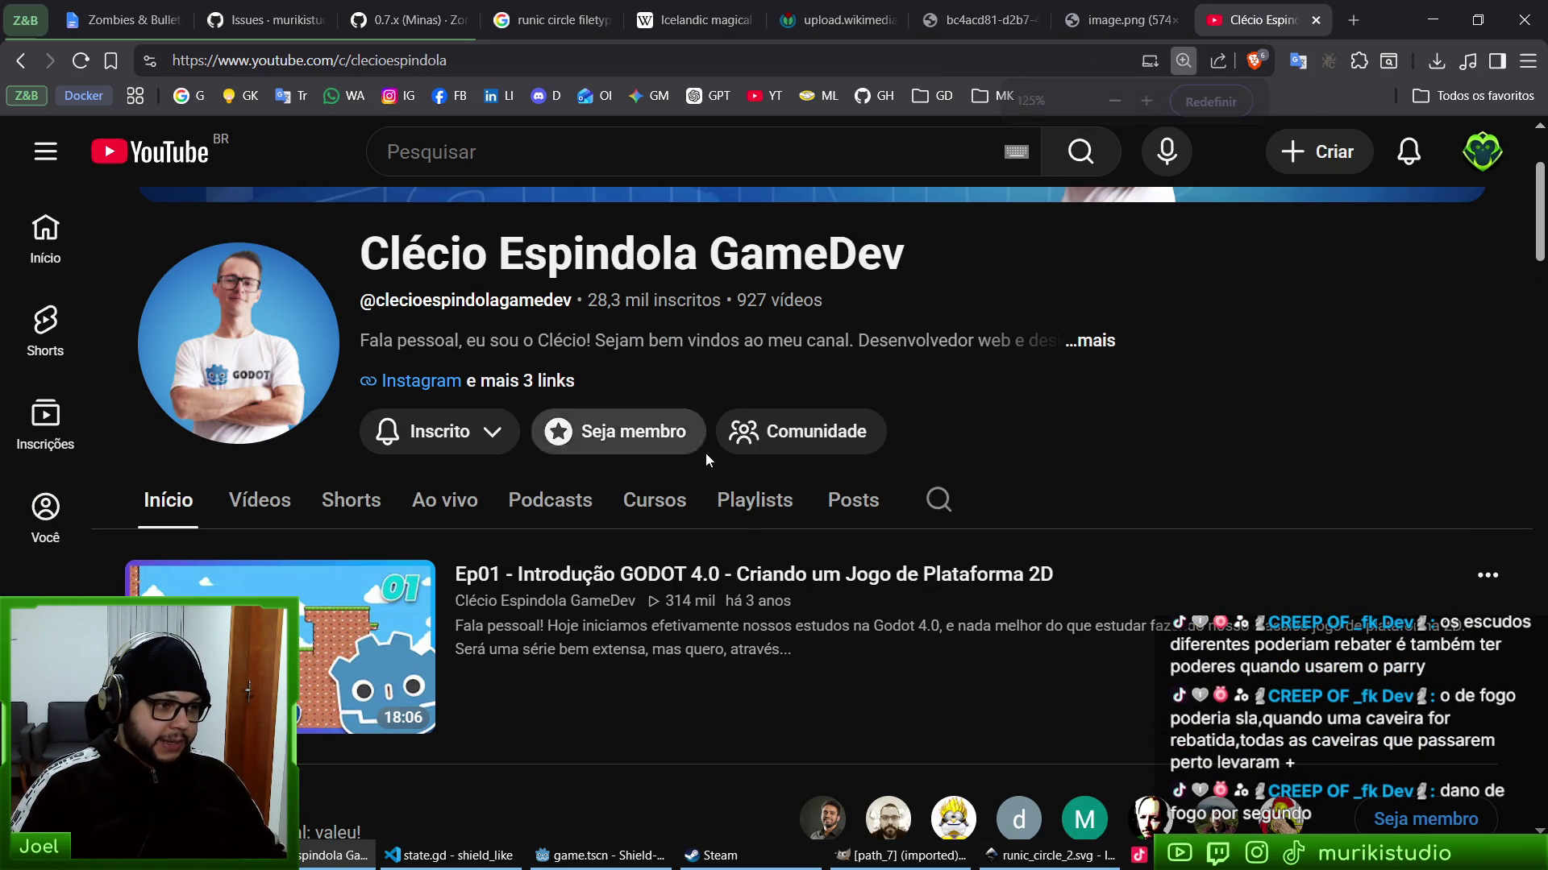
# - Show the channel's playlists and open the Godot Basics playlist
pyautogui.click(743, 501)
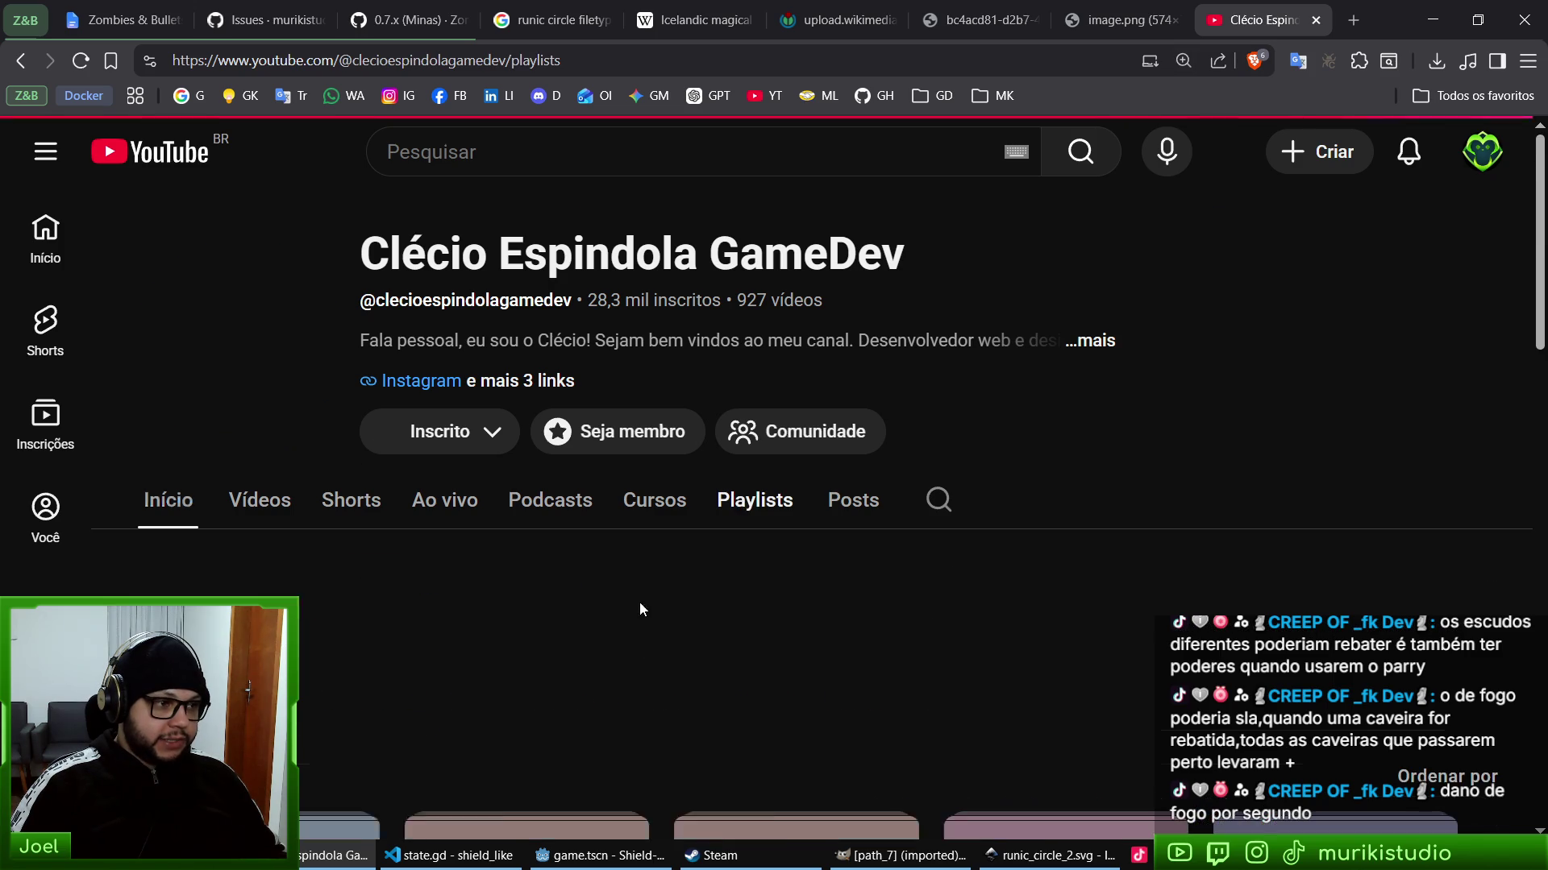
pyautogui.scroll(-3)
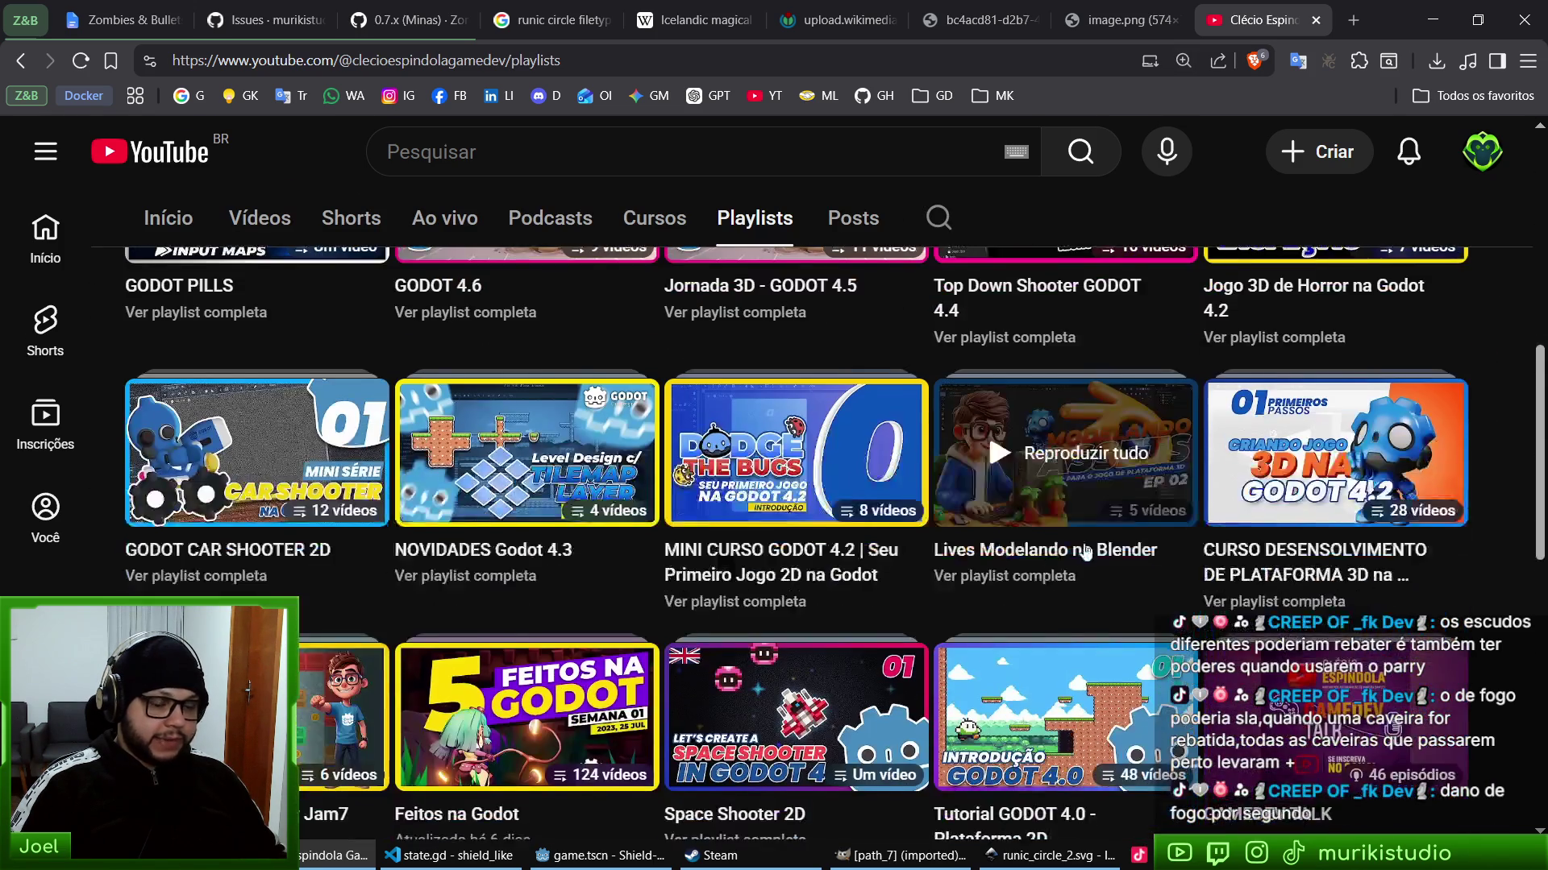
pyautogui.scroll(-3)
pyautogui.scroll(-3)
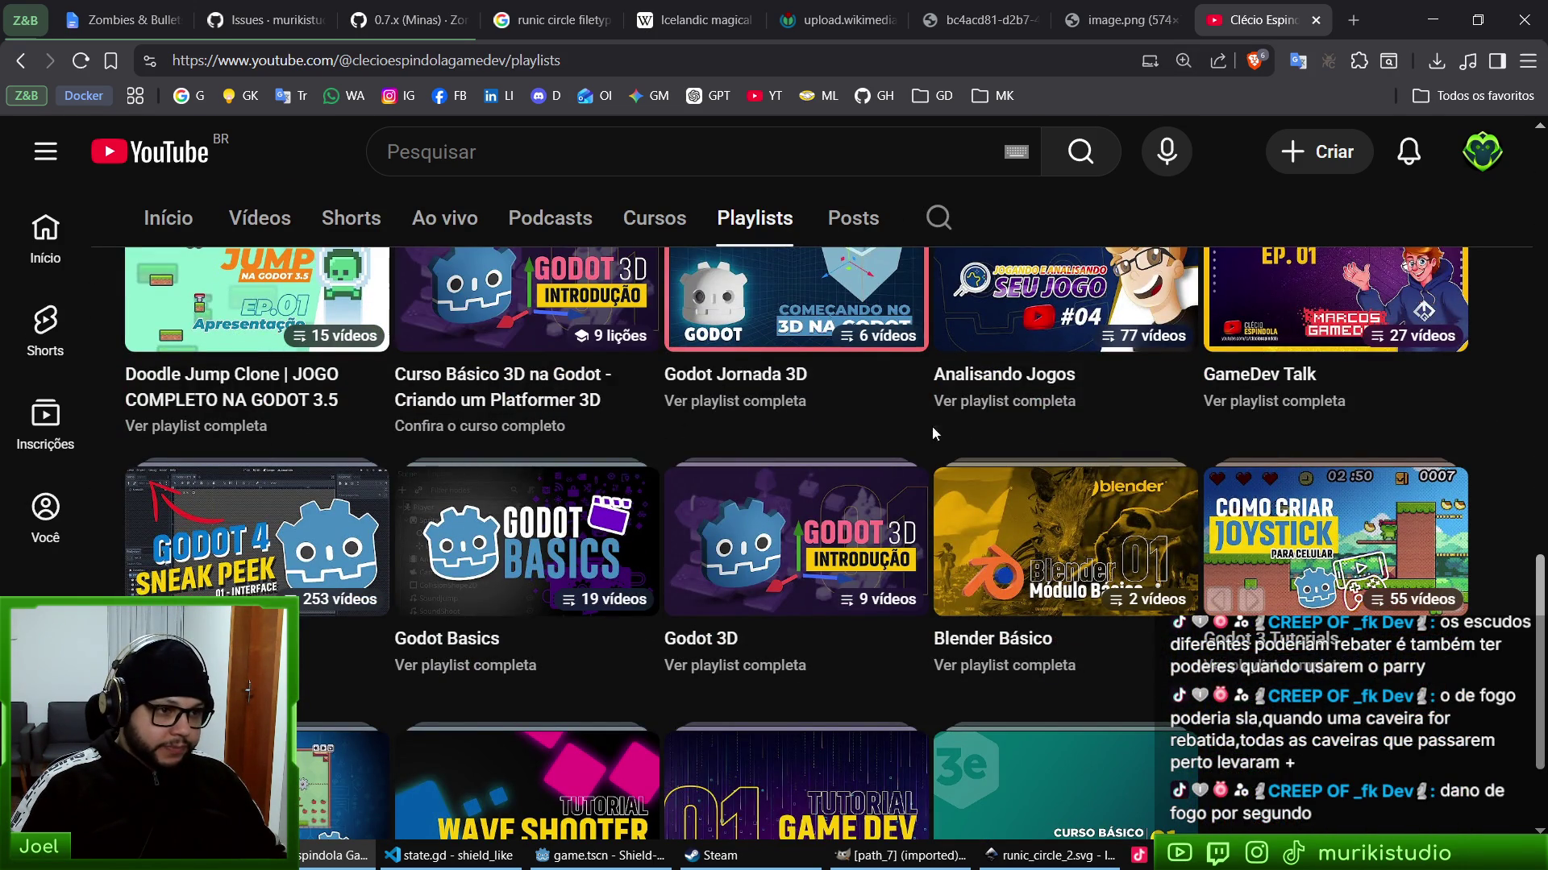
pyautogui.scroll(-3)
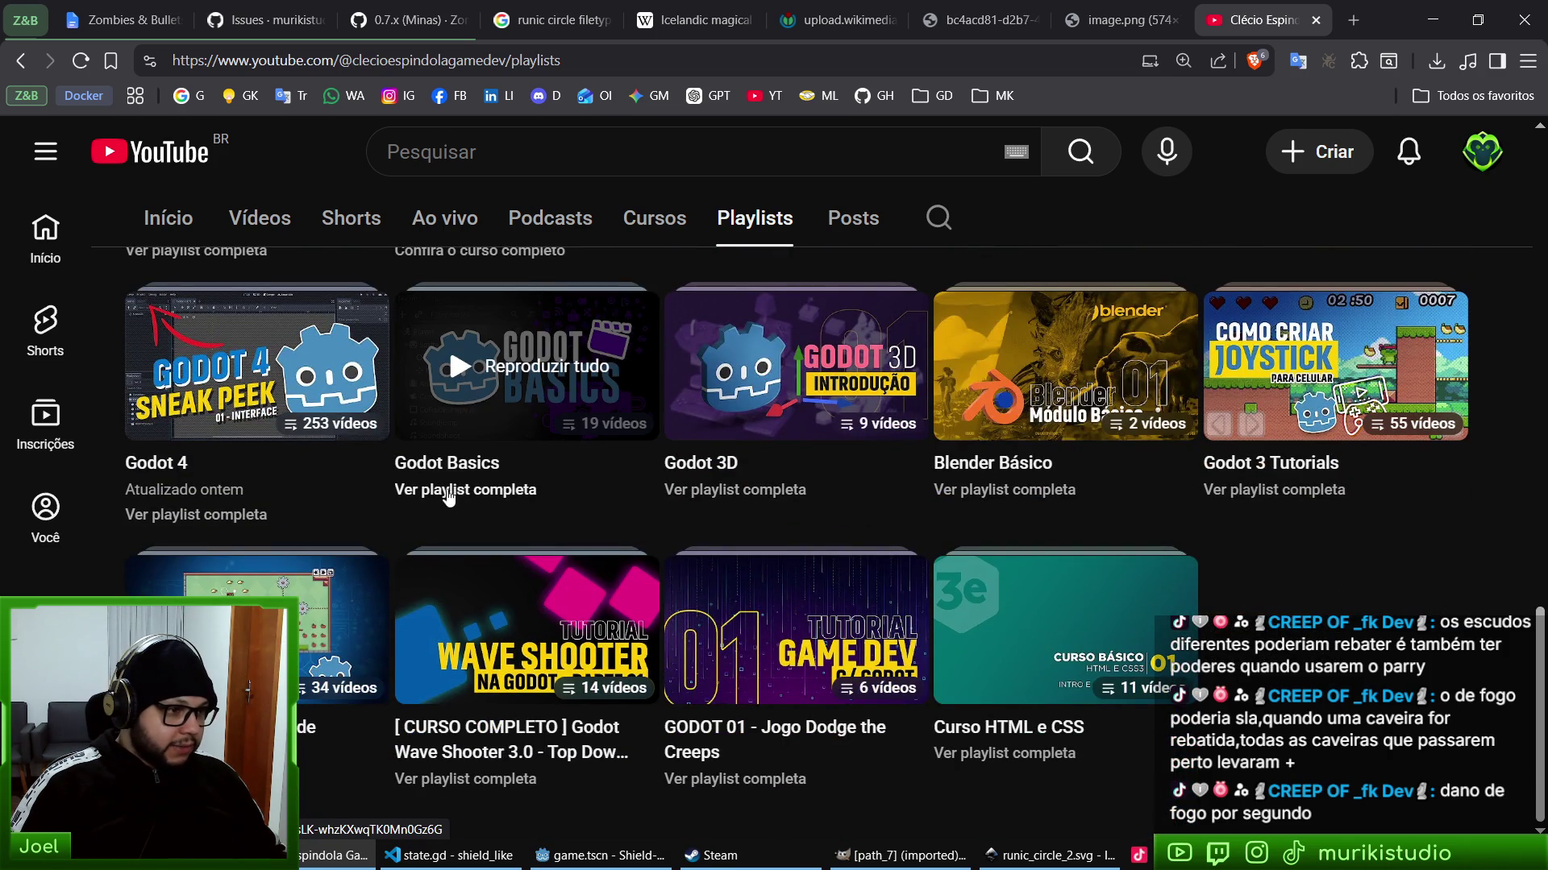
pyautogui.click(451, 501)
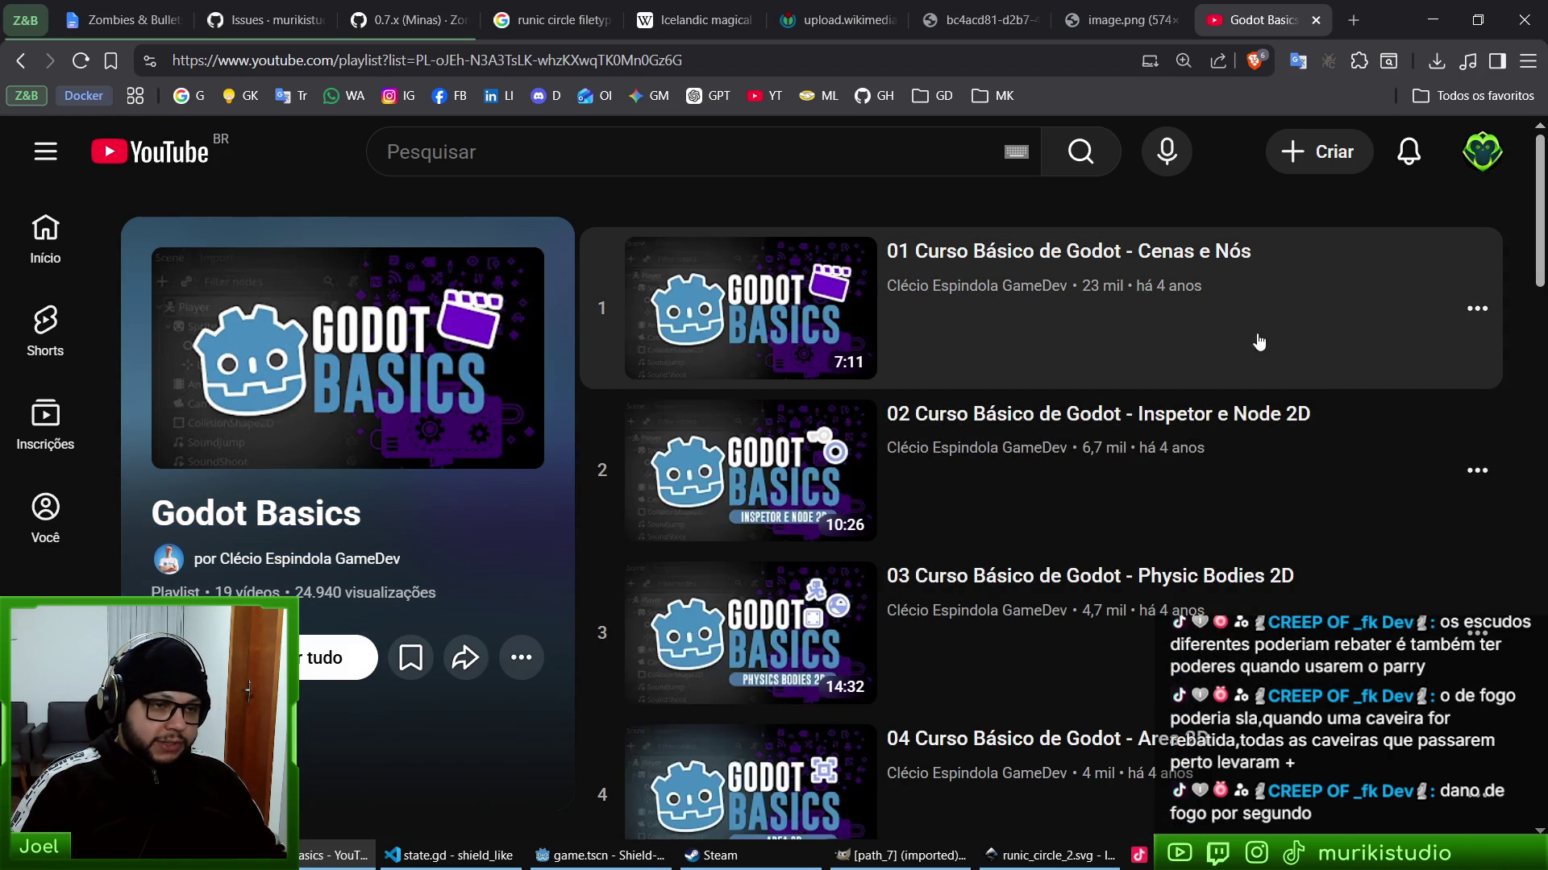
# - Browse the playlist, reset zoom, go back to the playlists page, then return to Godot
pyautogui.scroll(-3)
pyautogui.scroll(-3)
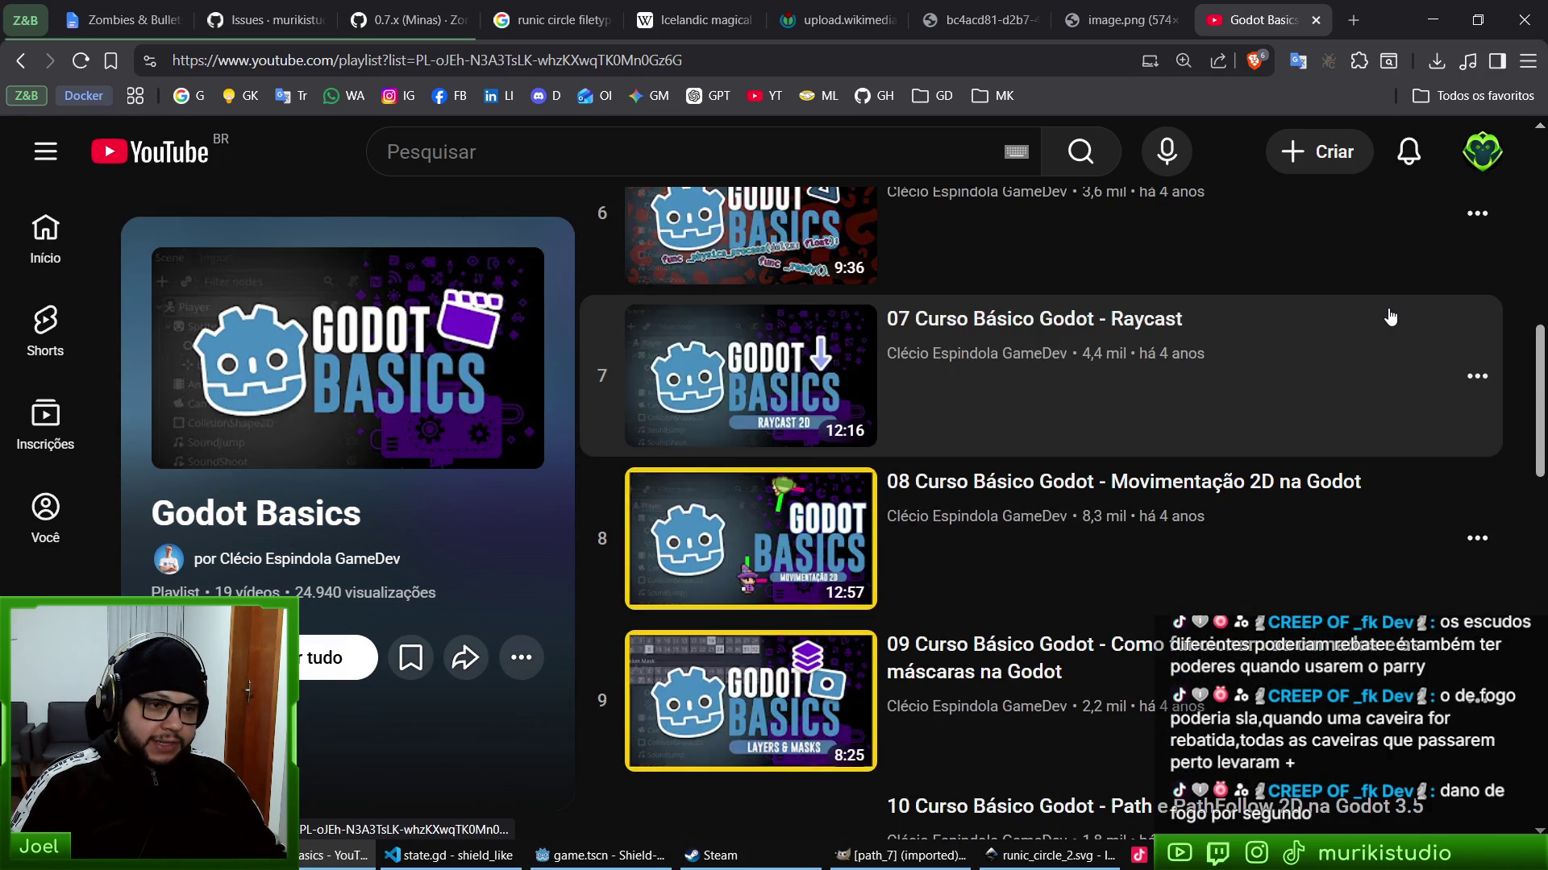
pyautogui.scroll(-3)
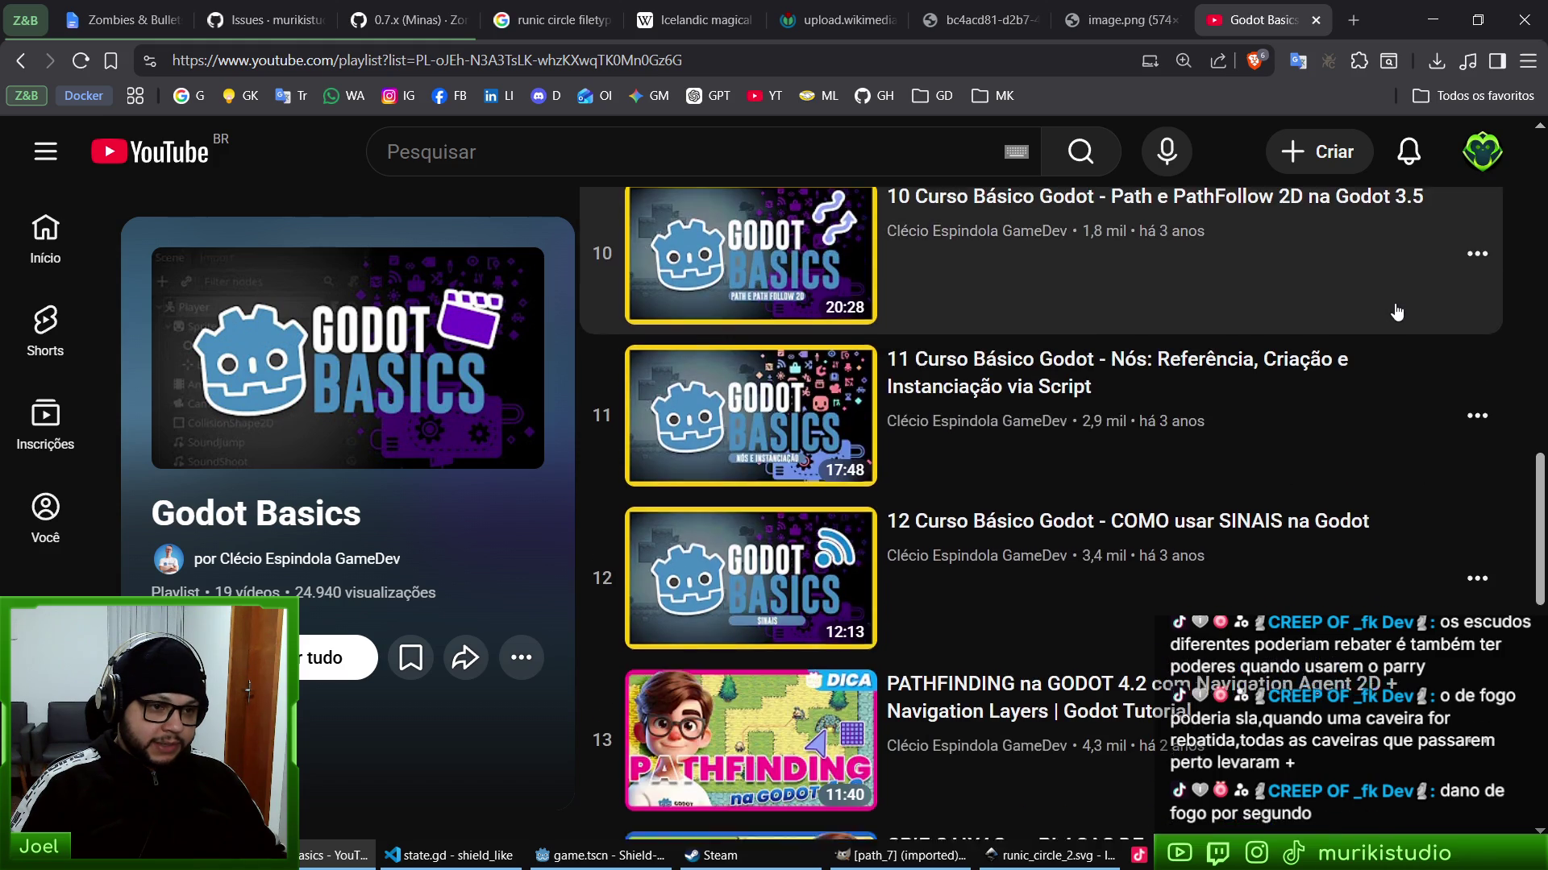
pyautogui.scroll(3)
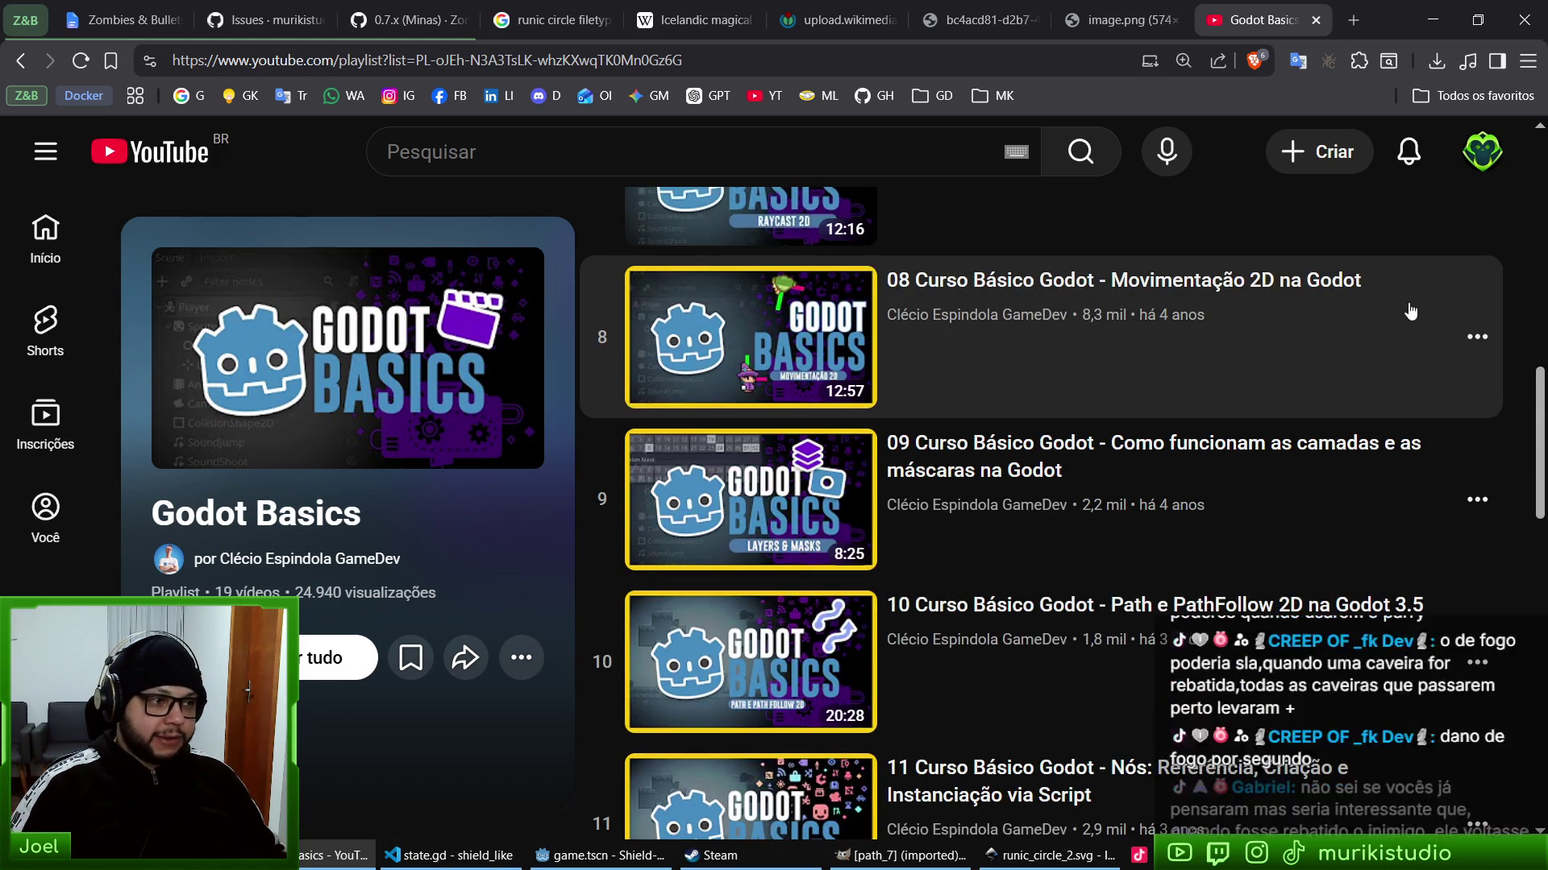
pyautogui.hotkey('ctrl', '-')
pyautogui.hotkey('ctrl', '-')
pyautogui.click(20, 66)
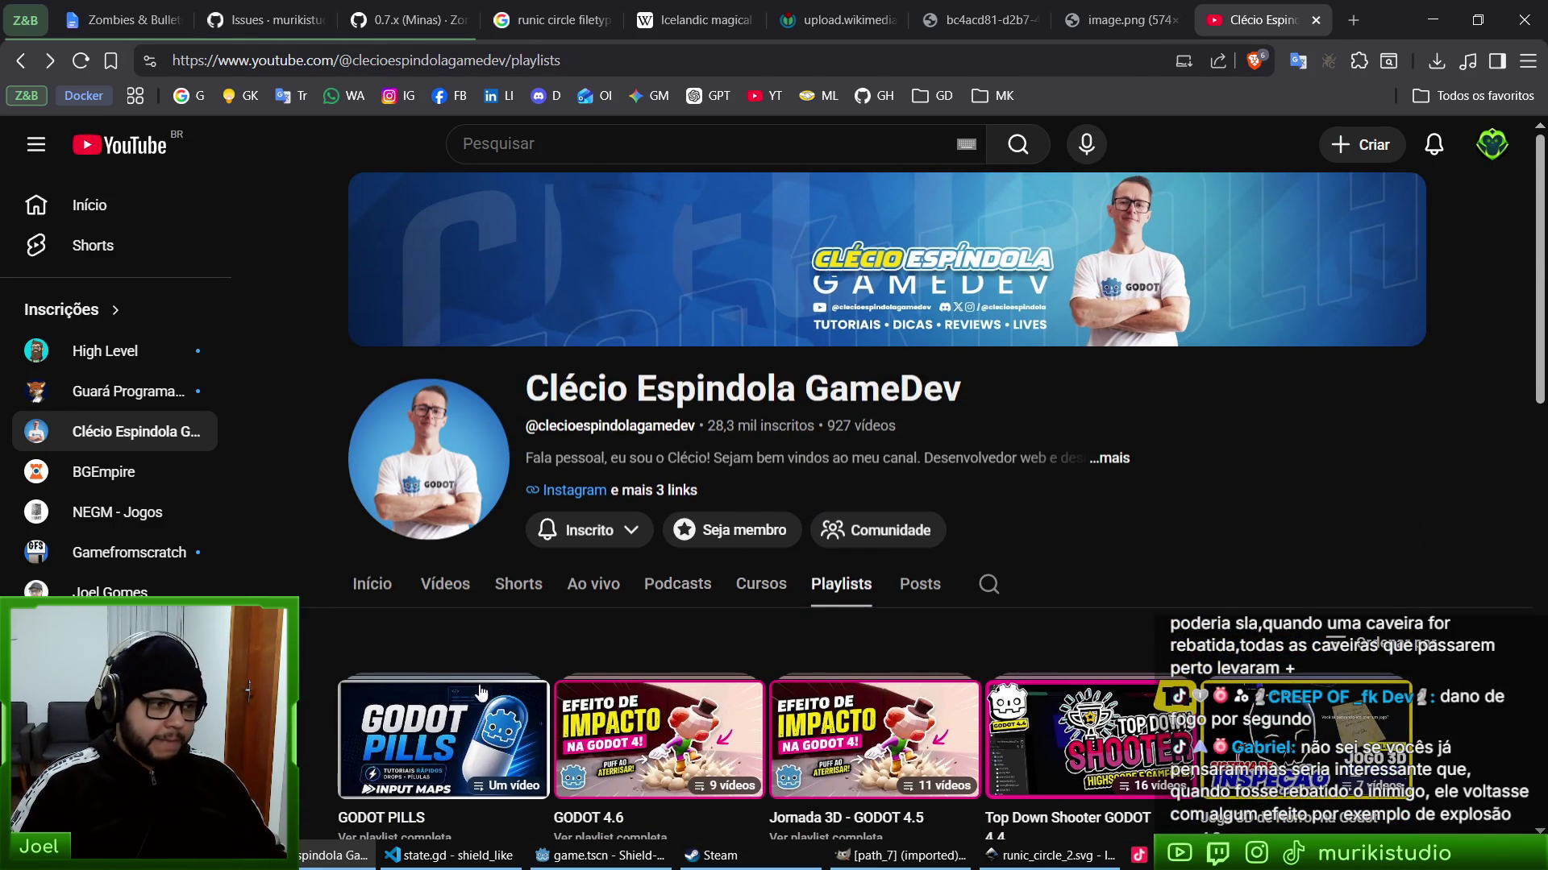
pyautogui.hotkey('ctrl', 'shift', 'Tab')
pyautogui.hotkey('alt', 'Tab')
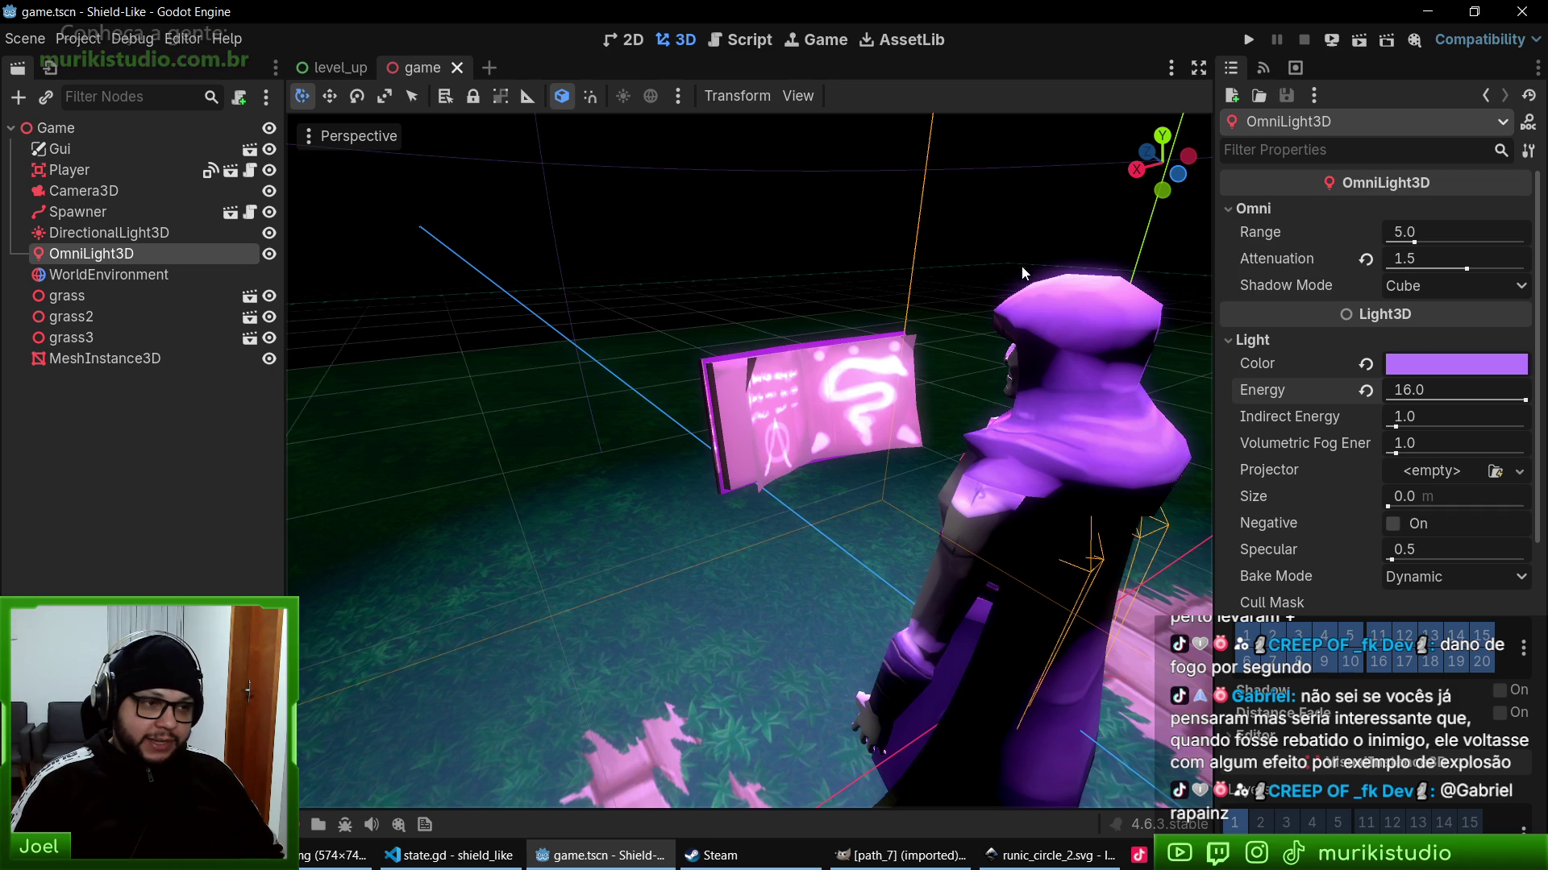
pyautogui.click(335, 855)
# - Search for 'rufus' in a new tab and open the official rufus.ie homepage
pyautogui.hotkey('ctrl', 't')
pyautogui.write('rufus')
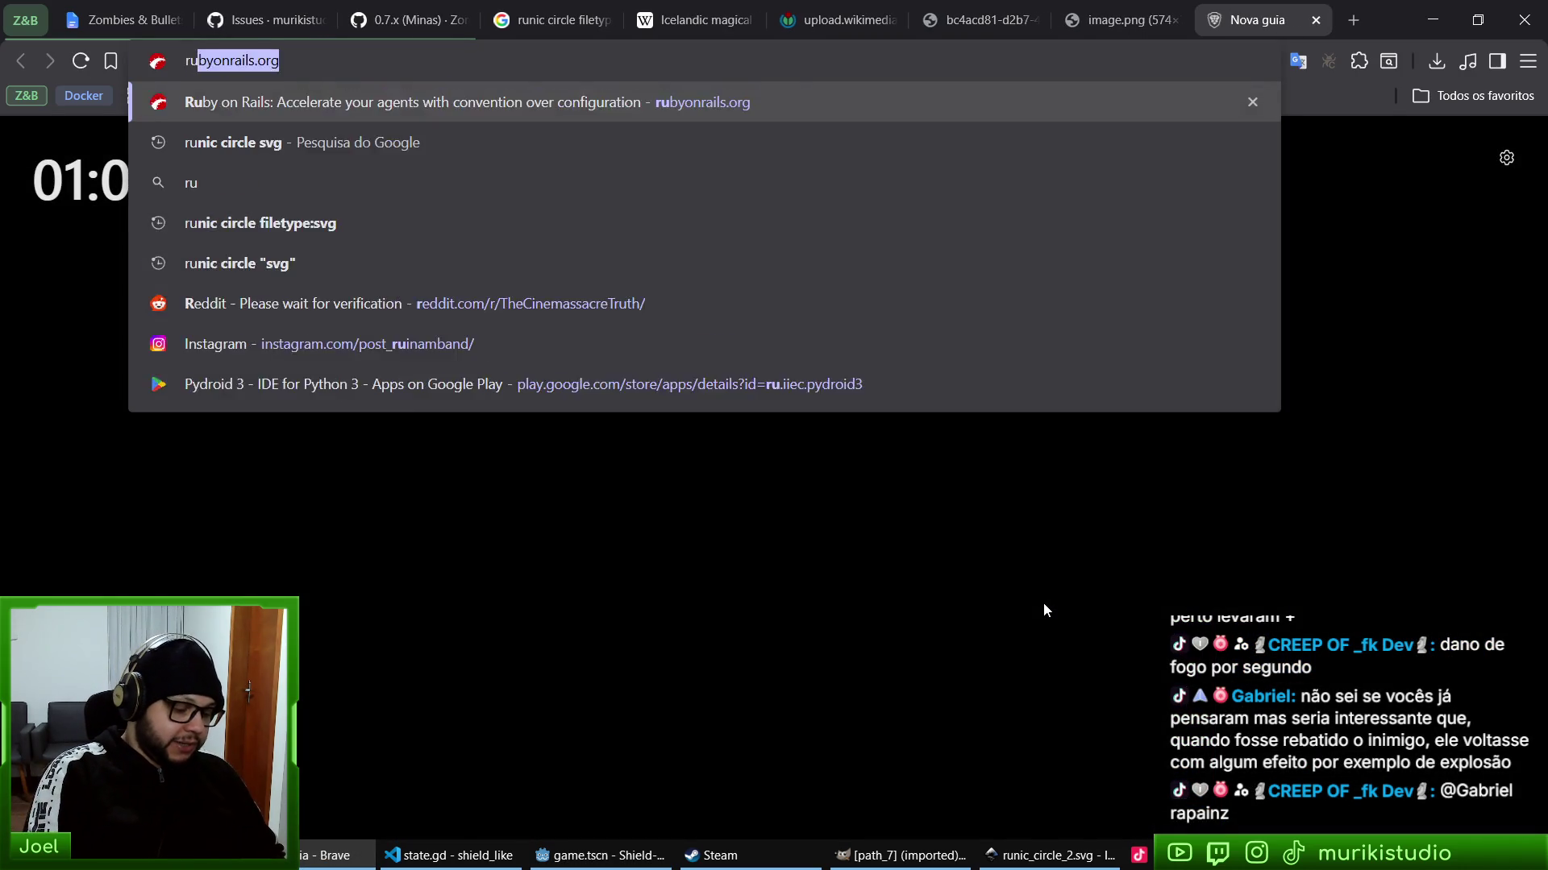
pyautogui.press('Return')
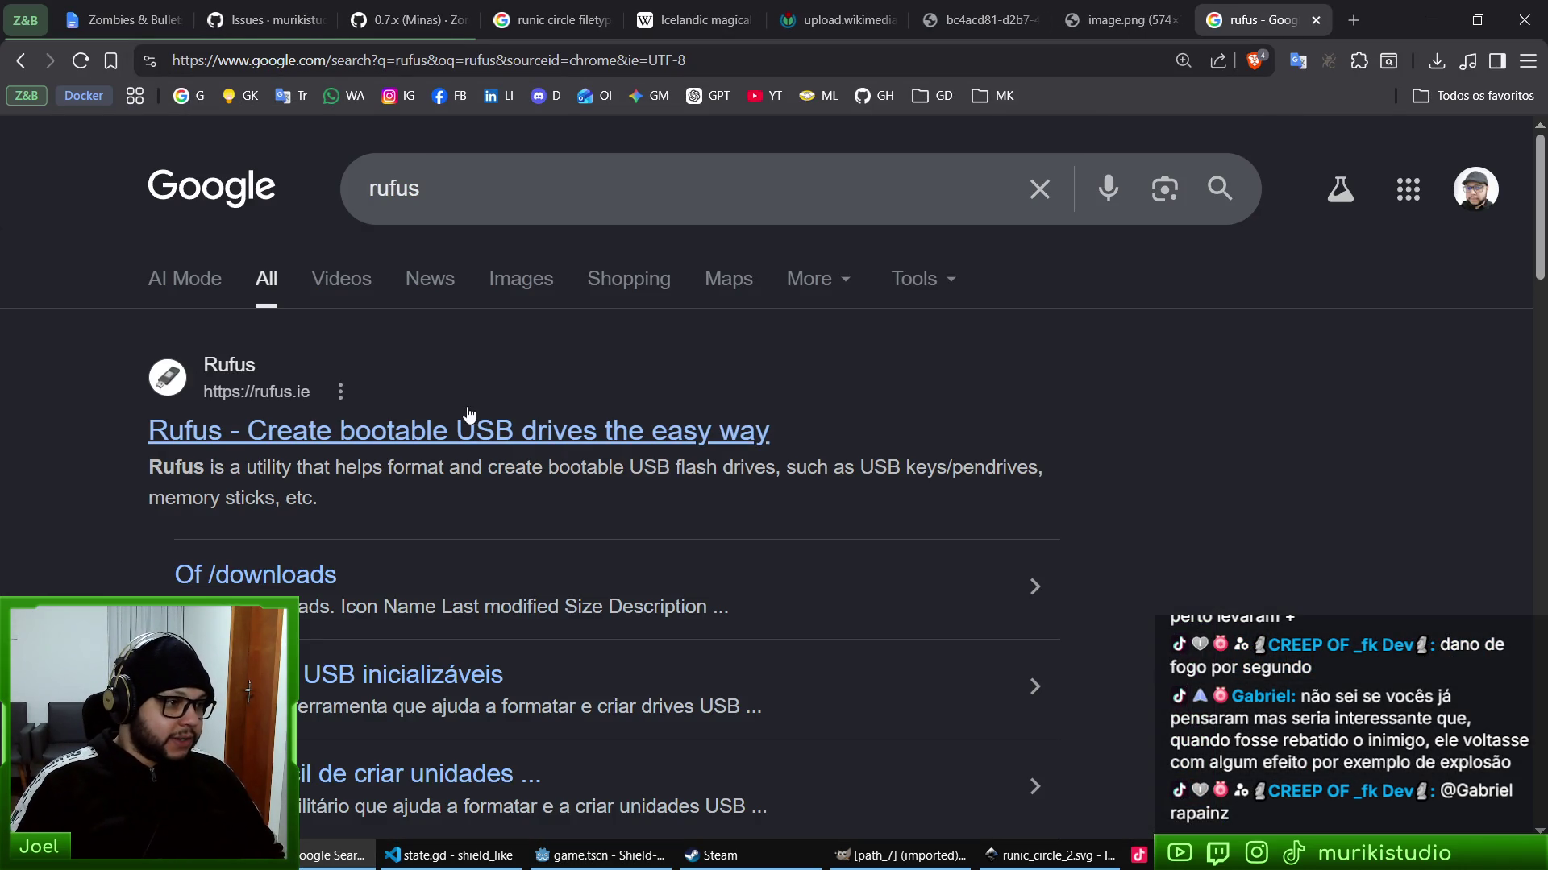
pyautogui.click(469, 431)
# - Scroll through the Rufus homepage, then return to the image.png reference tab
pyautogui.scroll(-3)
pyautogui.scroll(3)
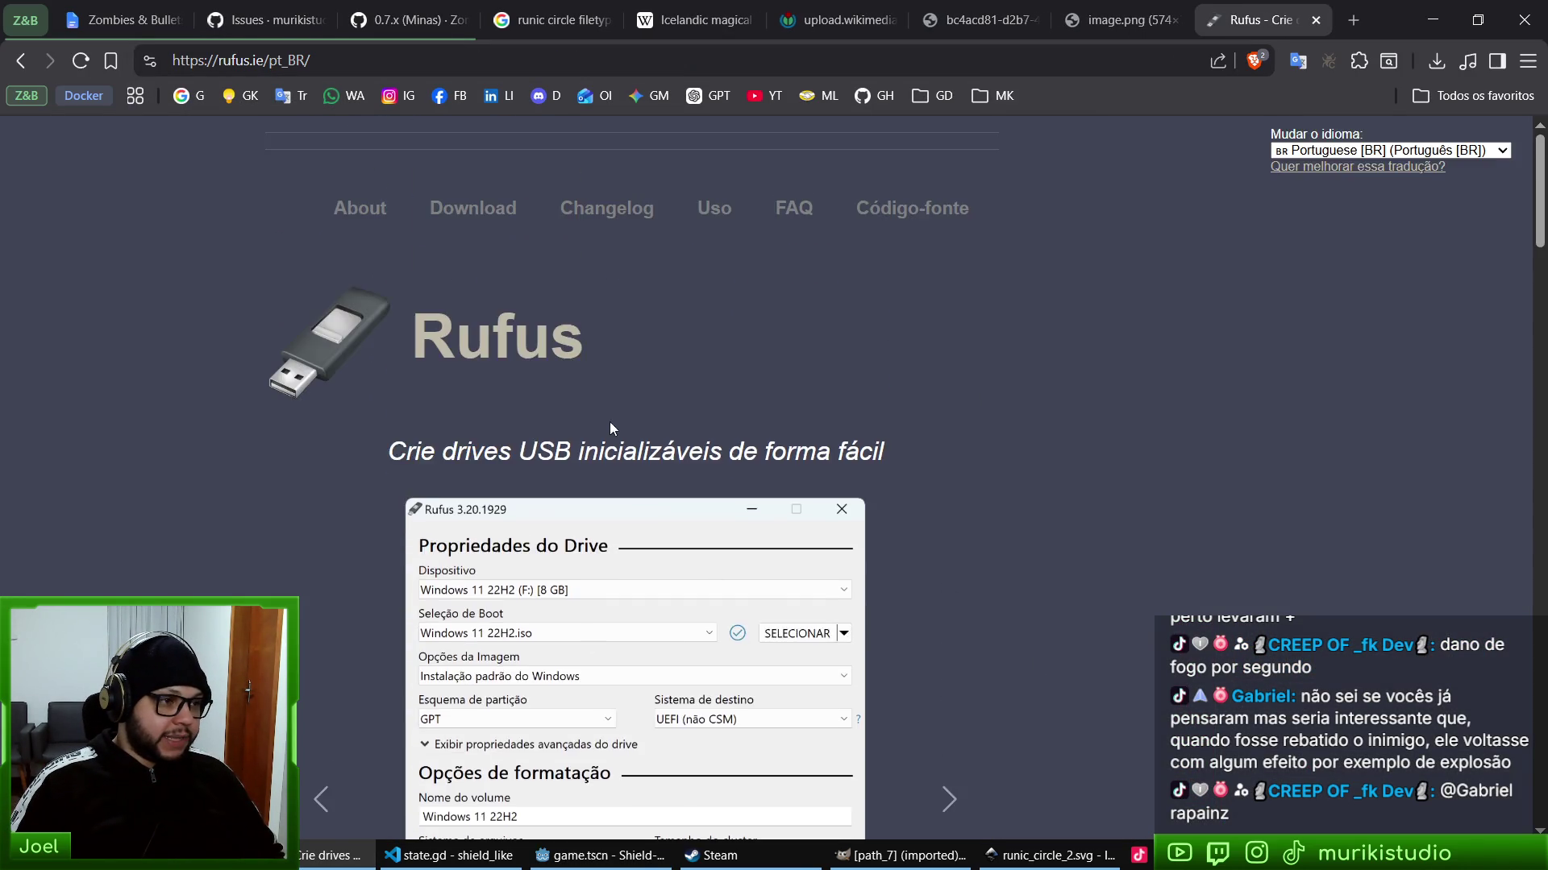
pyautogui.scroll(-3)
pyautogui.scroll(3)
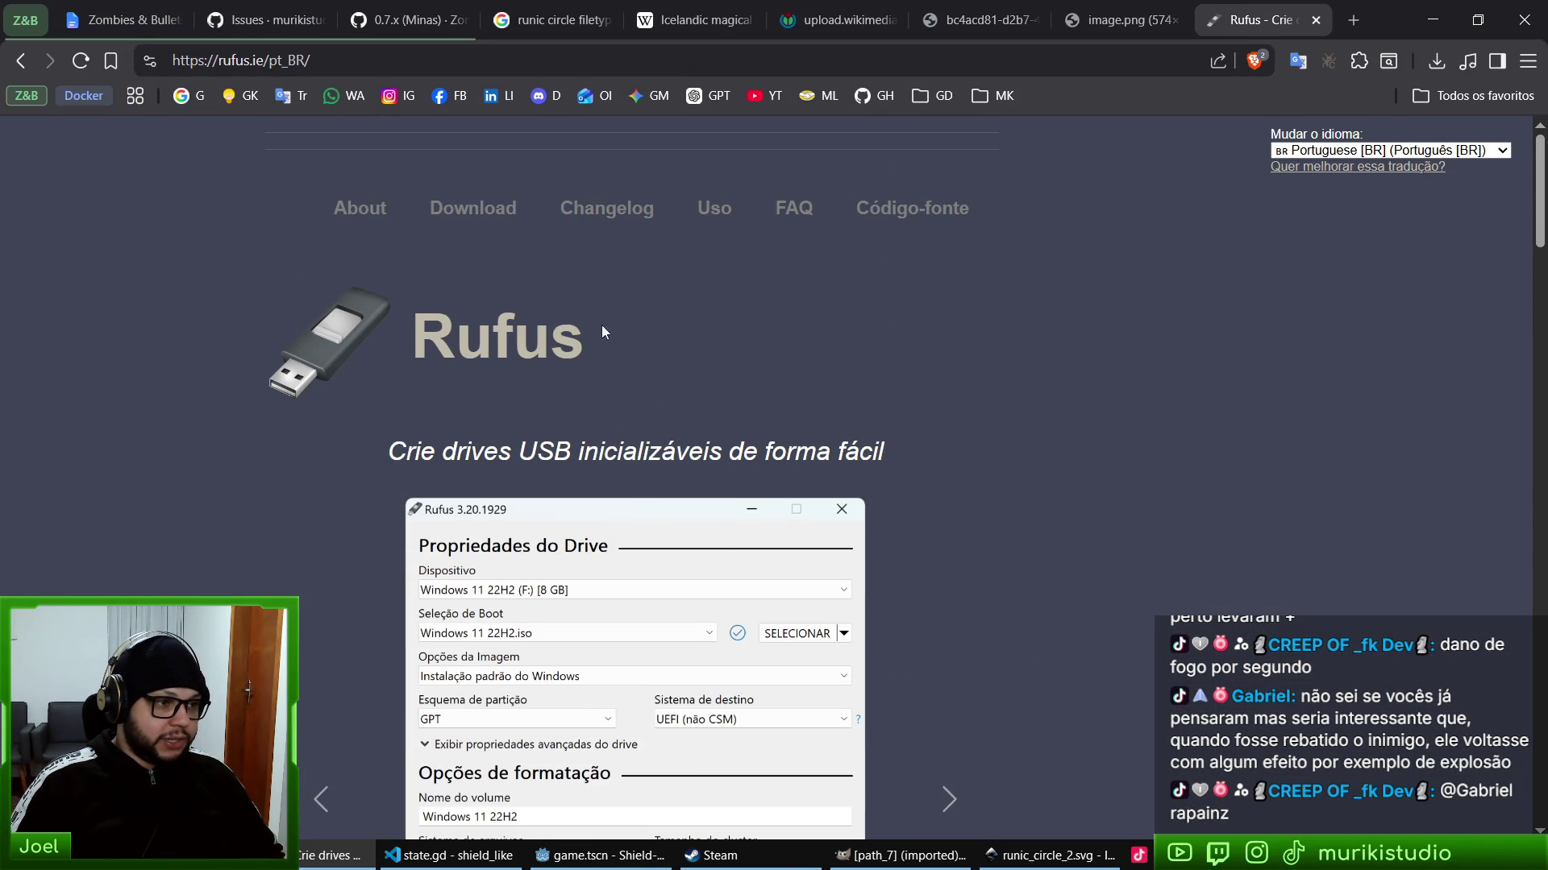
pyautogui.scroll(-3)
pyautogui.scroll(3)
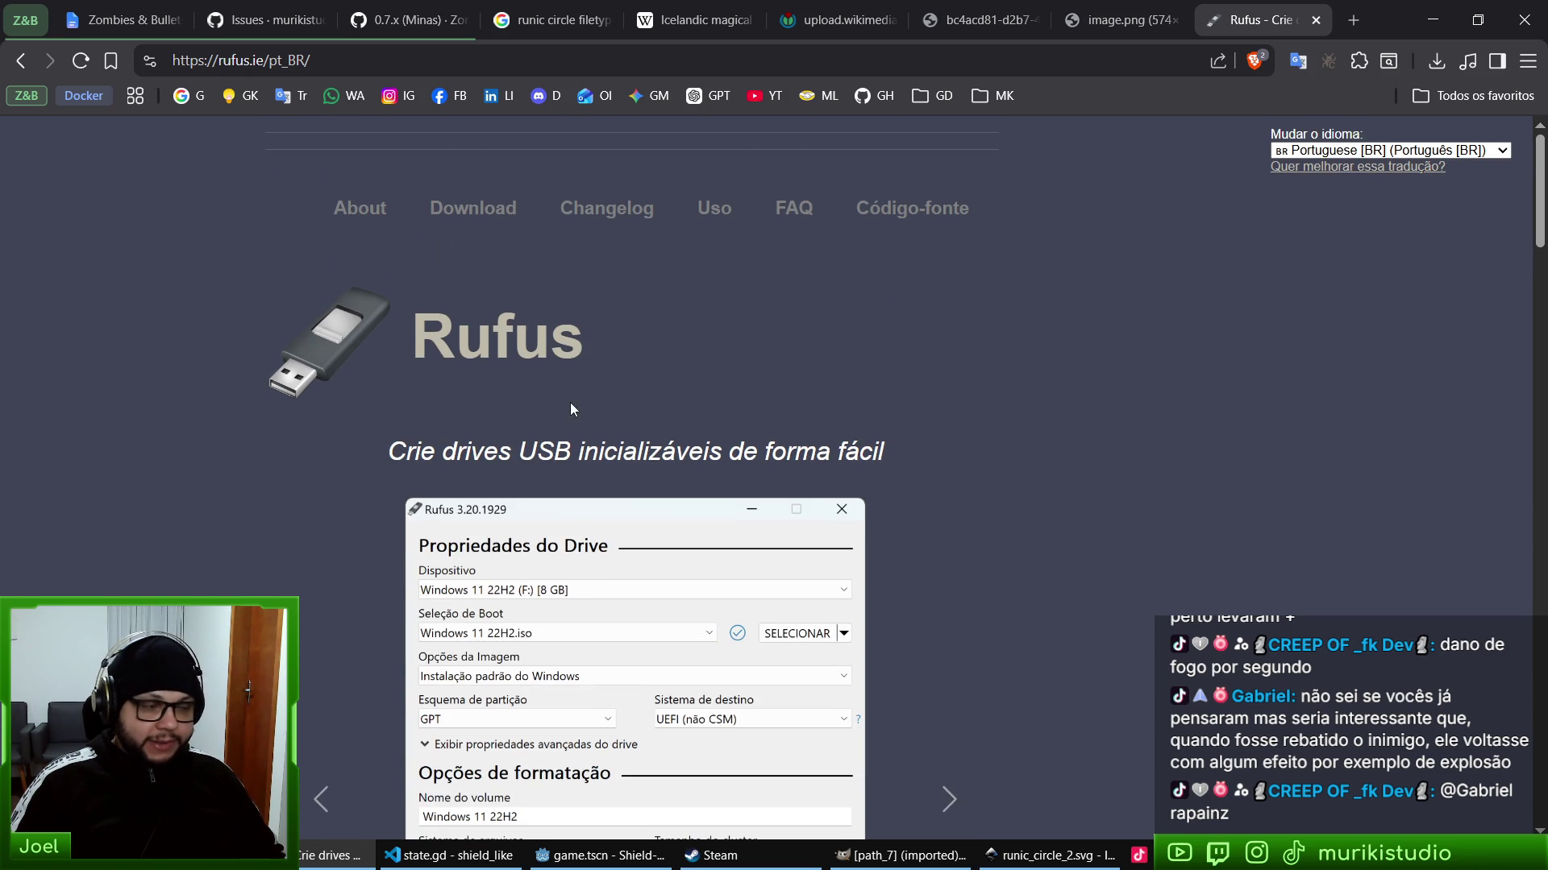
pyautogui.scroll(-3)
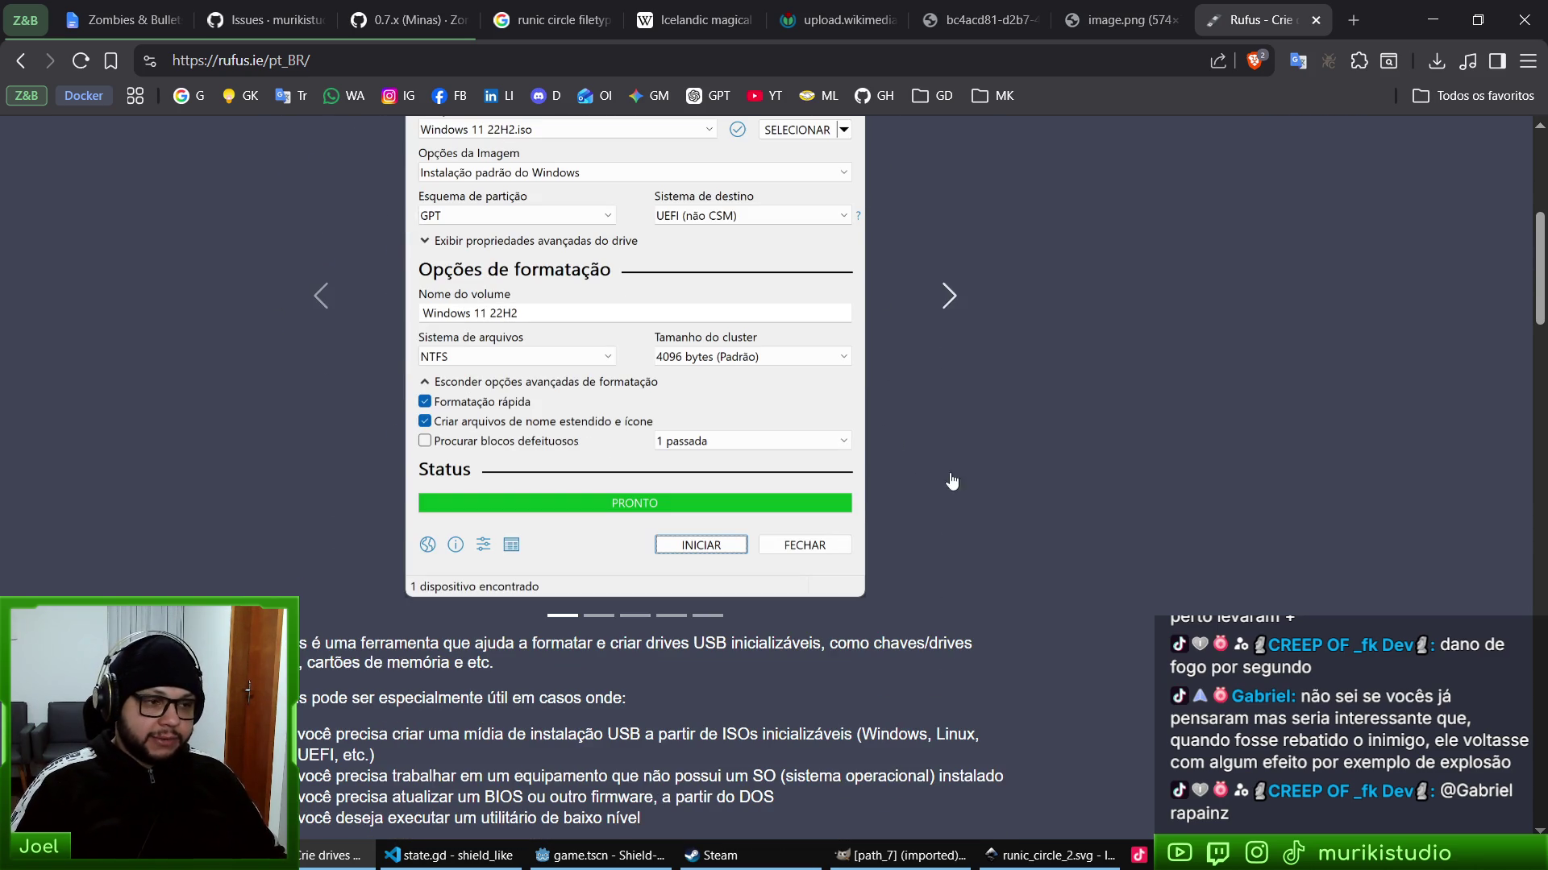
pyautogui.scroll(-3)
pyautogui.scroll(3)
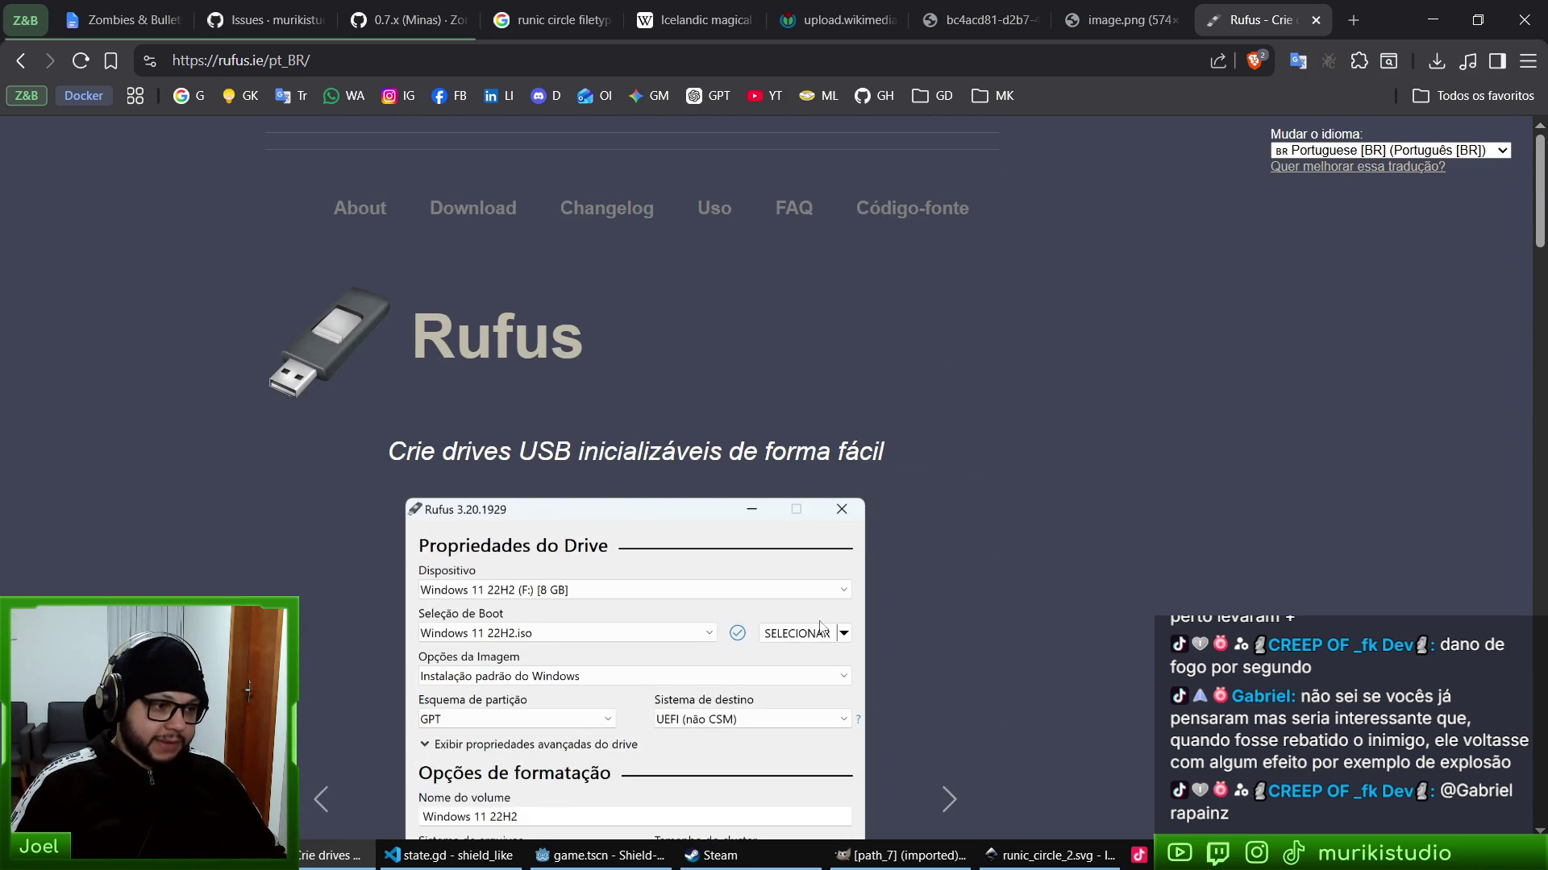
pyautogui.scroll(-3)
pyautogui.scroll(3)
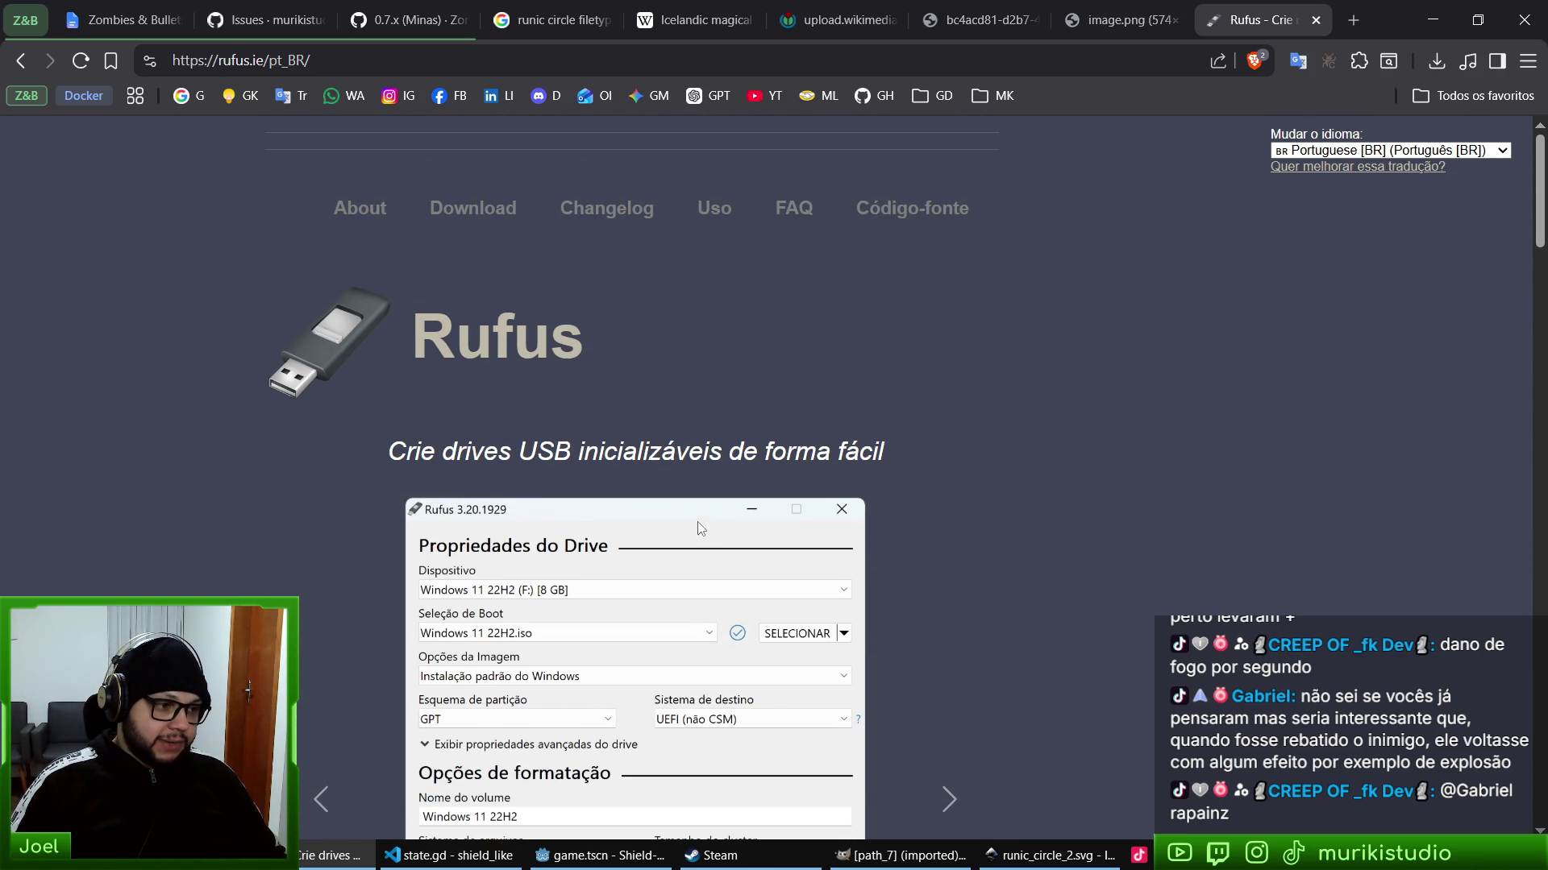
pyautogui.scroll(-3)
pyautogui.scroll(3)
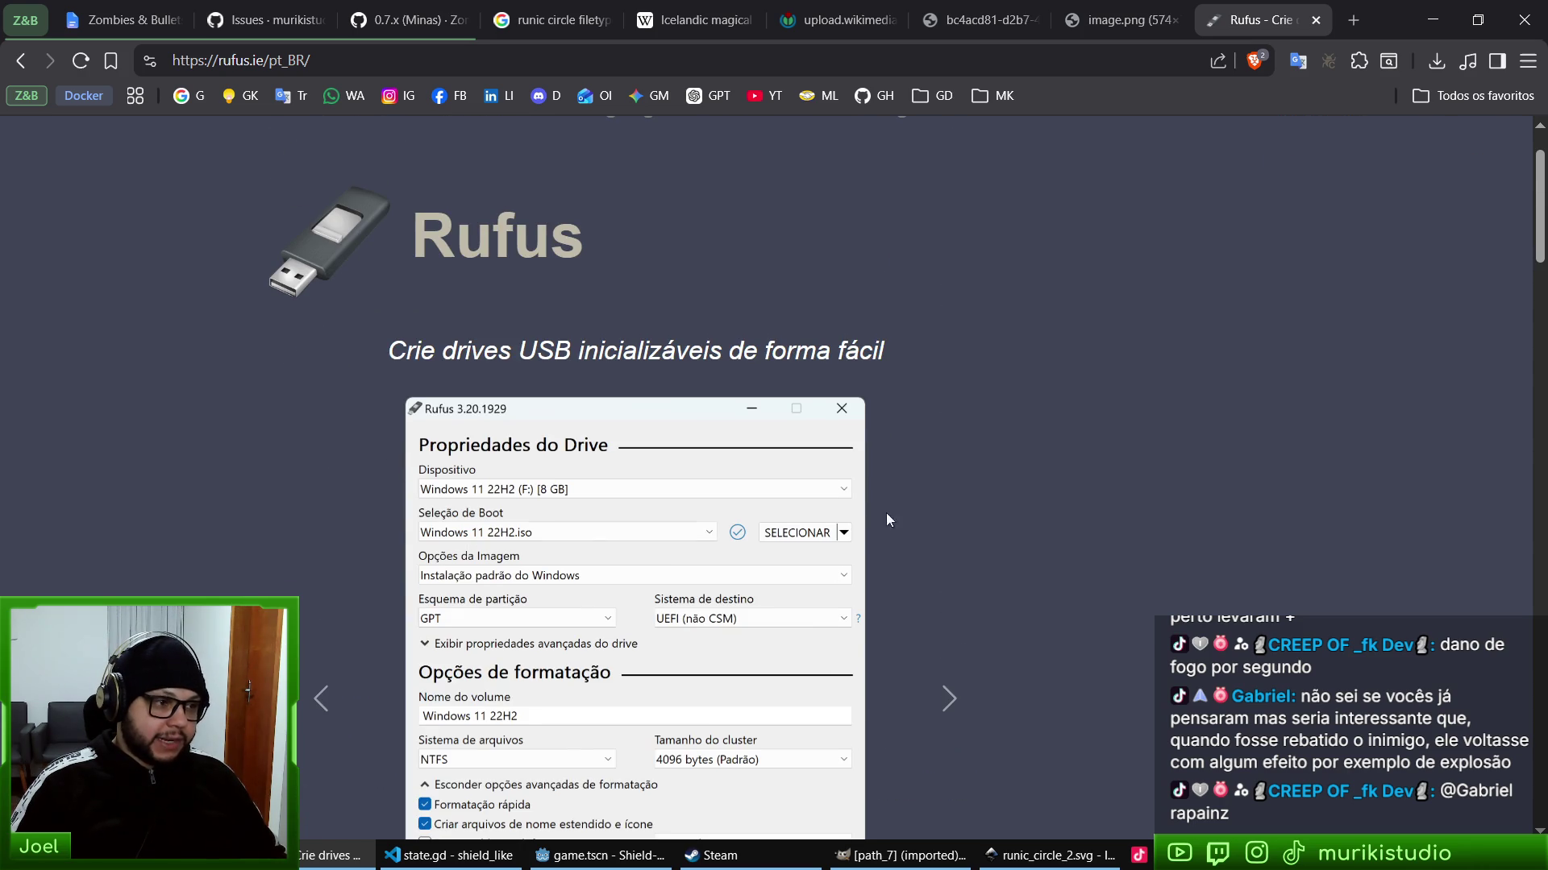
pyautogui.click(1120, 19)
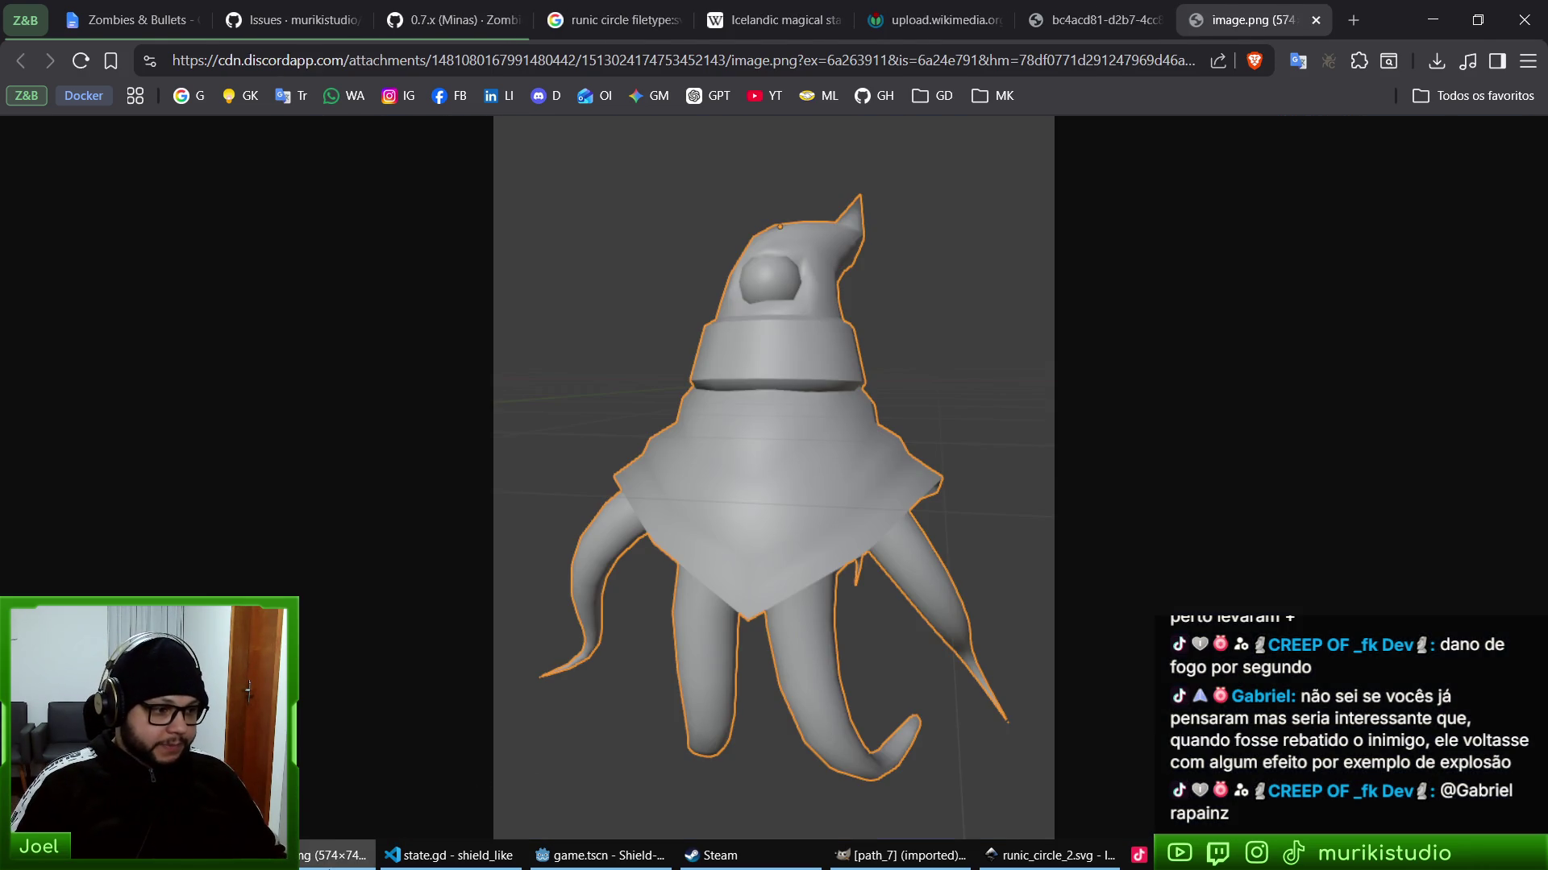
# - Bring the Godot editor back and run the project with F5
pyautogui.click(601, 855)
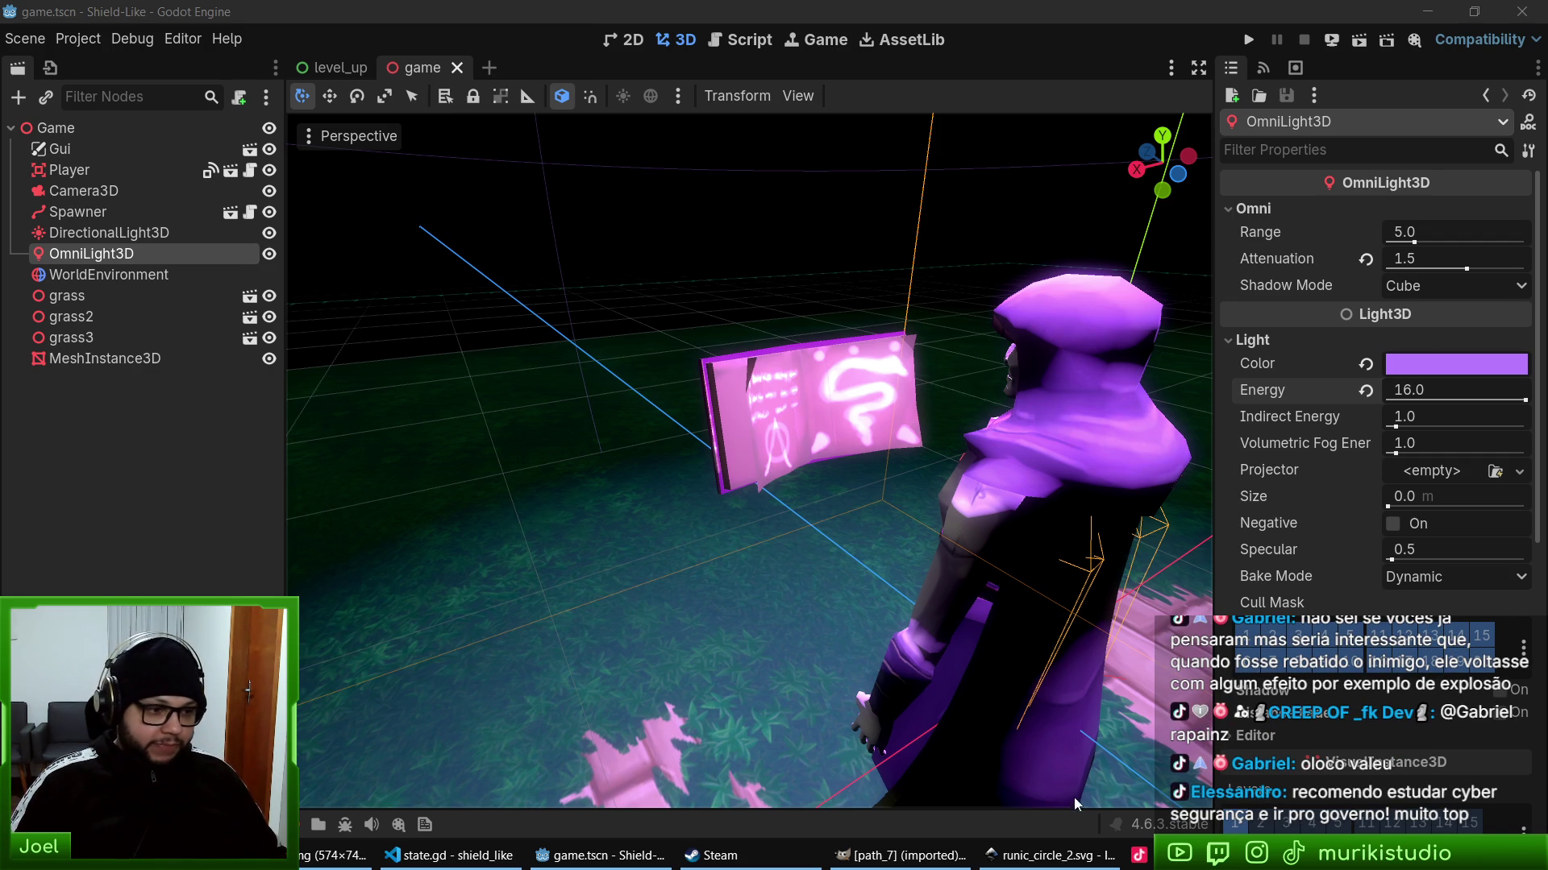
pyautogui.press('F5')
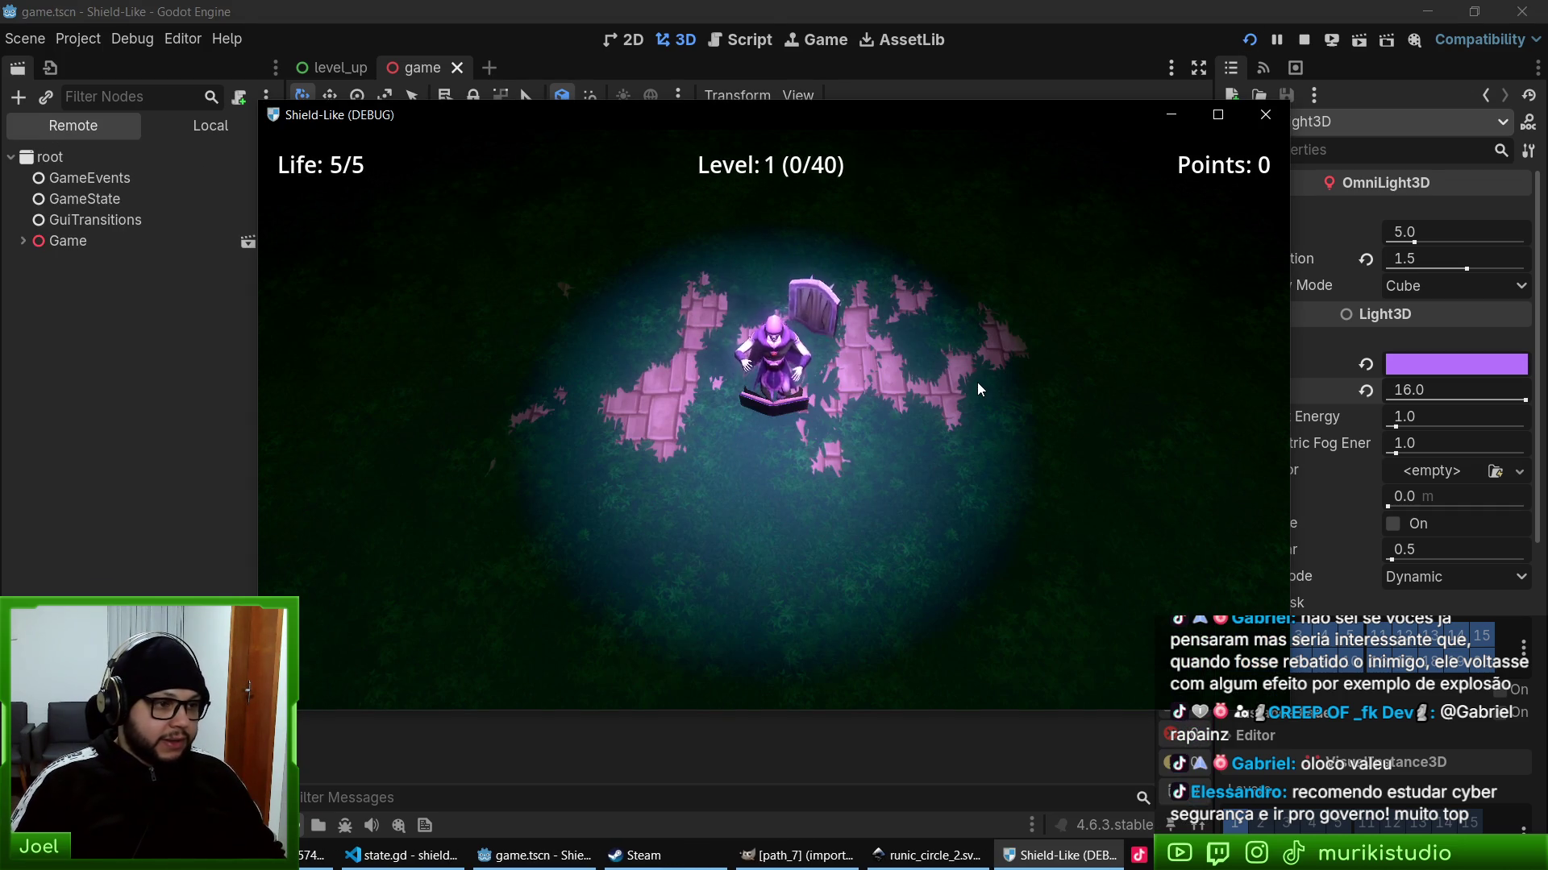
# - Swing the shield left and right around the mage to deflect the first skulls
pyautogui.press('Right')
pyautogui.press('Left')
pyautogui.press('Left')
pyautogui.press('Right')
pyautogui.press('Right')
pyautogui.press('Right')
pyautogui.press('Right')
pyautogui.press('Left')
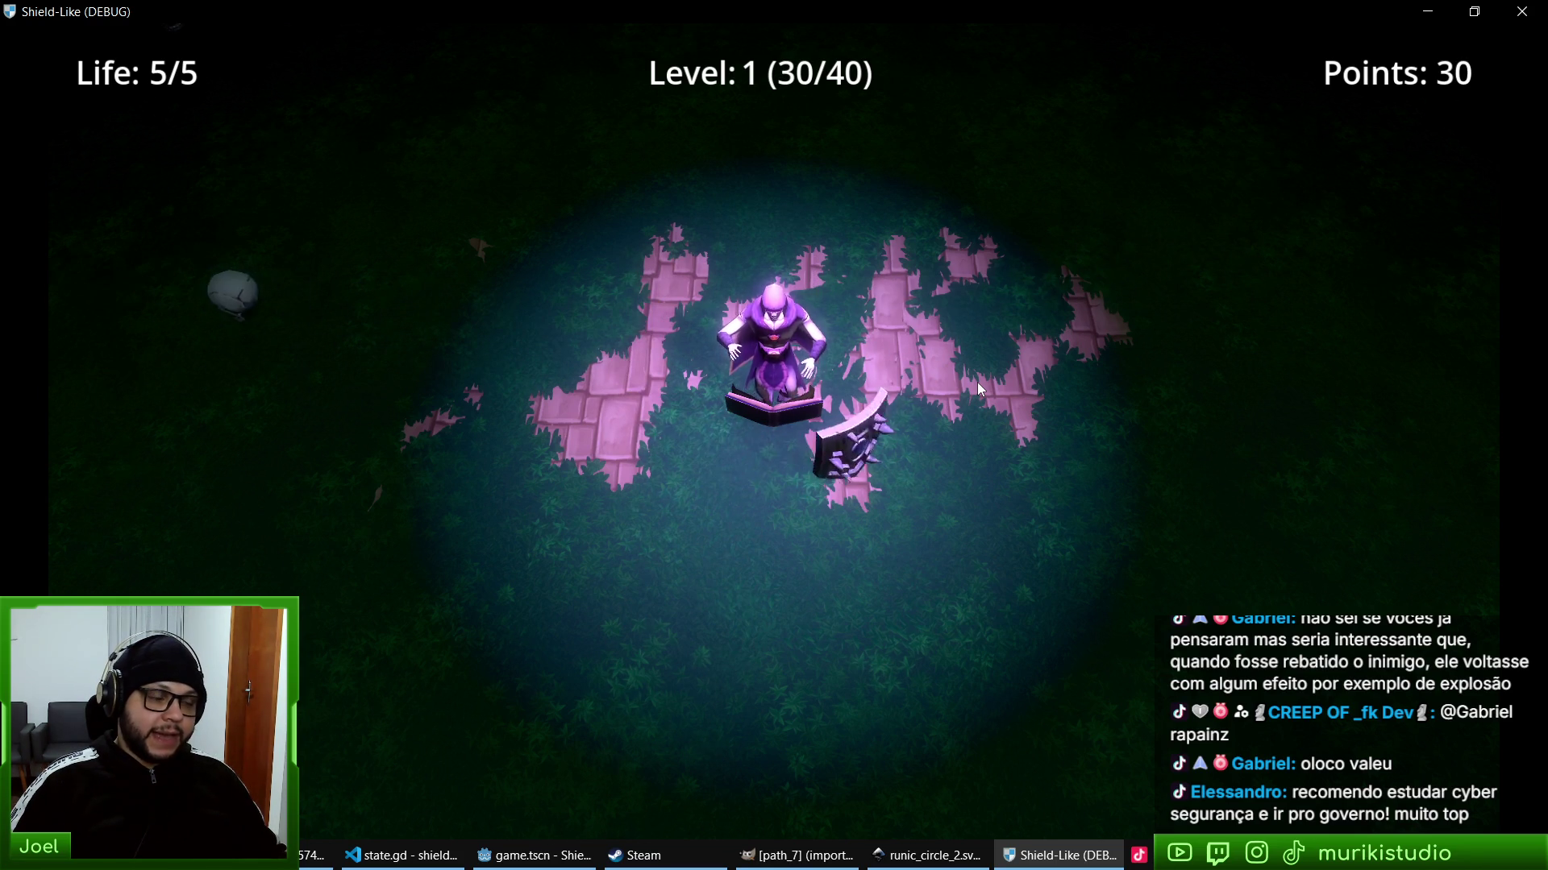
pyautogui.press('Left')
pyautogui.press('Right')
pyautogui.press('Left')
pyautogui.press('Left')
pyautogui.press('Right')
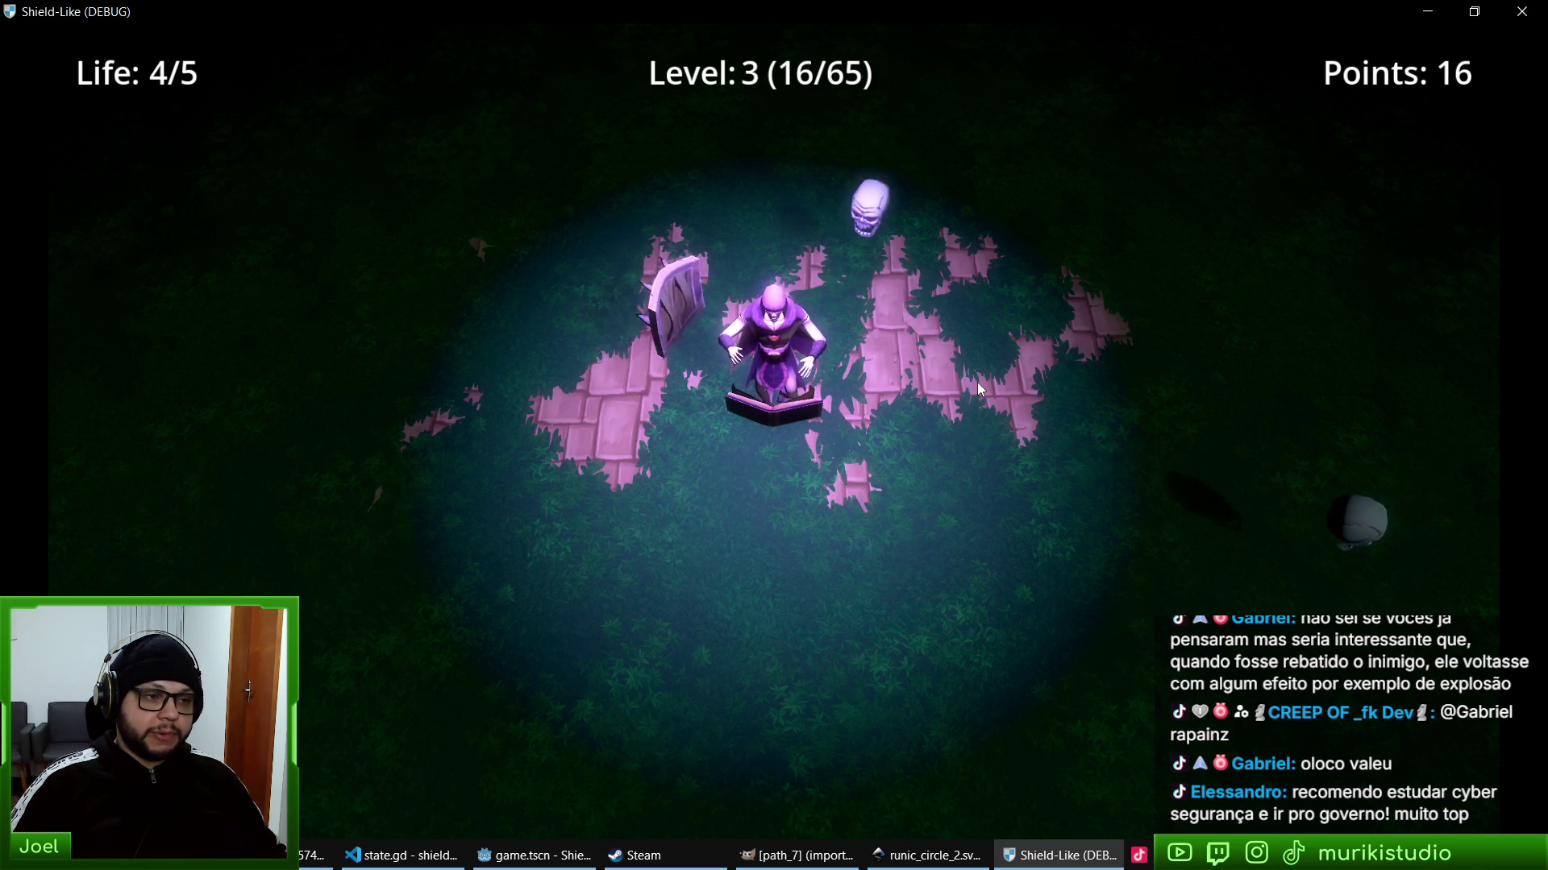
pyautogui.press('Right')
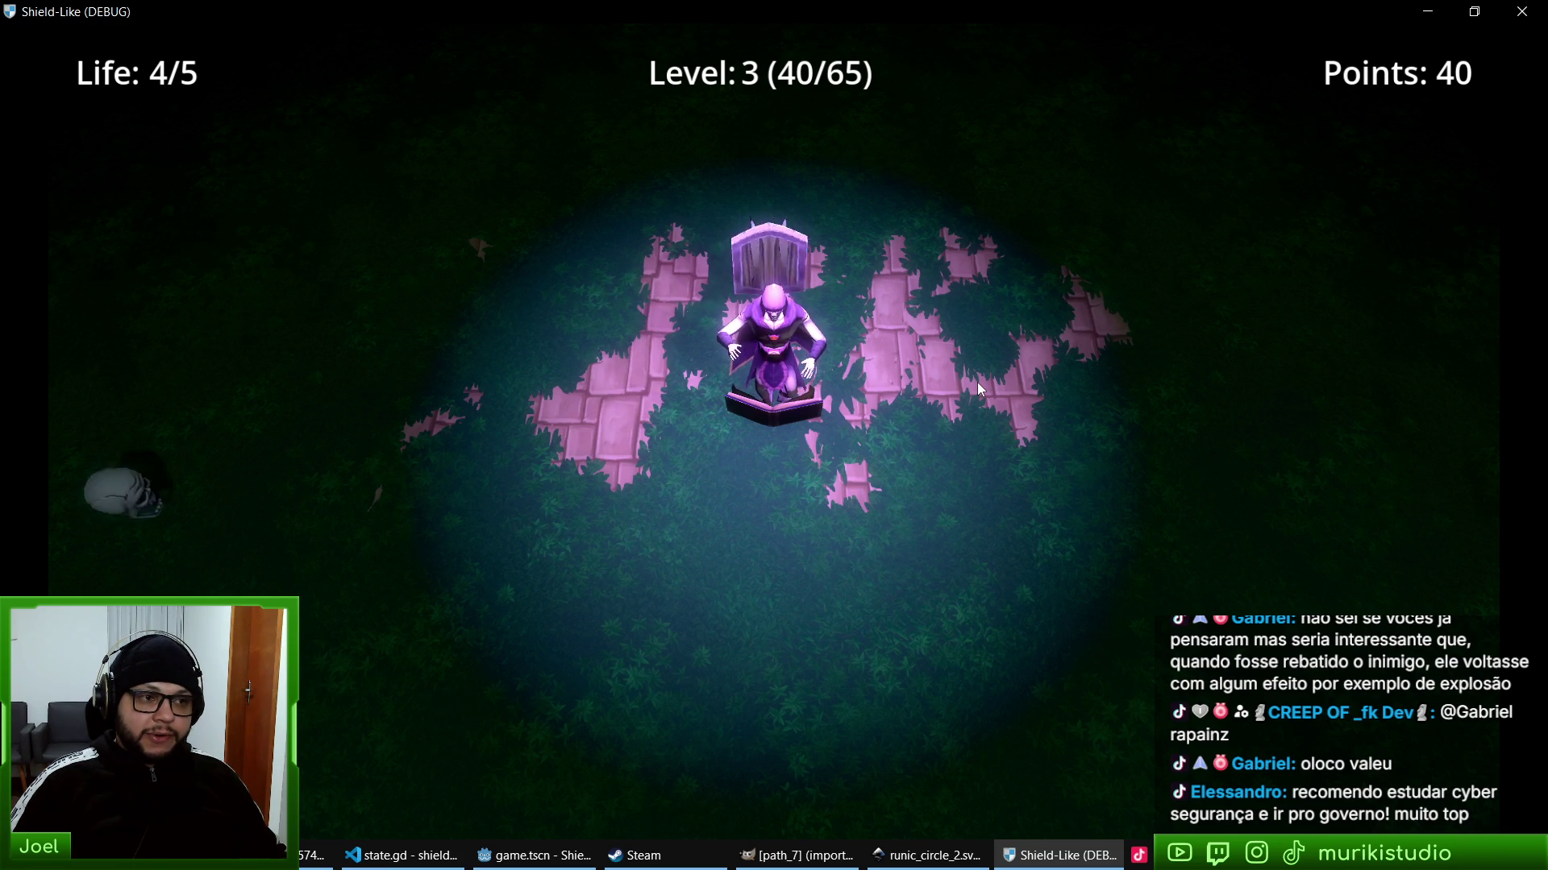
pyautogui.press('Left')
pyautogui.press('Right')
pyautogui.press('Left')
# - Keep deflecting skulls up to level 4, then stop the game with F8
pyautogui.press('Right')
pyautogui.press('Right')
pyautogui.press('Right')
pyautogui.press('Left')
pyautogui.press('Left')
pyautogui.press('Right')
pyautogui.press('Right')
pyautogui.press('Left')
pyautogui.press('Right')
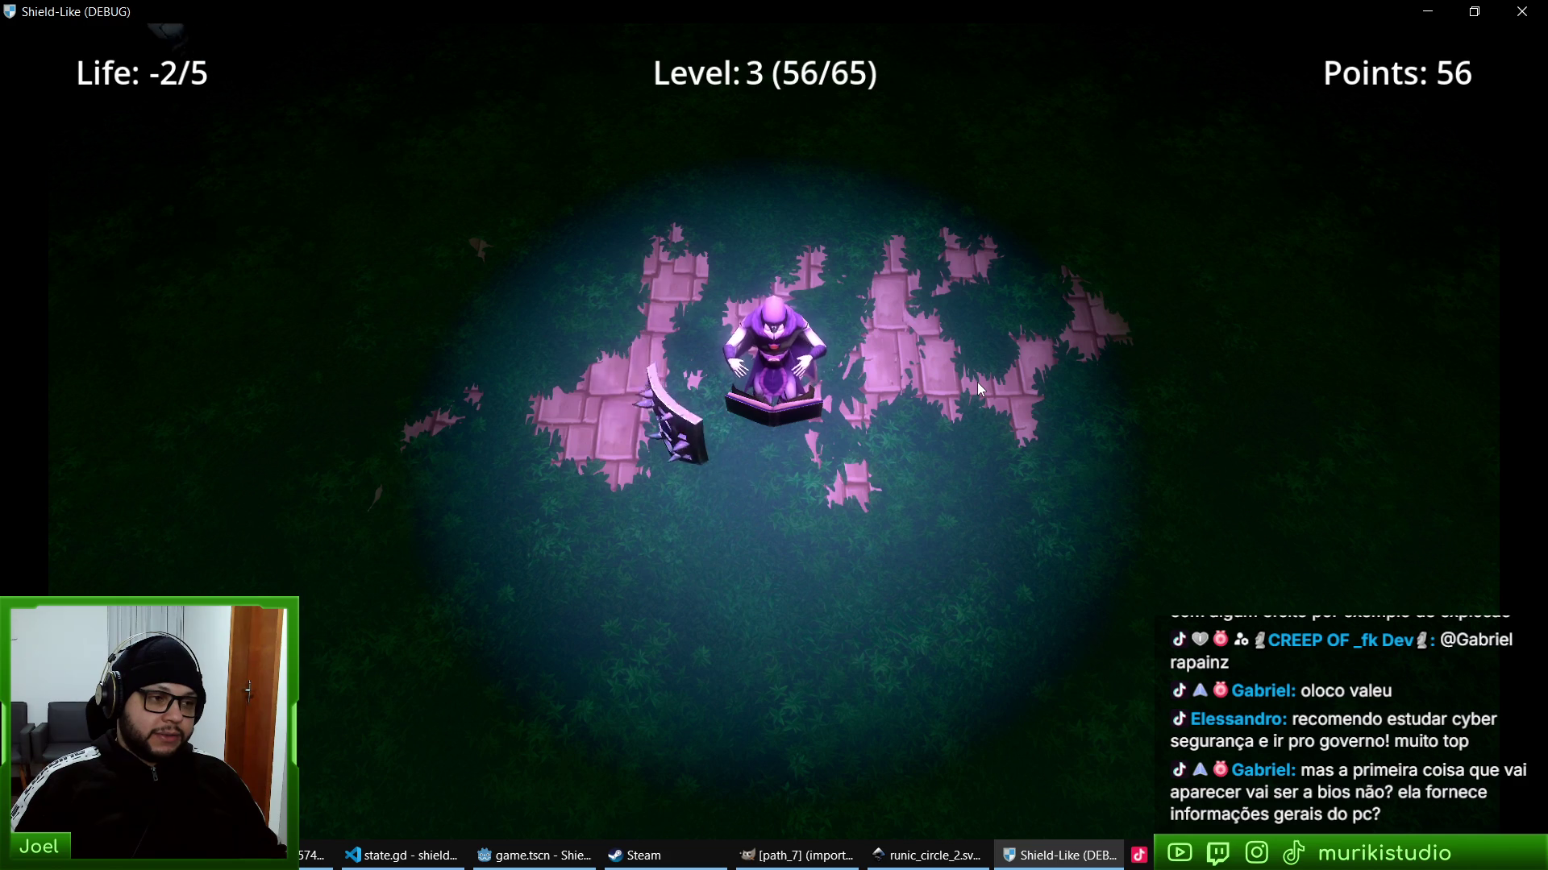
pyautogui.press('Right')
pyautogui.press('Left')
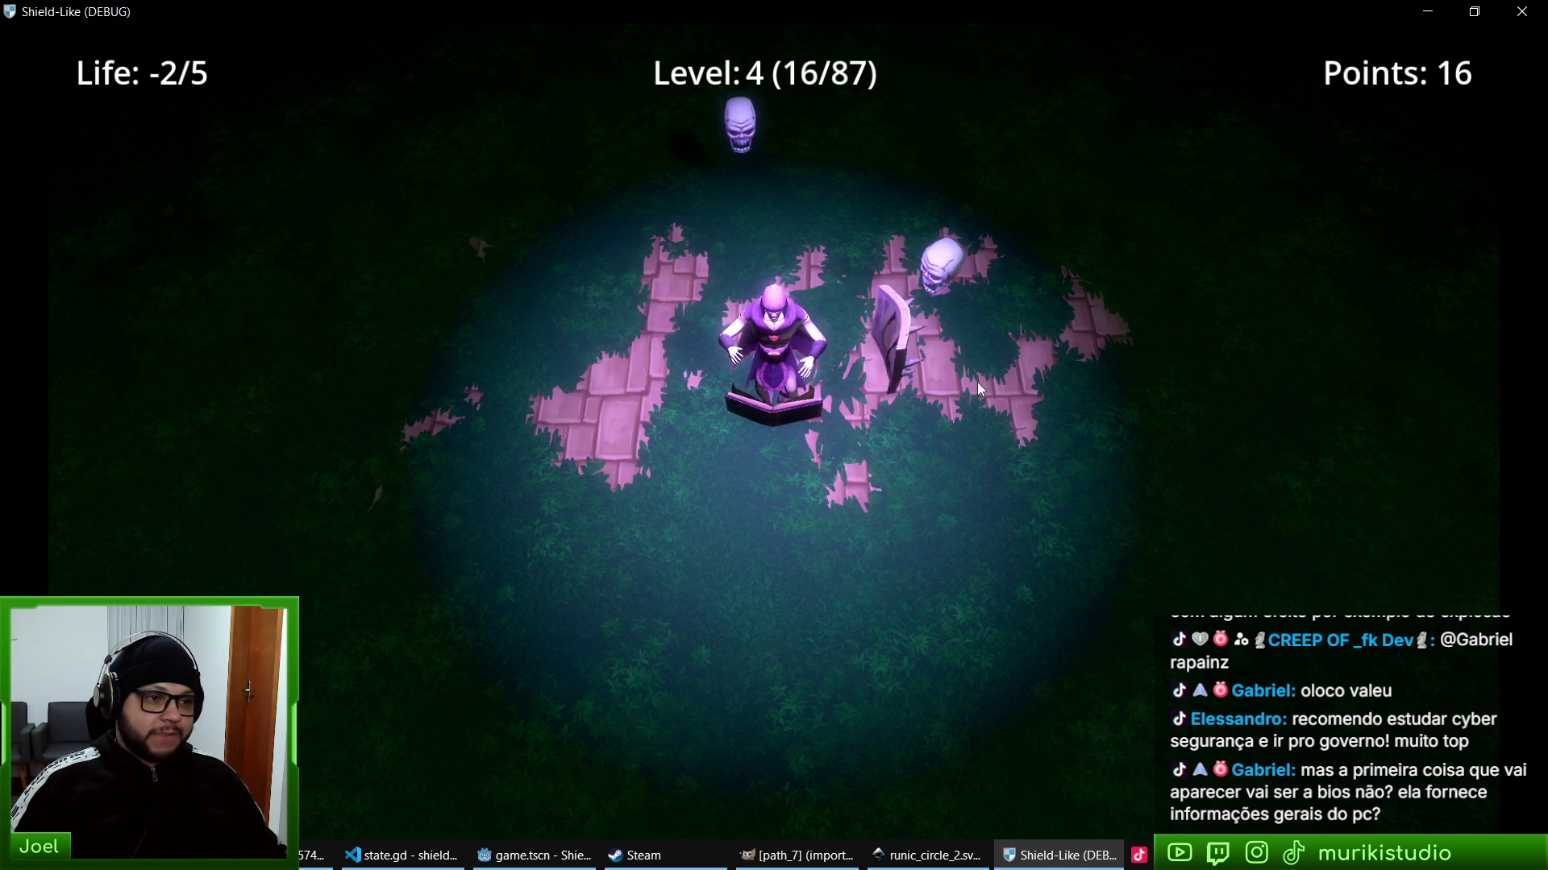
pyautogui.press('Left')
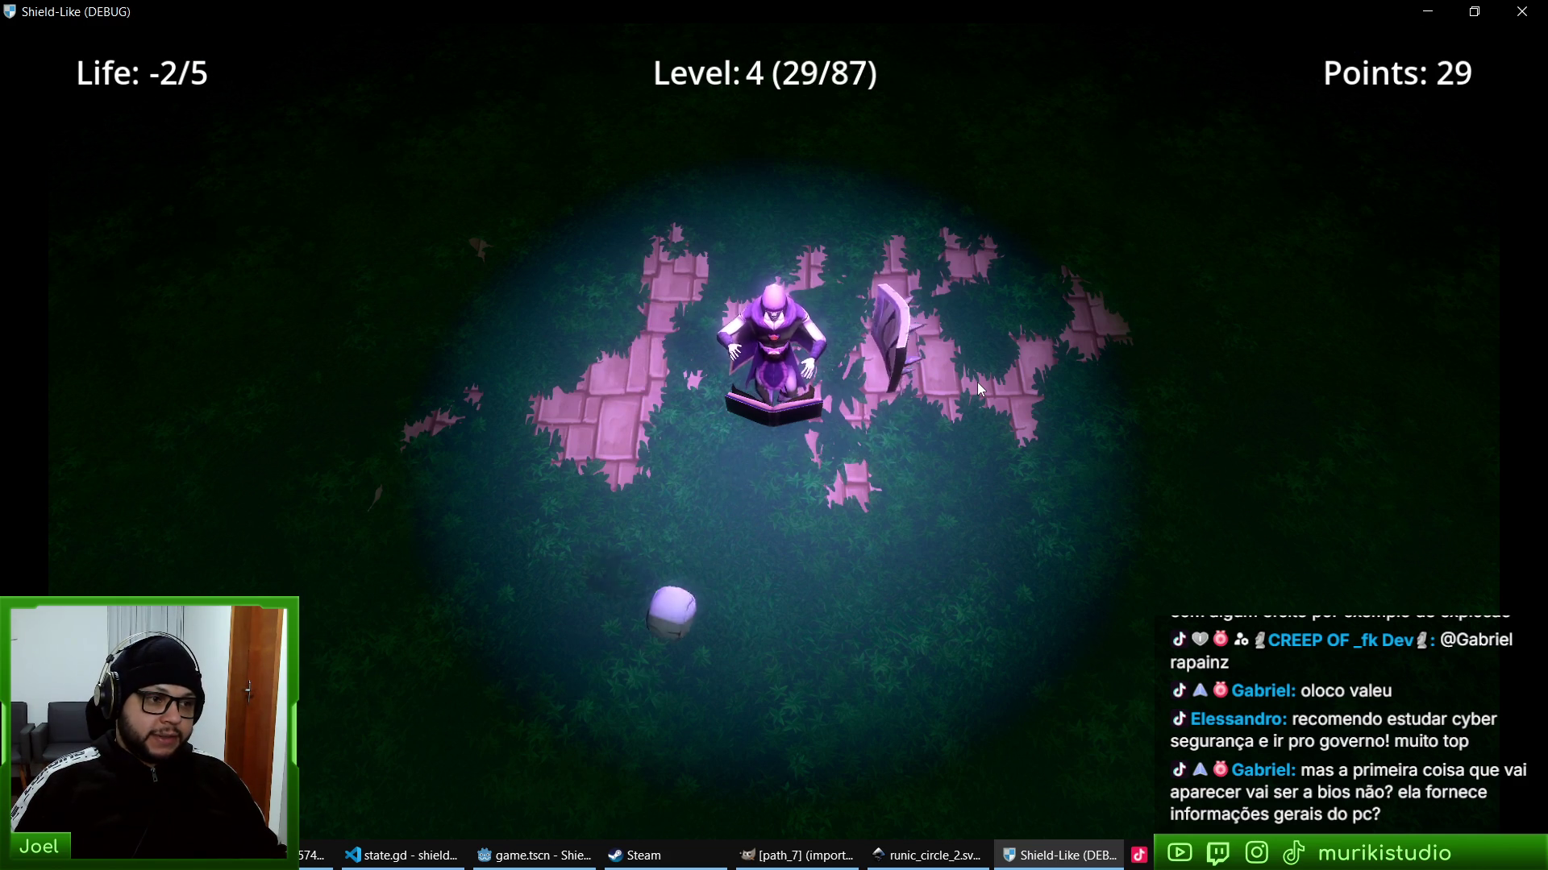
pyautogui.press('Right')
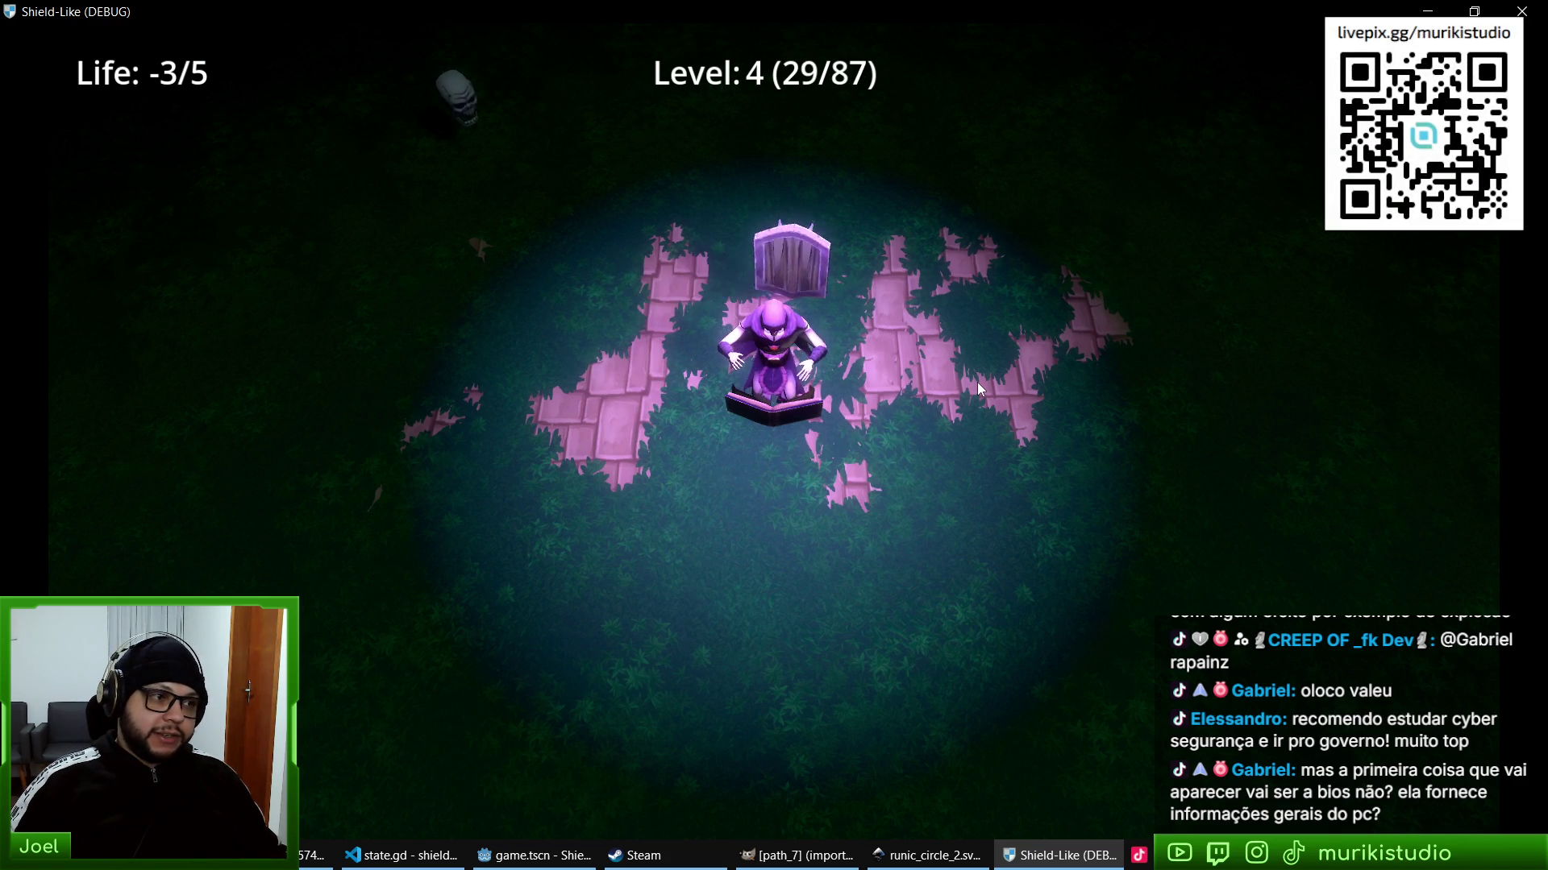
pyautogui.press('Left')
pyautogui.press('Left')
pyautogui.press('Right')
pyautogui.press('Right')
pyautogui.press('Right')
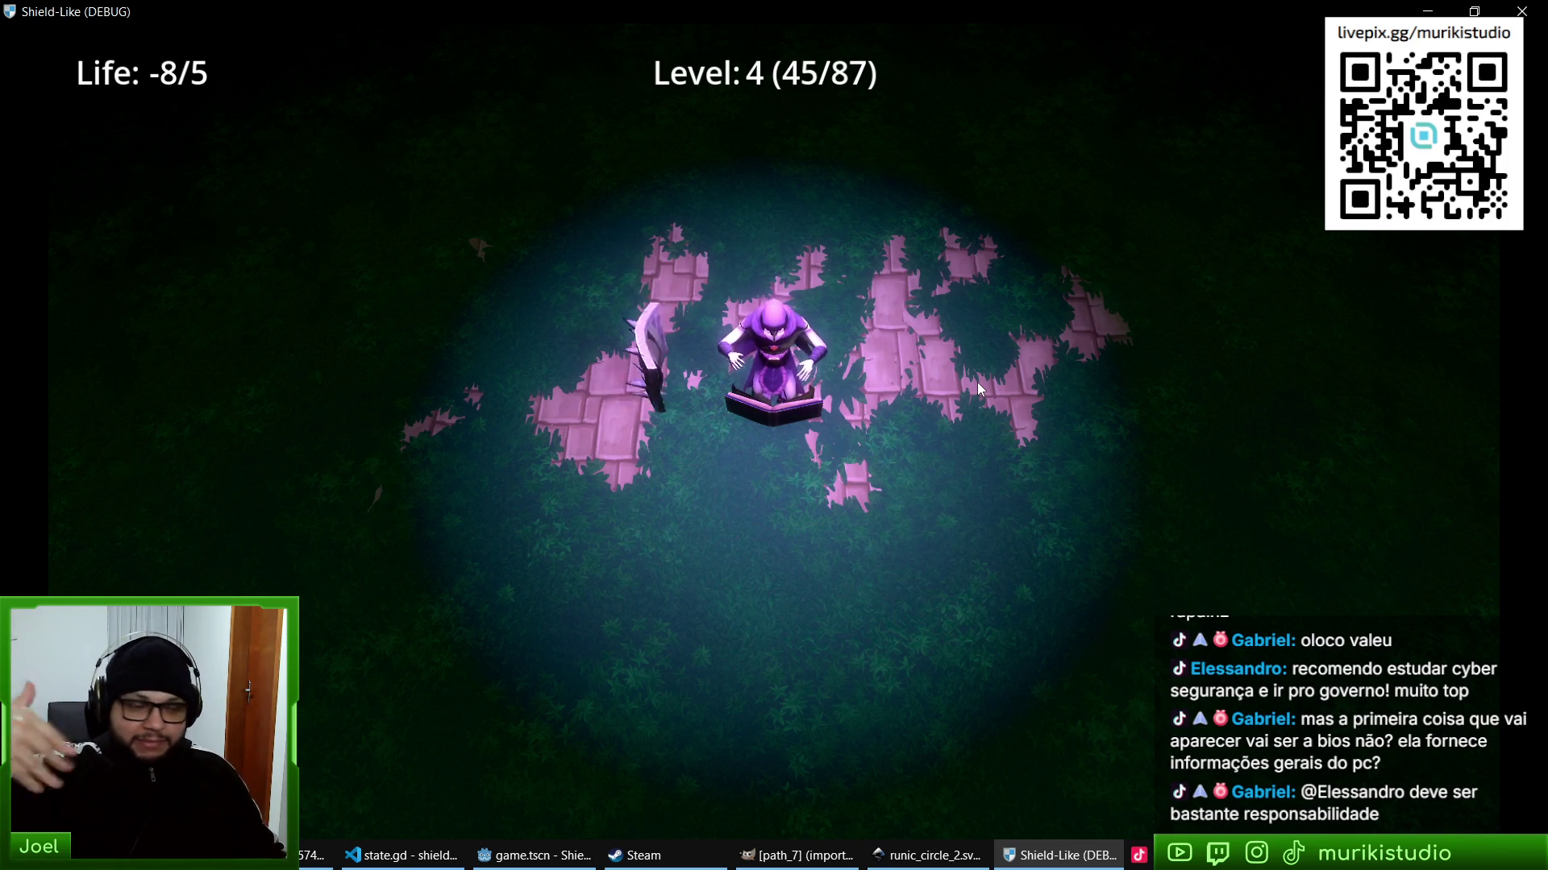
pyautogui.press('F8')
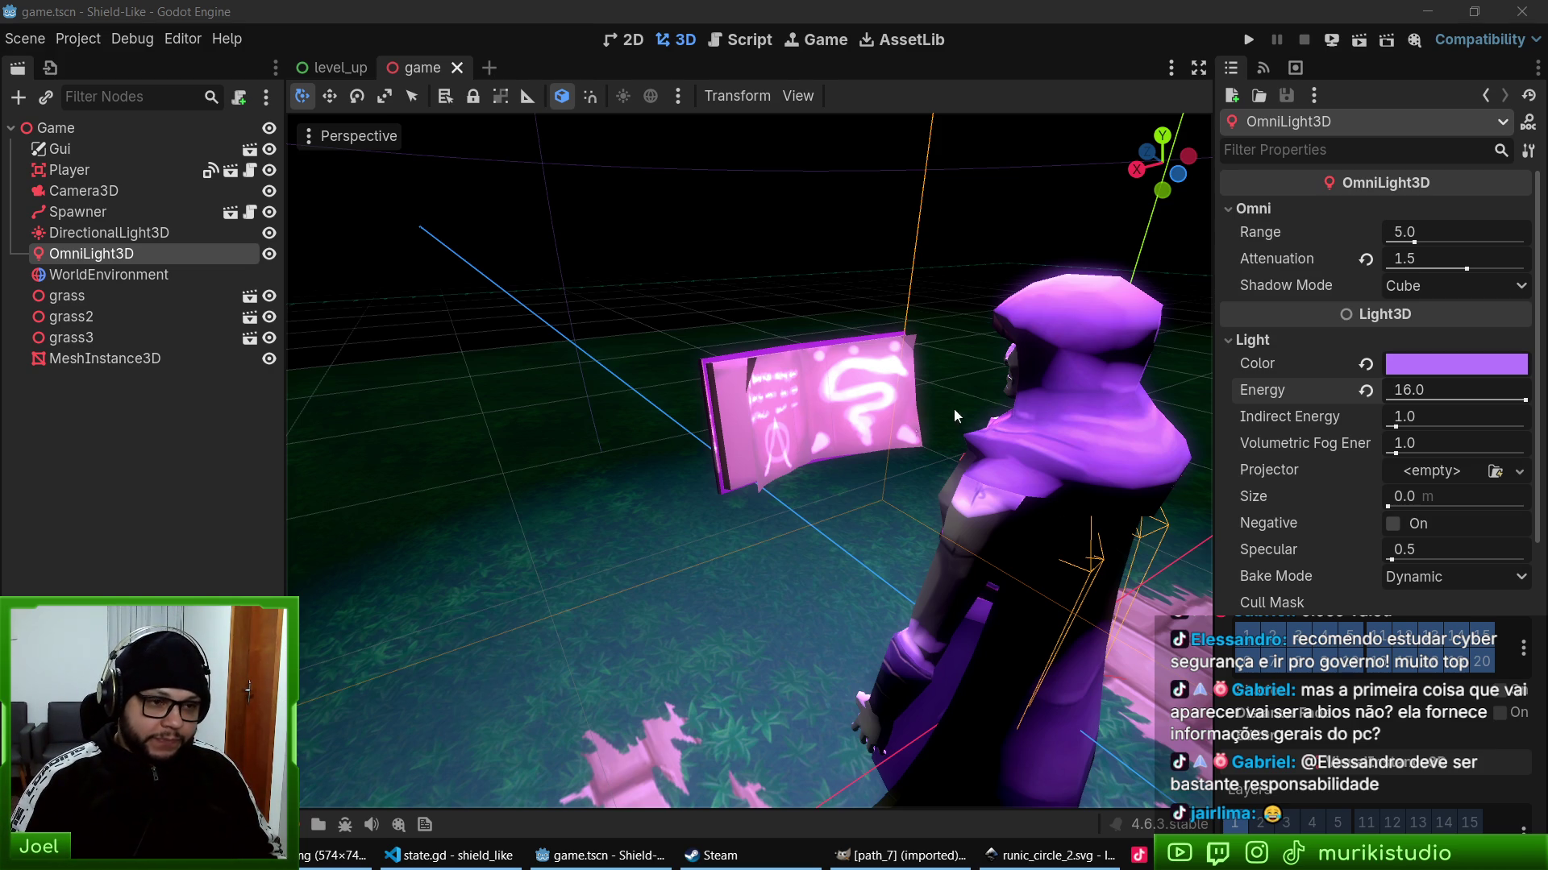
# - Orbit the Godot viewport around the mage and book, then switch to runic_circle_2.svg in Inkscape
pyautogui.click(1072, 9)
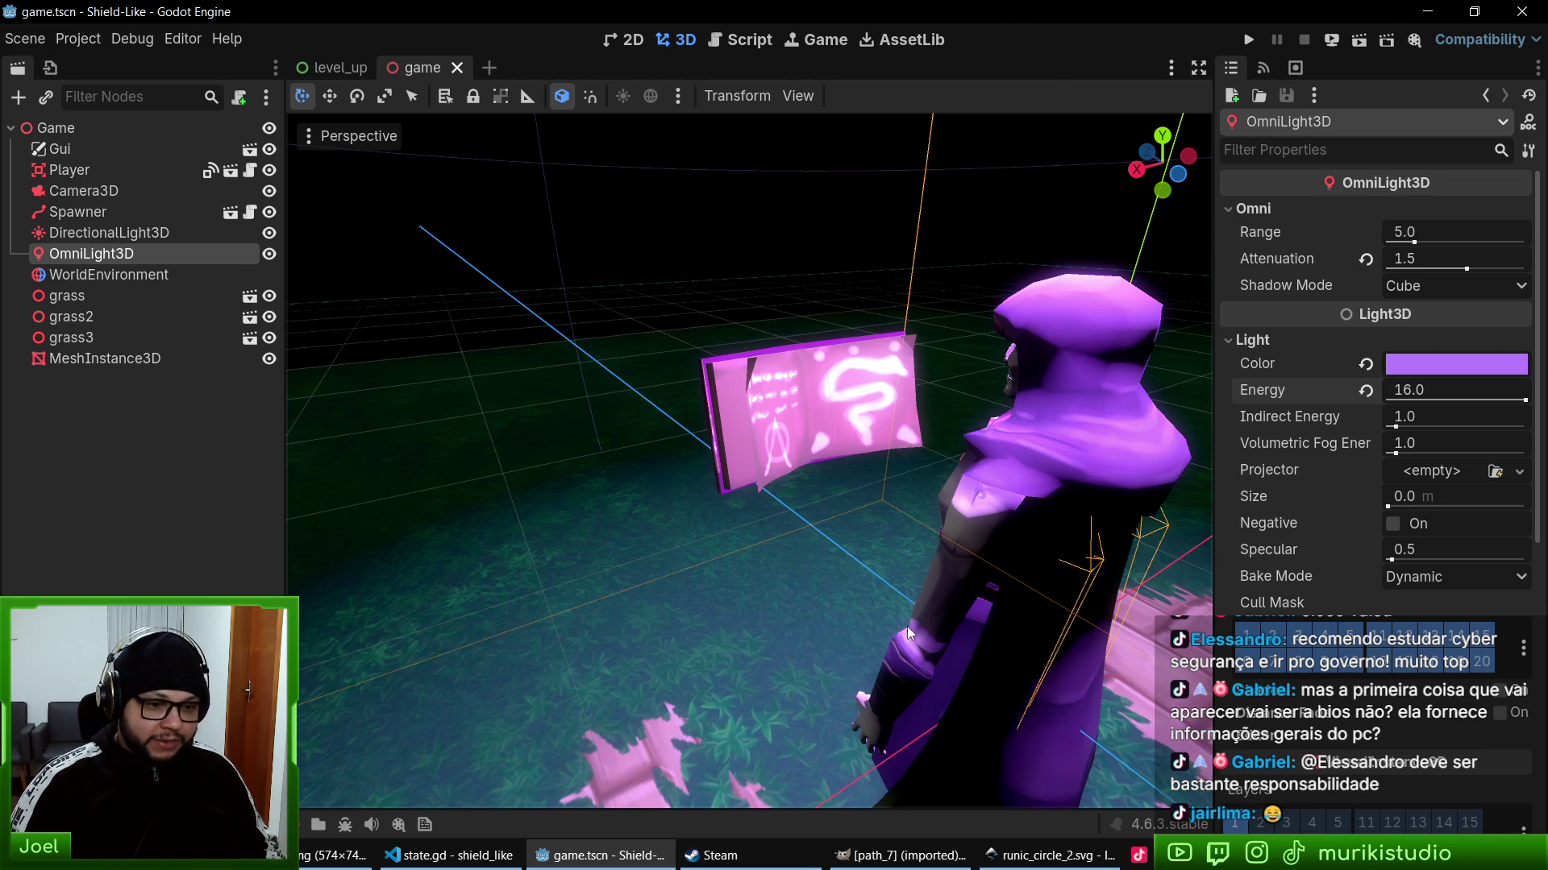
pyautogui.moveTo(1064, 525); pyautogui.dragTo(760, 509)
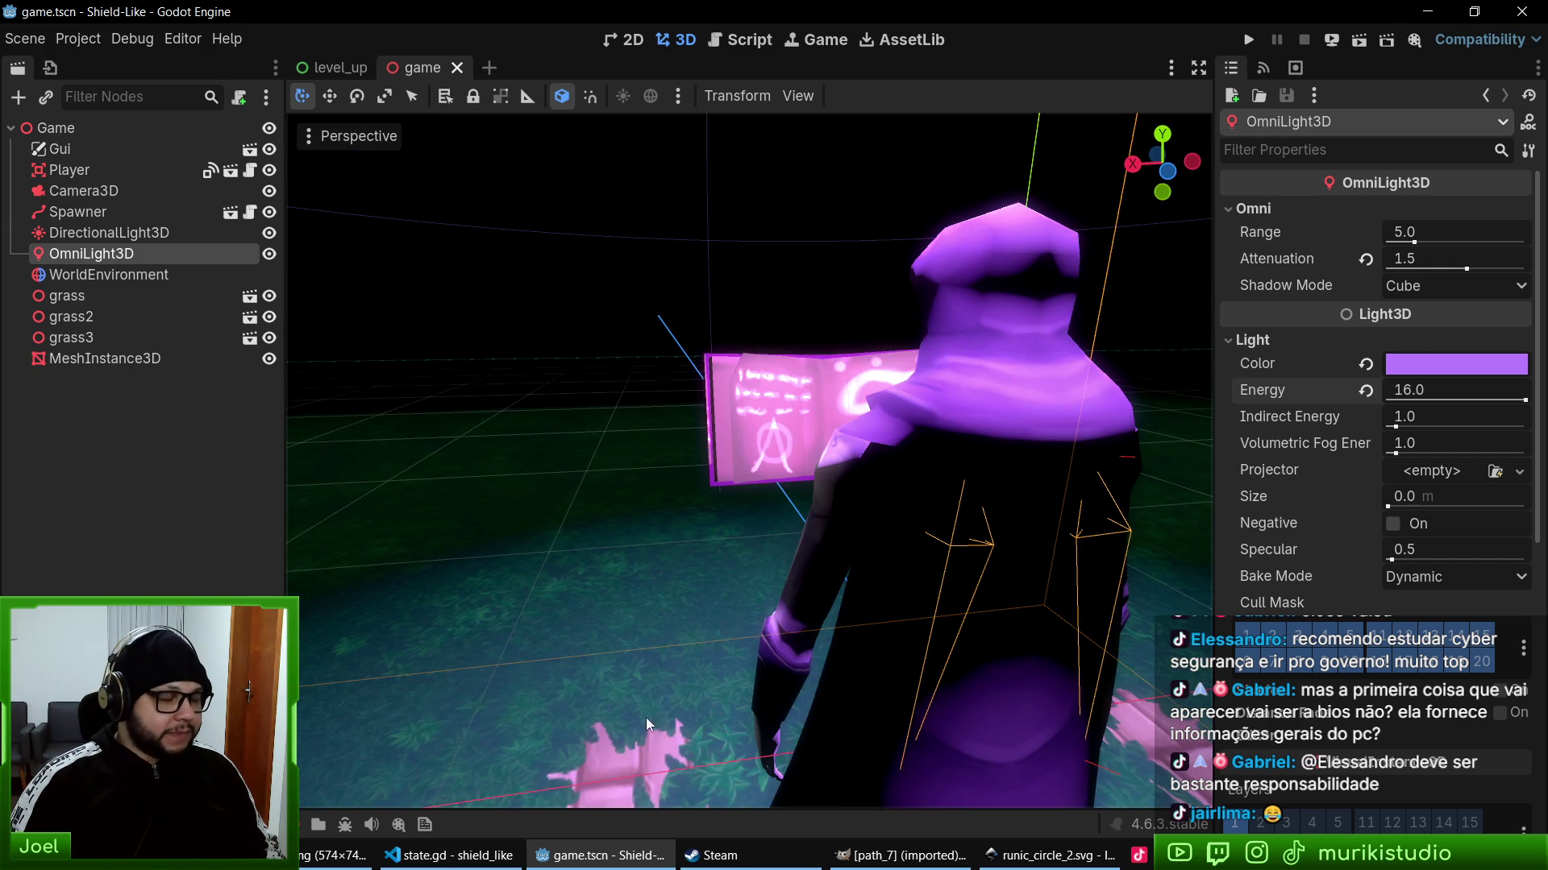
pyautogui.click(1048, 855)
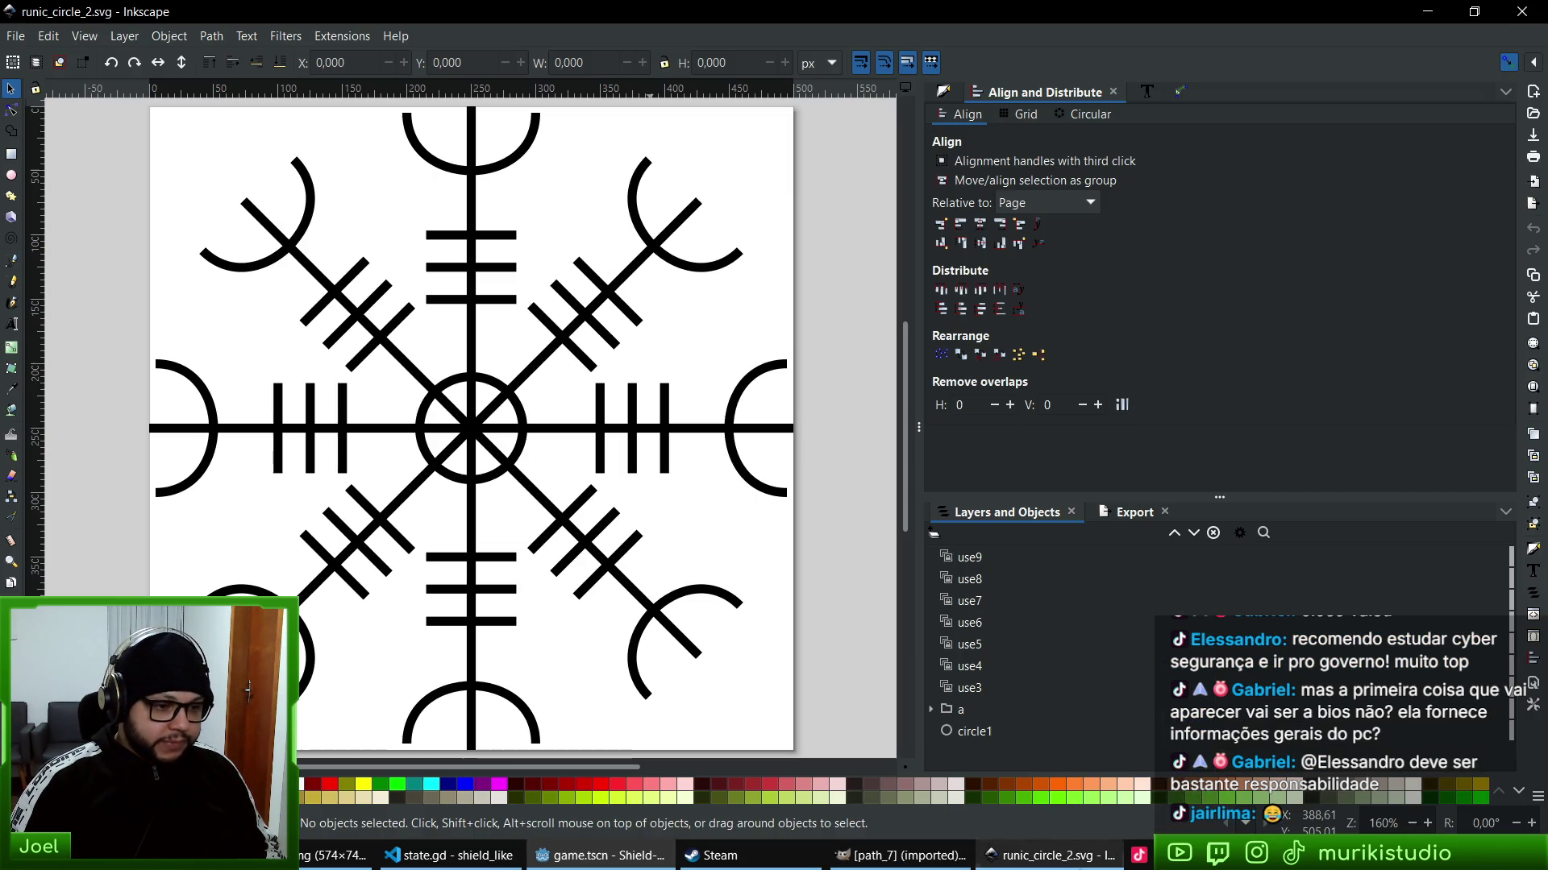
# - Set the document page width to 512 in Document Properties
pyautogui.click(8, 37)
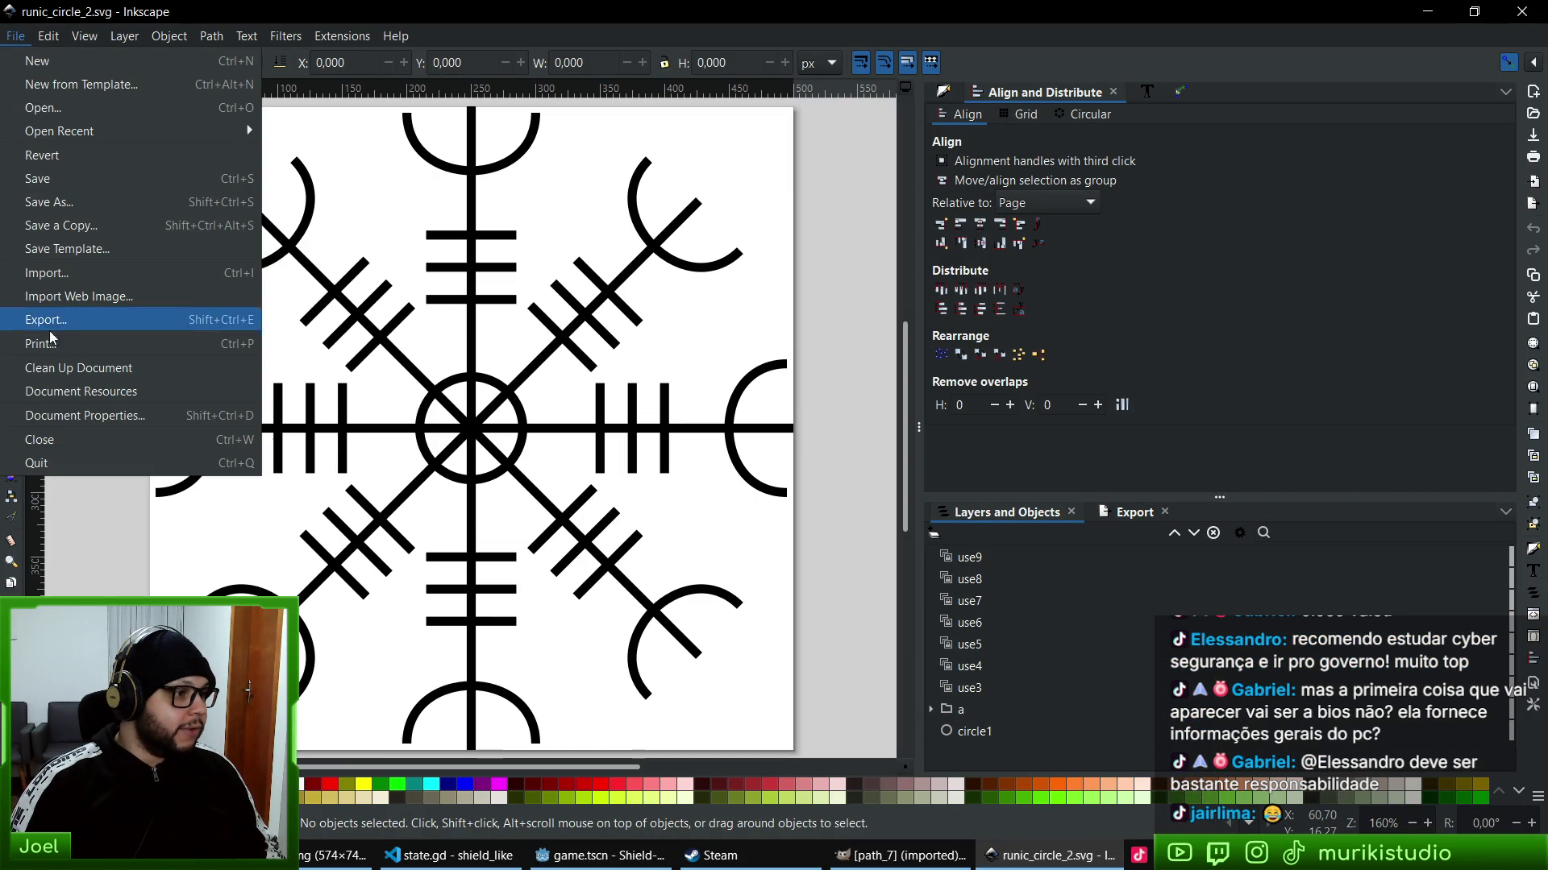
pyautogui.click(210, 413)
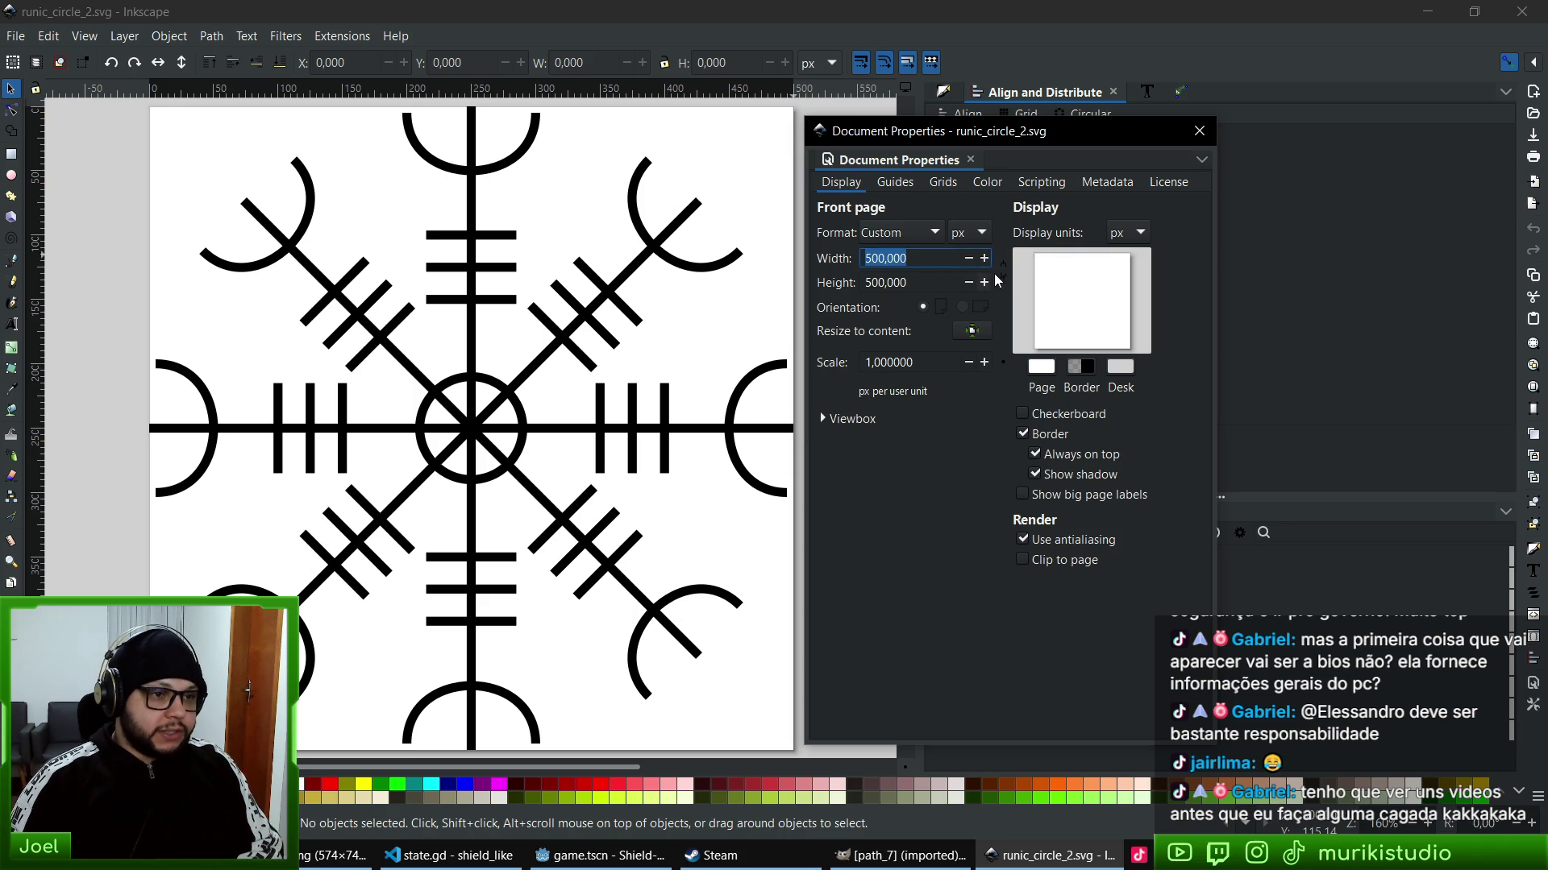
pyautogui.write('84')
pyautogui.press('BackSpace')
pyautogui.press('BackSpace')
pyautogui.write('512')
pyautogui.press('Return')
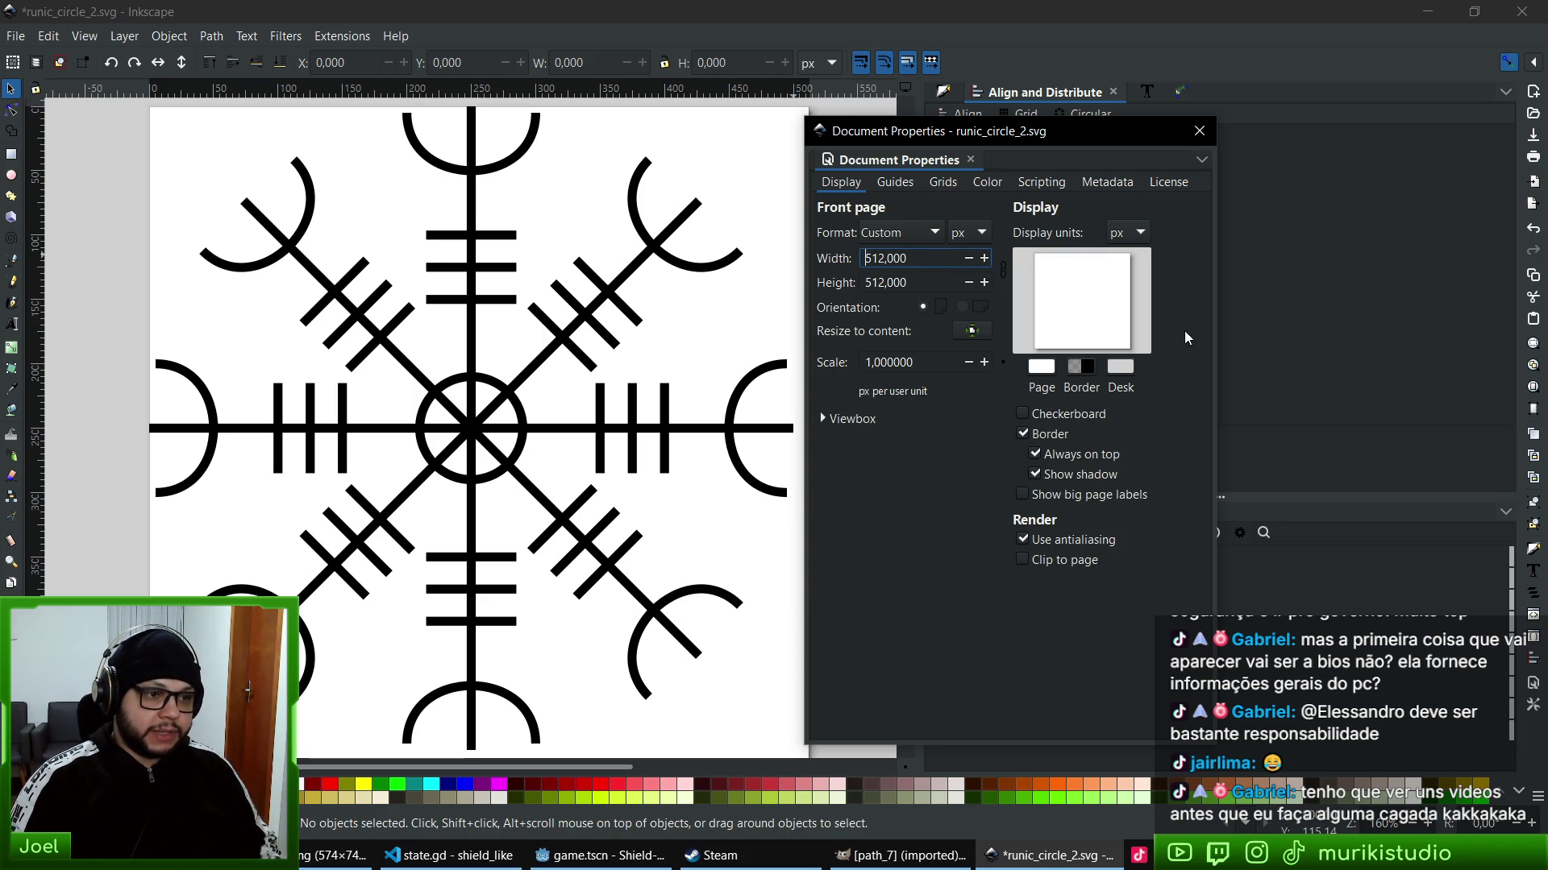
pyautogui.click(1199, 130)
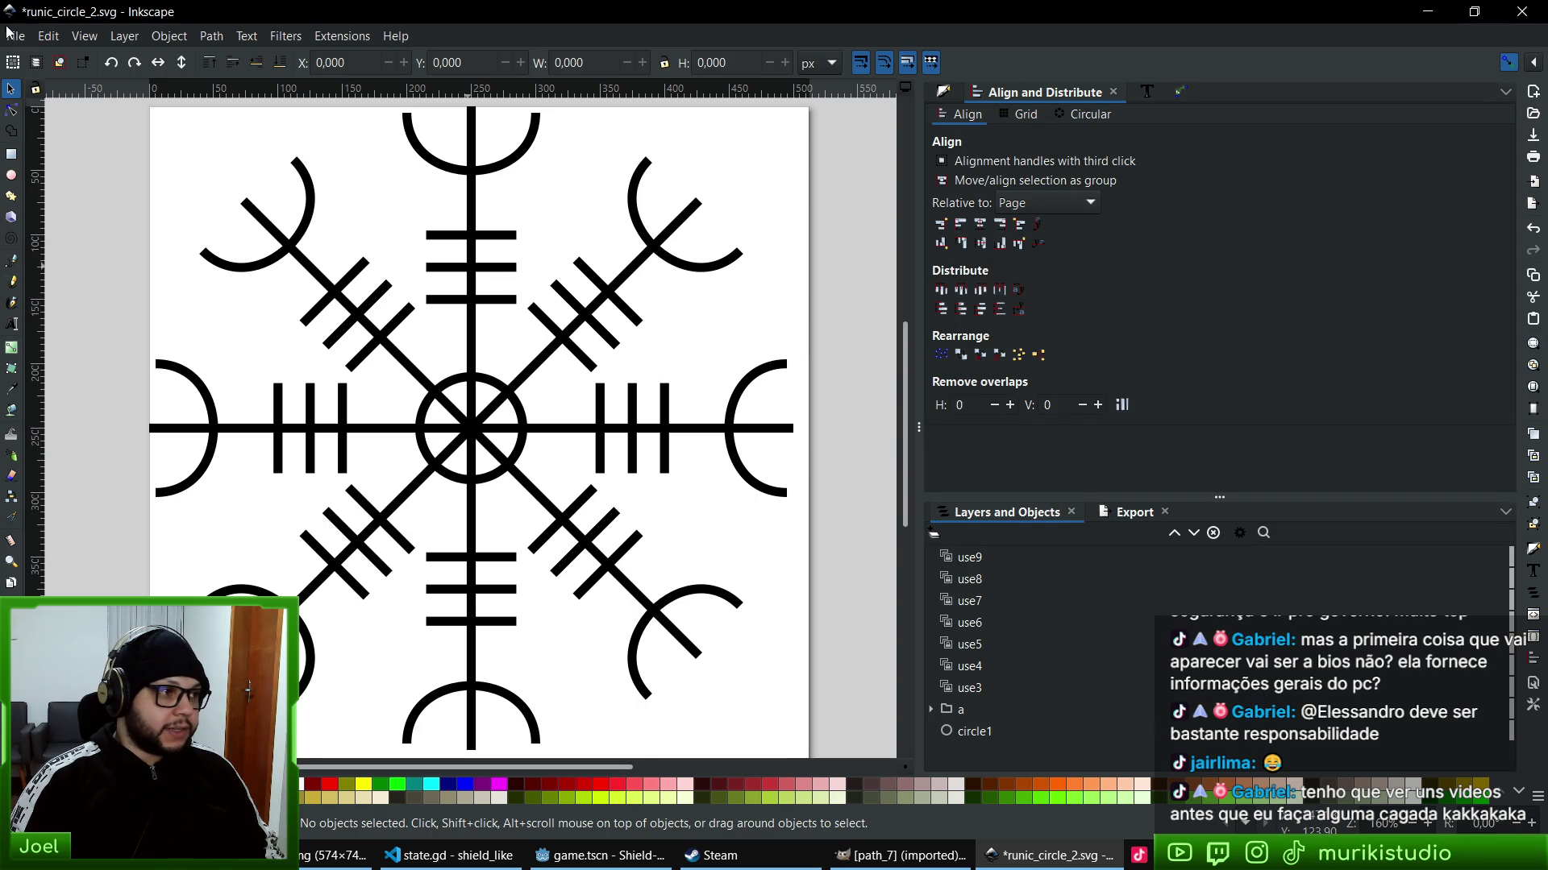
# - Select the rune clone, group a and circle1, and move circle1 above group a
pyautogui.click(399, 312)
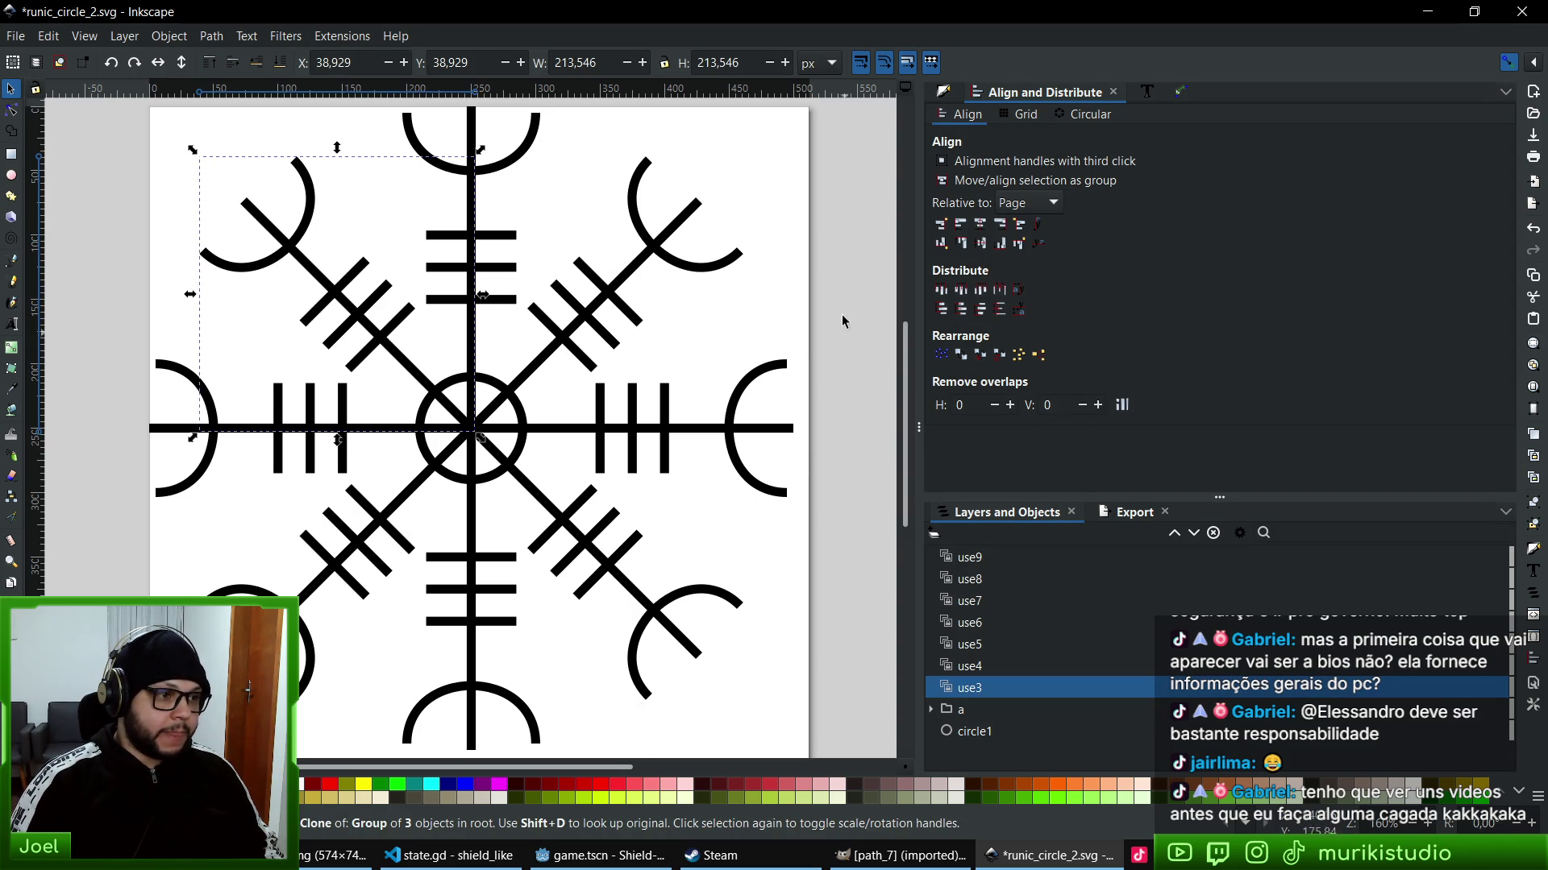
pyautogui.press('Escape')
pyautogui.click(972, 710)
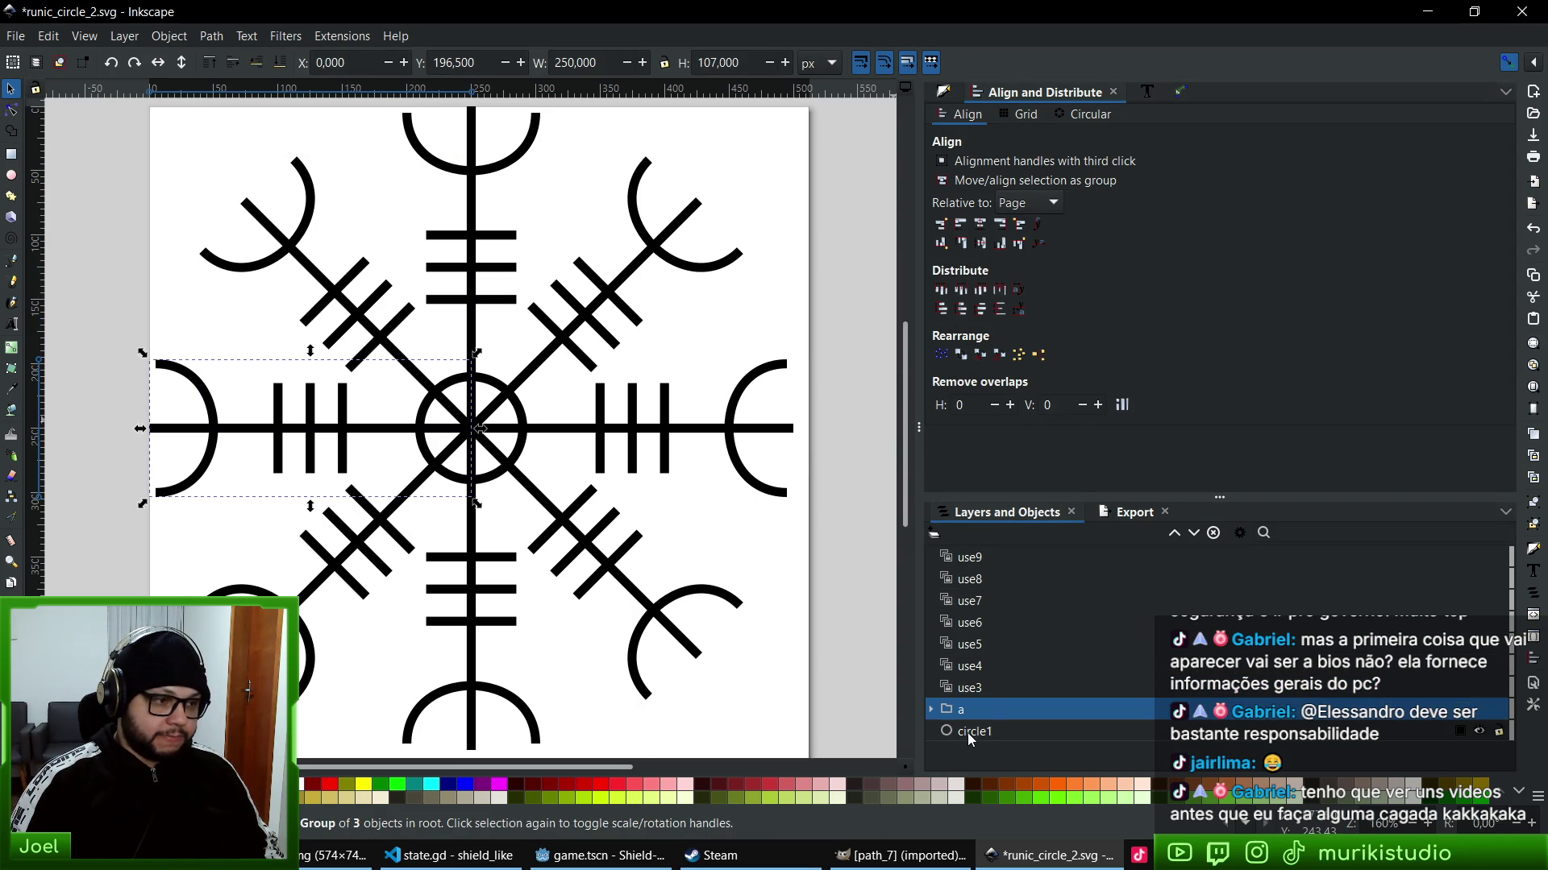
pyautogui.click(968, 732)
pyautogui.click(959, 707)
pyautogui.click(975, 731)
pyautogui.hotkey('ctrl', 'shift', 'g')
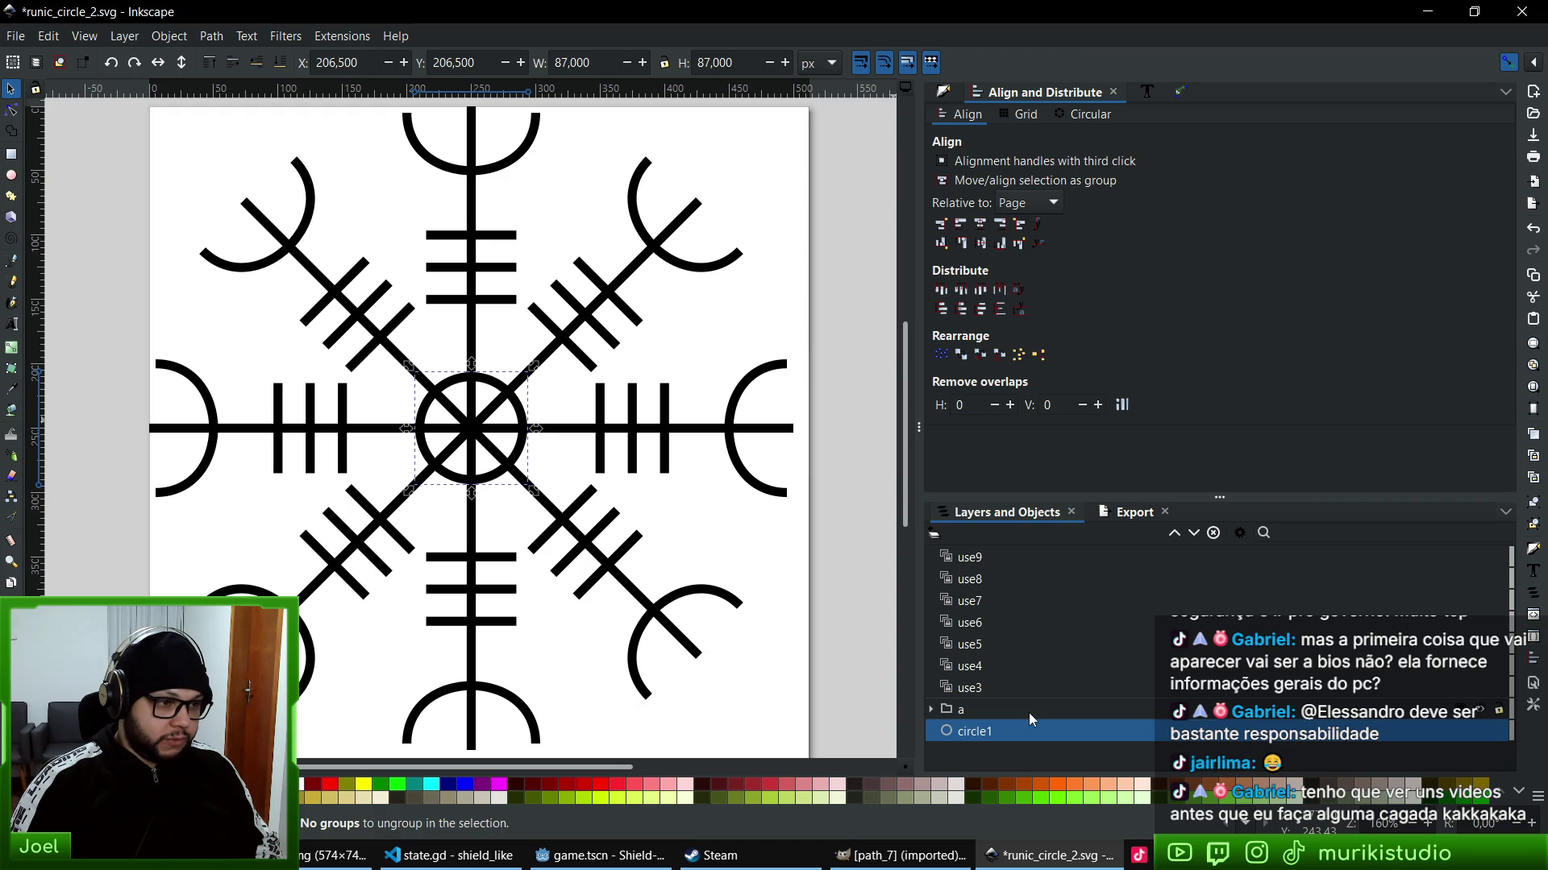
pyautogui.moveTo(947, 737); pyautogui.dragTo(993, 699)
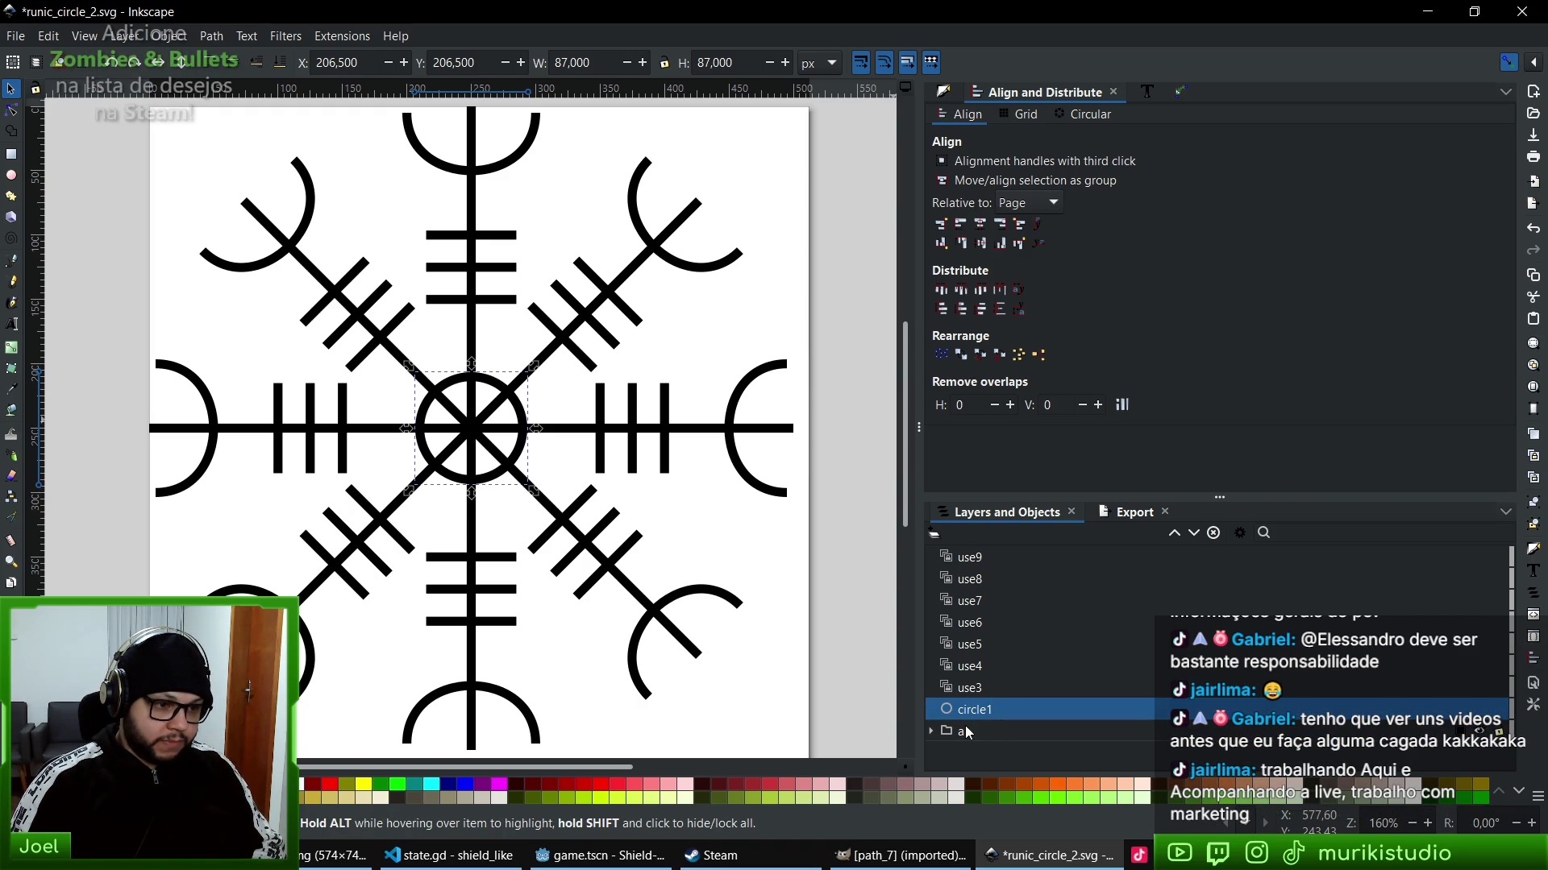
pyautogui.click(980, 736)
pyautogui.press('Escape')
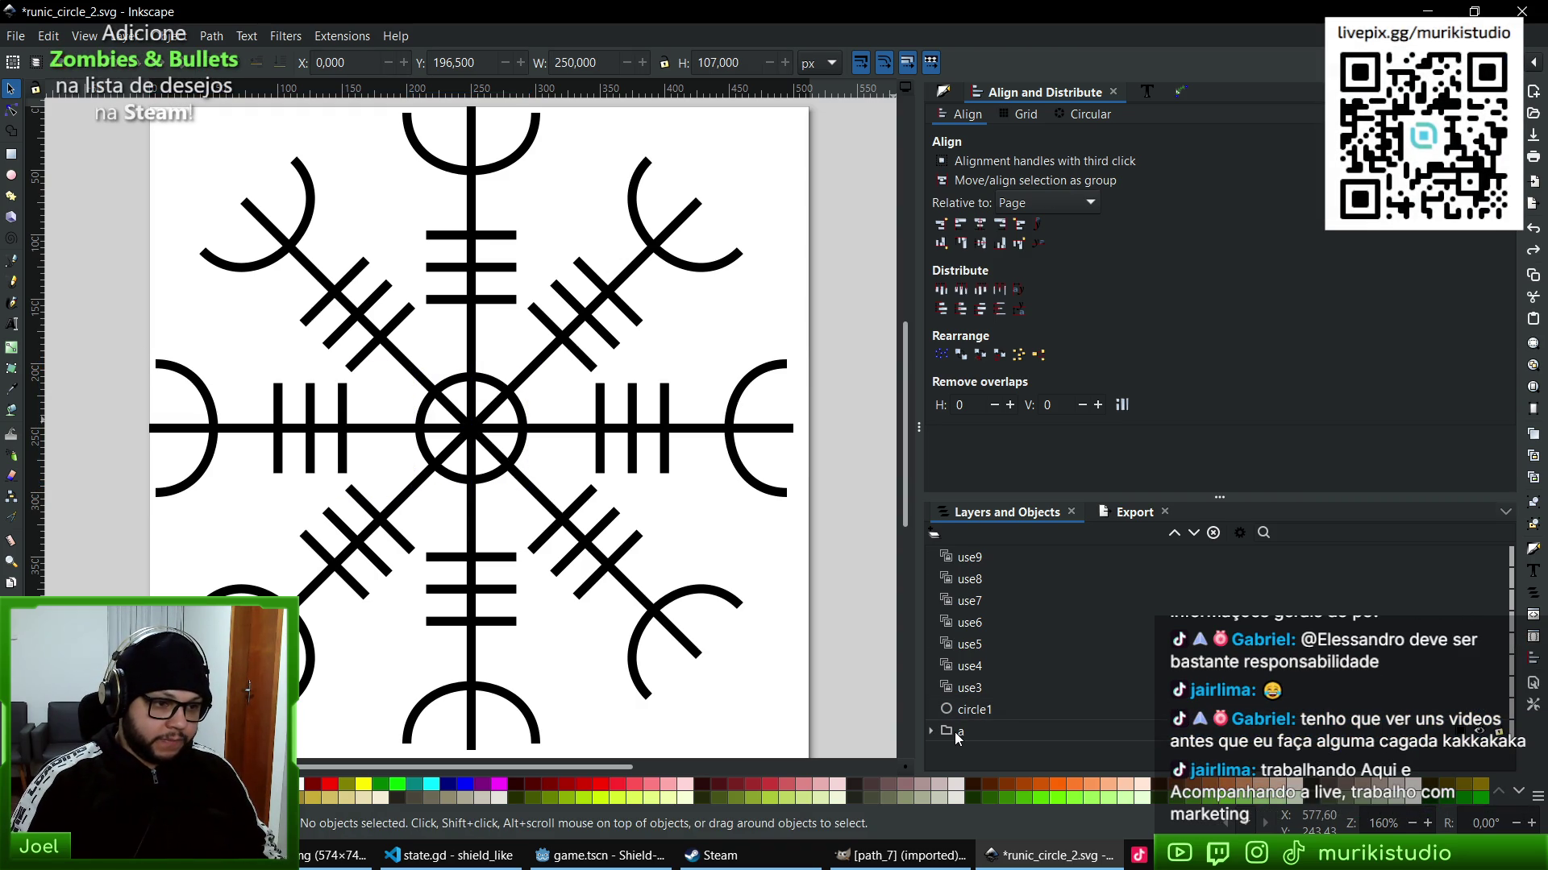
# - Try moving and ungrouping group a's three paths, undo both, and put circle1 back below group a
pyautogui.click(954, 731)
pyautogui.click(931, 731)
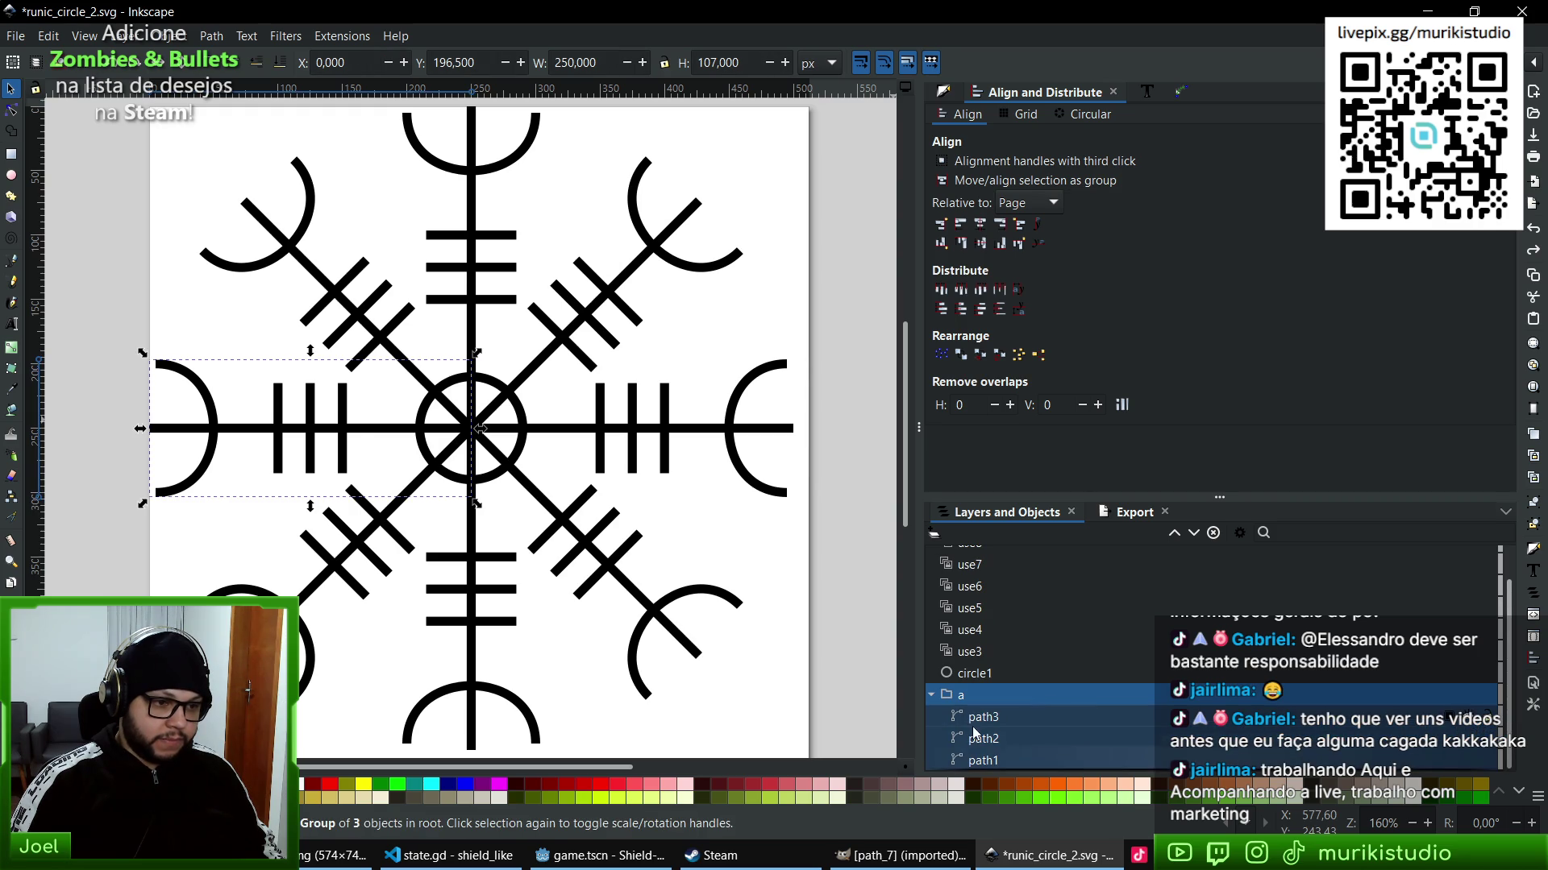
pyautogui.click(981, 718)
pyautogui.click(982, 762)
pyautogui.moveTo(983, 761); pyautogui.dragTo(1002, 689)
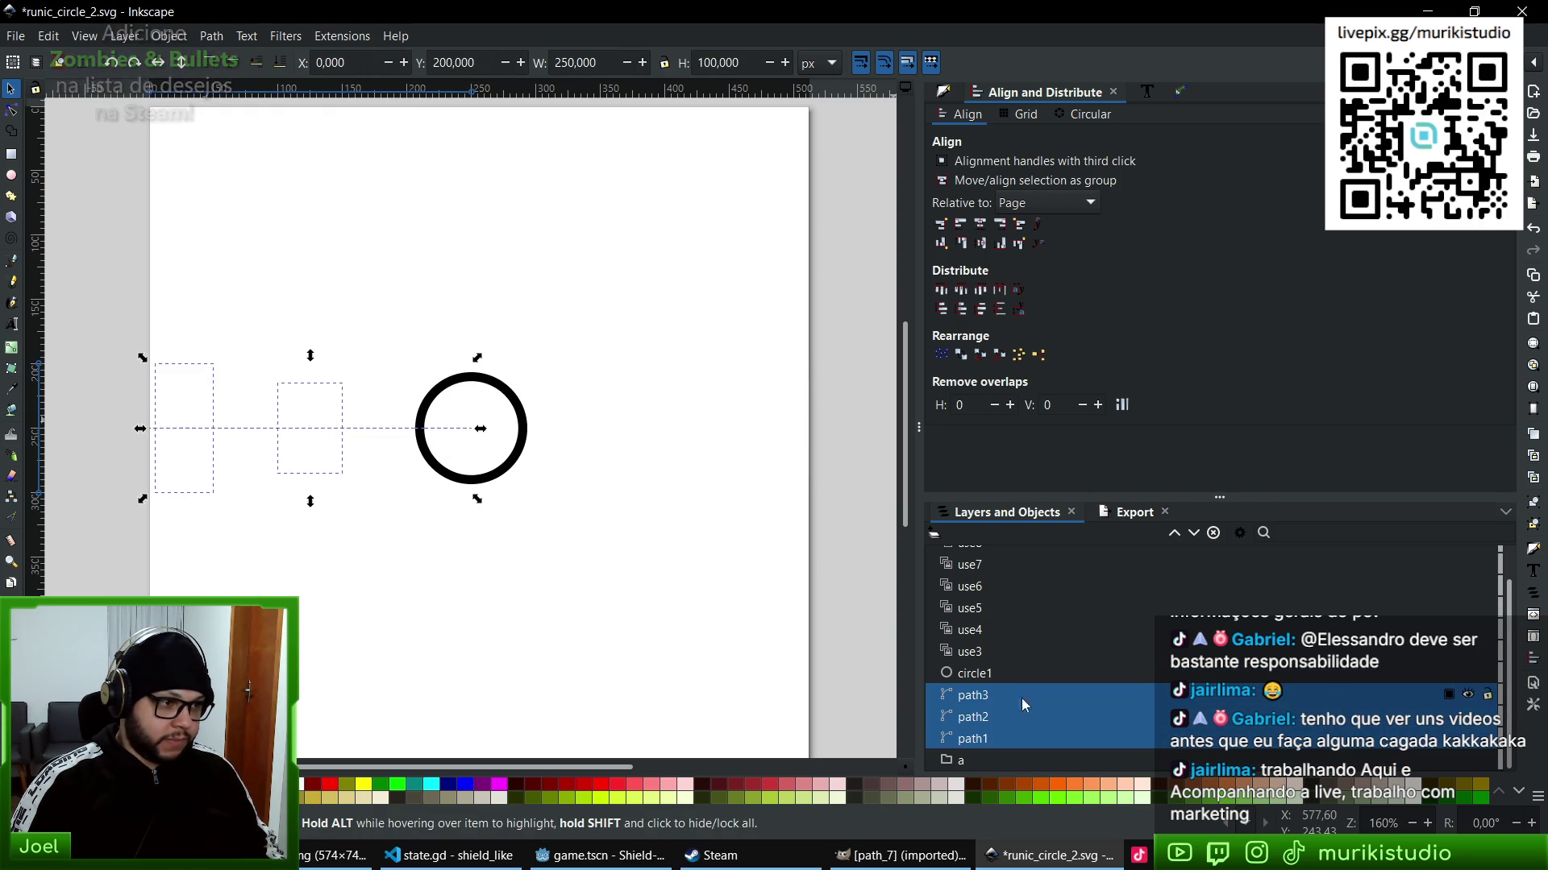
pyautogui.hotkey('ctrl', 'z')
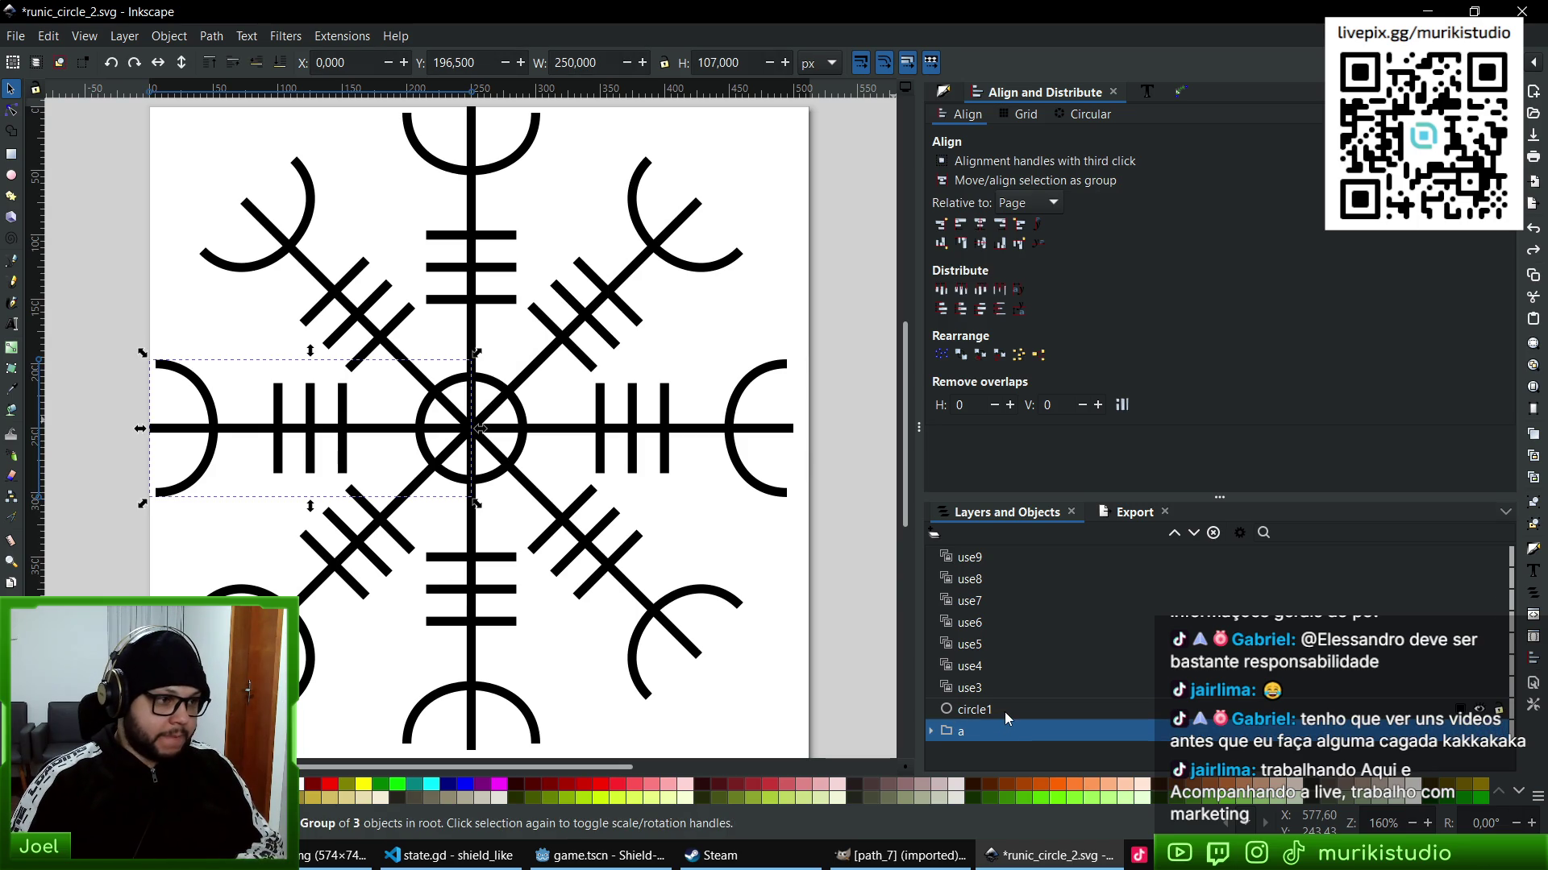
pyautogui.hotkey('ctrl', 'shift', 'g')
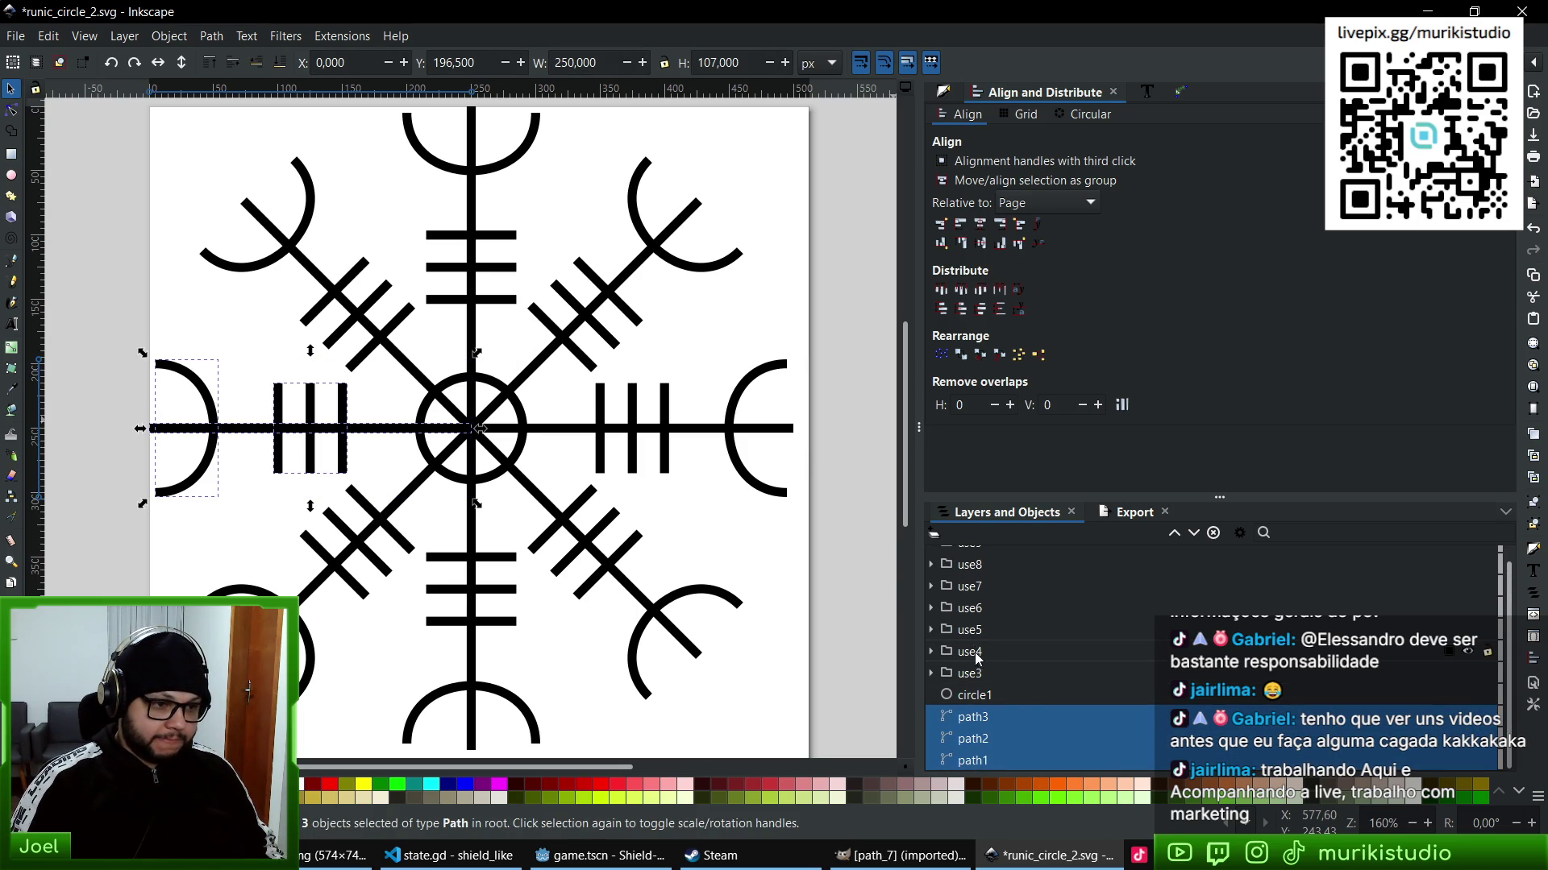
pyautogui.scroll(3)
pyautogui.hotkey('ctrl', 'z')
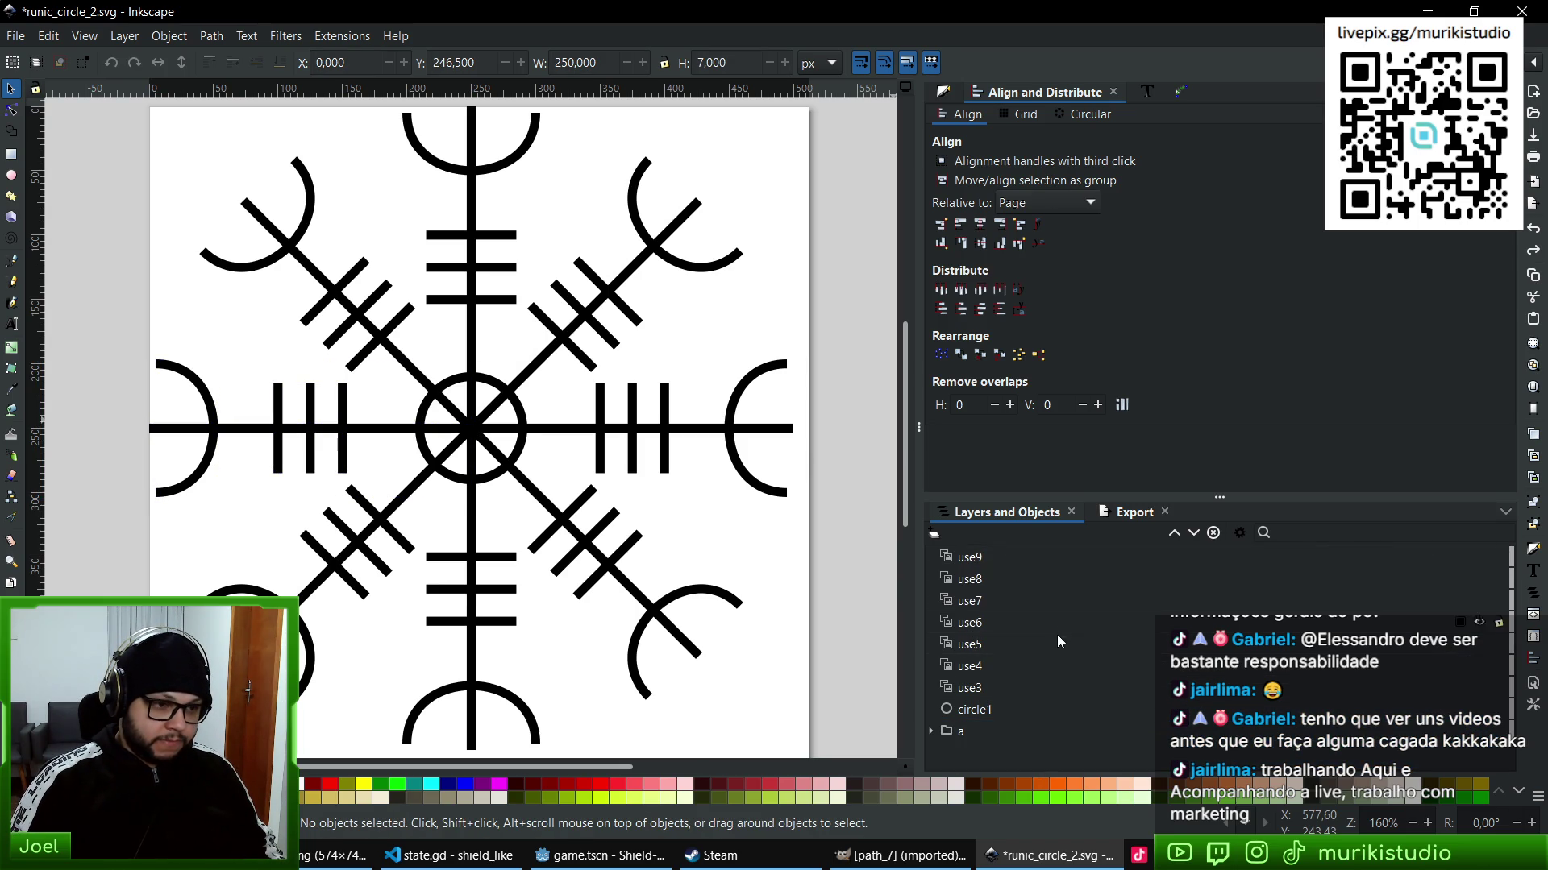
pyautogui.moveTo(977, 710); pyautogui.dragTo(979, 735)
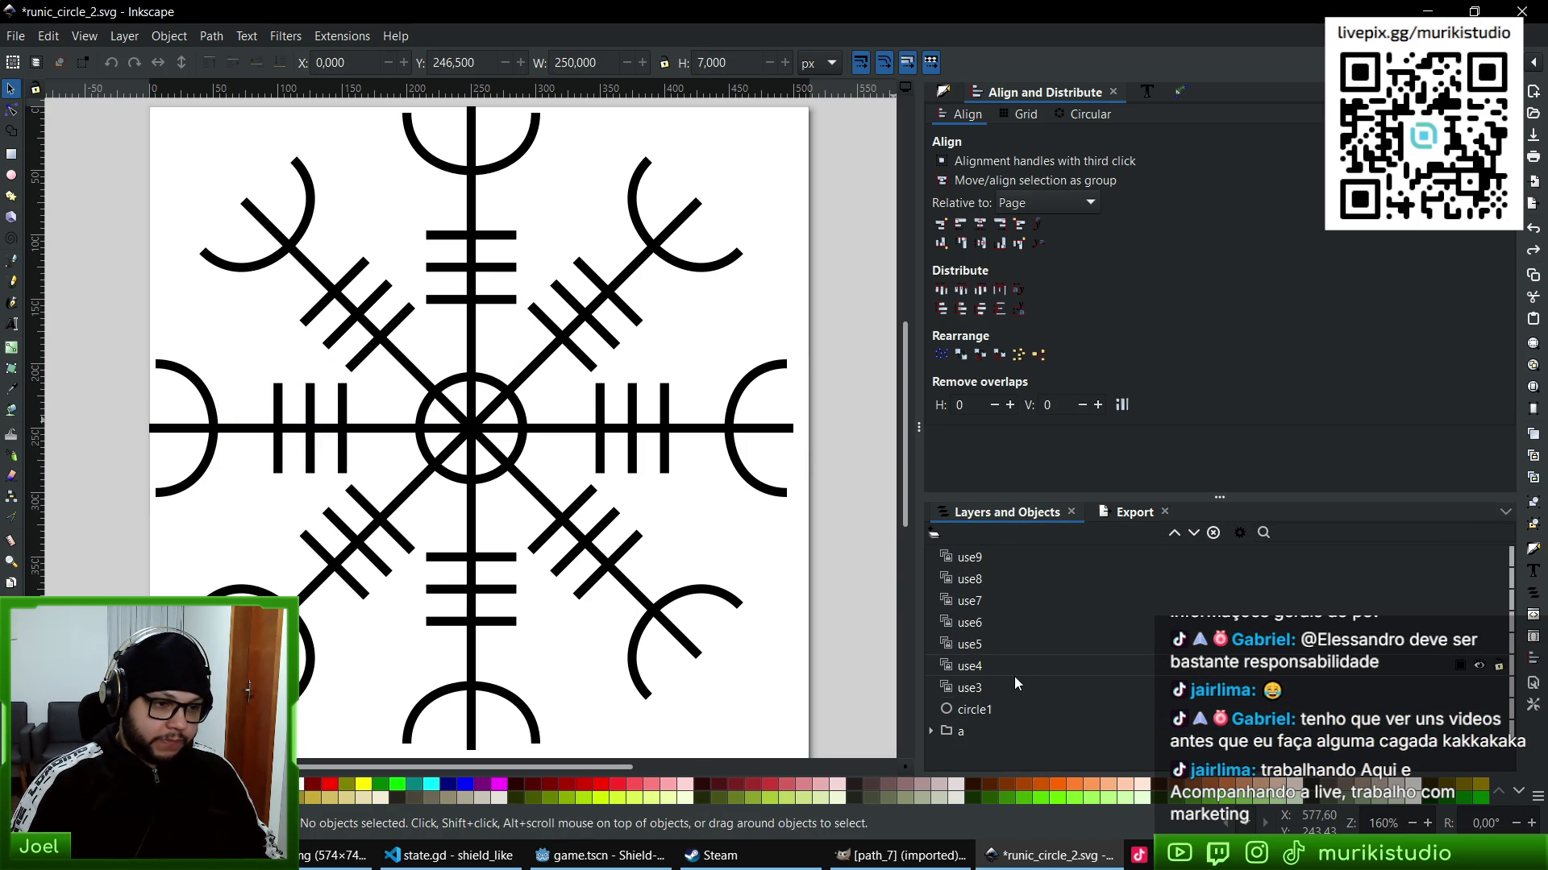
# - Select all nine objects and group them into g49
pyautogui.hotkey('ctrl', 'a')
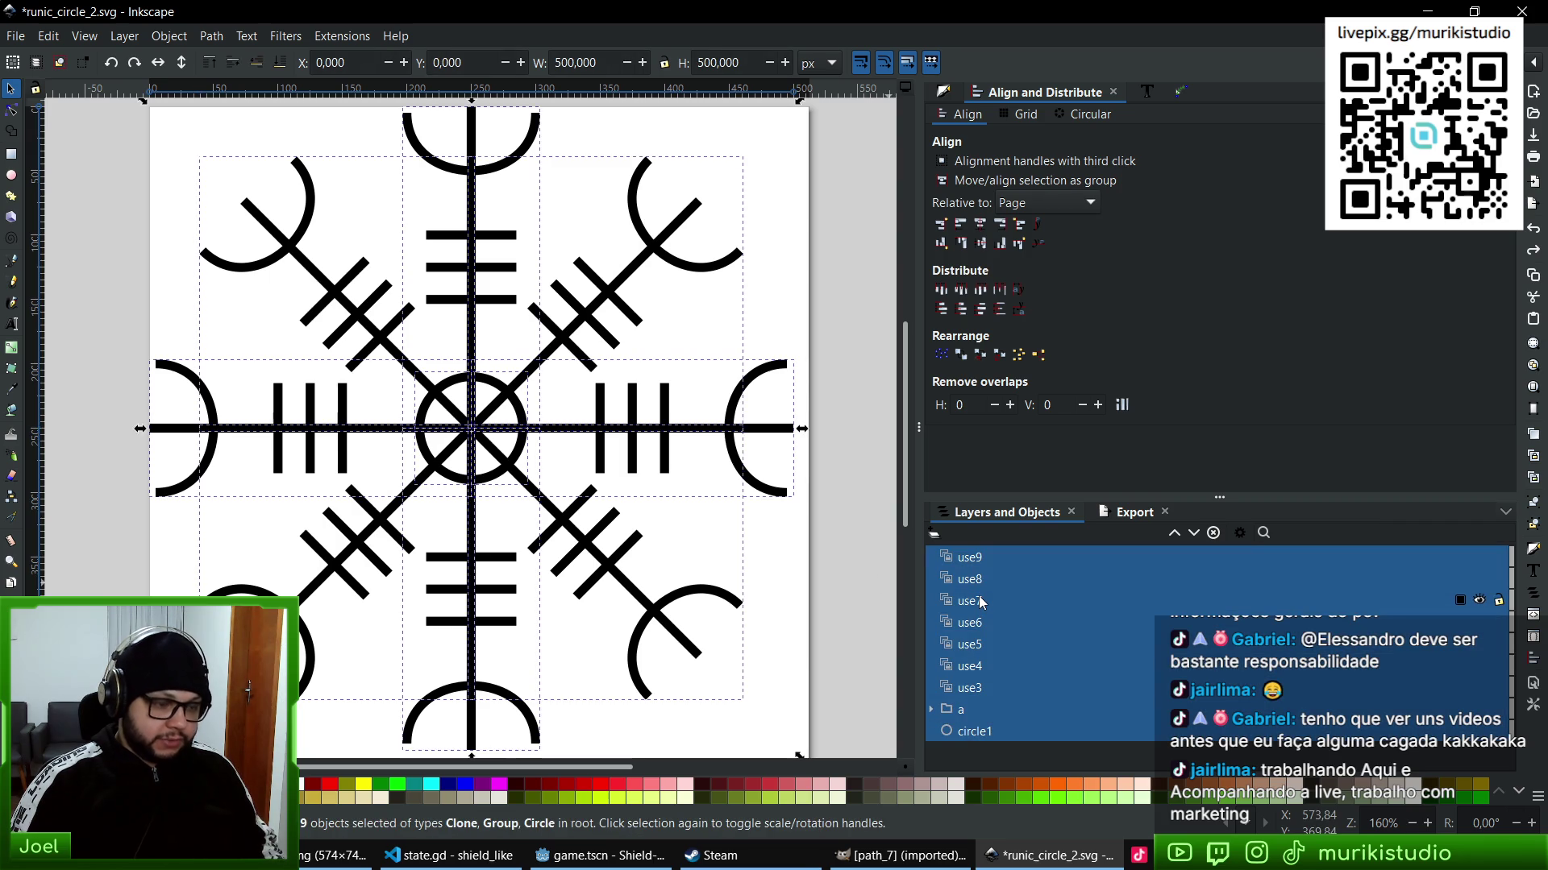
pyautogui.hotkey('ctrl', 'g')
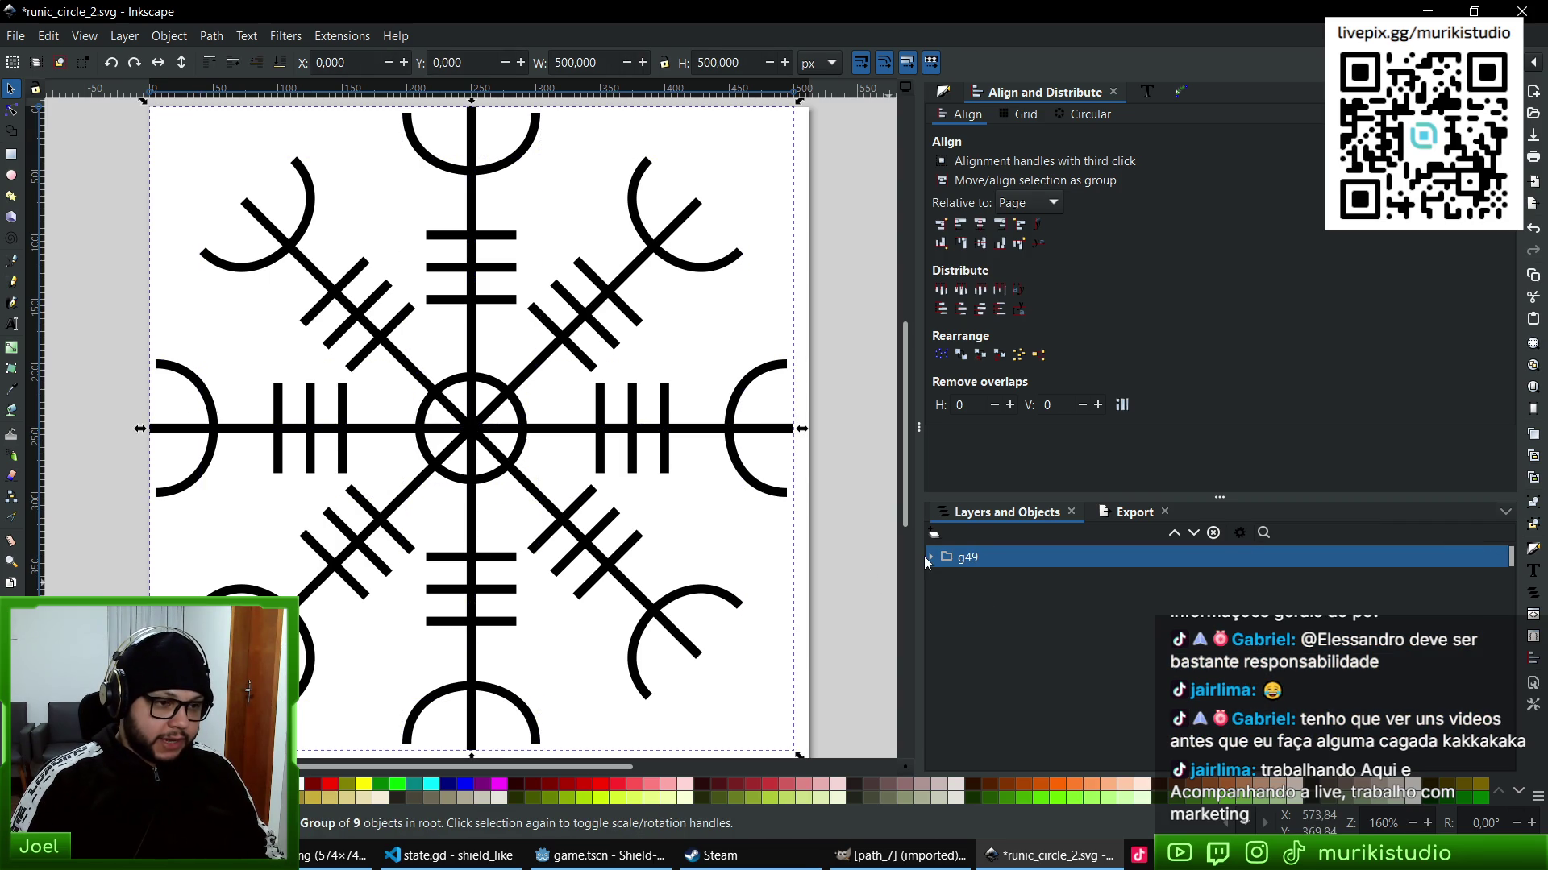
pyautogui.click(930, 557)
# - Browse the g49 group, its use9 clone and group a in Layers and Objects
pyautogui.press('Escape')
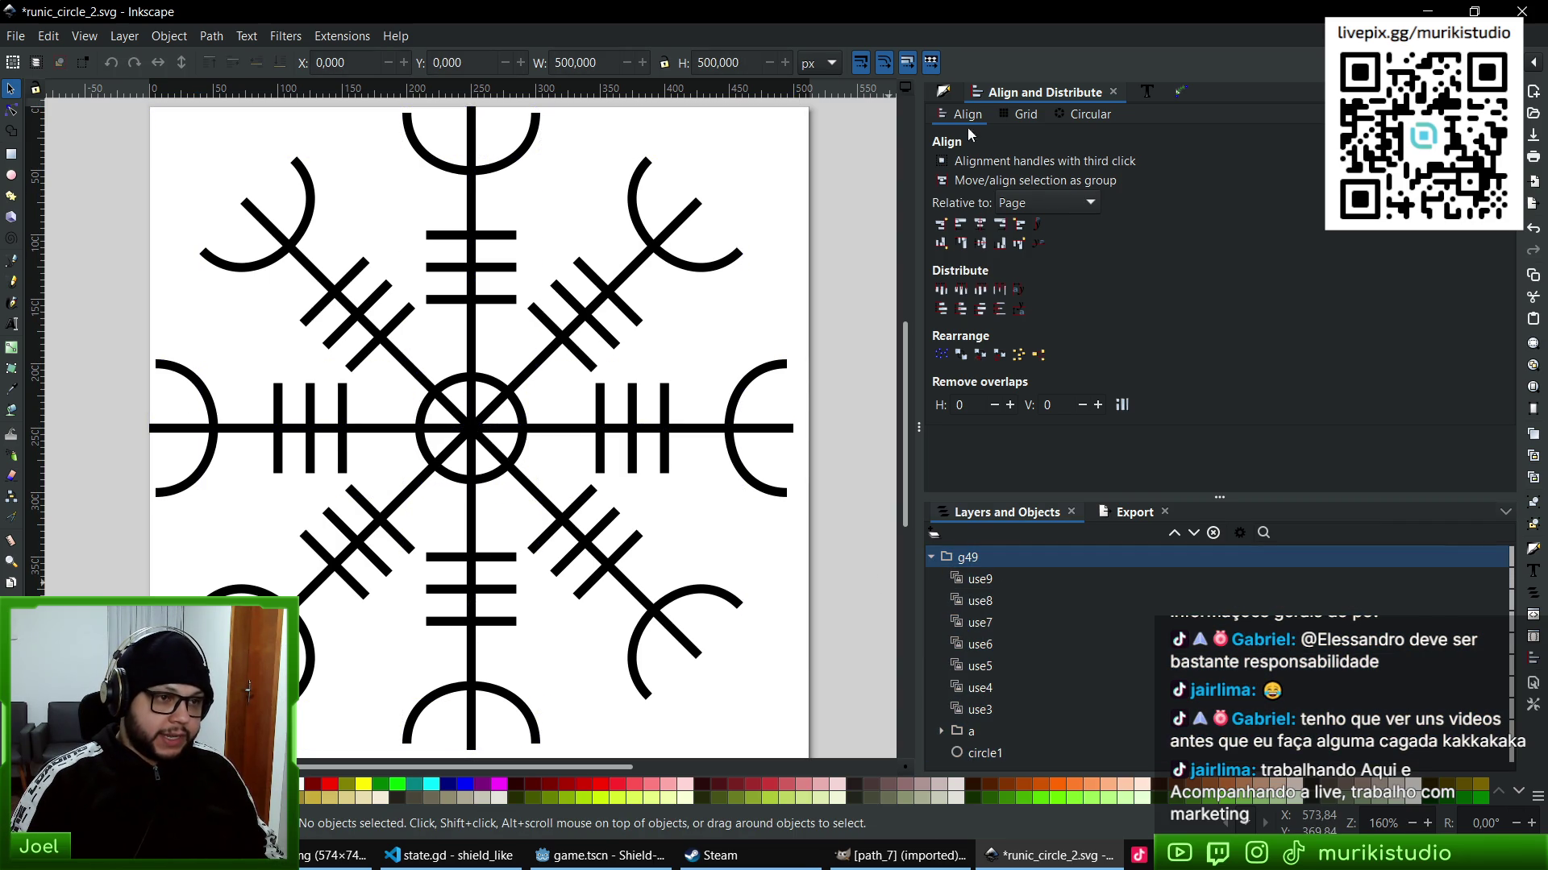
pyautogui.click(945, 91)
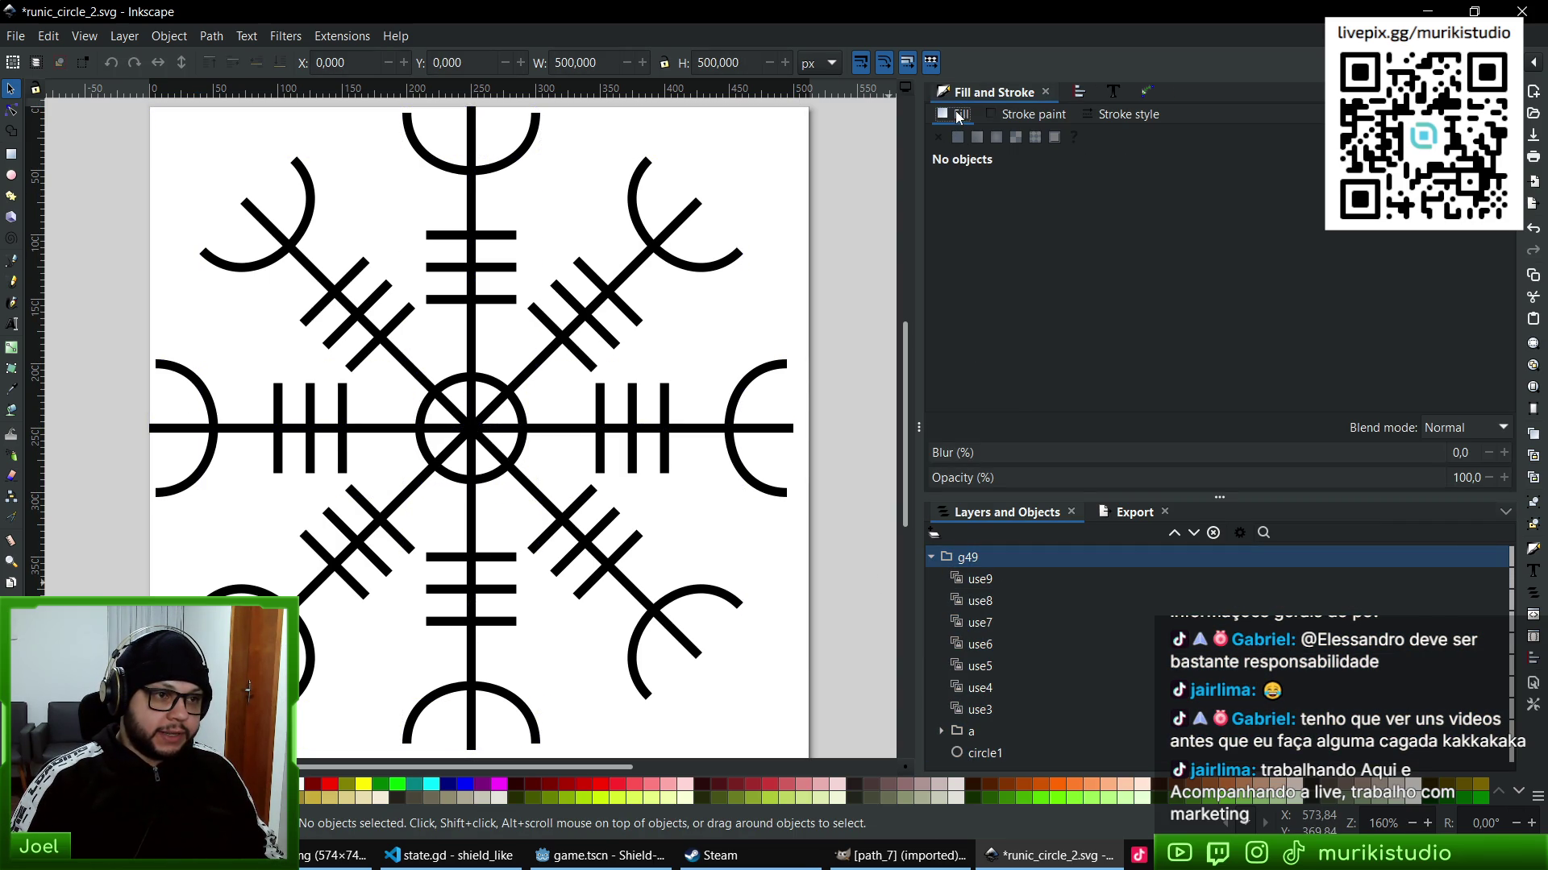
pyautogui.click(968, 579)
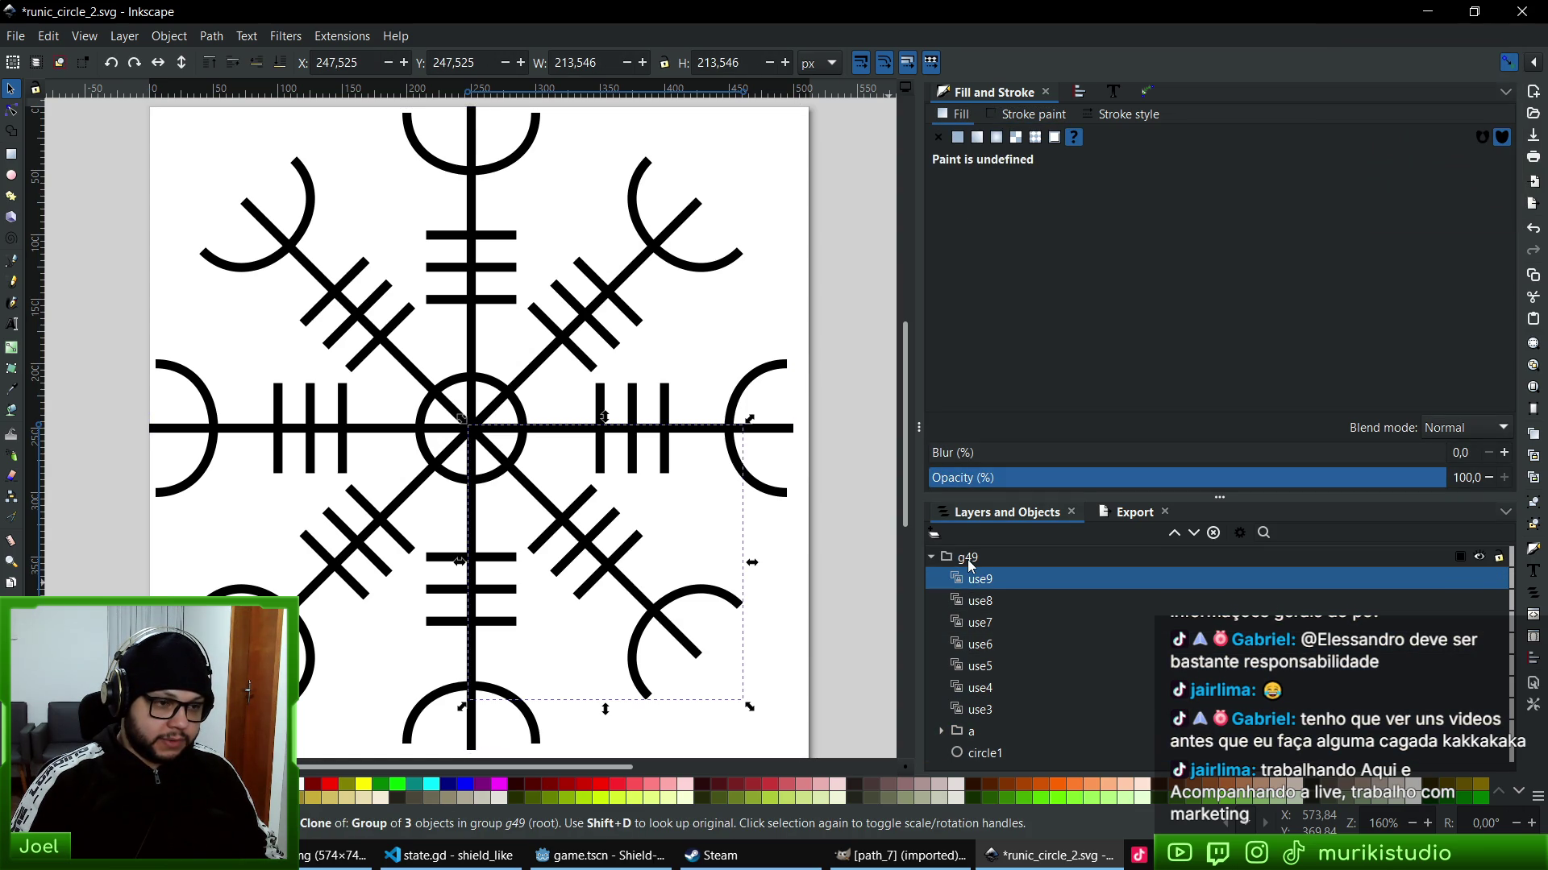
pyautogui.click(967, 557)
pyautogui.rightClick(968, 559)
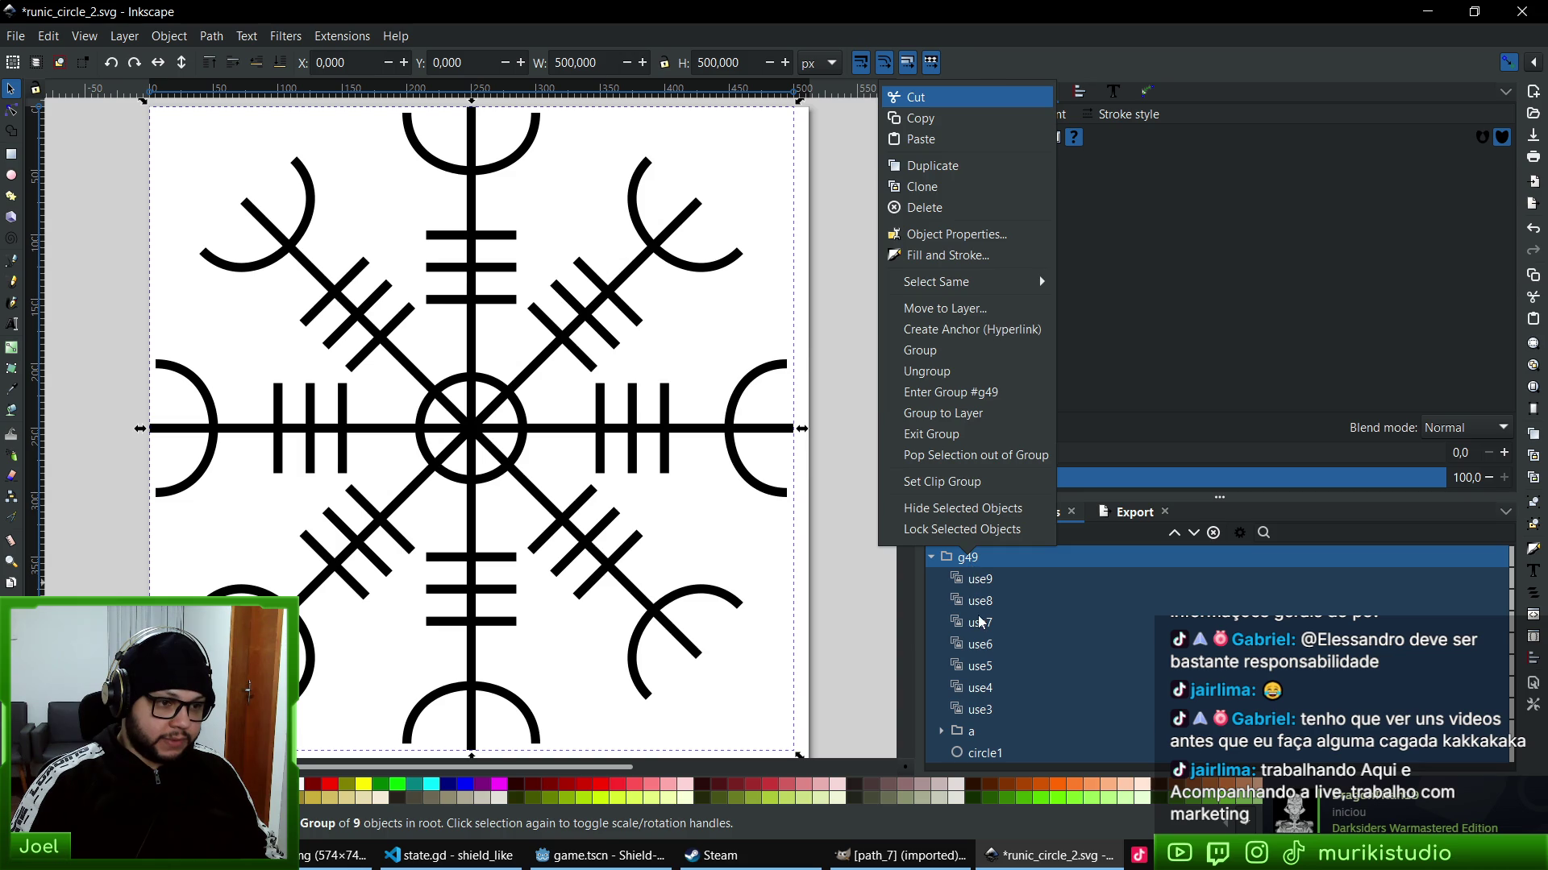
pyautogui.click(979, 621)
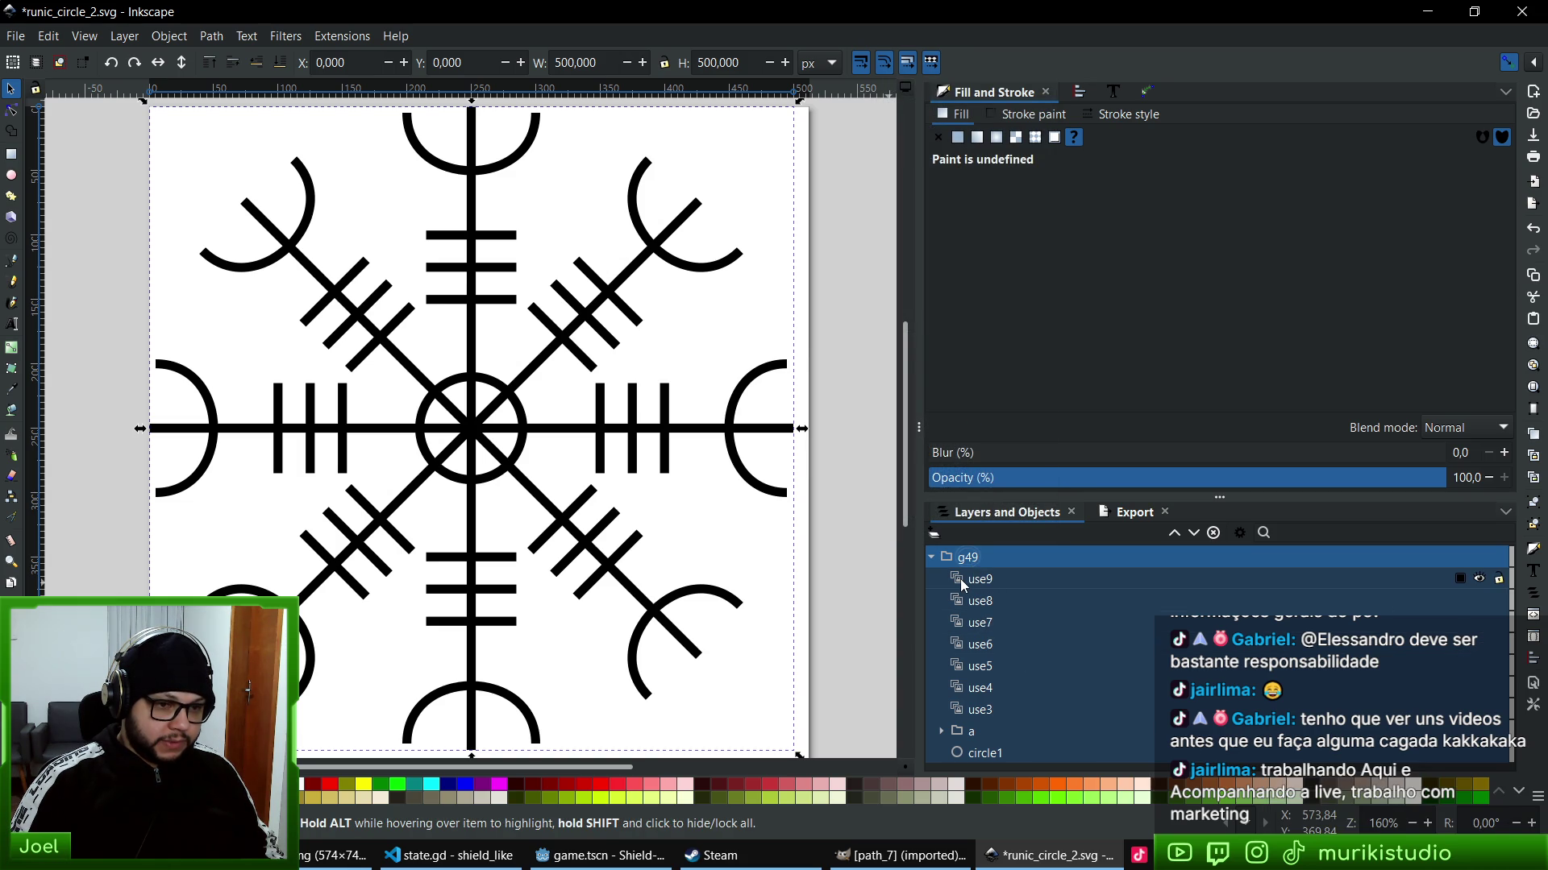
pyautogui.click(982, 579)
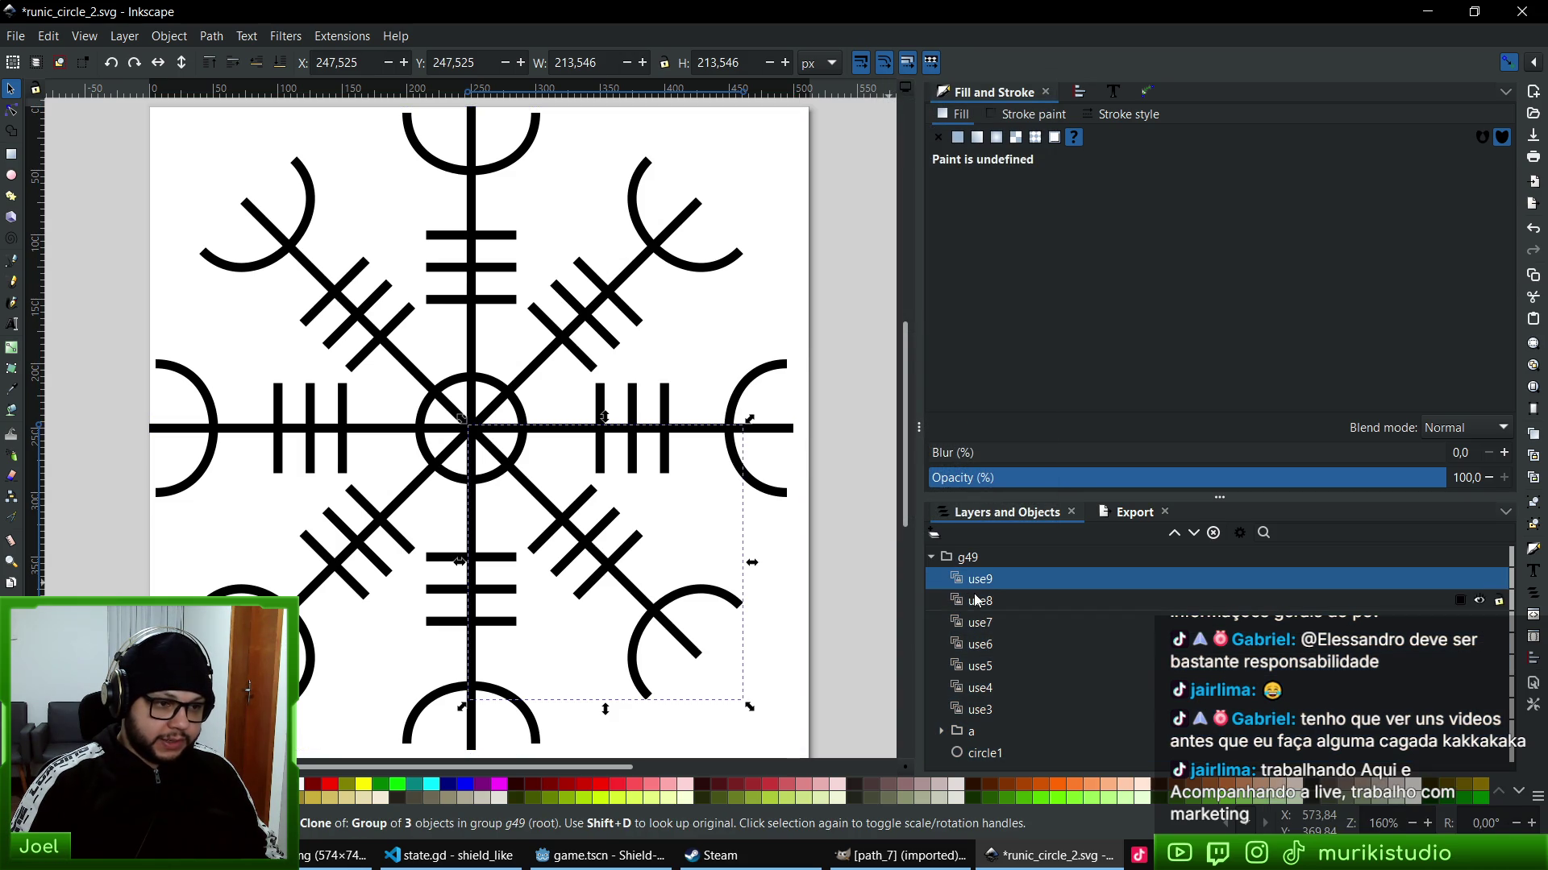
pyautogui.rightClick(970, 585)
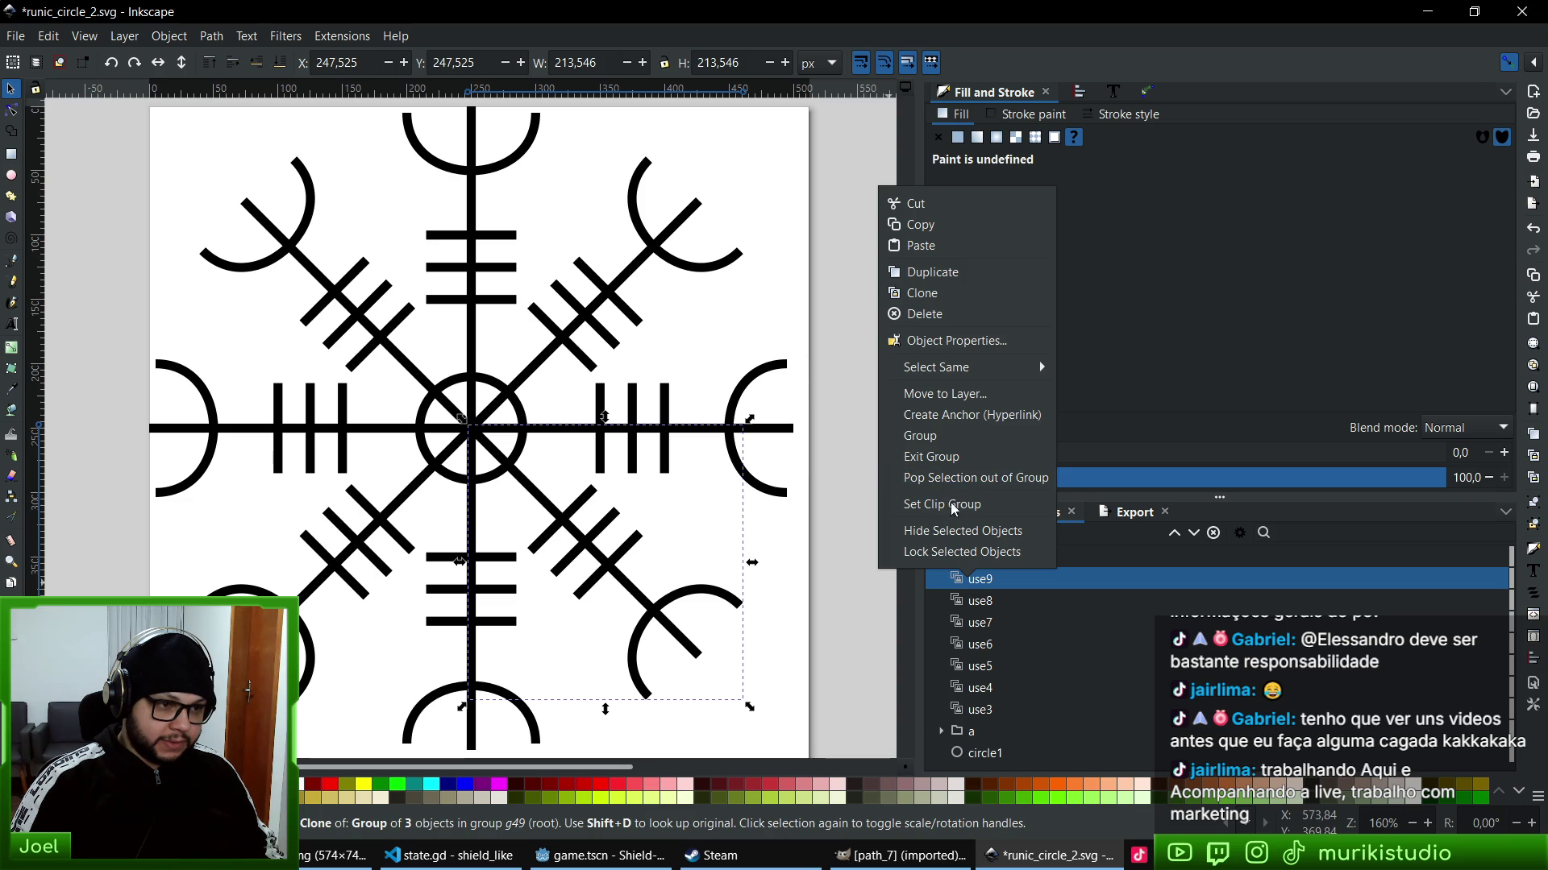
pyautogui.click(1025, 654)
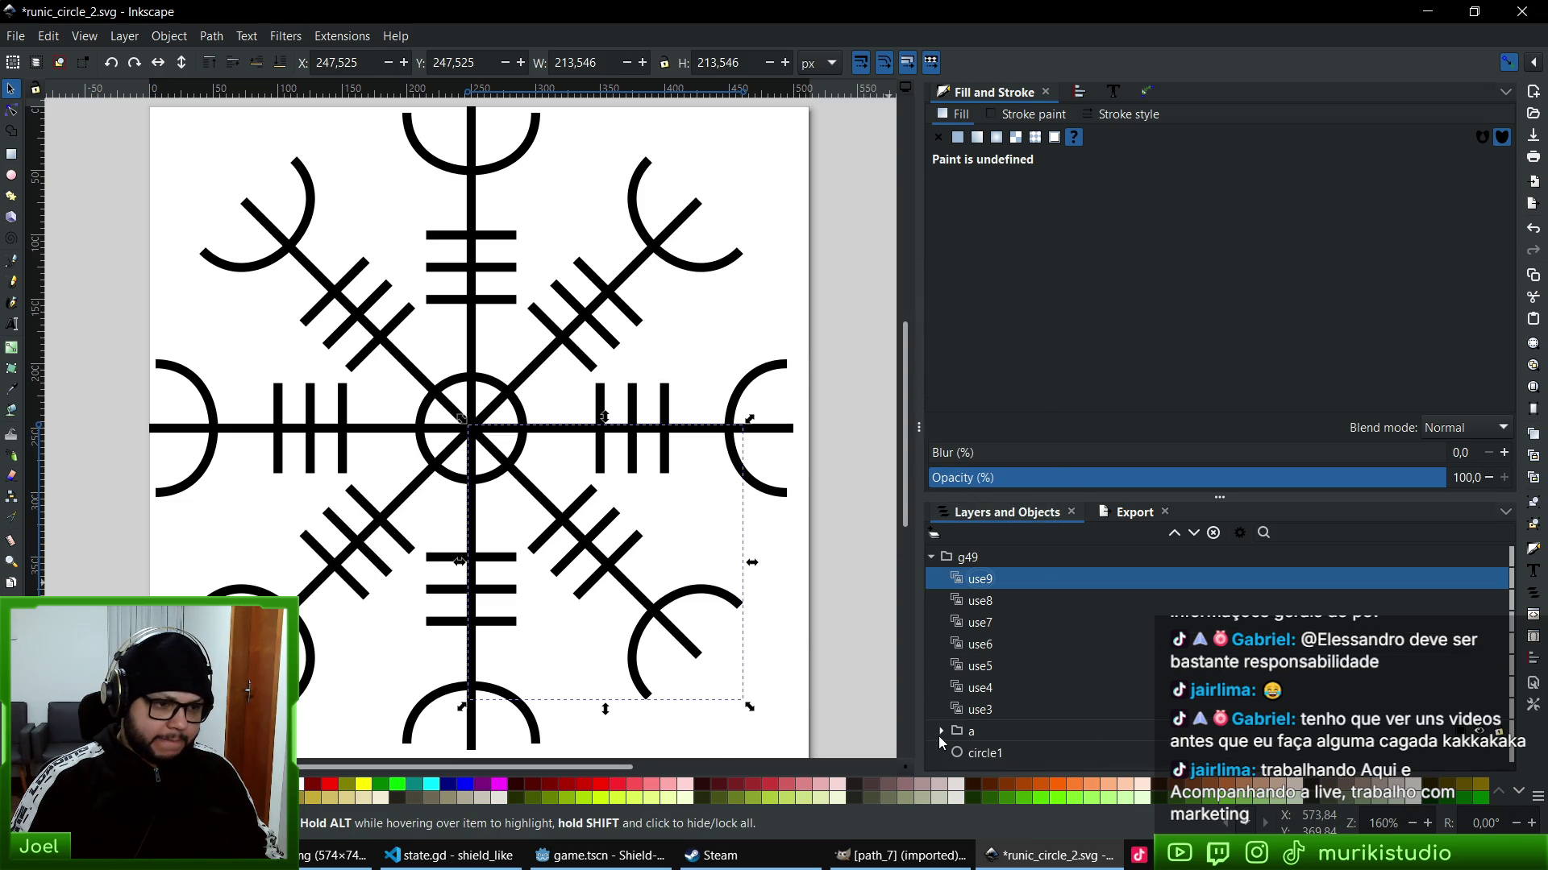
pyautogui.click(941, 731)
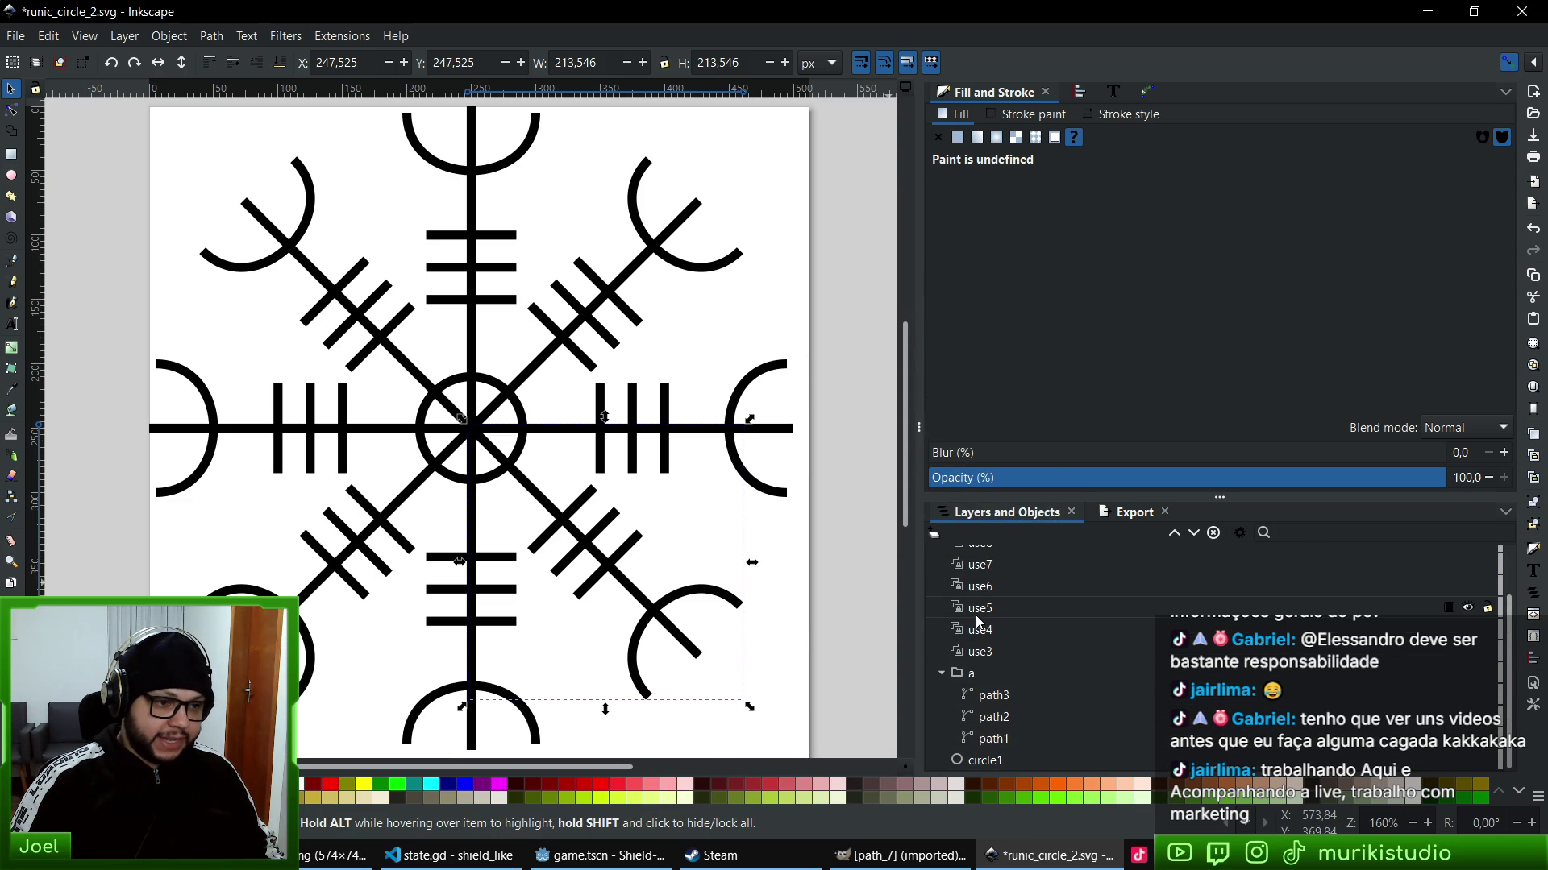
pyautogui.click(981, 614)
pyautogui.scroll(3)
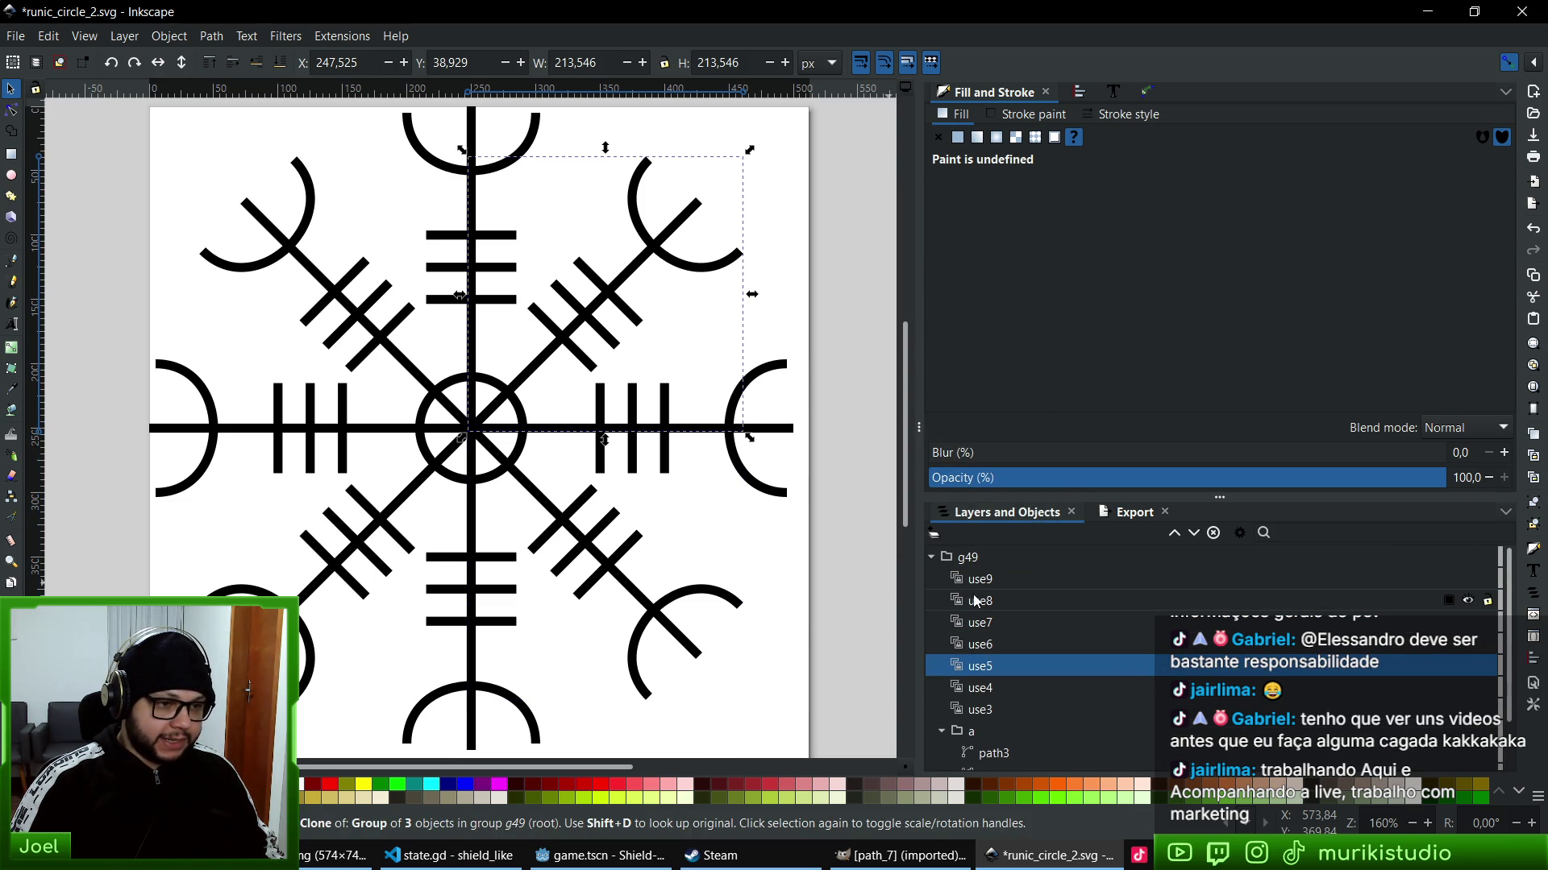
pyautogui.click(975, 581)
pyautogui.rightClick(976, 581)
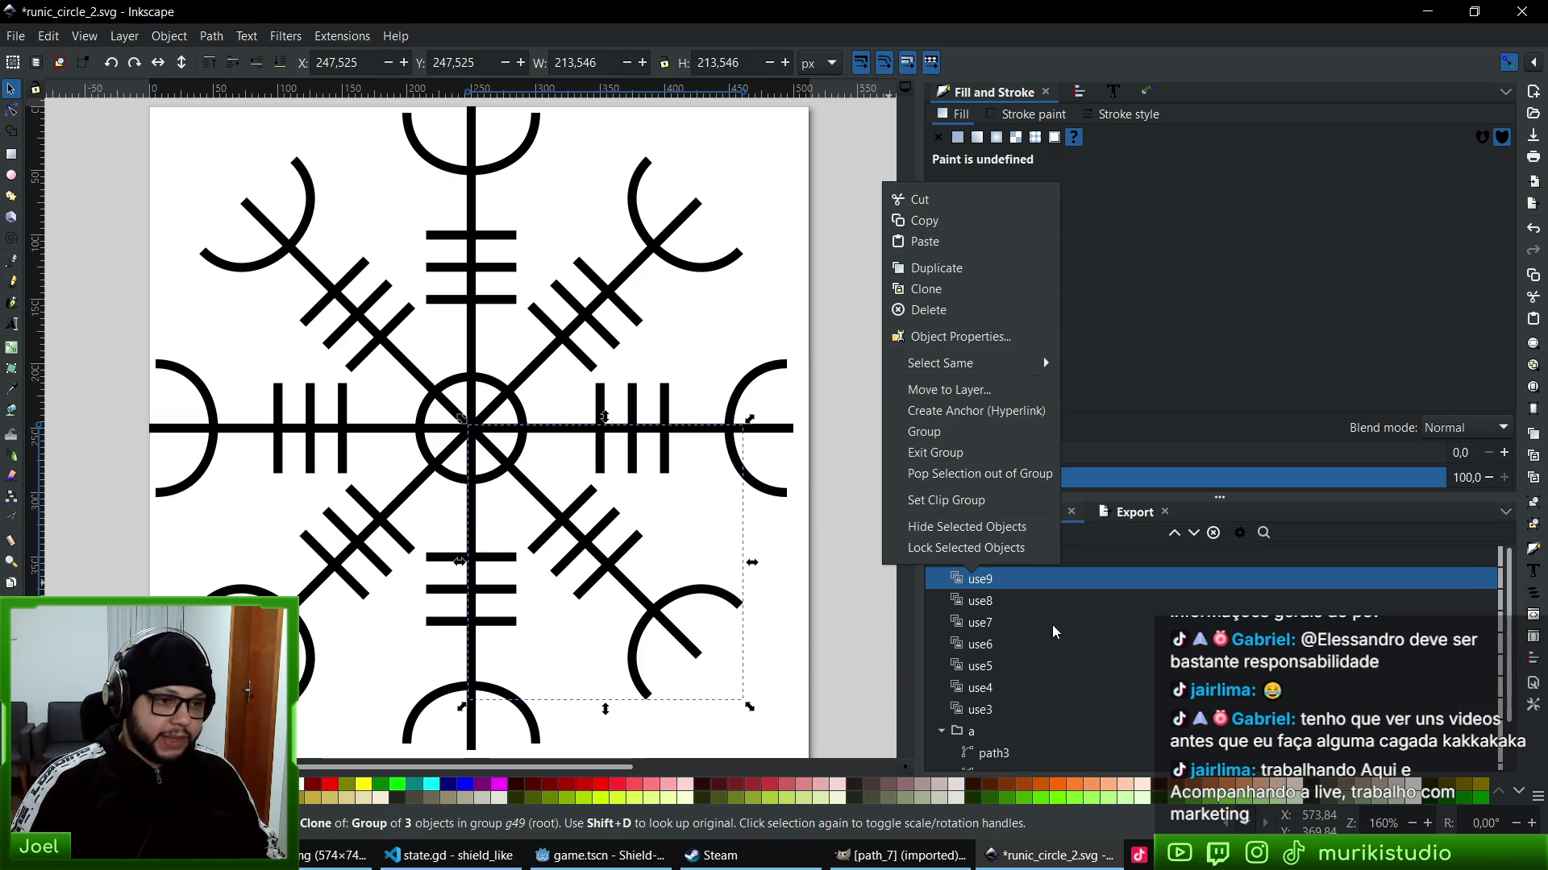
pyautogui.click(951, 583)
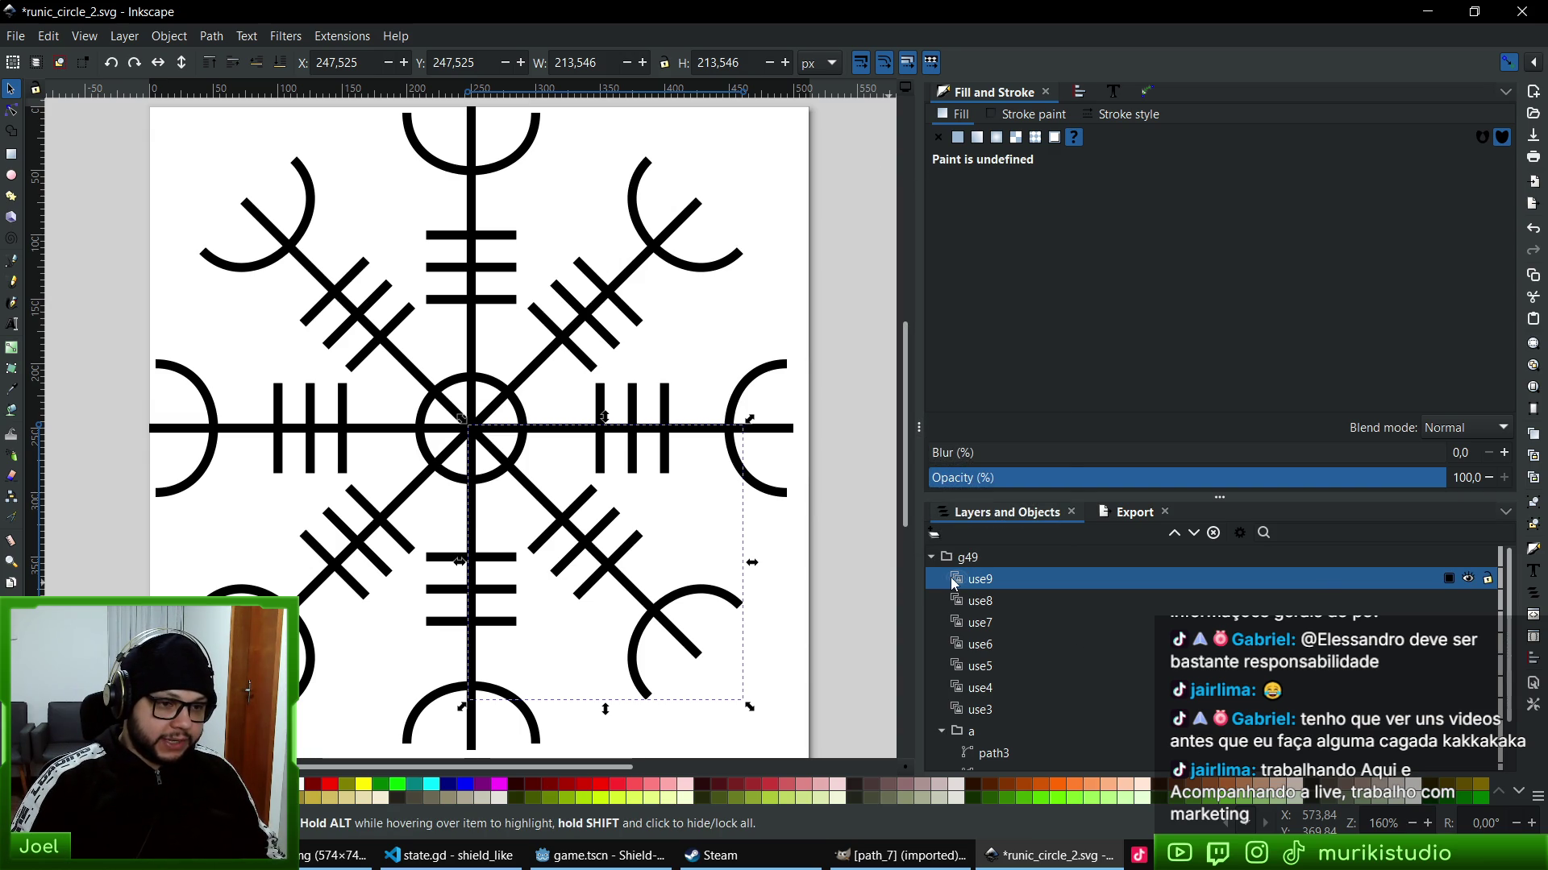
# - Make group a's stroke and circle1's outline white by dragging the L slider to 100
pyautogui.scroll(-3)
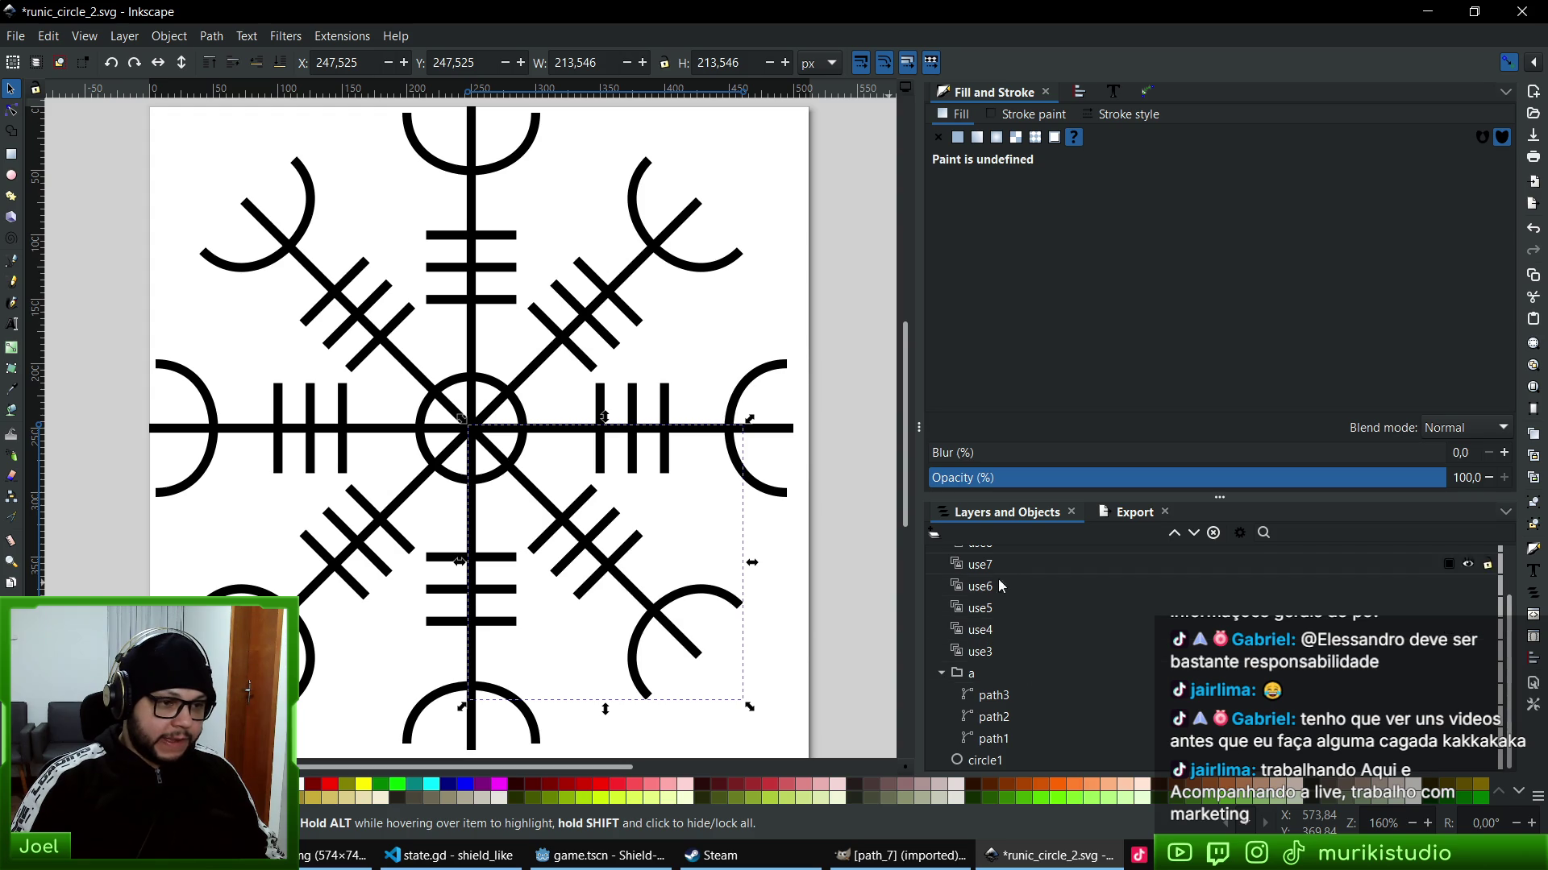
pyautogui.scroll(3)
pyautogui.scroll(-3)
pyautogui.click(991, 694)
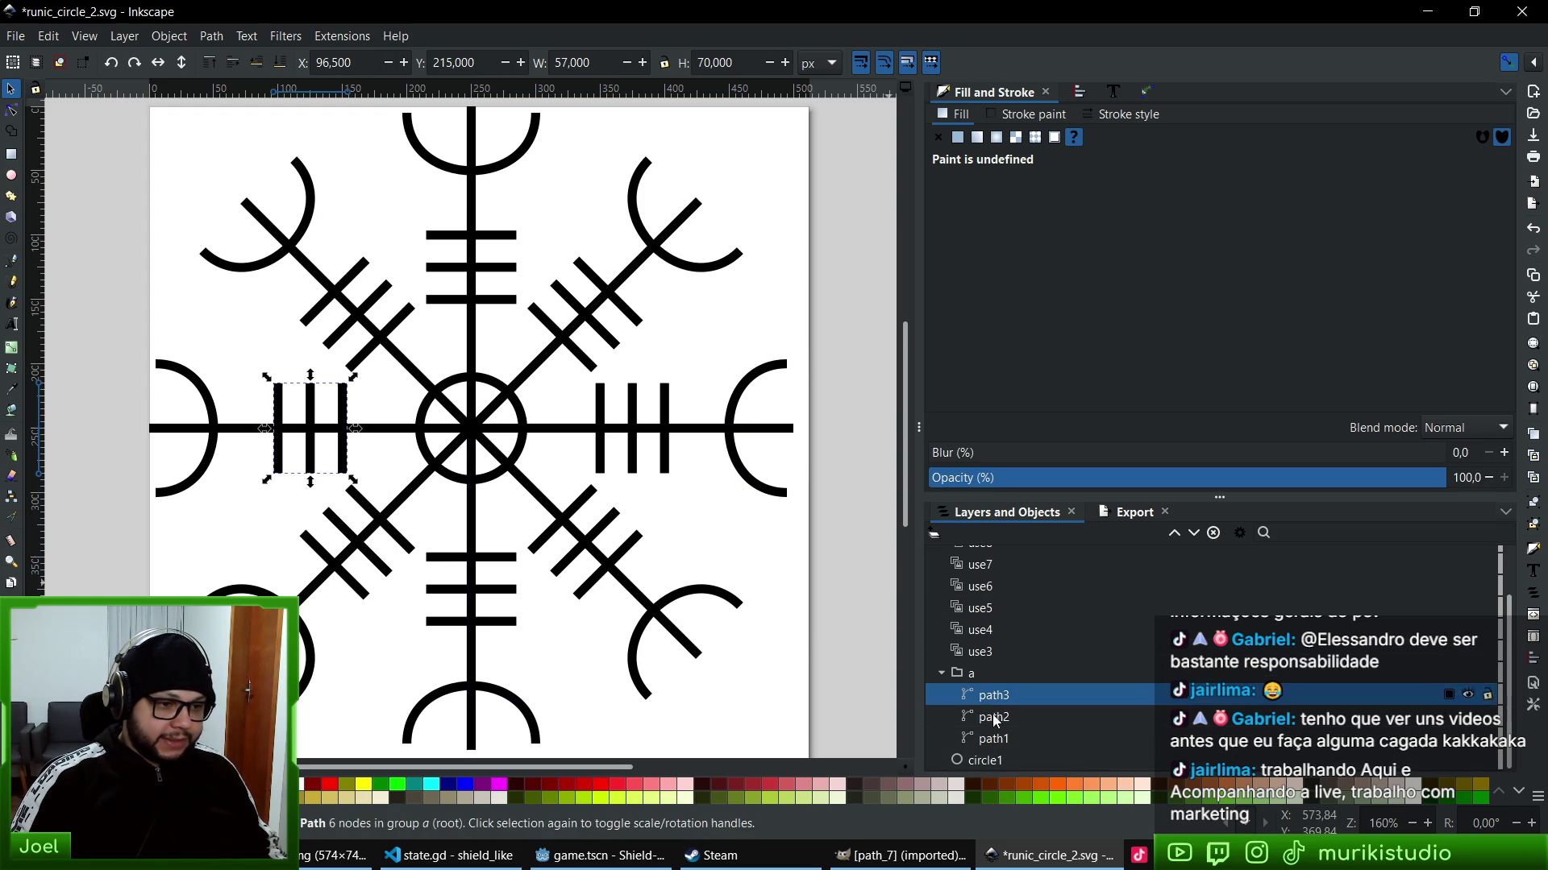
pyautogui.click(985, 674)
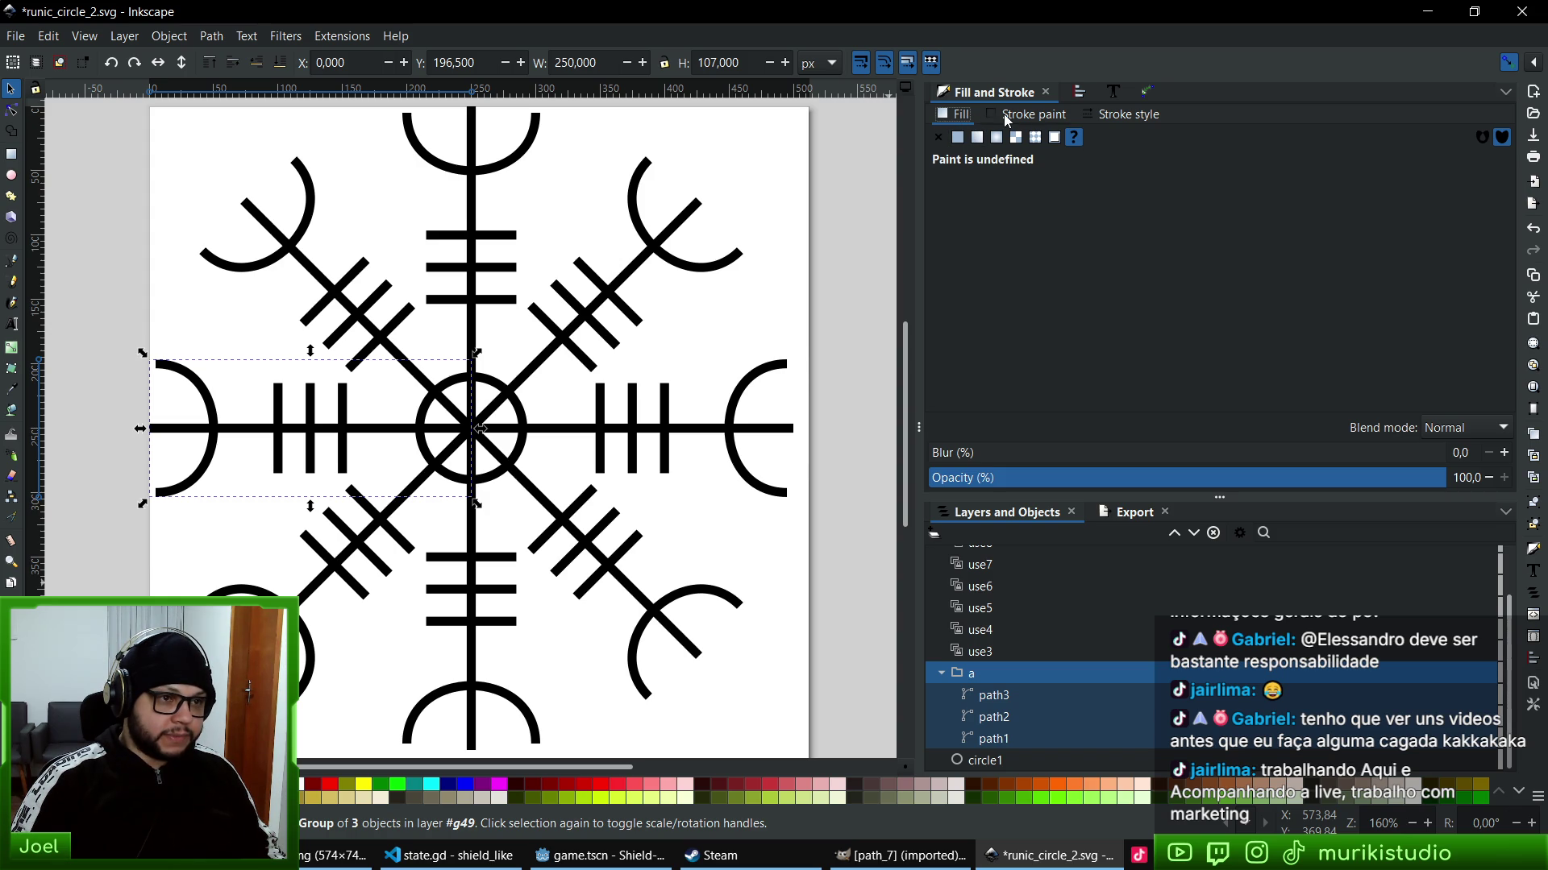
pyautogui.click(957, 138)
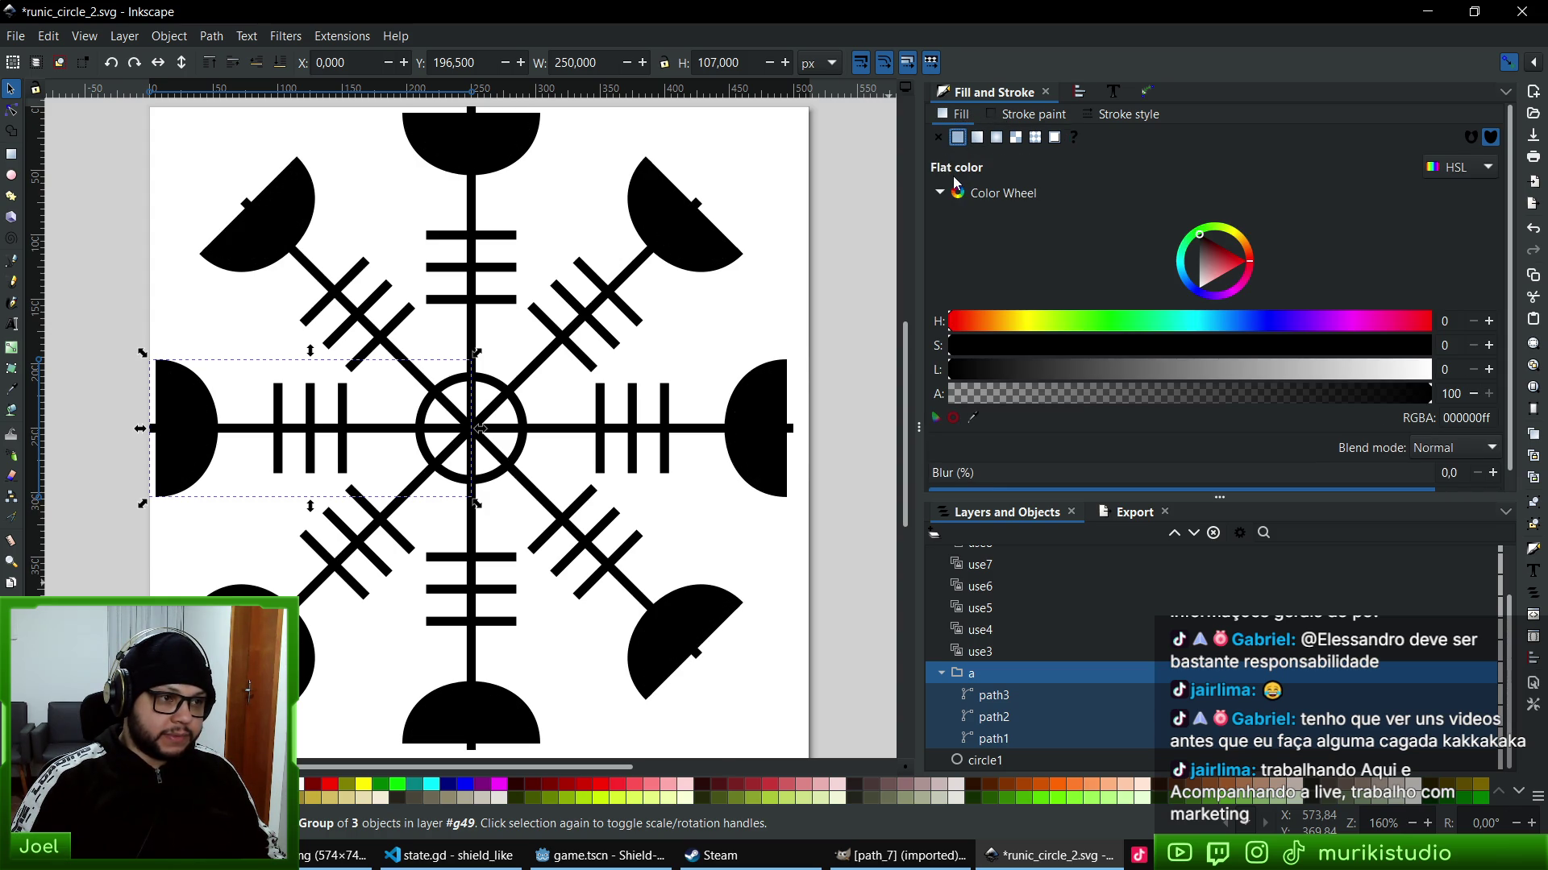
pyautogui.hotkey('ctrl', 'z')
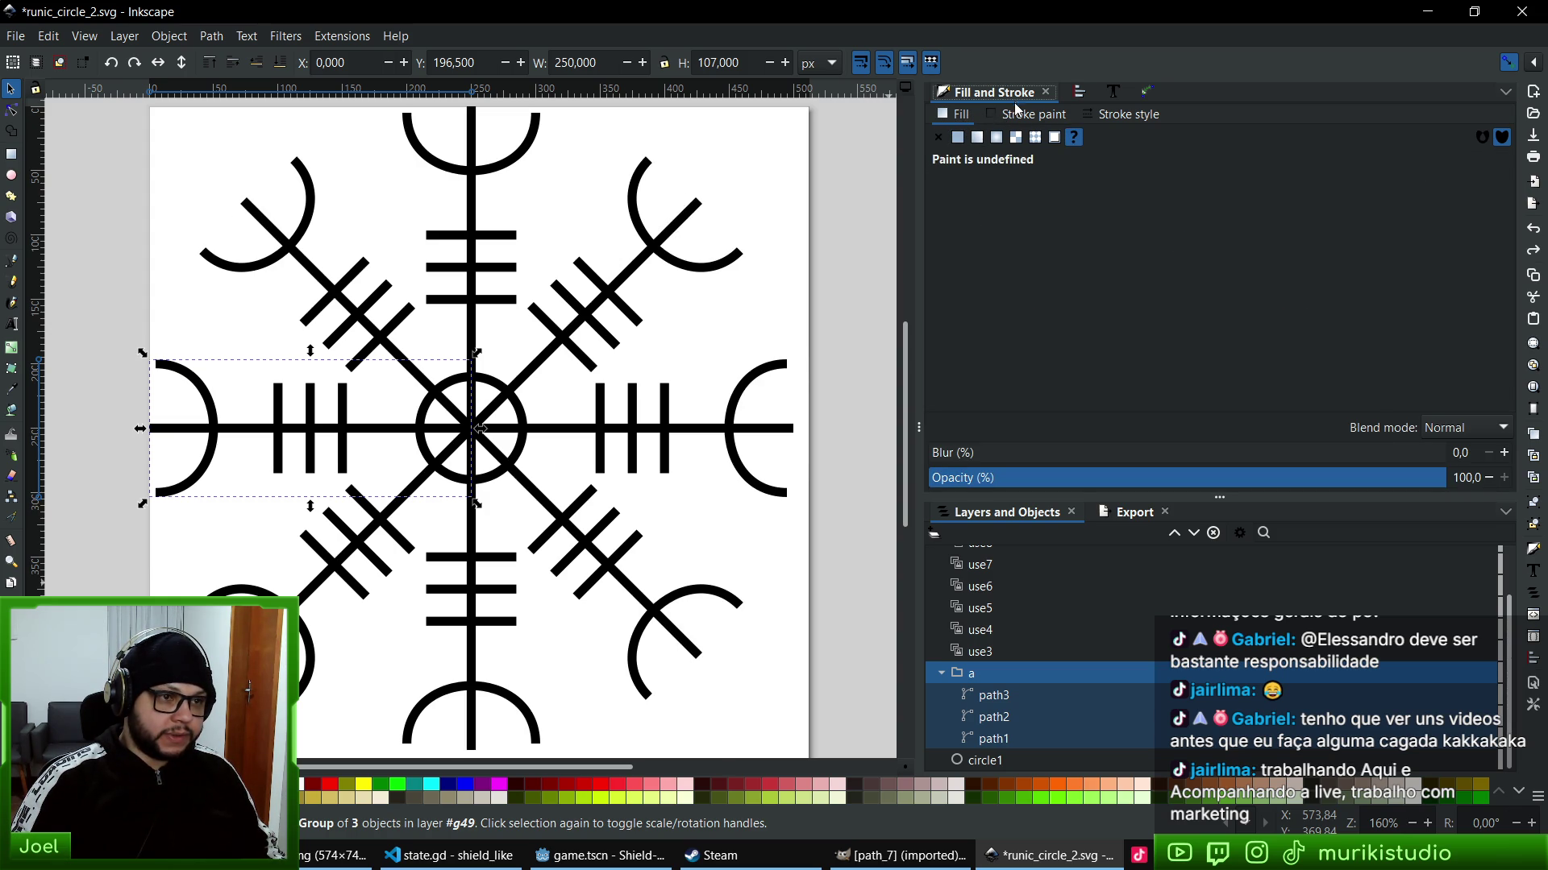
pyautogui.click(1011, 115)
pyautogui.moveTo(1312, 376); pyautogui.dragTo(1439, 371)
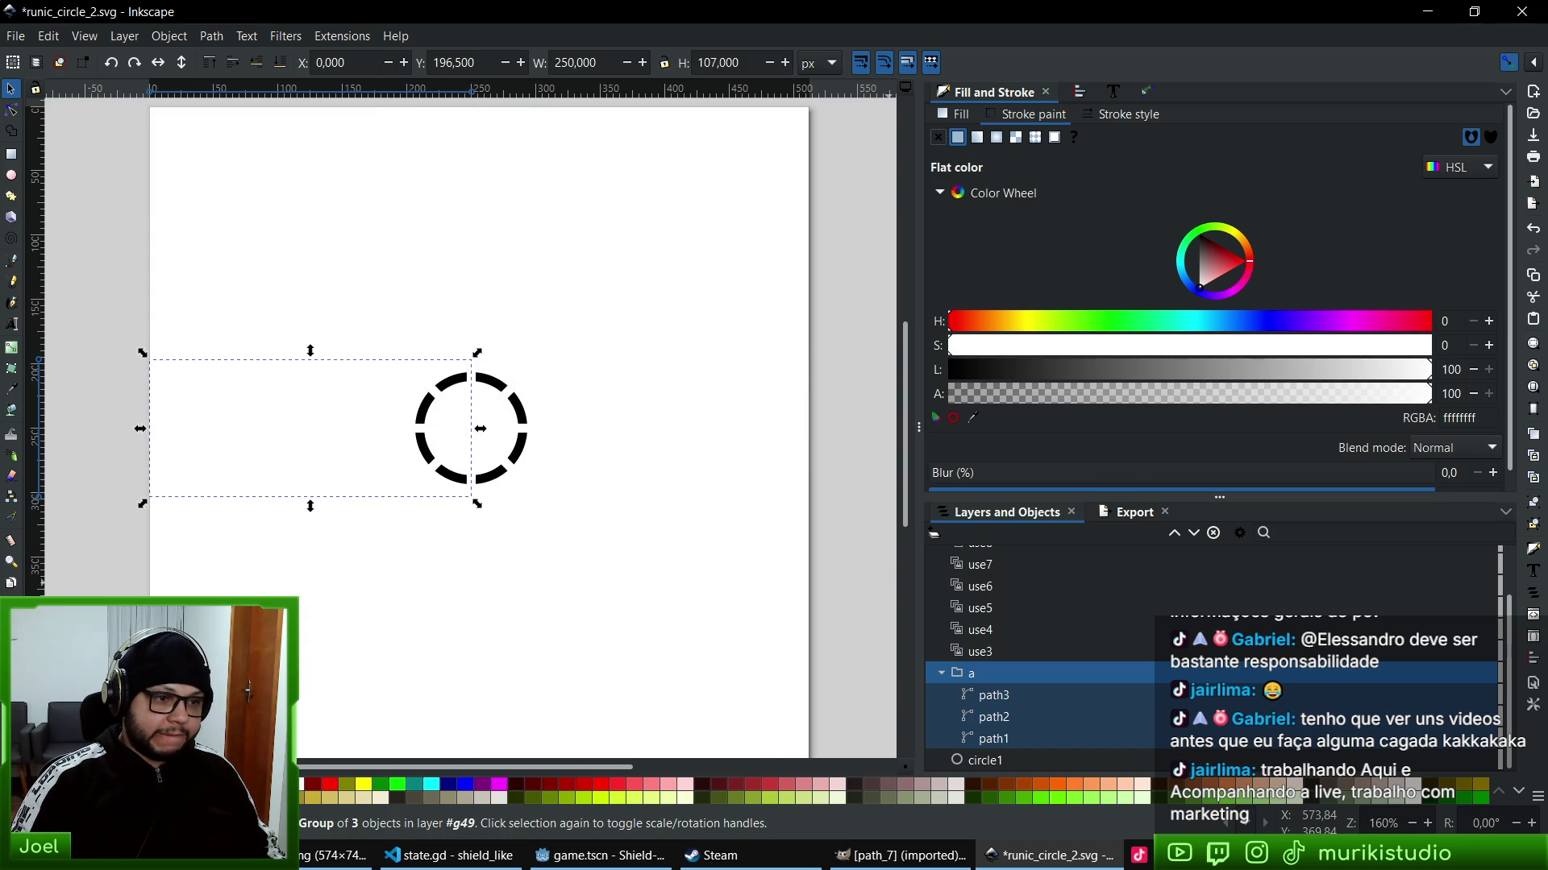
pyautogui.click(985, 760)
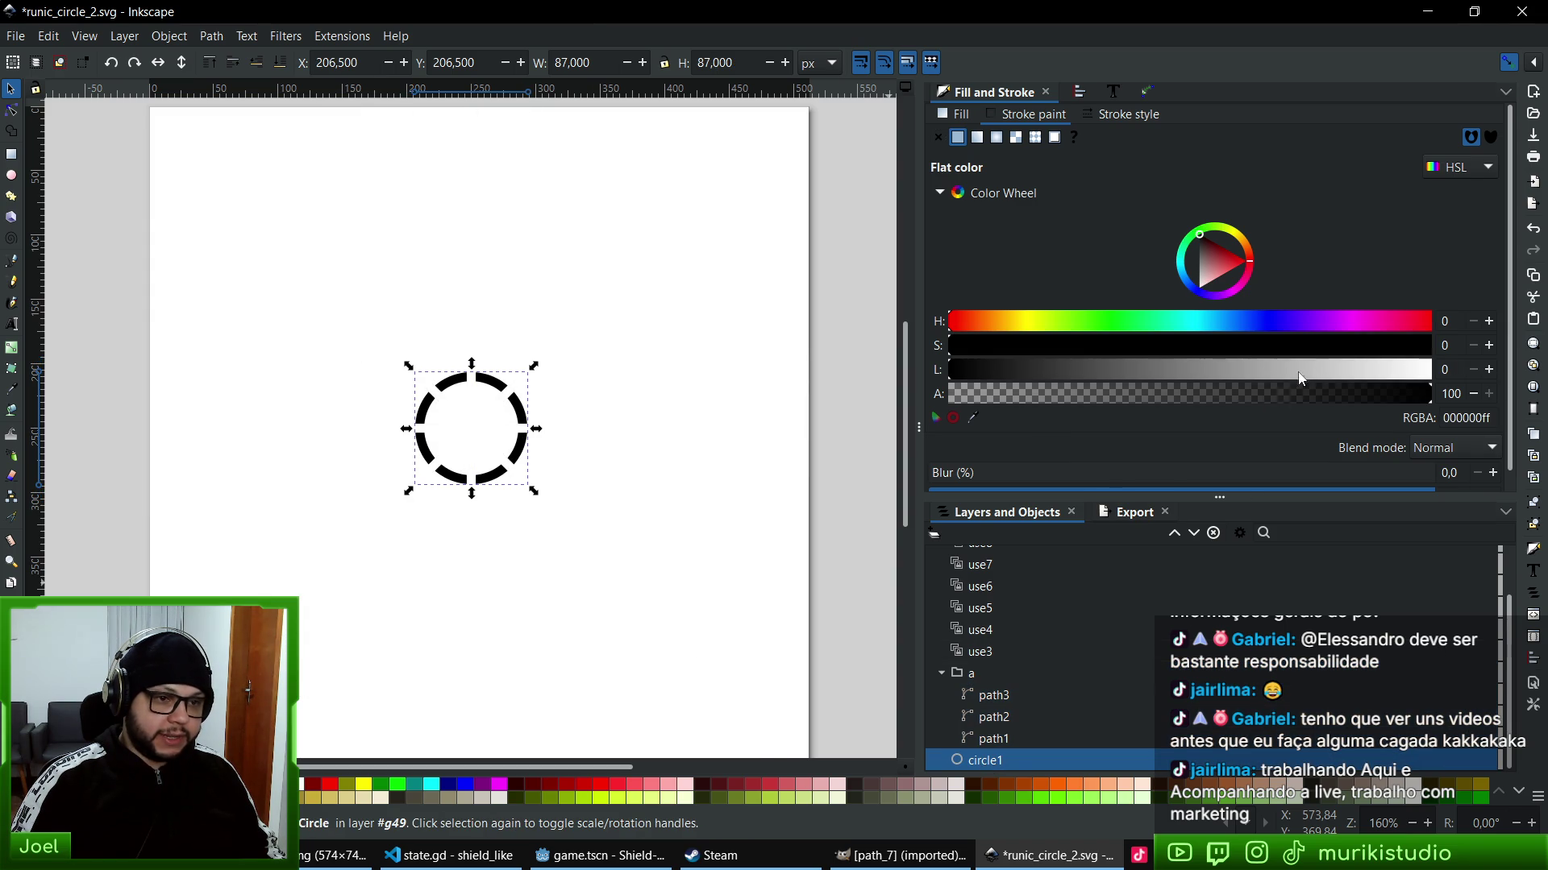
pyautogui.moveTo(1301, 377); pyautogui.dragTo(1439, 371)
pyautogui.click(18, 37)
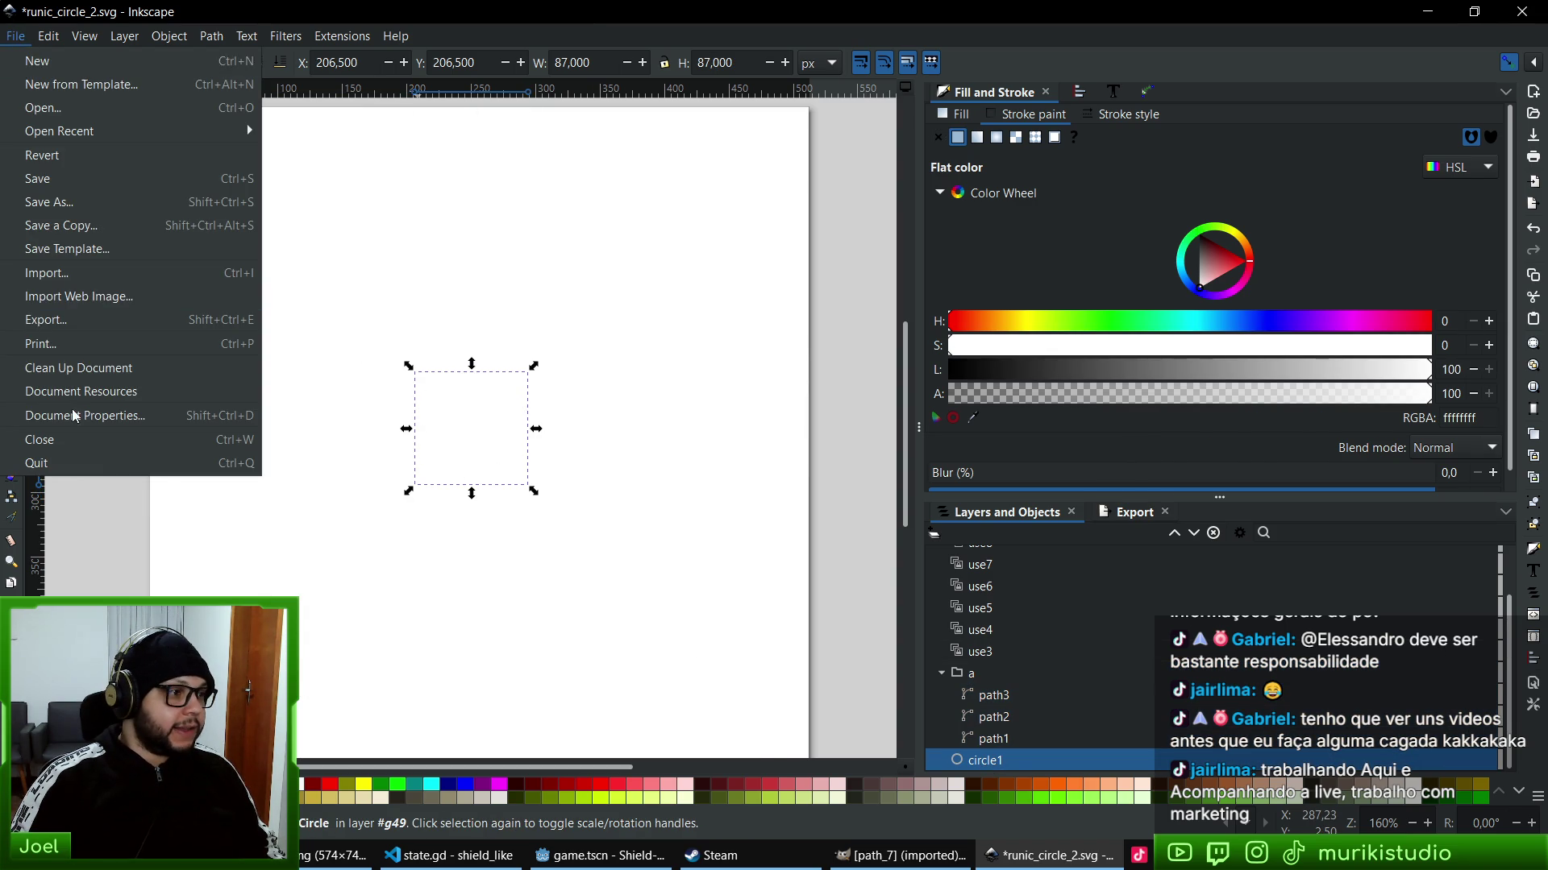
# - Set the page background colour to black in Document Properties
pyautogui.click(85, 409)
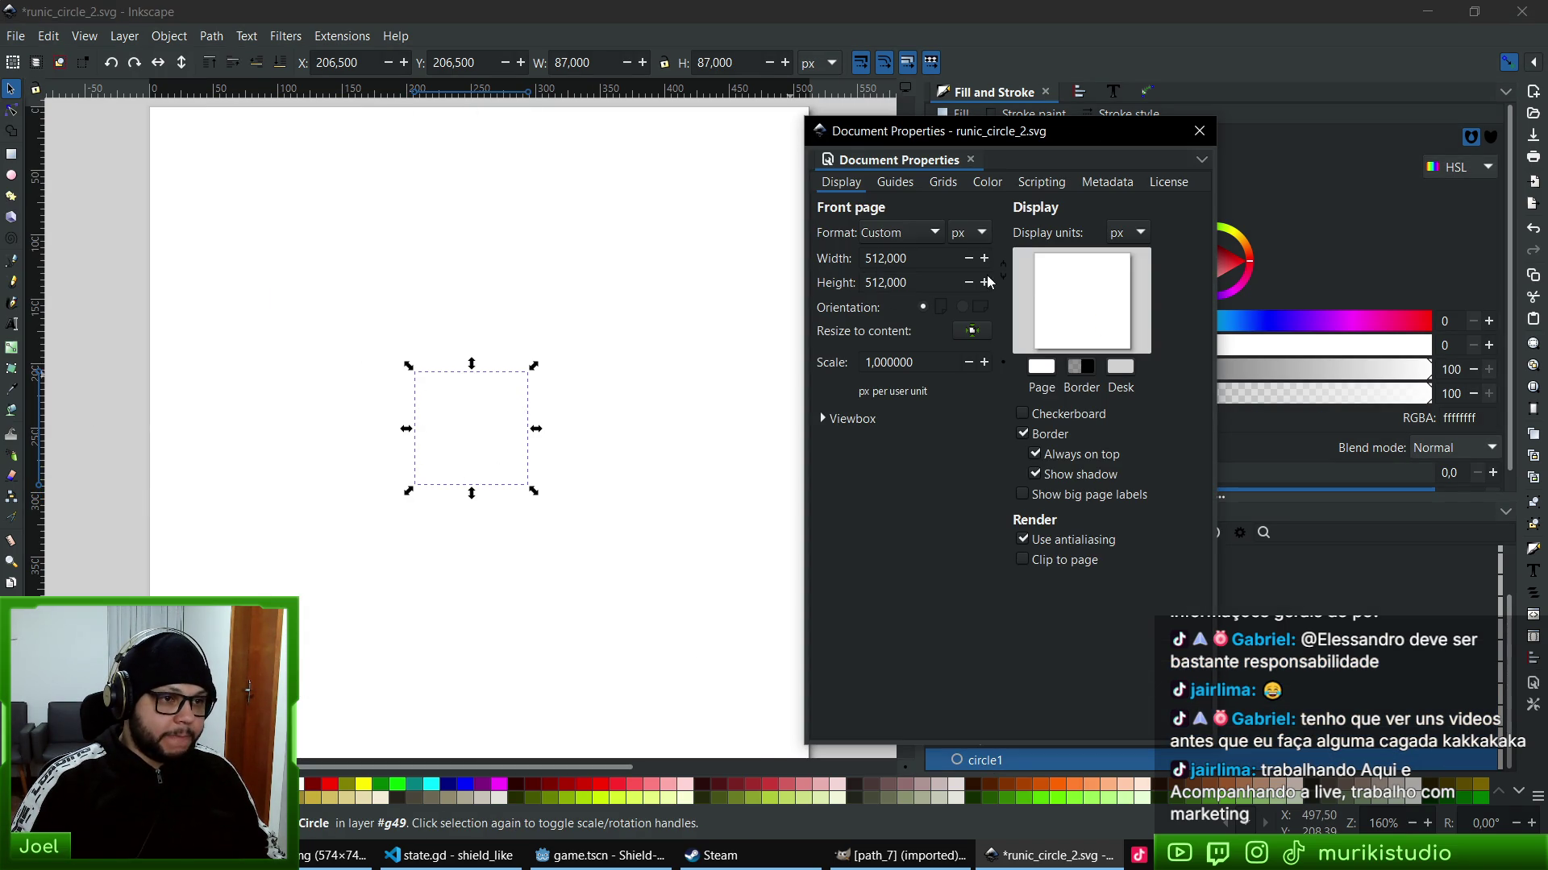
pyautogui.click(1042, 368)
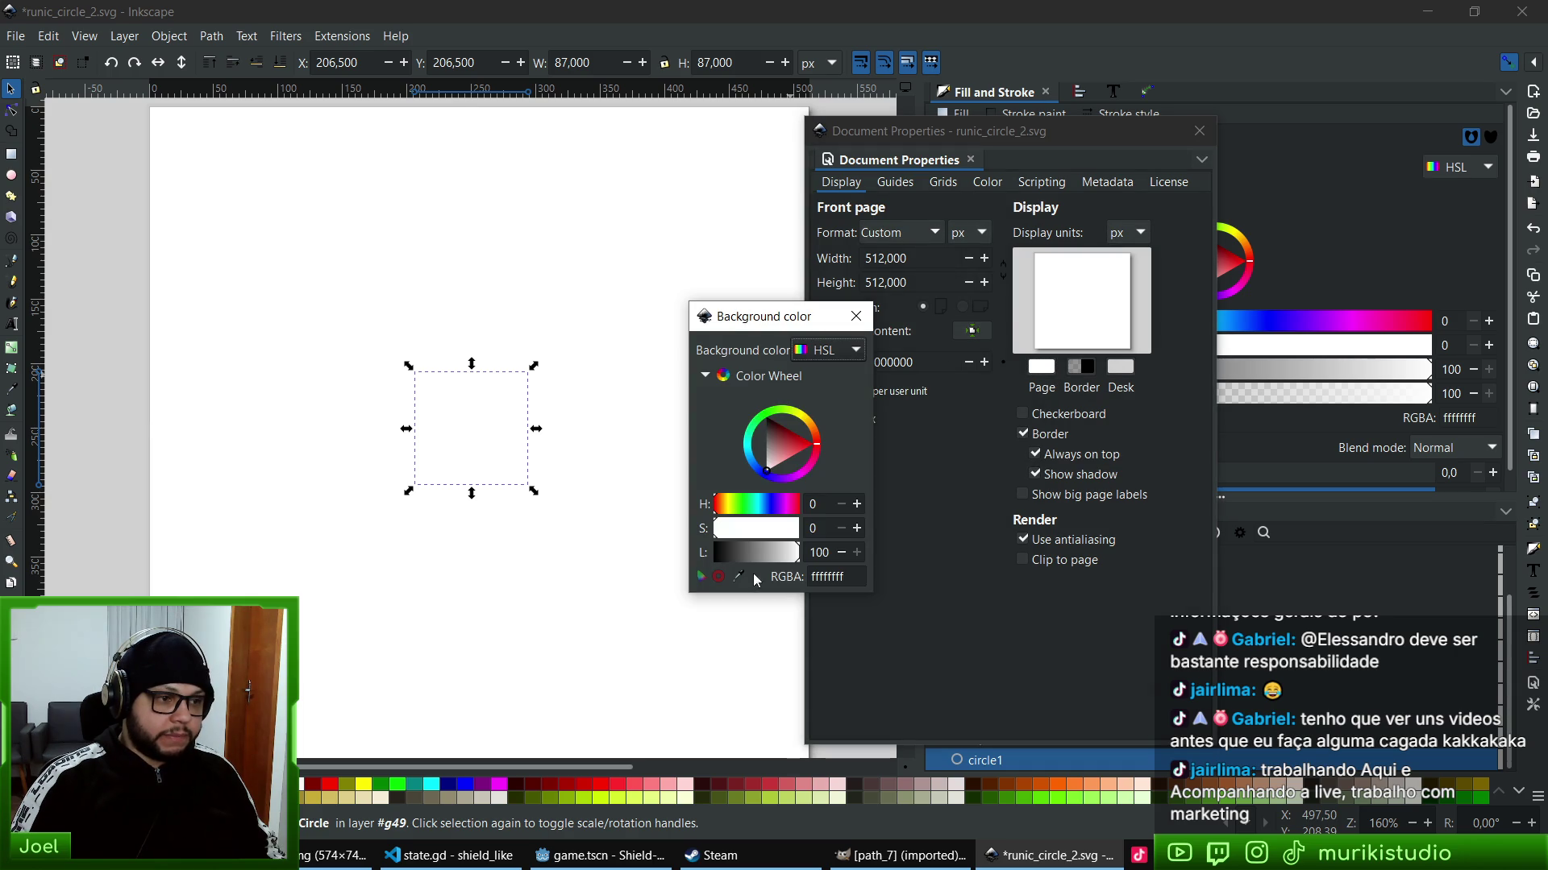
pyautogui.moveTo(754, 554); pyautogui.dragTo(714, 553)
pyautogui.click(856, 316)
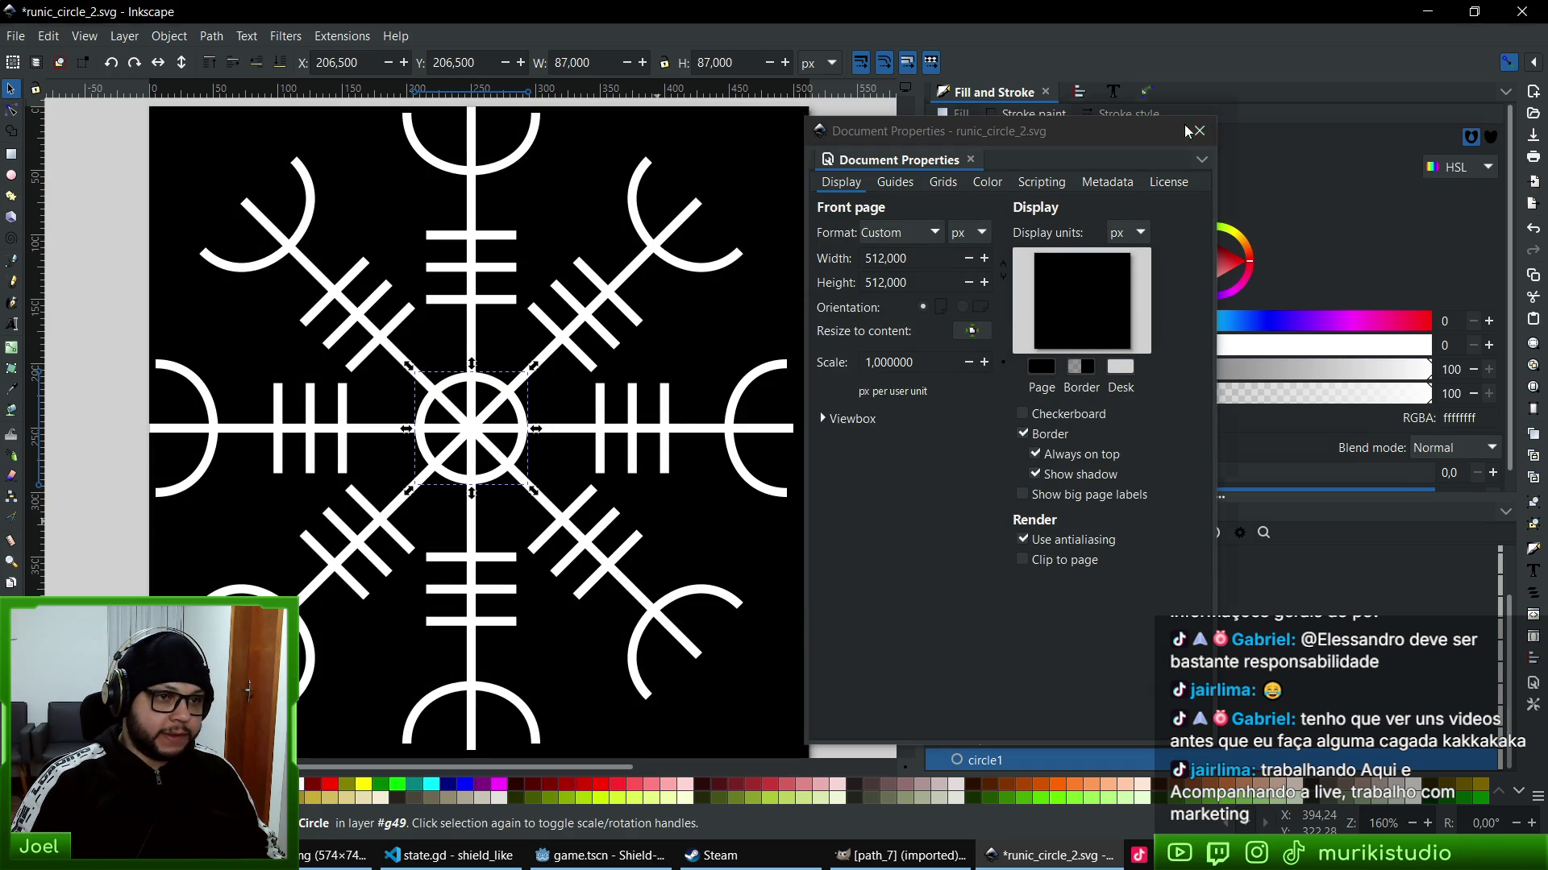
pyautogui.click(1199, 130)
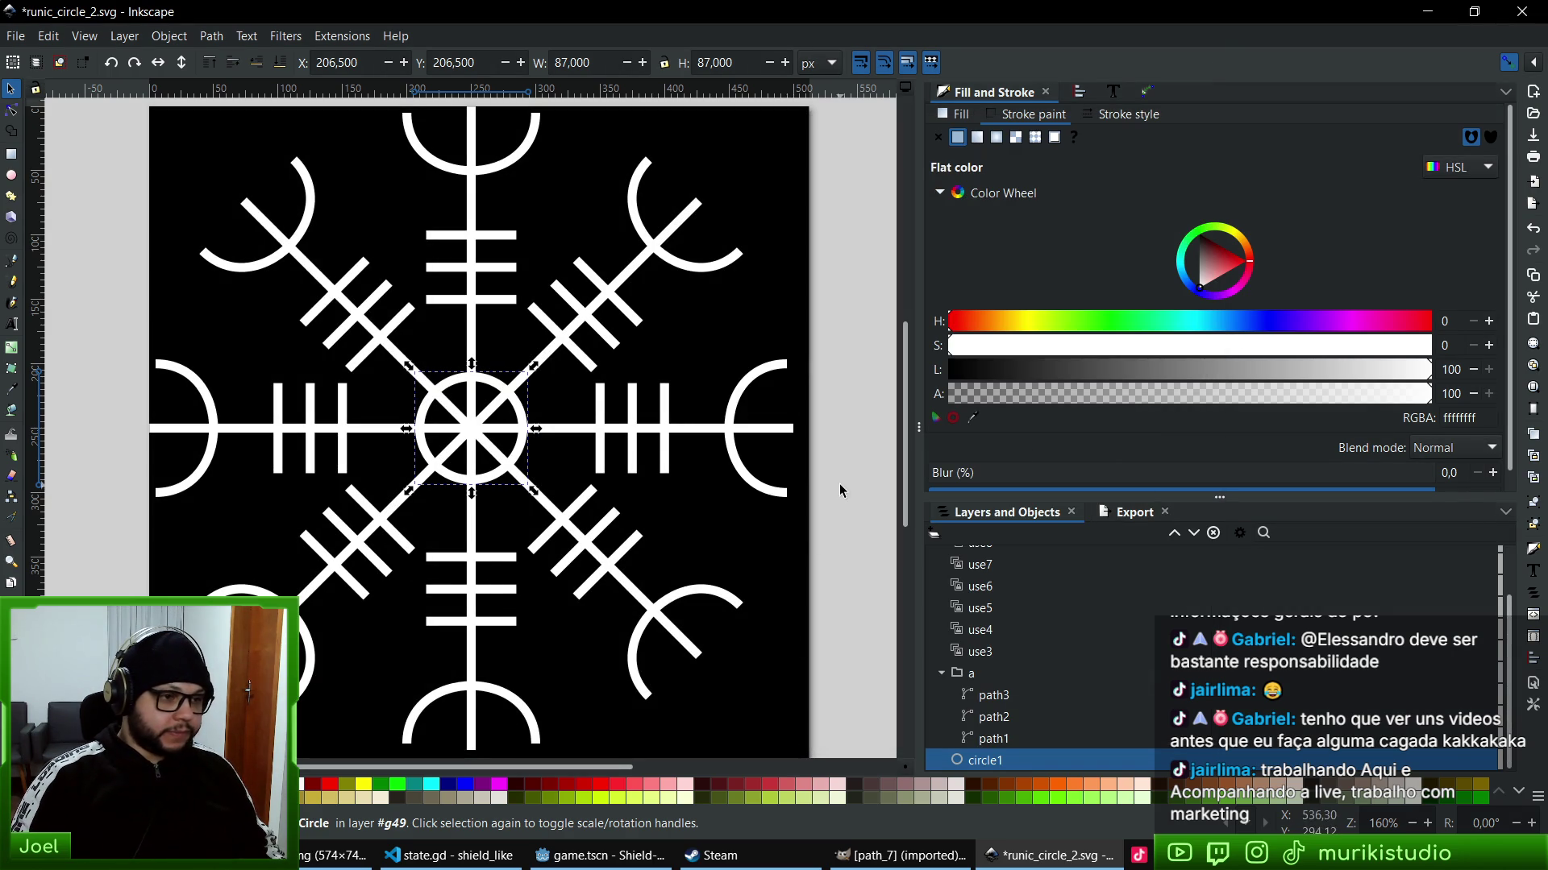
# - Scale the rune group g49 to 512×512 so it fills the page
pyautogui.click(842, 493)
pyautogui.click(972, 558)
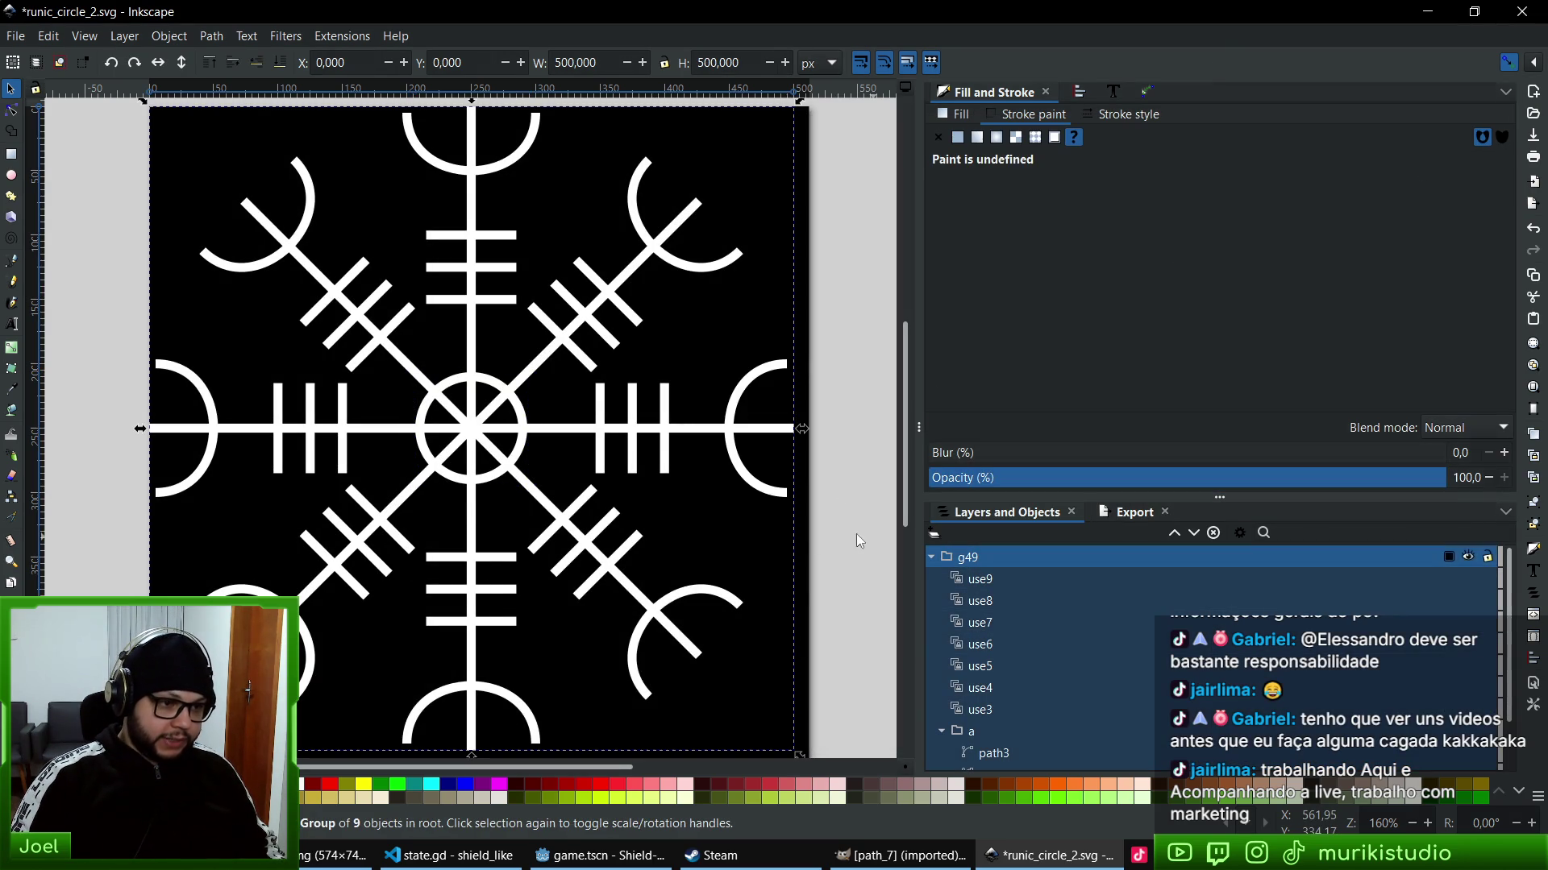
pyautogui.scroll(-3)
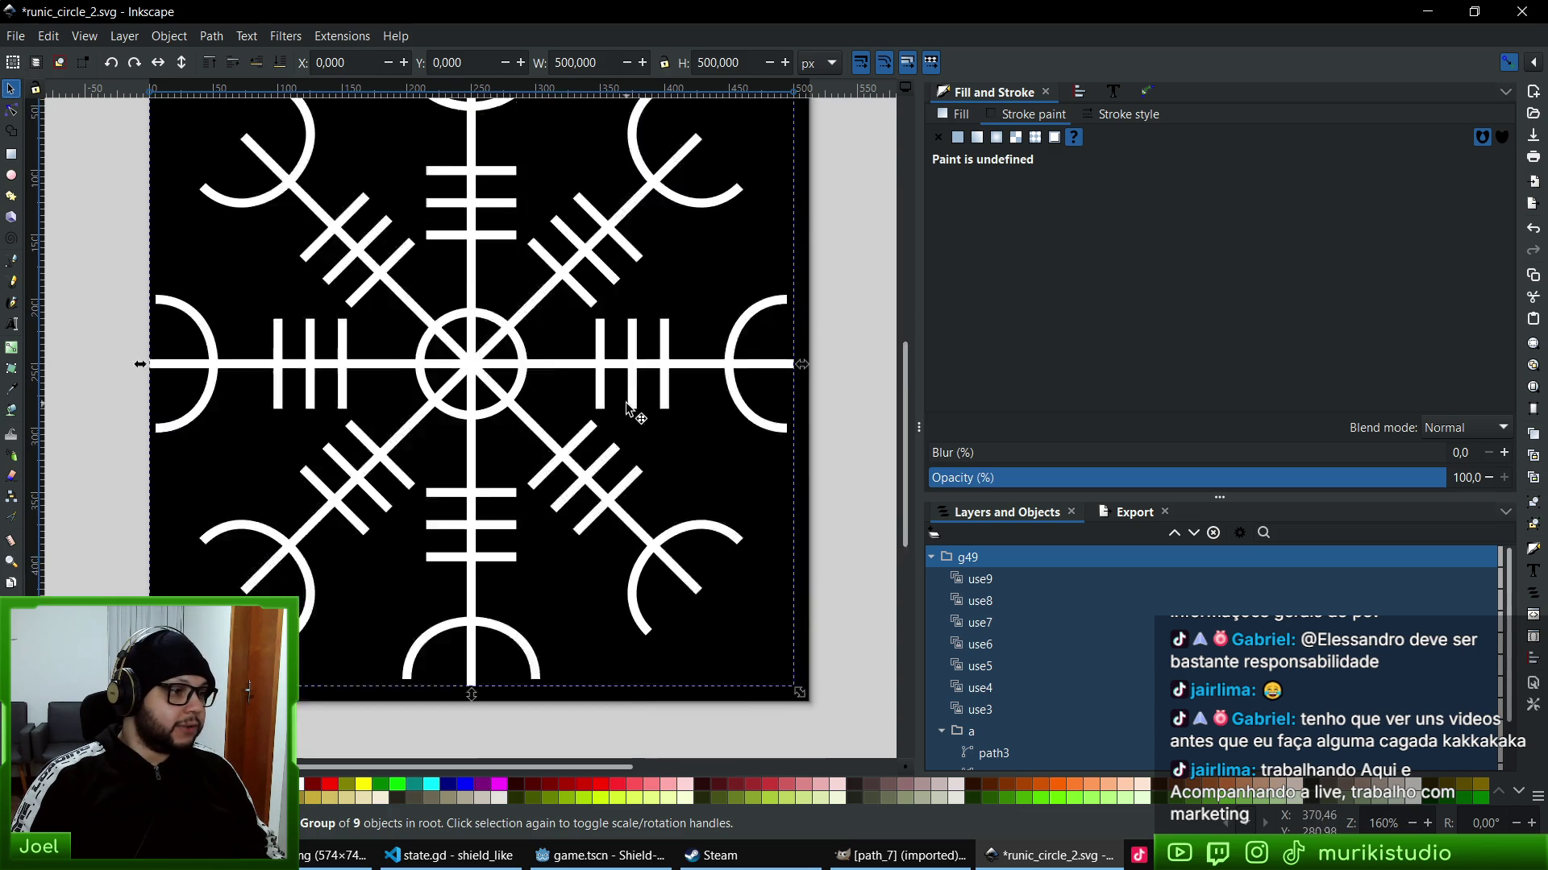
pyautogui.scroll(3)
pyautogui.hscroll(3)
pyautogui.moveTo(753, 651); pyautogui.dragTo(758, 656)
pyautogui.scroll(3)
pyautogui.hscroll(-3)
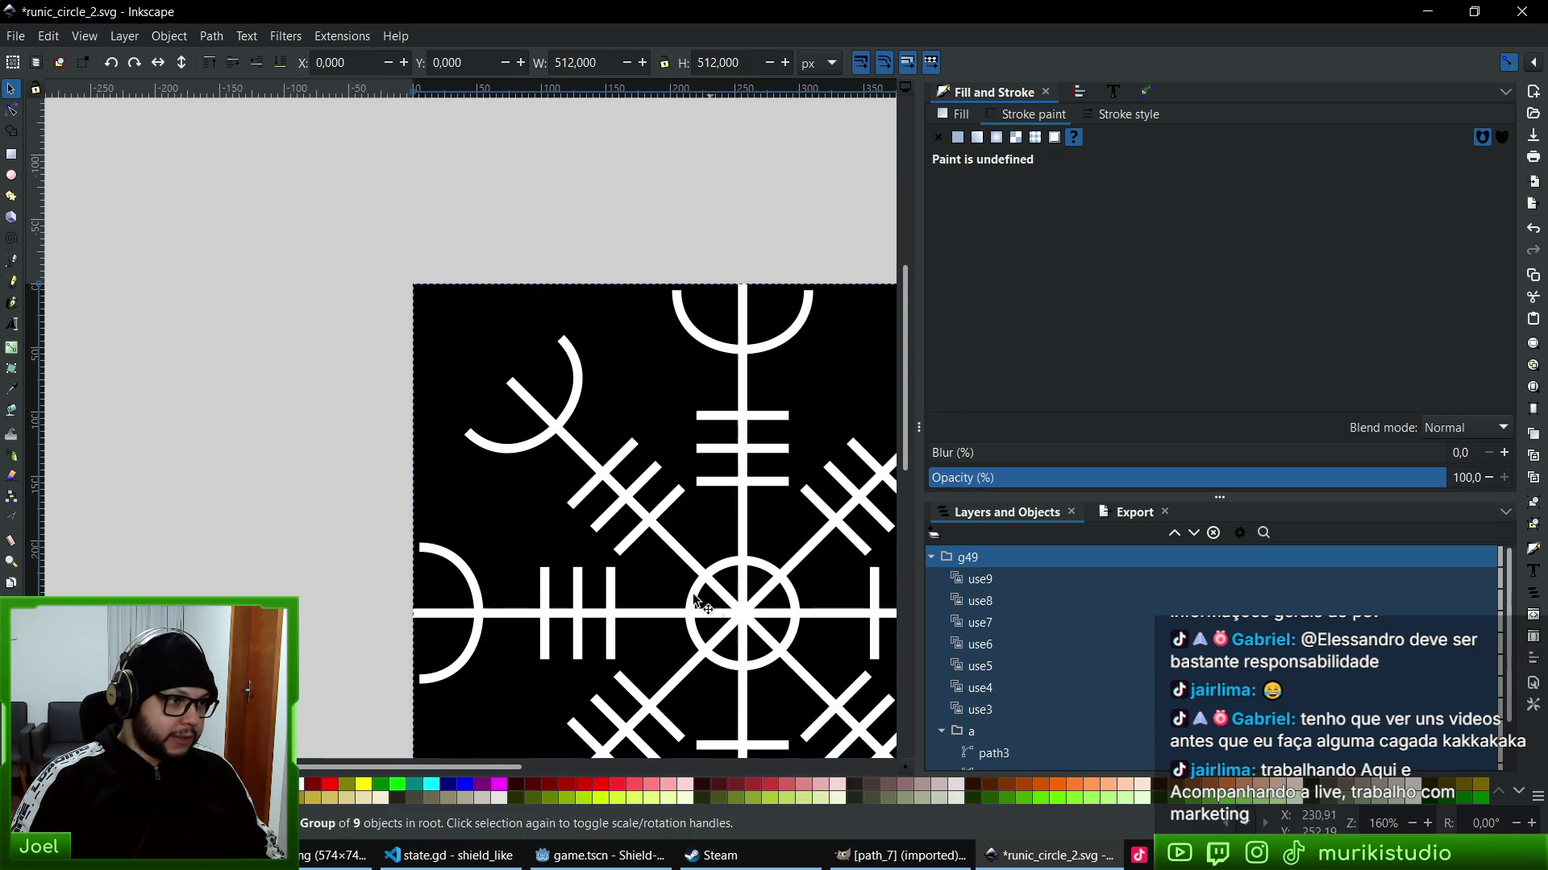
pyautogui.press('Escape')
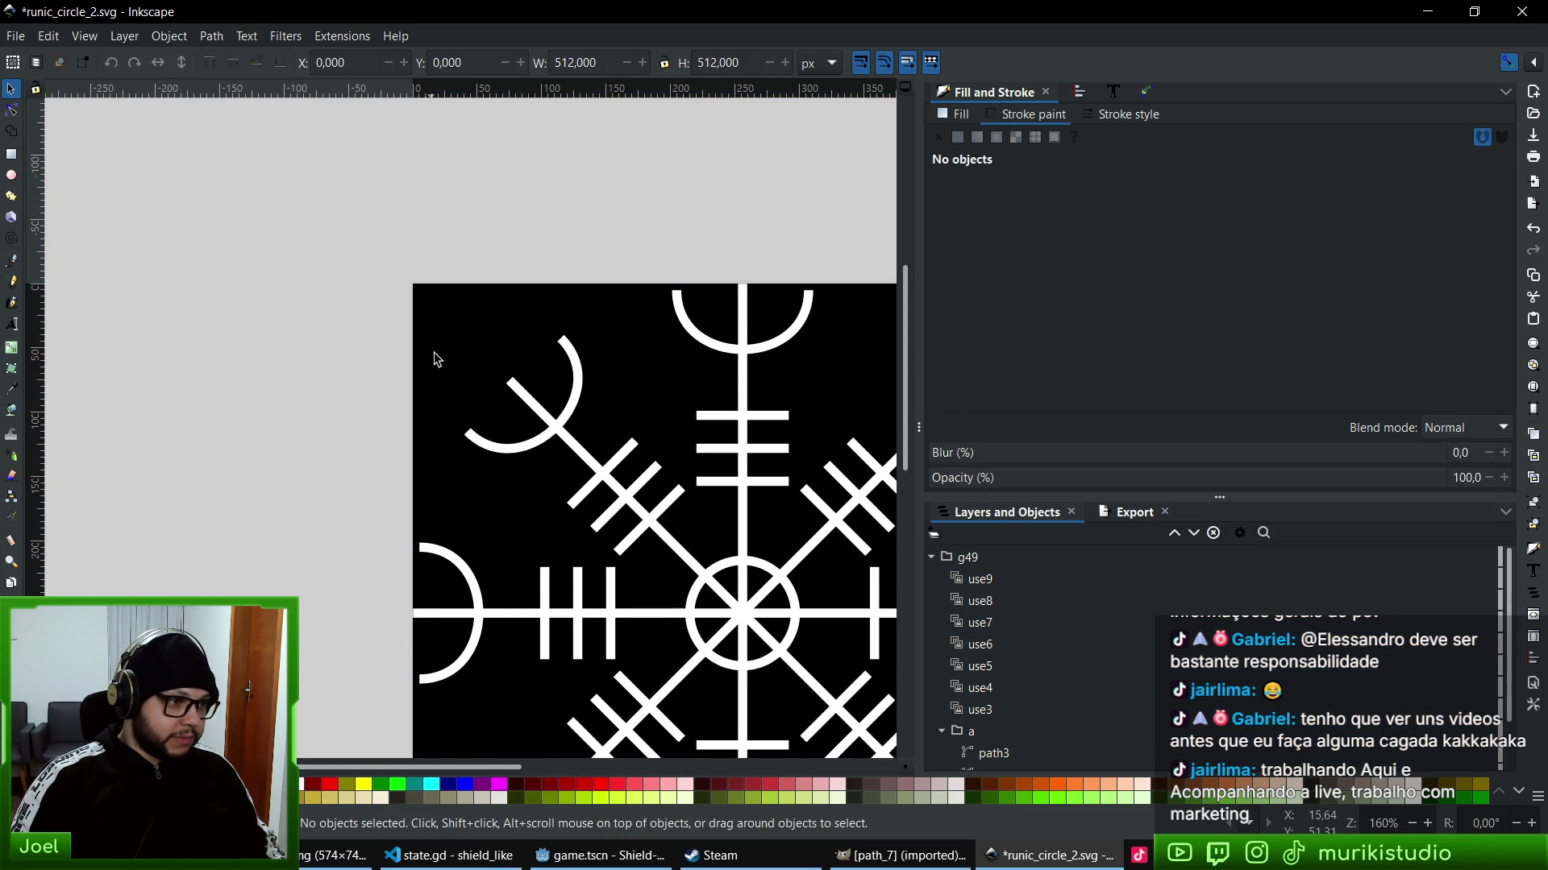
pyautogui.scroll(-3)
pyautogui.hscroll(3)
# - Save runic_circle_2.svg and close Inkscape
pyautogui.hotkey('ctrl', 's')
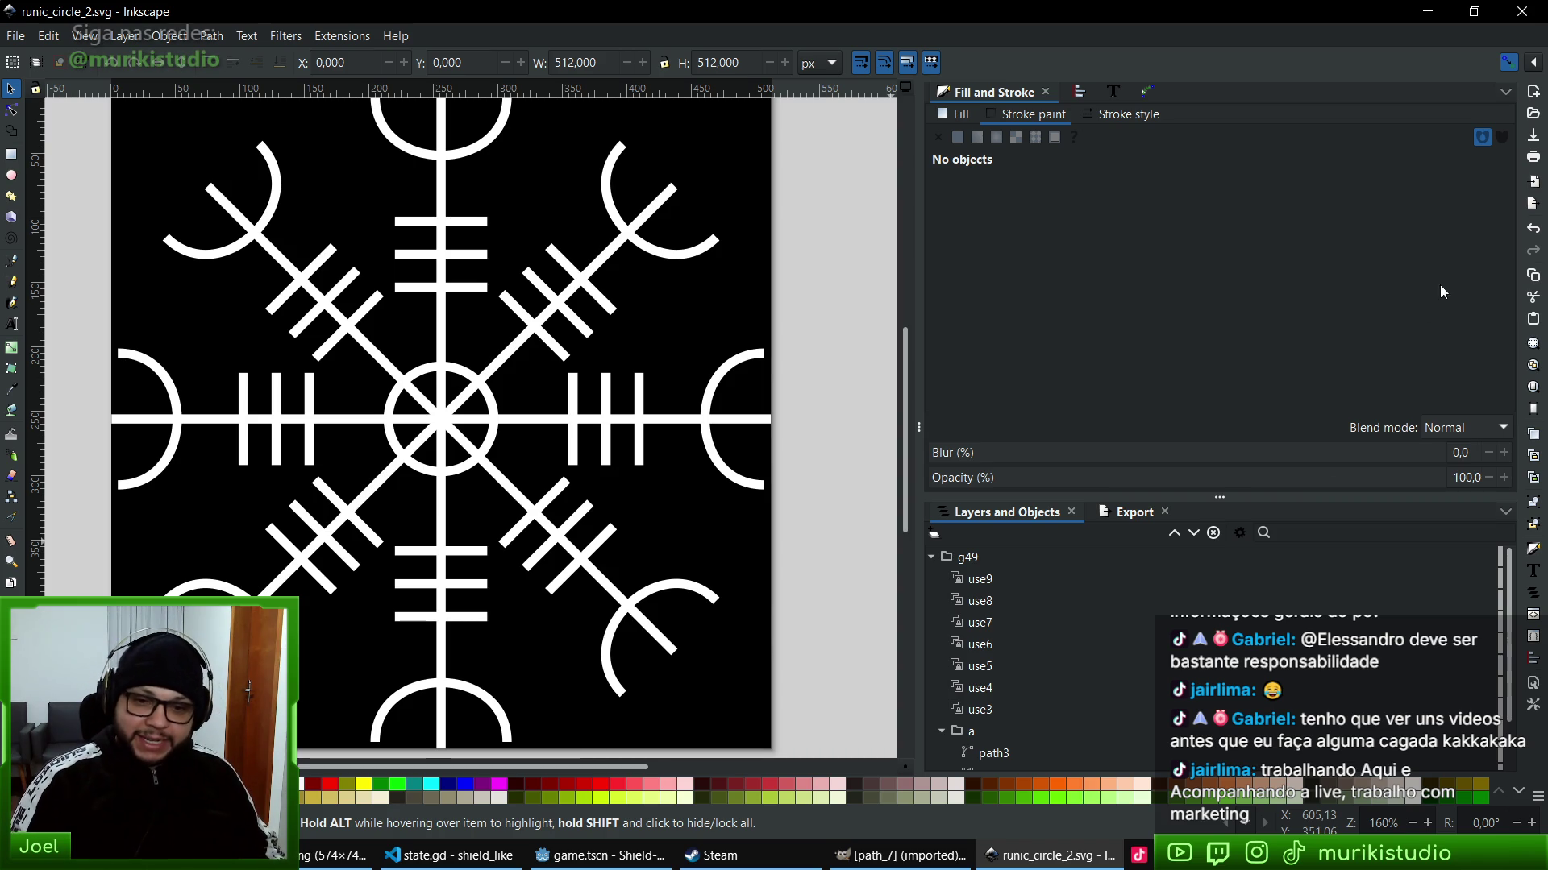
pyautogui.hotkey('ctrl', 's')
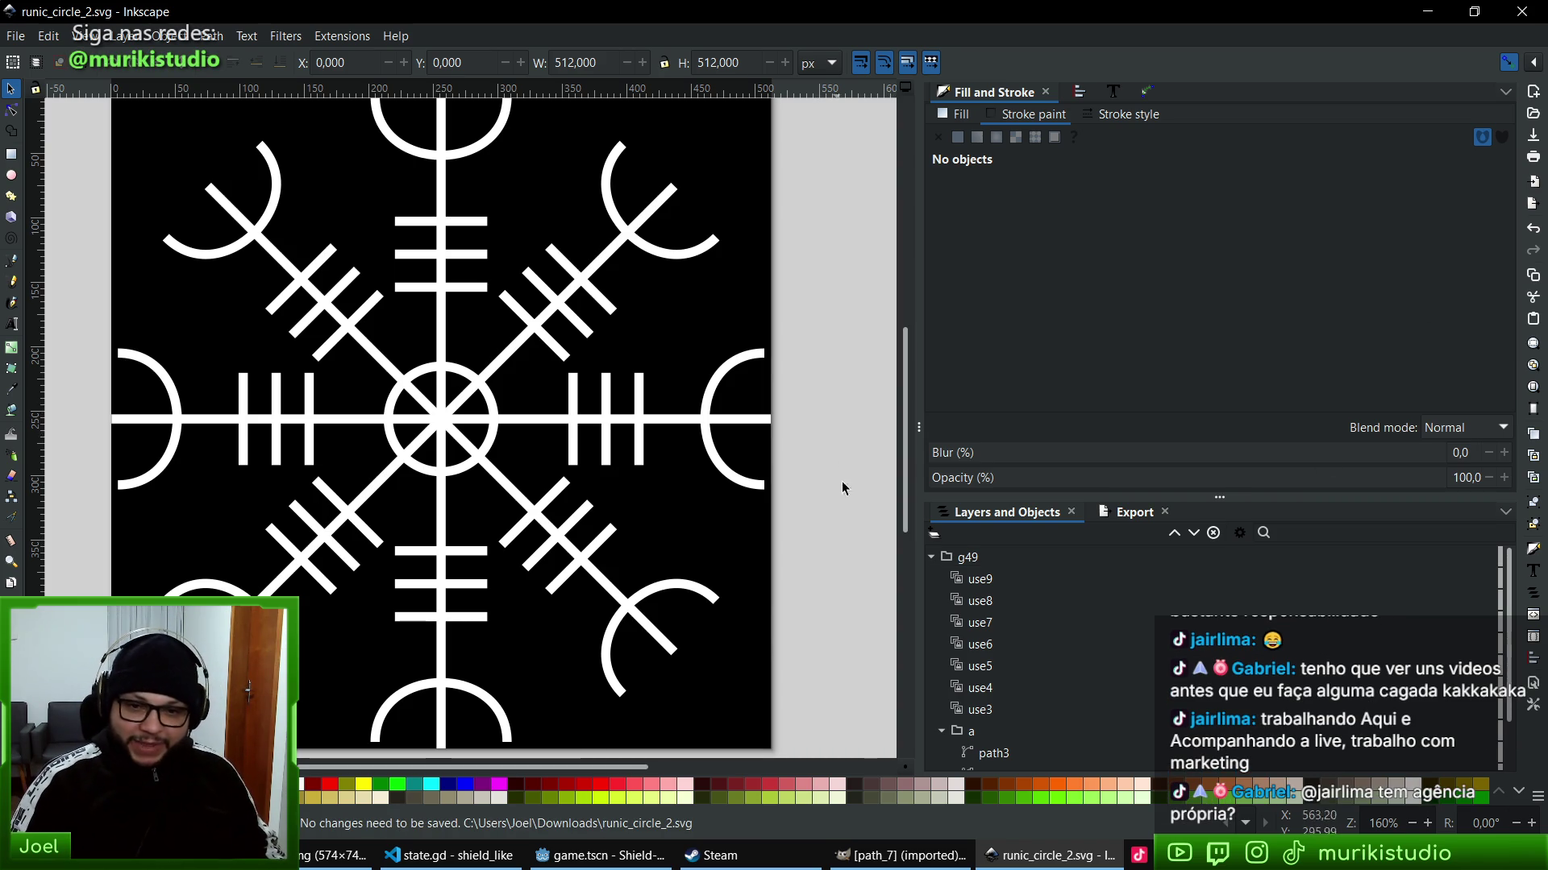
pyautogui.click(1542, 8)
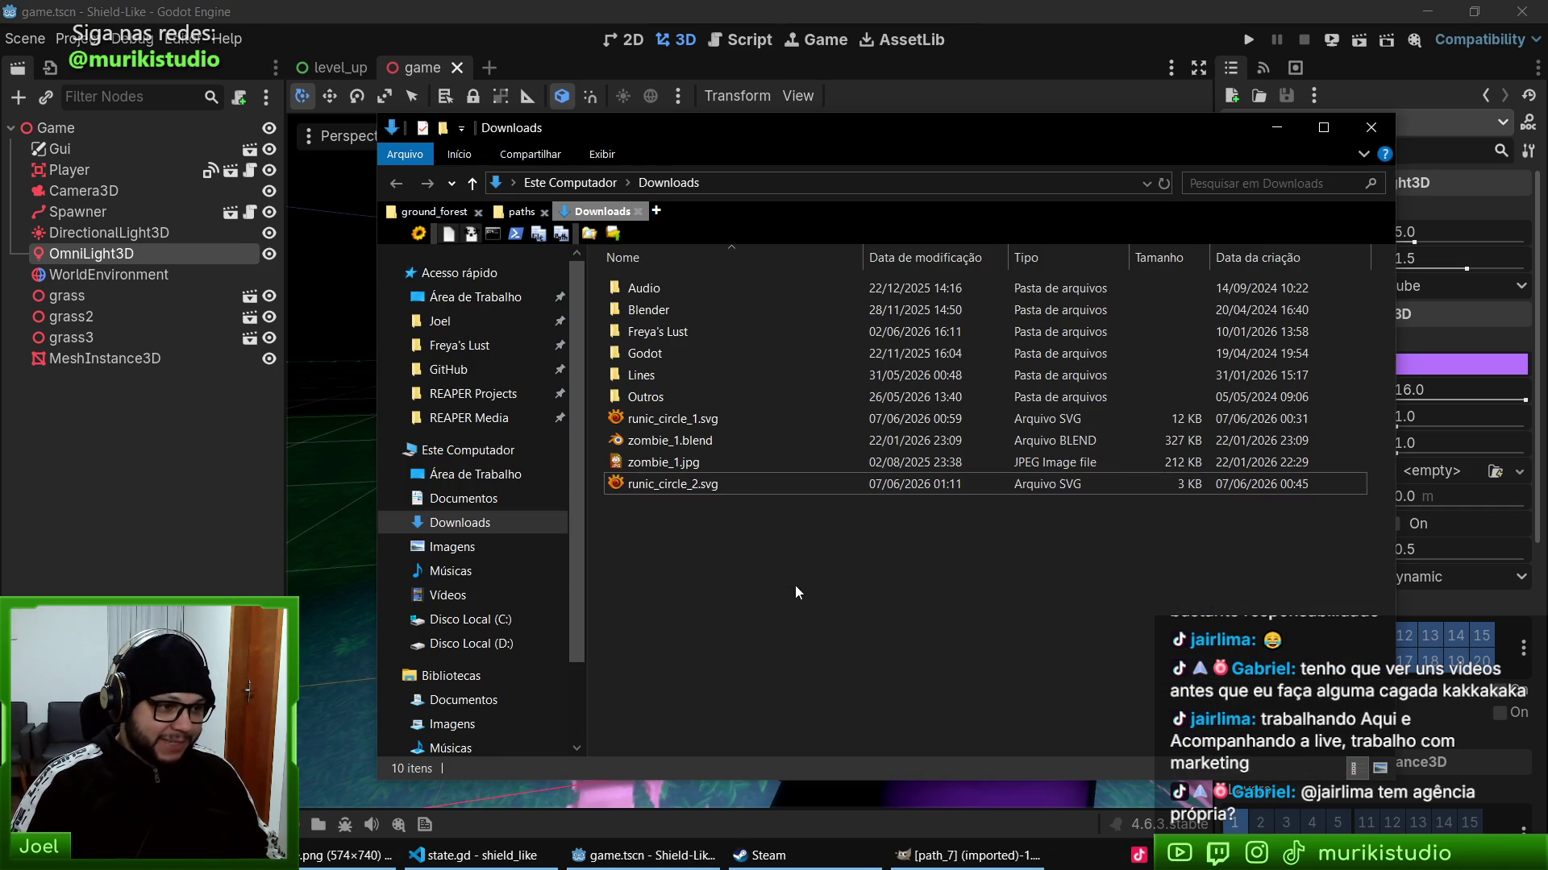
# - Preview runic_circle_2.svg in the image viewer, then close it
pyautogui.click(660, 427)
pyautogui.doubleClick(673, 441)
pyautogui.press('Escape')
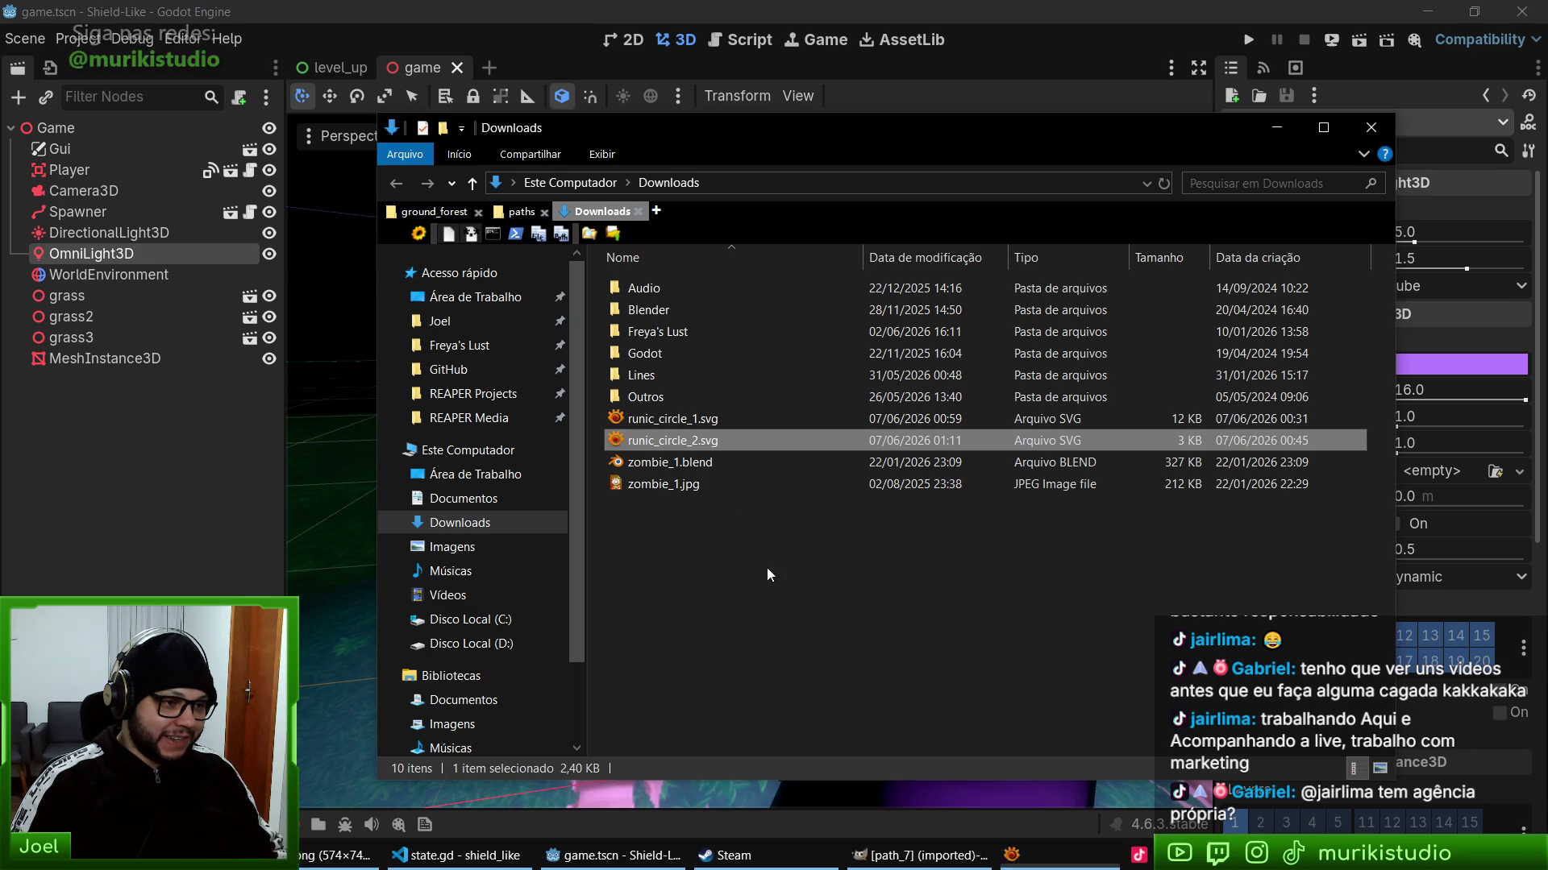
pyautogui.click(910, 853)
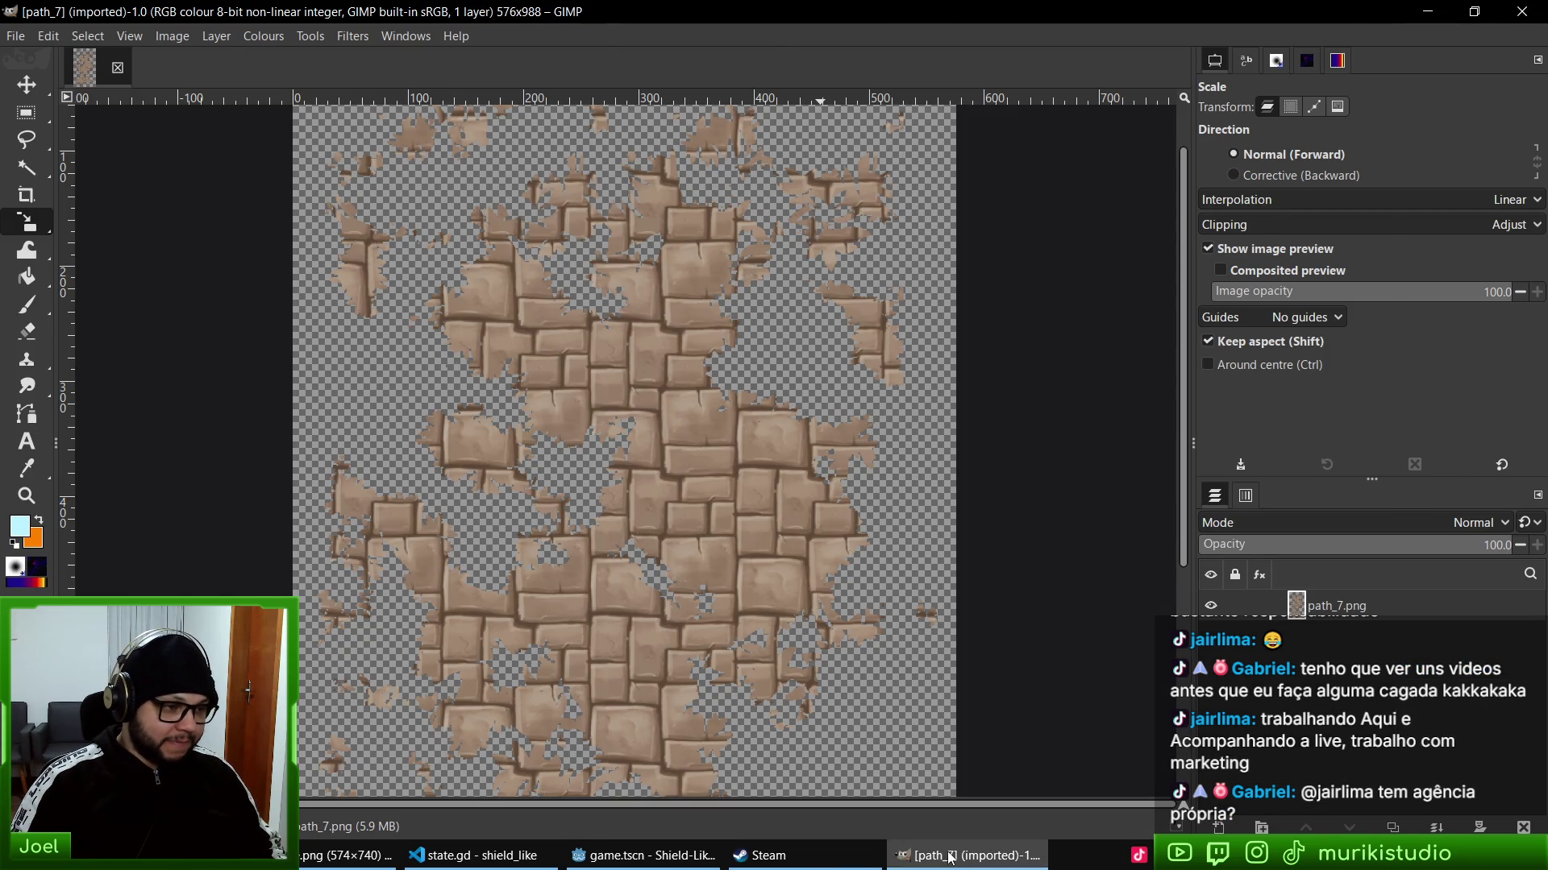
pyautogui.click(951, 856)
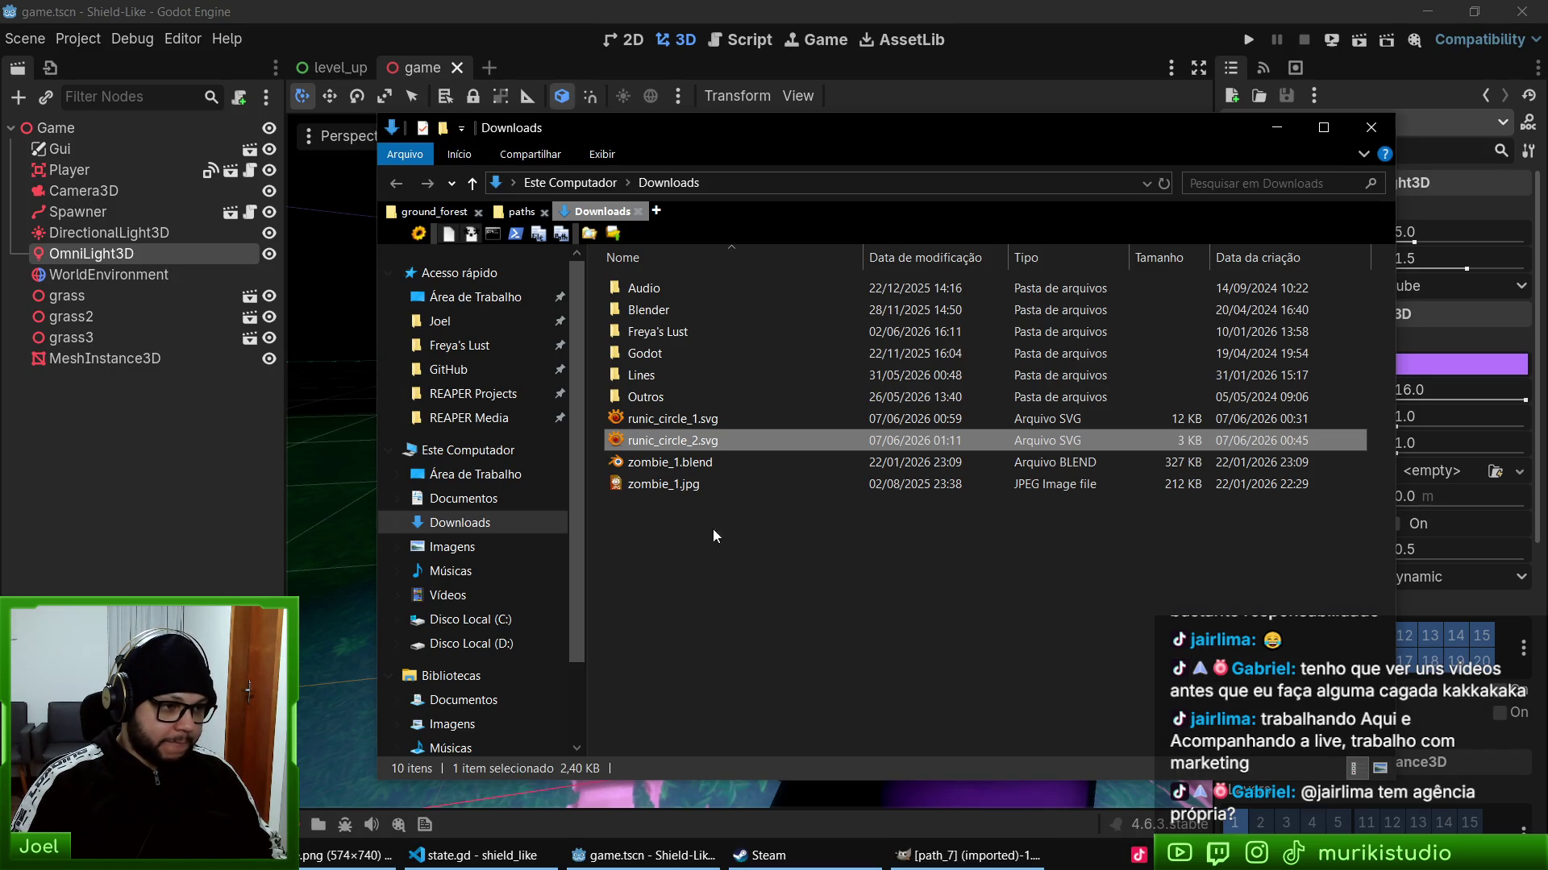
# - Reopen runic_circle_2.svg in Inkscape via Abrir com
pyautogui.rightClick(668, 442)
pyautogui.moveTo(564, 544)
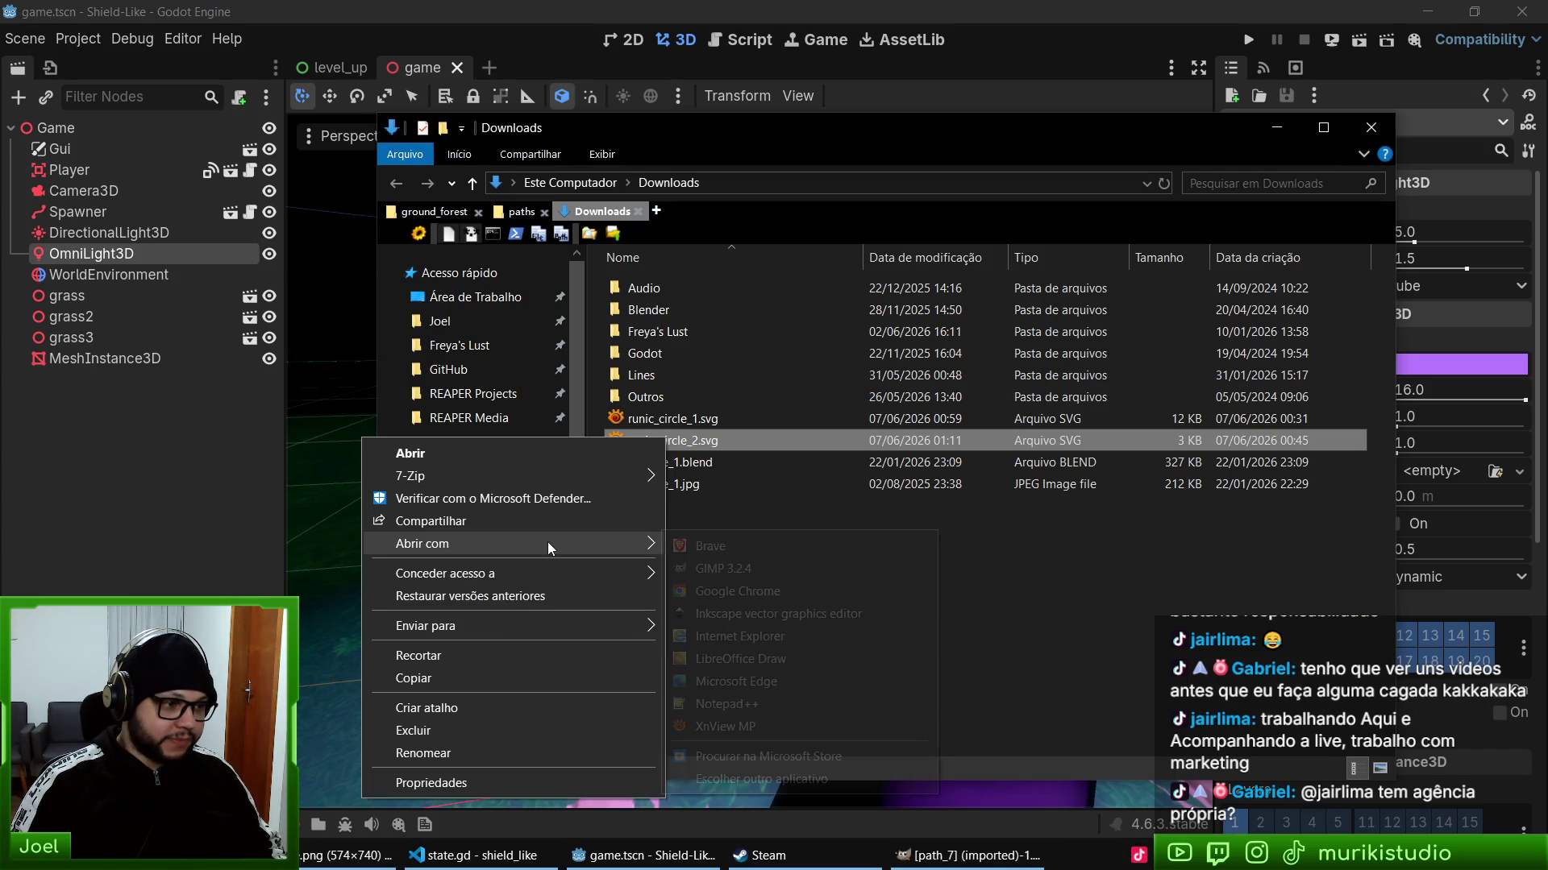
pyautogui.click(746, 616)
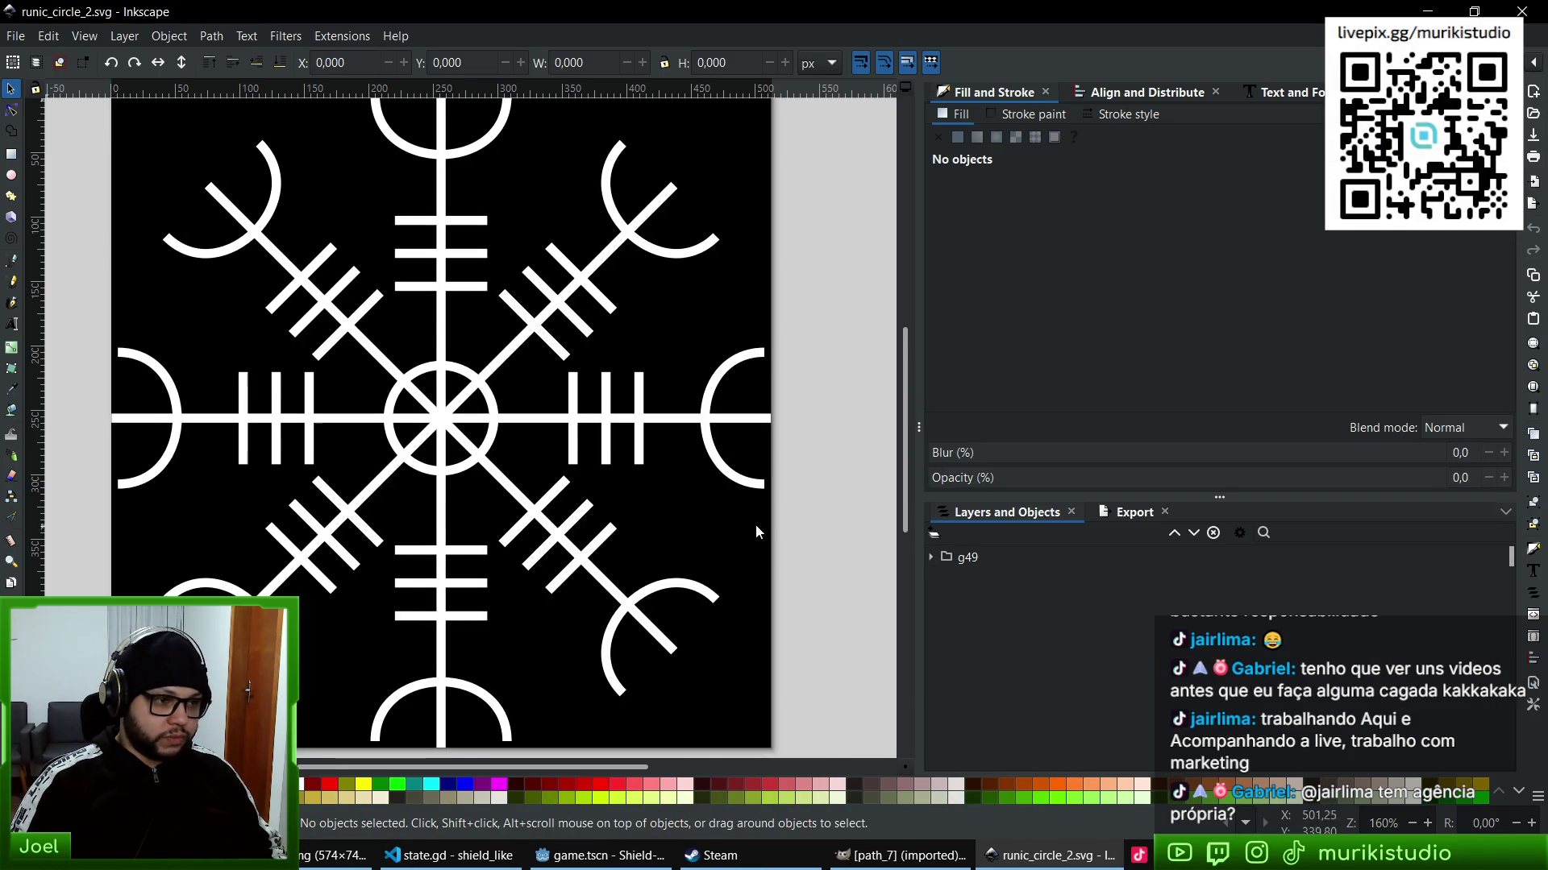
# - Check circle1's fill and outline colour inside g49, then save
pyautogui.click(931, 557)
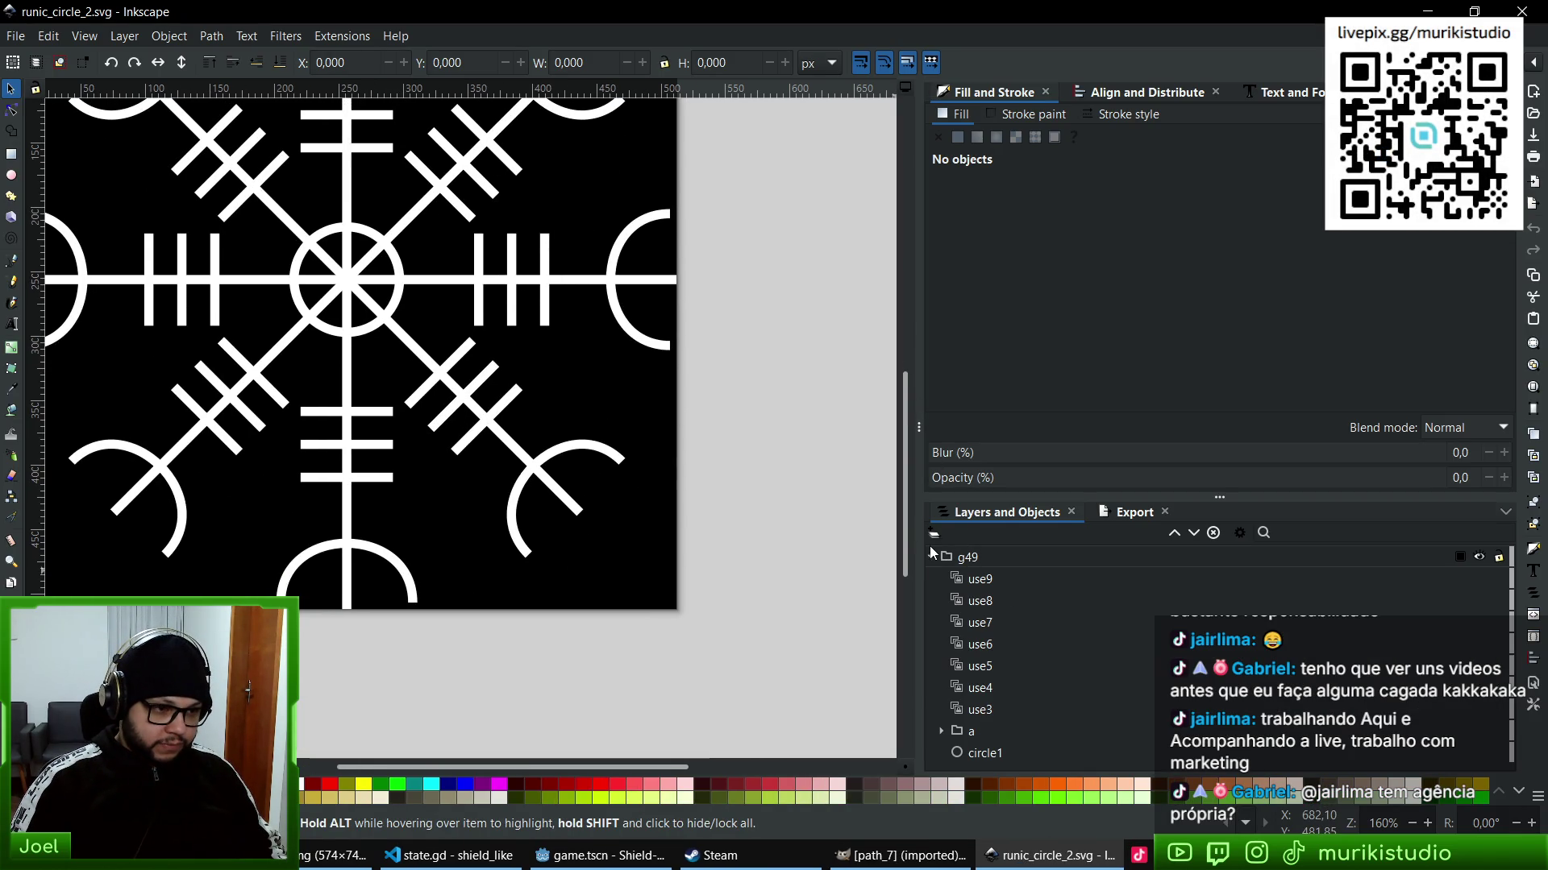
pyautogui.click(964, 754)
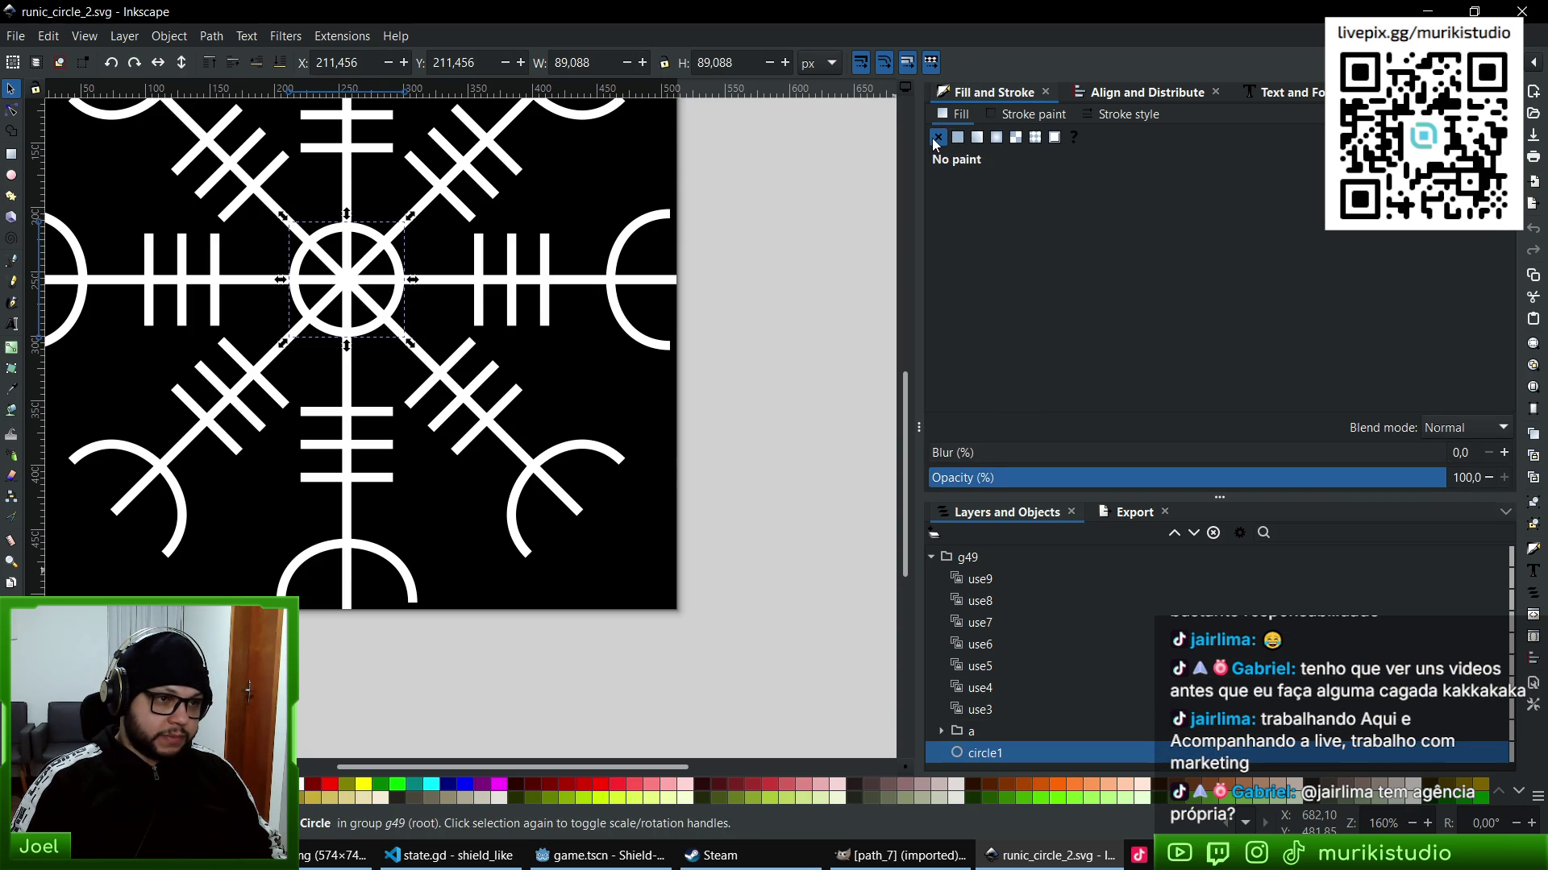
pyautogui.click(955, 138)
pyautogui.click(939, 139)
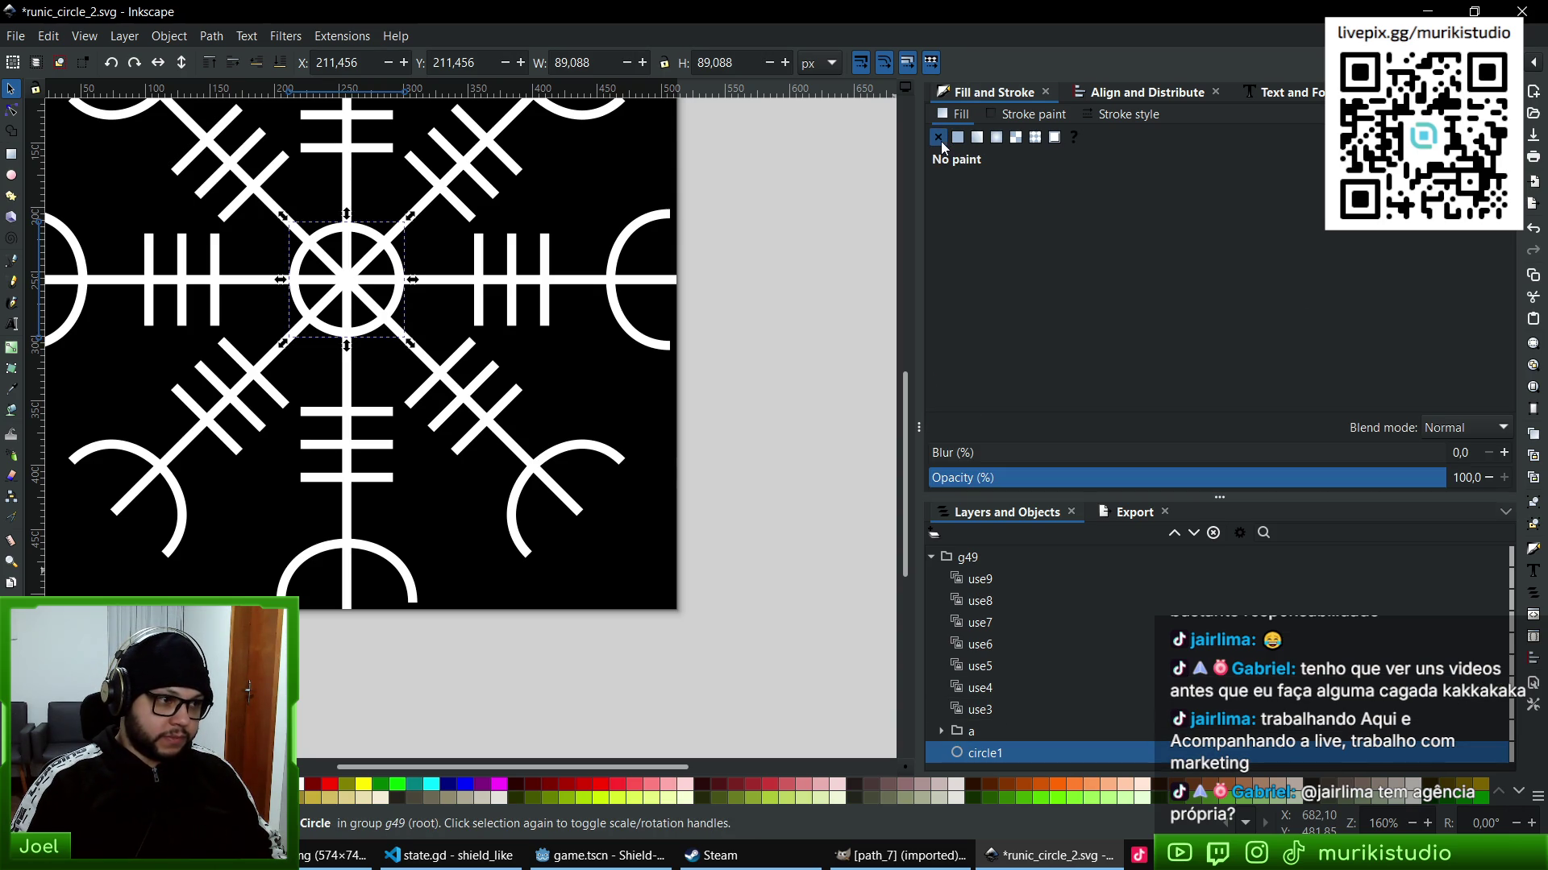
pyautogui.click(1014, 120)
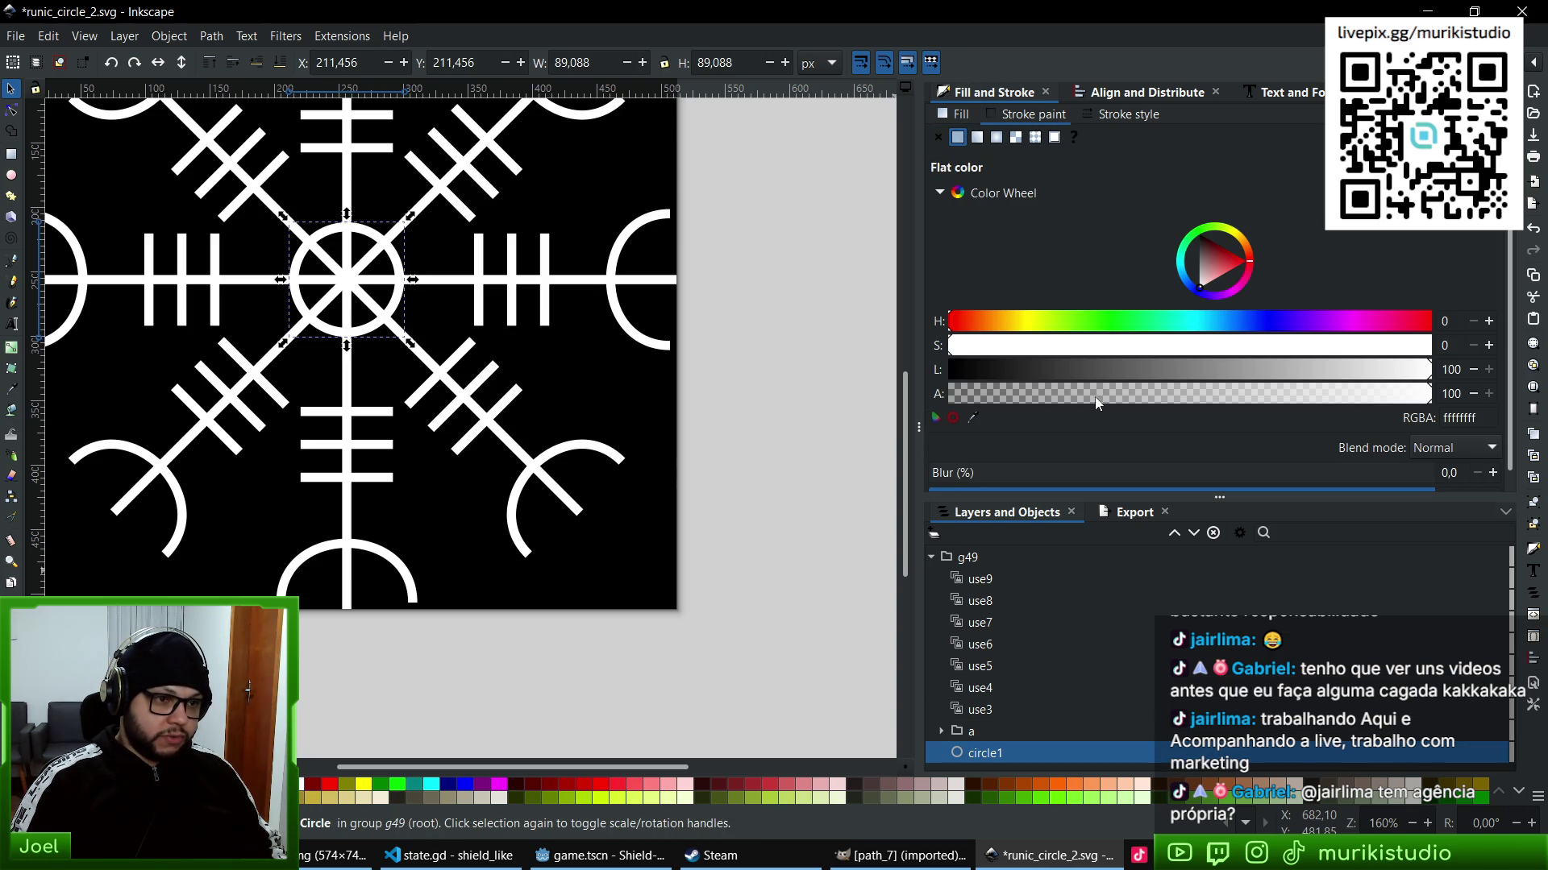
pyautogui.hotkey('ctrl', 's')
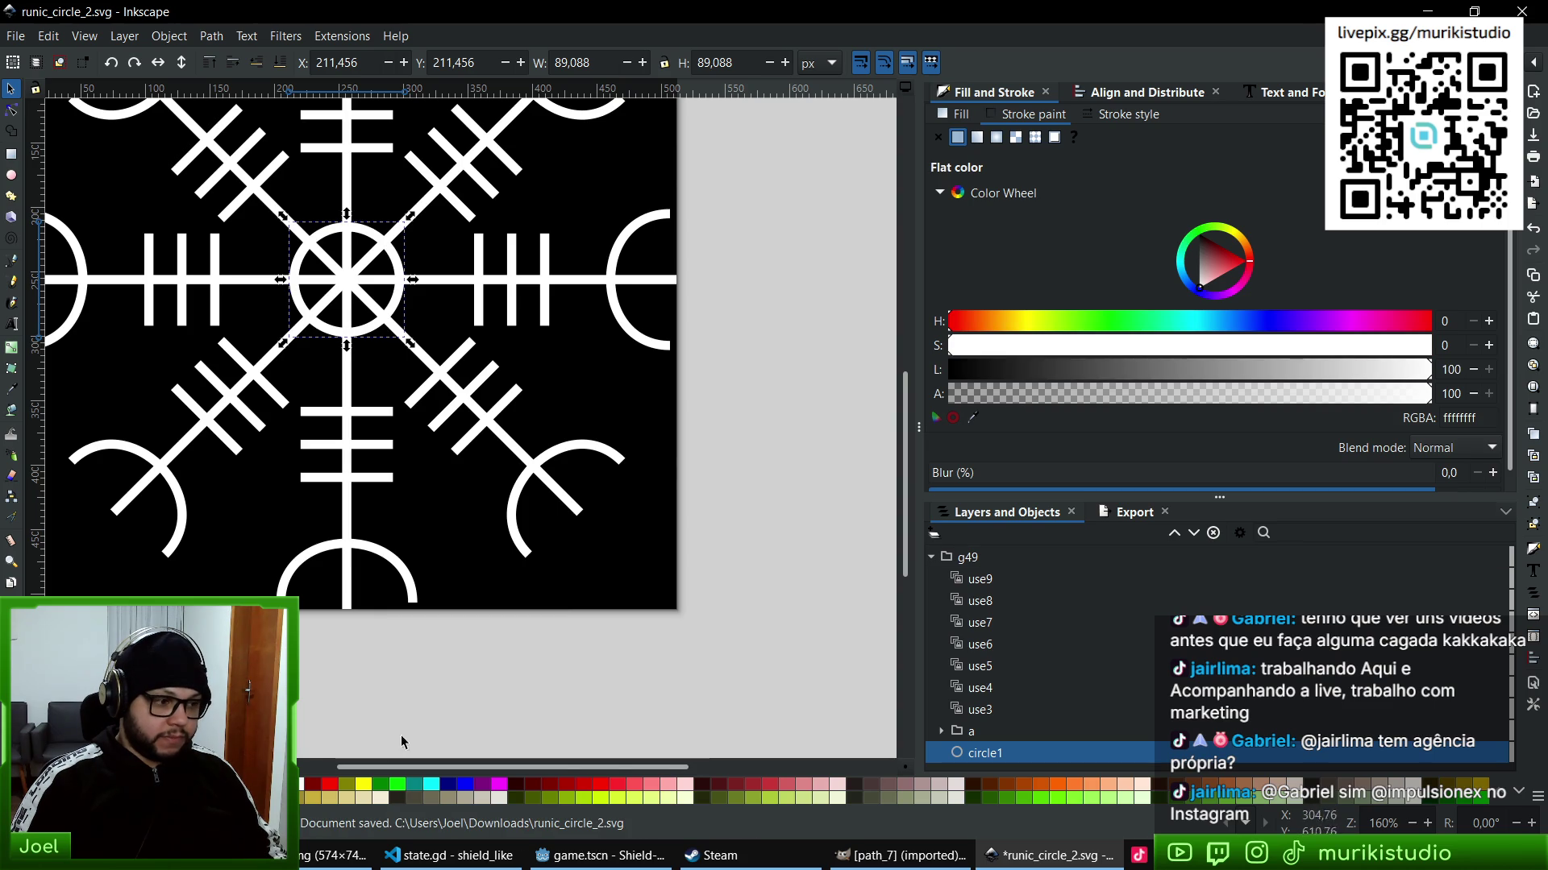
# - Preview runic_circle_1.svg in the image viewer from the Downloads folder
pyautogui.hotkey('alt', 'Tab')
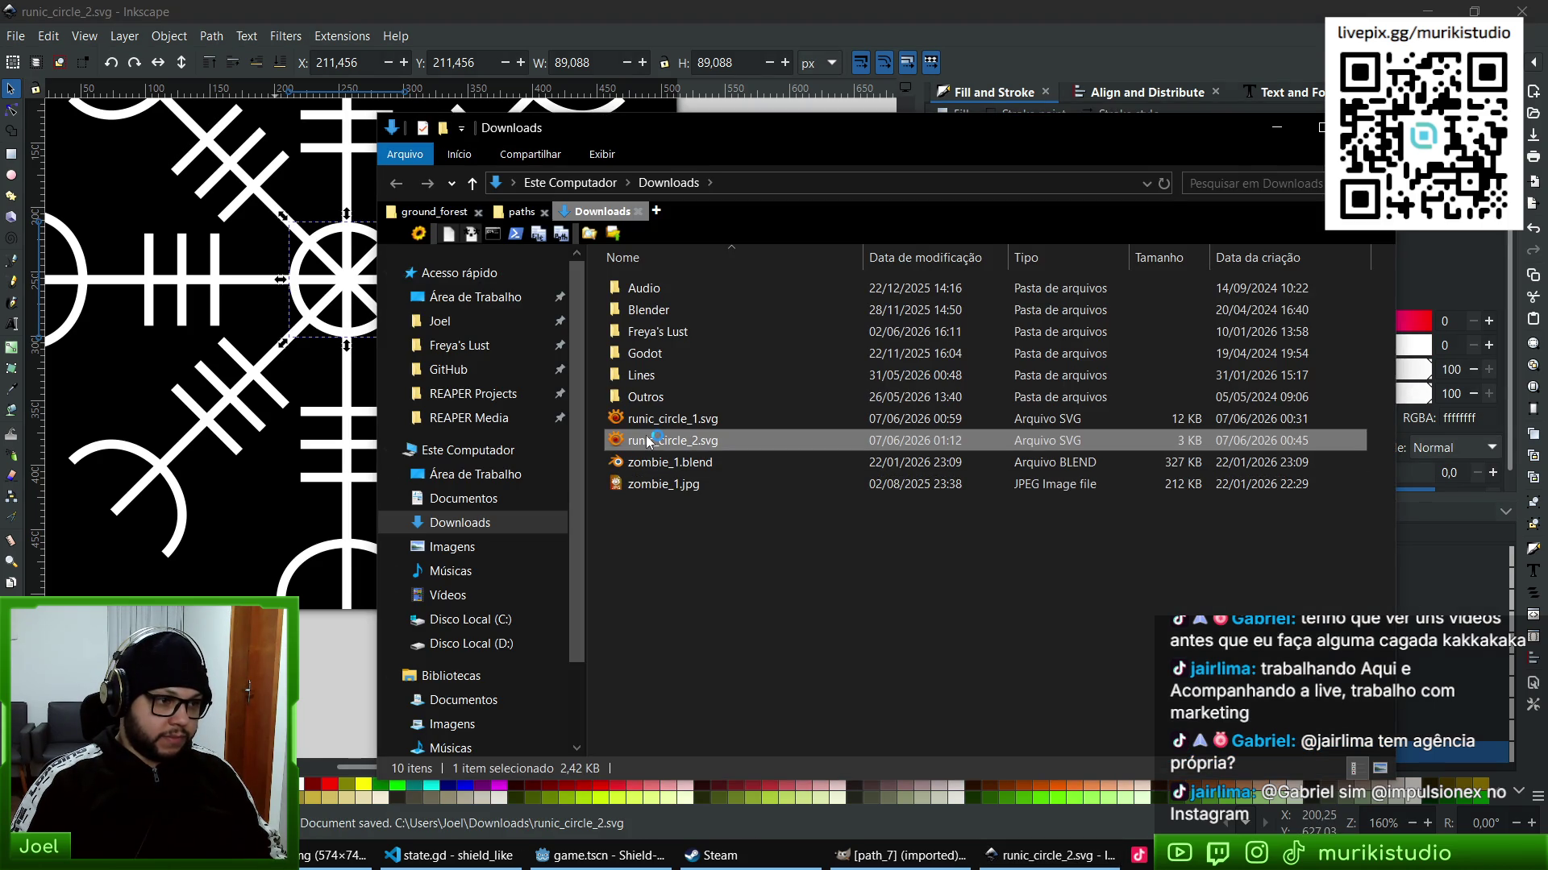
pyautogui.press('Escape')
pyautogui.doubleClick(686, 421)
pyautogui.press('Escape')
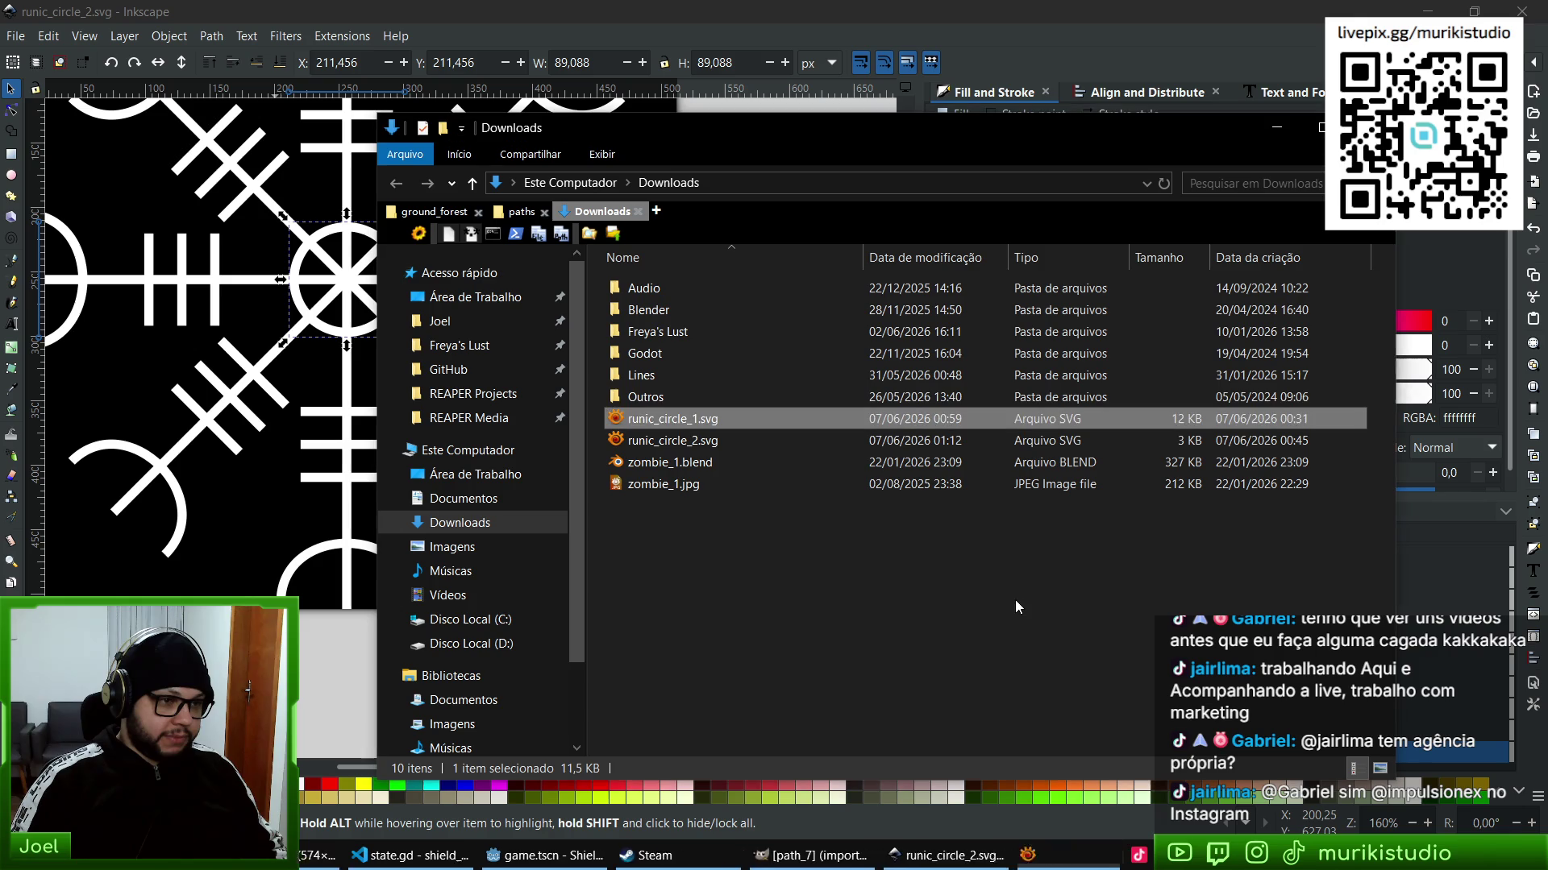
pyautogui.click(800, 578)
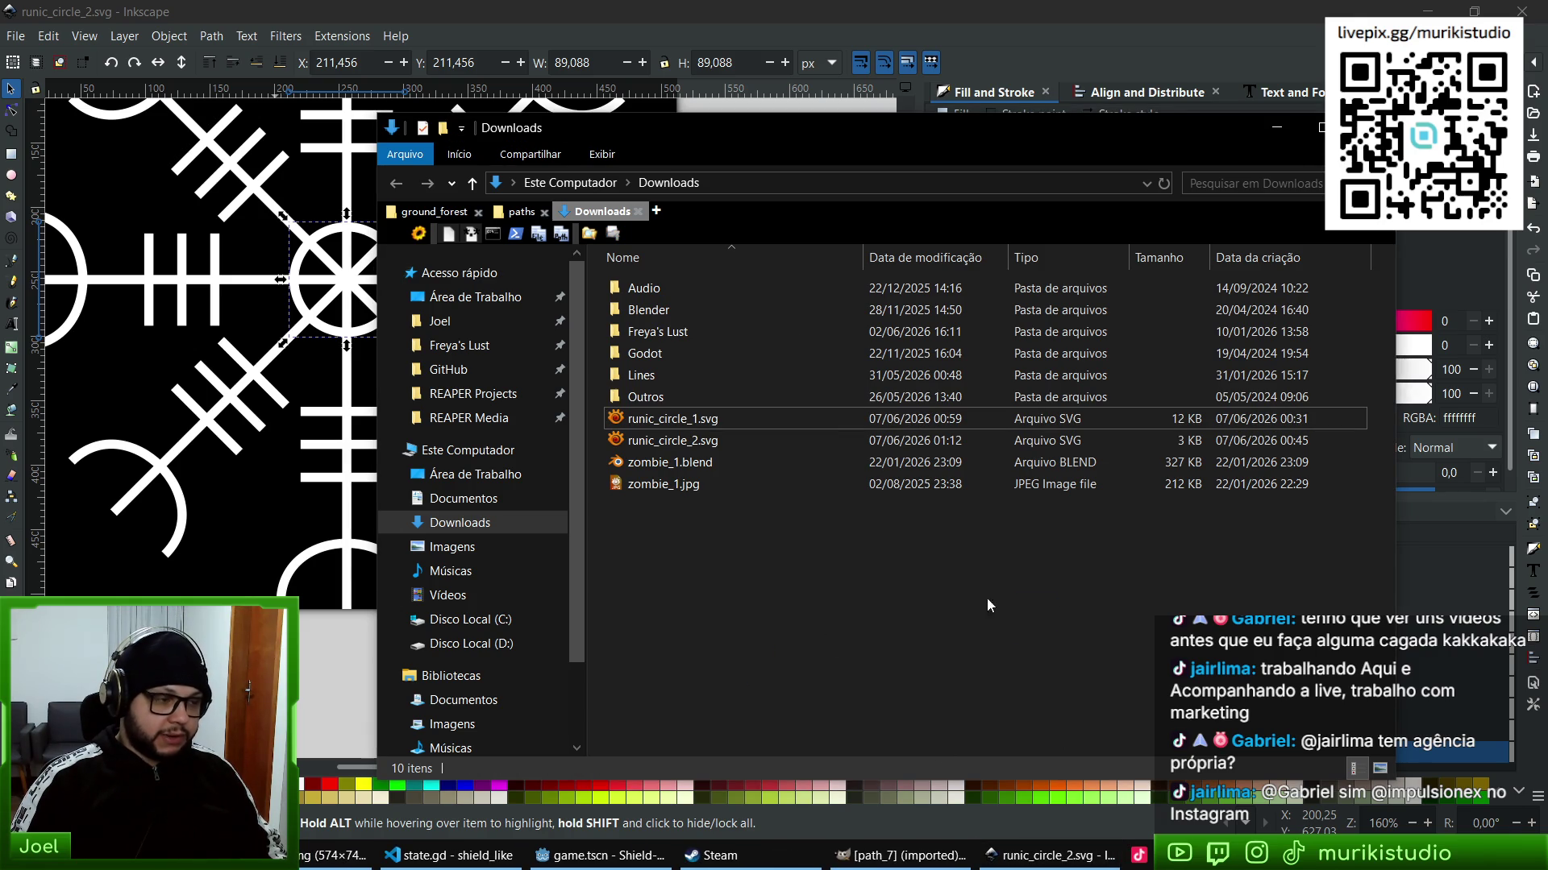
# - Give the whole g49 rune group a flat white colour and save runic_circle_2.svg
pyautogui.click(1153, 8)
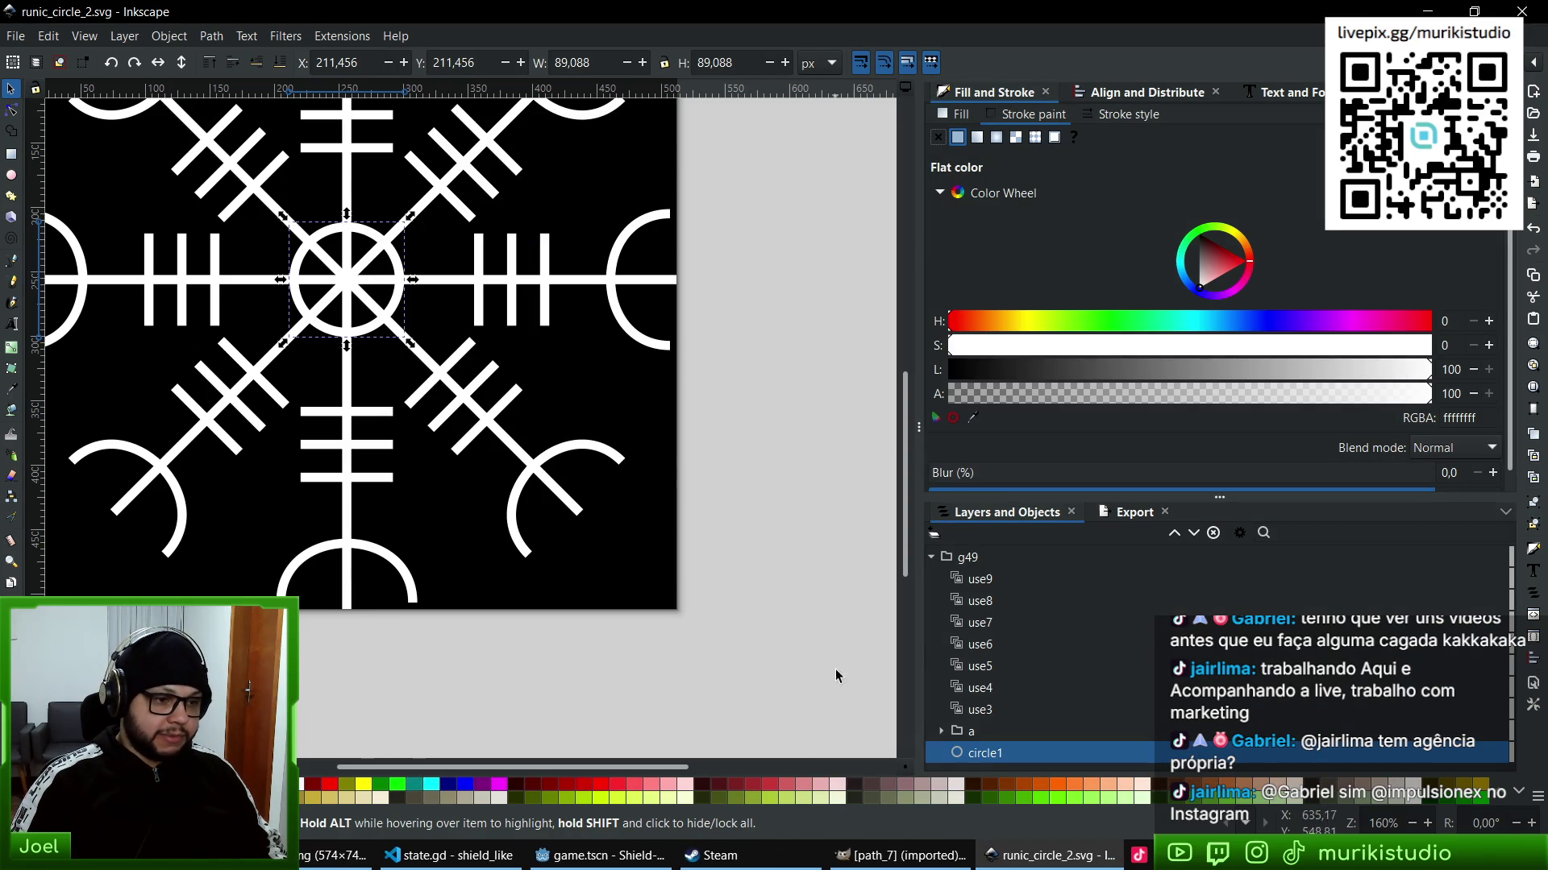
pyautogui.click(976, 736)
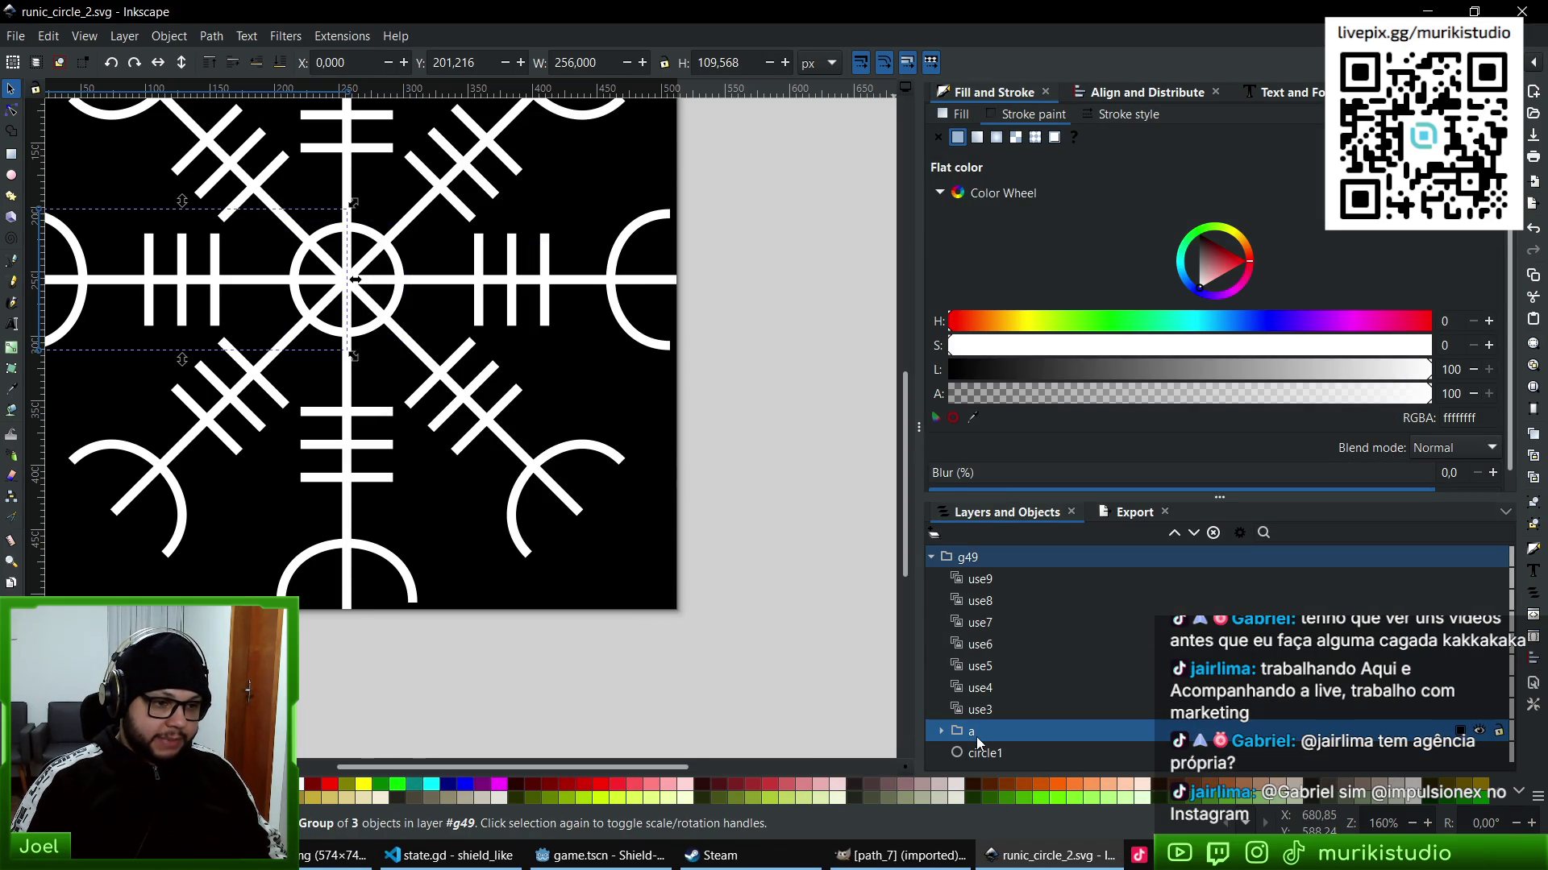
pyautogui.click(966, 559)
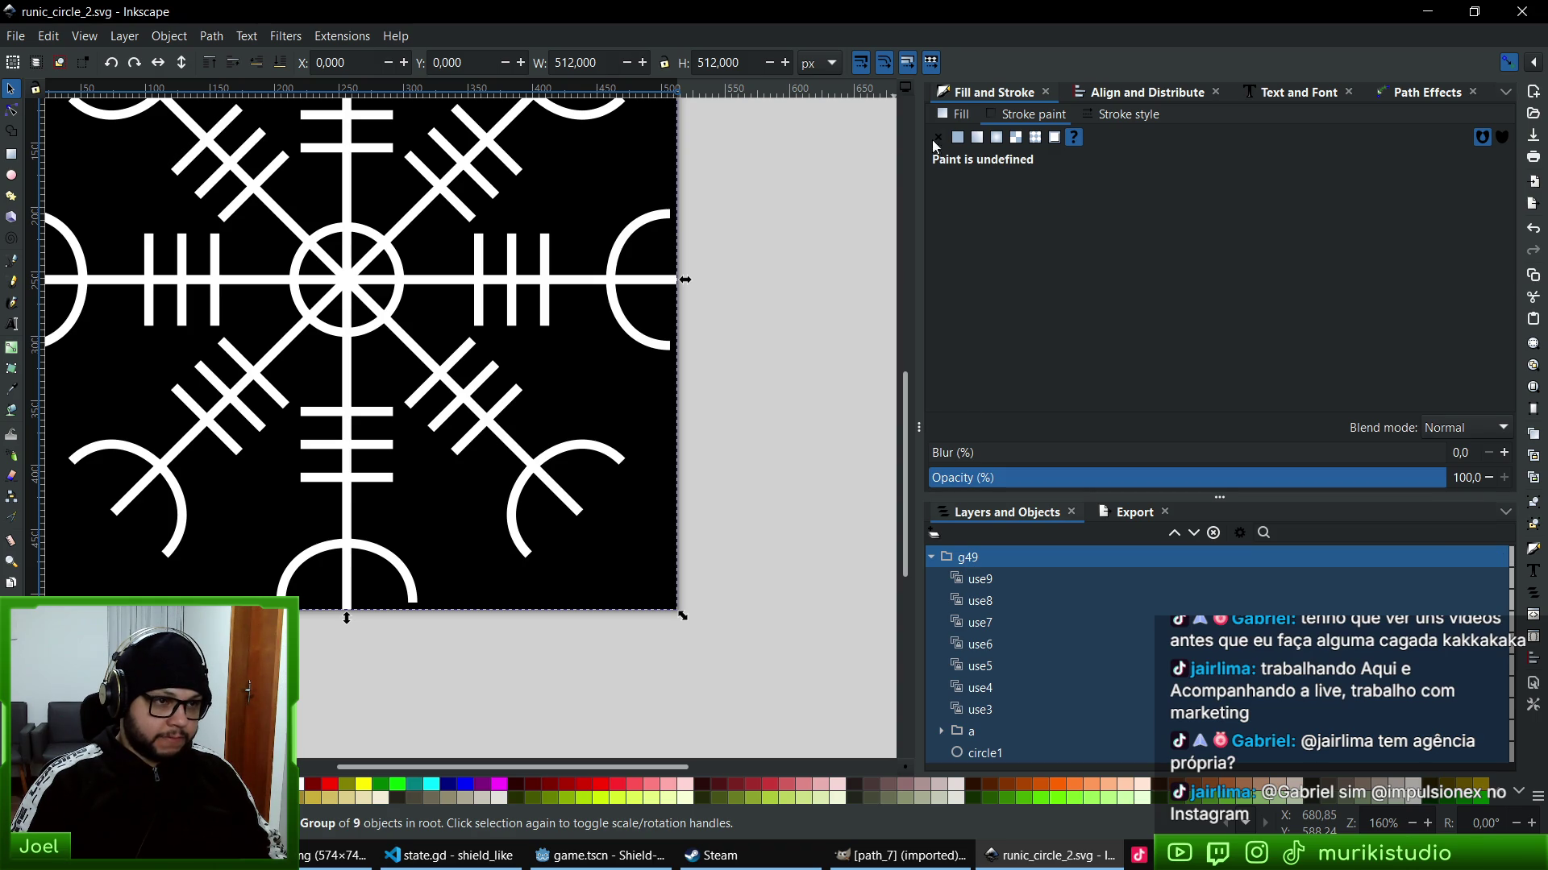
pyautogui.click(938, 138)
pyautogui.click(958, 139)
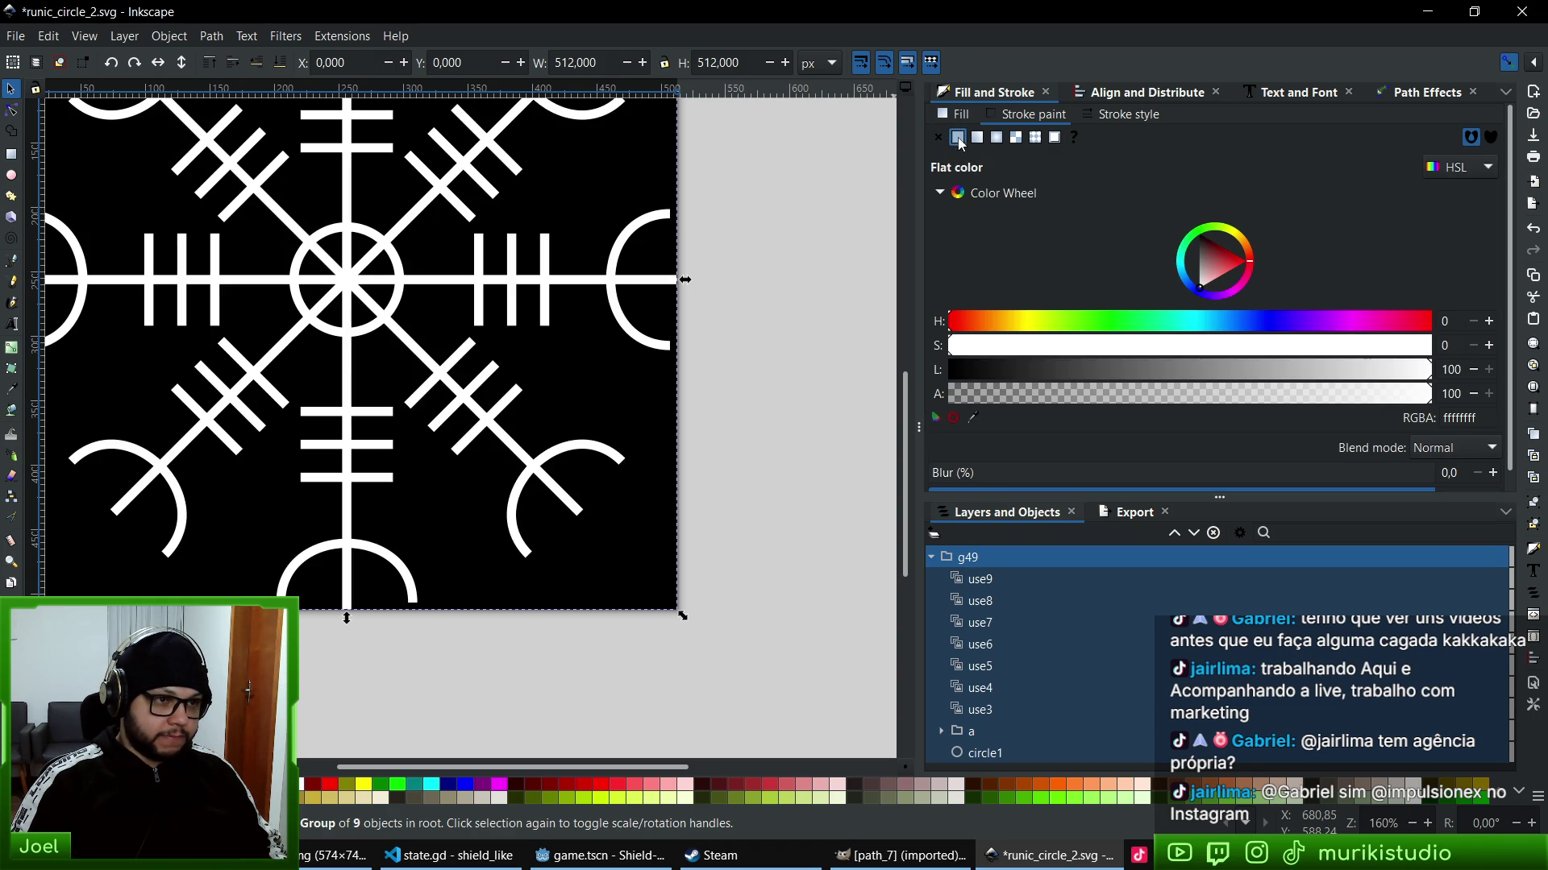
pyautogui.hotkey('ctrl', 's')
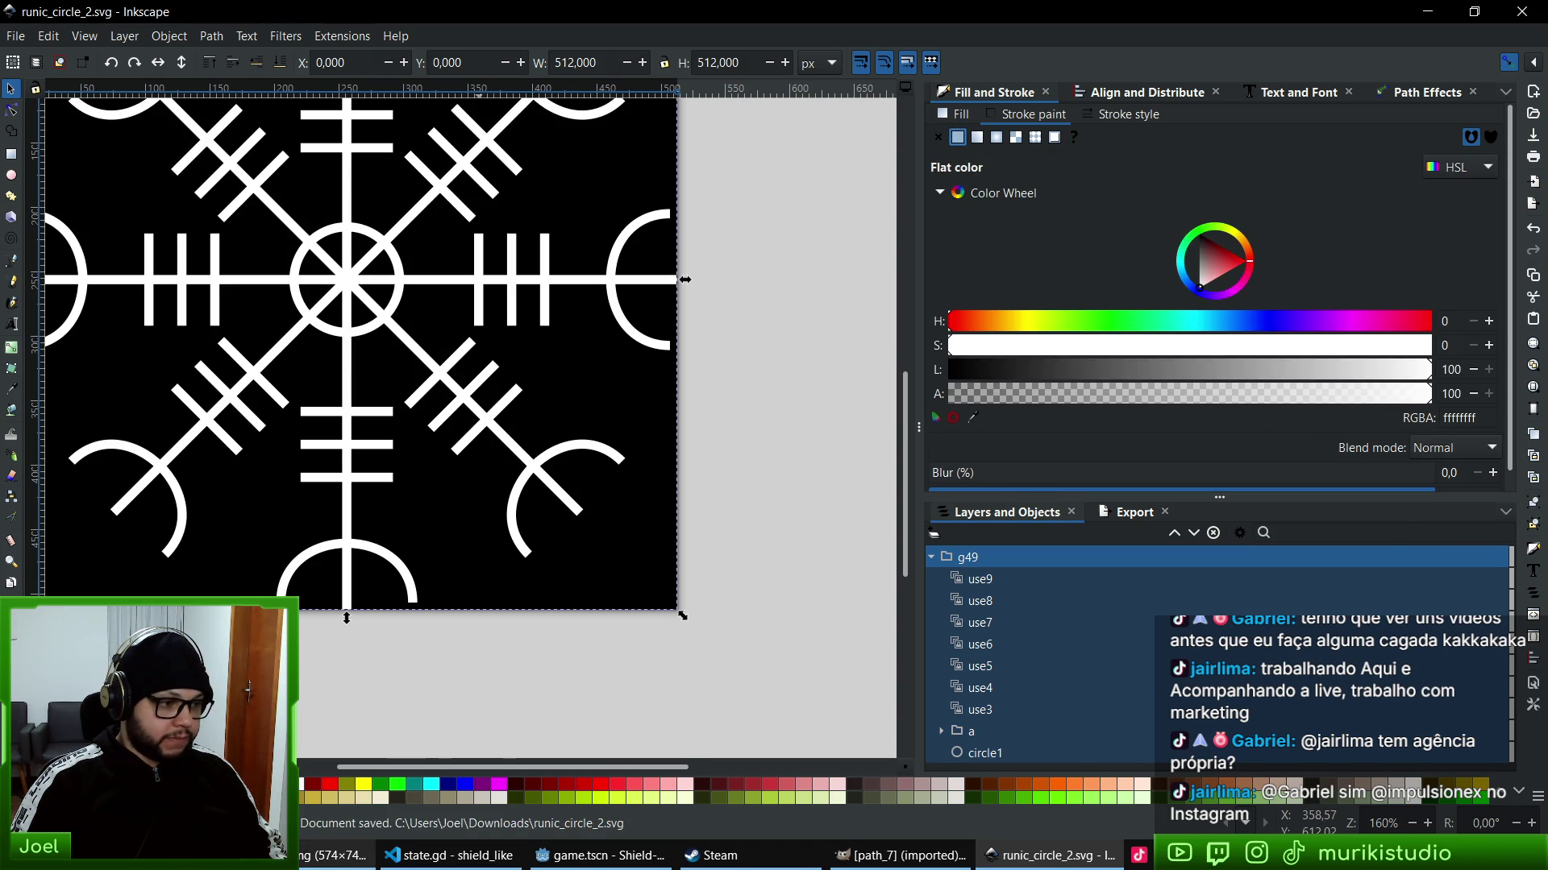
pyautogui.click(360, 855)
# - Preview the updated runic_circle_2.svg in XnView MP, then close the Inkscape drawing
pyautogui.doubleClick(672, 443)
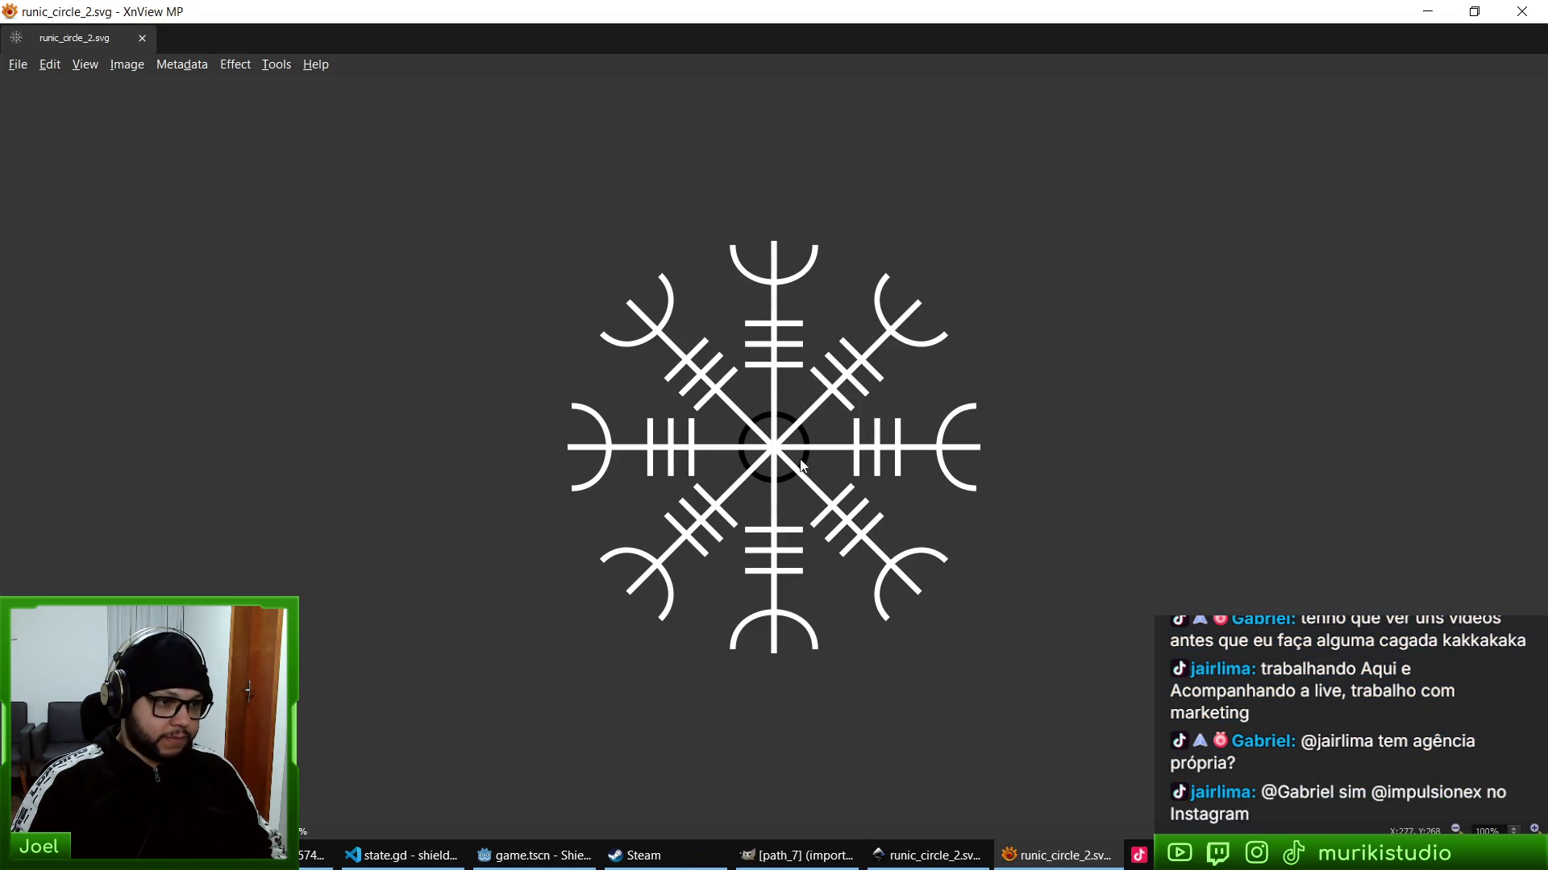
pyautogui.press('Escape')
pyautogui.moveTo(1512, 600)
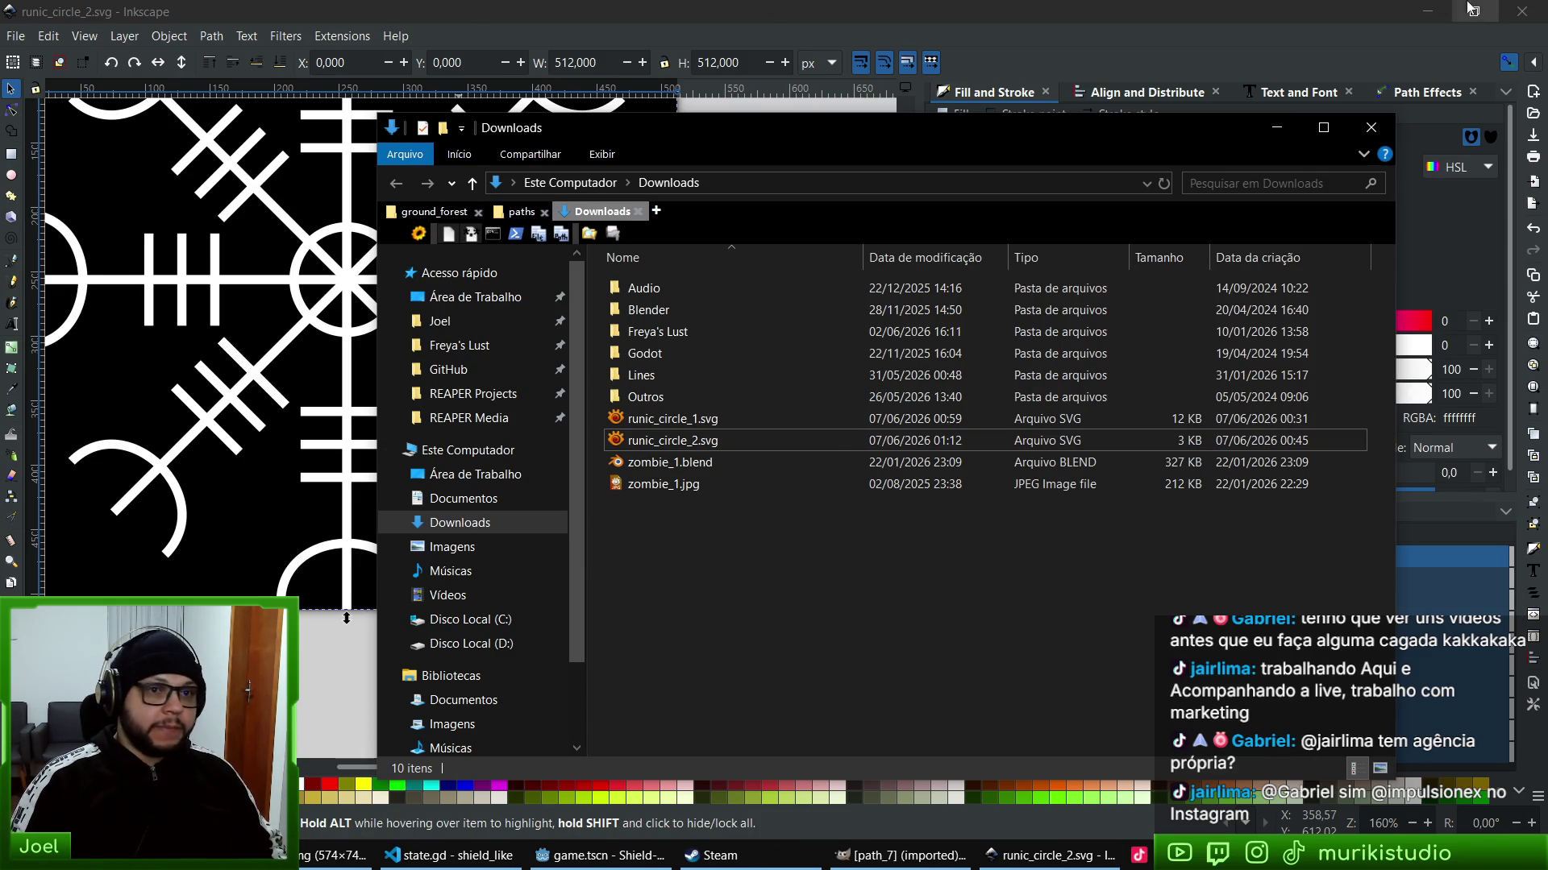
pyautogui.click(1522, 11)
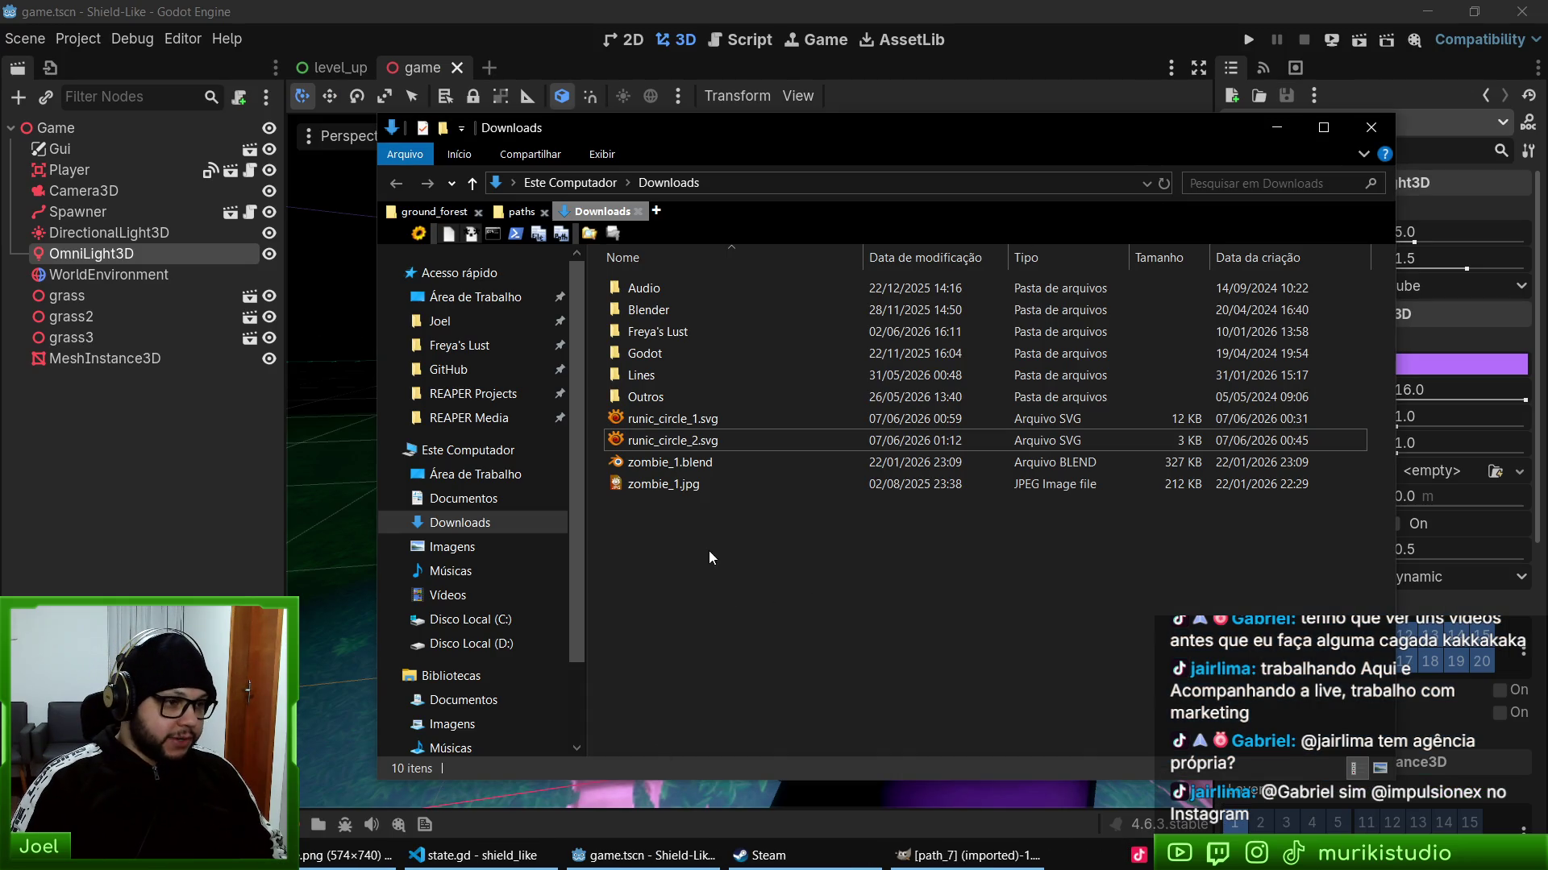
# - Paste both runic_circle SVGs into the shield_like/textures folder
pyautogui.click(672, 419)
pyautogui.click(672, 440)
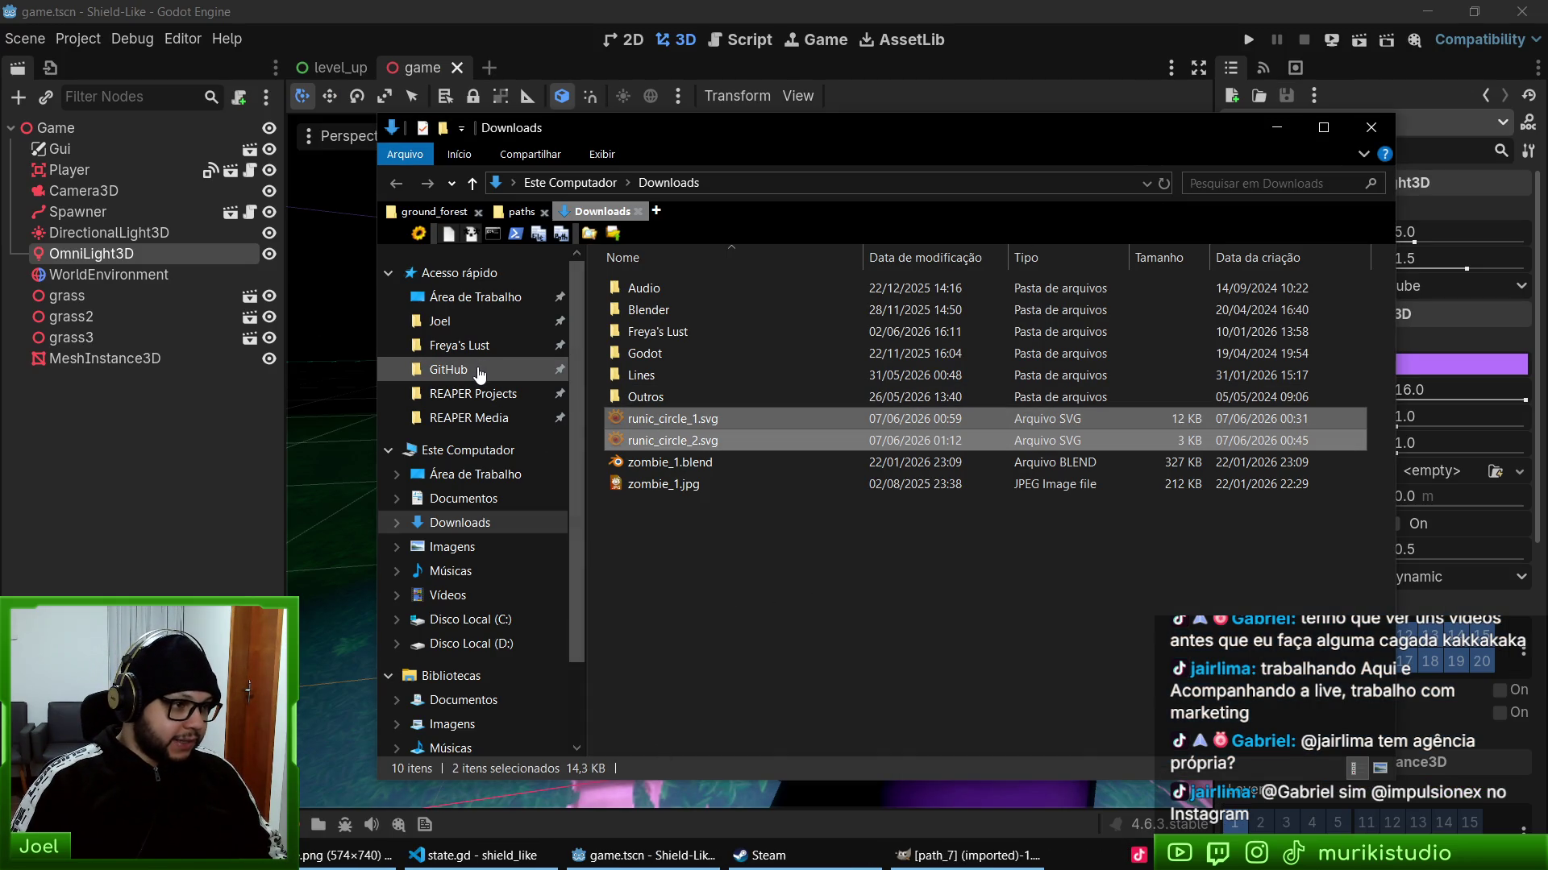
pyautogui.click(638, 211)
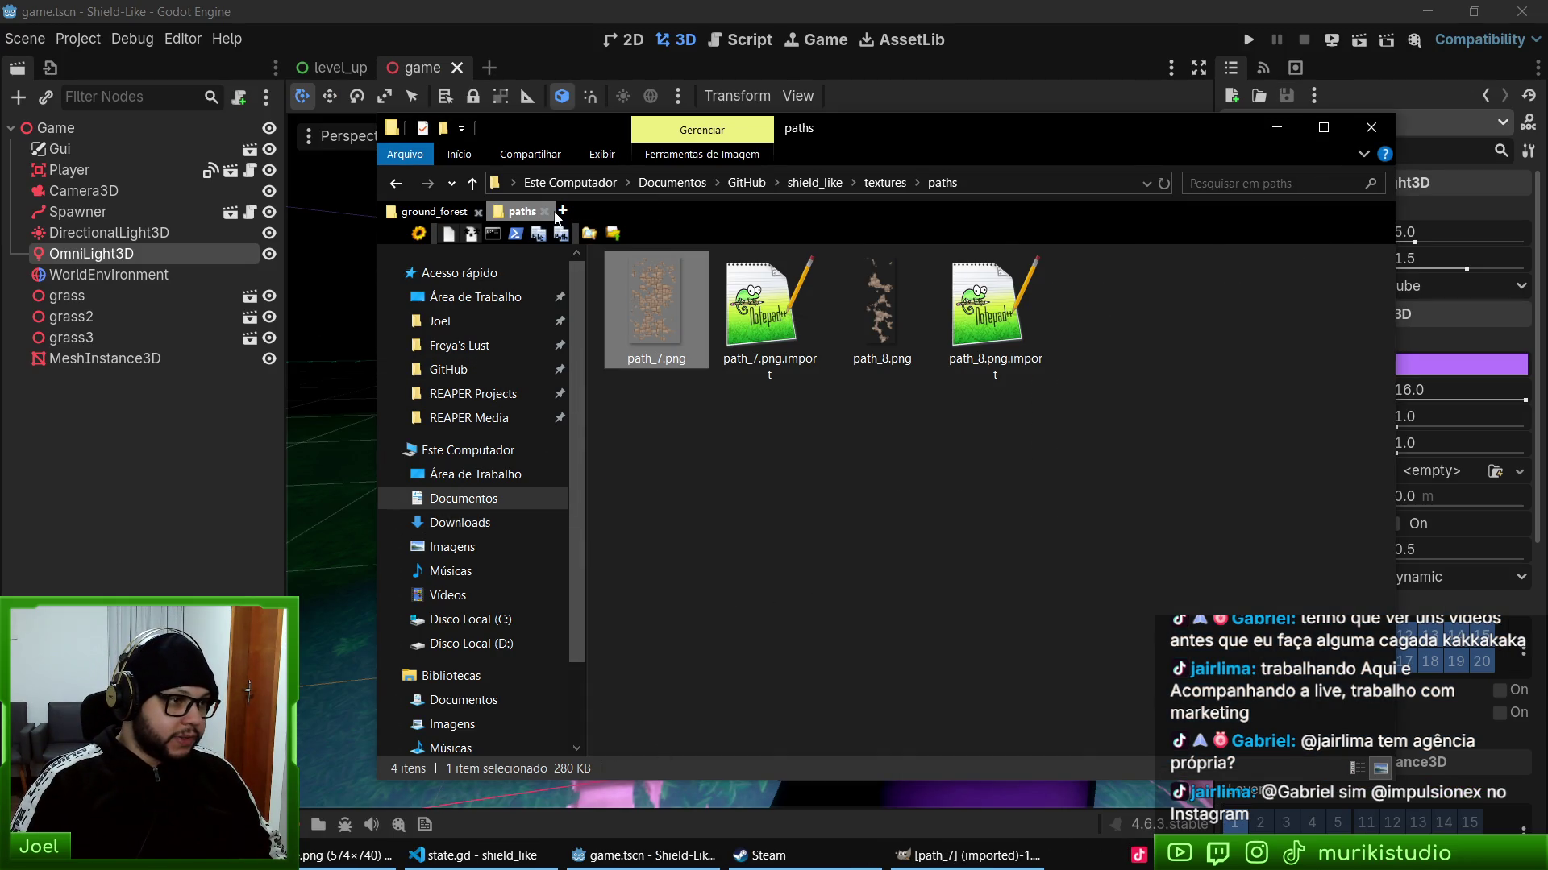
pyautogui.click(959, 484)
pyautogui.hotkey('ctrl', 'v')
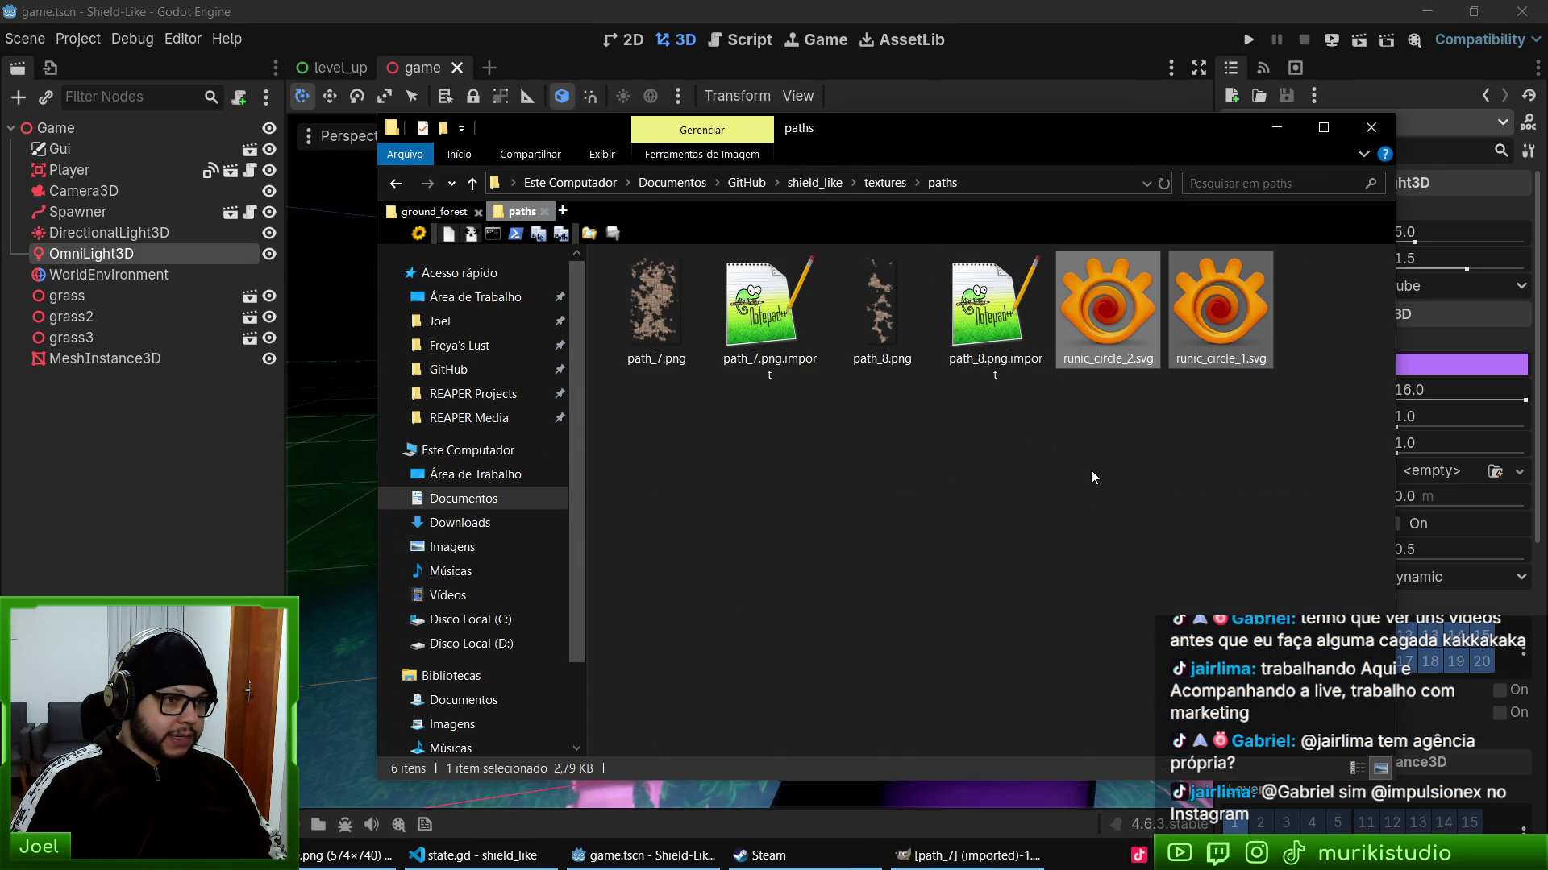
pyautogui.click(1166, 431)
pyautogui.click(1129, 316)
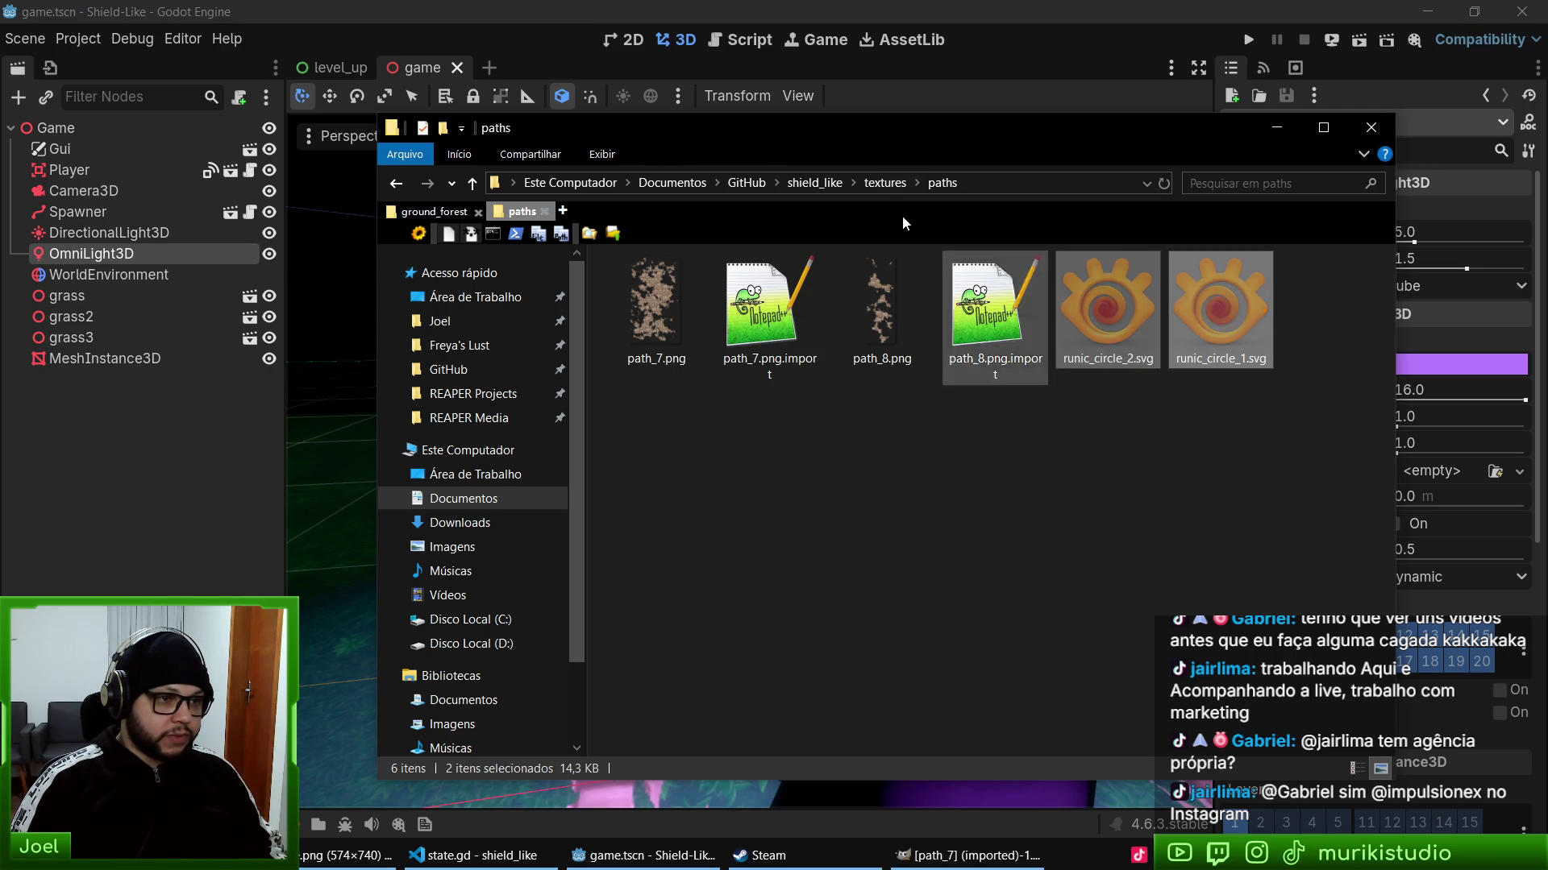
pyautogui.click(885, 183)
pyautogui.hotkey('ctrl', 'v')
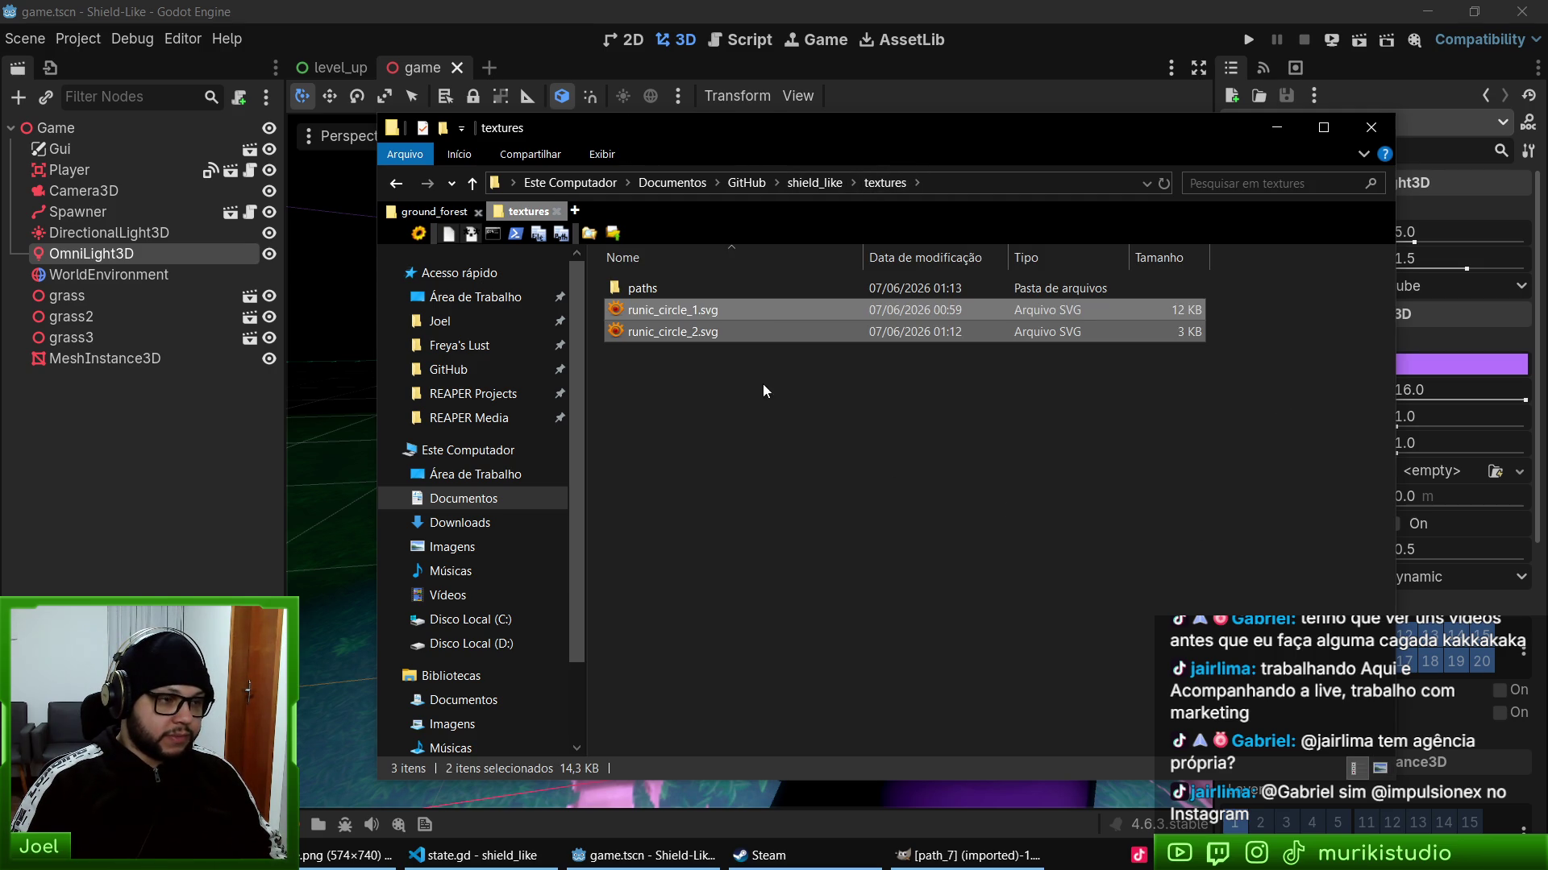
# - Create an 'effects' folder in textures and paste the two runic circles into it
pyautogui.doubleClick(645, 288)
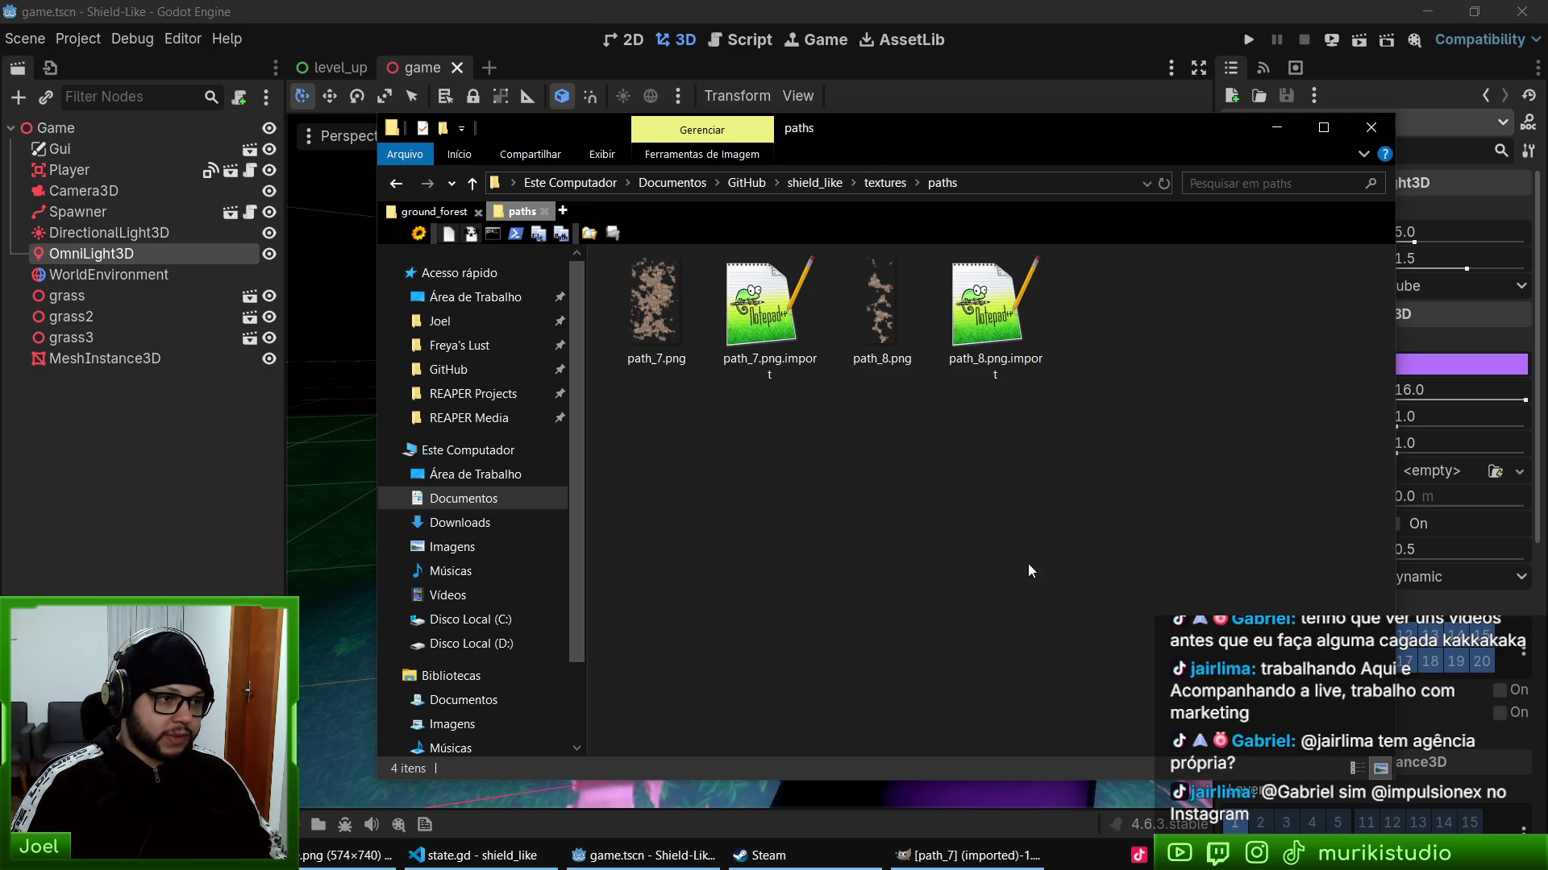
pyautogui.click(885, 182)
pyautogui.moveTo(783, 511); pyautogui.dragTo(955, 617)
pyautogui.hotkey('ctrl', 'shift', 'n')
pyautogui.write('effects')
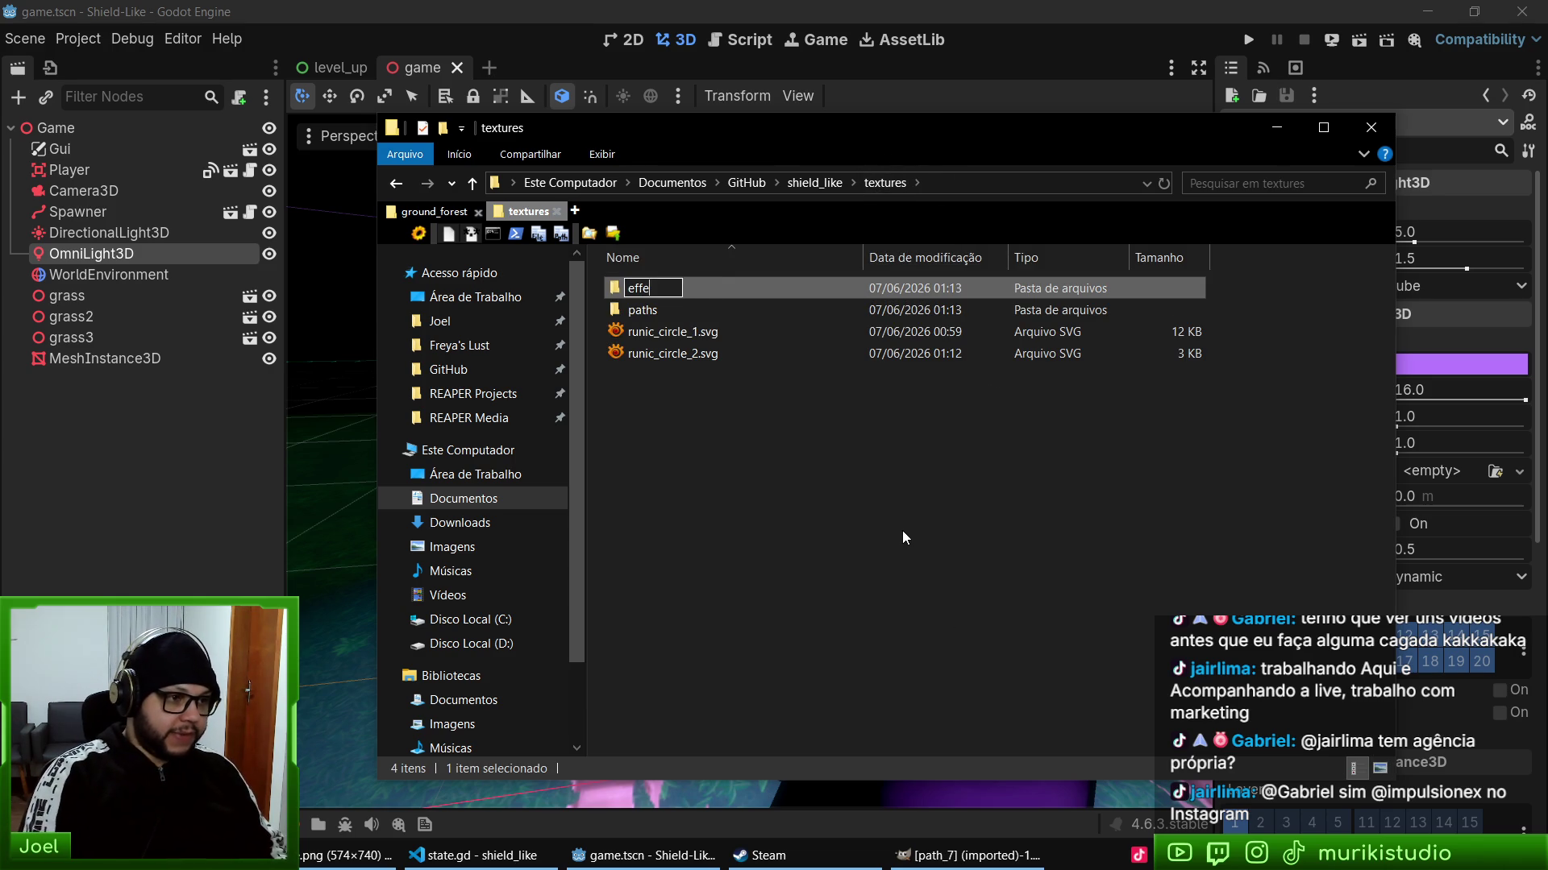
pyautogui.press('Return')
pyautogui.press('Return')
pyautogui.hotkey('ctrl', 'v')
pyautogui.click(815, 595)
pyautogui.click(666, 854)
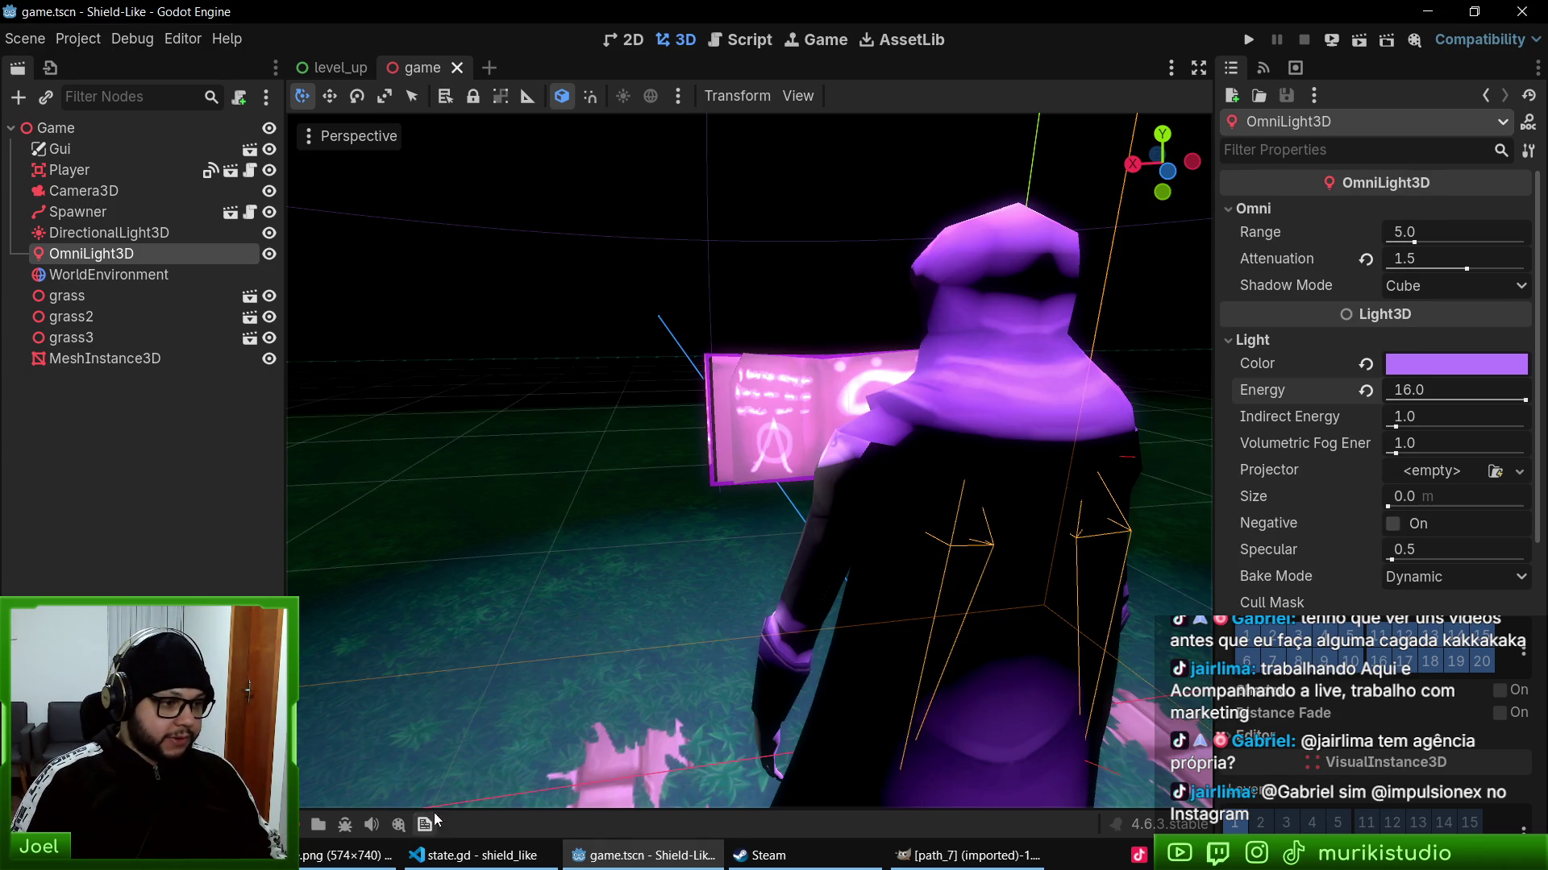
# - Orbit the viewport to face the player, select the Game root, and open Add Child Node
pyautogui.scroll(-3)
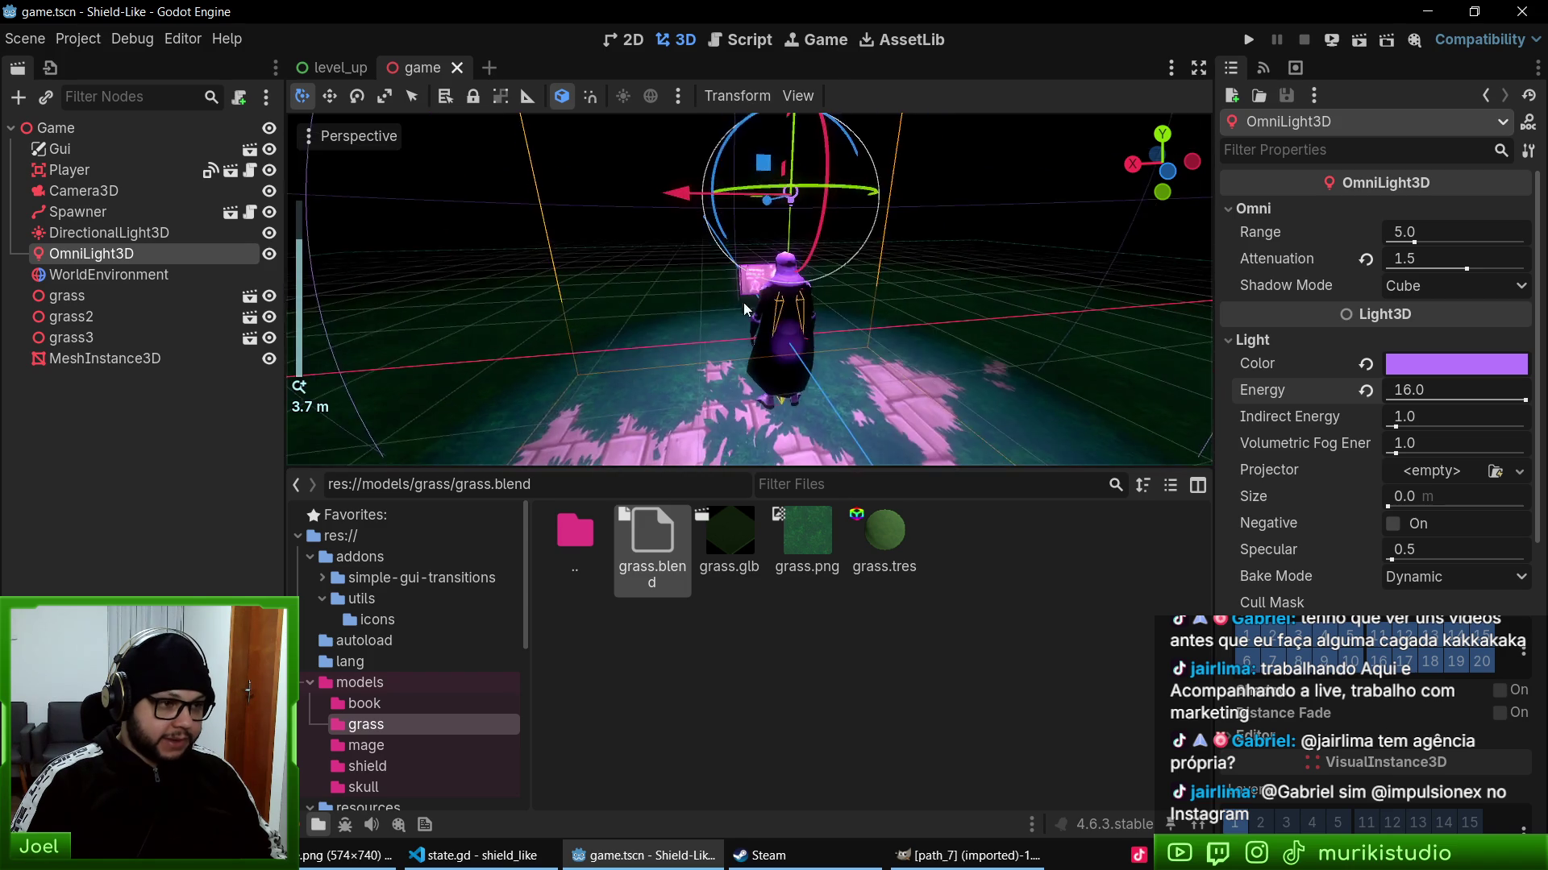
pyautogui.moveTo(619, 342); pyautogui.dragTo(888, 308)
pyautogui.scroll(3)
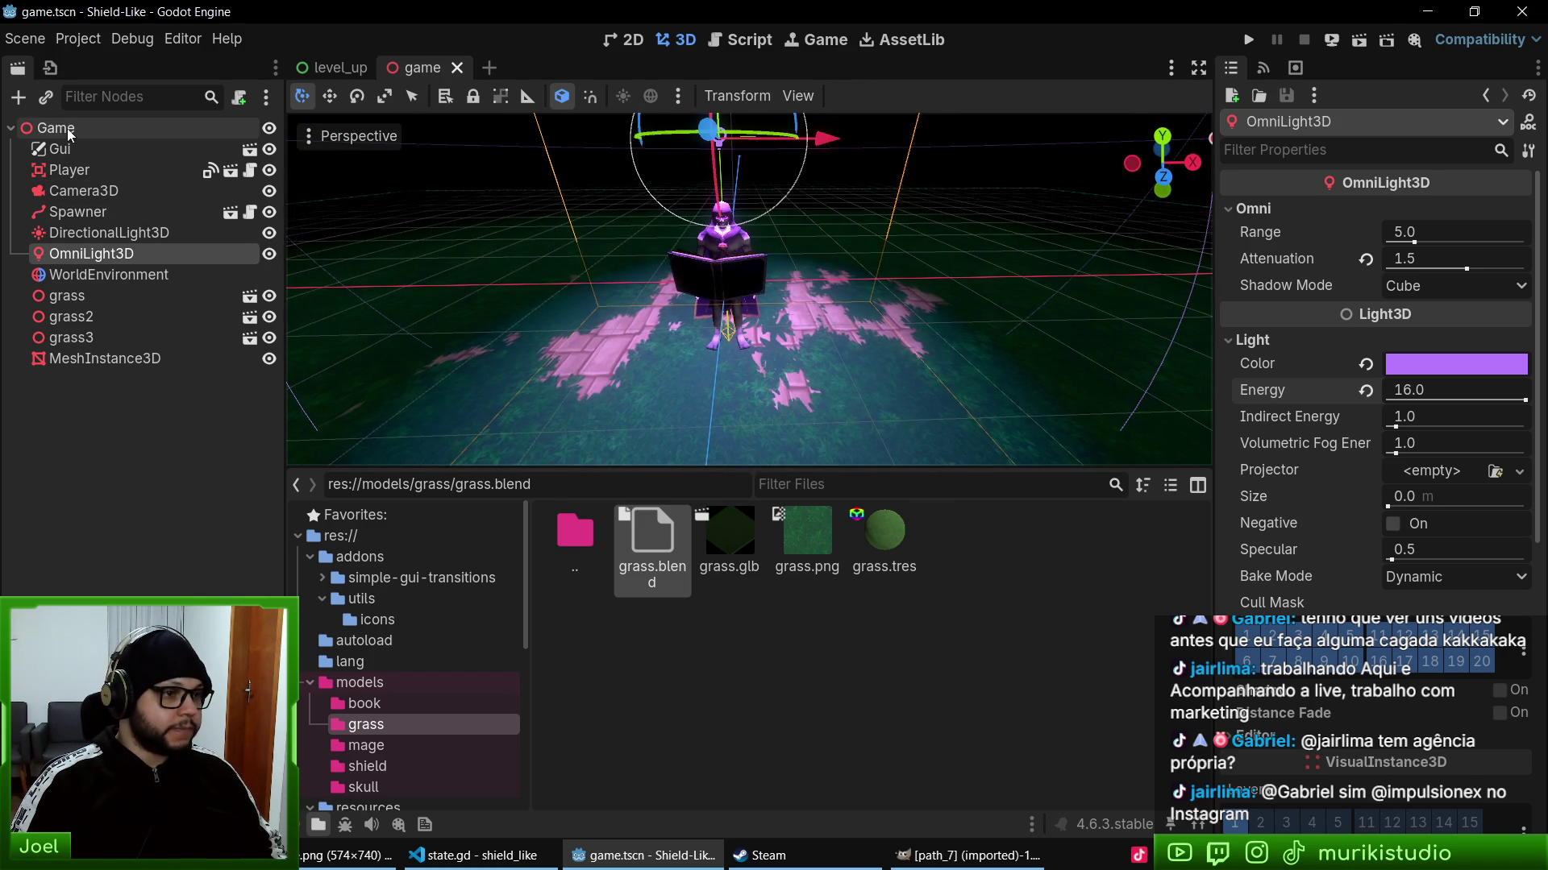
pyautogui.click(29, 129)
pyautogui.click(18, 97)
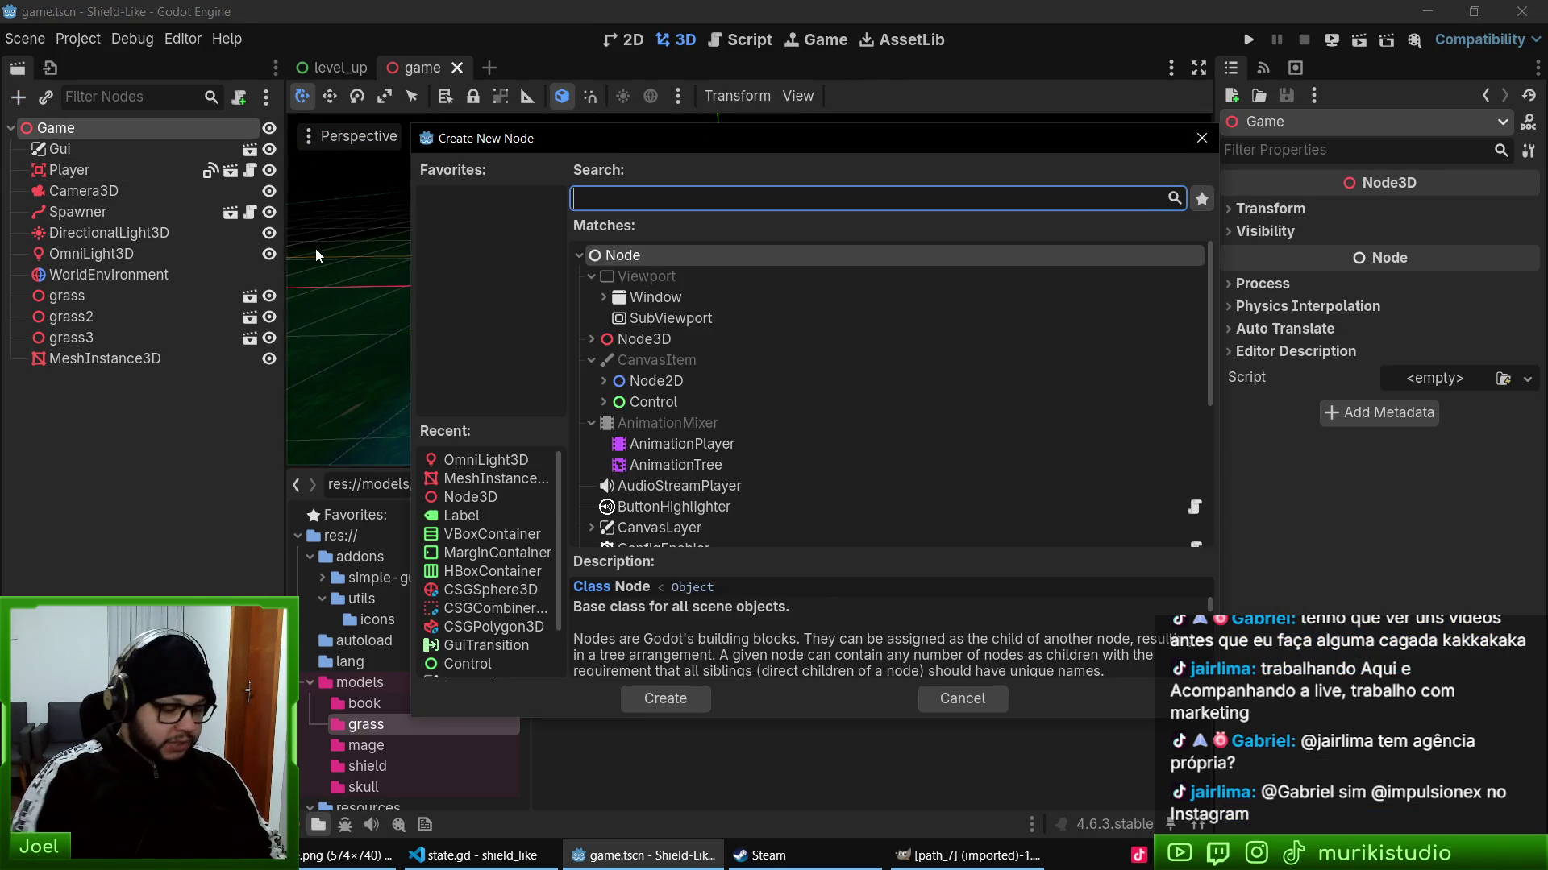
# - Add a Sprite3D to the Game scene, then delete the misplaced node
pyautogui.write('sprite')
pyautogui.press('Return')
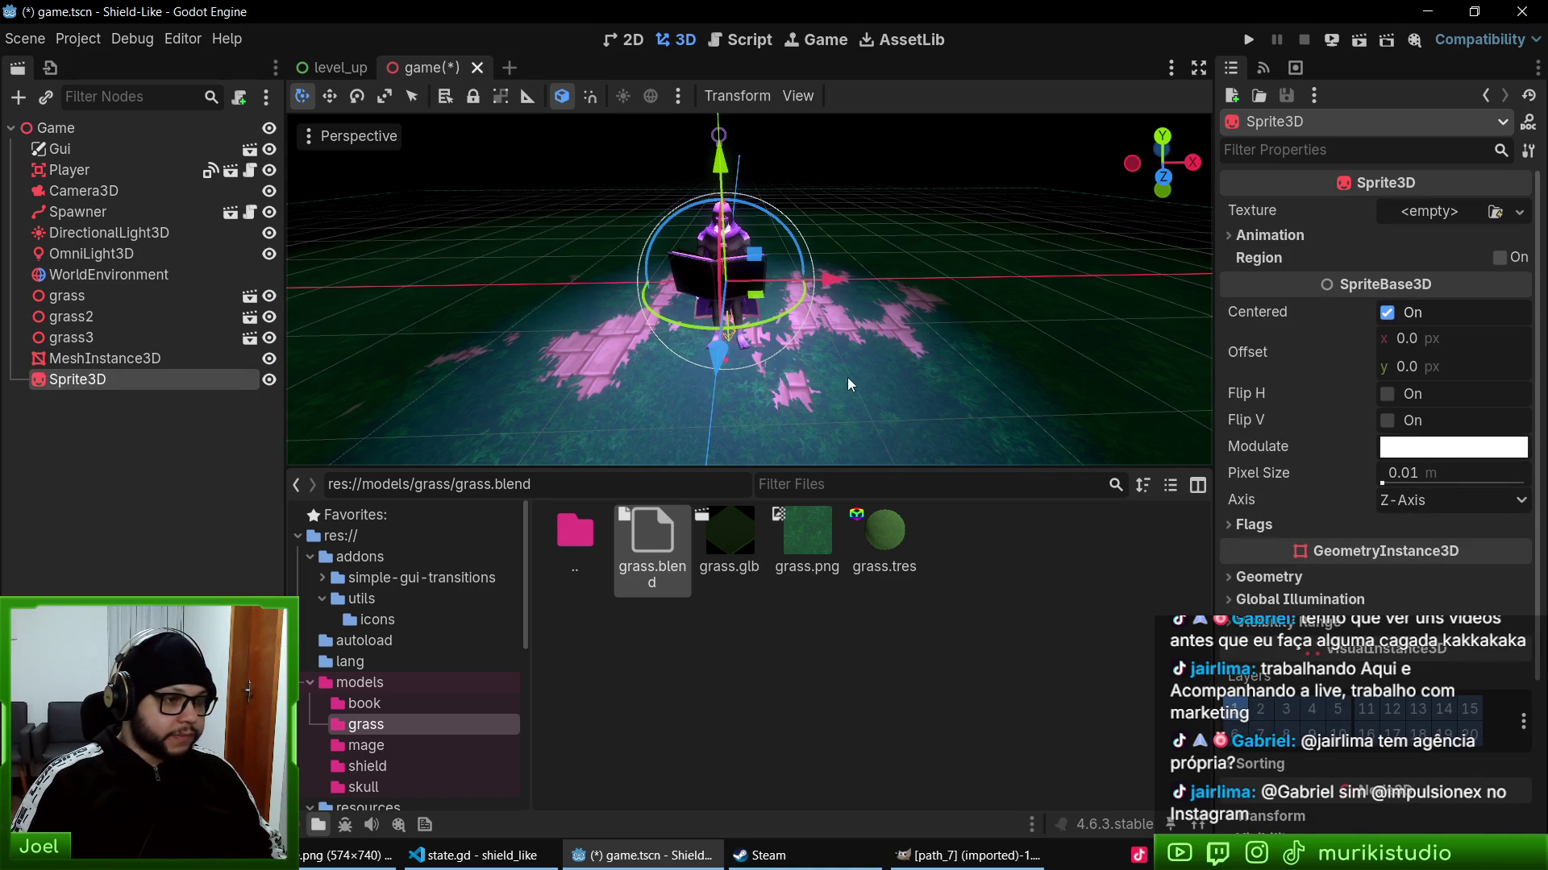
pyautogui.press('Delete')
pyautogui.press('Return')
# - Open player.tscn, add a Sprite3D under Visual, and open its texture picker
pyautogui.click(239, 177)
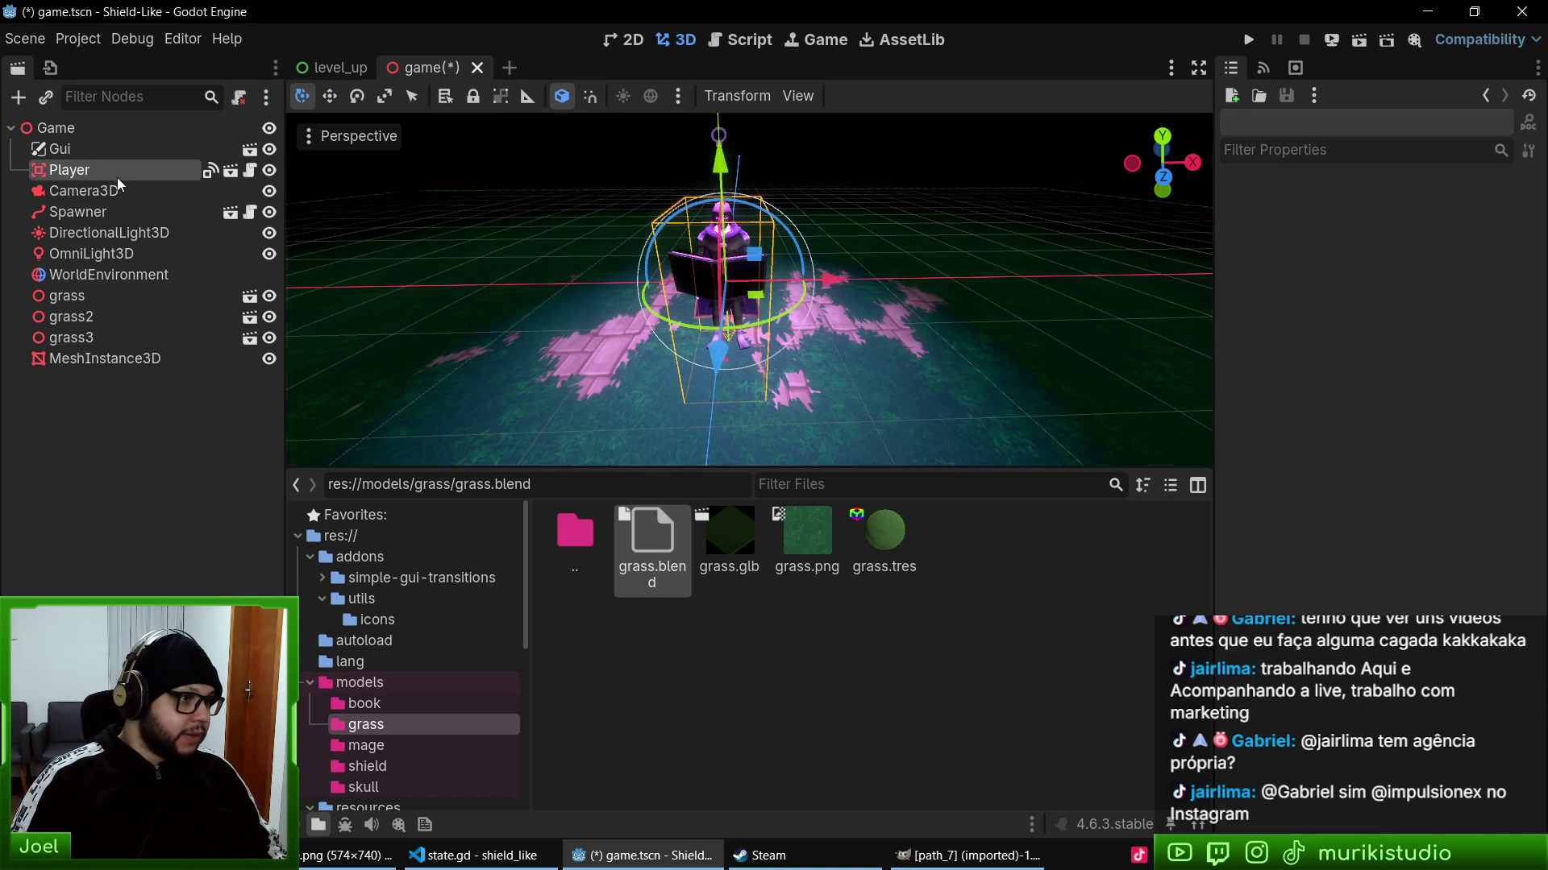
pyautogui.click(231, 170)
pyautogui.click(70, 191)
pyautogui.click(18, 97)
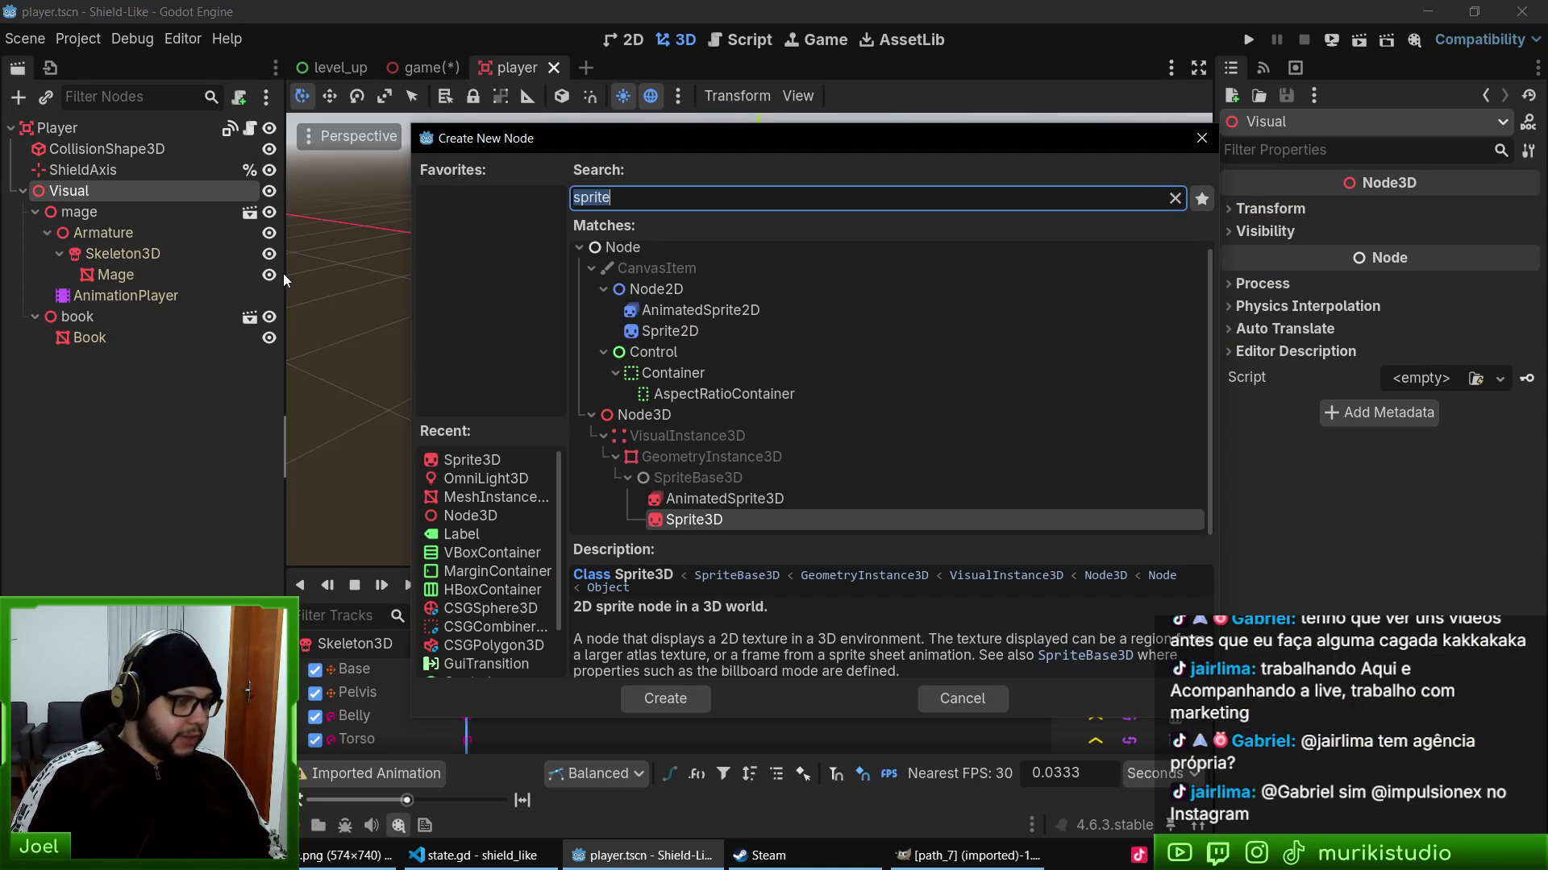
pyautogui.doubleClick(712, 519)
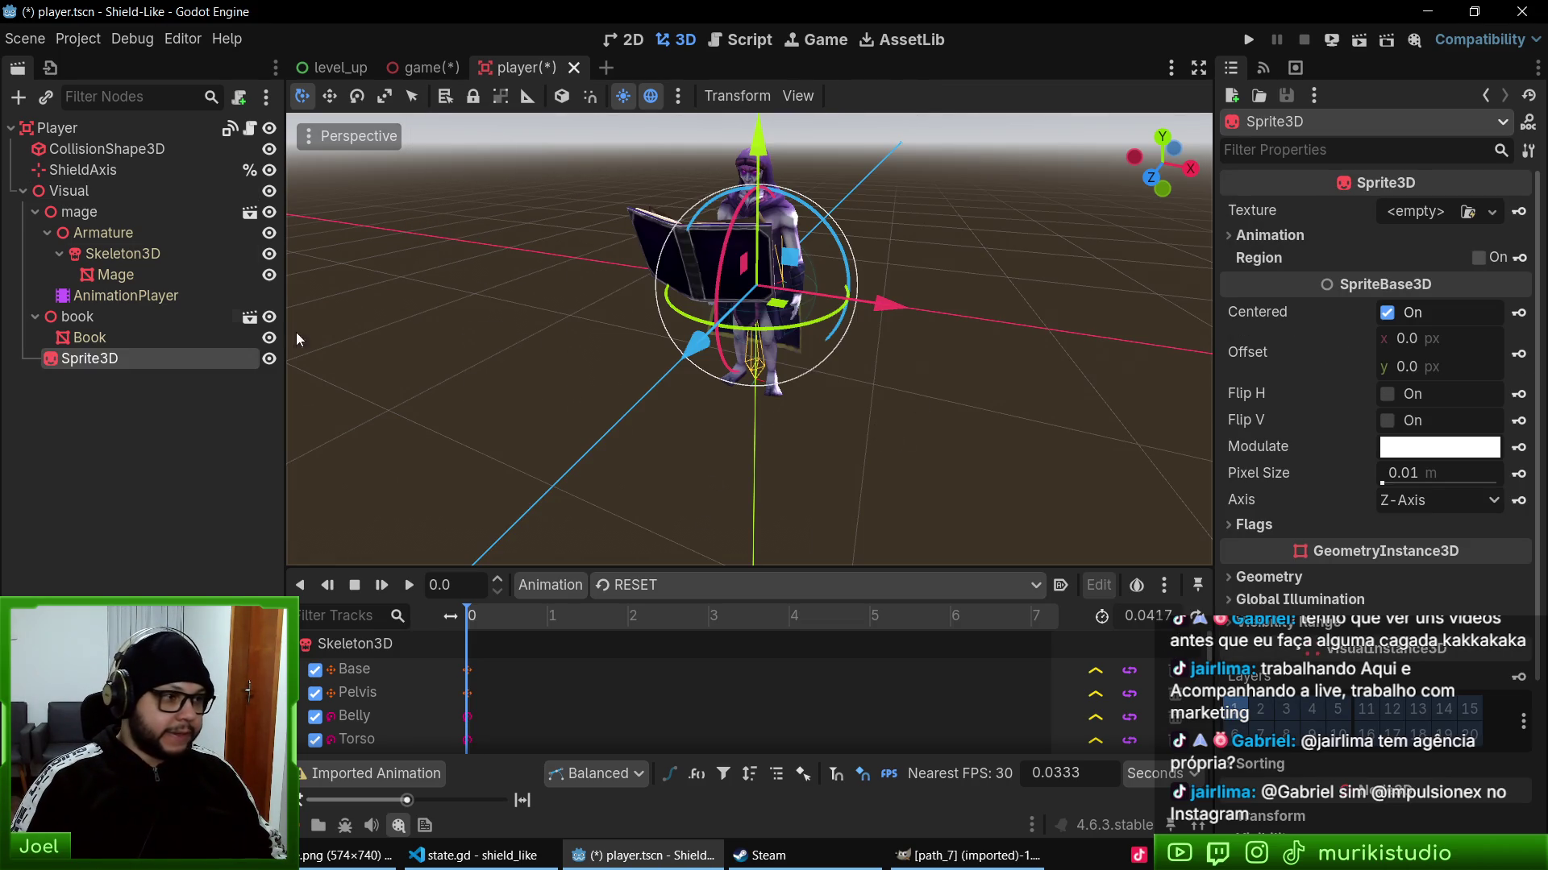
pyautogui.click(1468, 211)
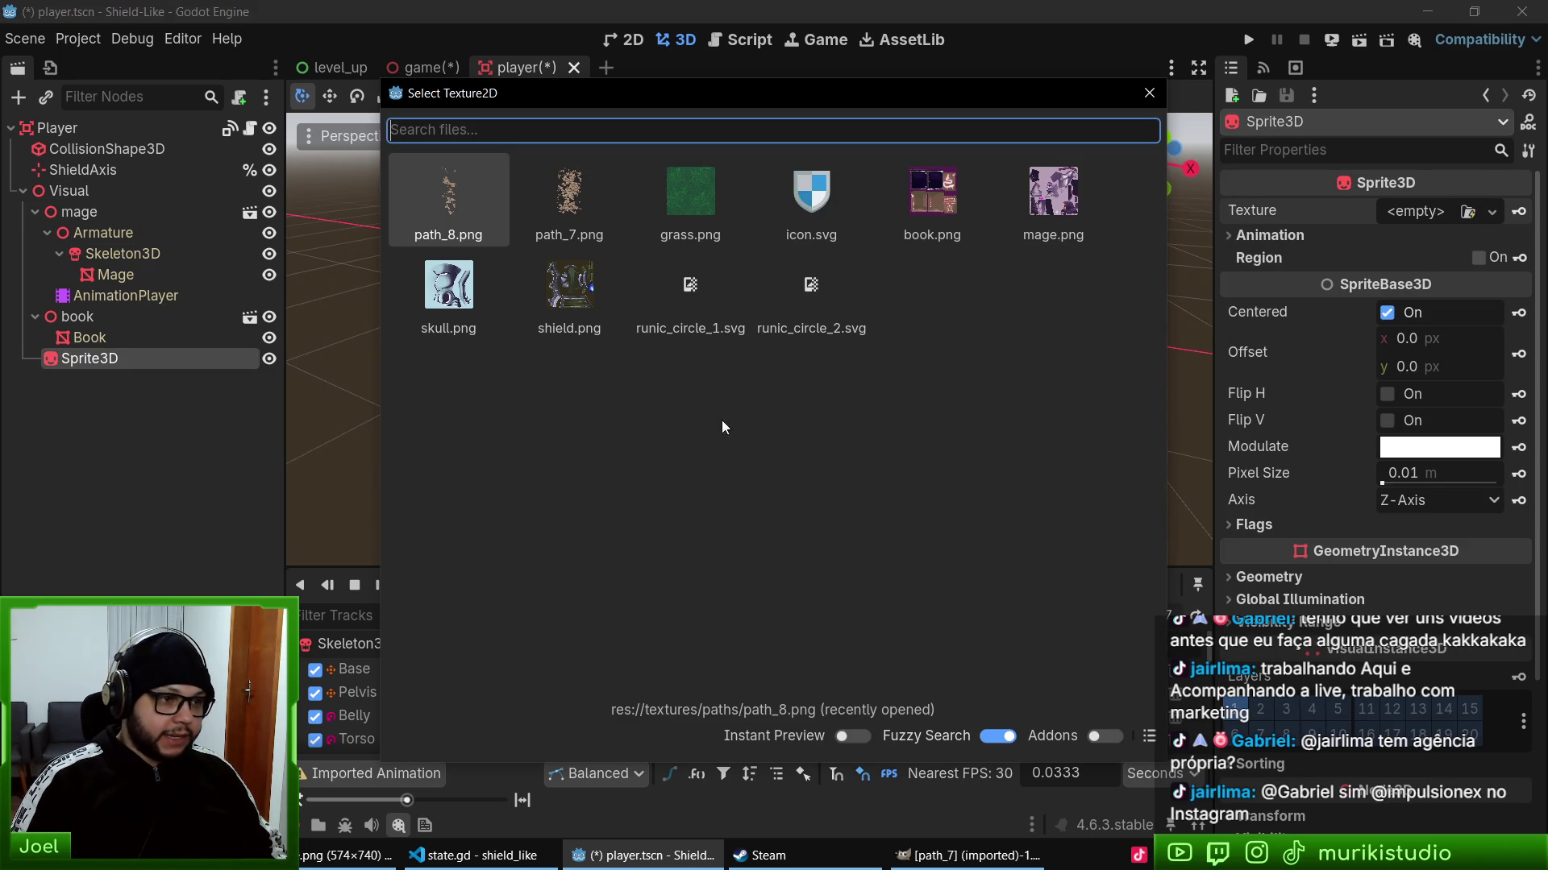
# - Assign runic_circle_1.svg to the Sprite3D, view it beneath the mage, and duplicate it
pyautogui.click(706, 279)
pyautogui.moveTo(898, 439); pyautogui.dragTo(701, 191)
pyautogui.scroll(3)
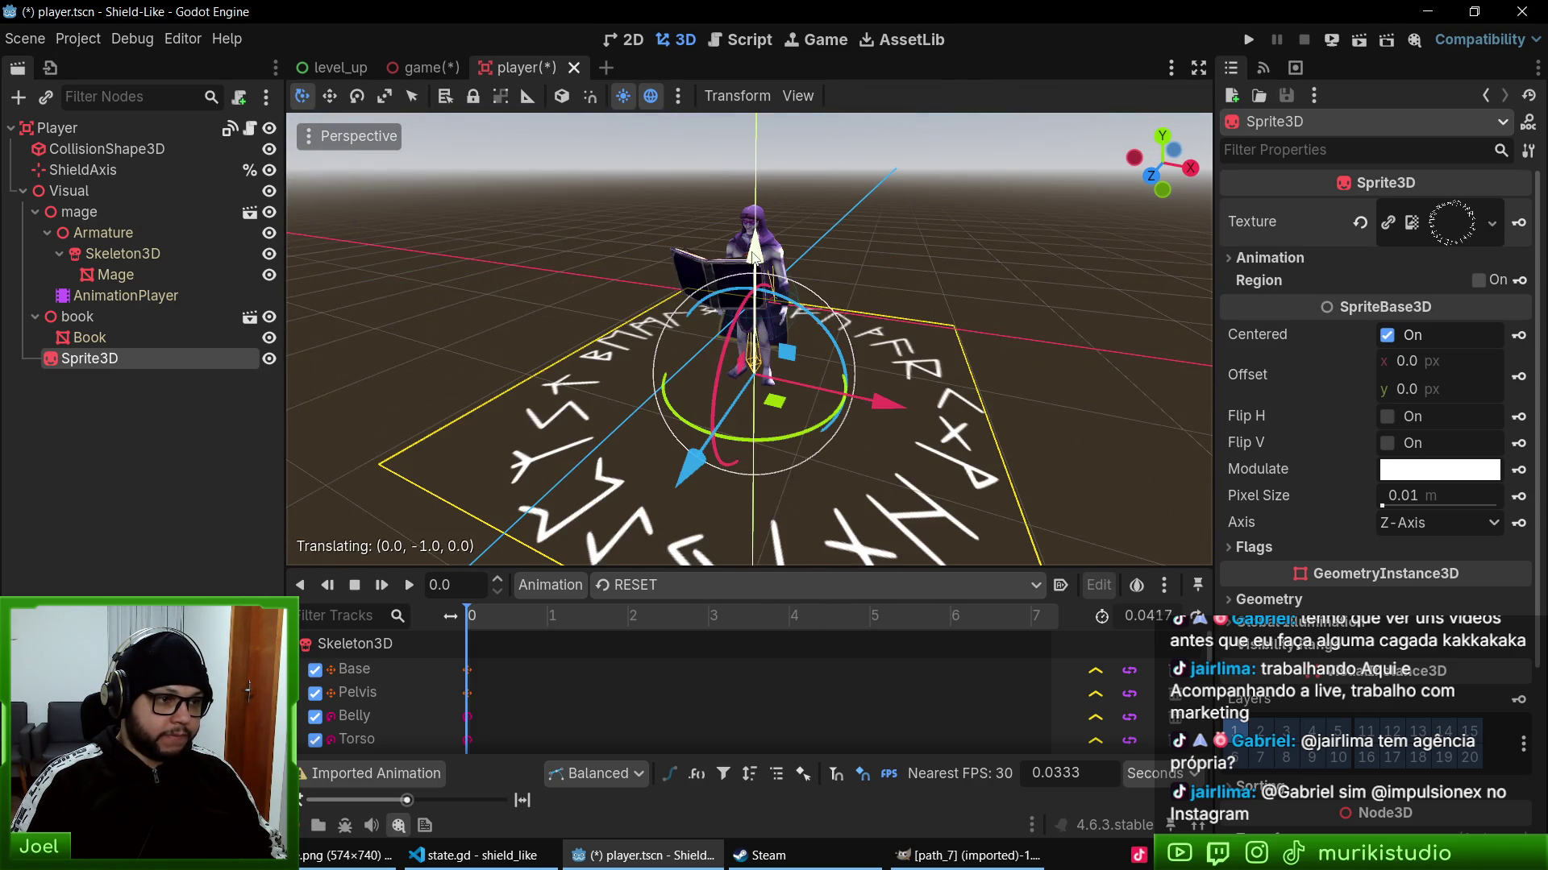
pyautogui.moveTo(749, 165); pyautogui.dragTo(694, 379)
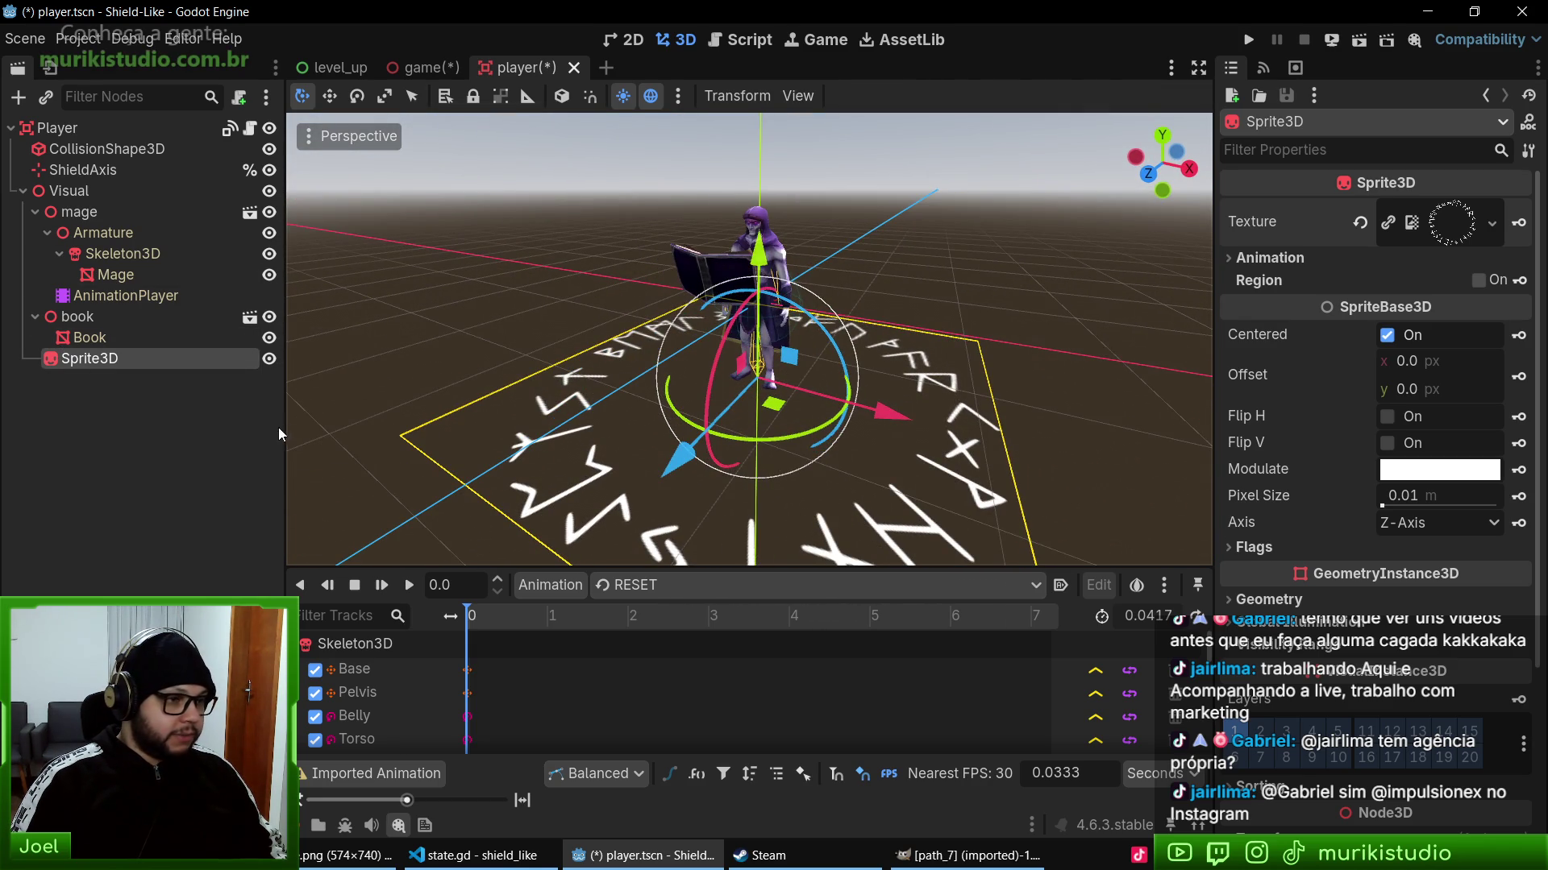
pyautogui.hotkey('ctrl', 'd')
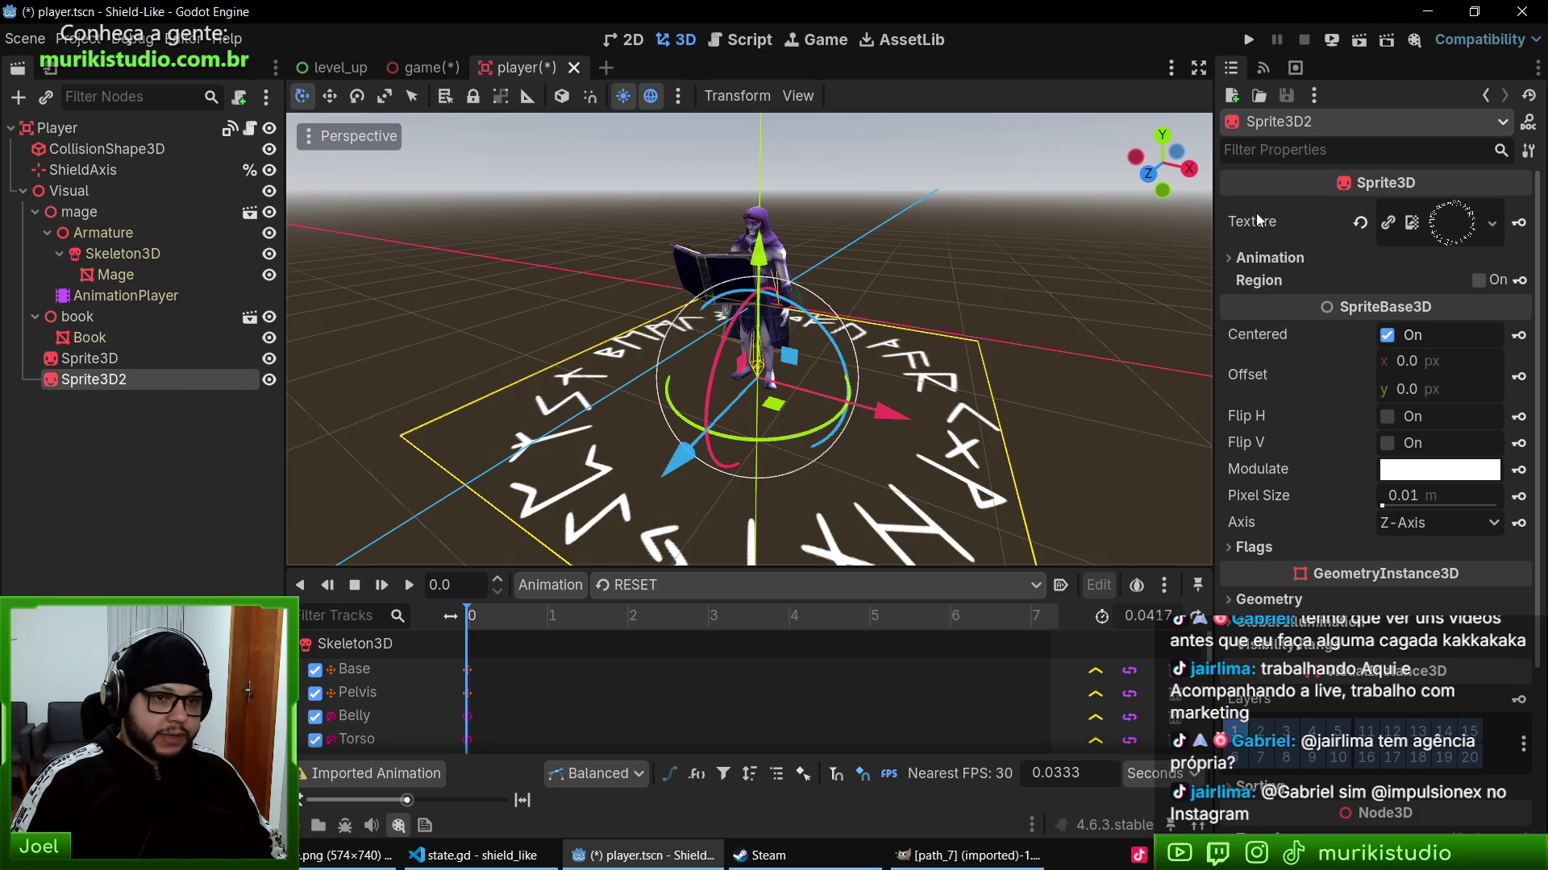
# - Quick Load runic_circle_2.svg onto Sprite3D2 and scale it down
pyautogui.click(1492, 223)
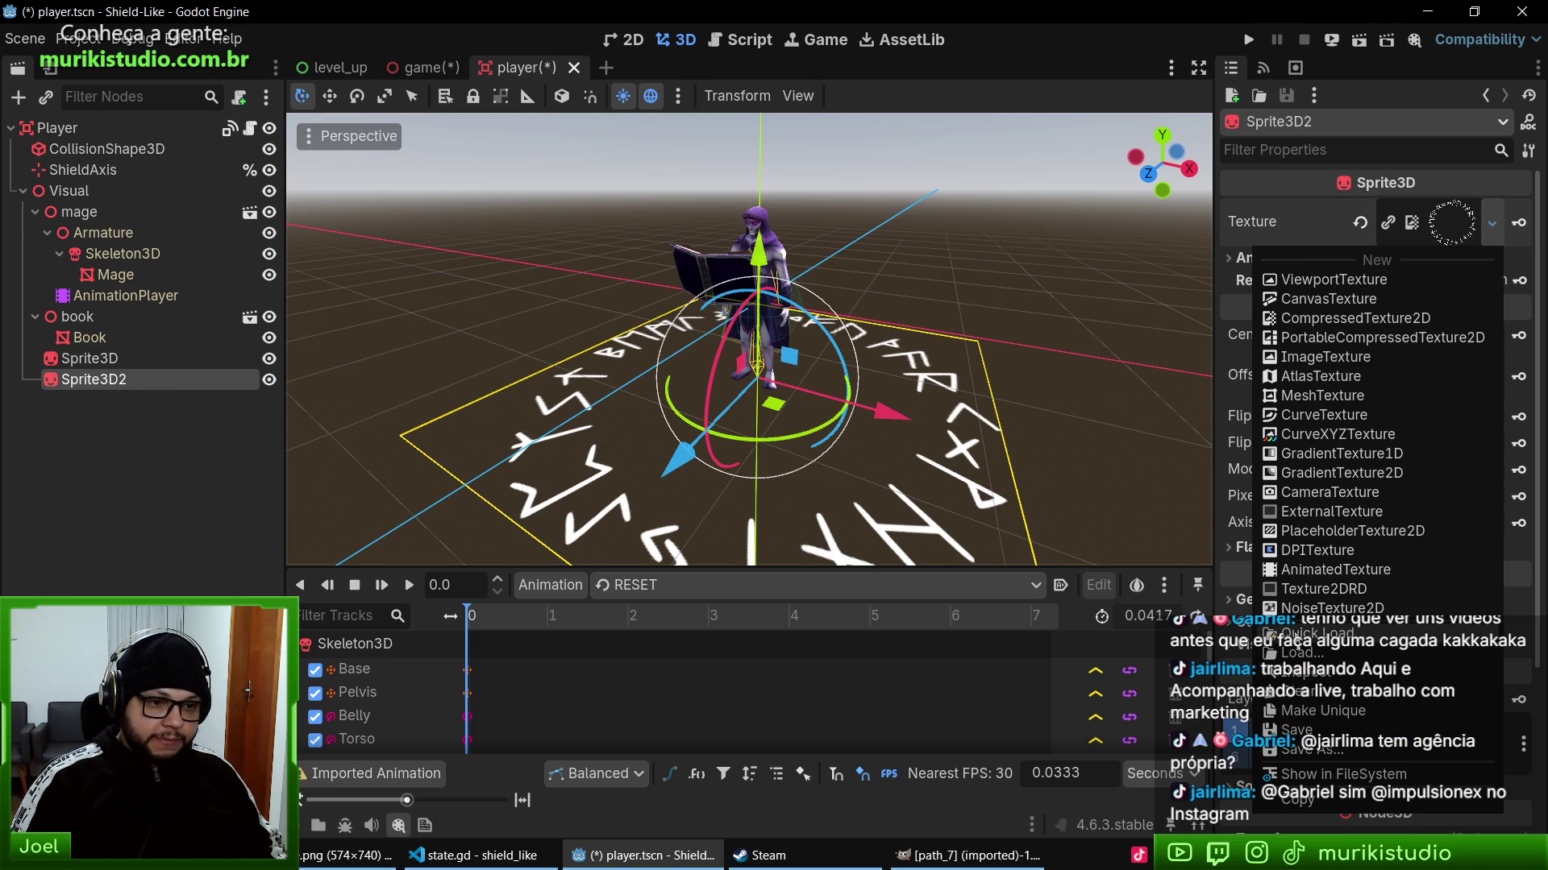
pyautogui.click(1321, 634)
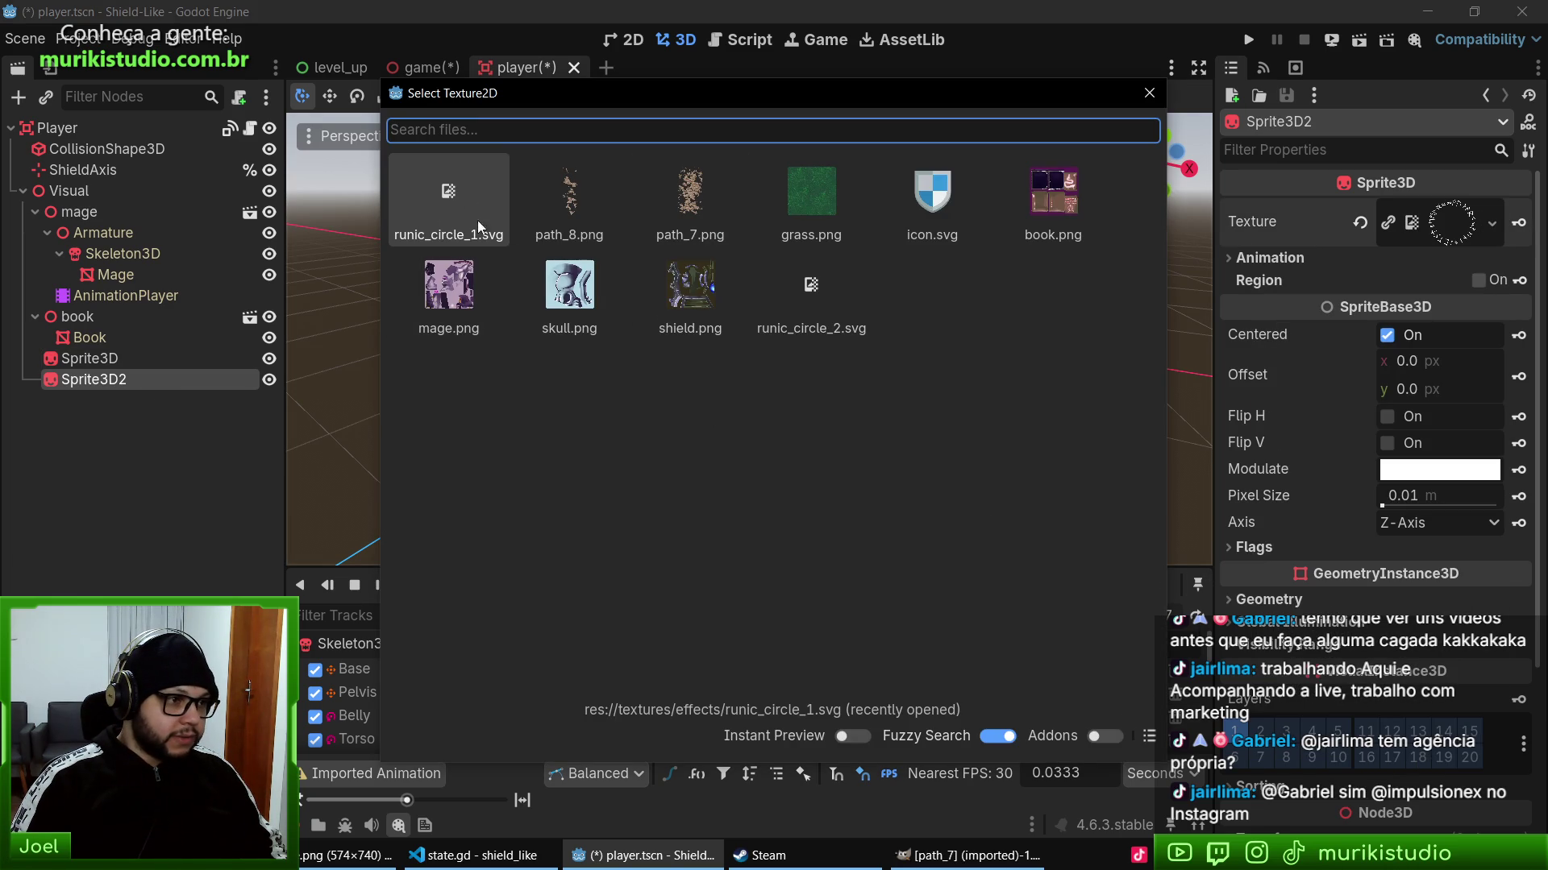
pyautogui.doubleClick(835, 302)
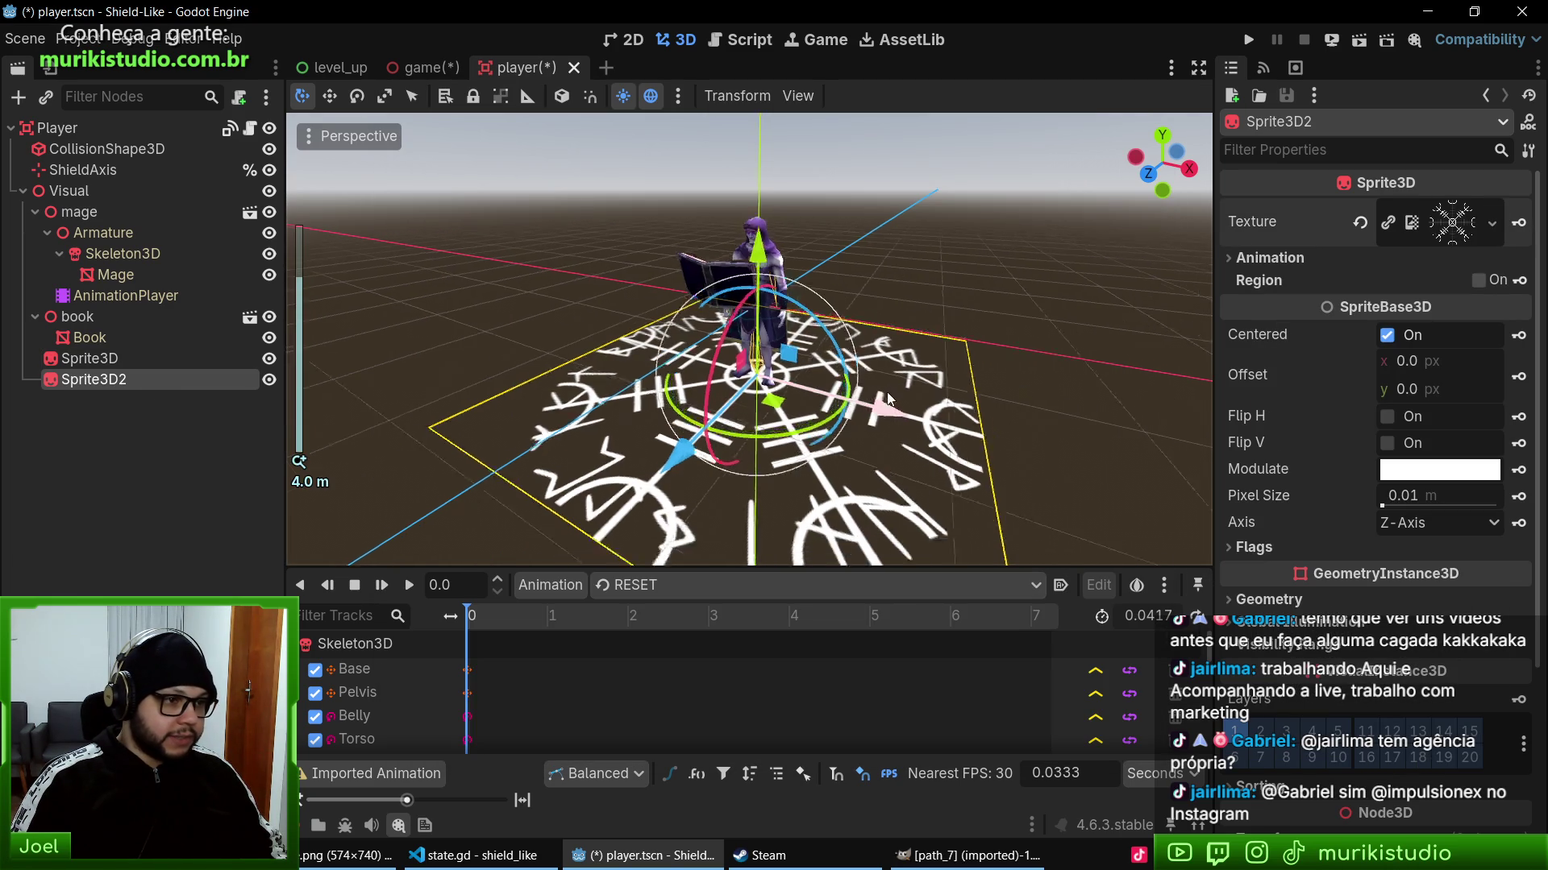
pyautogui.scroll(3)
pyautogui.moveTo(968, 435); pyautogui.dragTo(877, 405)
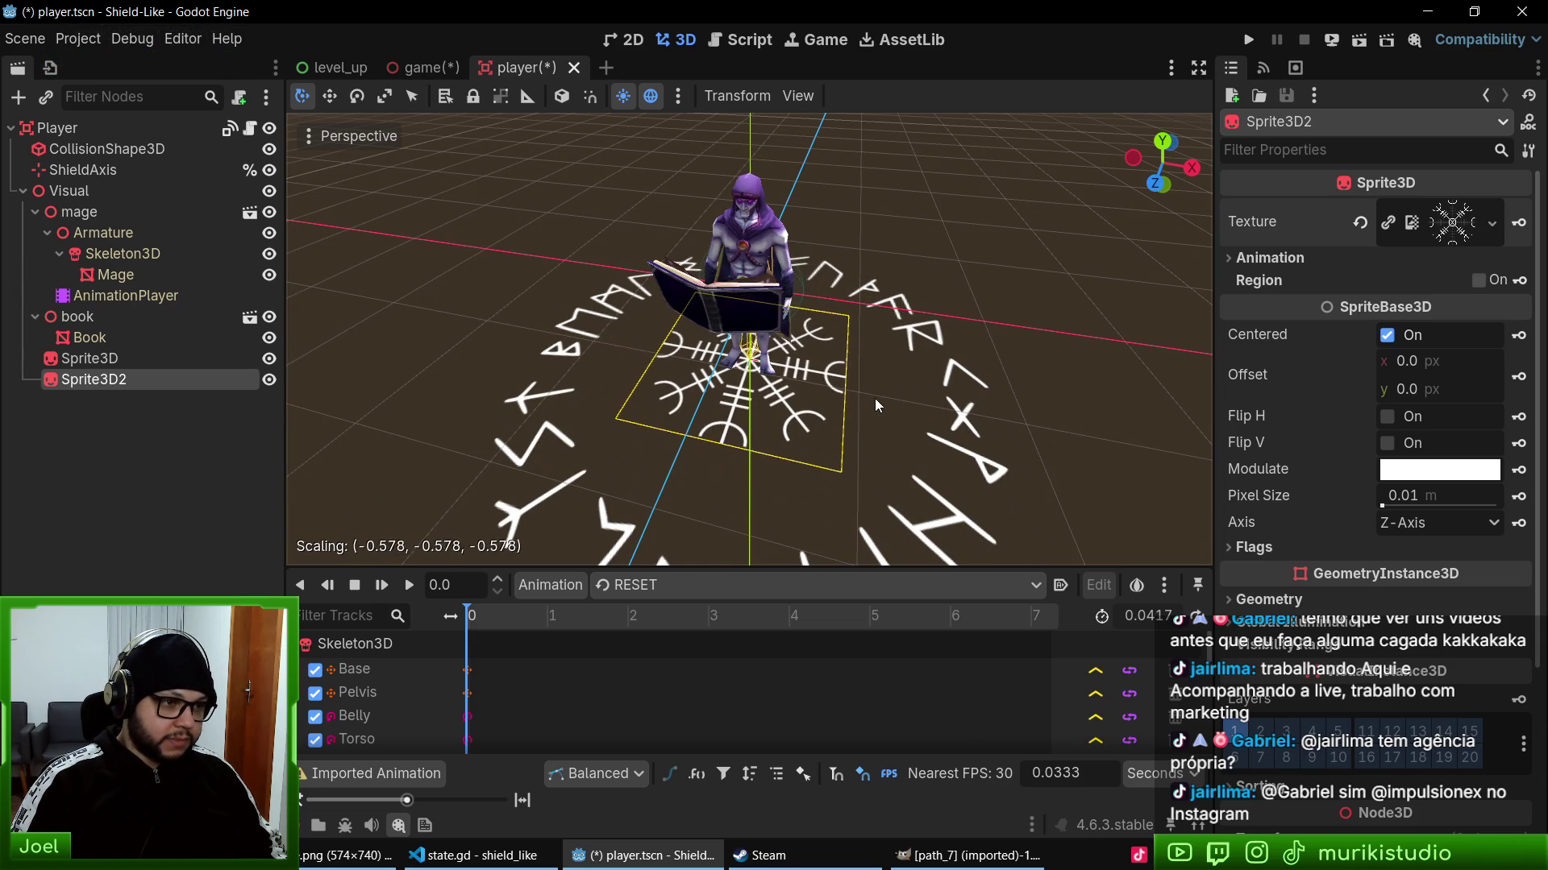
pyautogui.click(875, 401)
# - Scale the first Sprite3D down so the outer rune ring surrounds the inner rune
pyautogui.click(89, 357)
pyautogui.press('s')
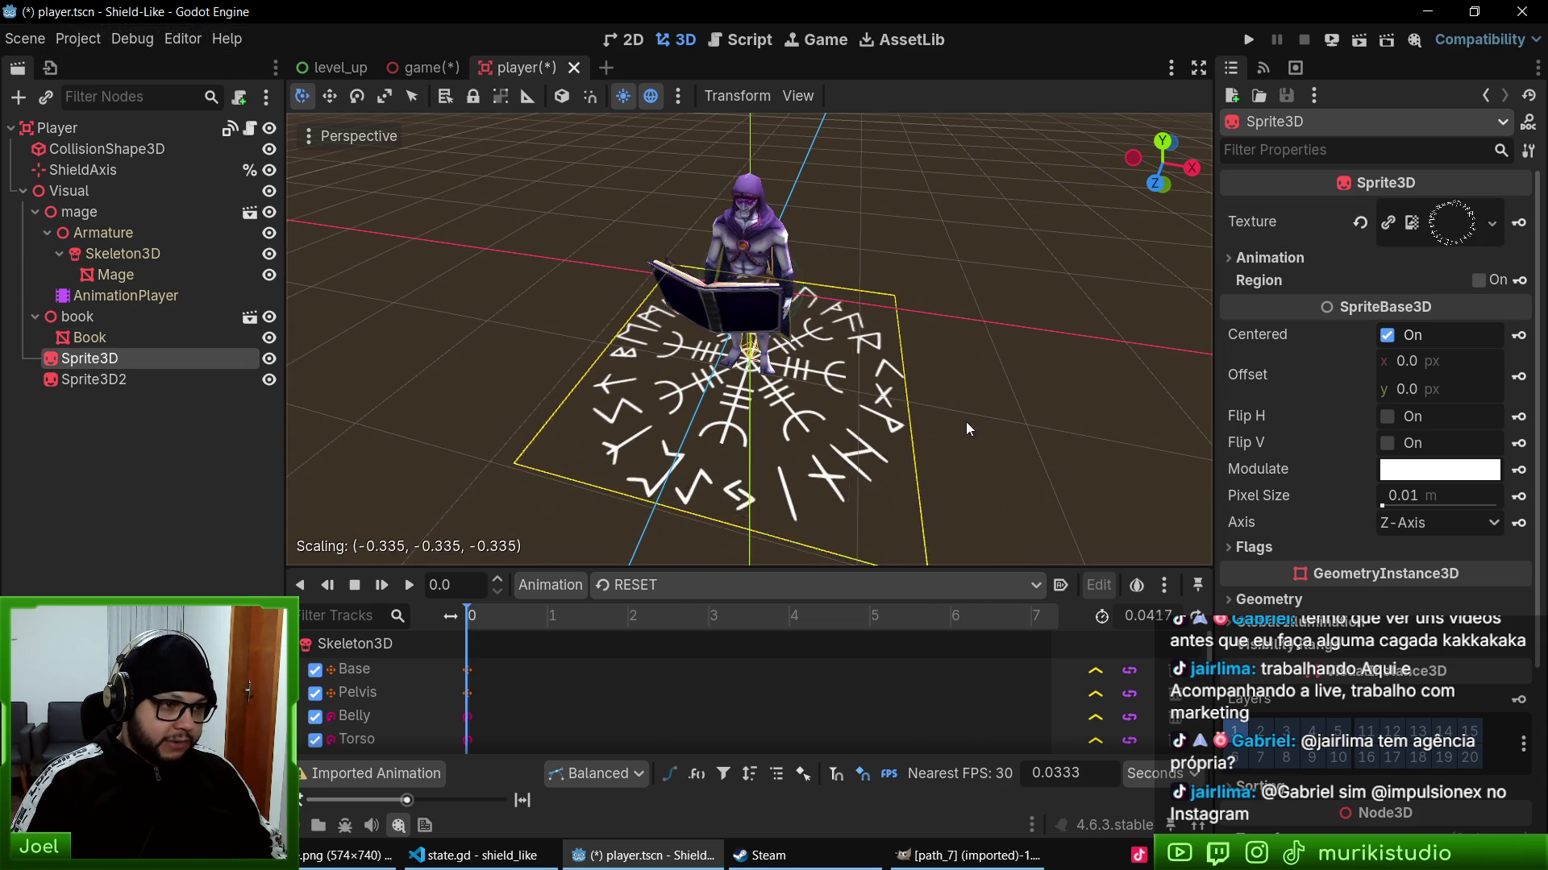
pyautogui.click(956, 408)
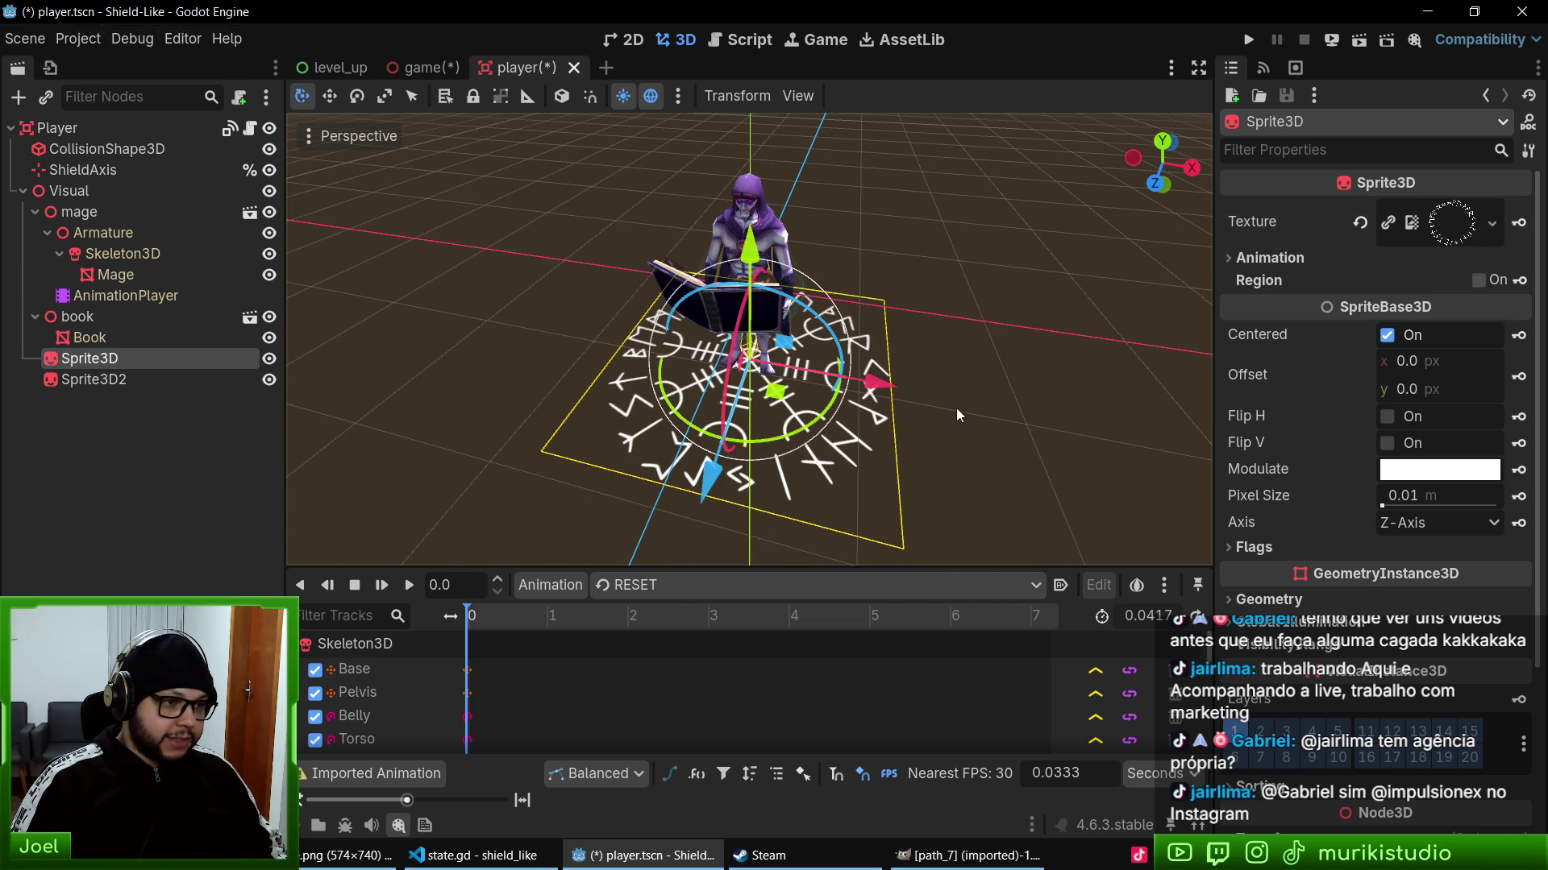
pyautogui.scroll(3)
pyautogui.scroll(-3)
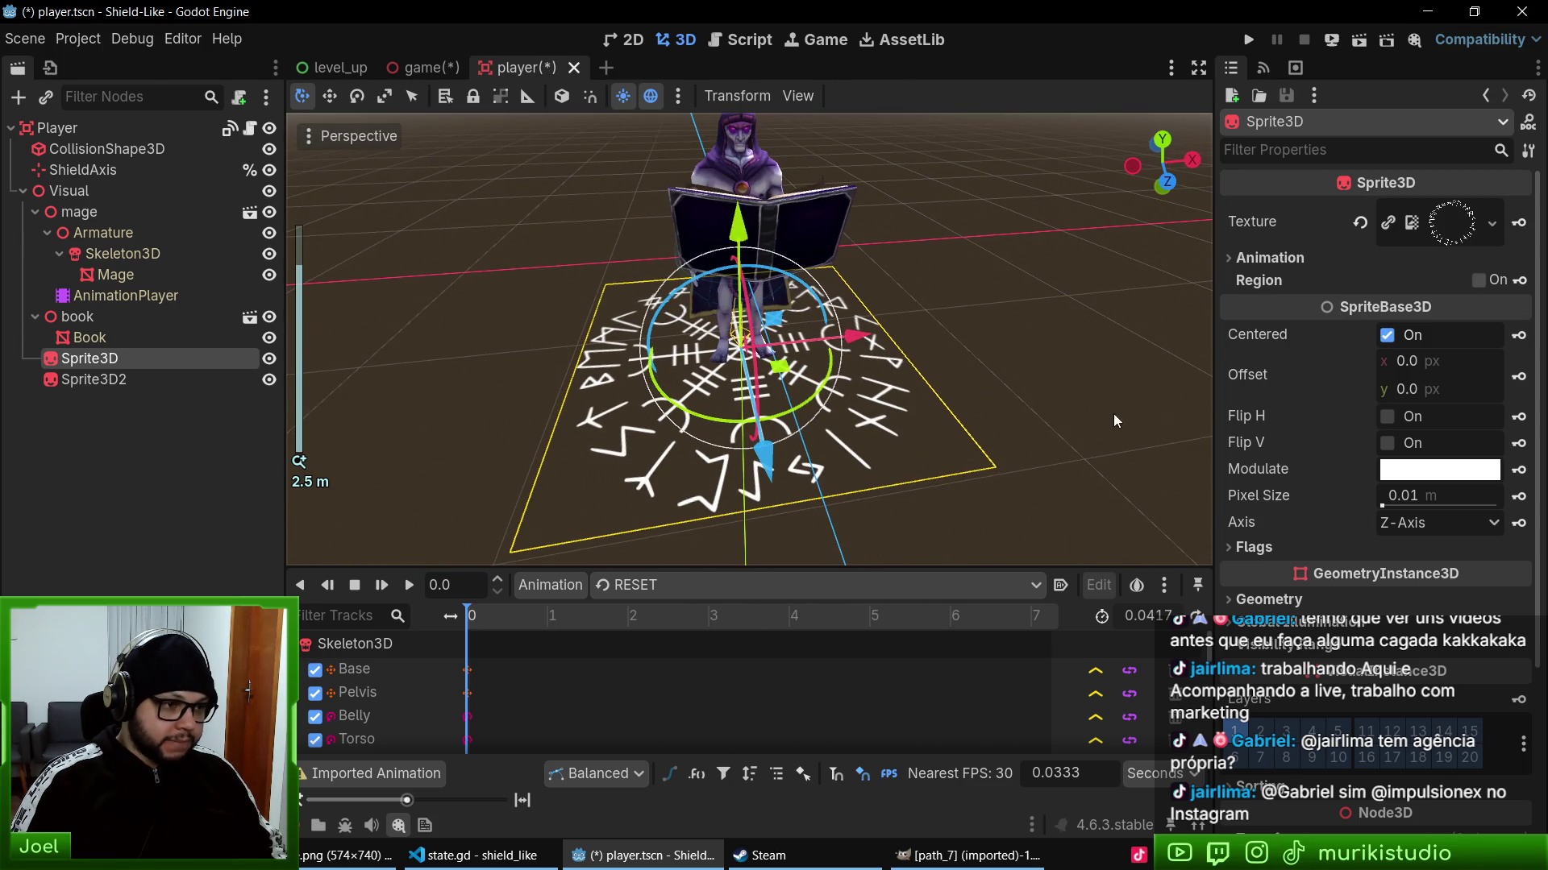
pyautogui.press('s')
pyautogui.click(1117, 412)
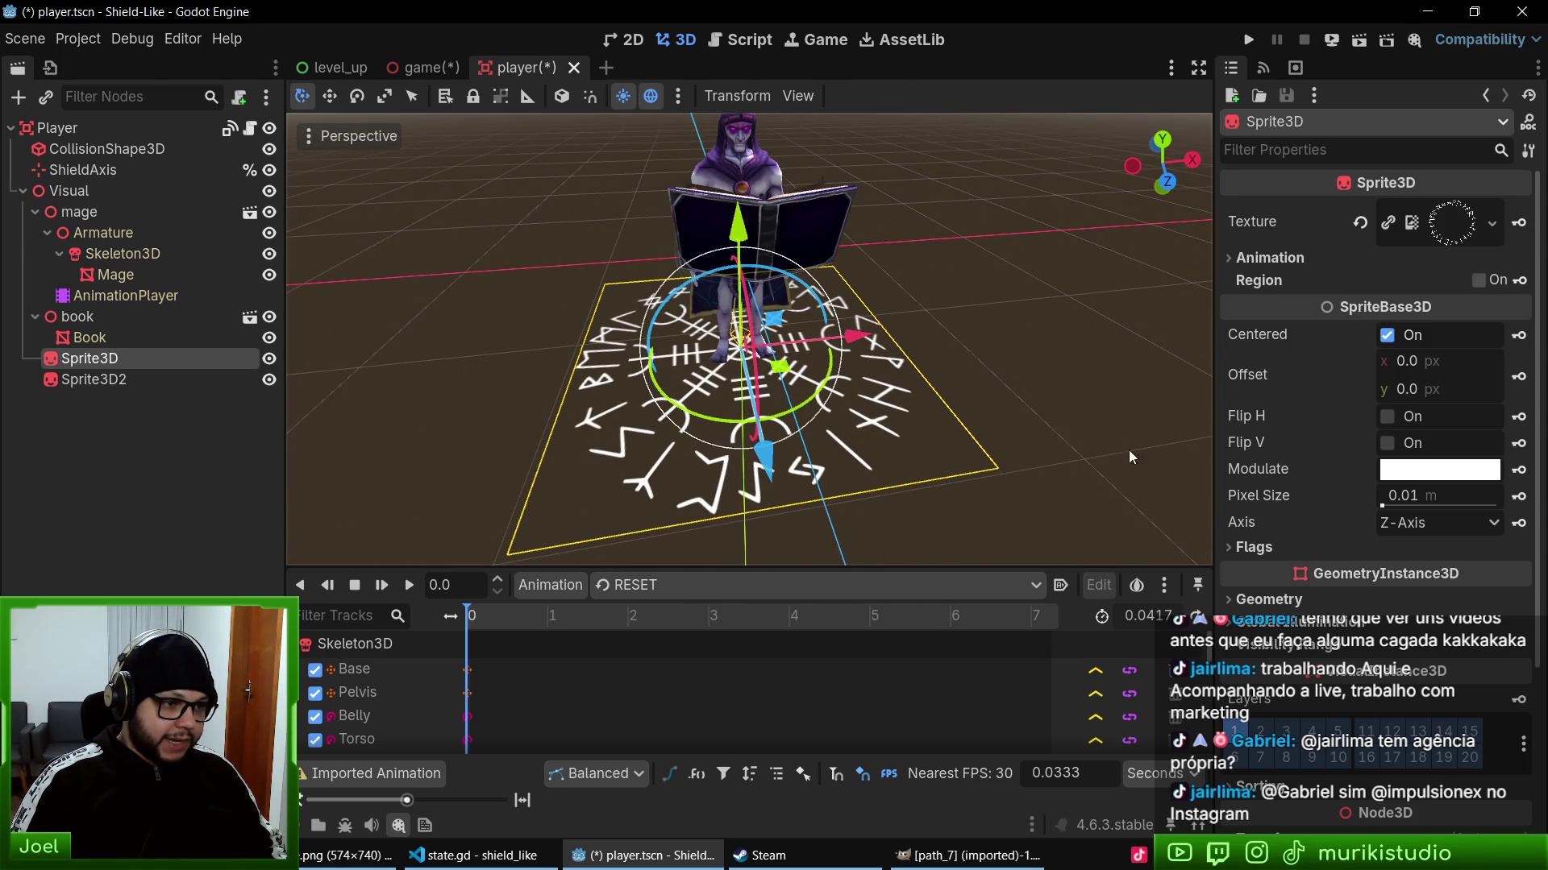
pyautogui.click(1436, 475)
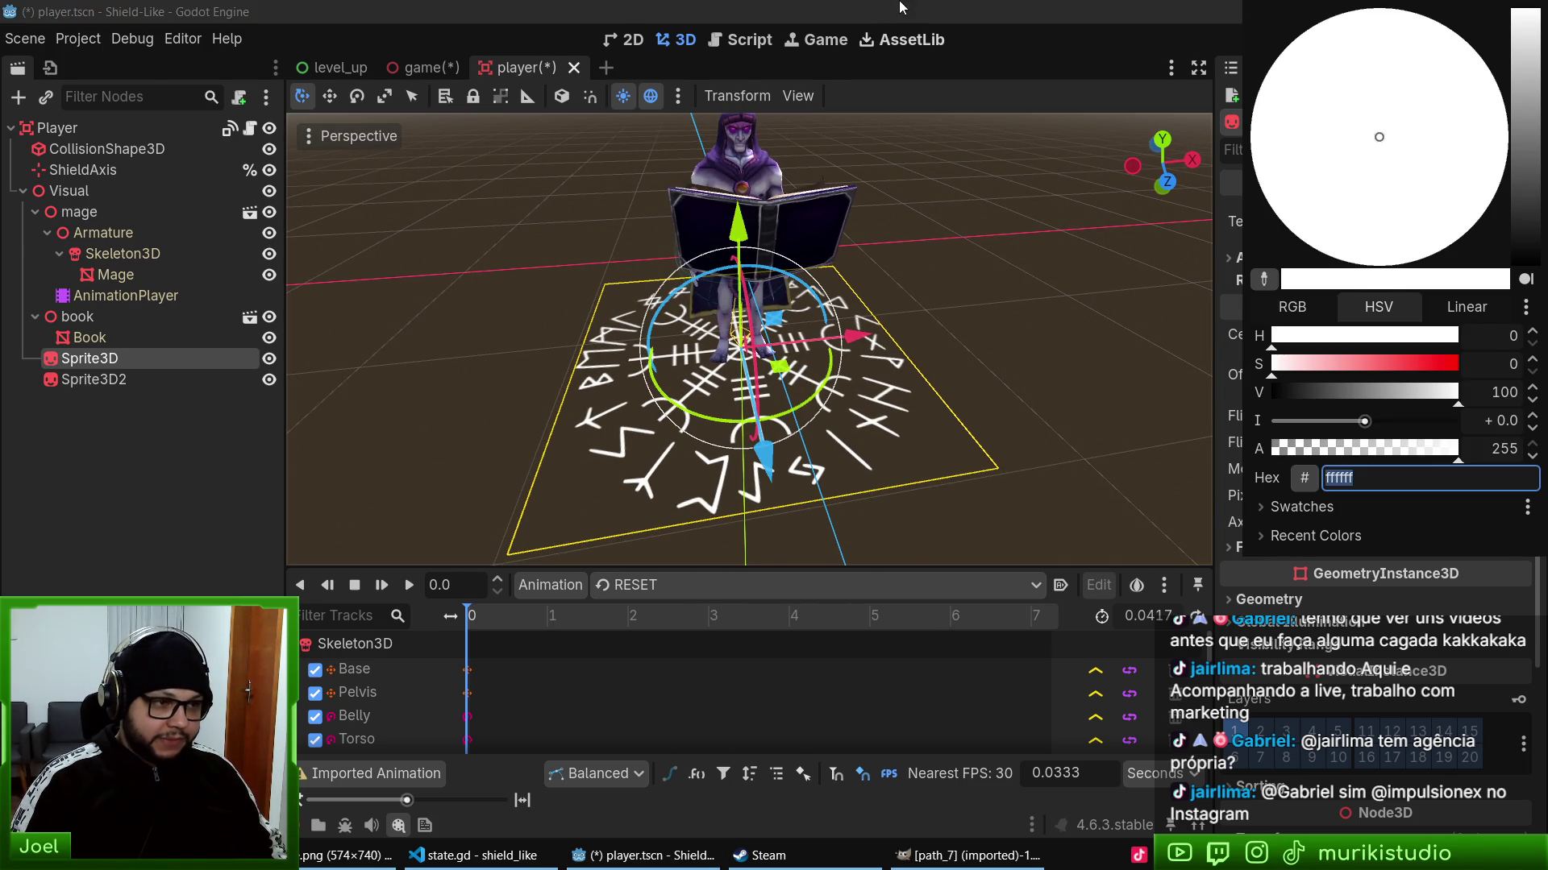
# - Tint the rune circle Sprite3D's Modulate colour to soft pink e392ff
pyautogui.click(1318, 558)
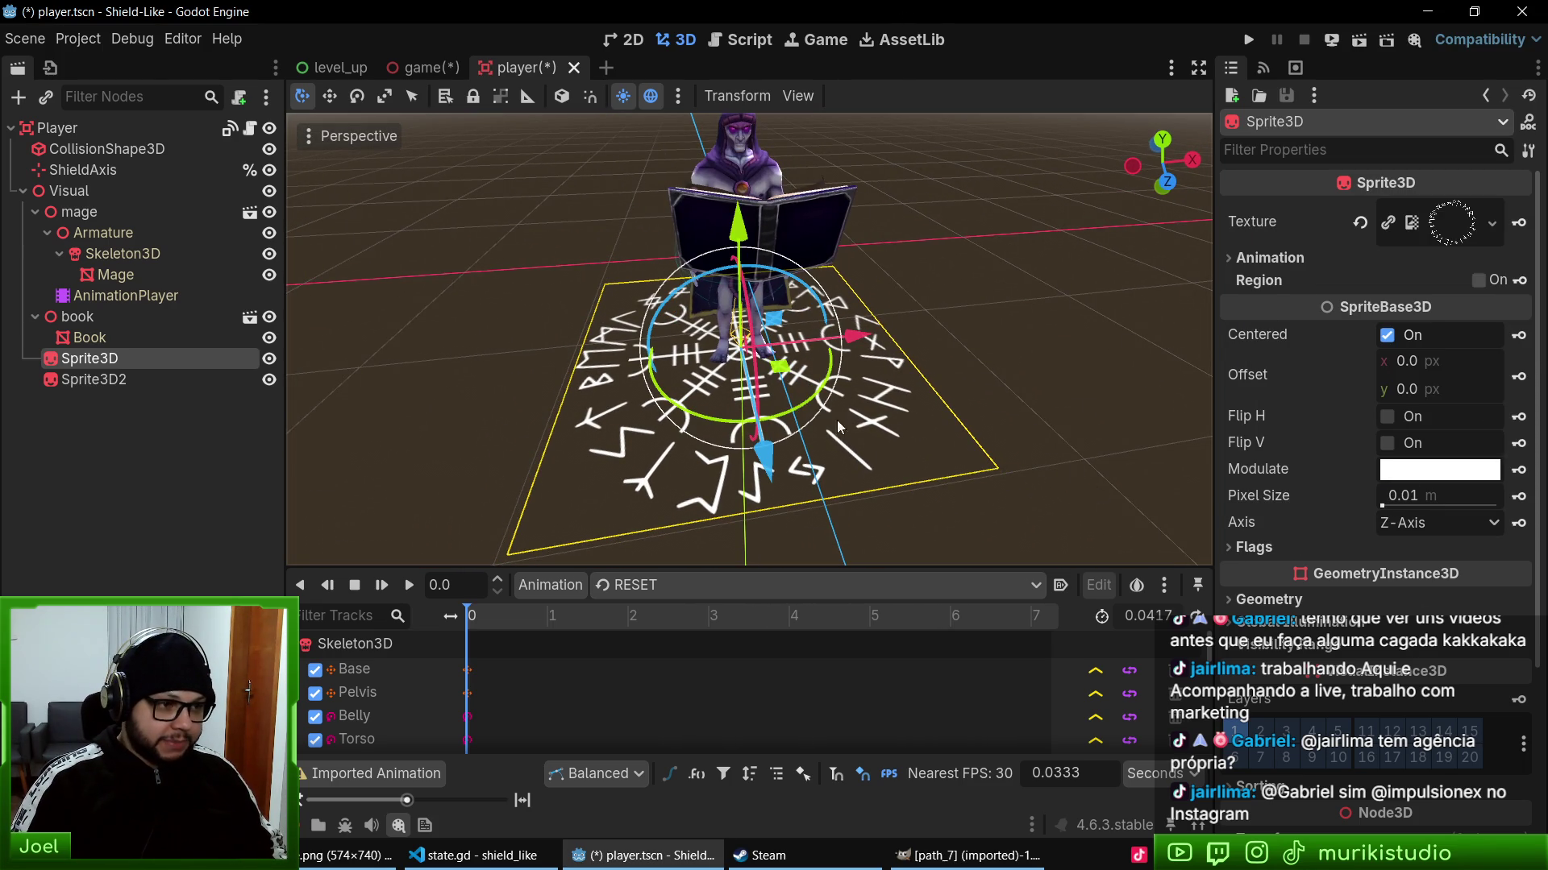
pyautogui.moveTo(838, 427); pyautogui.dragTo(884, 522)
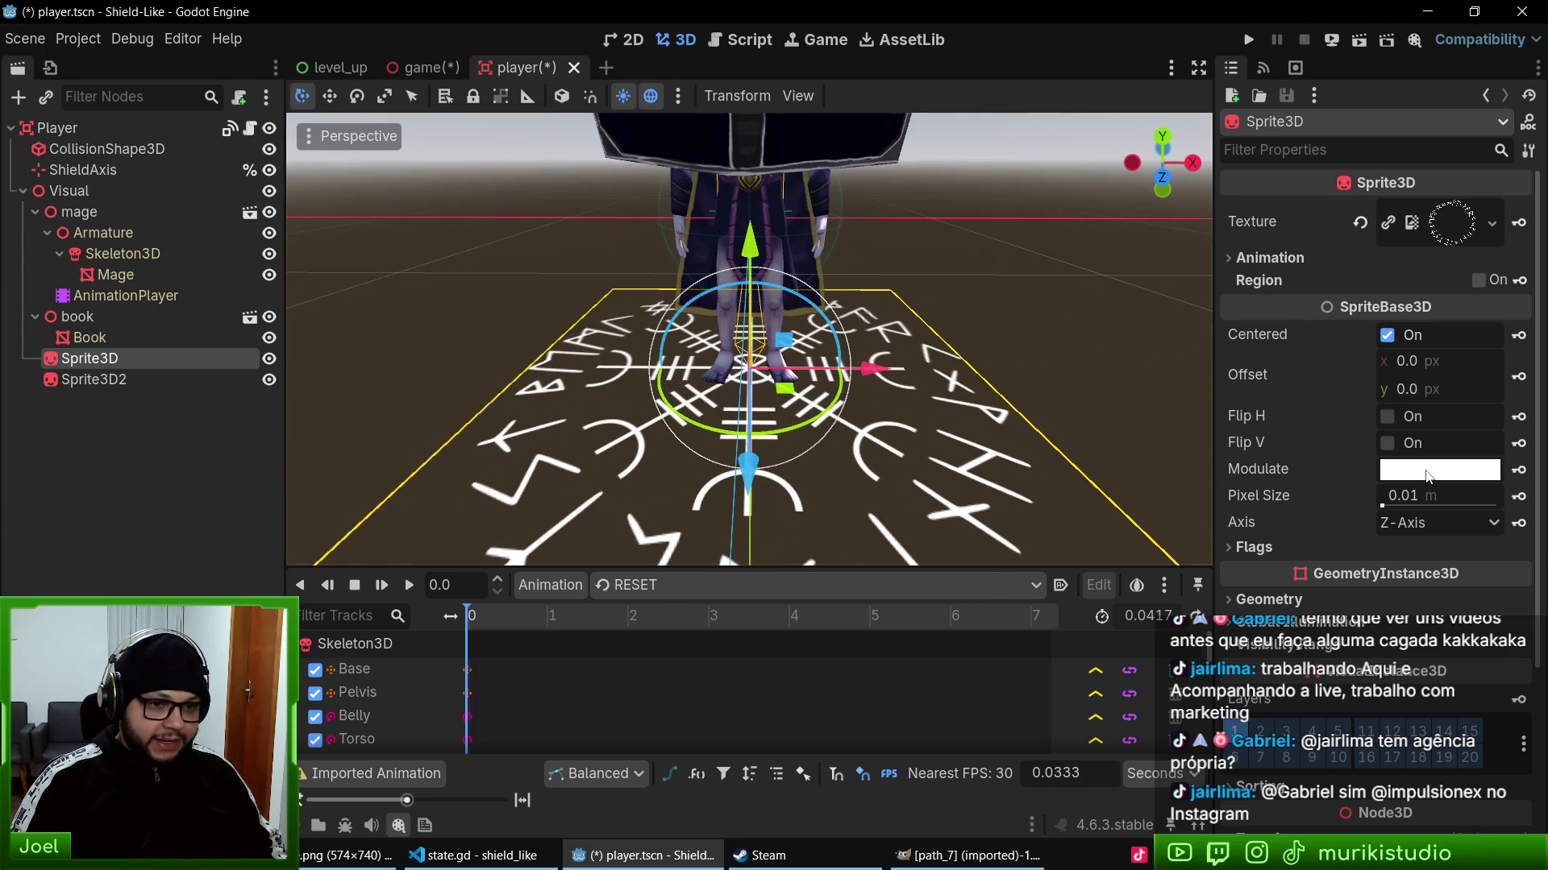
pyautogui.click(1428, 476)
pyautogui.moveTo(1523, 24); pyautogui.dragTo(1520, 74)
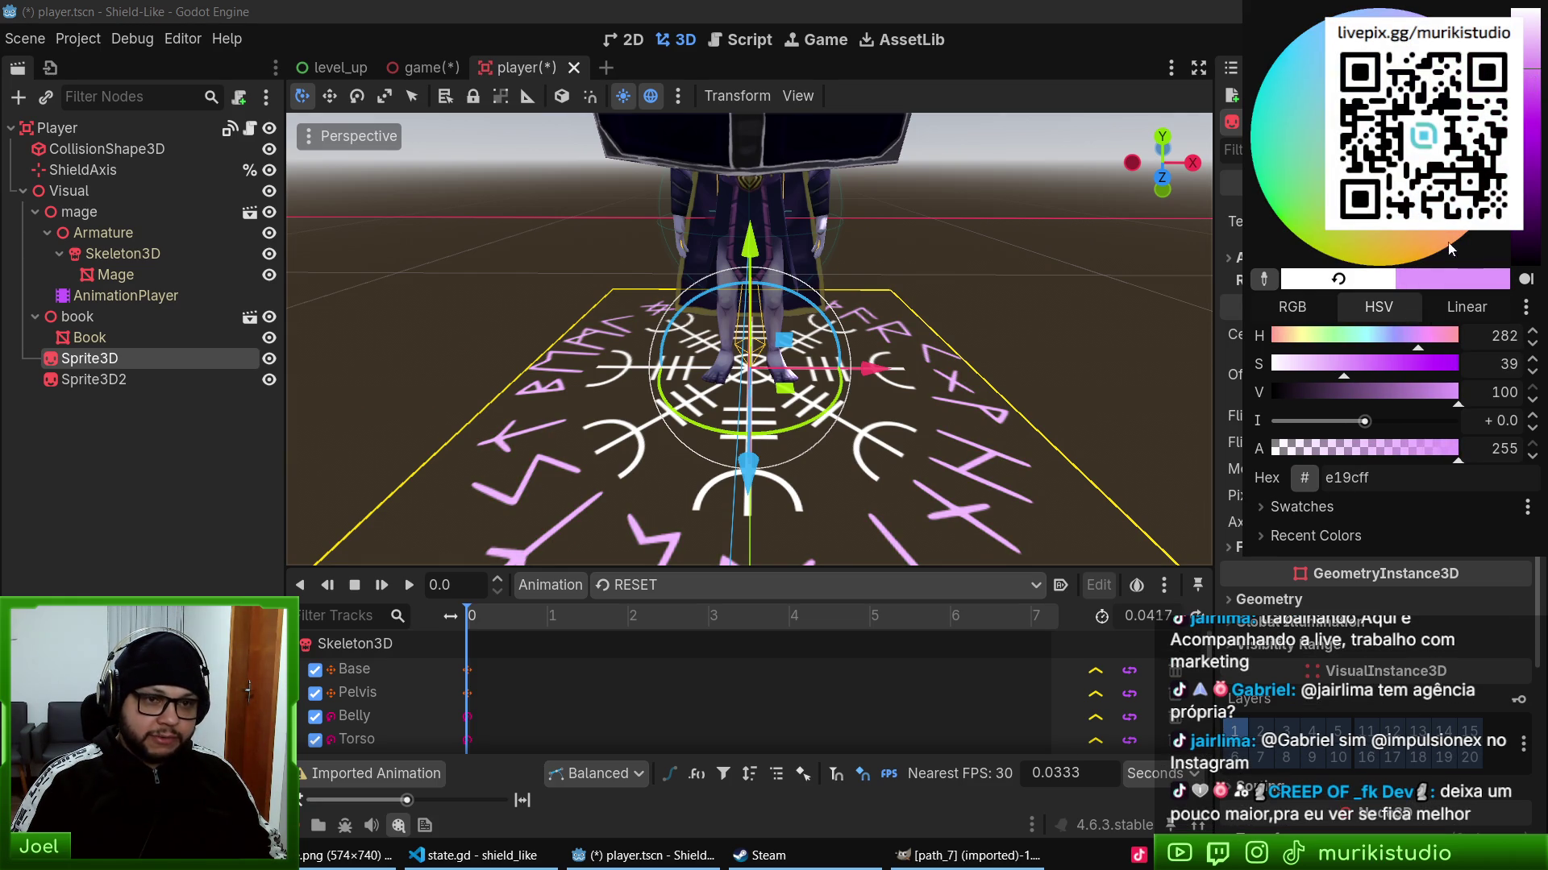
pyautogui.click(1319, 23)
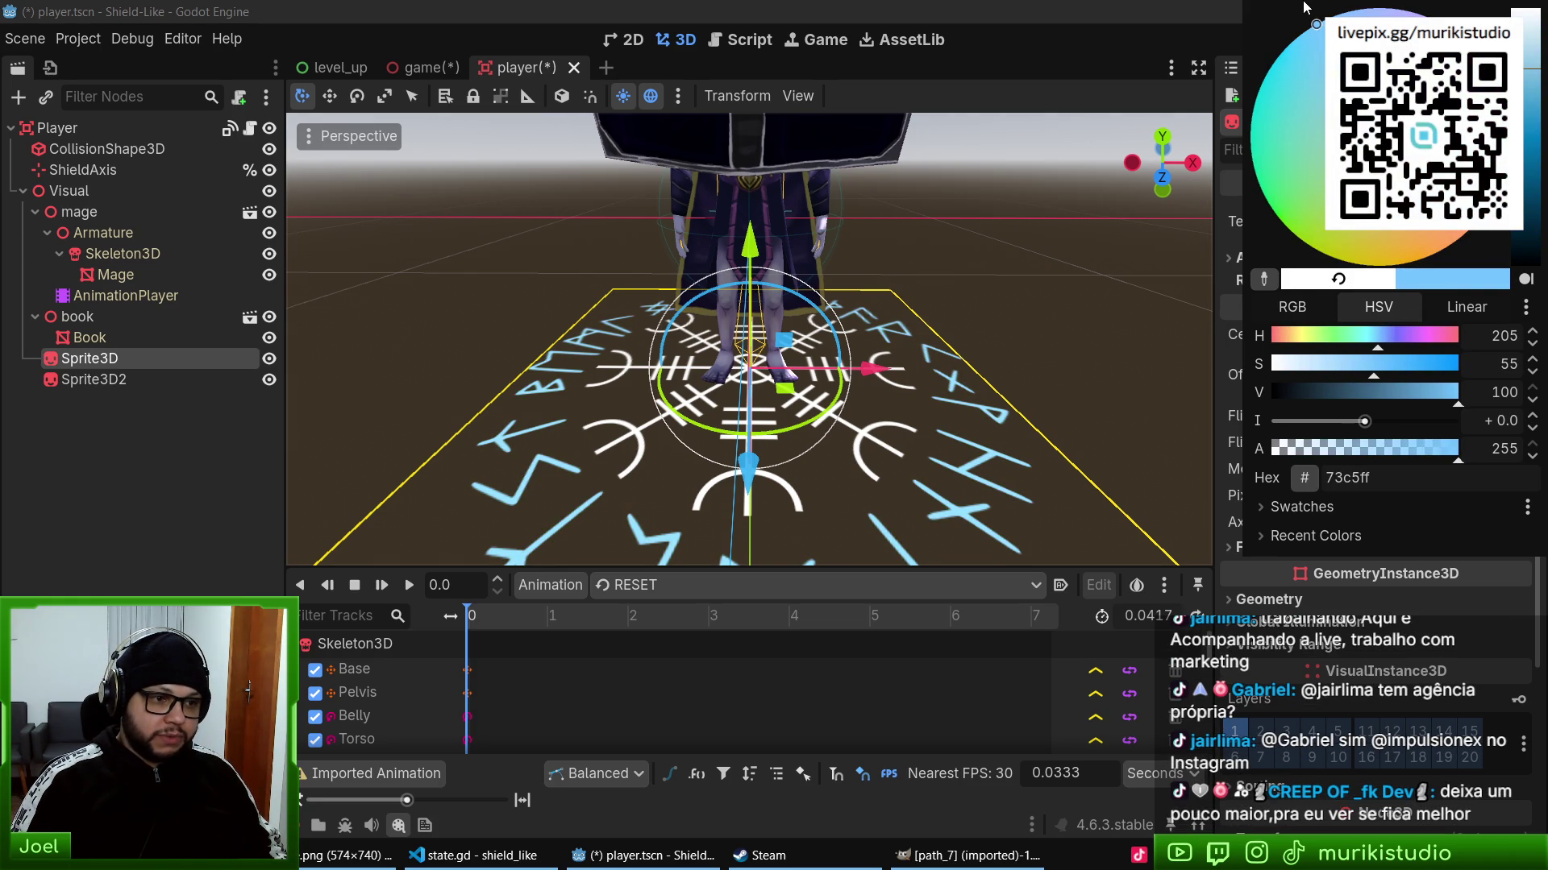
pyautogui.click(1428, 125)
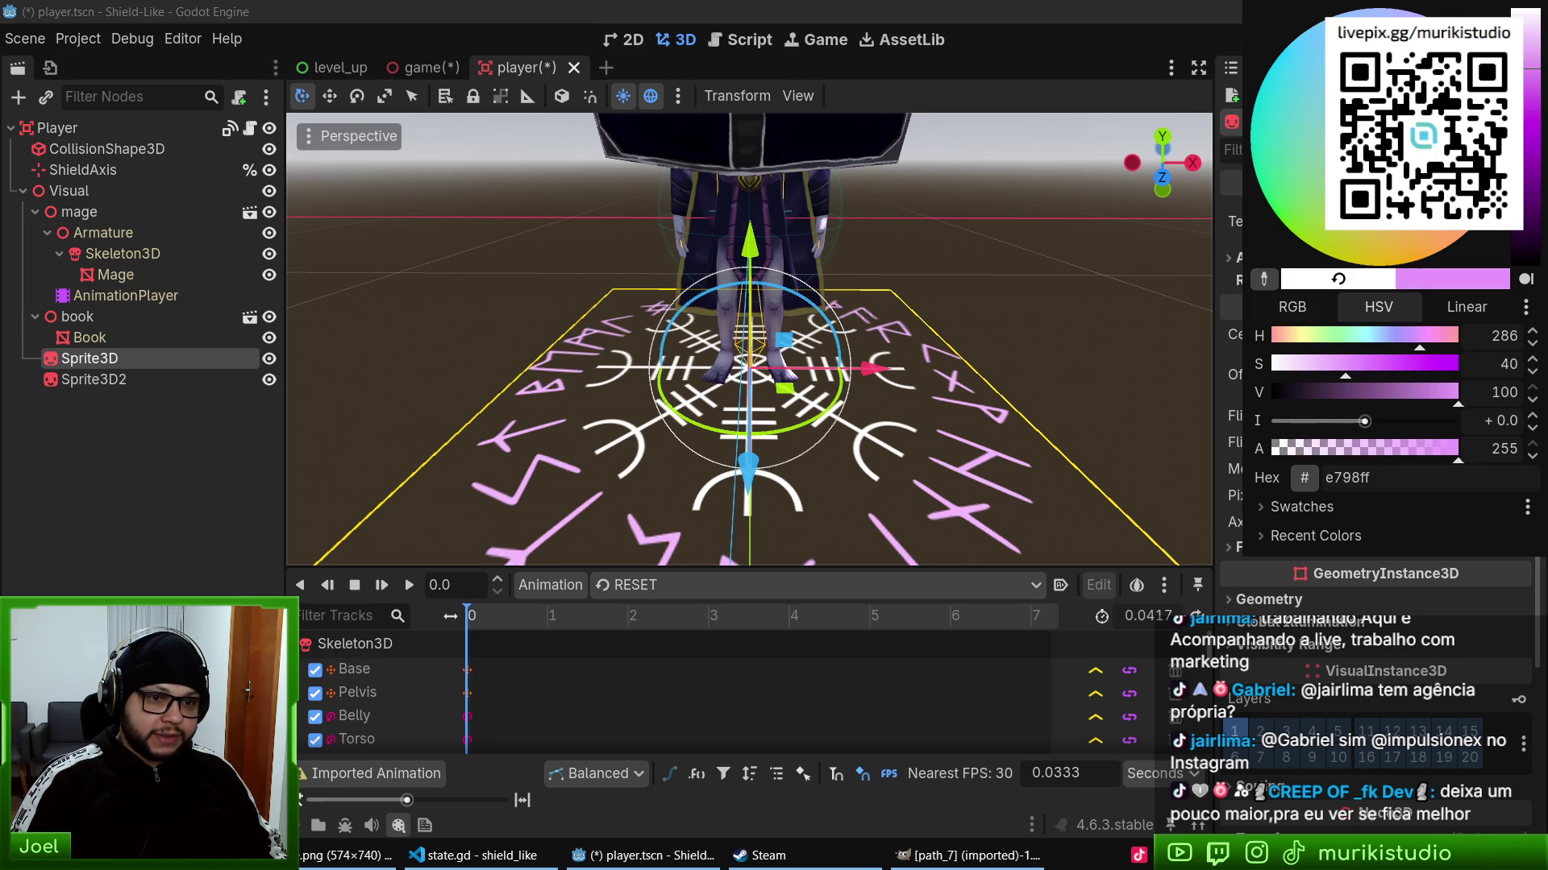
pyautogui.moveTo(1523, 59); pyautogui.dragTo(1535, 73)
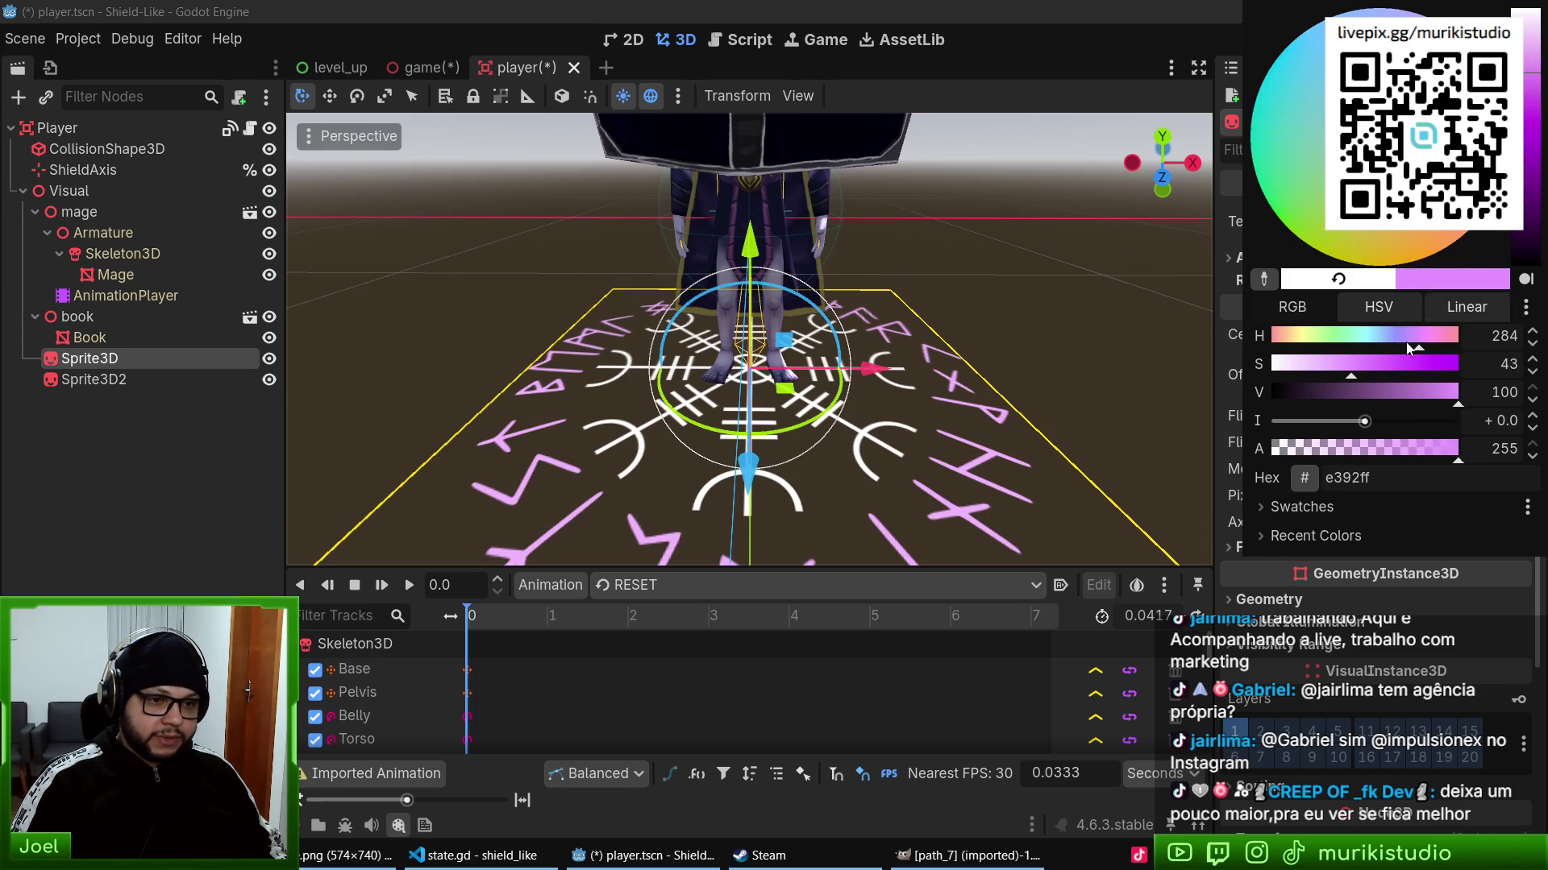
pyautogui.click(1220, 467)
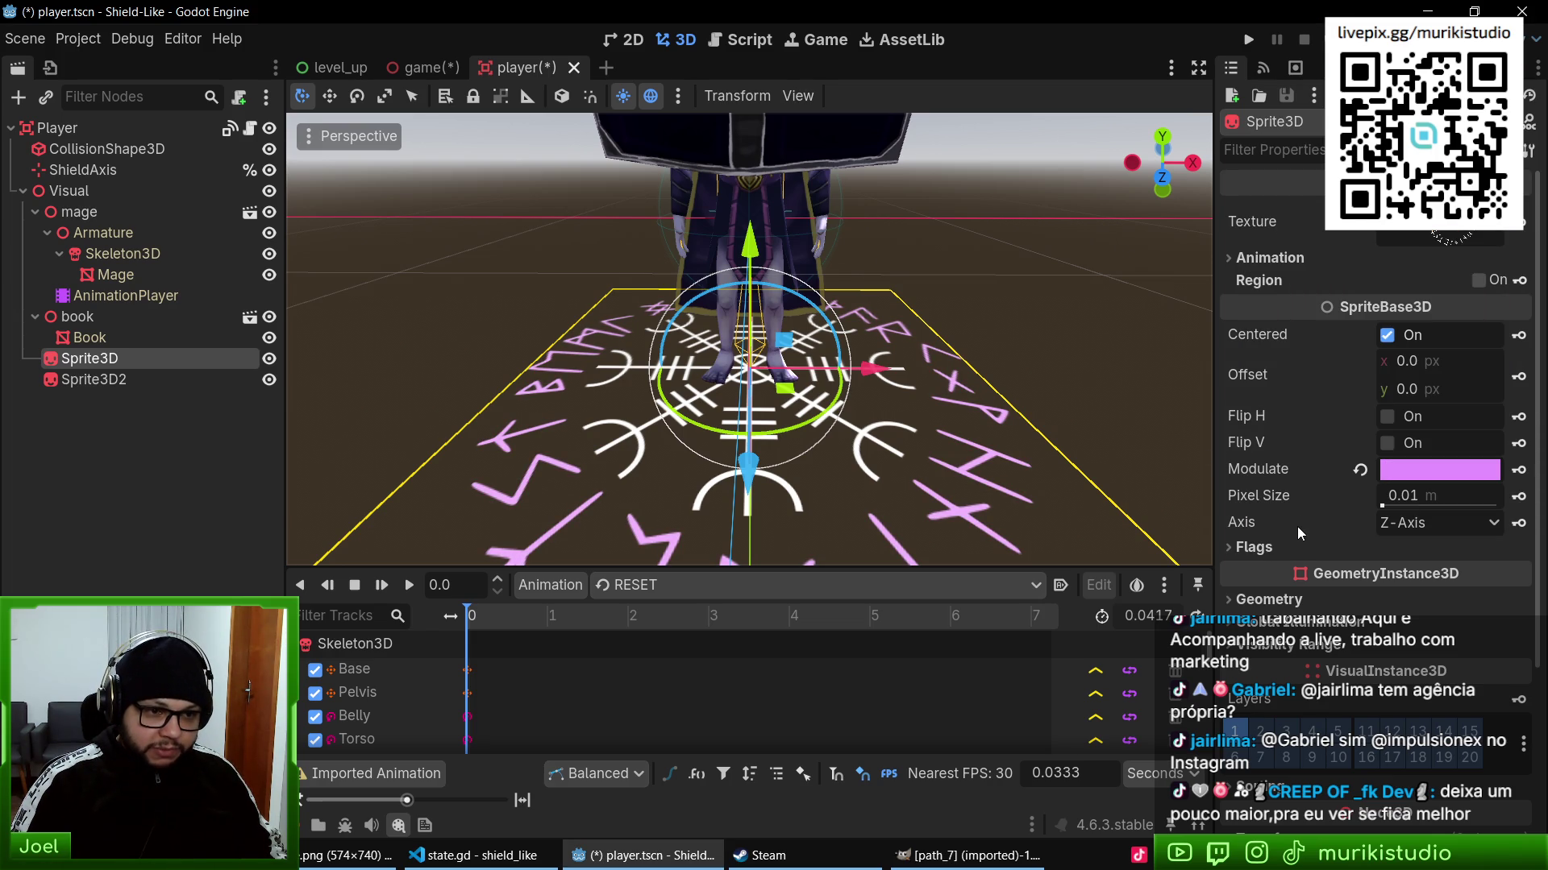
pyautogui.click(1287, 550)
pyautogui.scroll(-3)
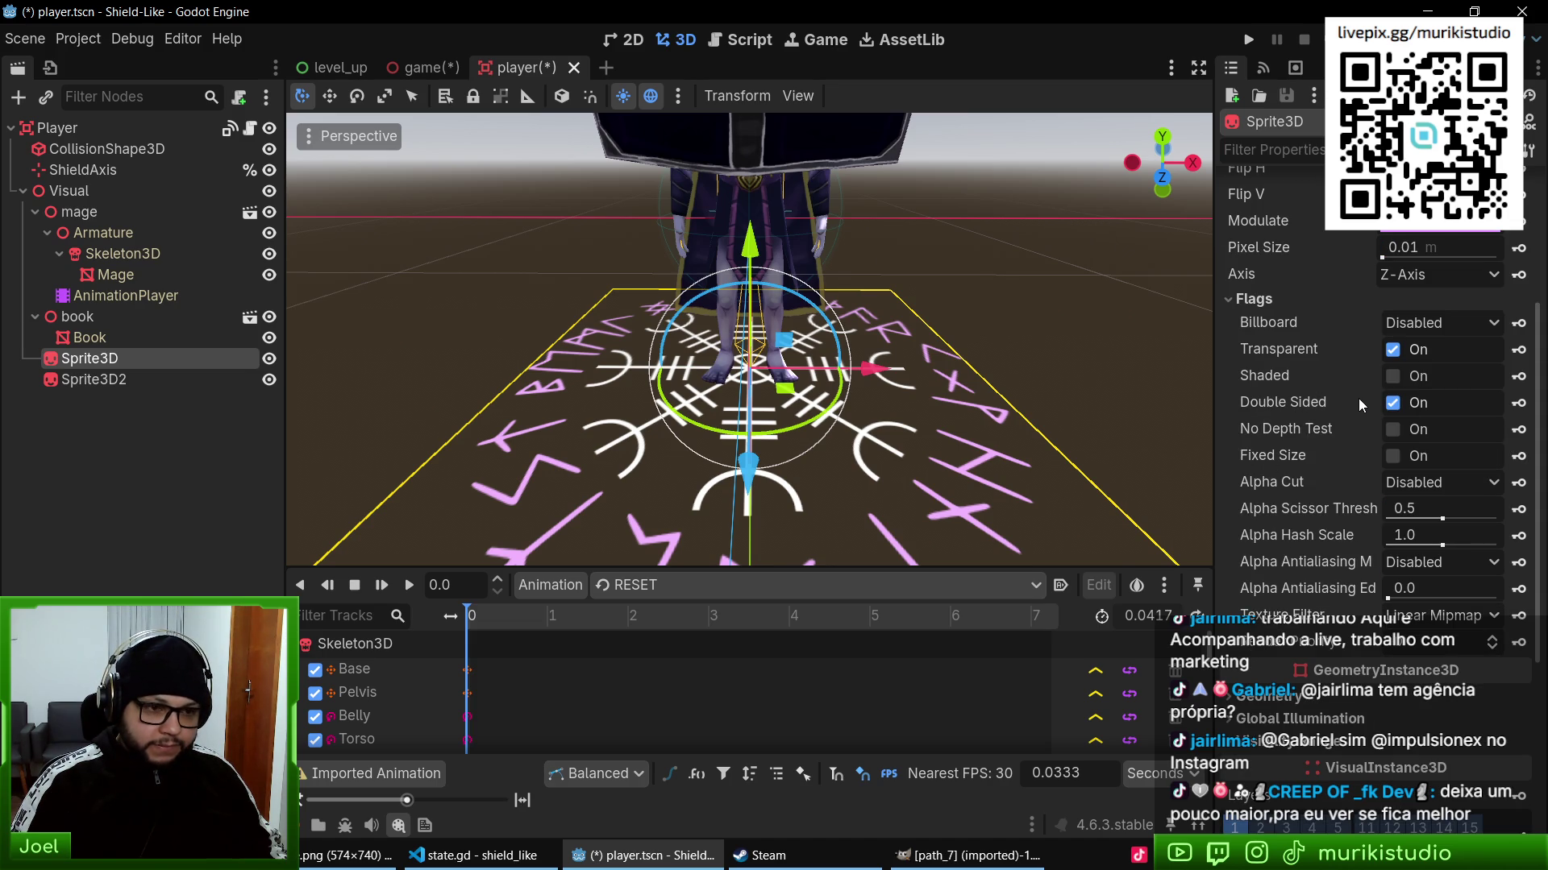
# - Toggle the sprite's Shaded flag on and back off, keeping the pink runes unshaded
pyautogui.scroll(3)
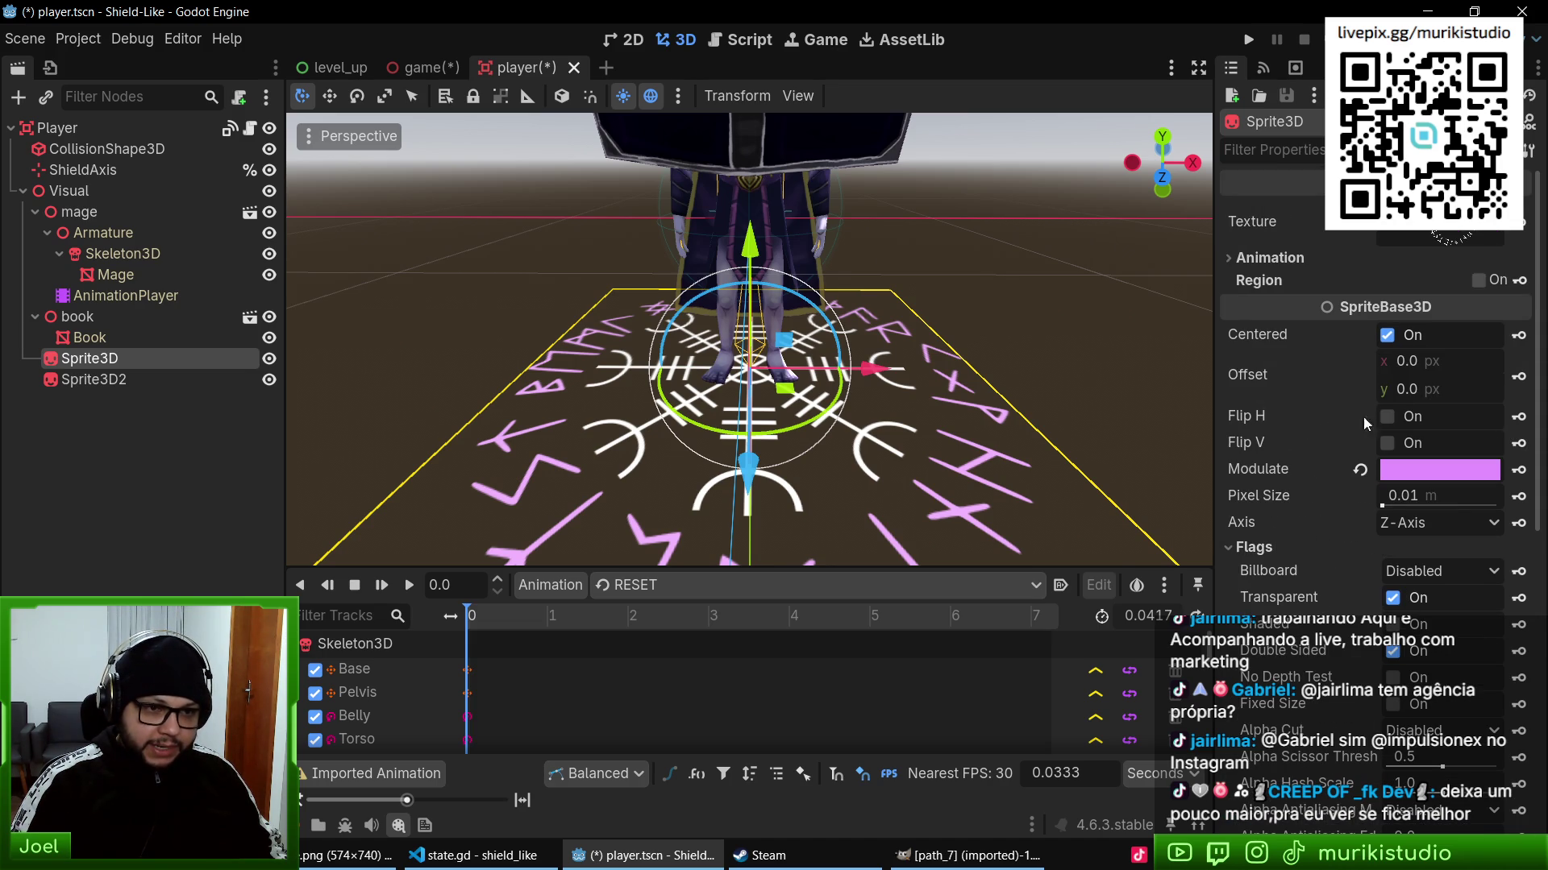
pyautogui.click(1272, 259)
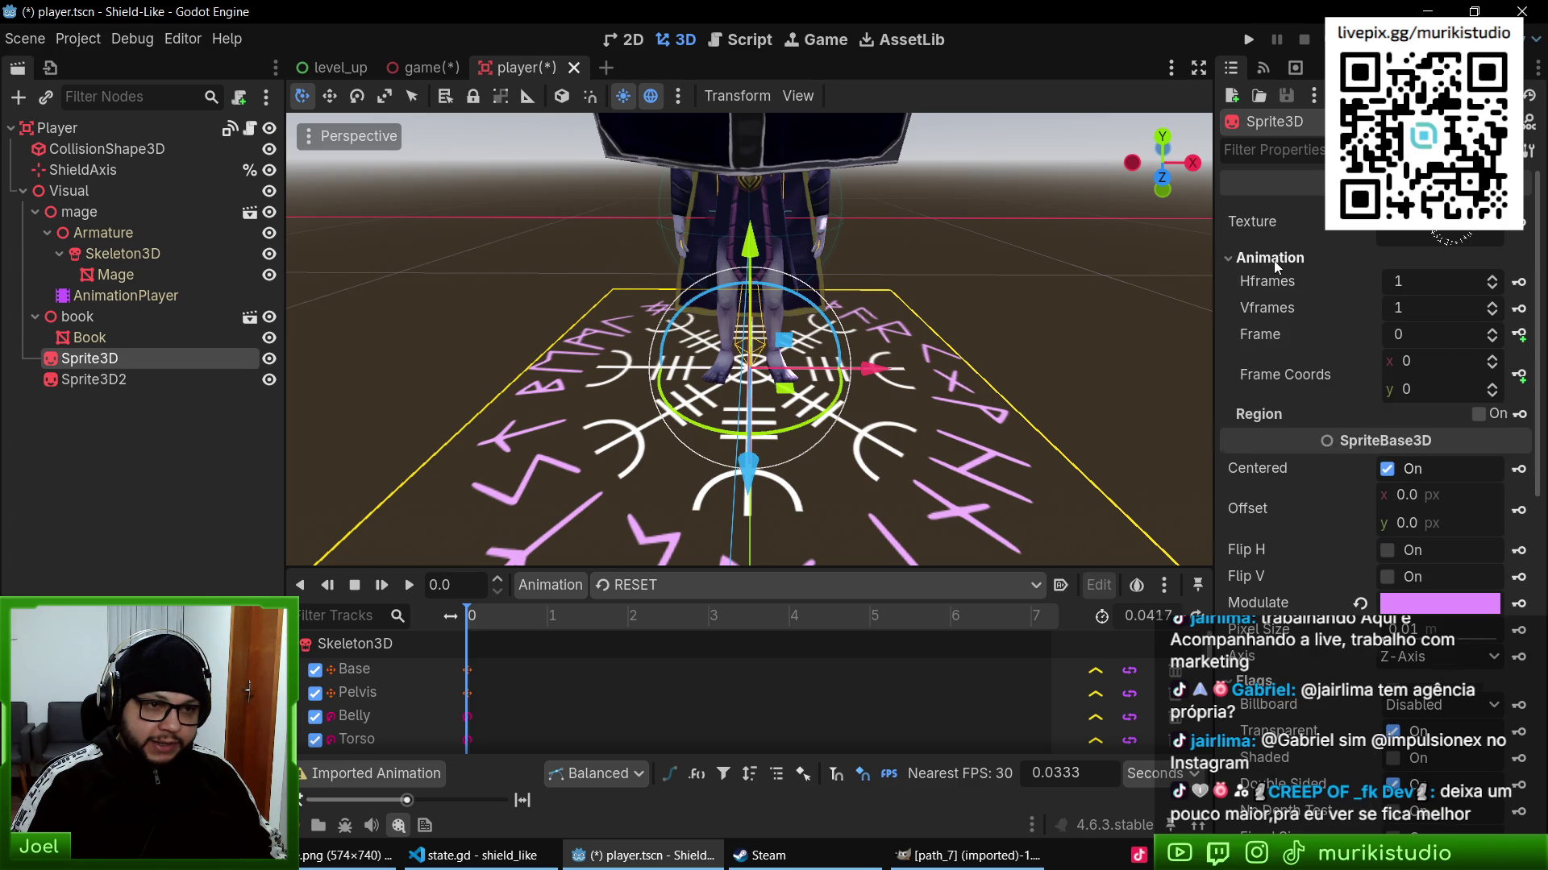
pyautogui.click(1271, 259)
pyautogui.scroll(-3)
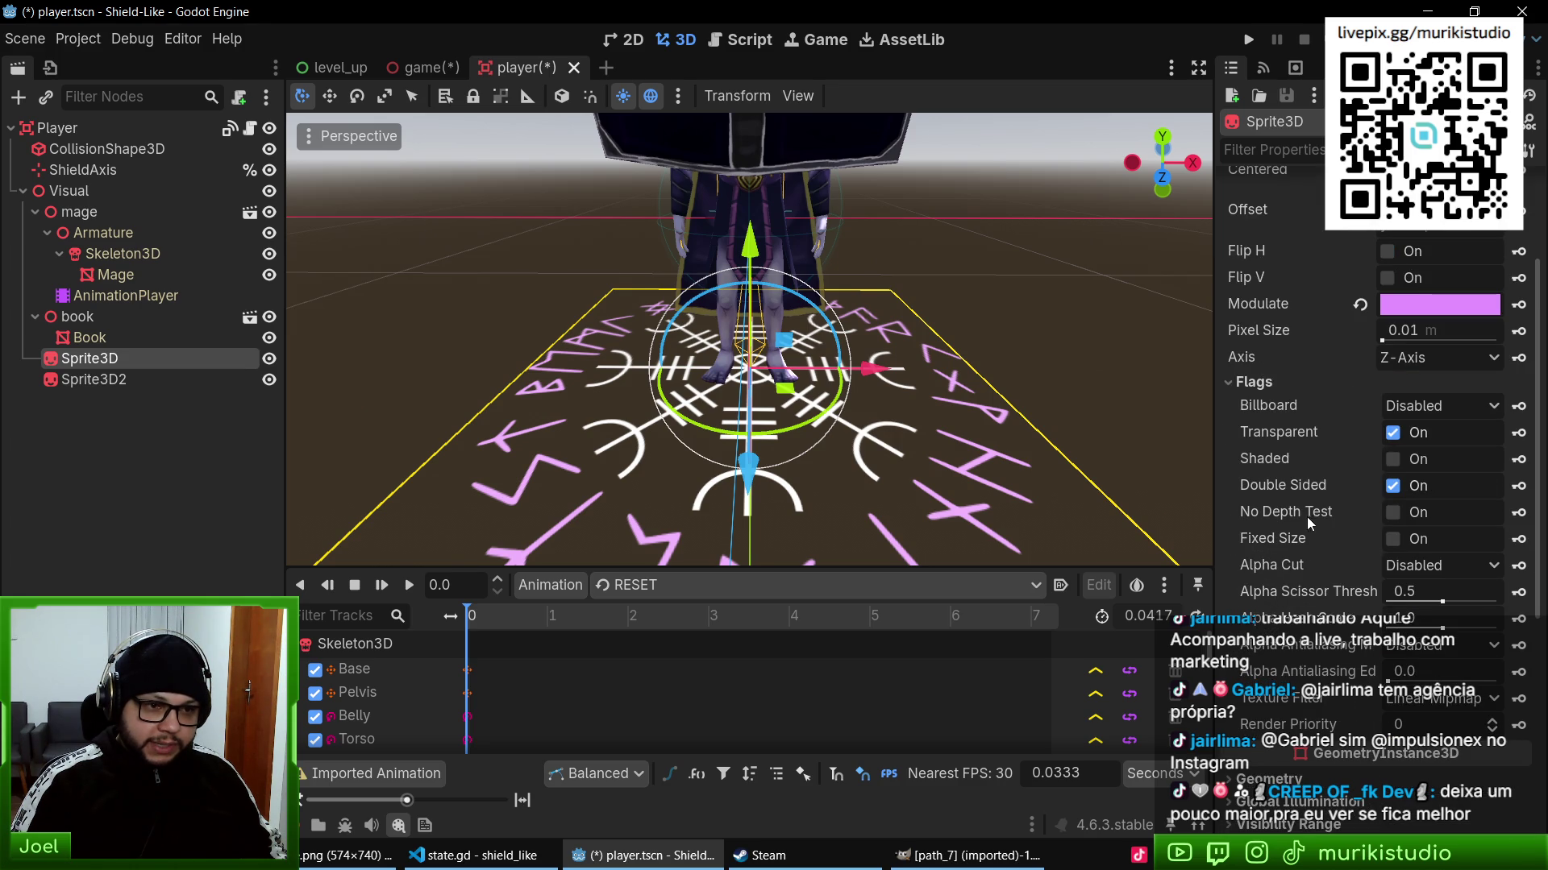
pyautogui.scroll(3)
pyautogui.scroll(-3)
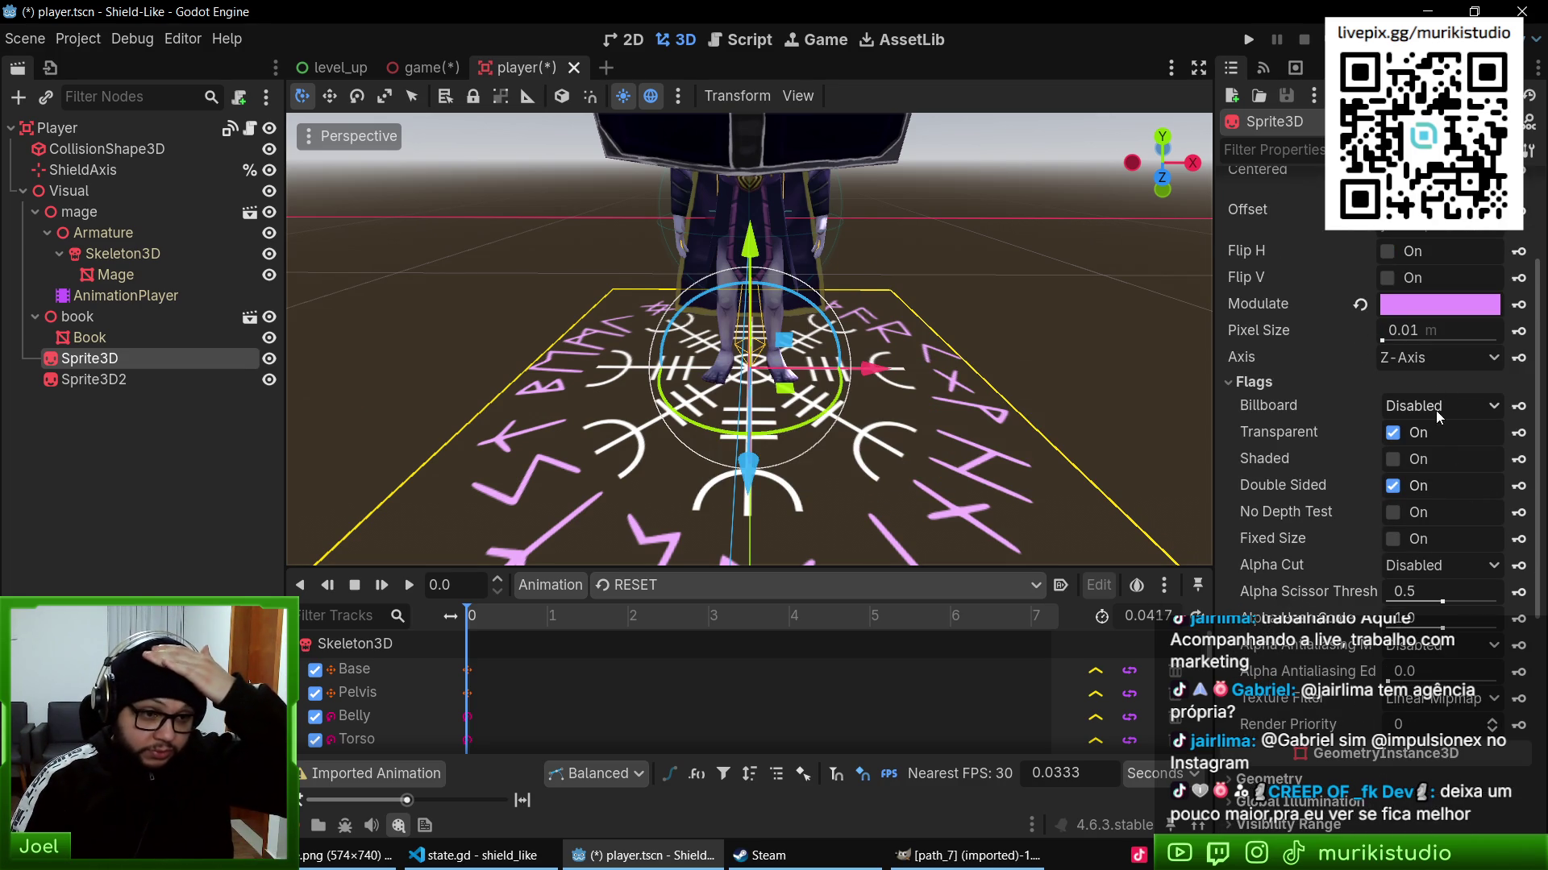
pyautogui.click(1399, 463)
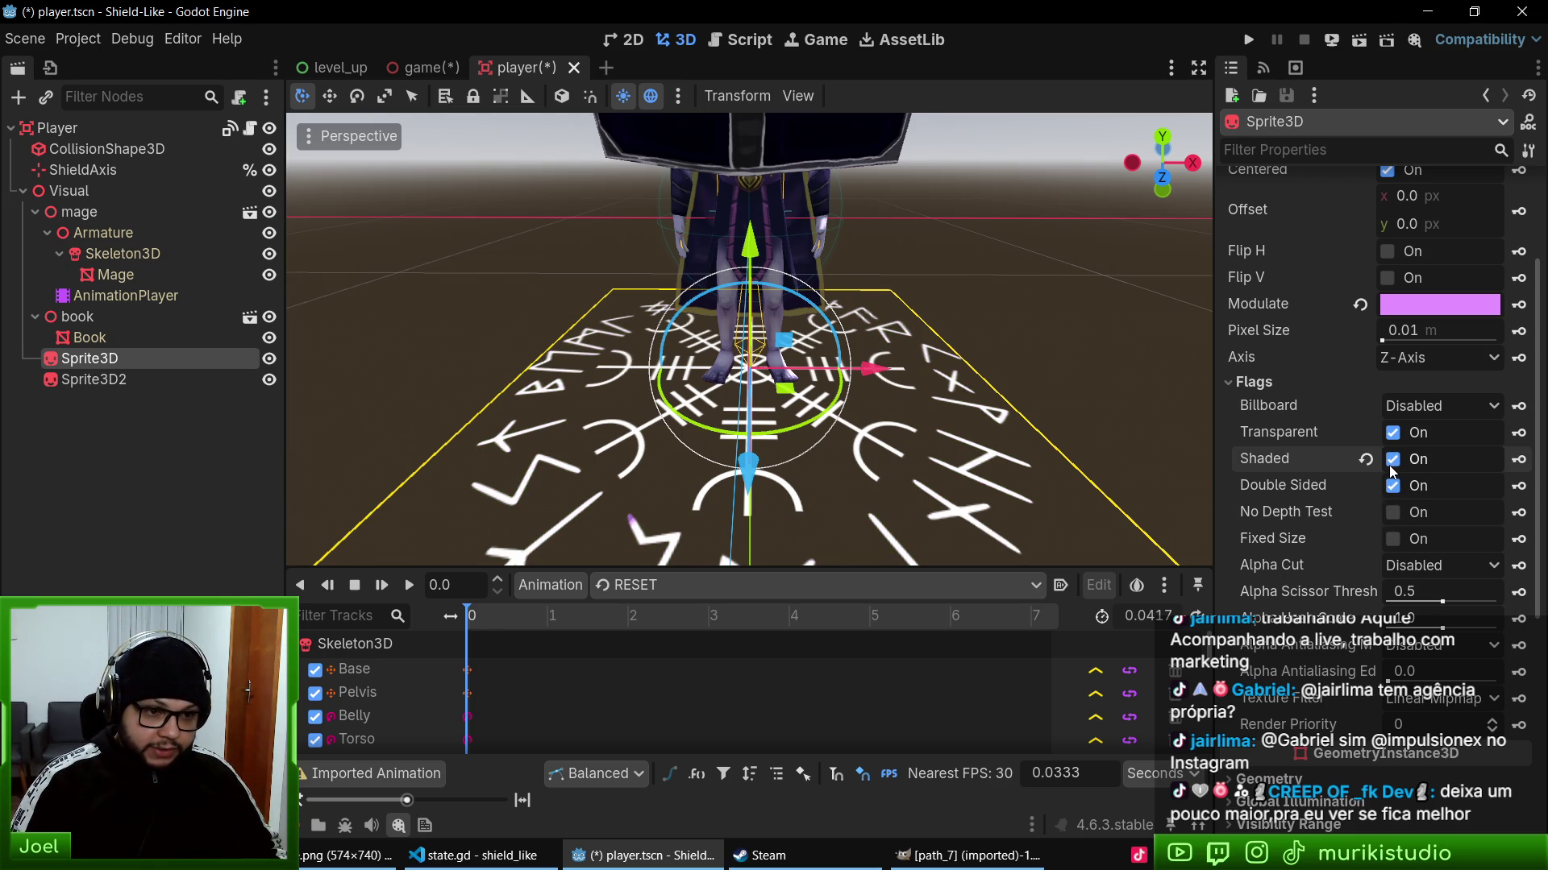
pyautogui.click(1391, 469)
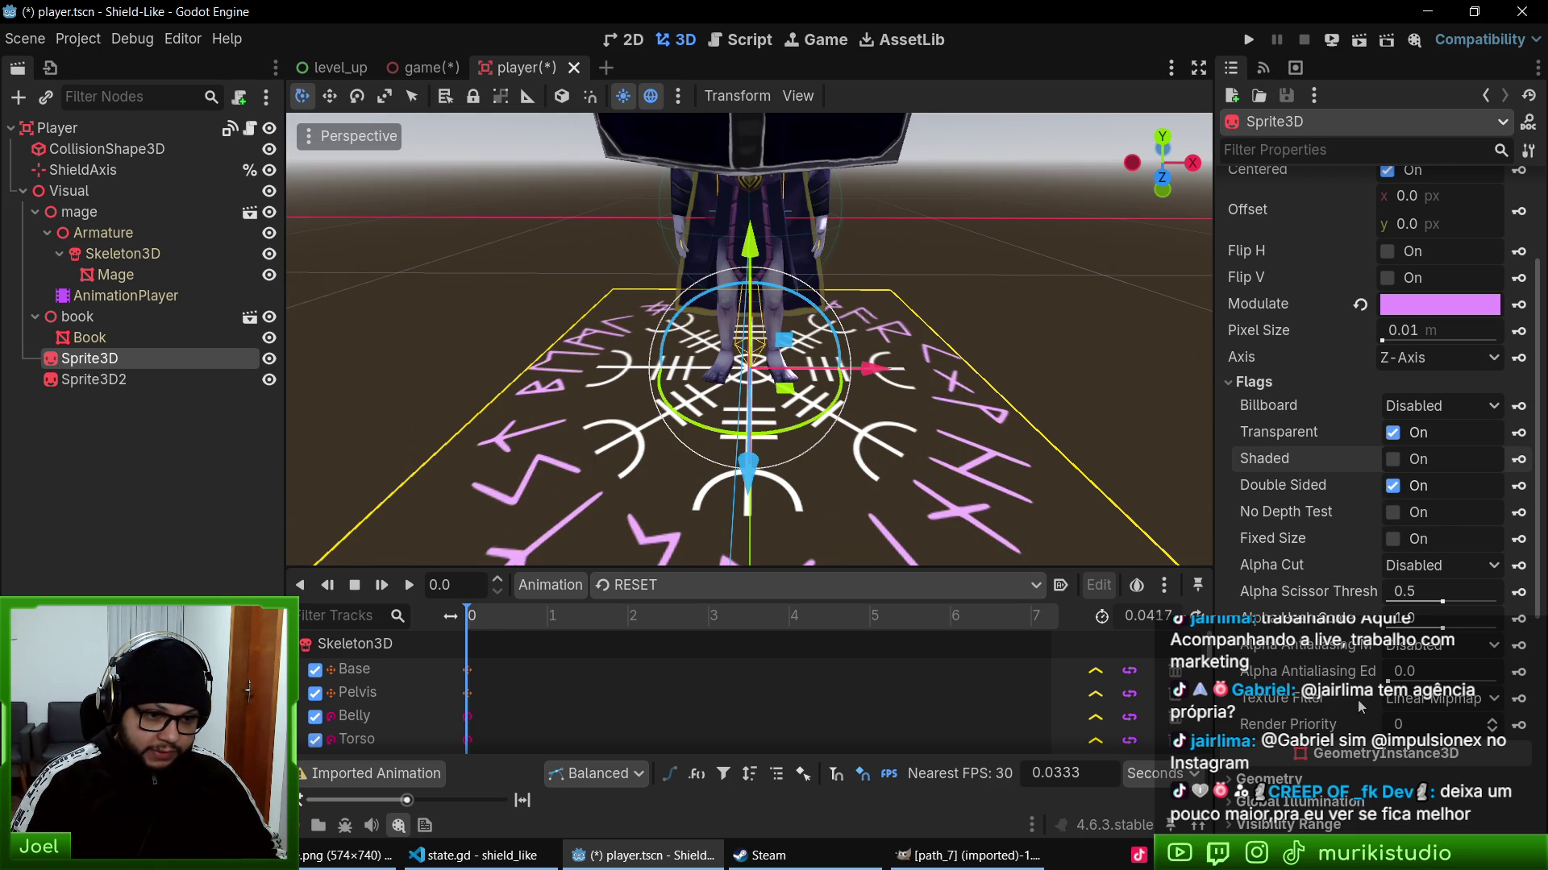
pyautogui.scroll(-3)
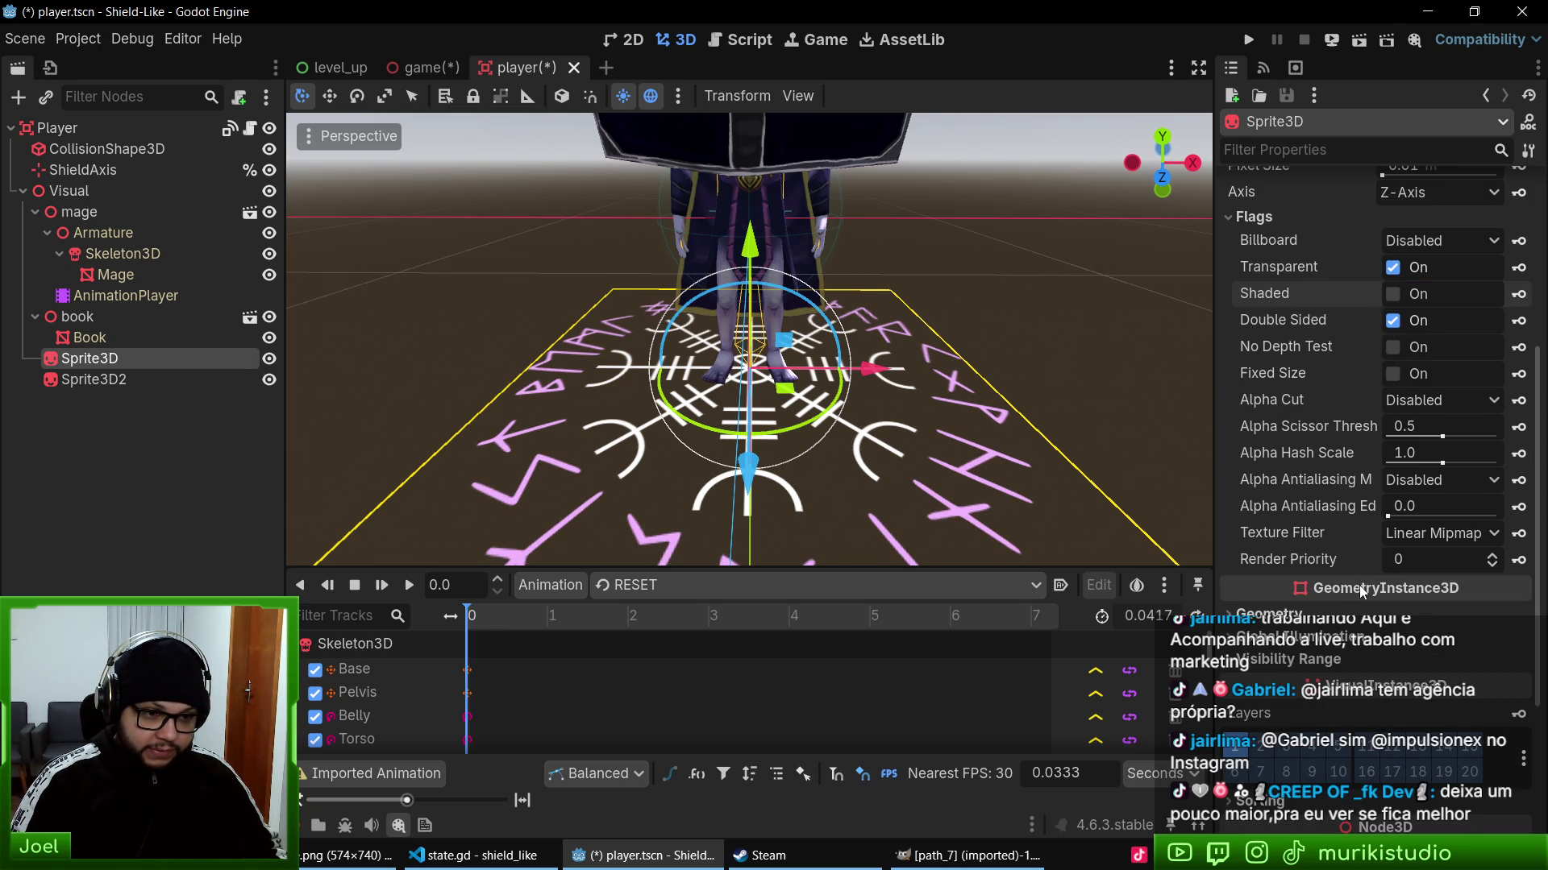
# - Close the Animation bottom panel so the 3D viewport is larger
pyautogui.click(1362, 614)
pyautogui.click(1338, 614)
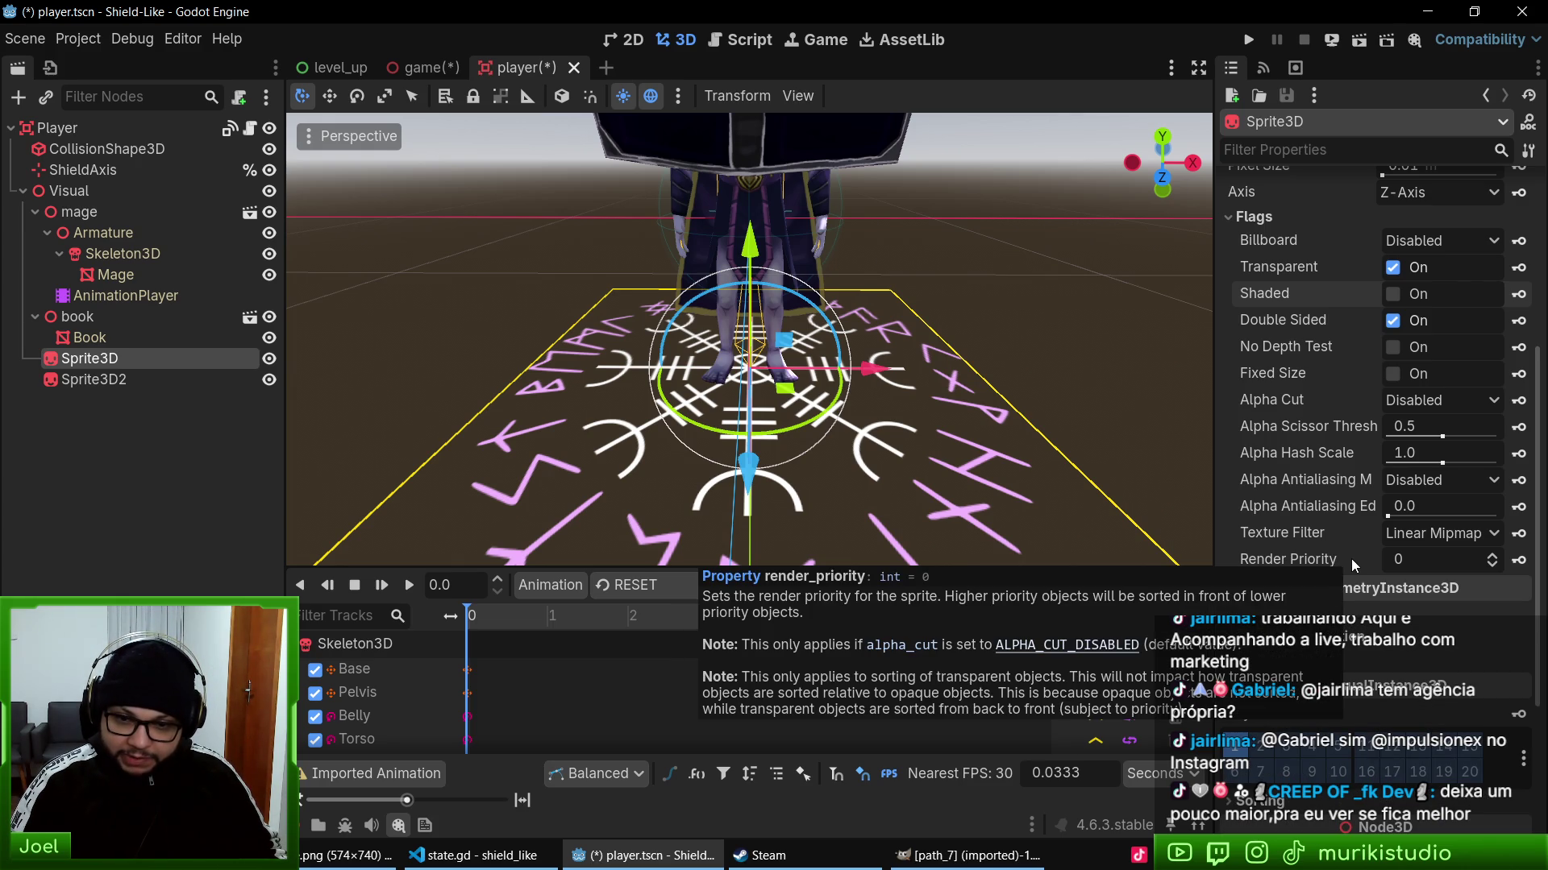
pyautogui.scroll(3)
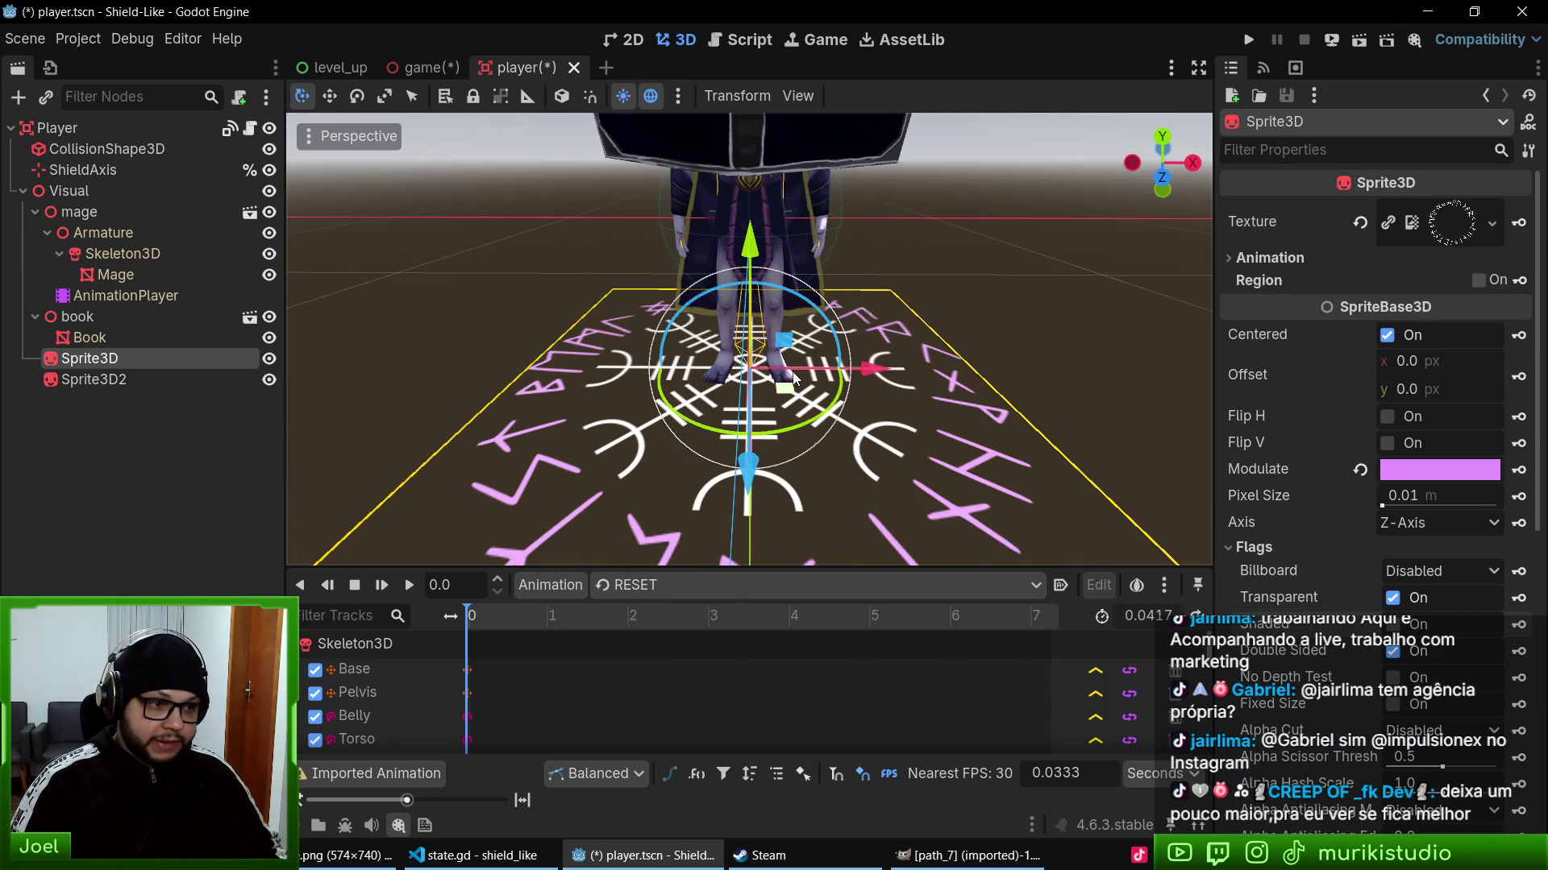
pyautogui.scroll(3)
pyautogui.click(398, 825)
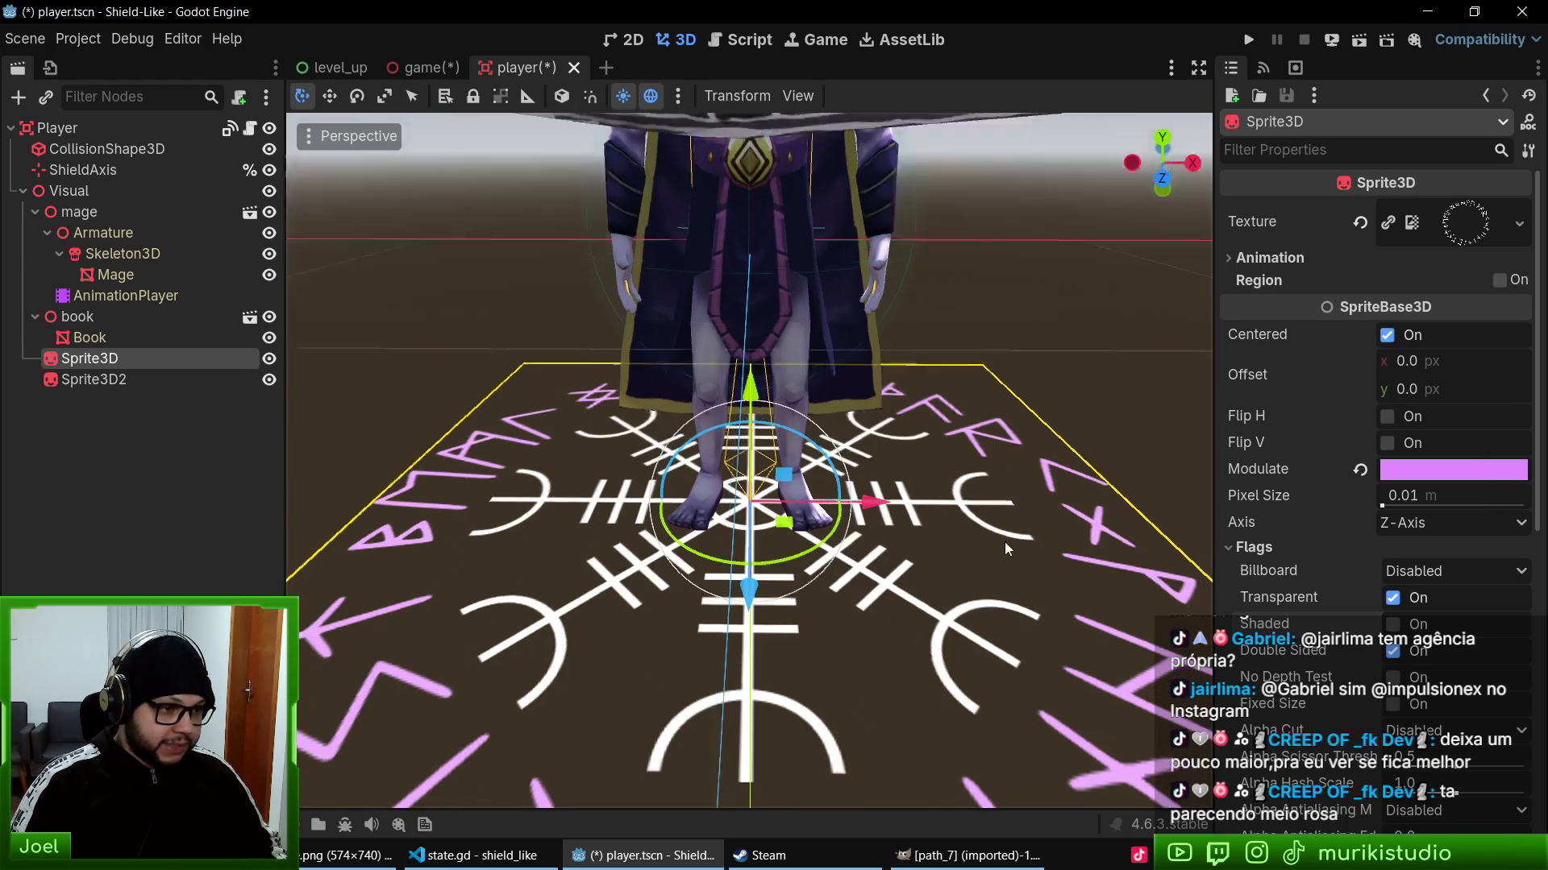
# - Copy the pink e392ff Modulate value from Sprite3D
pyautogui.scroll(3)
pyautogui.scroll(-3)
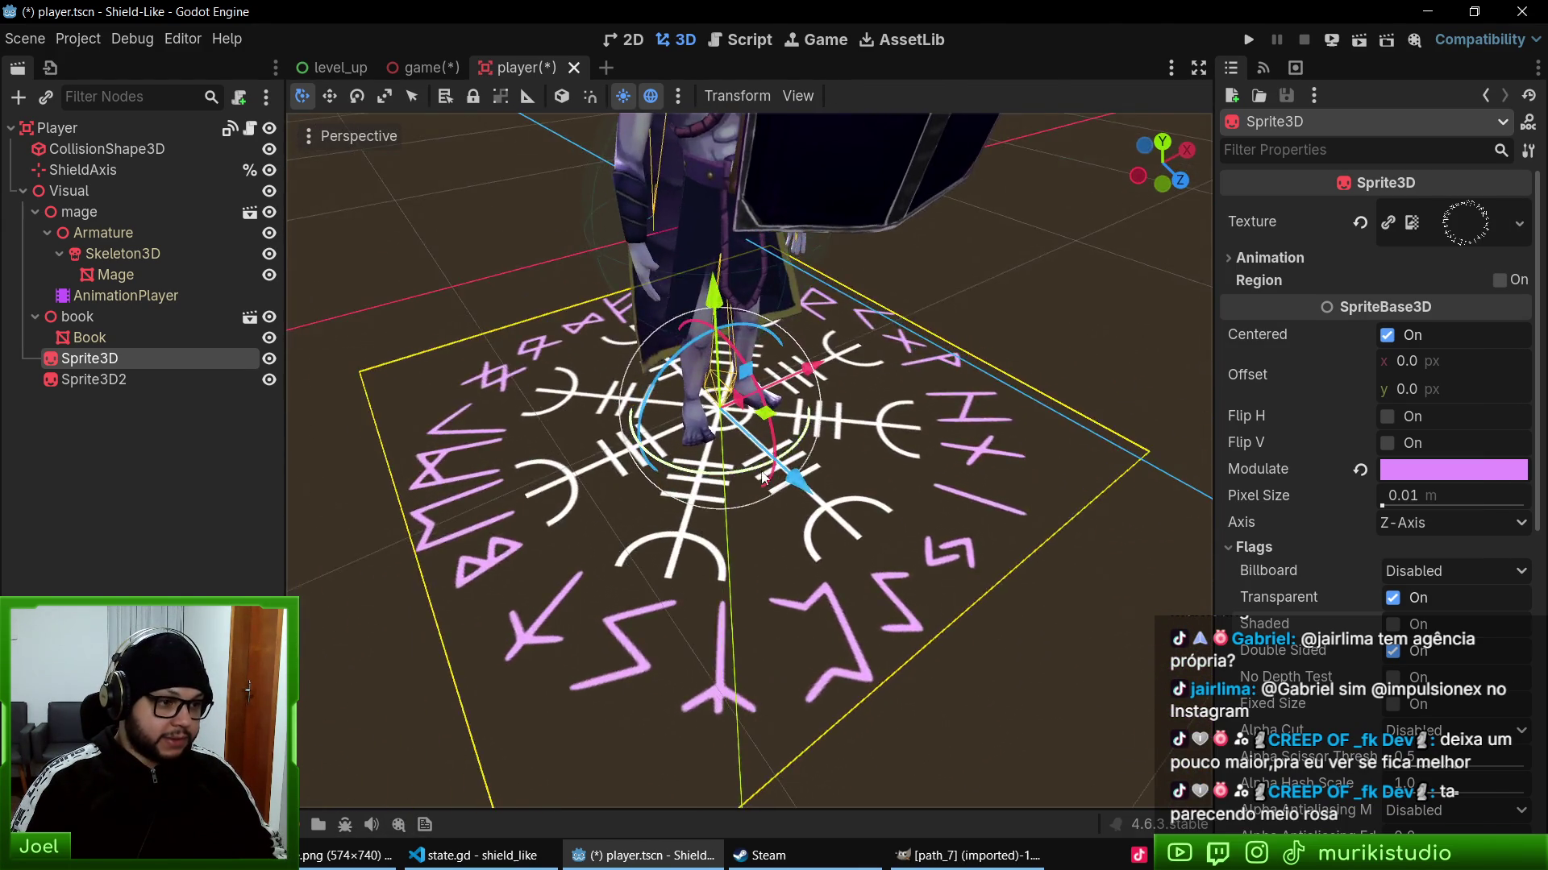
pyautogui.scroll(-3)
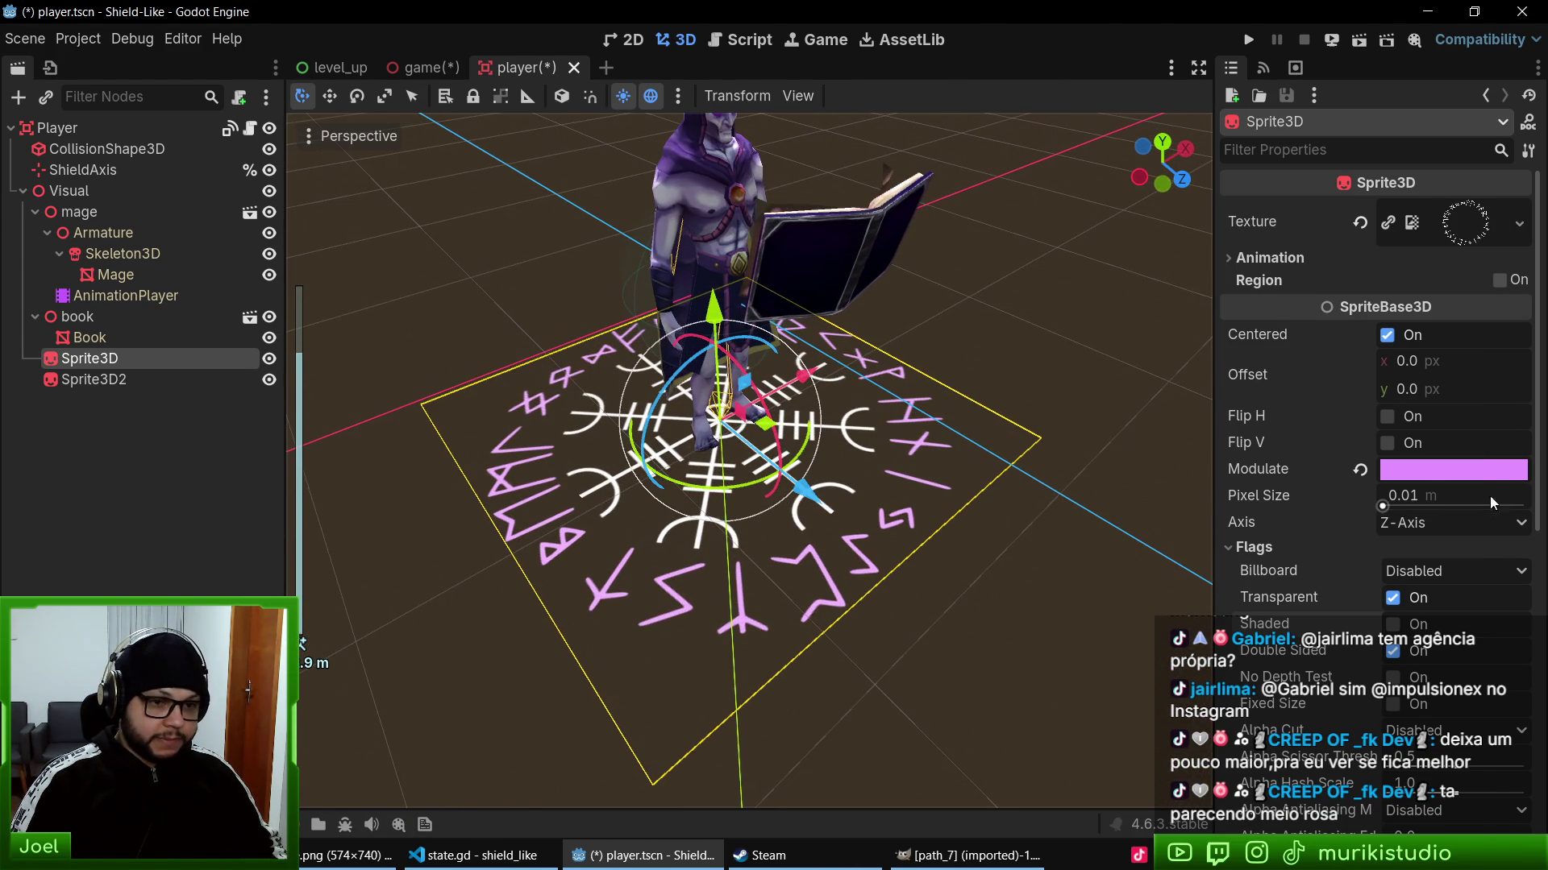
pyautogui.click(1436, 471)
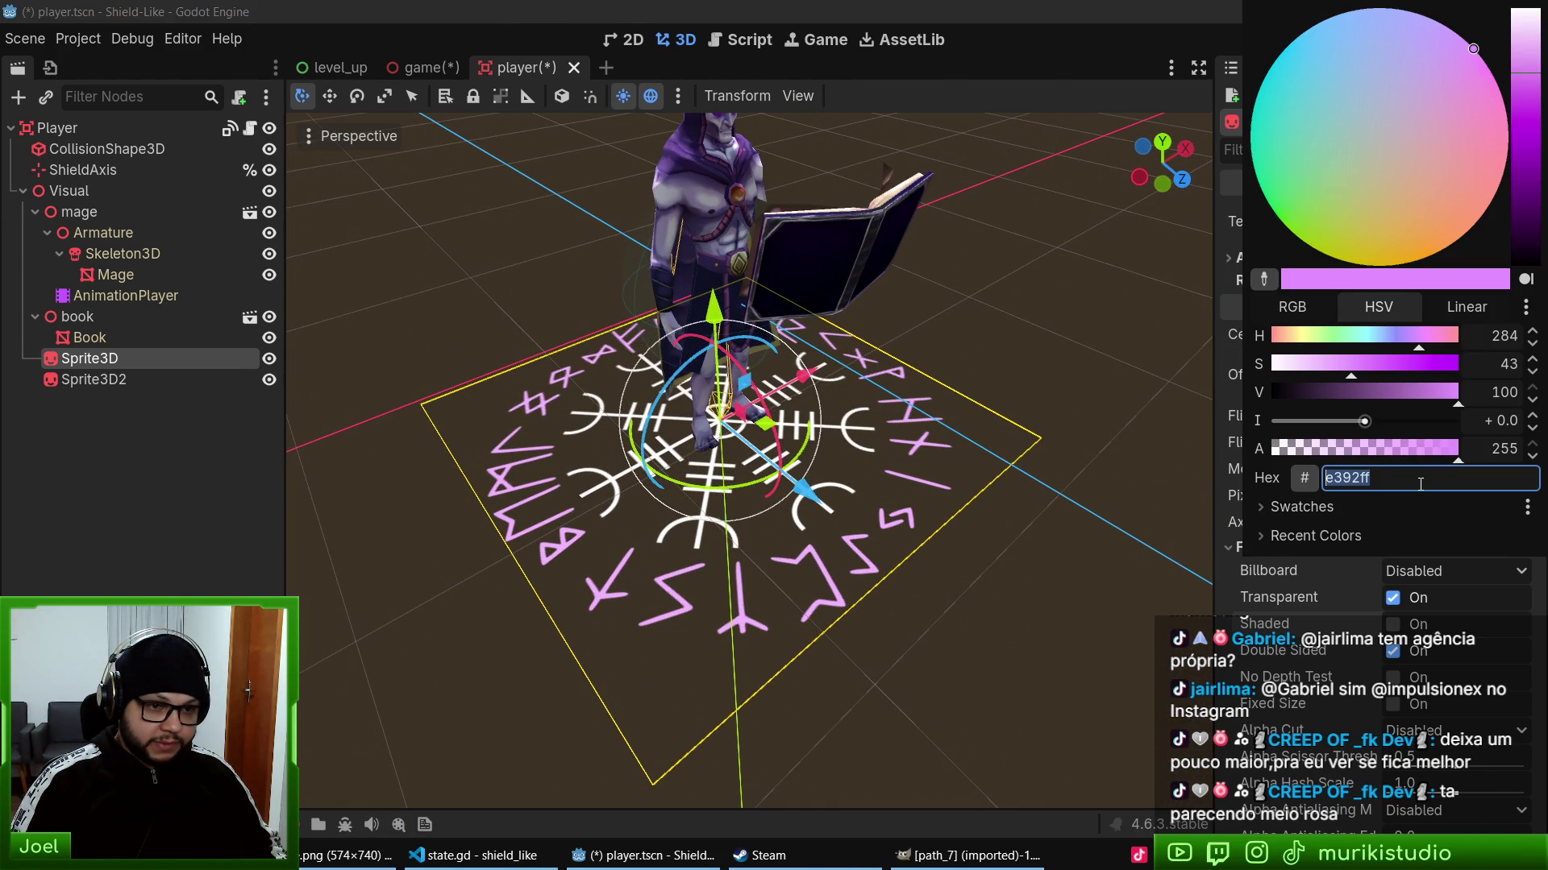
pyautogui.press('Escape')
# - Paste e392ff into Modulate for Sprite3D2 and Sprite3D, save, and show game.tscn
pyautogui.click(109, 384)
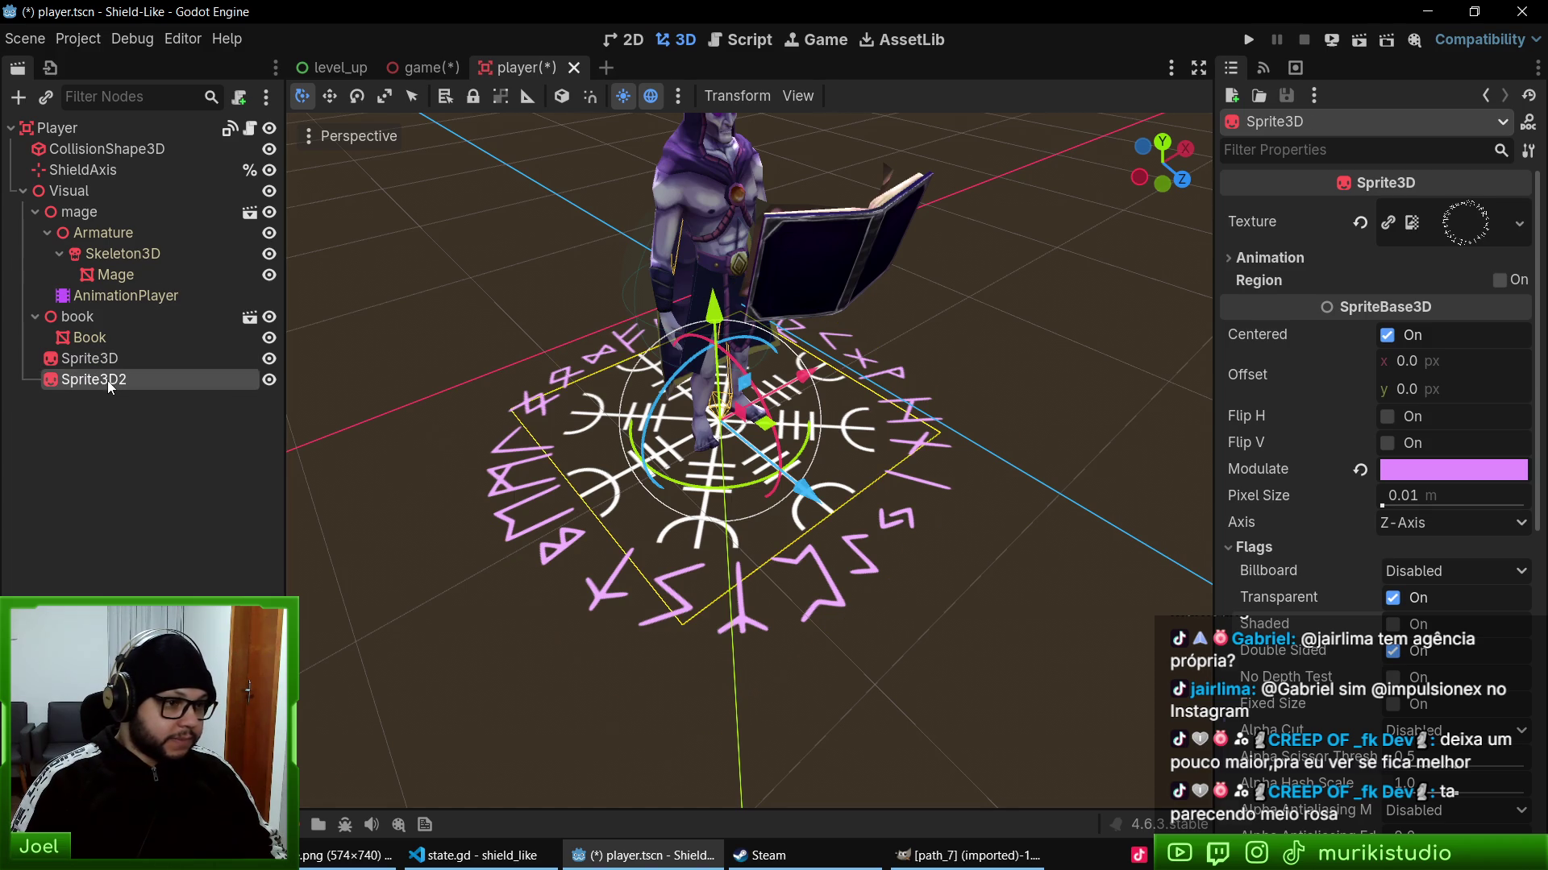
pyautogui.click(89, 357)
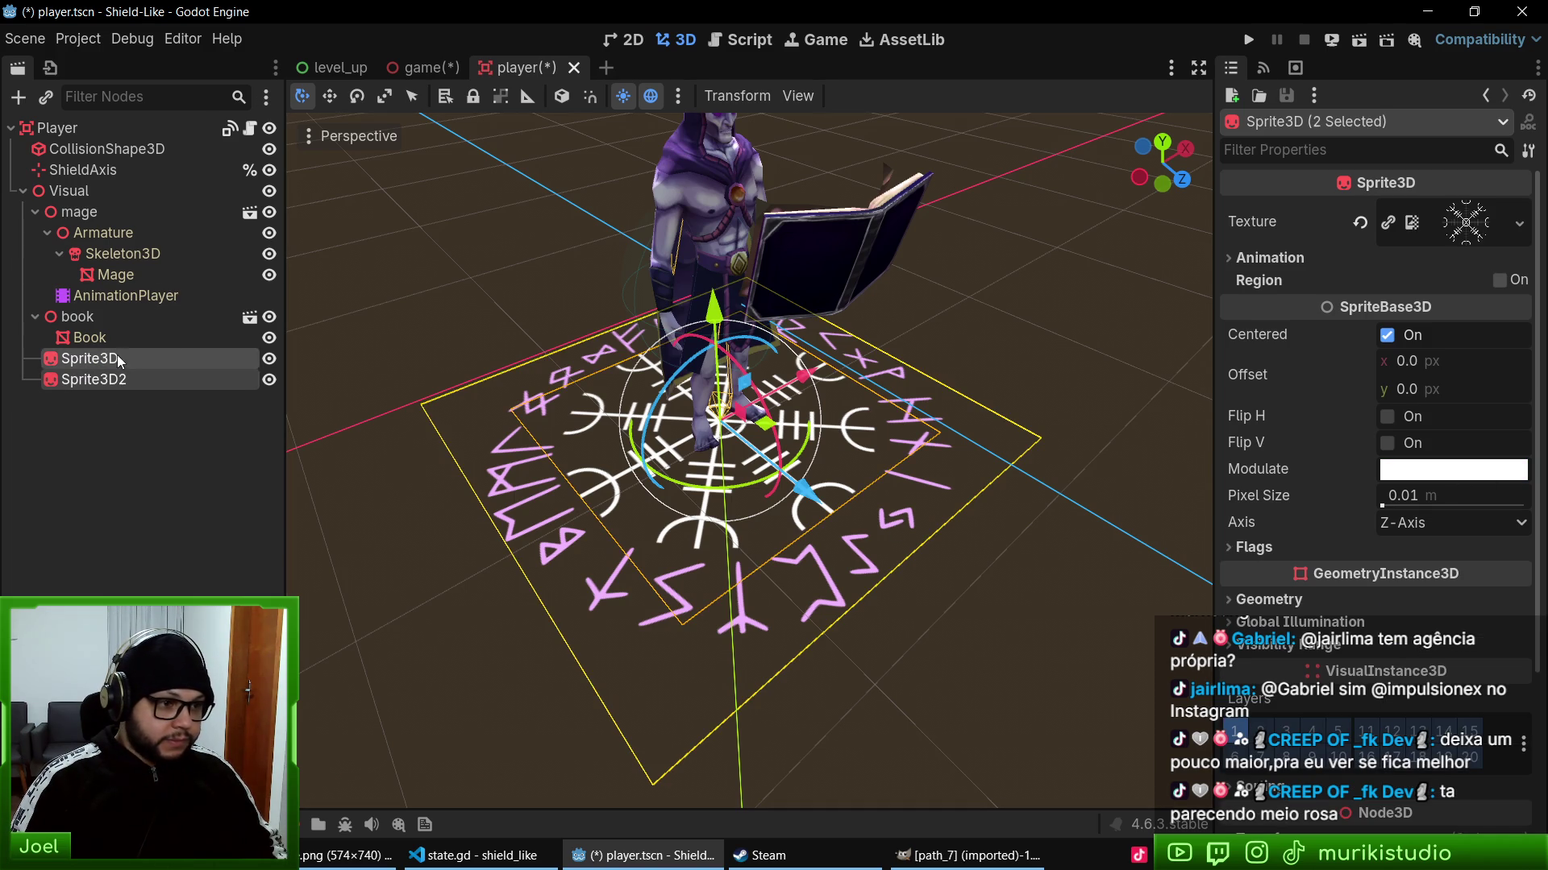
pyautogui.click(1452, 470)
pyautogui.press('Escape')
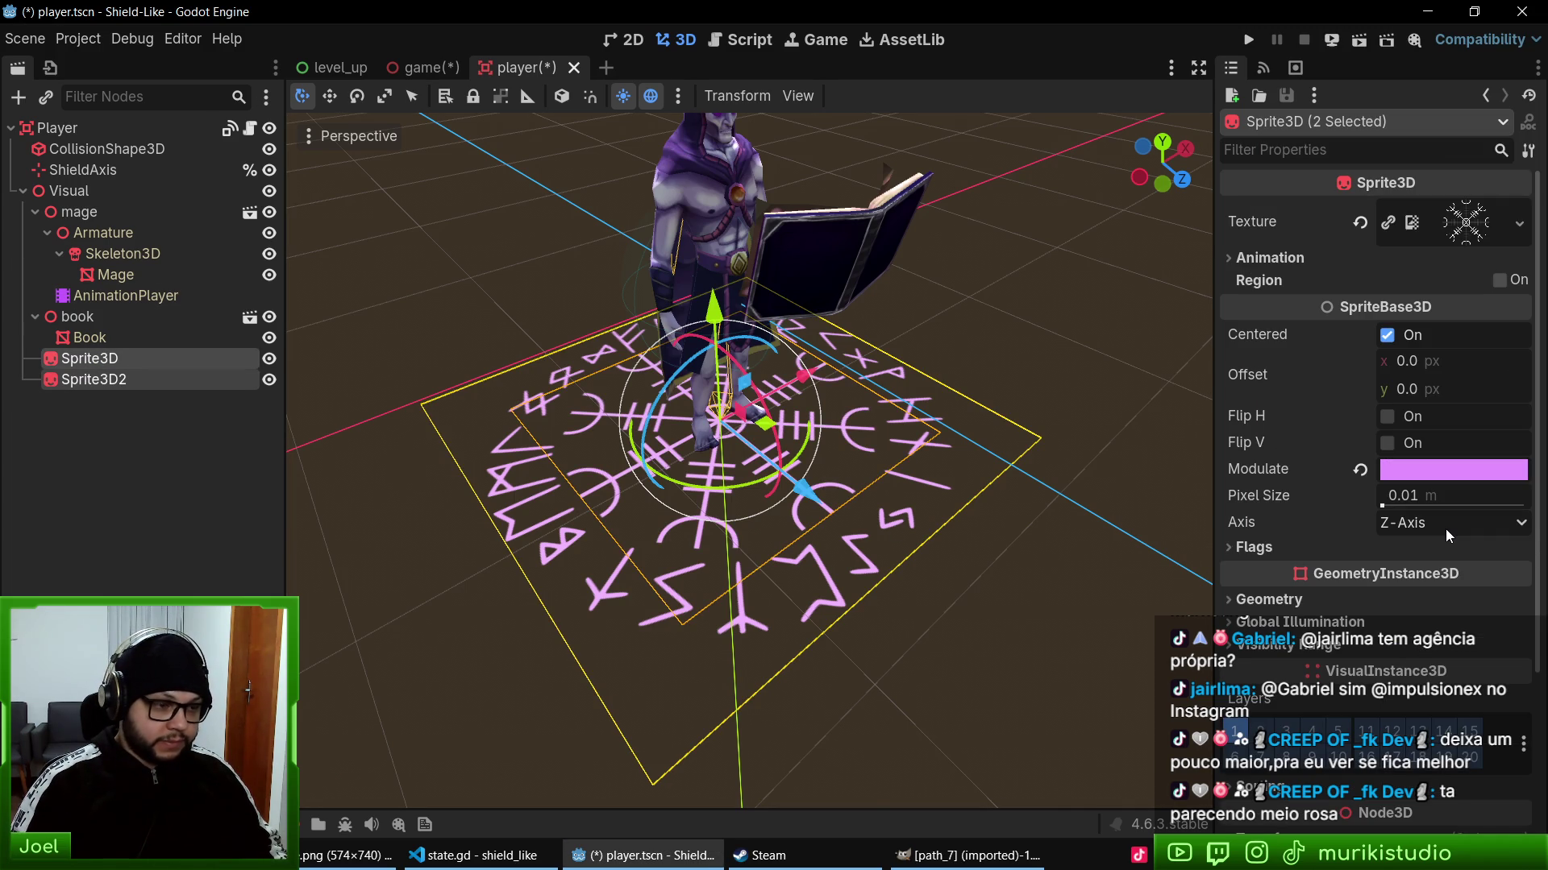
pyautogui.hotkey('ctrl', 's')
pyautogui.click(423, 67)
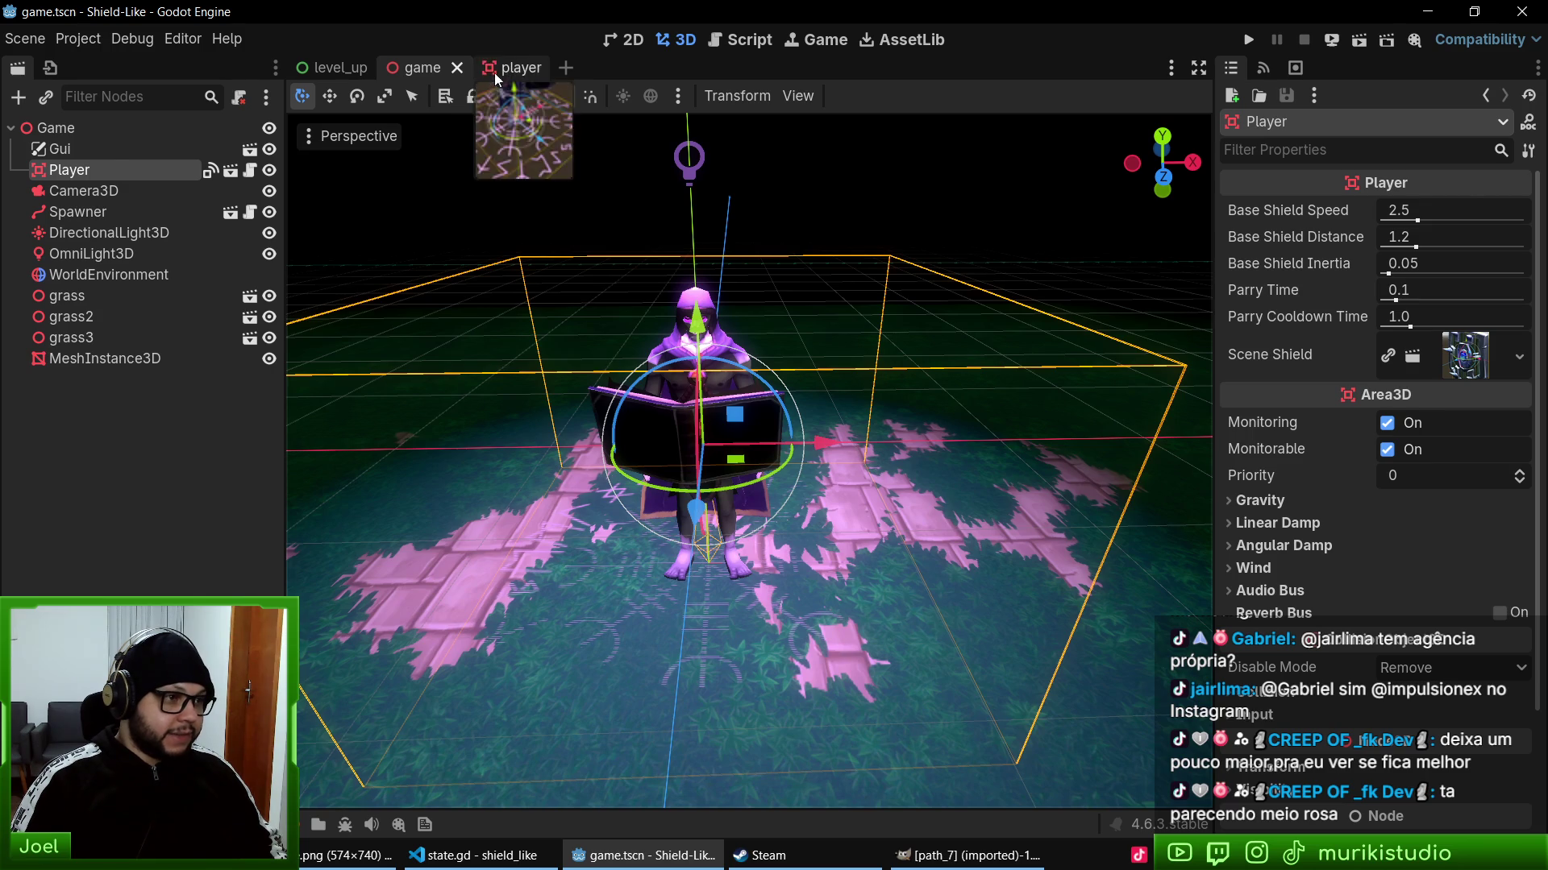
# - Raise both rune sprites 0.1 units in the player scene, save, and test-run with F5
pyautogui.click(495, 69)
pyautogui.scroll(3)
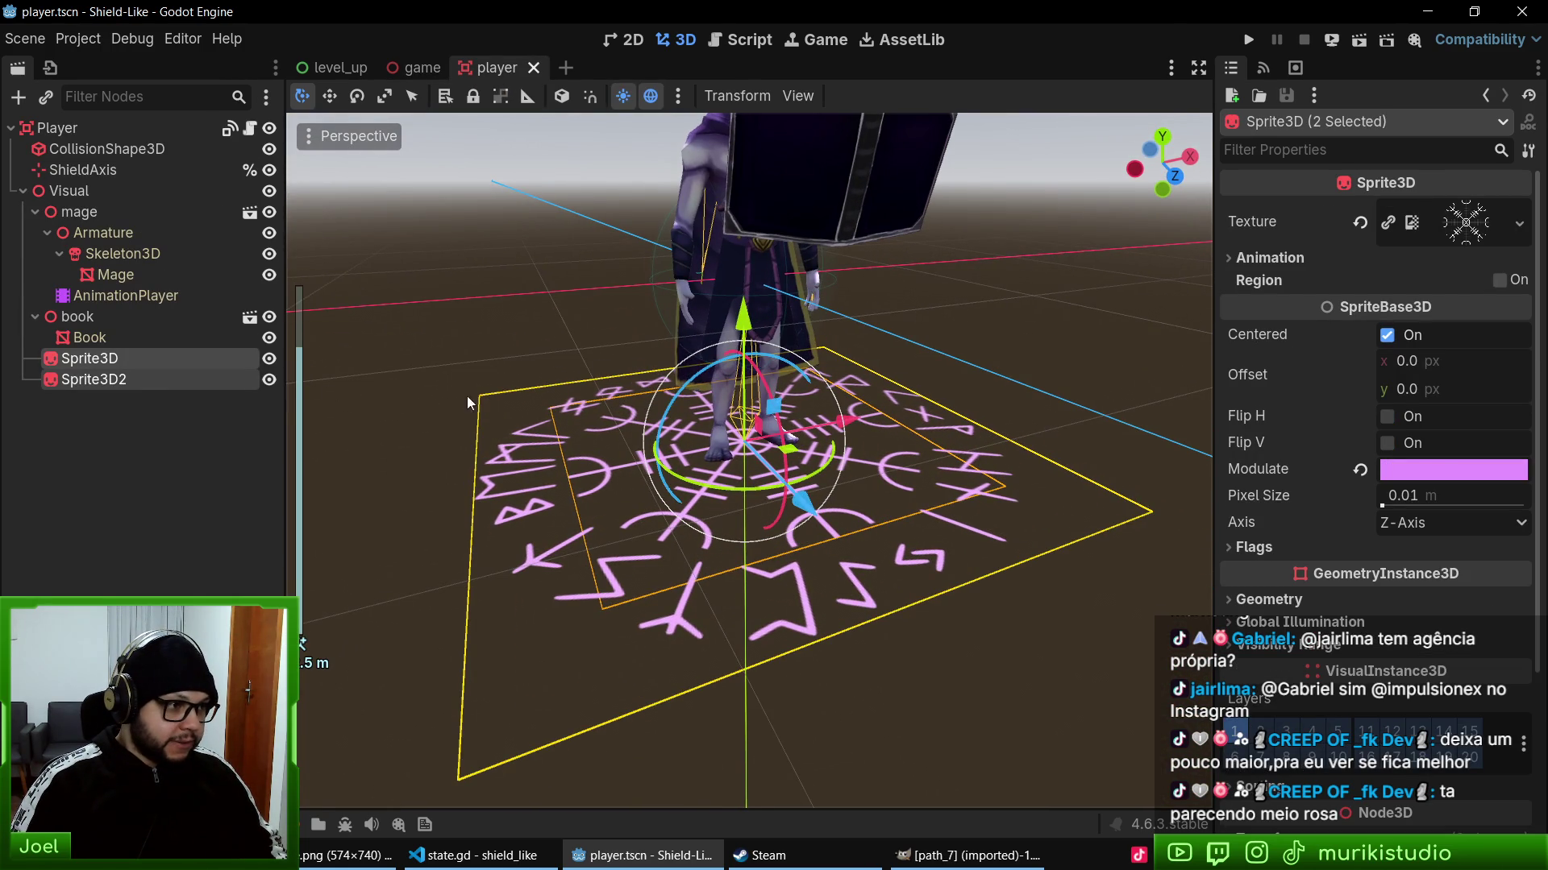
pyautogui.moveTo(742, 318); pyautogui.dragTo(743, 302)
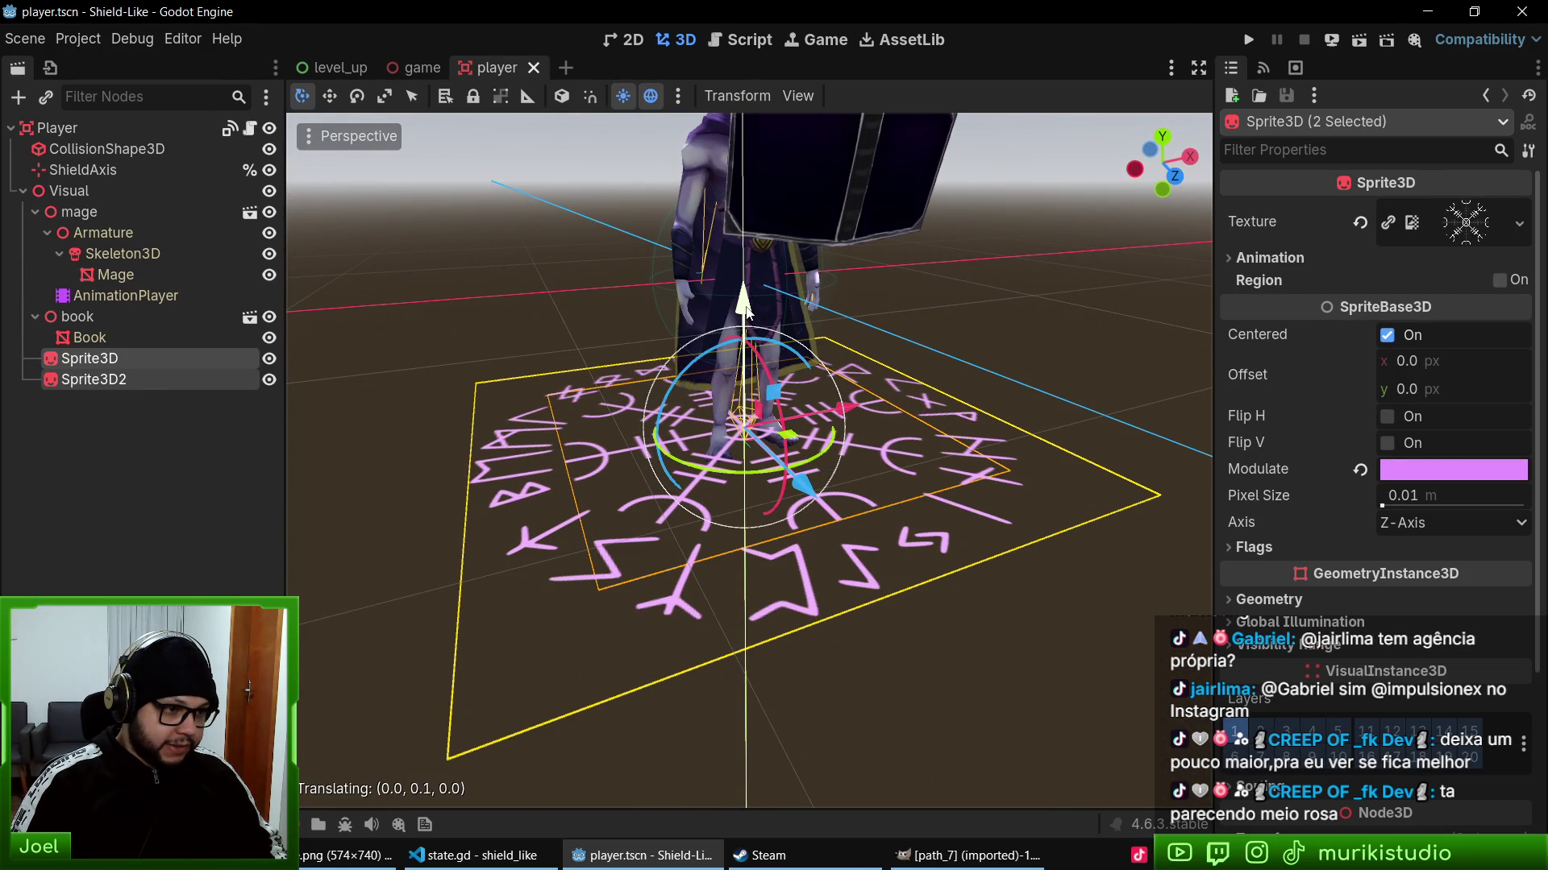
pyautogui.hotkey('ctrl', 's')
pyautogui.press('F5')
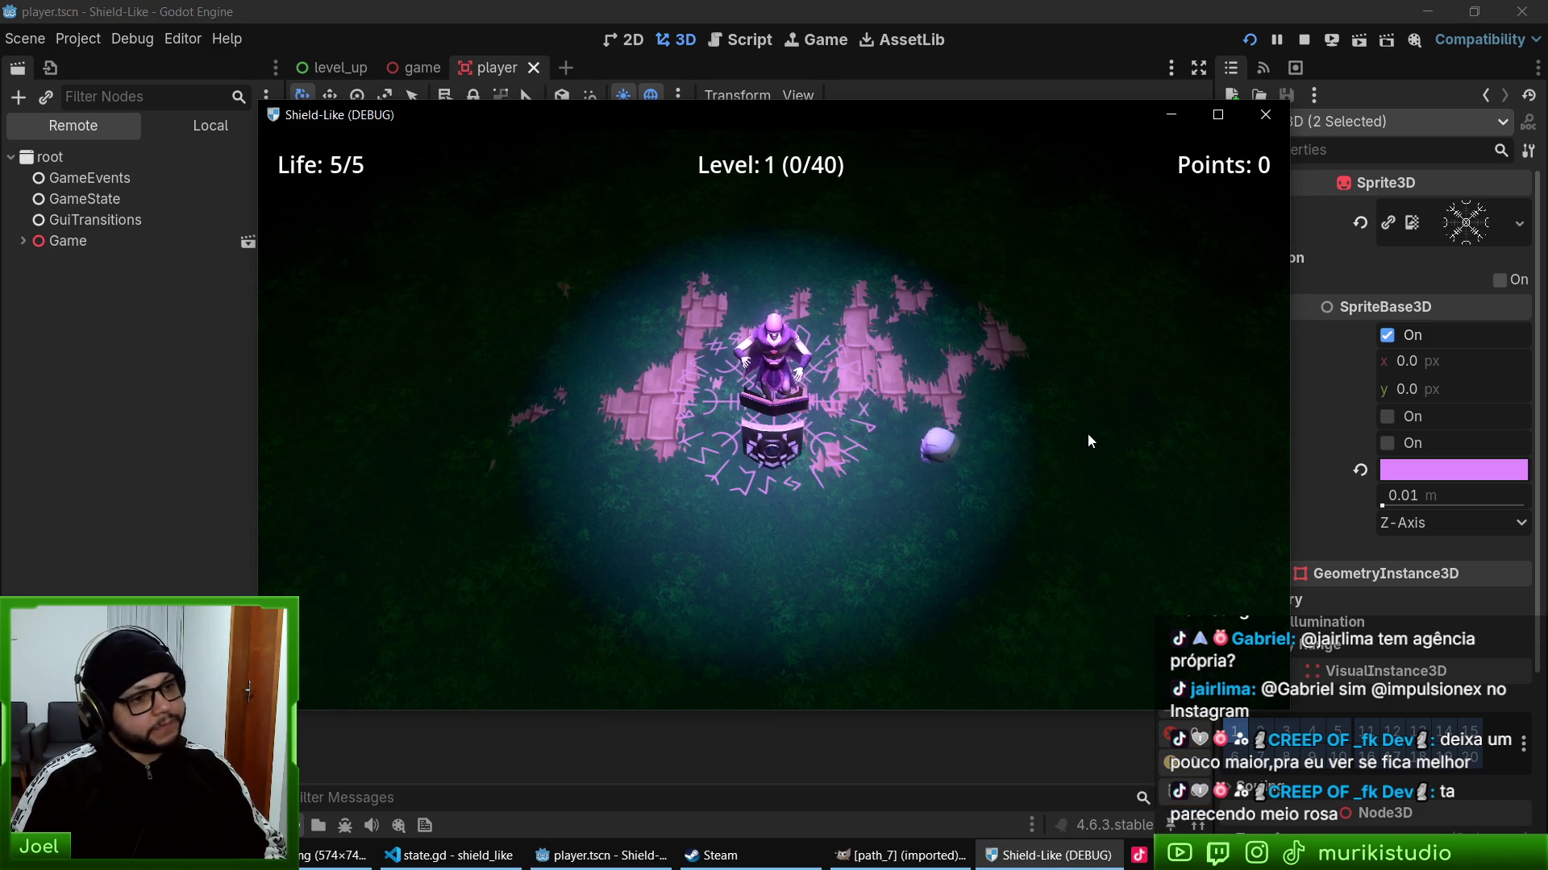
pyautogui.press('F8')
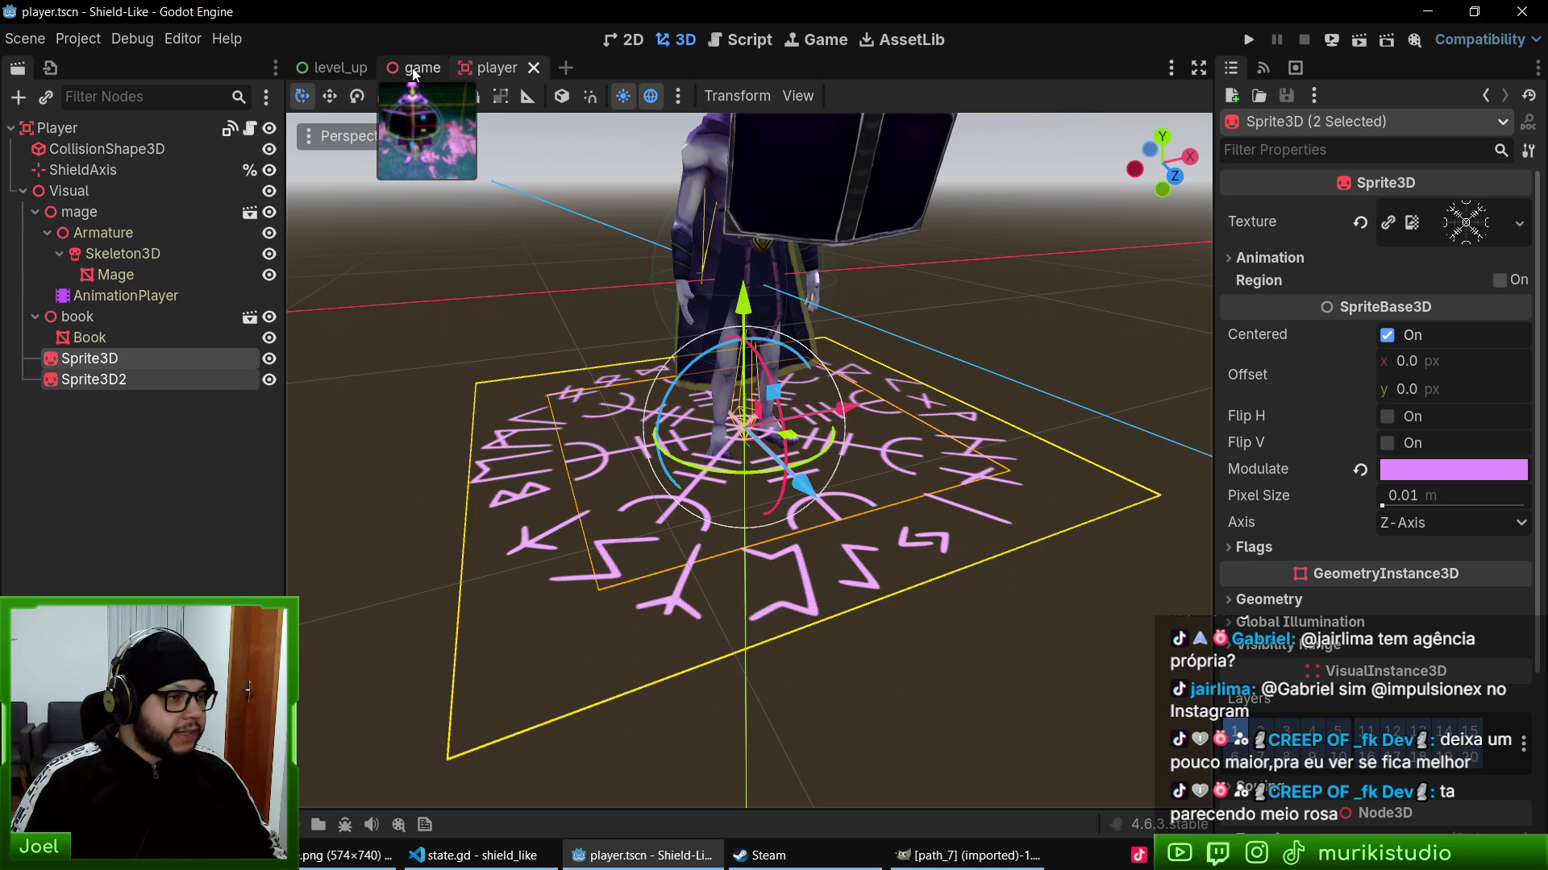
# - Turn on the Shaded flag for both rune sprites after comparing it off
pyautogui.scroll(-3)
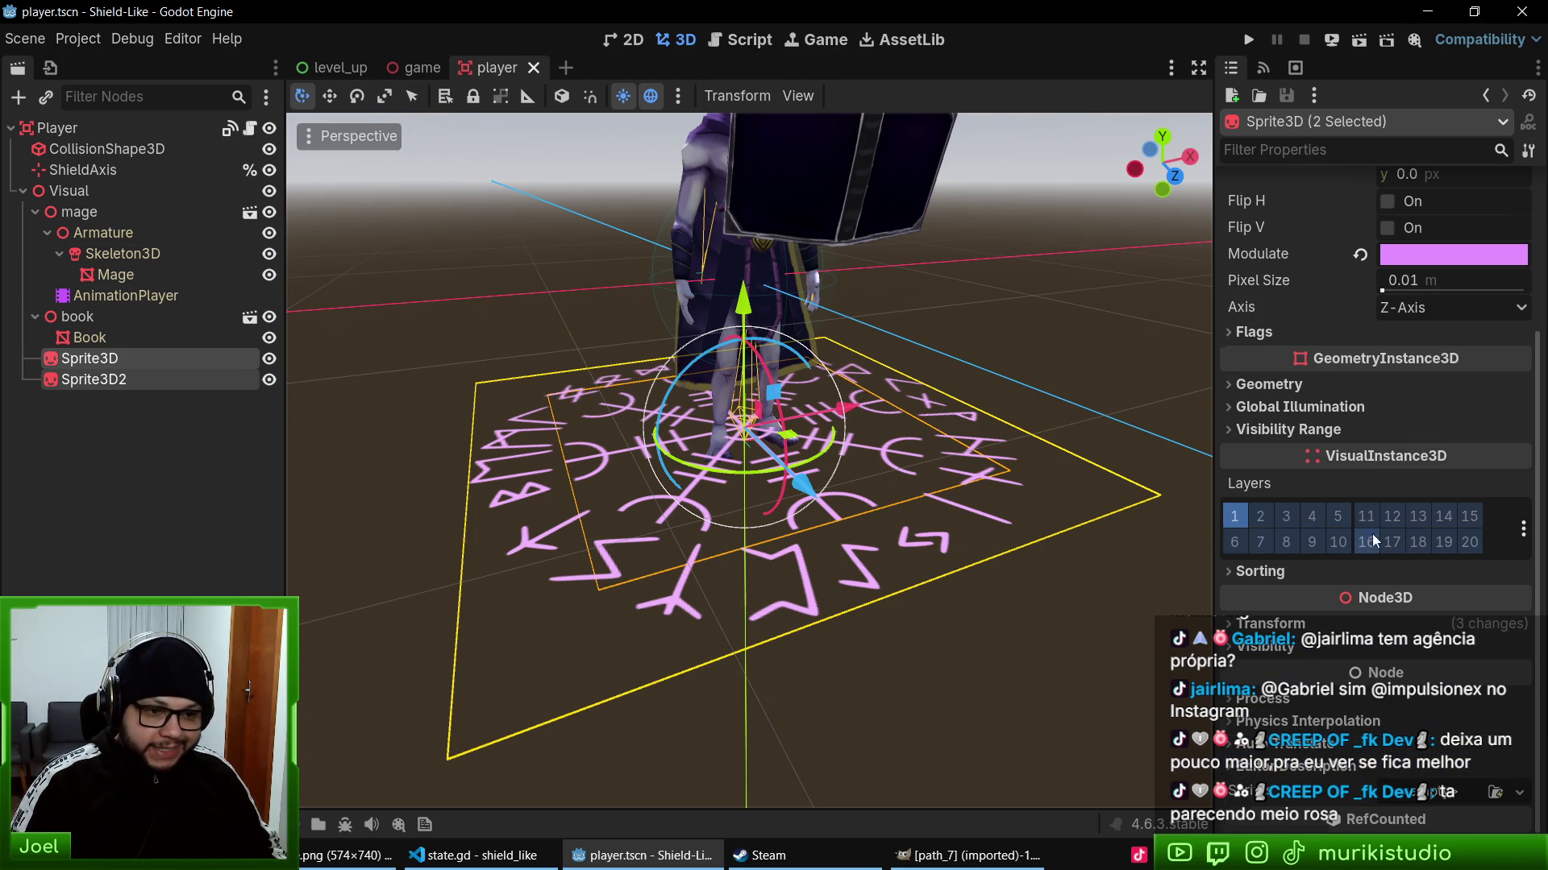
pyautogui.click(1291, 385)
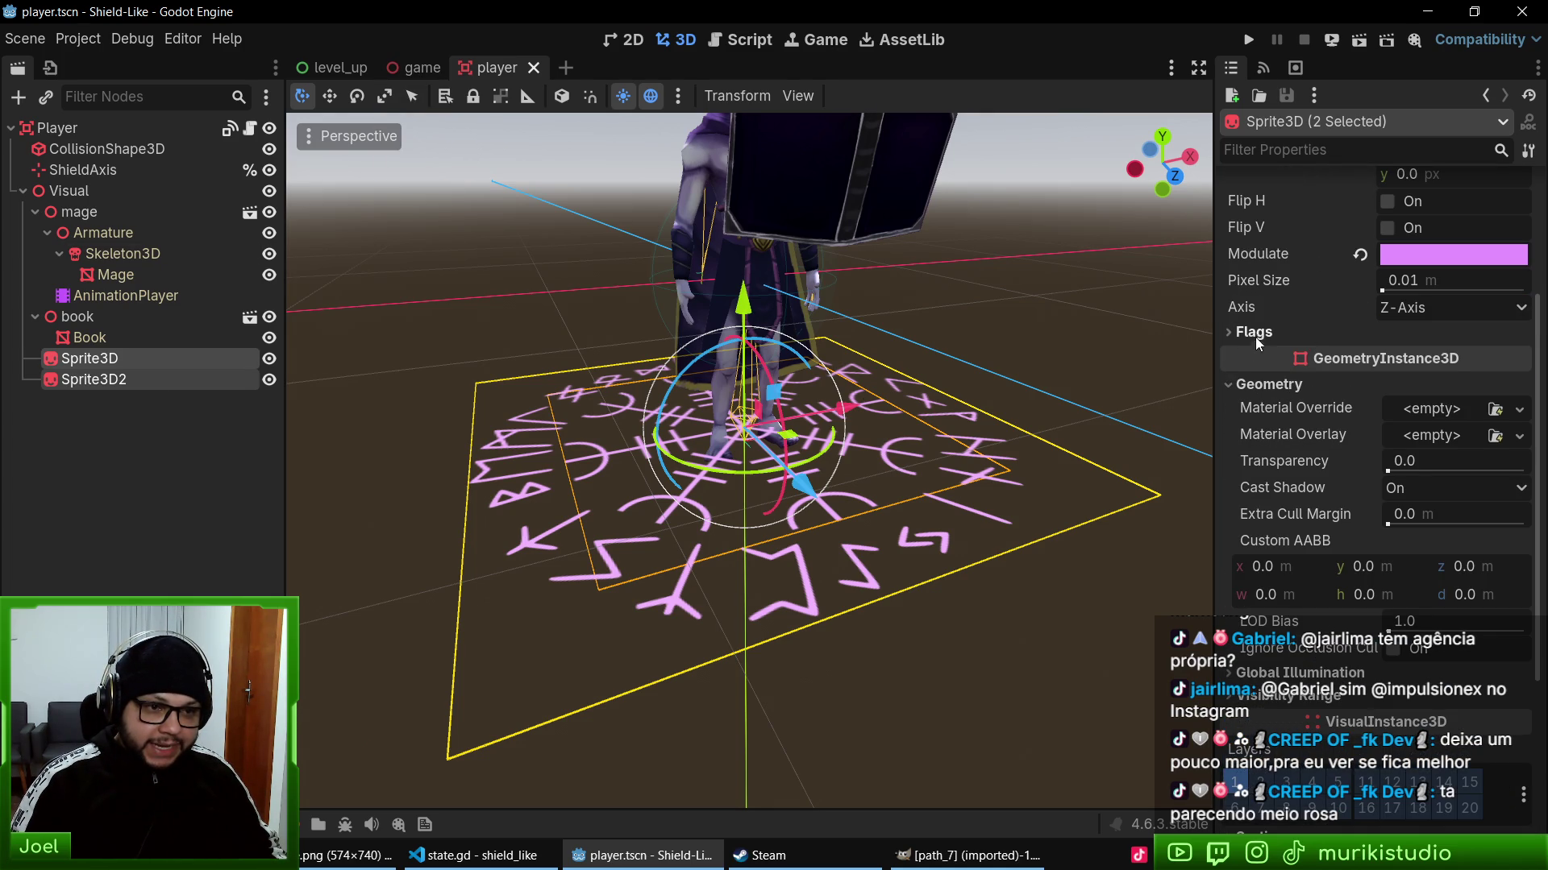
pyautogui.click(1254, 334)
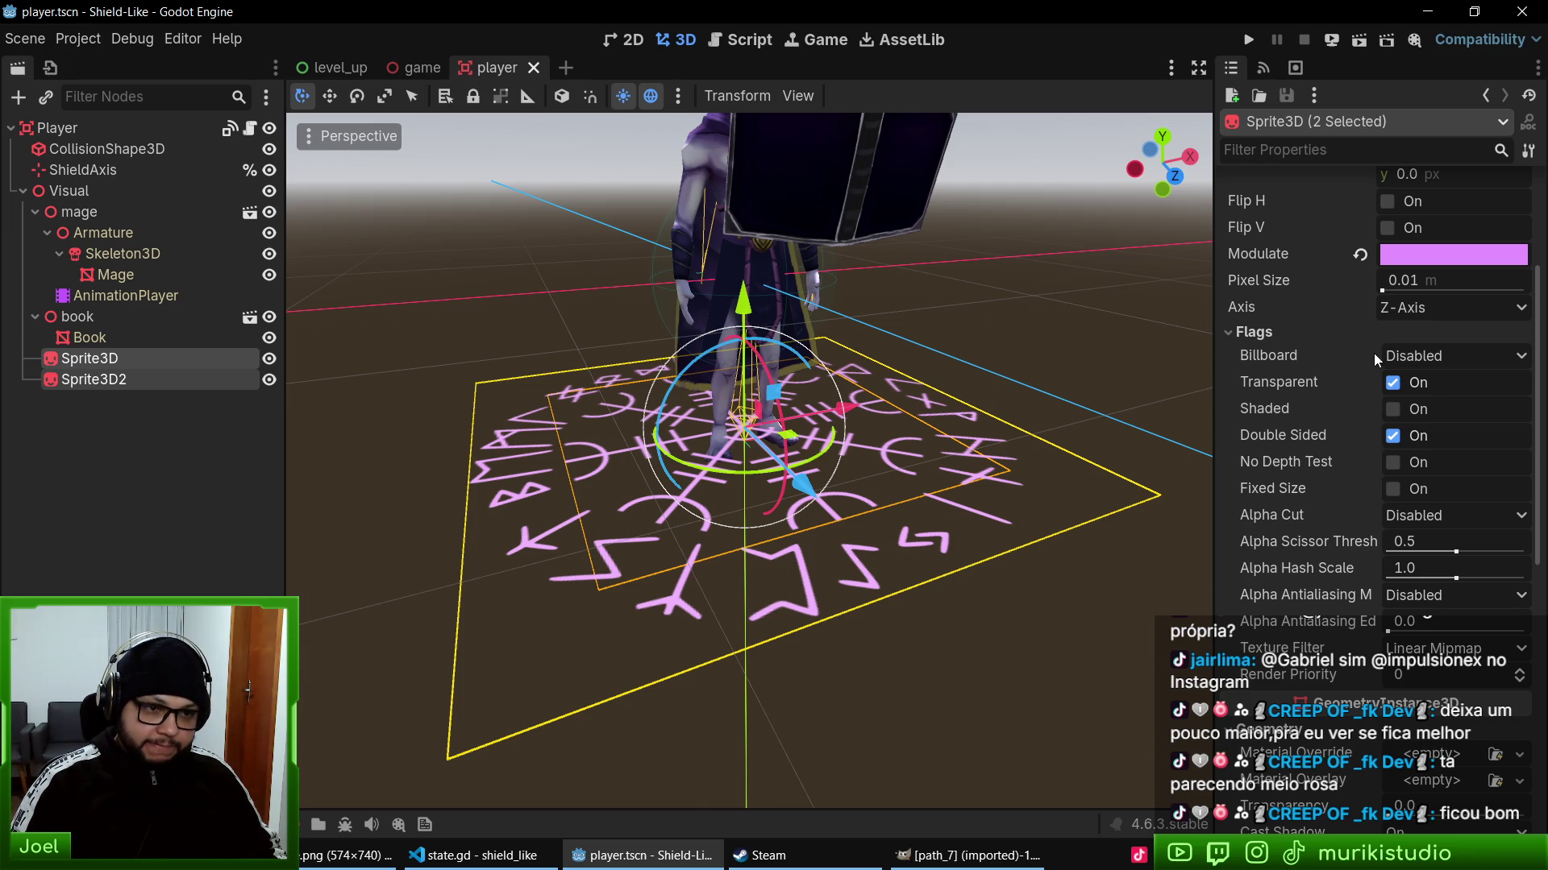
pyautogui.click(1475, 357)
pyautogui.click(1435, 377)
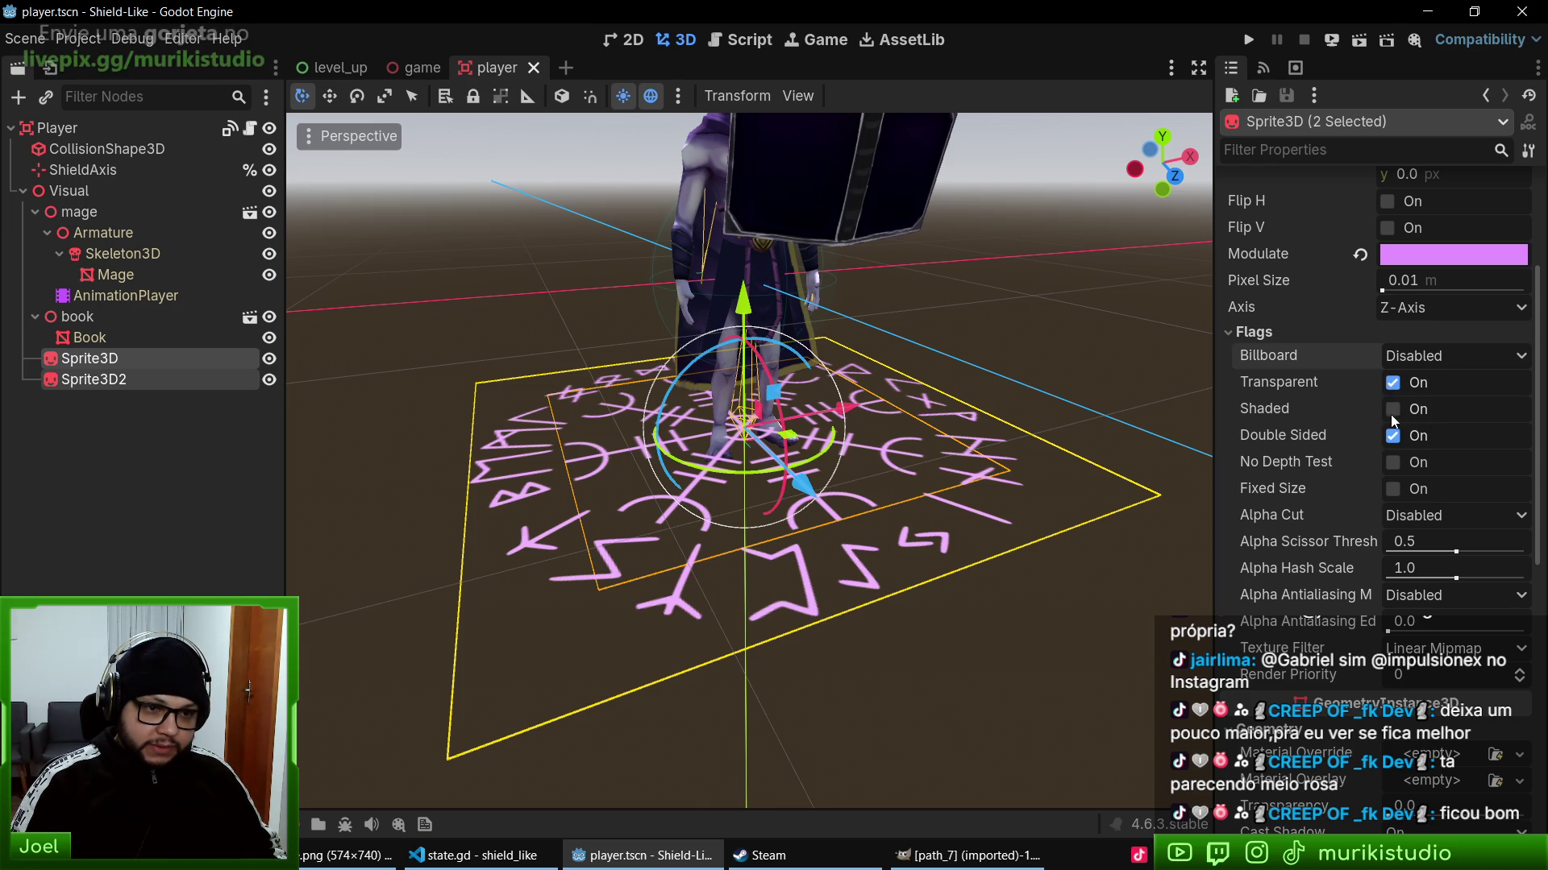
pyautogui.click(1392, 409)
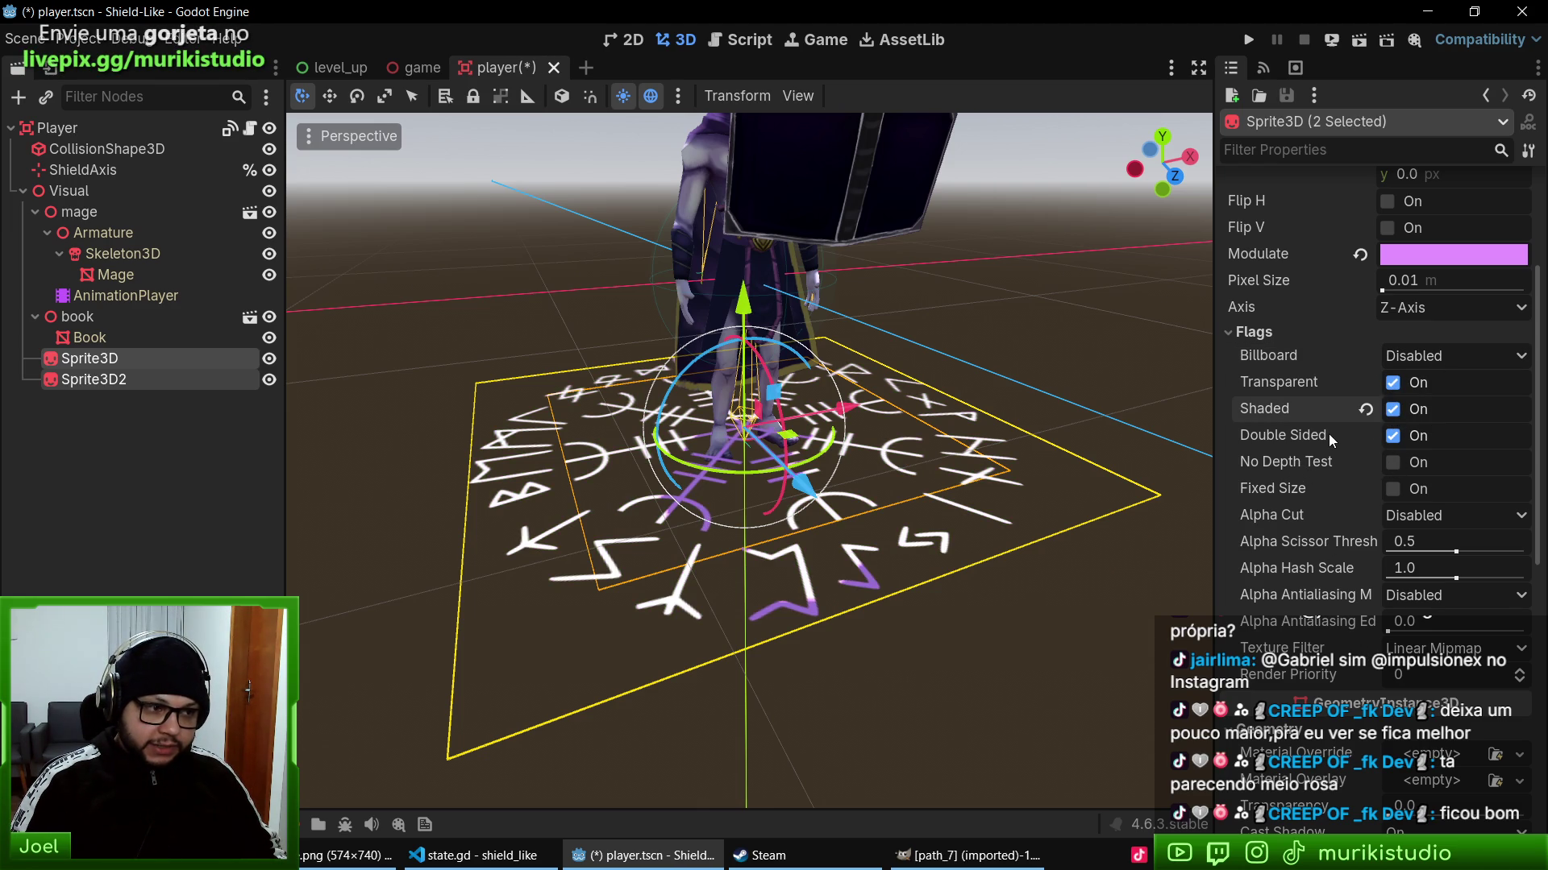
pyautogui.click(1396, 412)
pyautogui.click(1393, 410)
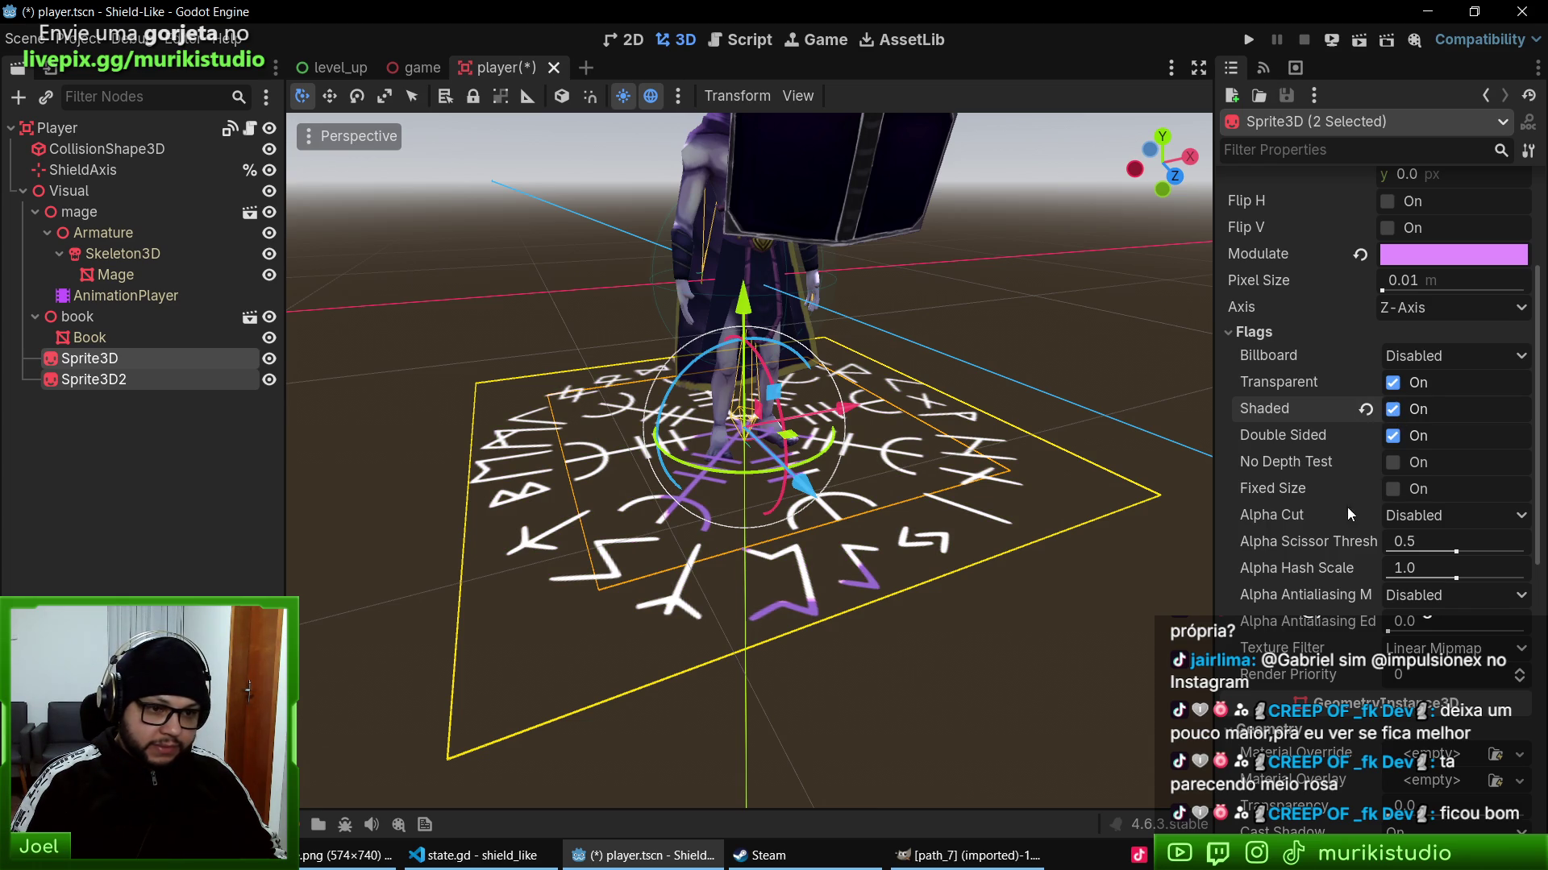
# - Look over the sprites' Animation settings in the Inspector, leaving them unchanged
pyautogui.scroll(3)
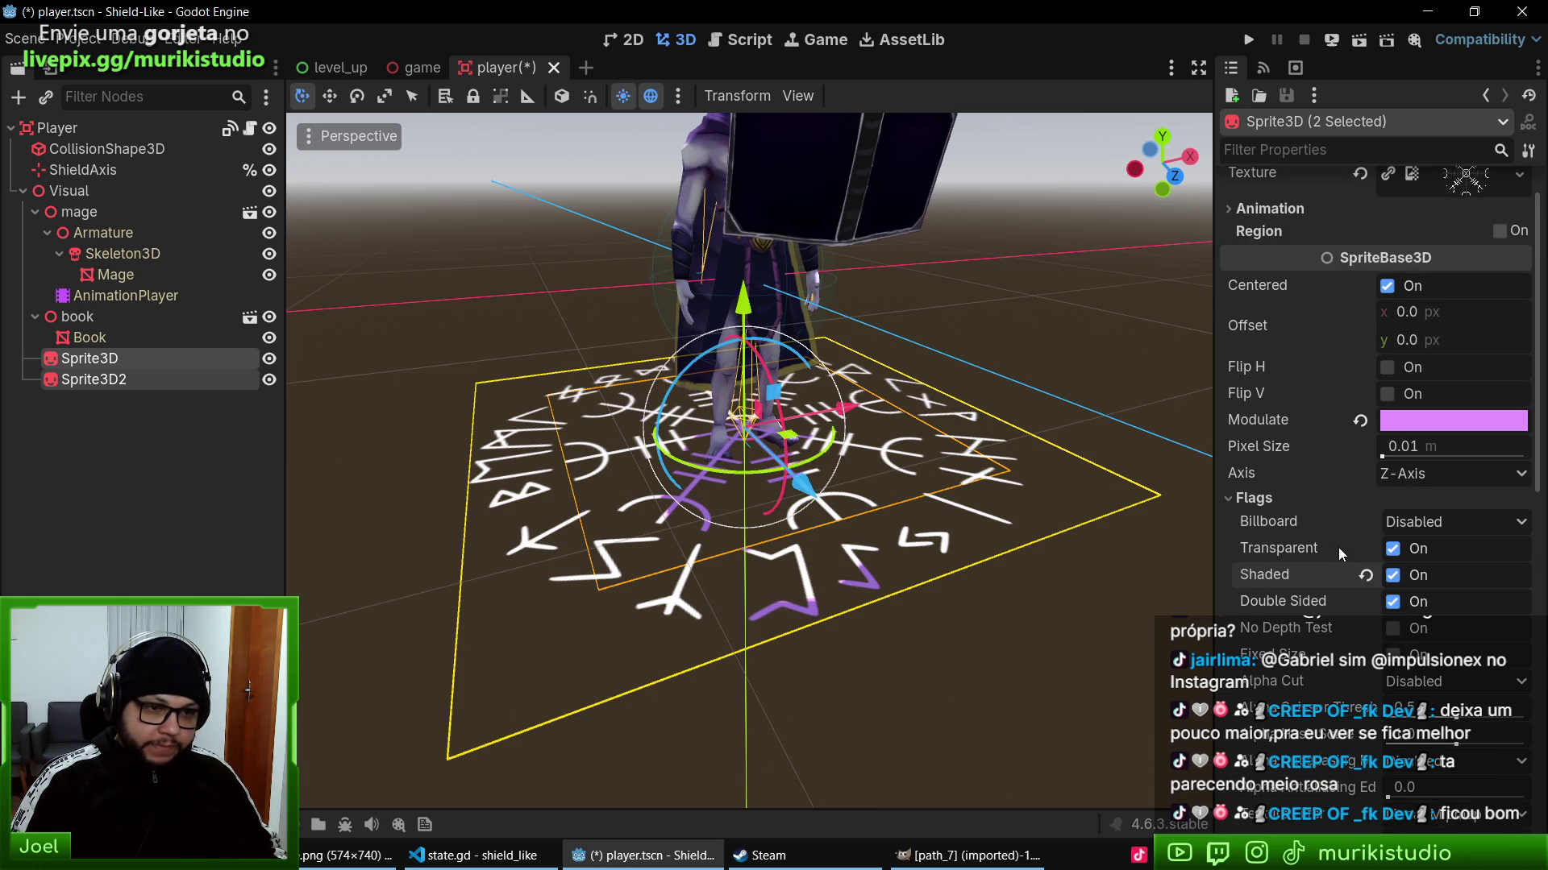
pyautogui.click(1272, 258)
pyautogui.click(1281, 260)
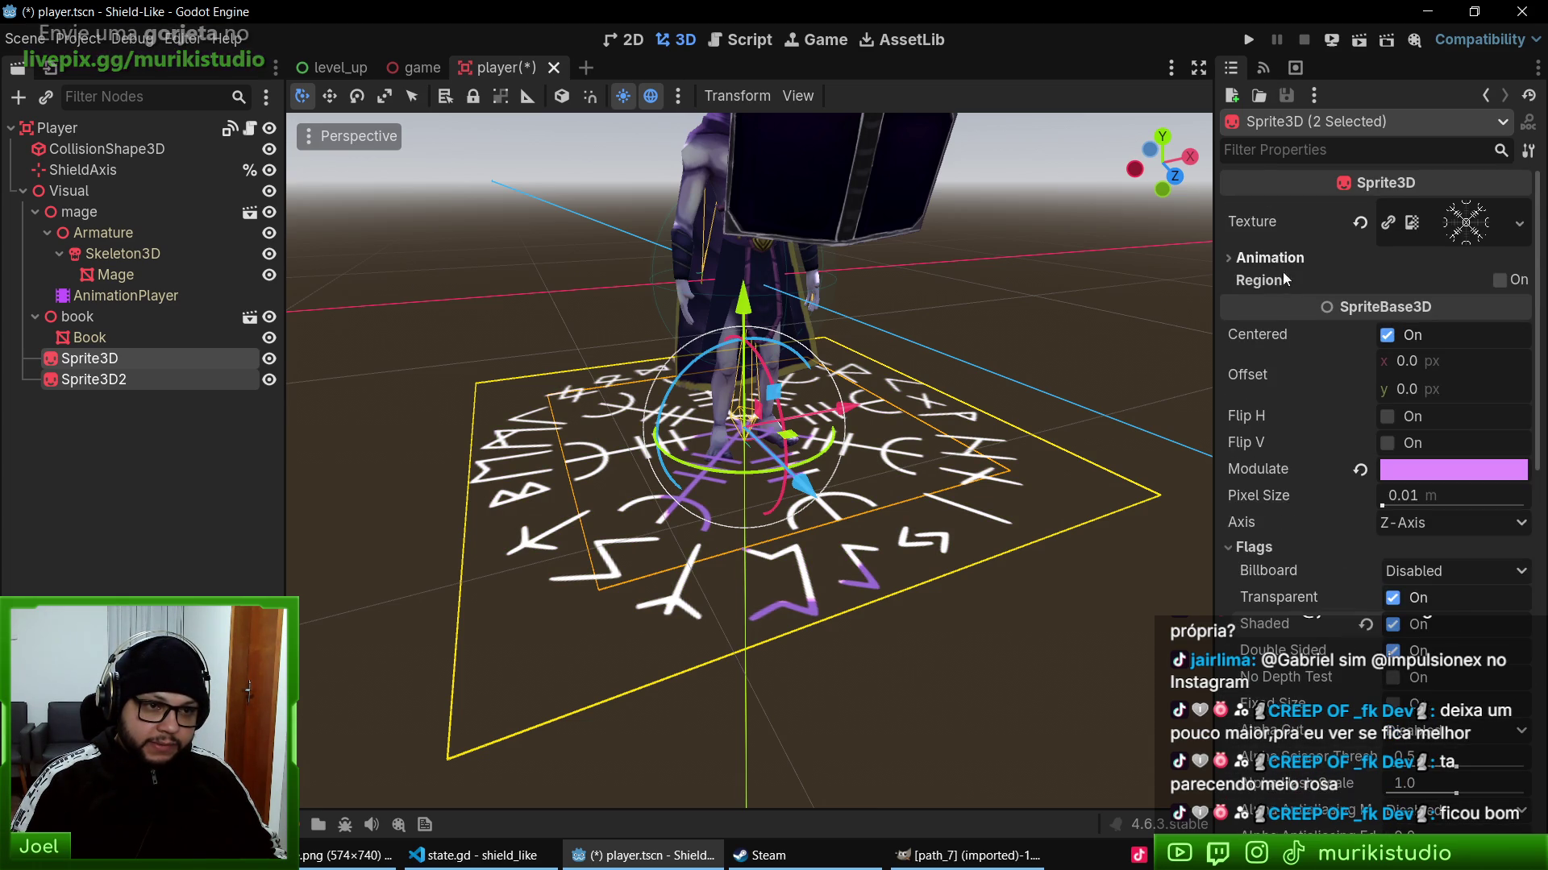
pyautogui.scroll(-3)
pyautogui.scroll(-3)
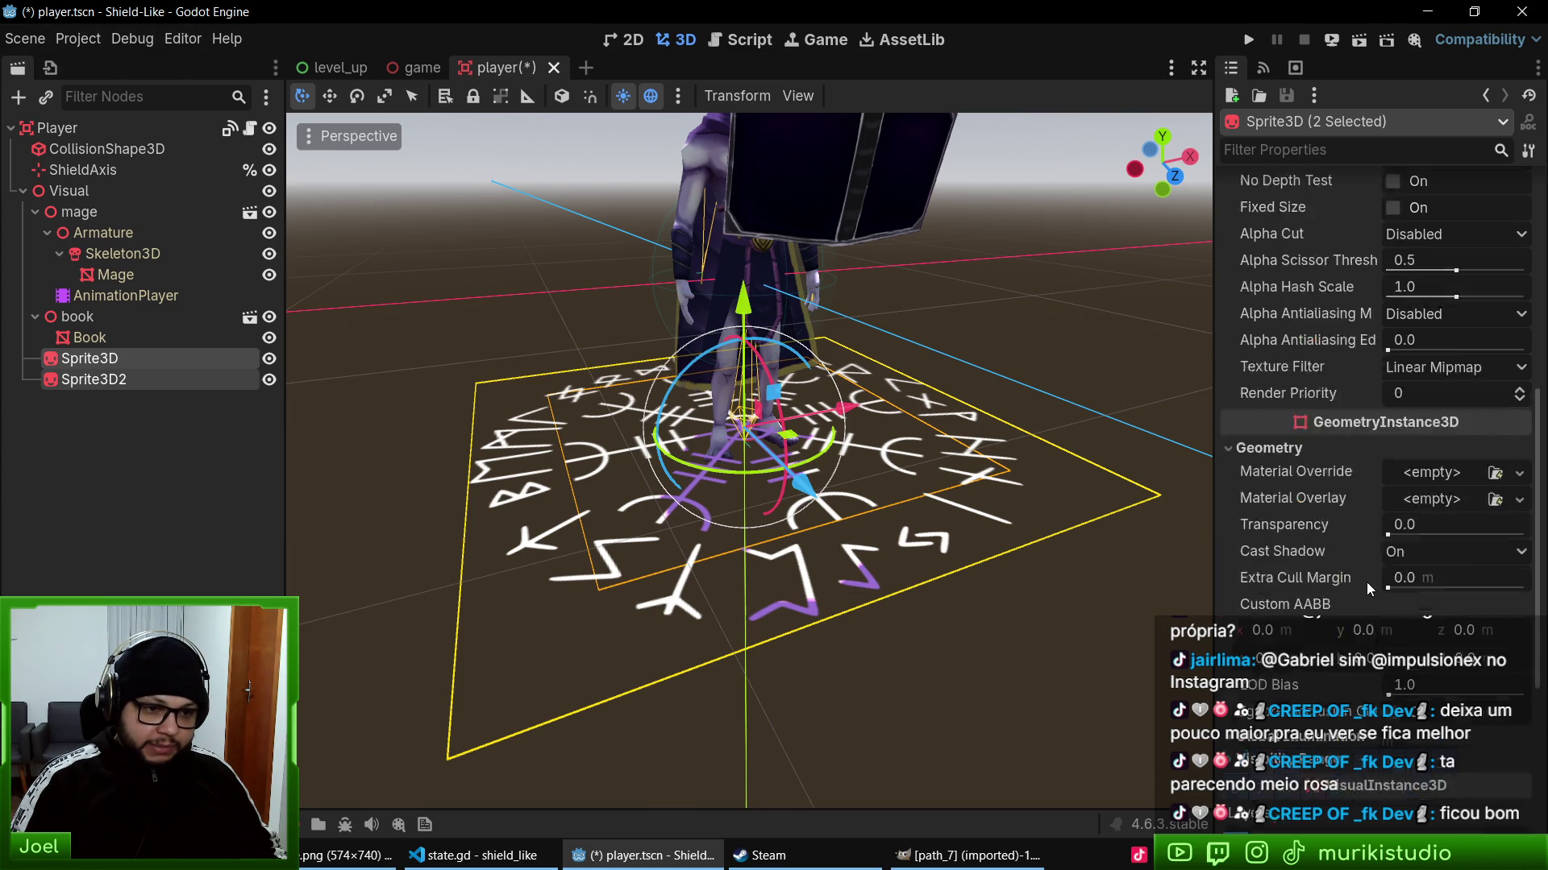
pyautogui.scroll(3)
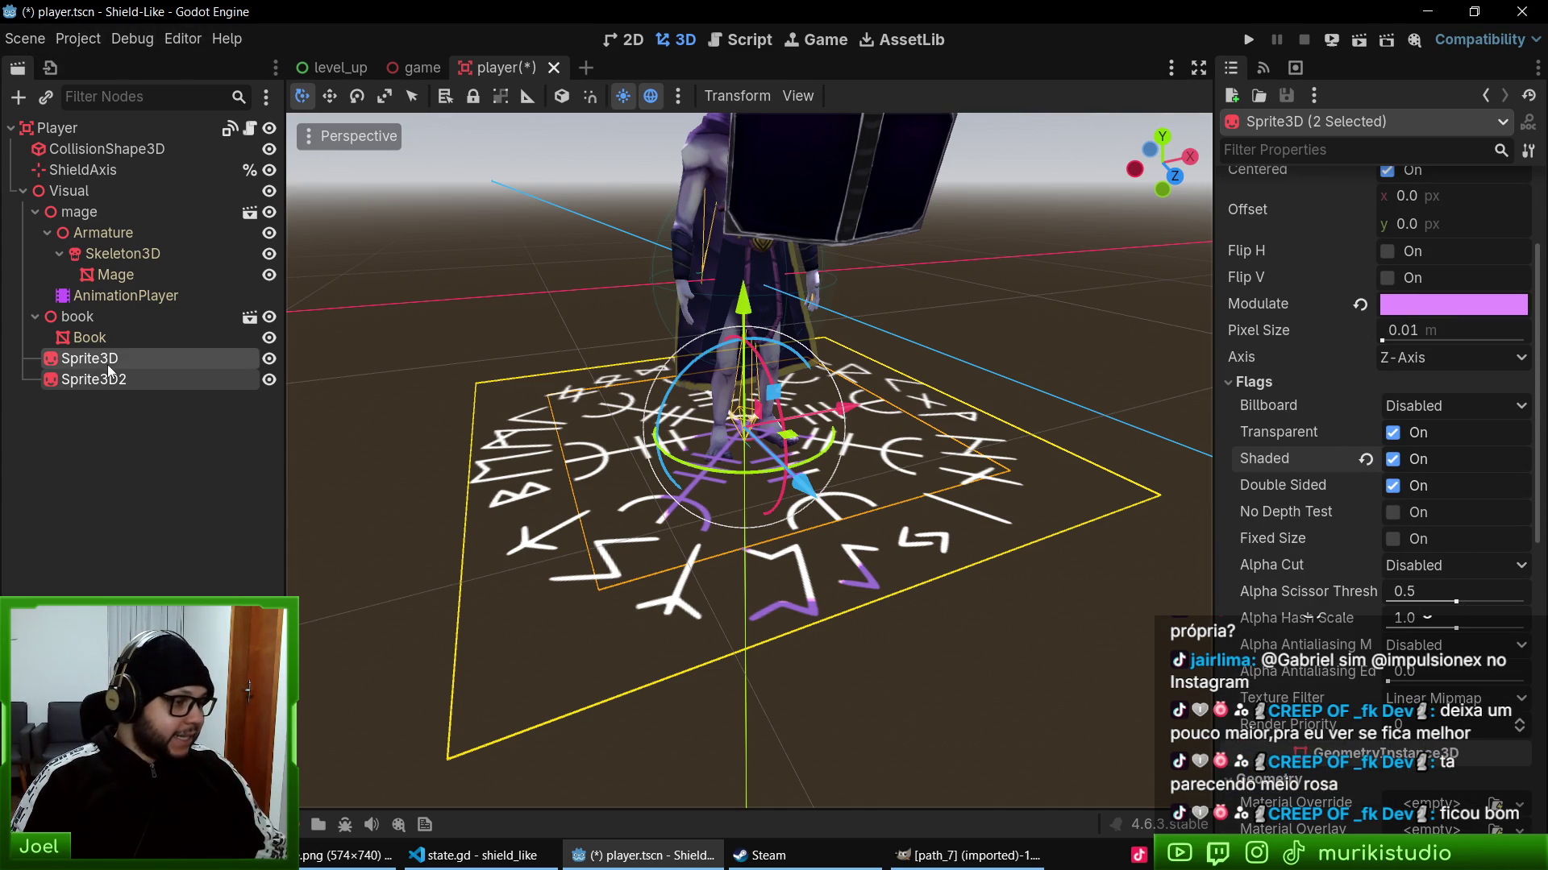
# - Delete both rune sprites, Sprite3D and Sprite3D2
pyautogui.click(103, 363)
pyautogui.click(118, 381)
pyautogui.press('Delete')
pyautogui.press('Return')
# - Add a MeshInstance3D under Player with a new PlaneMesh
pyautogui.click(49, 128)
pyautogui.click(17, 97)
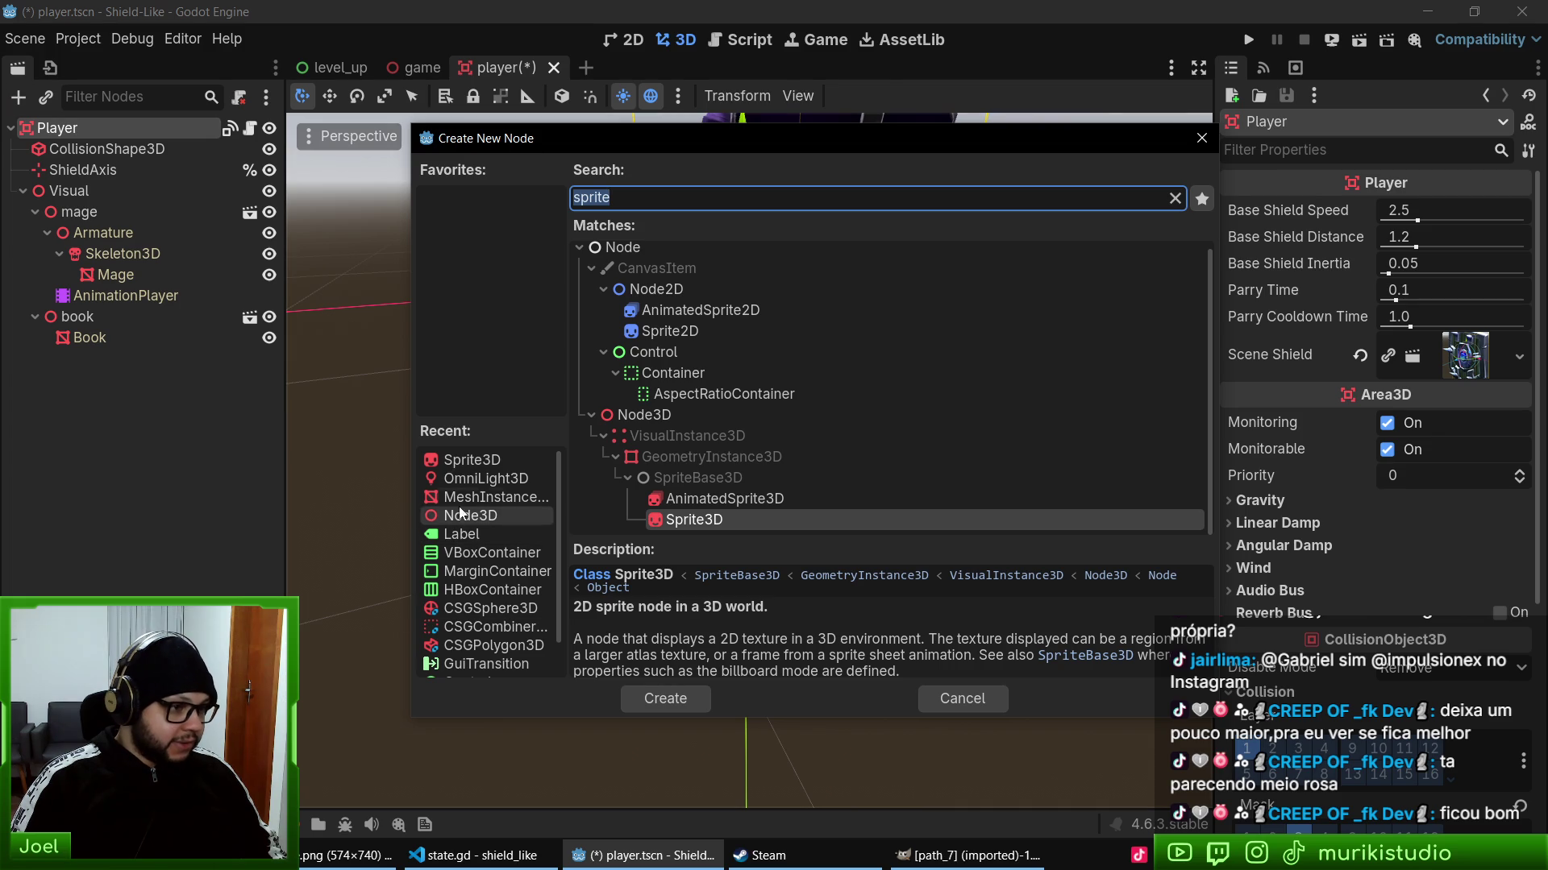
pyautogui.doubleClick(456, 499)
pyautogui.click(1502, 211)
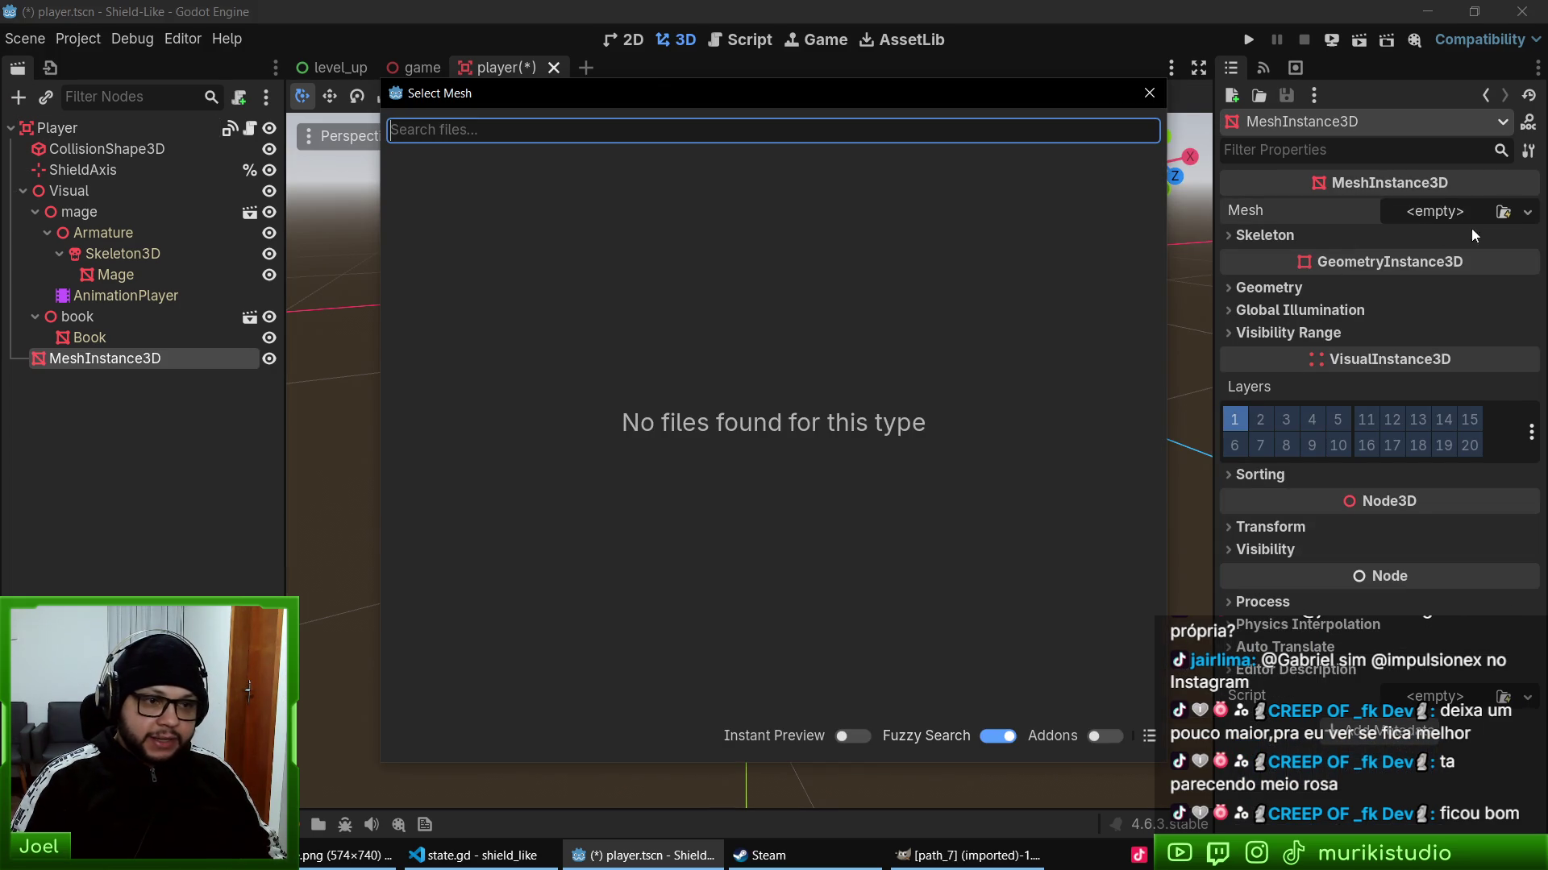
pyautogui.press('Escape')
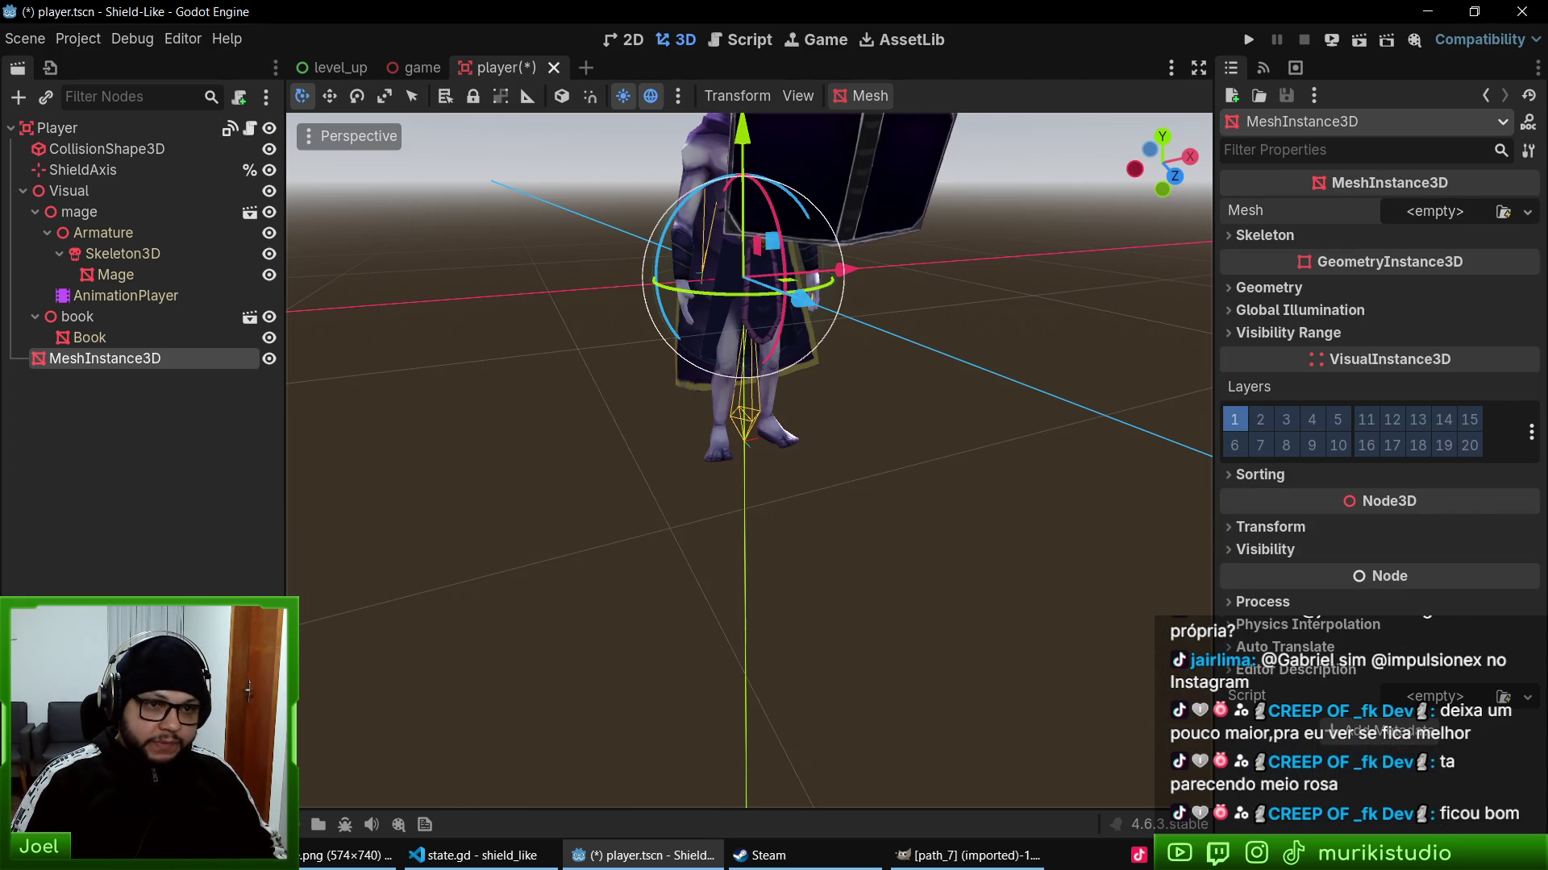
pyautogui.click(1527, 212)
pyautogui.click(1455, 377)
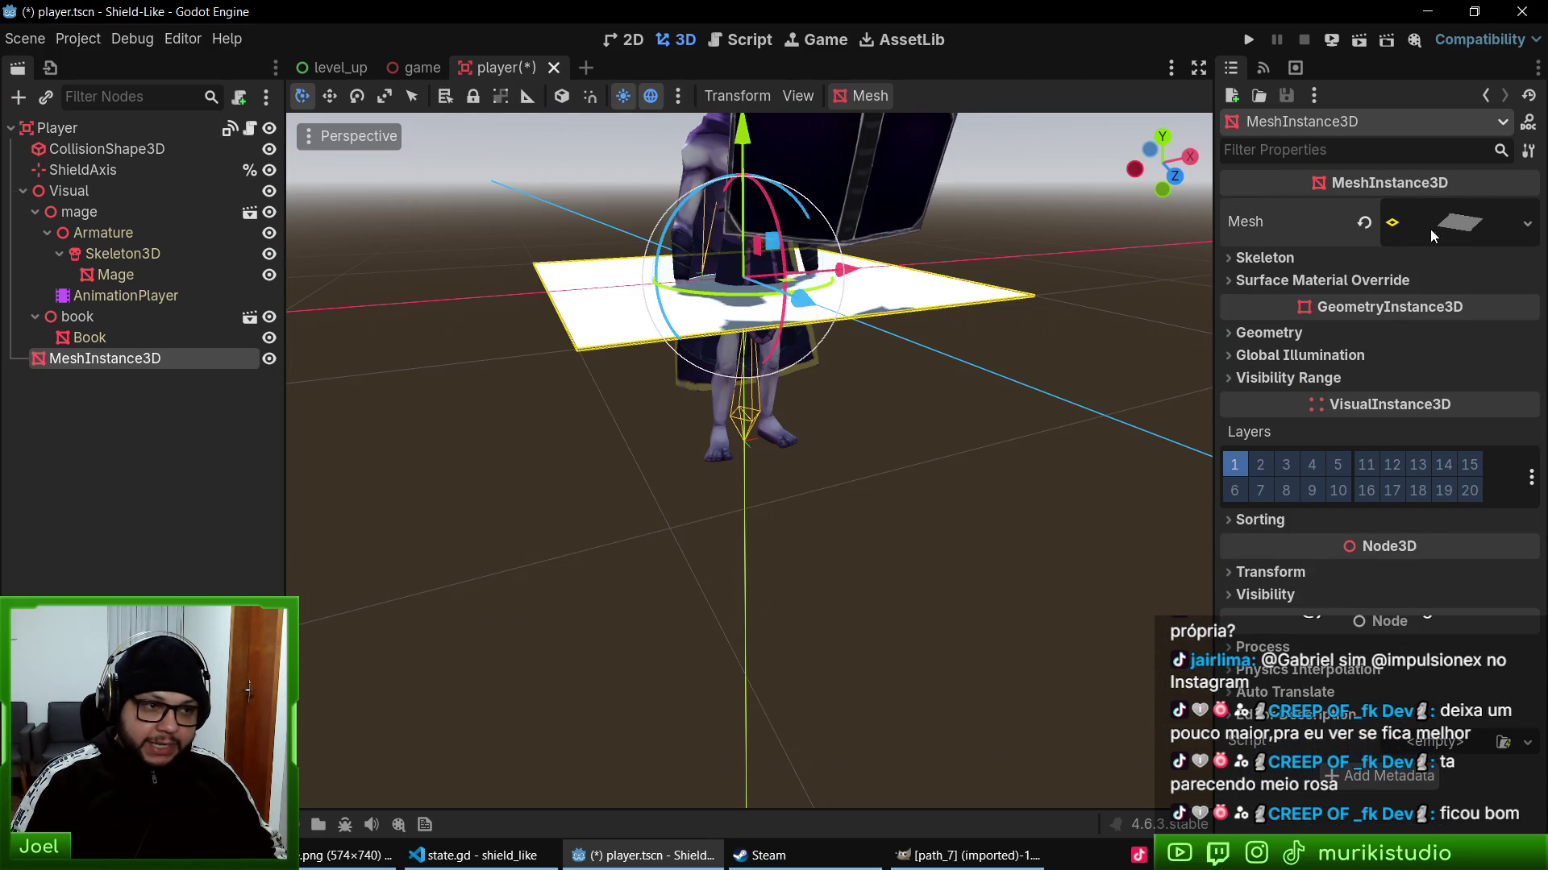
# - Lower the plane to the floor and give Surface Material Override a new StandardMaterial3D
pyautogui.moveTo(742, 136); pyautogui.dragTo(746, 311)
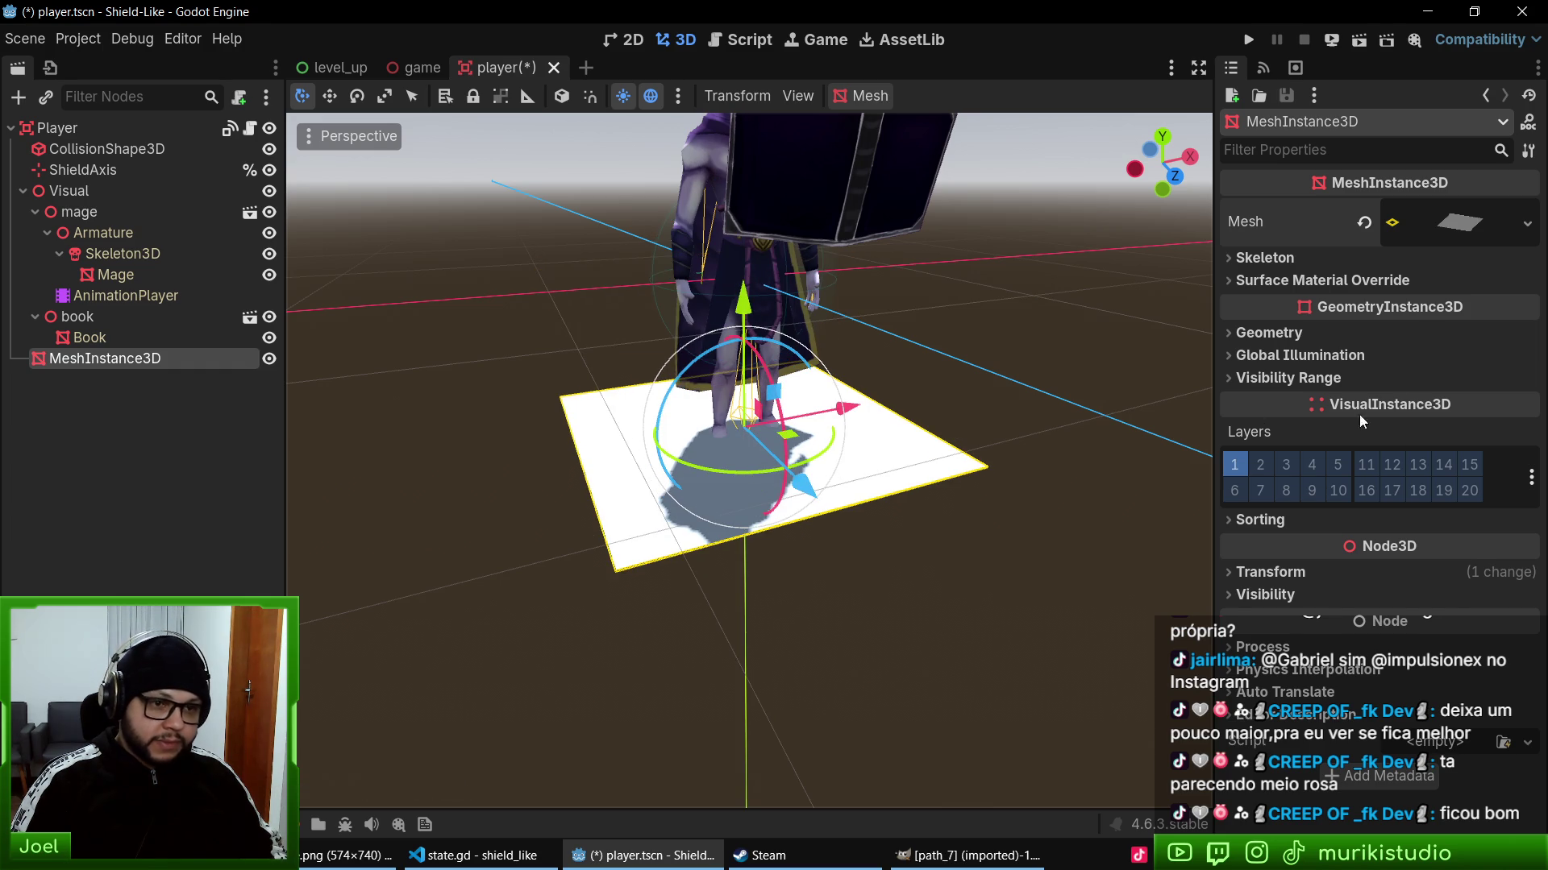
pyautogui.click(1284, 281)
pyautogui.click(1528, 307)
pyautogui.click(1453, 346)
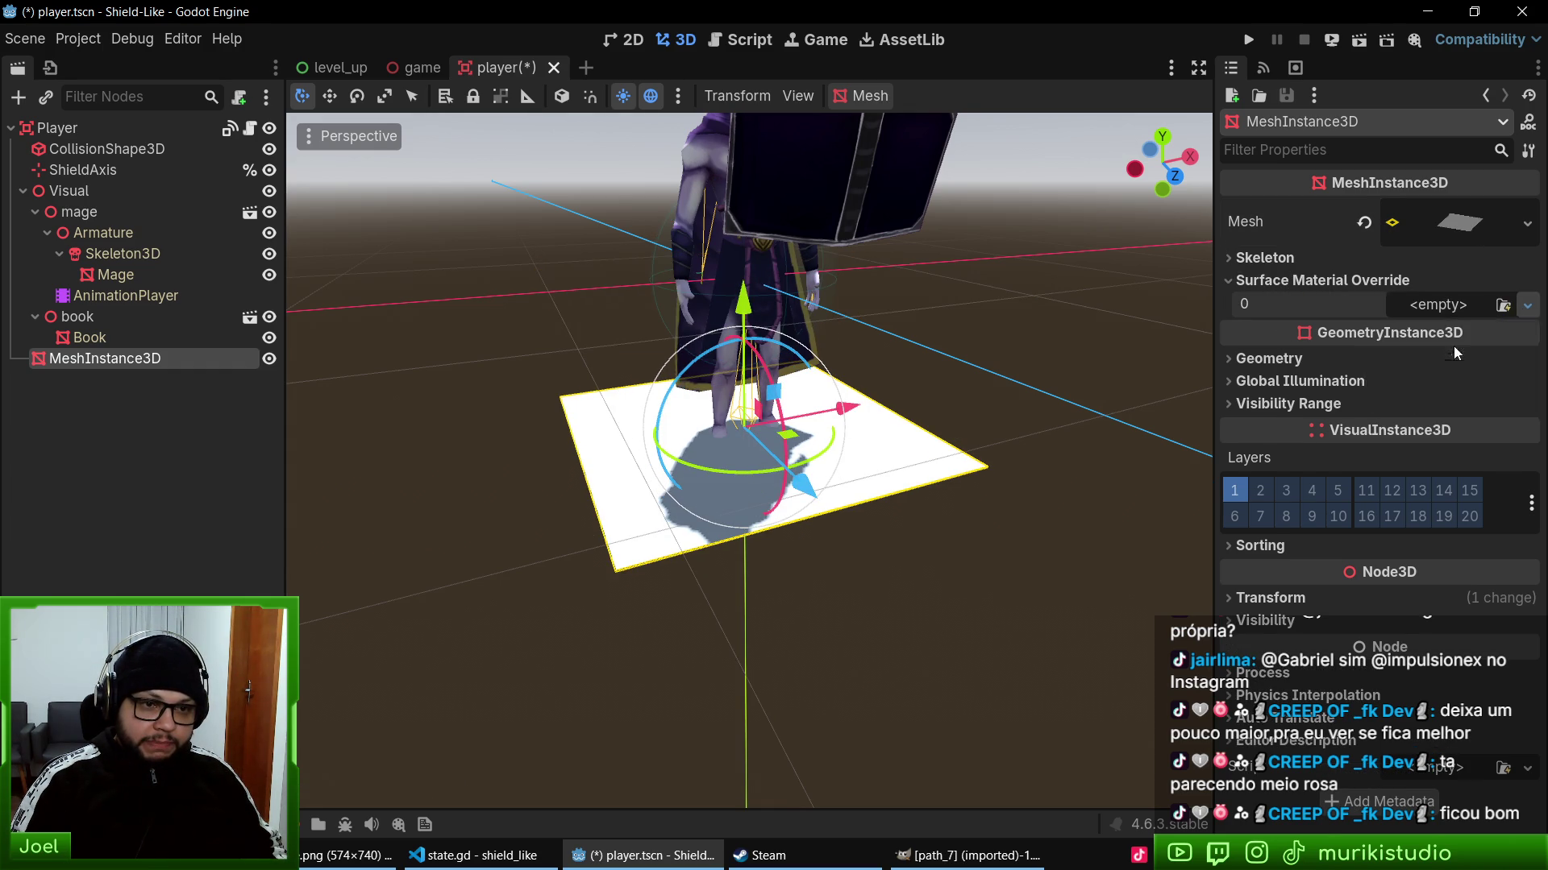
# - Set the plane material's transparency mode to Alpha
pyautogui.click(1473, 321)
pyautogui.click(1294, 508)
pyautogui.click(1435, 531)
pyautogui.click(1438, 579)
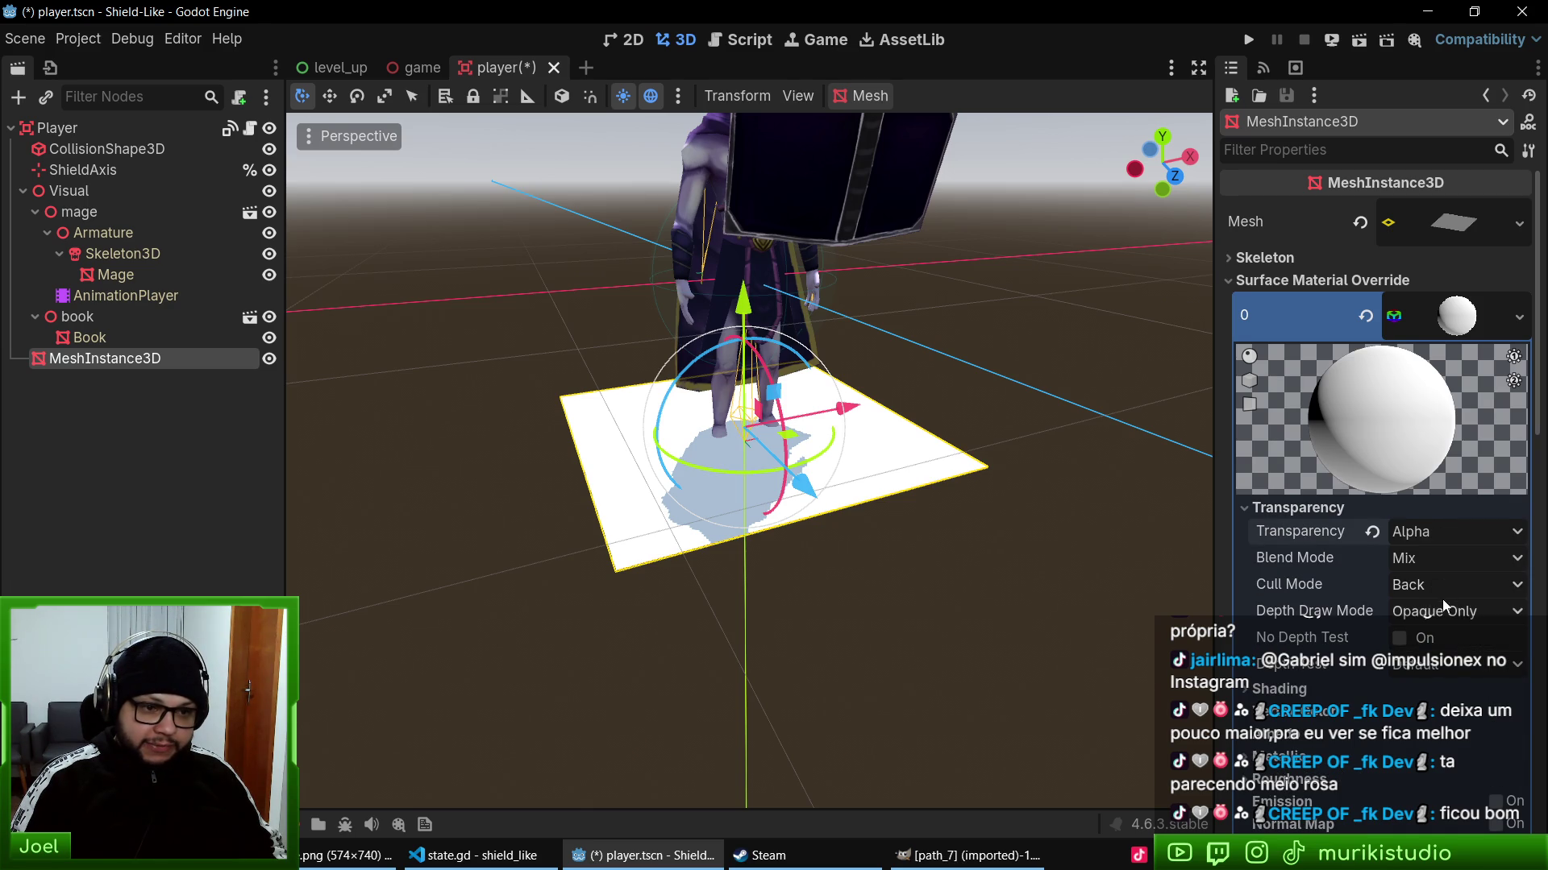
# - Enable emission on the plane's material
pyautogui.scroll(-3)
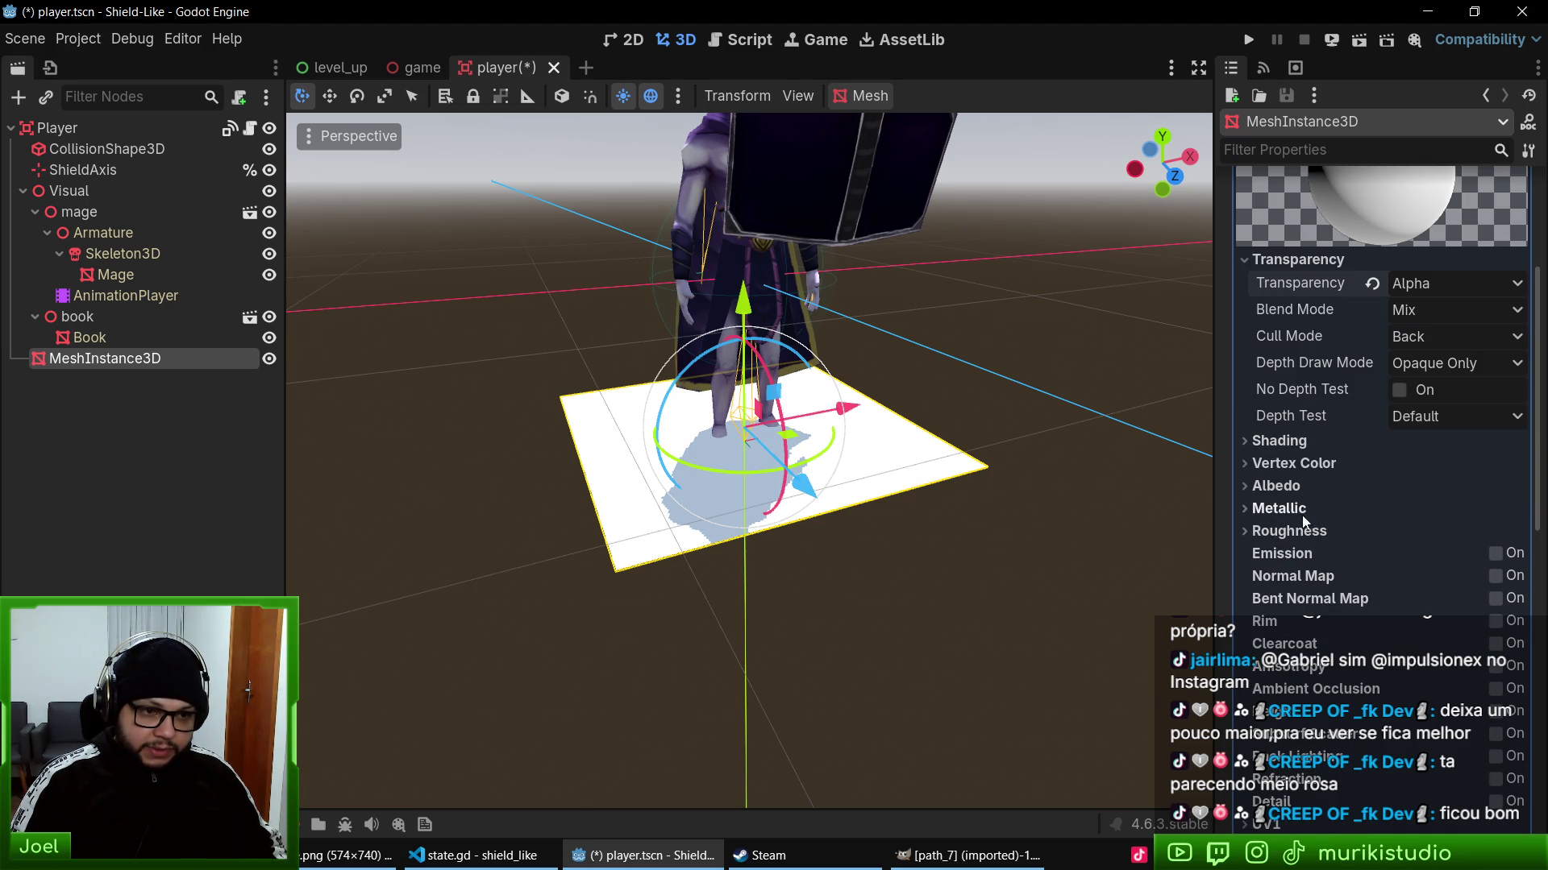
pyautogui.click(1301, 486)
pyautogui.click(1491, 537)
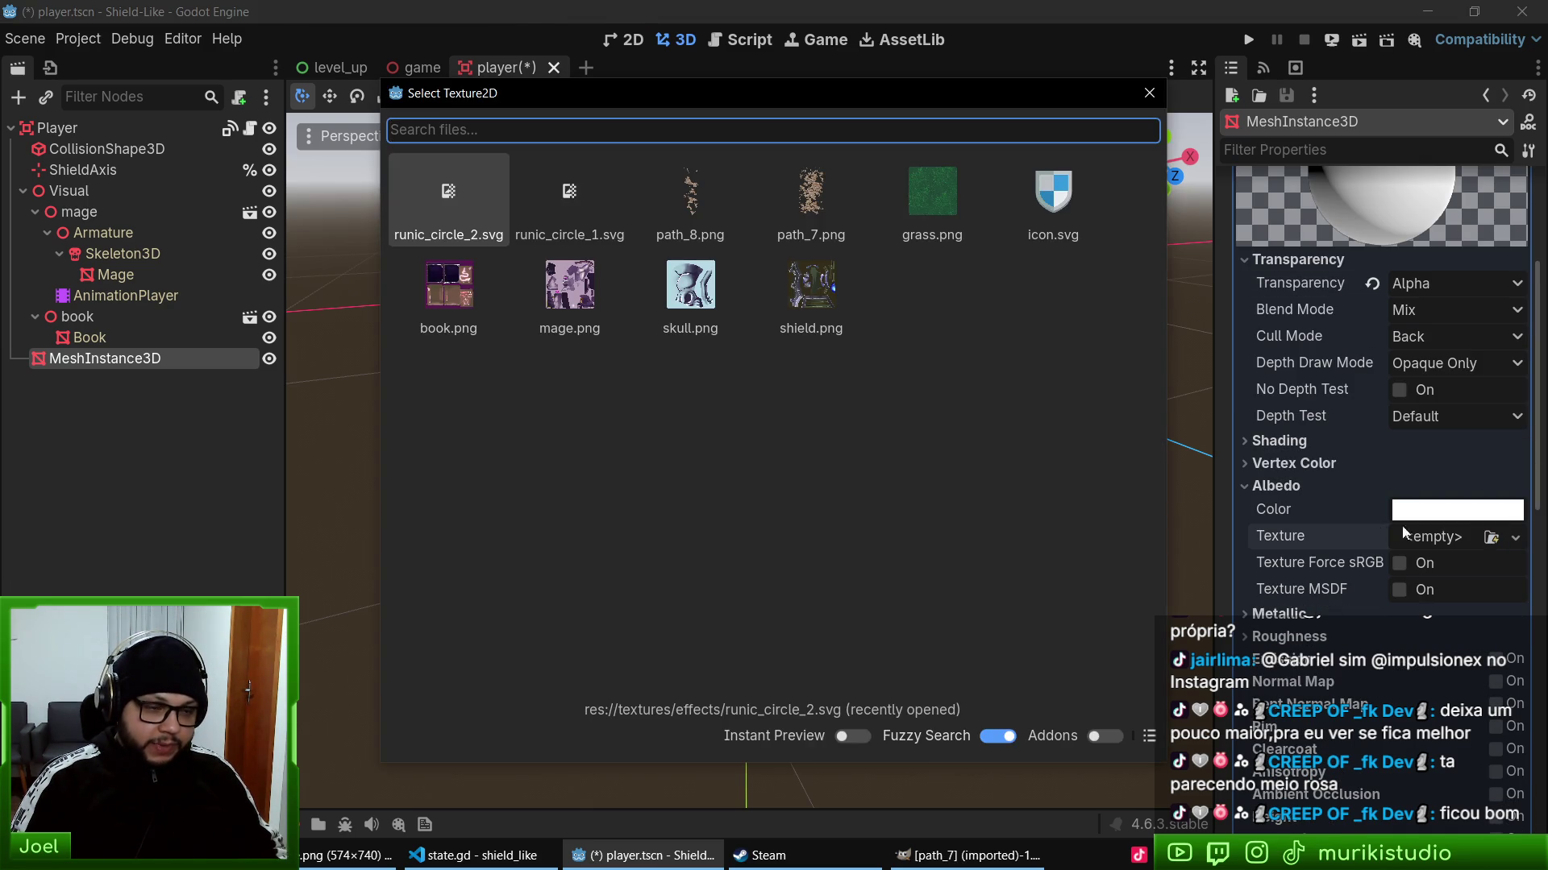
pyautogui.press('Escape')
pyautogui.click(1304, 615)
pyautogui.click(1305, 615)
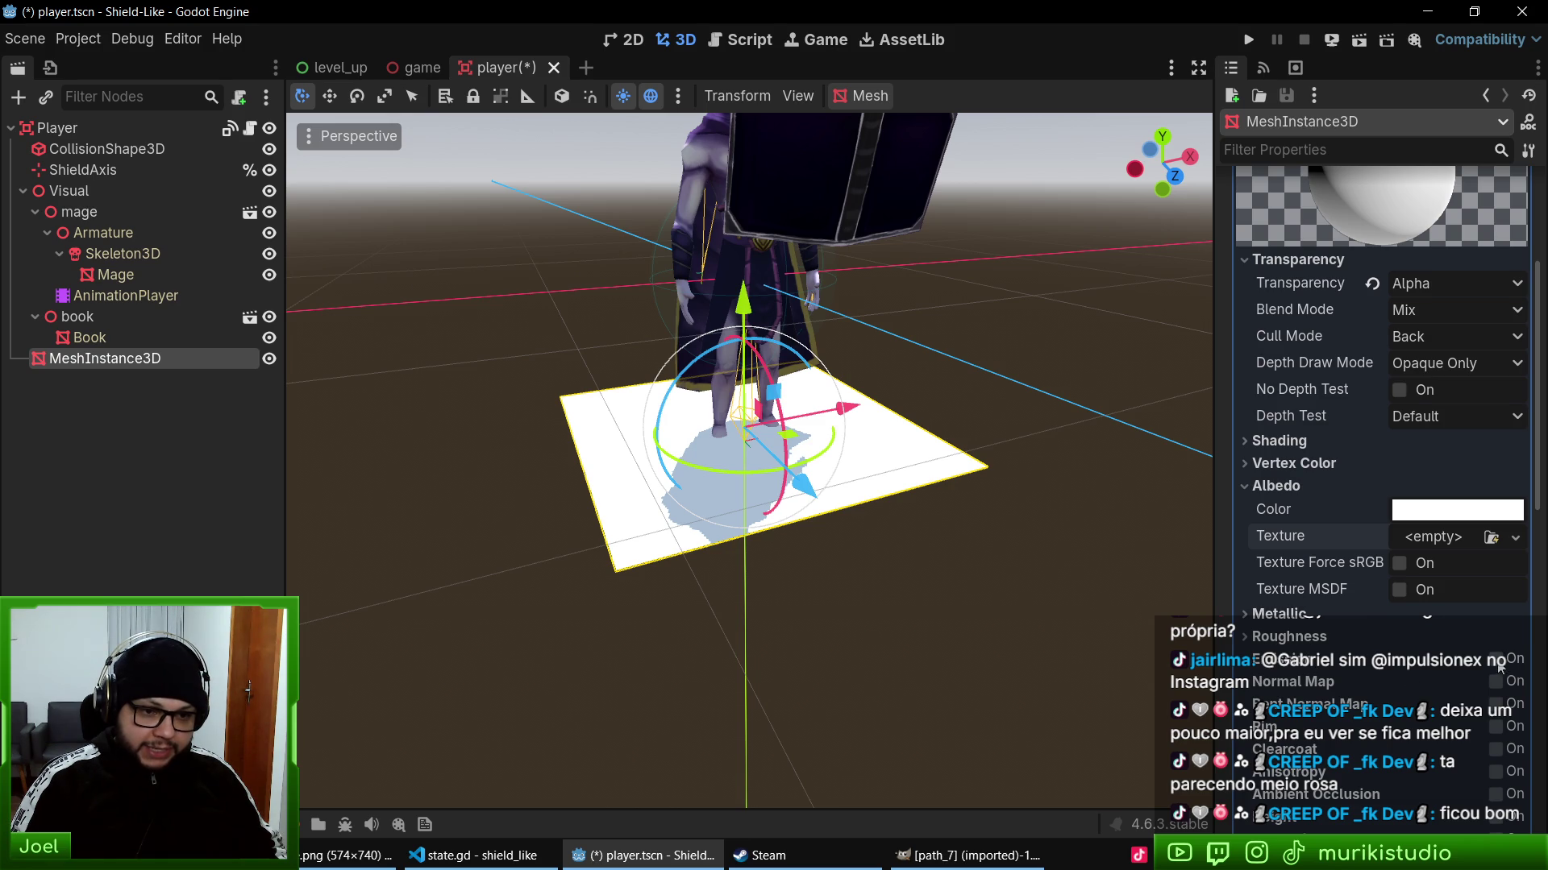
pyautogui.click(1497, 660)
pyautogui.scroll(-3)
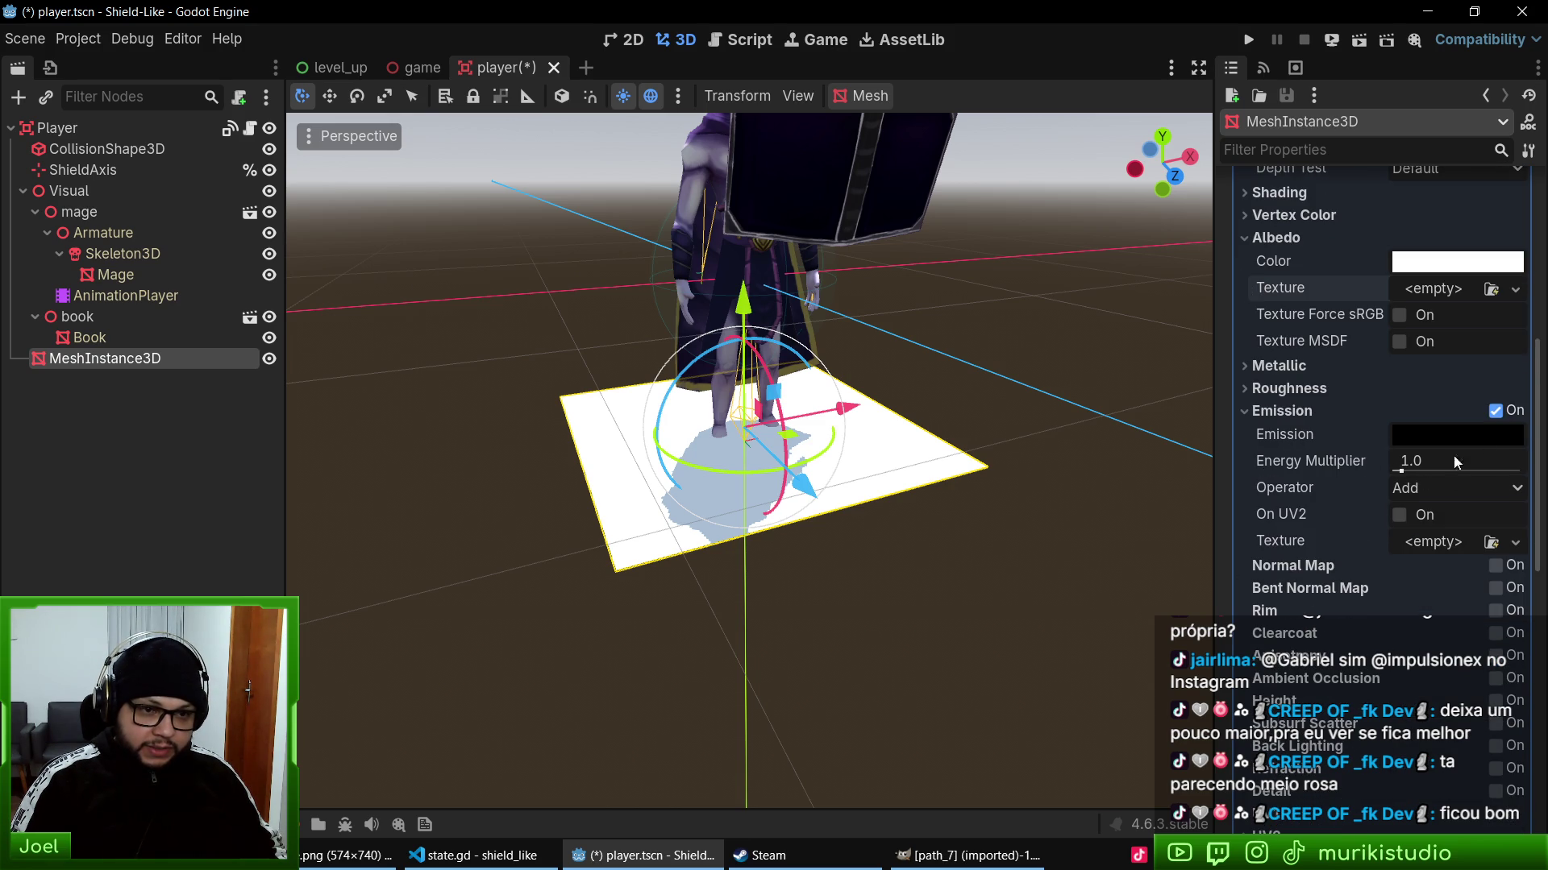
# - Load runic_circle_1.svg as both the Emission and Albedo textures
pyautogui.click(1492, 542)
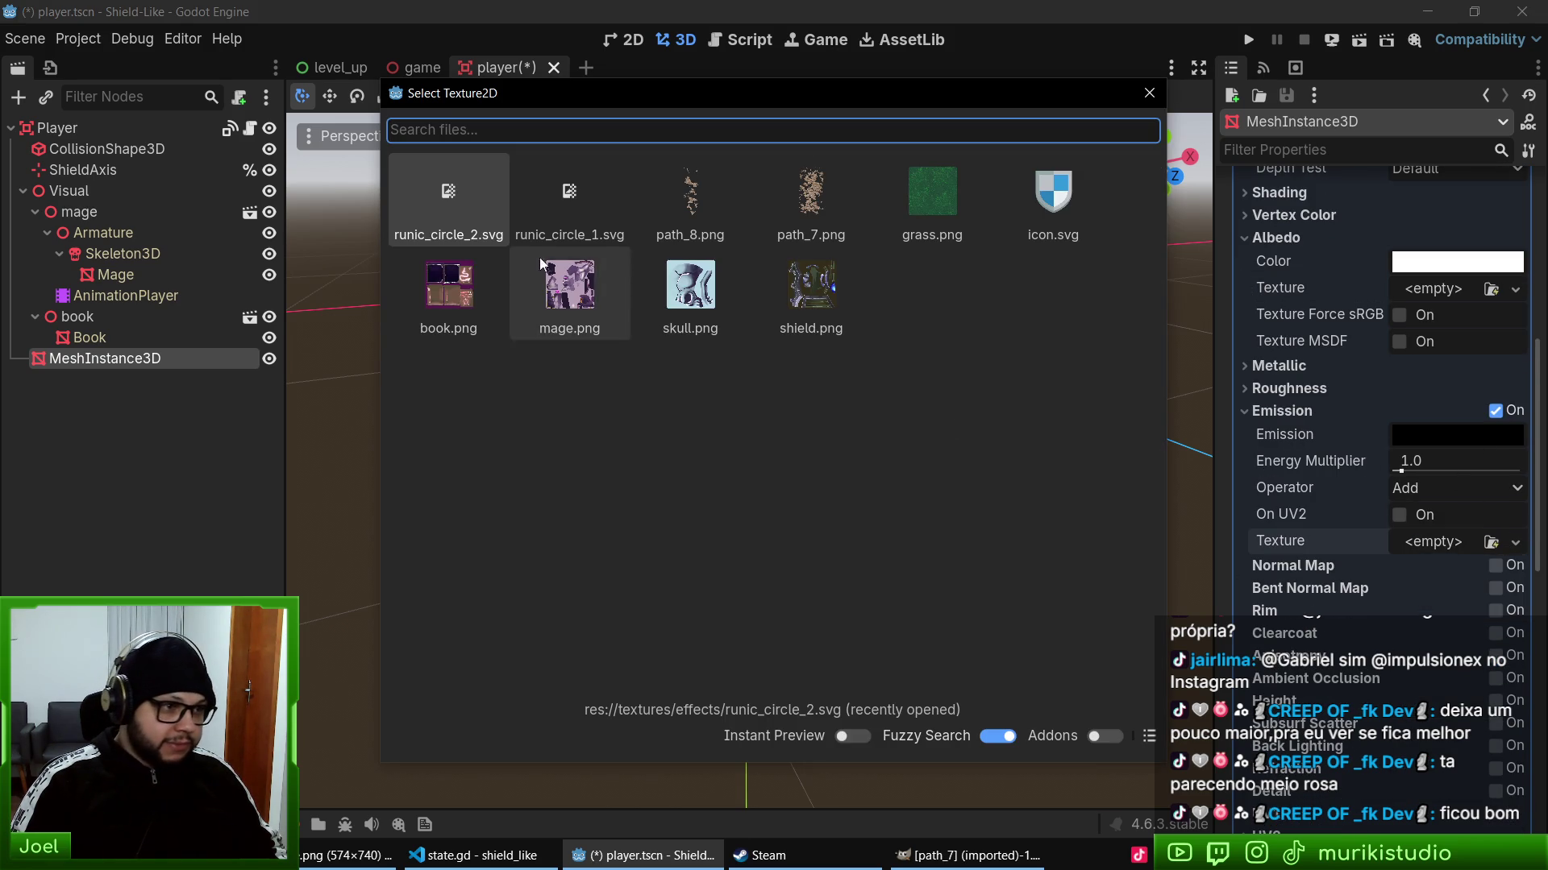
pyautogui.doubleClick(569, 197)
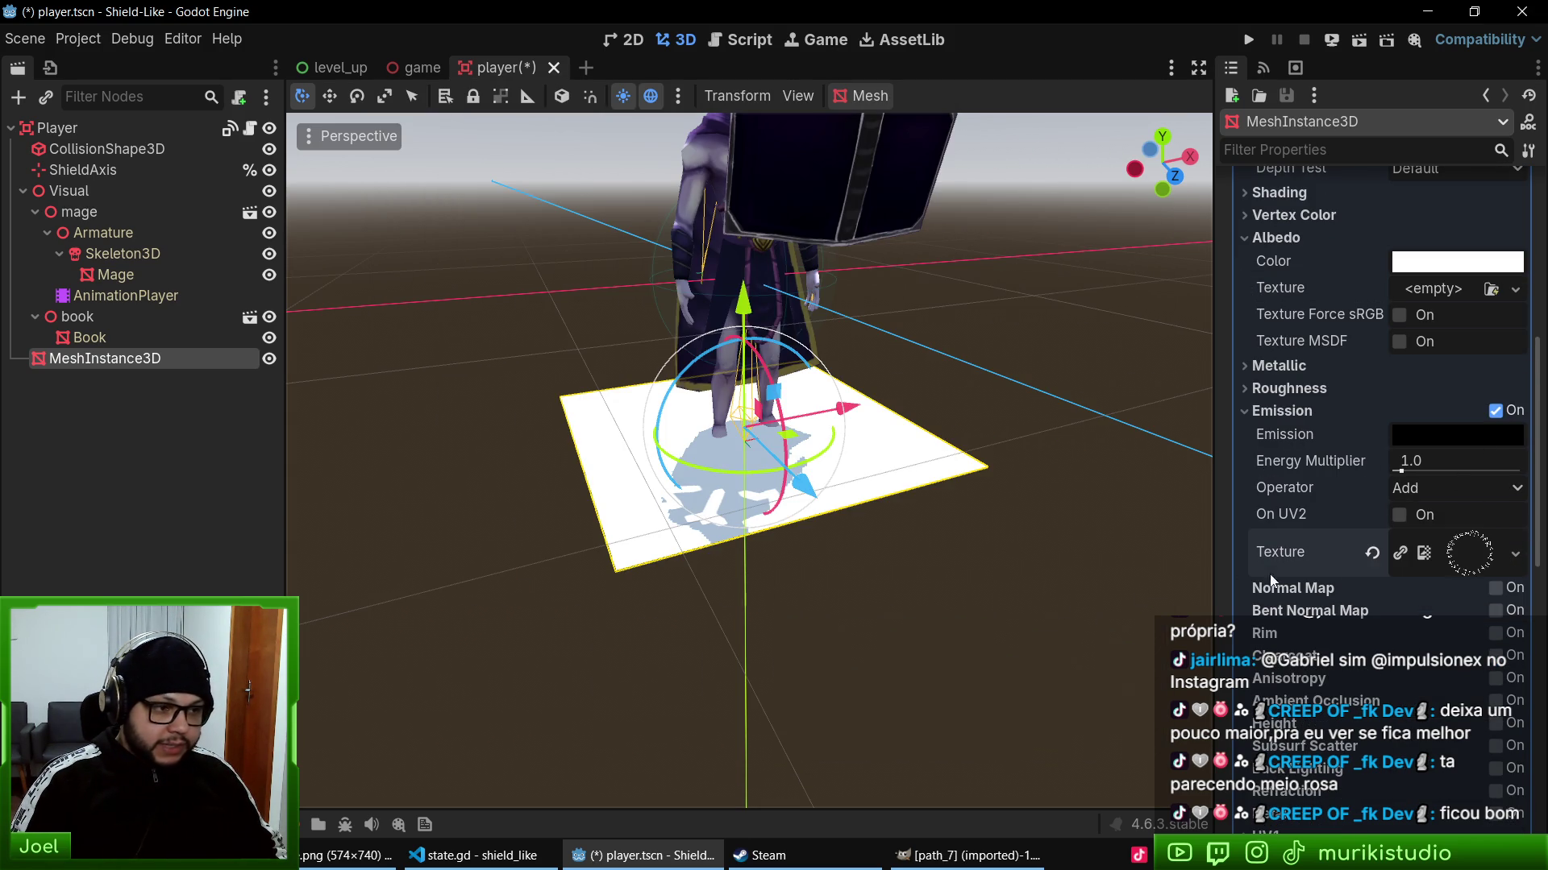
pyautogui.scroll(3)
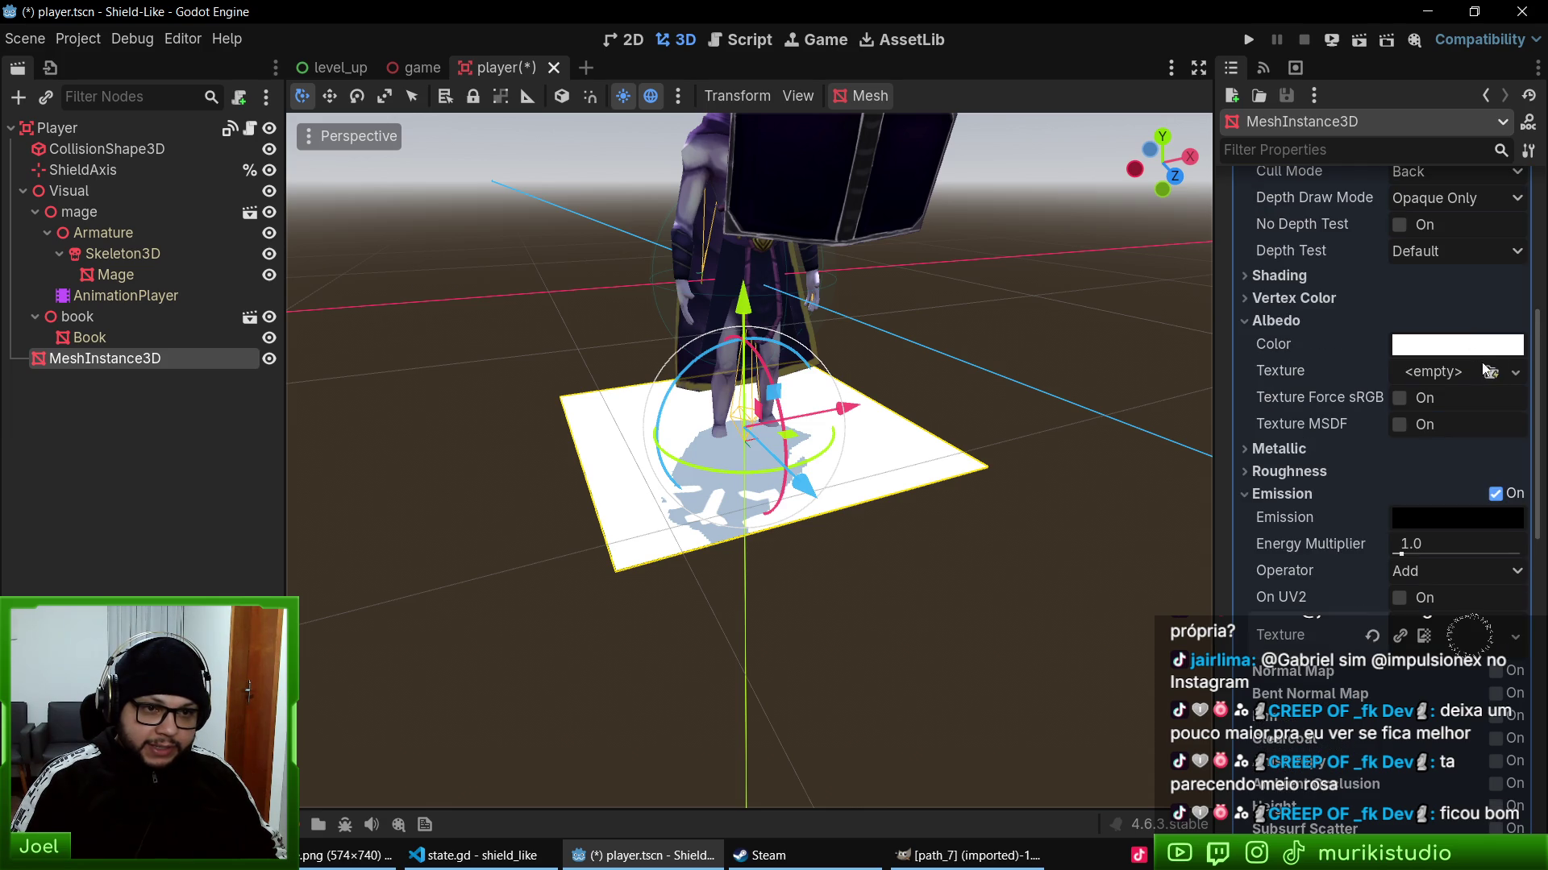
pyautogui.click(1491, 372)
pyautogui.doubleClick(449, 197)
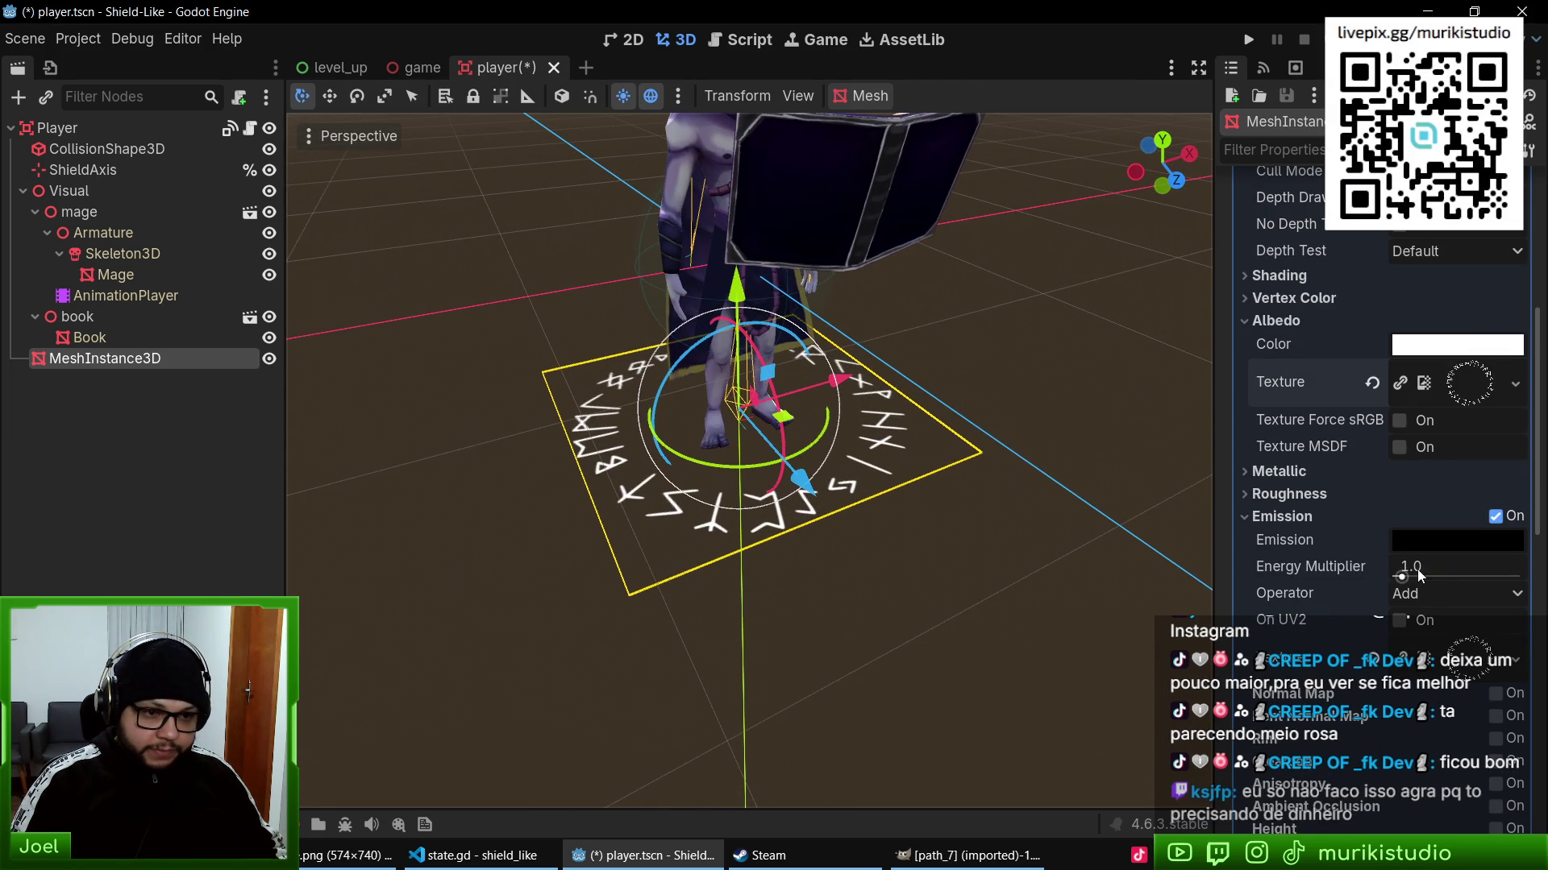
# - Raise the emission energy multiplier to about 4.93, keeping Alpha transparency
pyautogui.moveTo(1388, 565); pyautogui.dragTo(1489, 572)
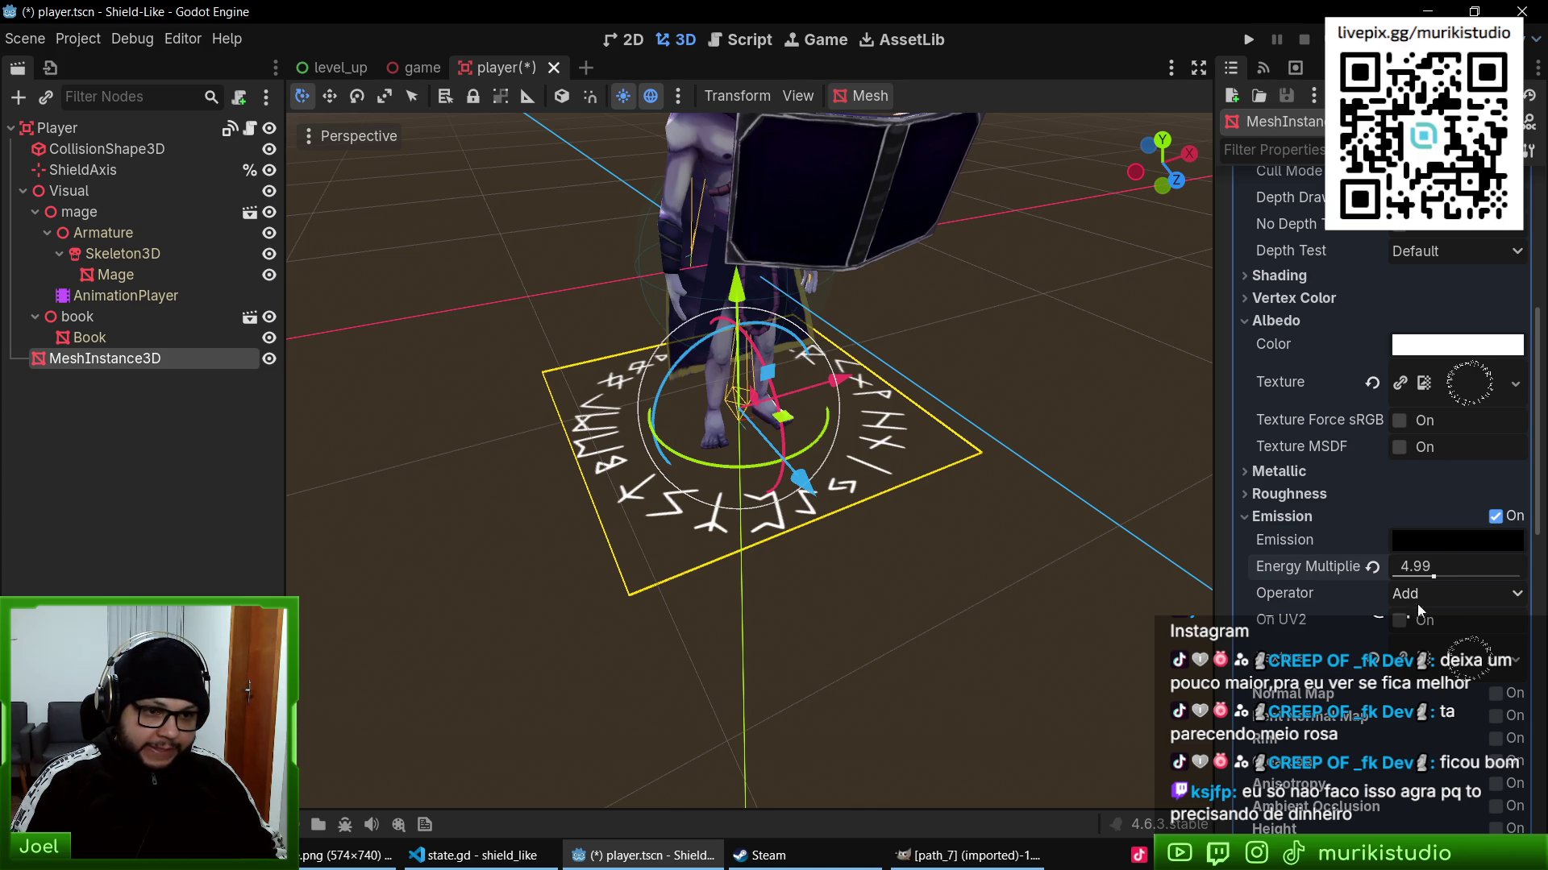
pyautogui.scroll(3)
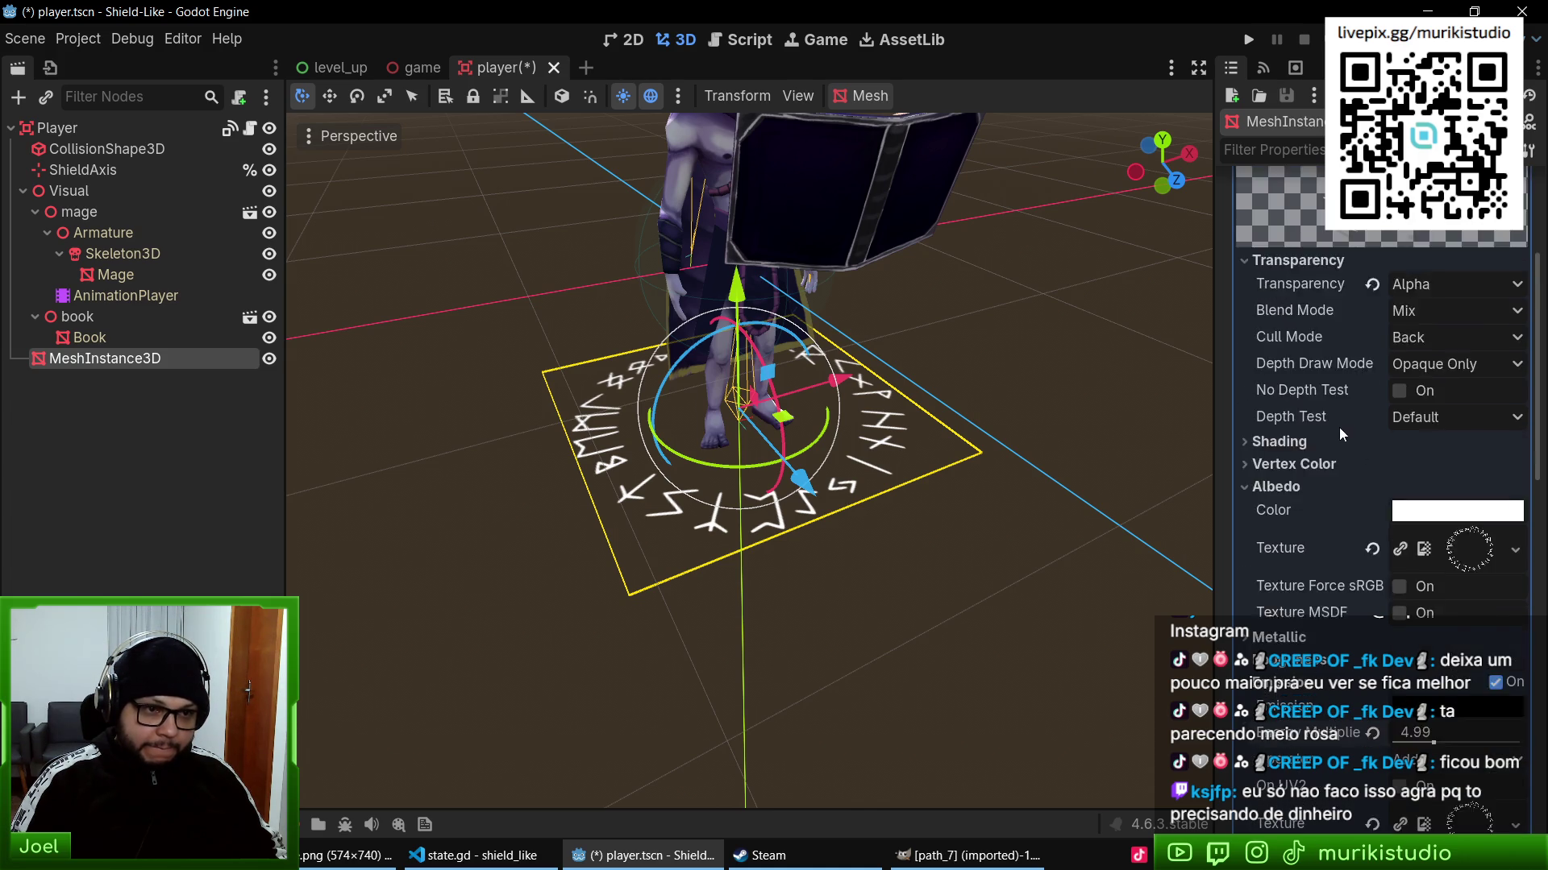
pyautogui.click(1429, 370)
pyautogui.click(1451, 371)
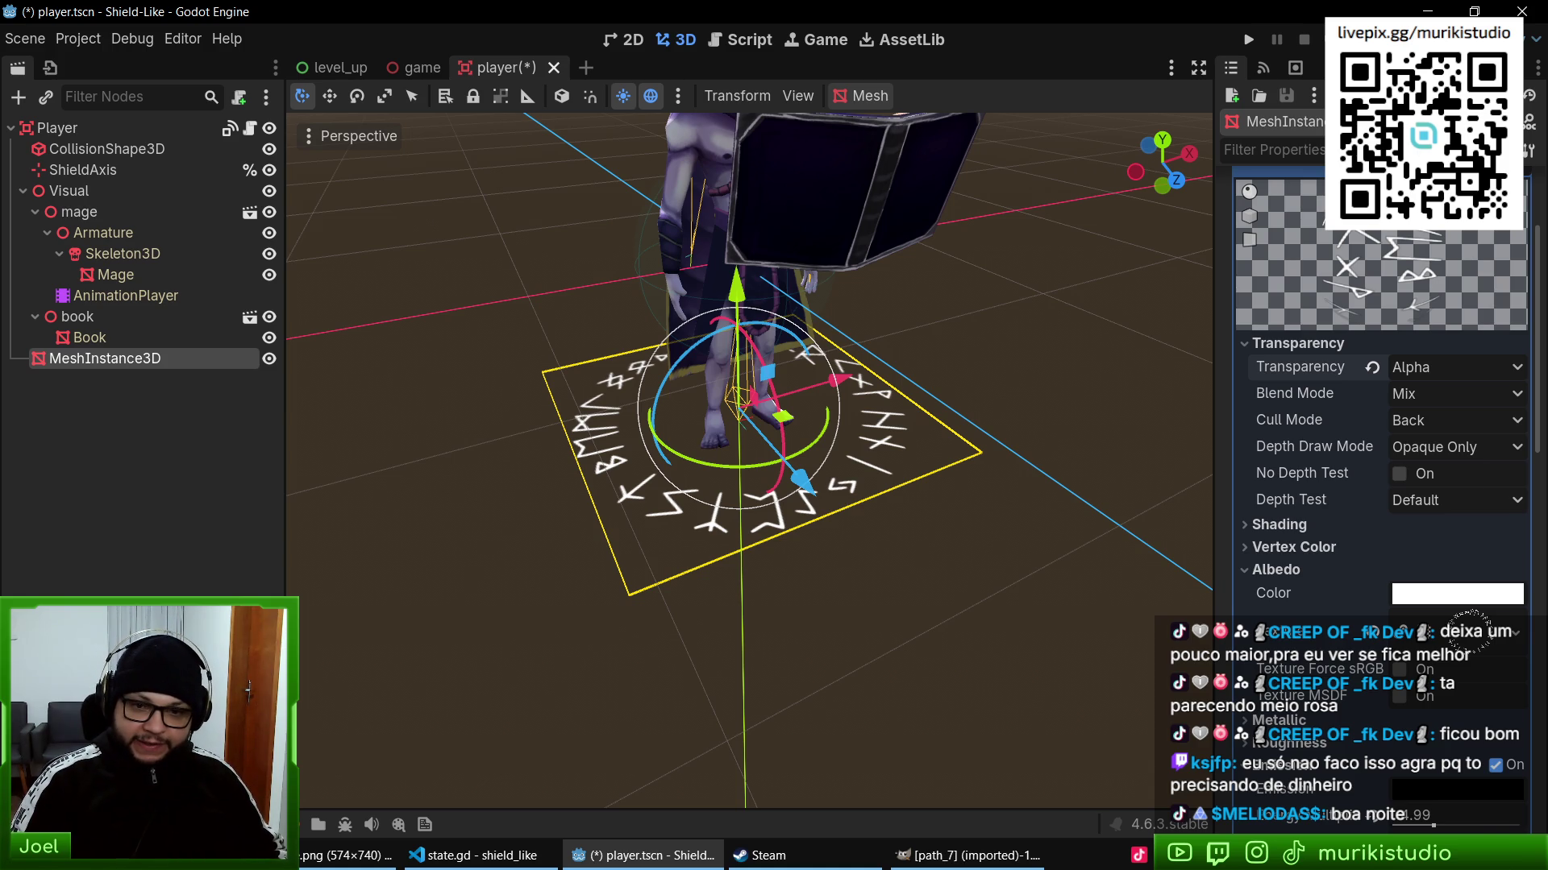
pyautogui.scroll(-3)
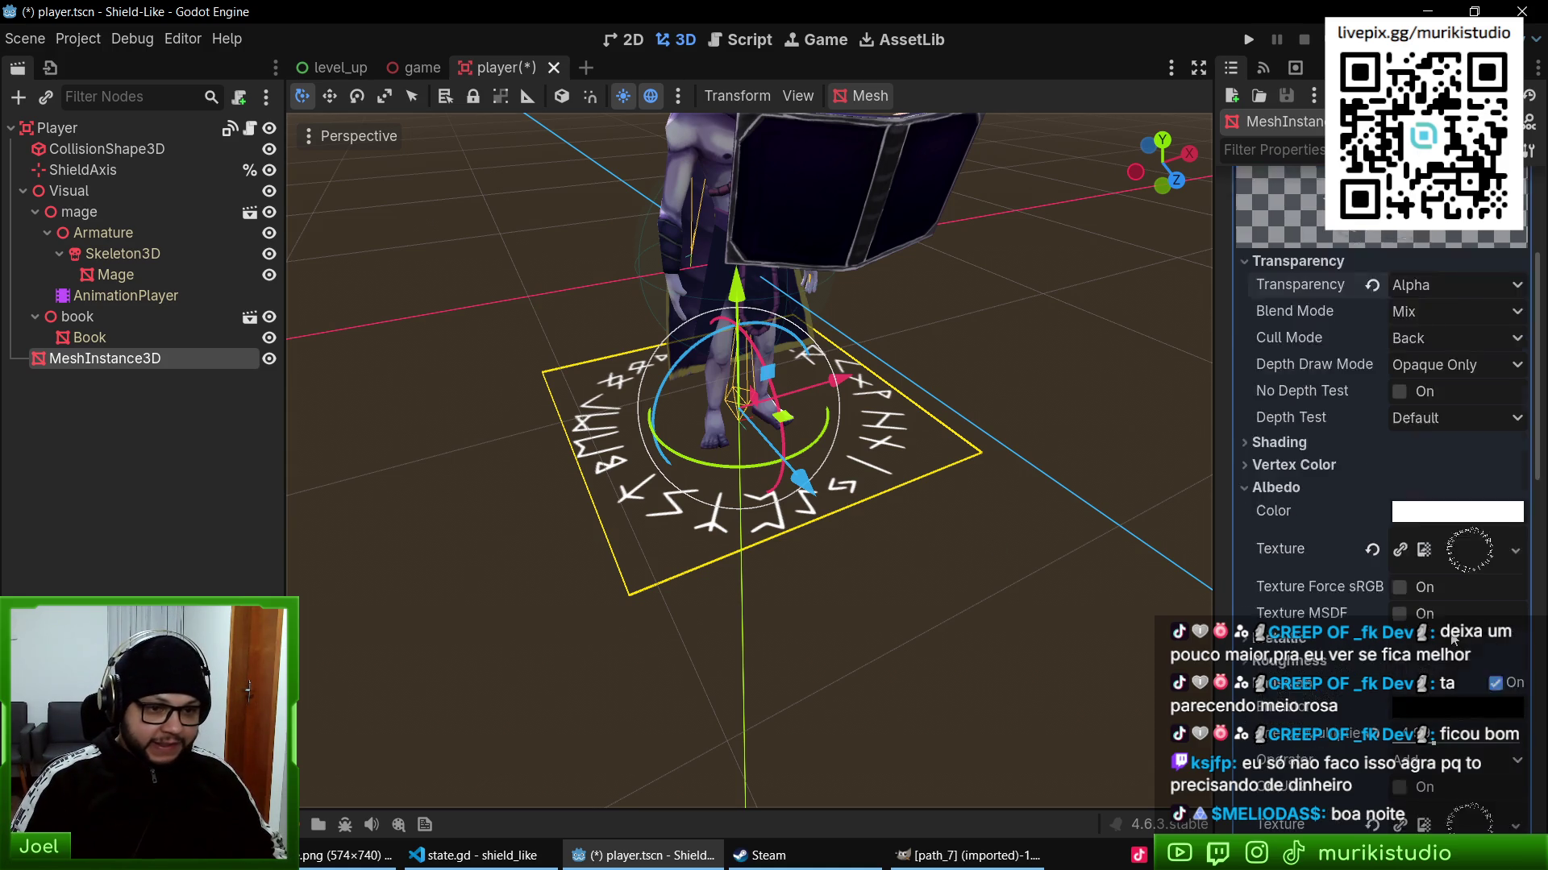
pyautogui.moveTo(1424, 572); pyautogui.dragTo(1411, 569)
# - Set the emission colour to pure white, save, and remove the plane from the scene
pyautogui.click(1431, 541)
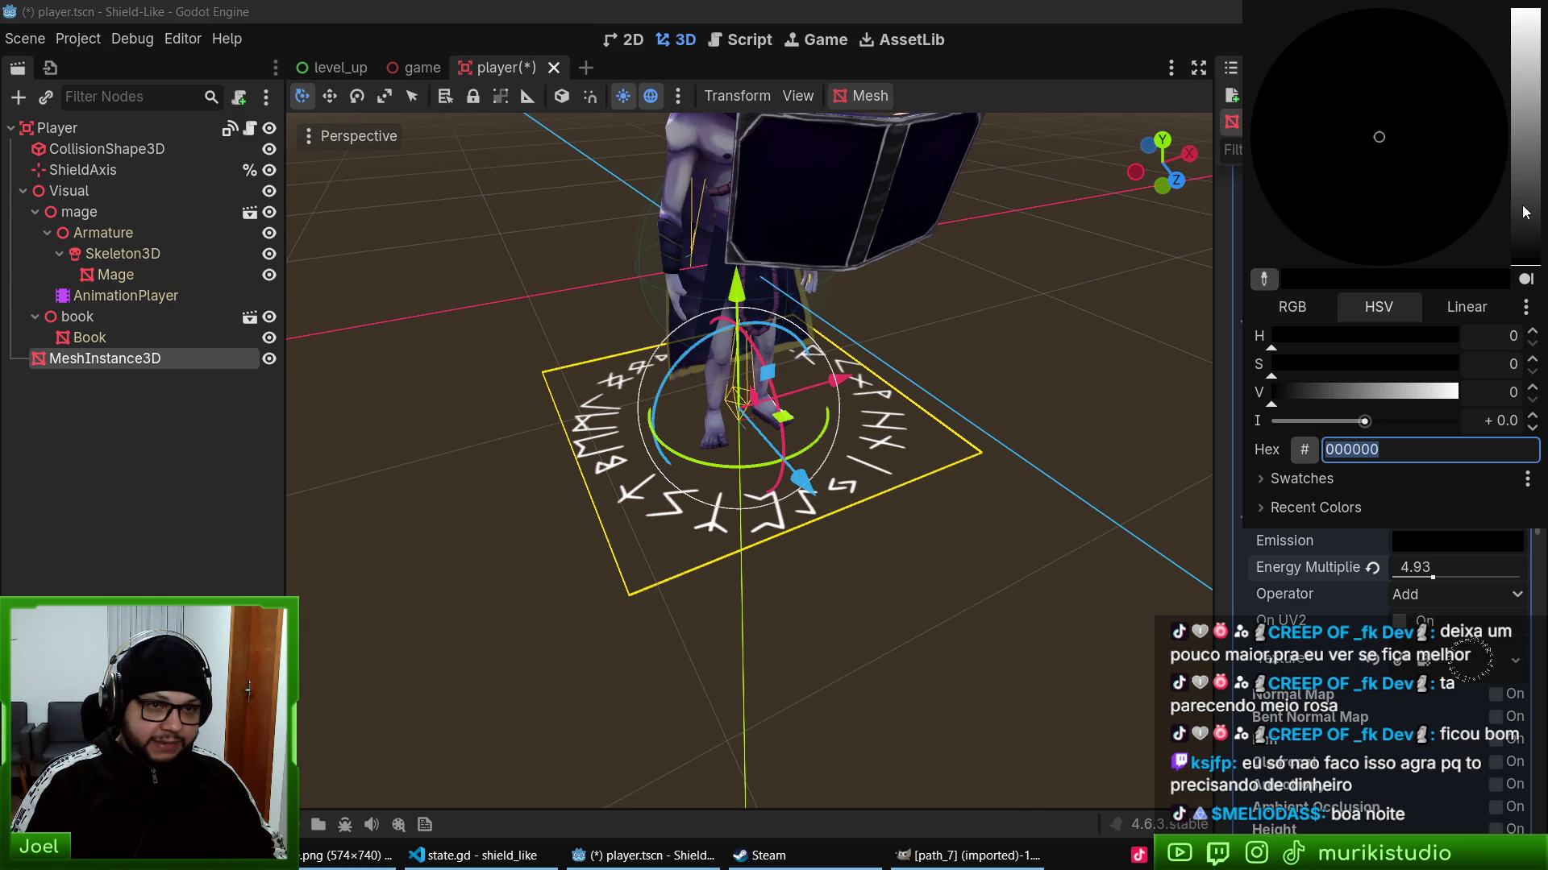
pyautogui.moveTo(1524, 212); pyautogui.dragTo(1523, 9)
pyautogui.click(1438, 569)
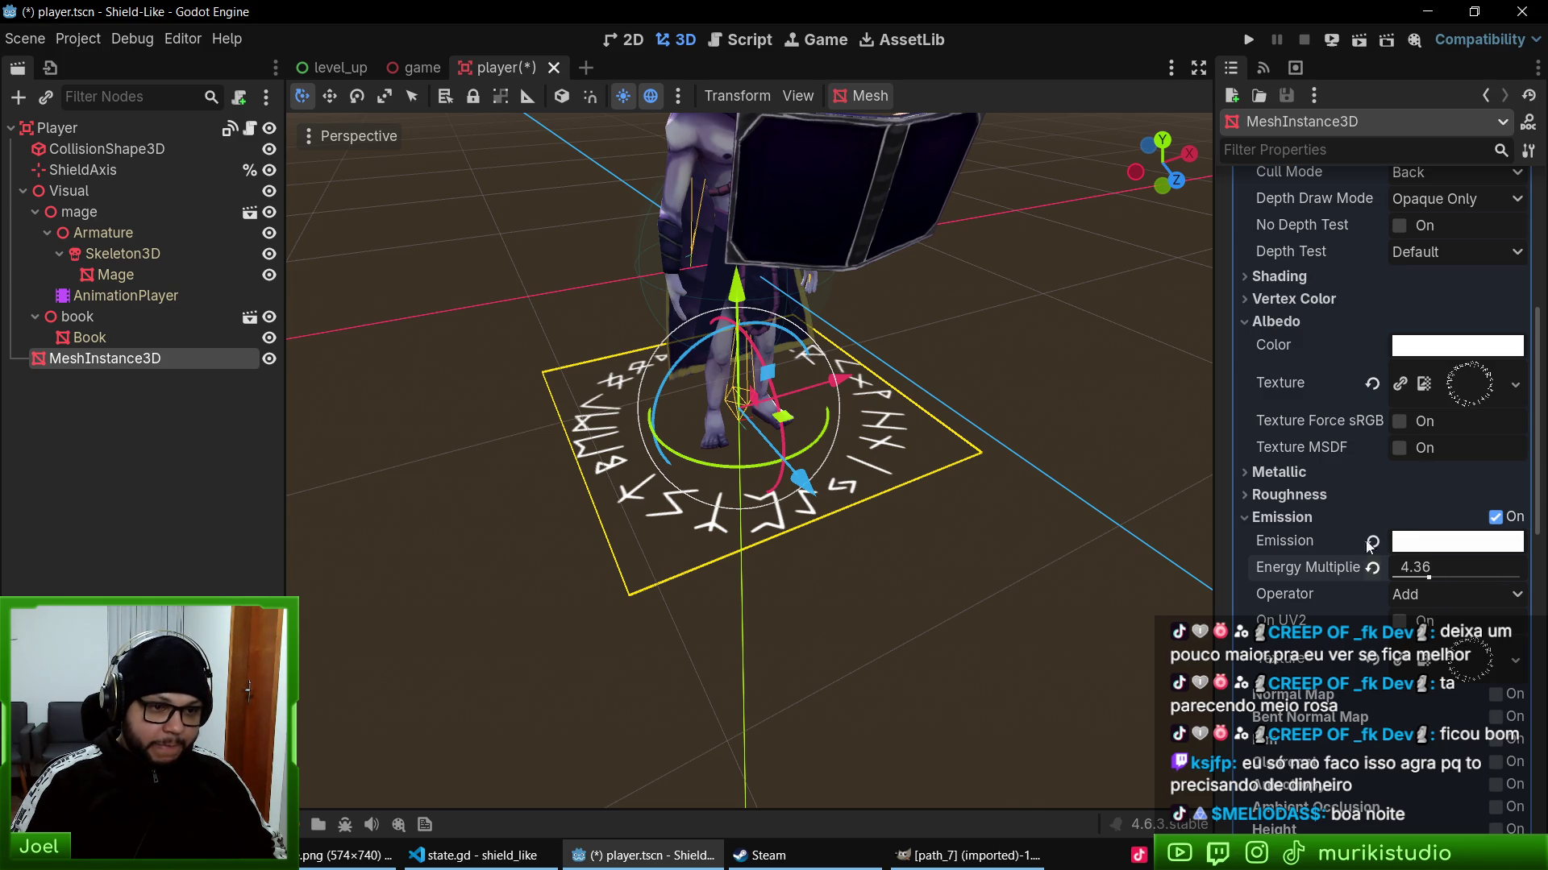
pyautogui.hotkey('ctrl', 's')
pyautogui.press('Delete')
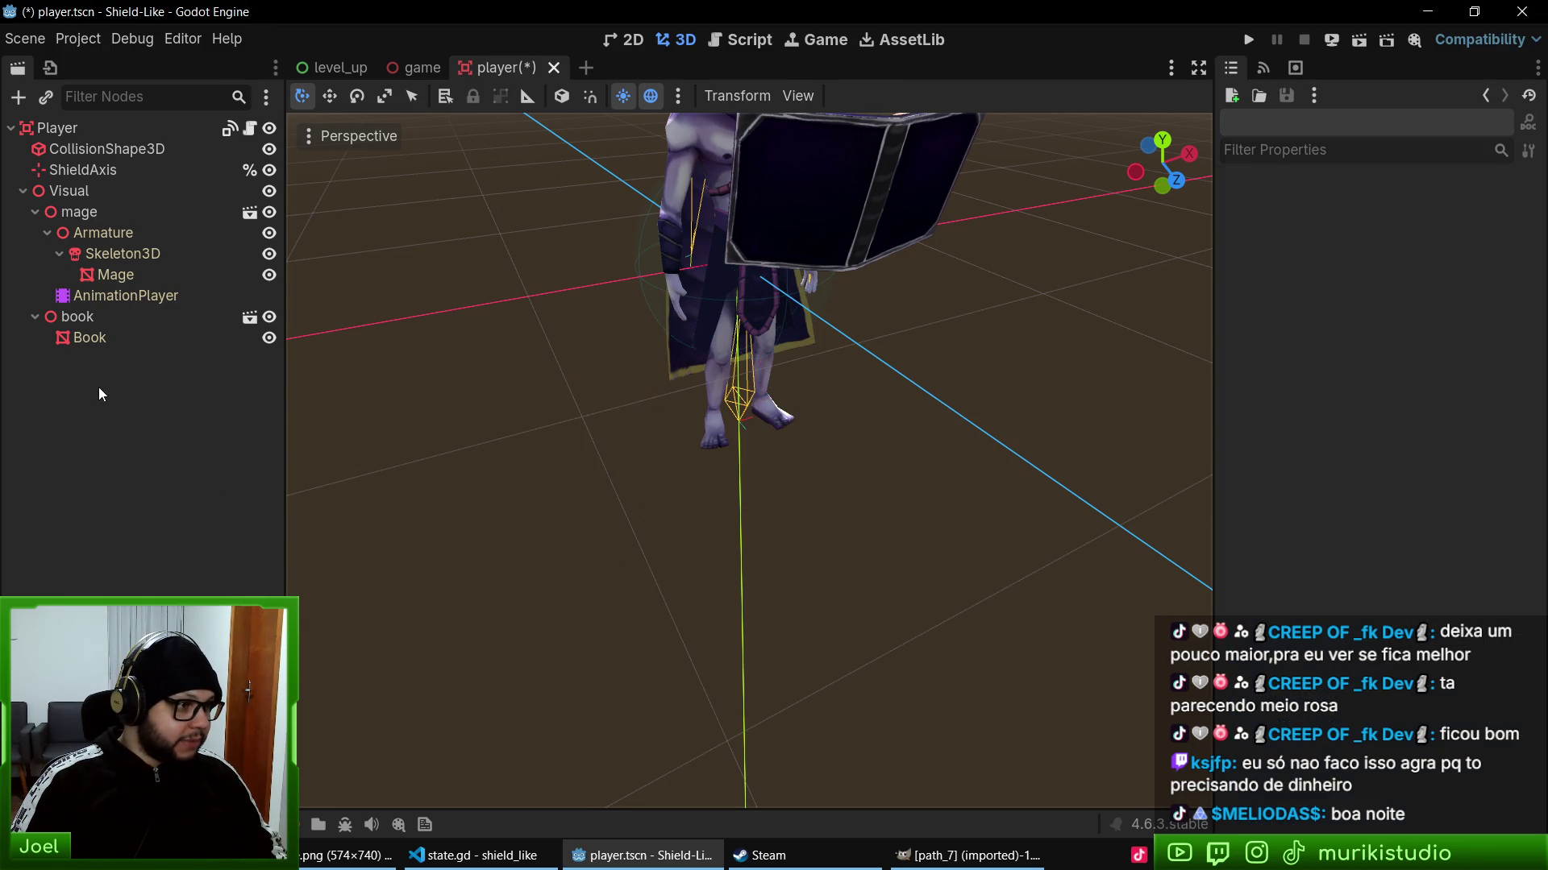
# - Paste the rune plane MeshInstance3D under Player in game.tscn
pyautogui.click(413, 68)
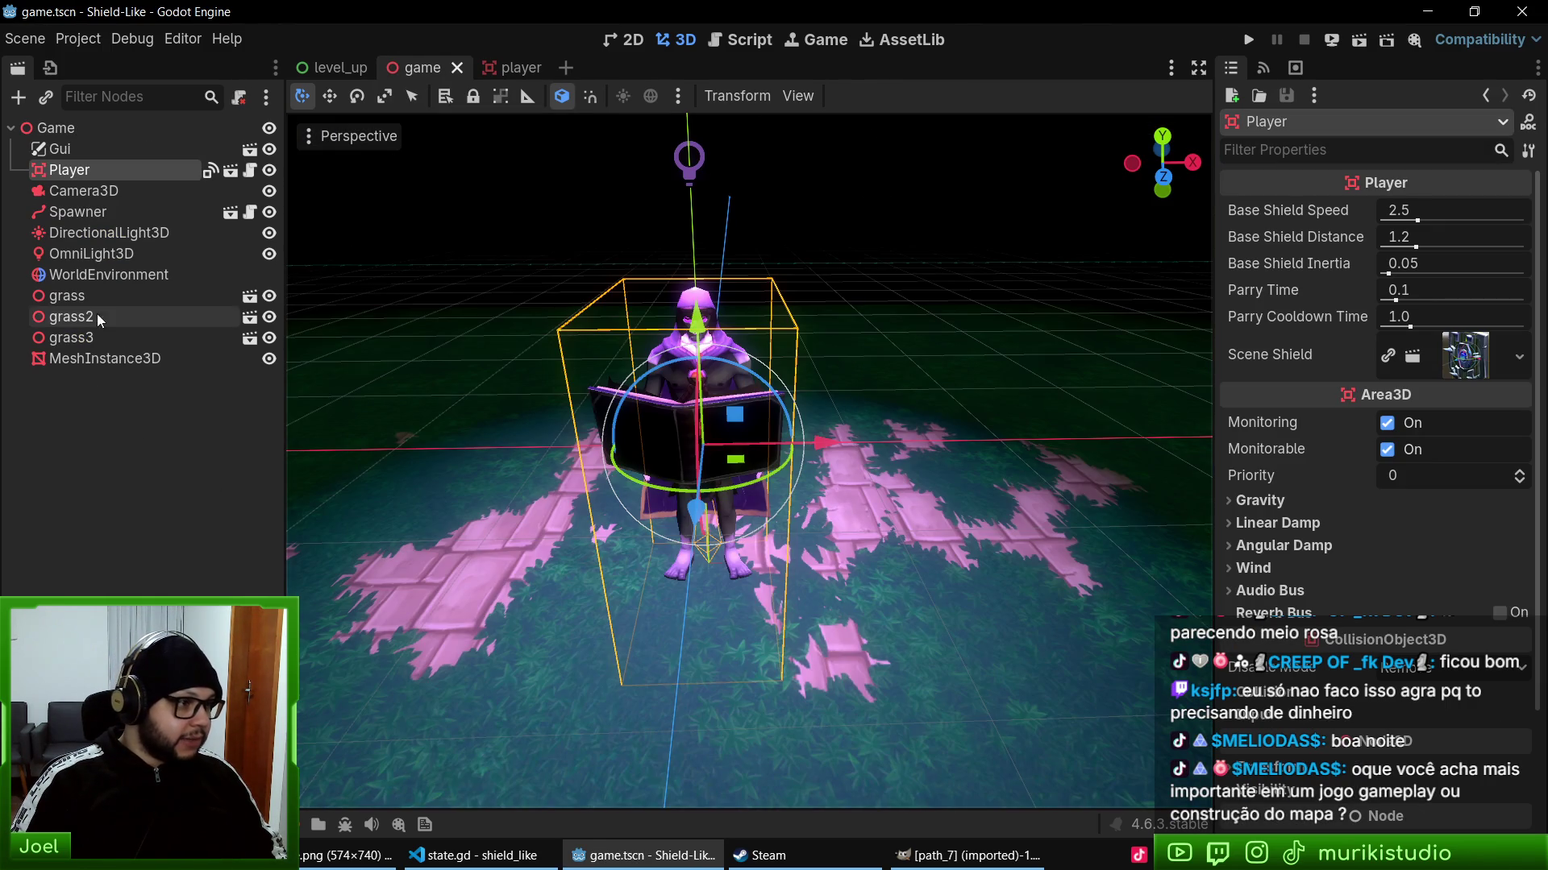
pyautogui.click(107, 190)
pyautogui.click(89, 170)
pyautogui.hotkey('ctrl', 'v')
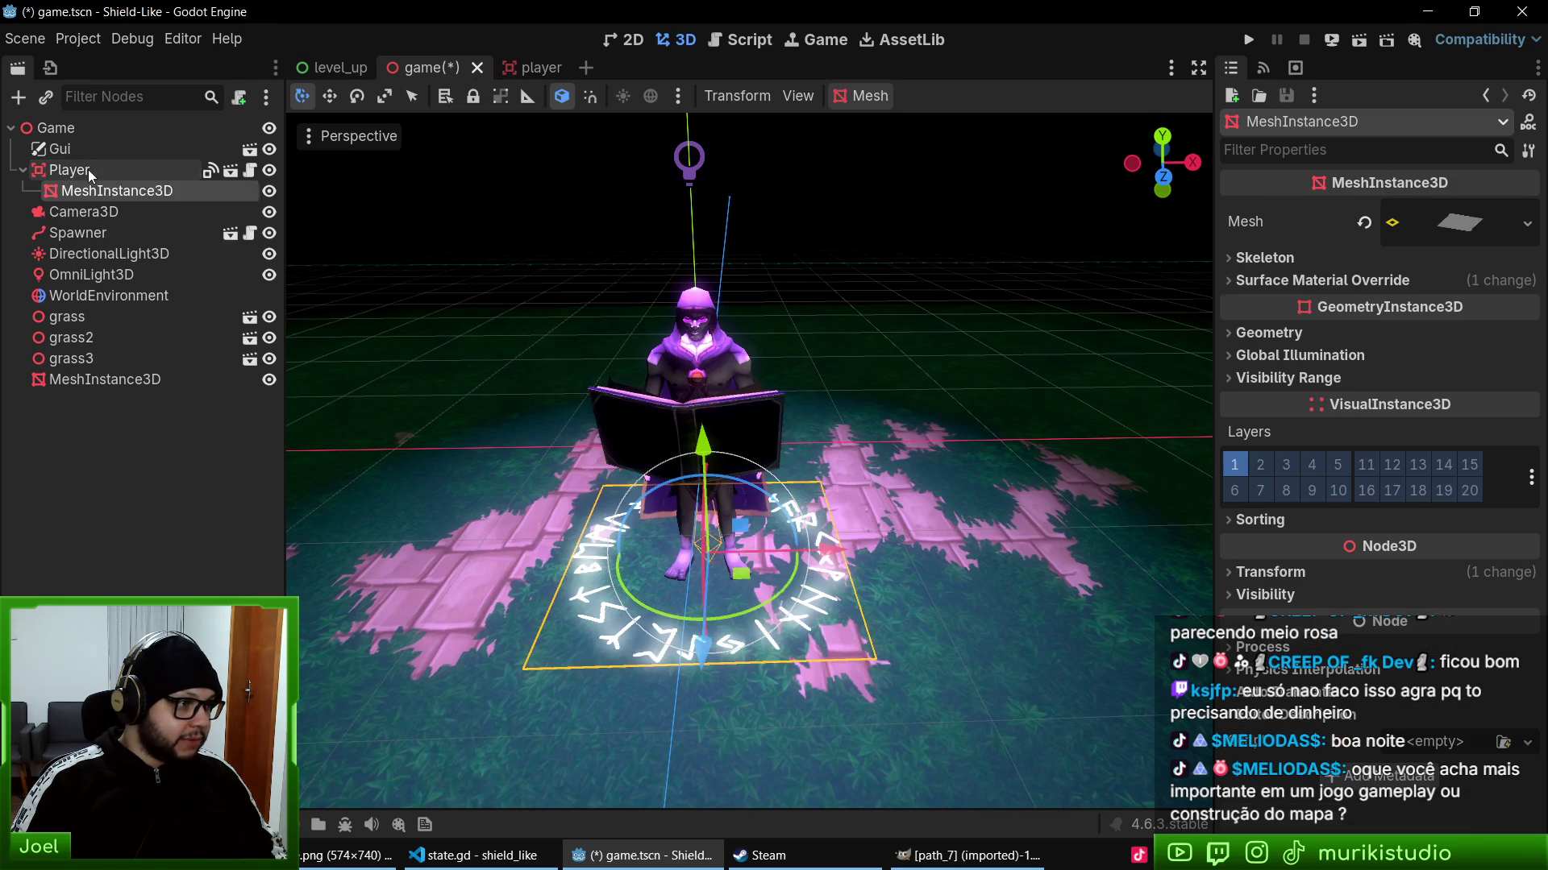
pyautogui.moveTo(503, 482); pyautogui.dragTo(950, 469)
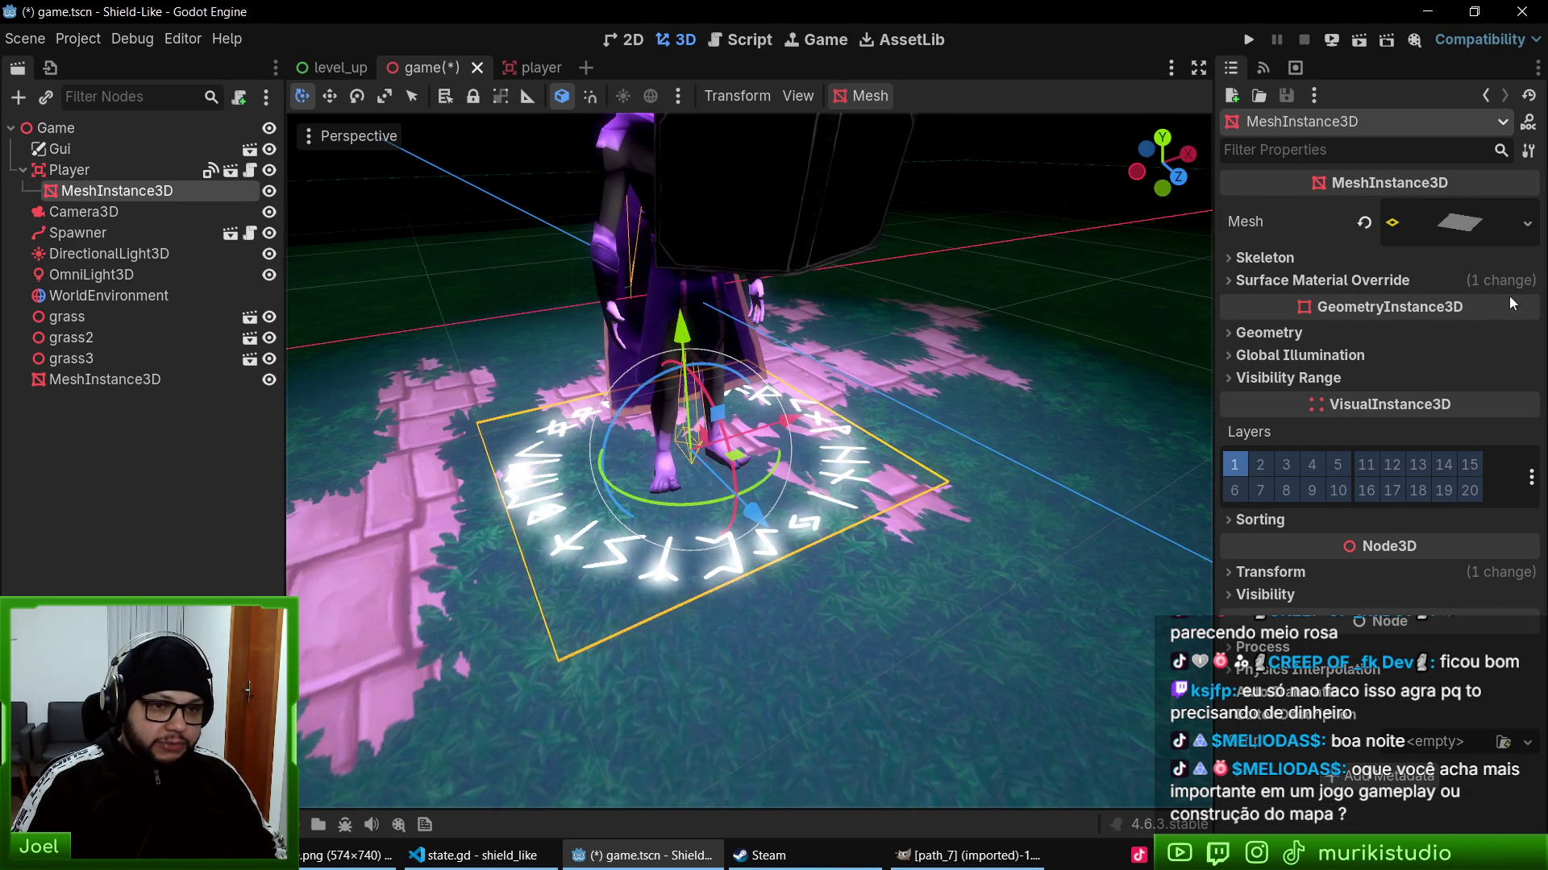
# - Set the plane material's emission energy multiplier to 4.0
pyautogui.click(1321, 280)
pyautogui.click(1454, 316)
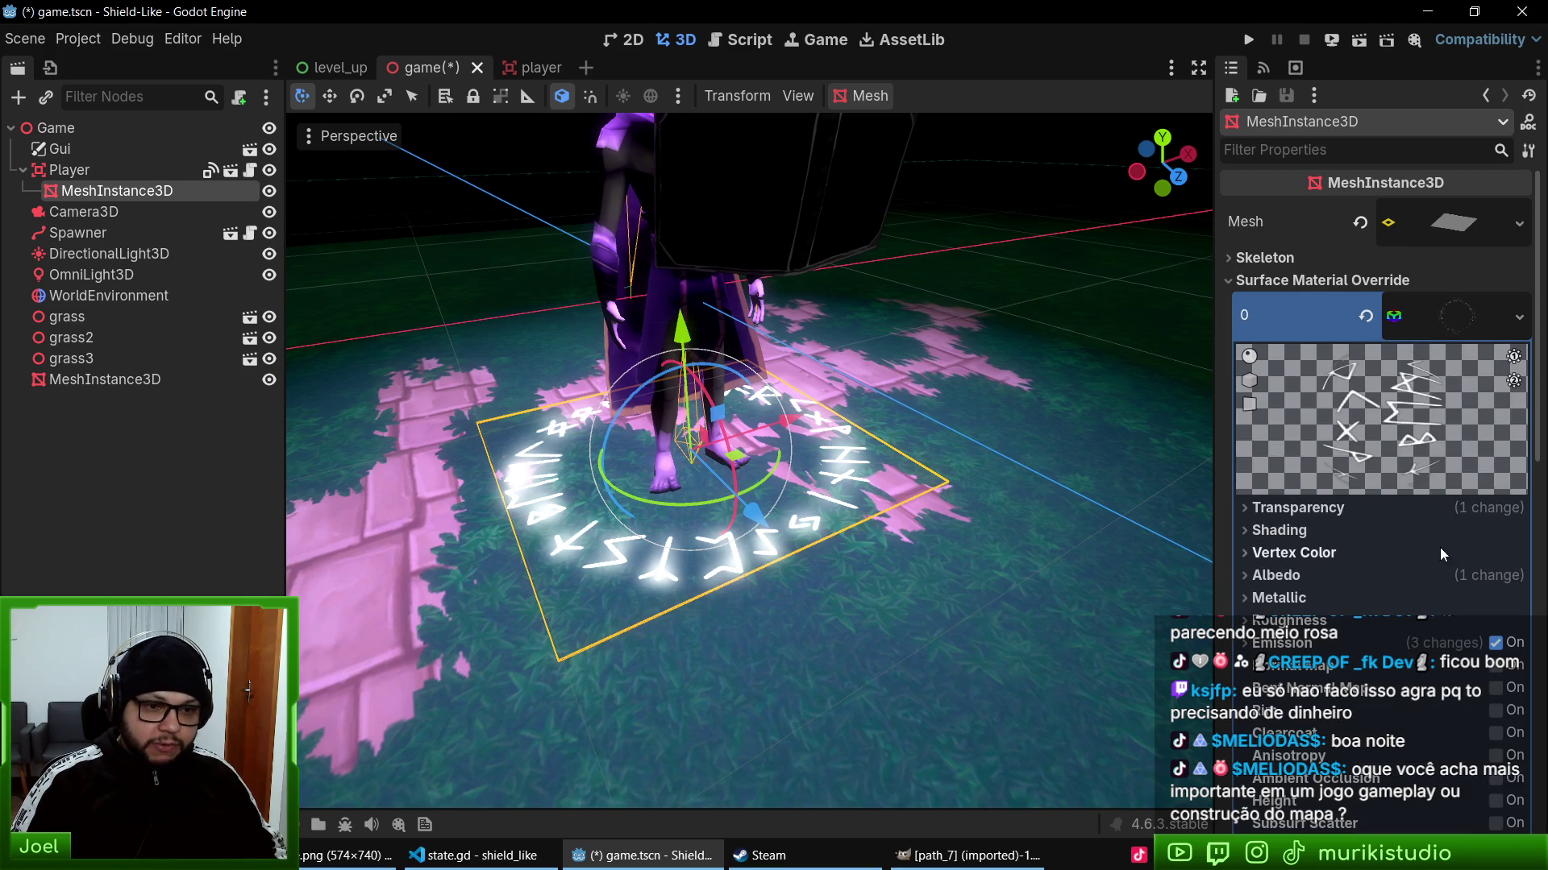
pyautogui.scroll(-3)
pyautogui.click(1302, 314)
pyautogui.moveTo(1430, 374); pyautogui.dragTo(1420, 367)
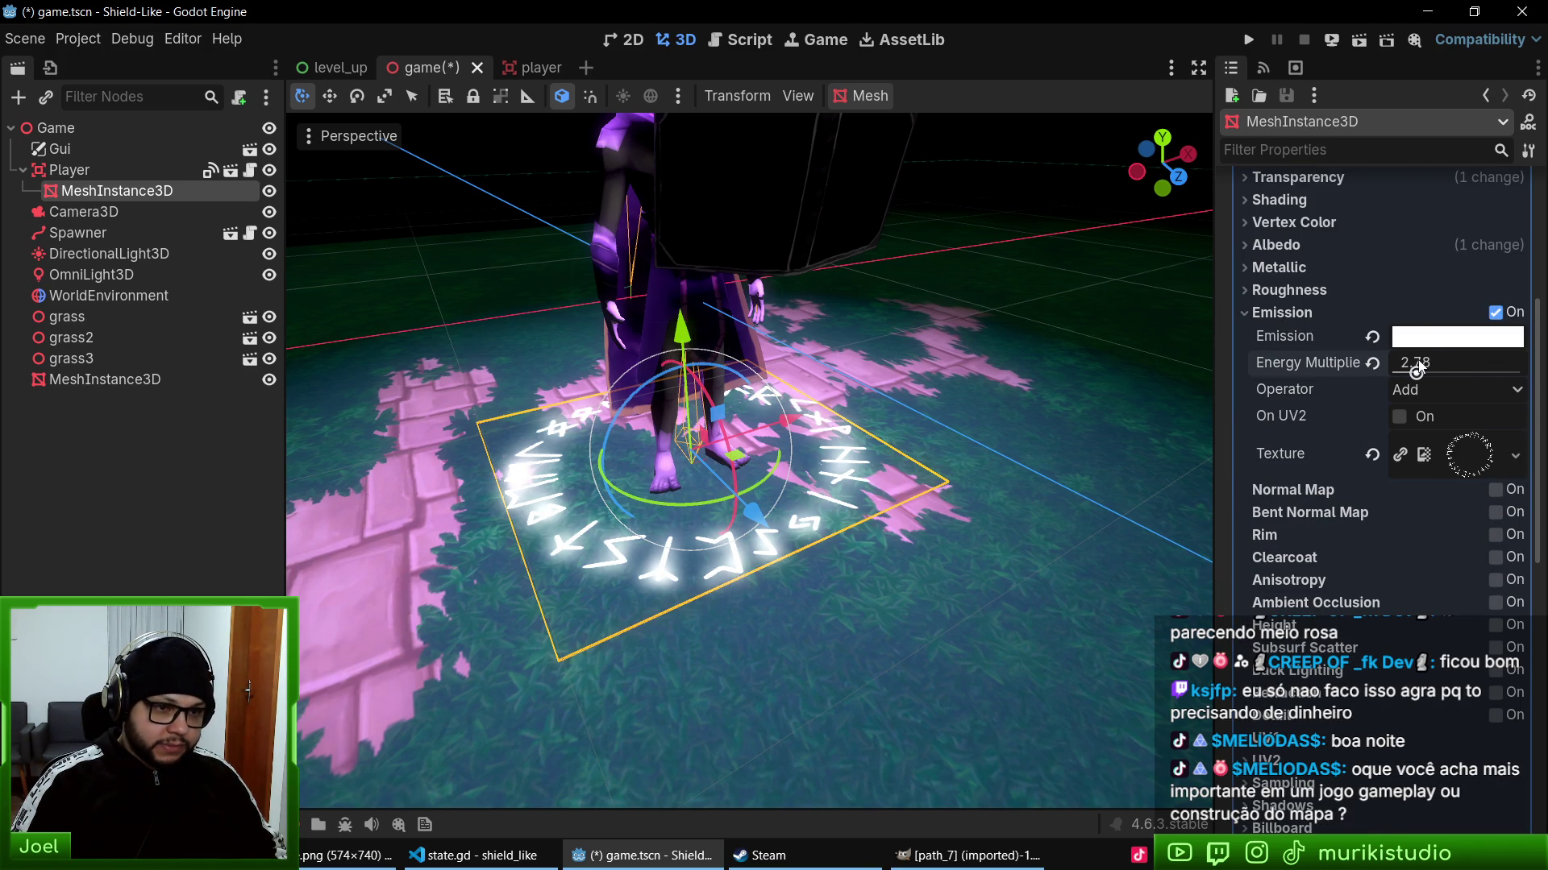
pyautogui.click(1448, 366)
pyautogui.write('4')
pyautogui.press('Return')
pyautogui.moveTo(913, 448); pyautogui.dragTo(1129, 423)
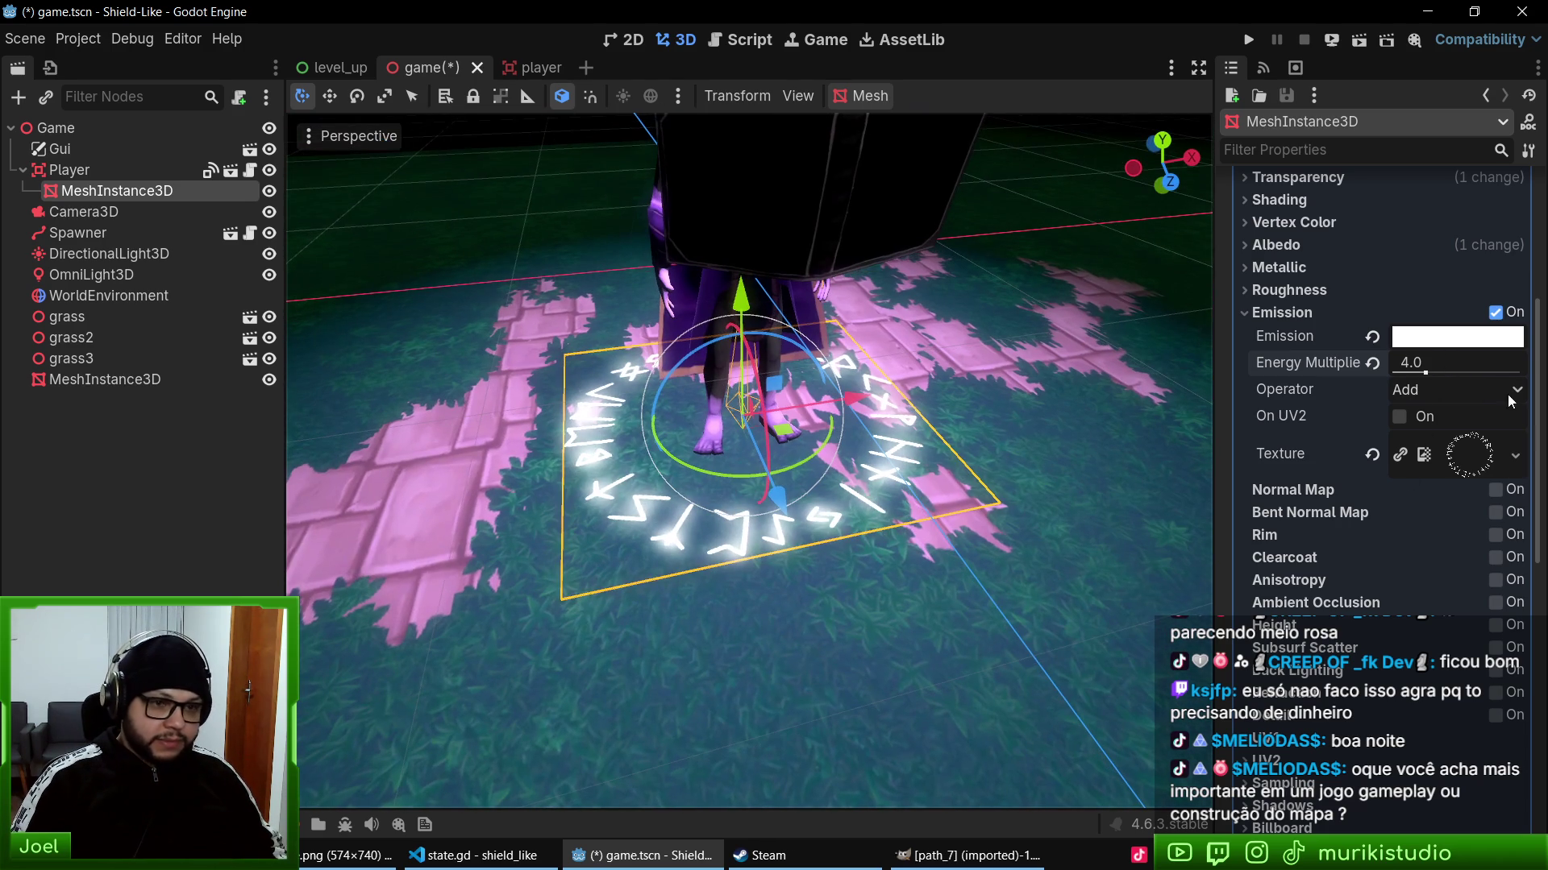
pyautogui.scroll(3)
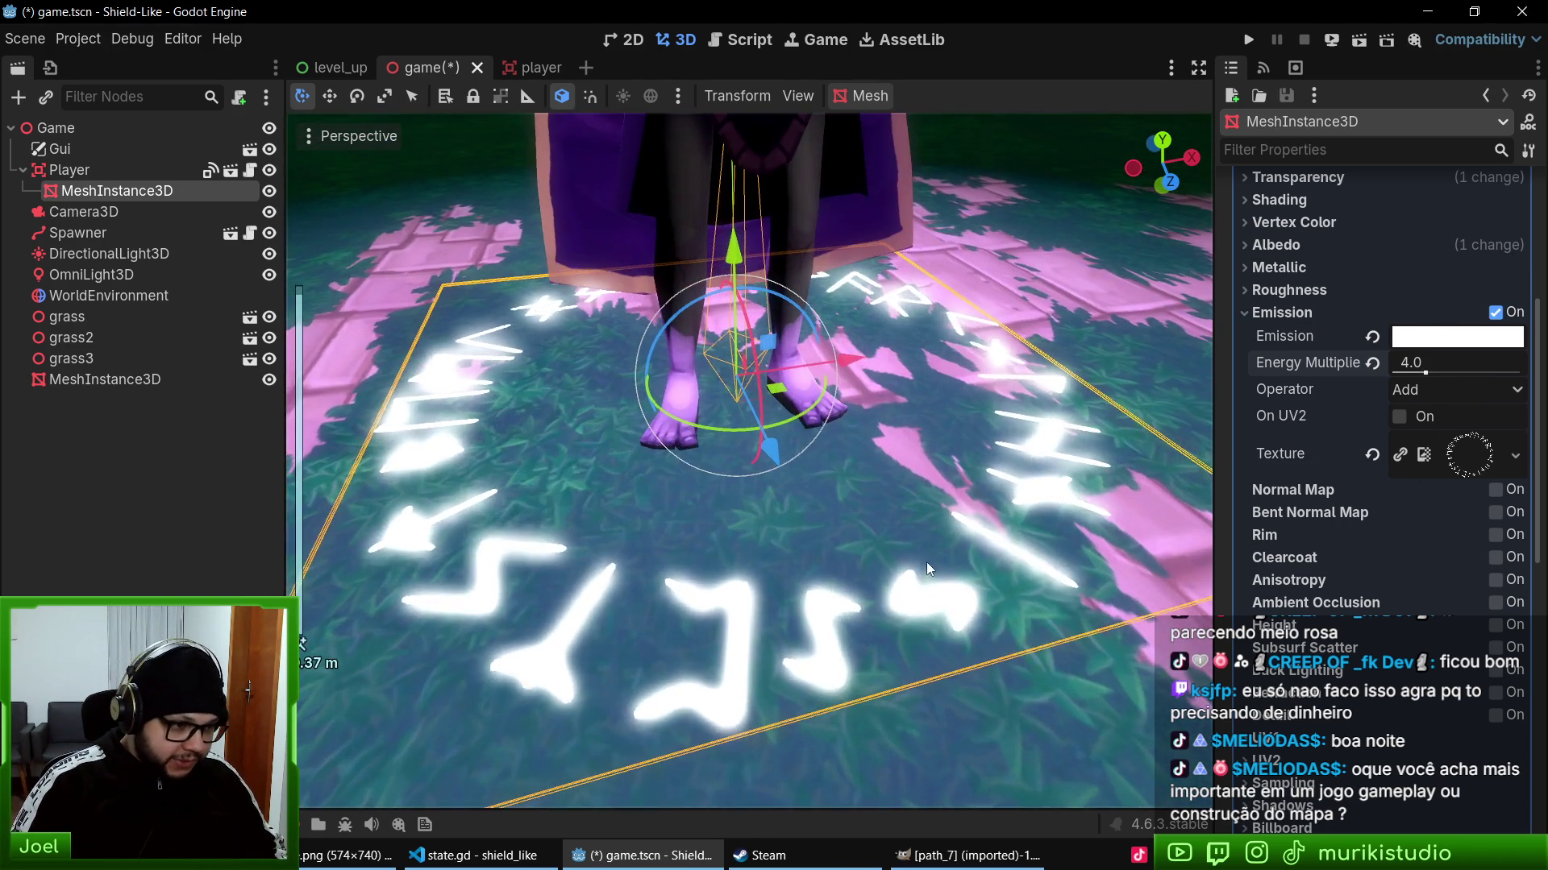
pyautogui.scroll(-3)
pyautogui.moveTo(950, 556); pyautogui.dragTo(919, 471)
pyautogui.scroll(3)
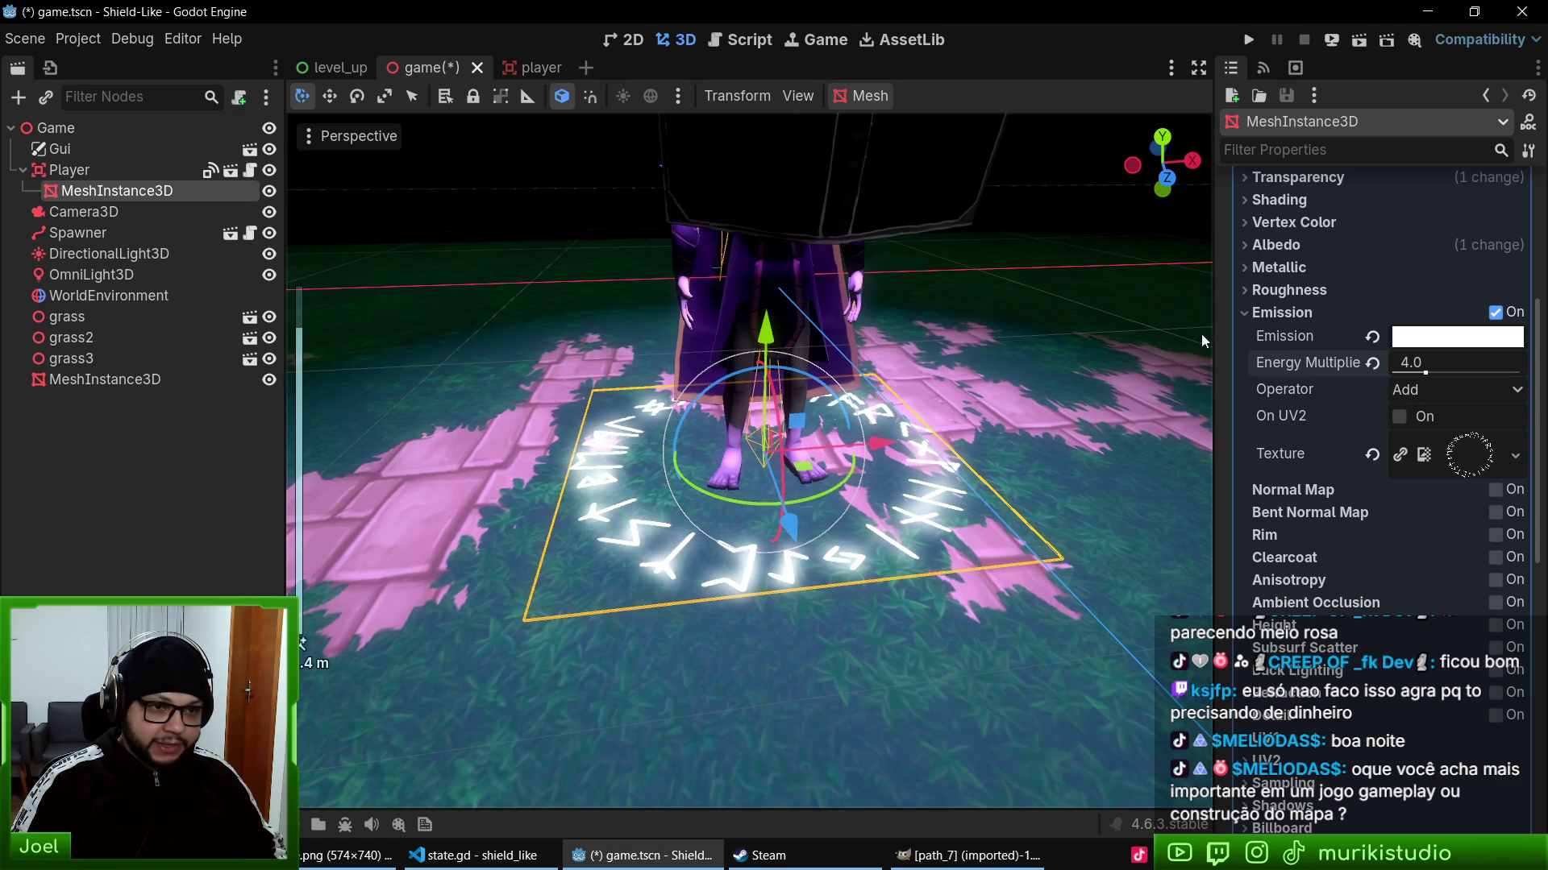
# - Try a black albedo colour, restore it to white, and save the game scene
pyautogui.click(1297, 246)
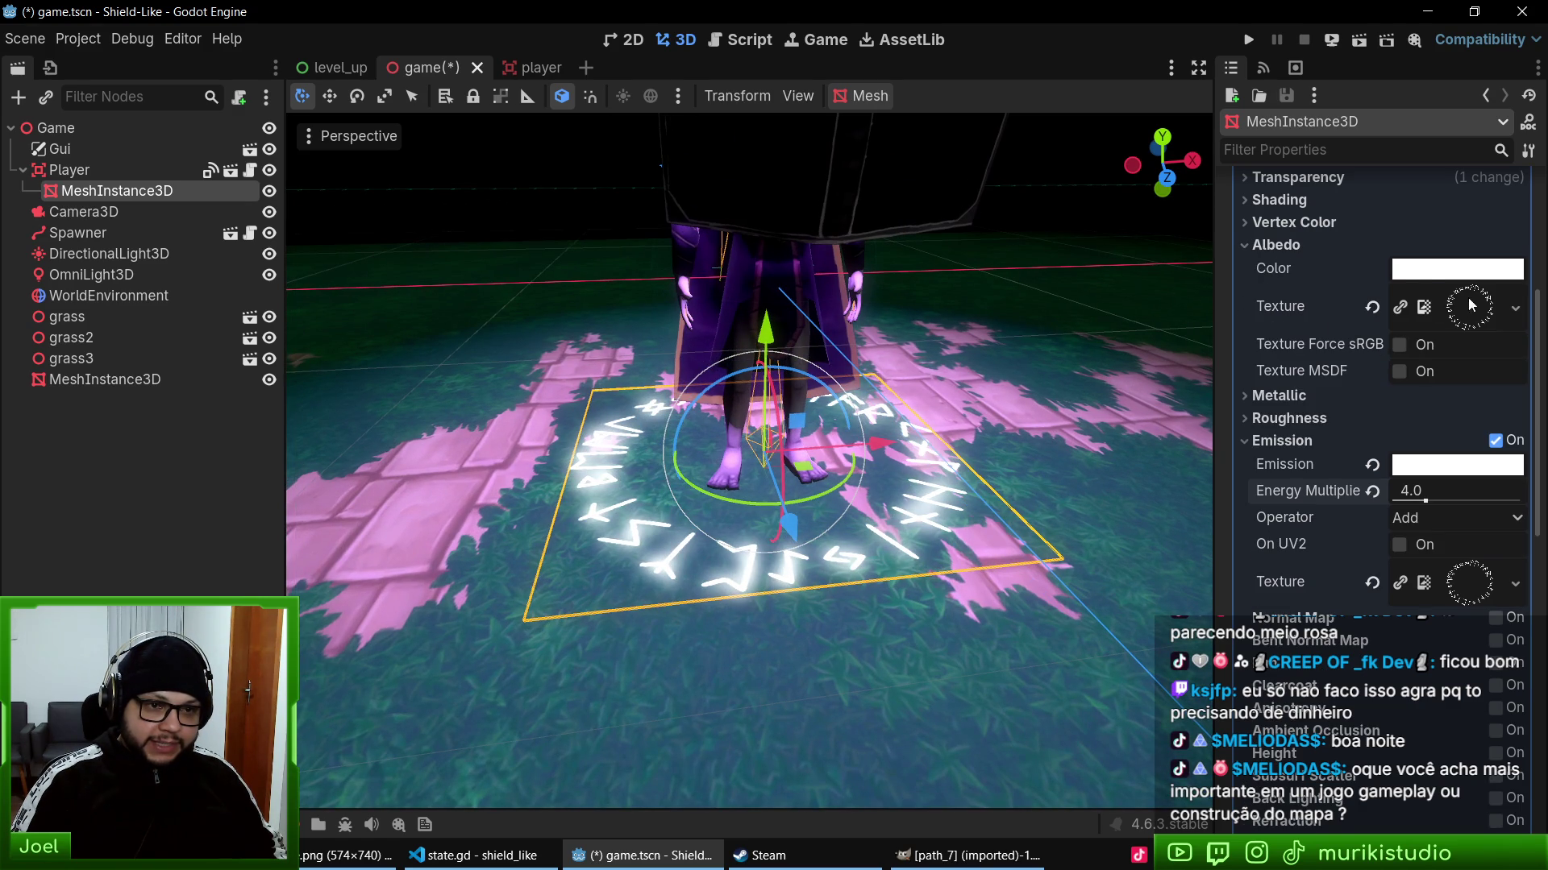
pyautogui.click(1457, 268)
pyautogui.moveTo(1525, 298); pyautogui.dragTo(1510, 709)
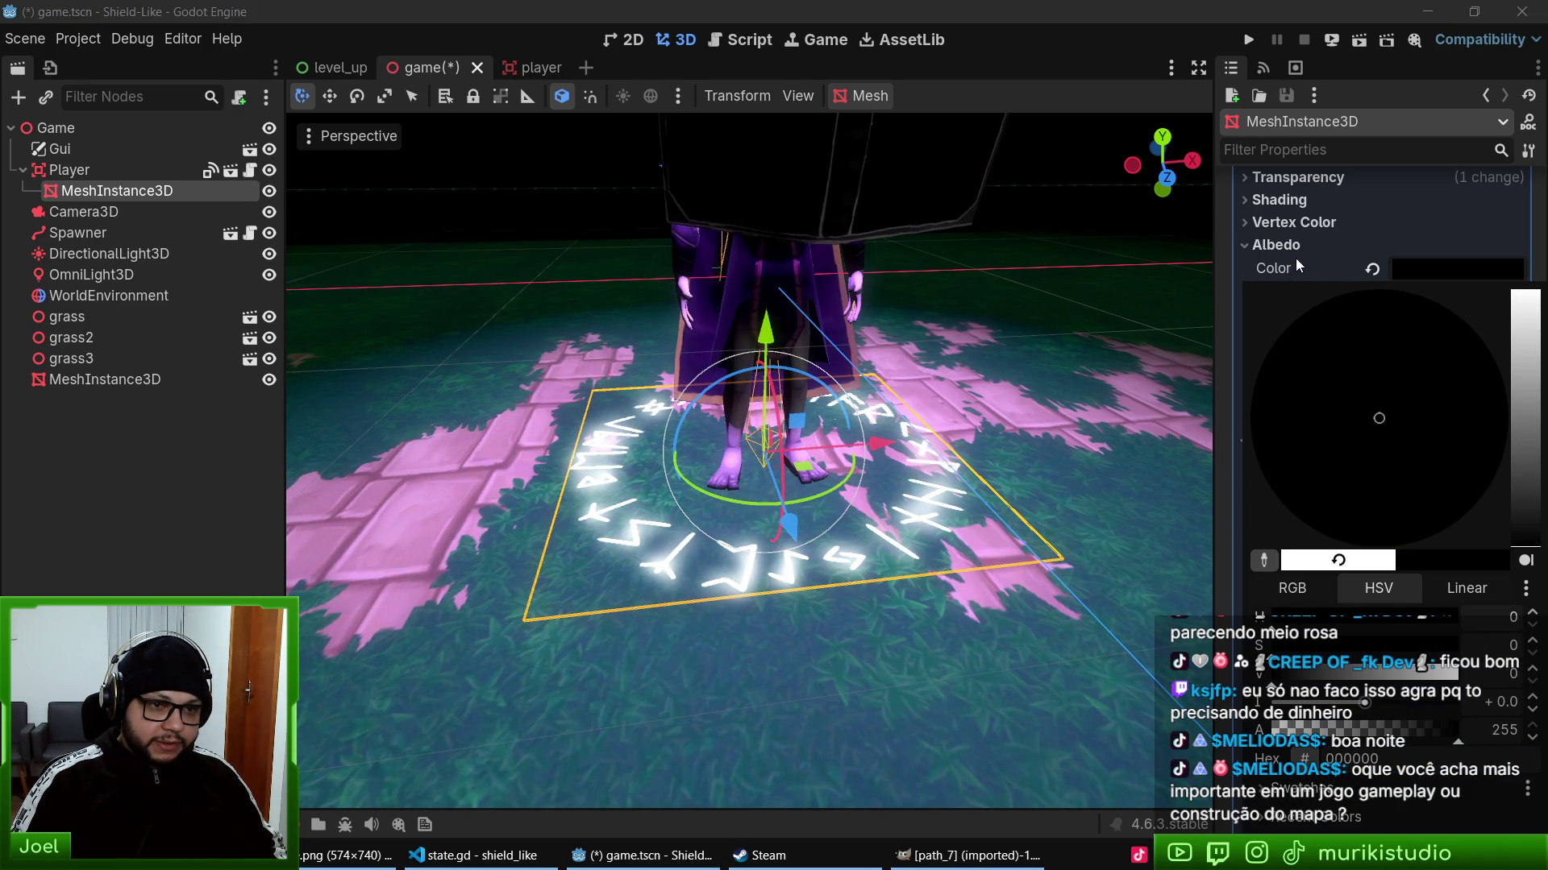
pyautogui.click(1298, 266)
pyautogui.click(1372, 268)
pyautogui.click(1455, 269)
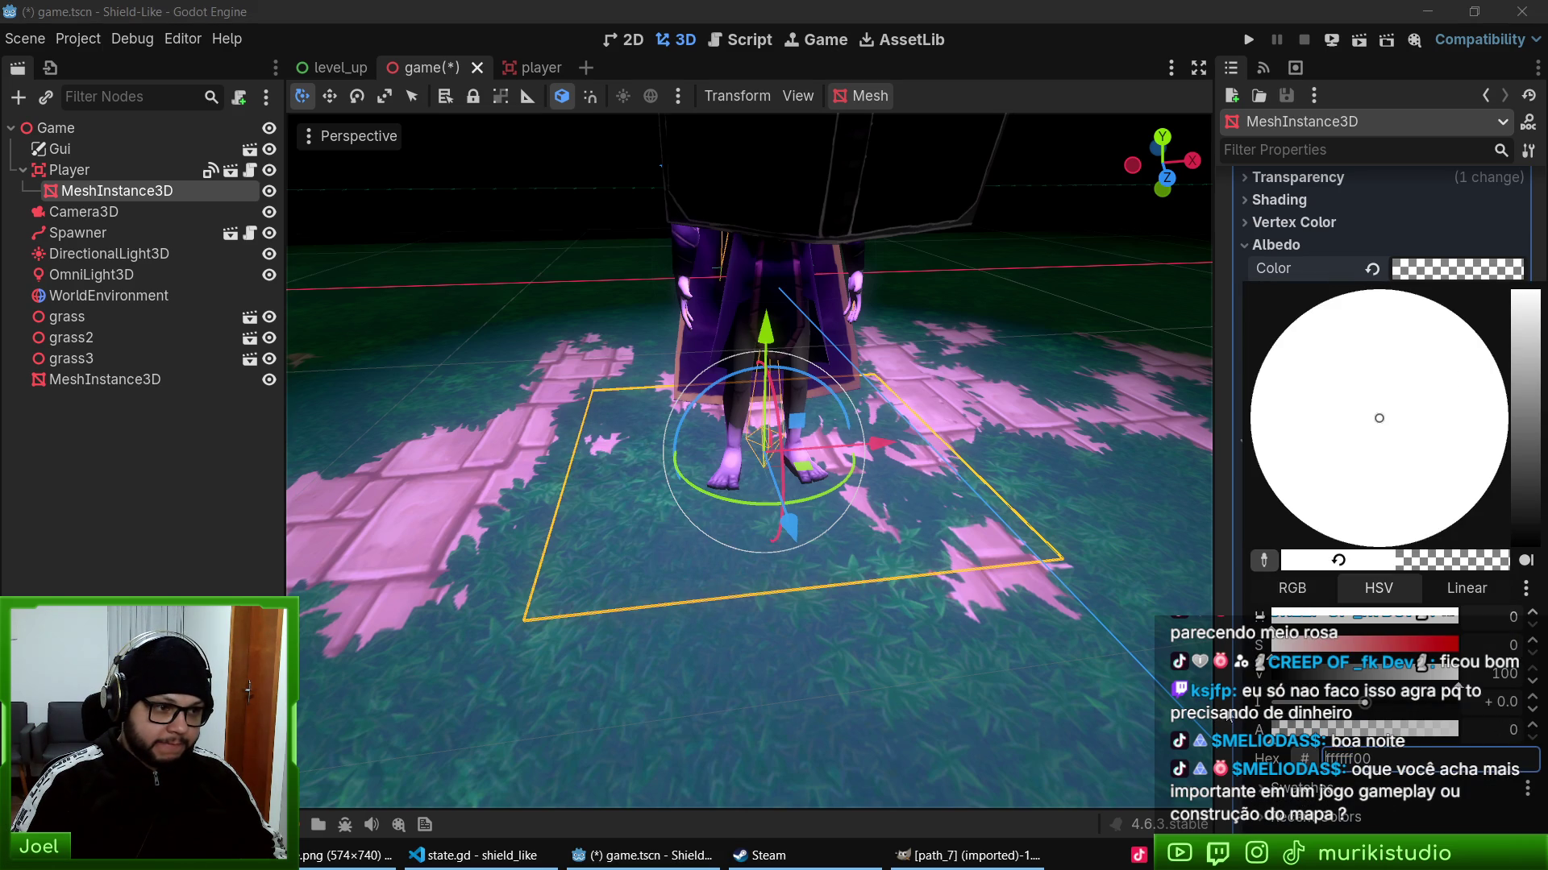
pyautogui.press('Escape')
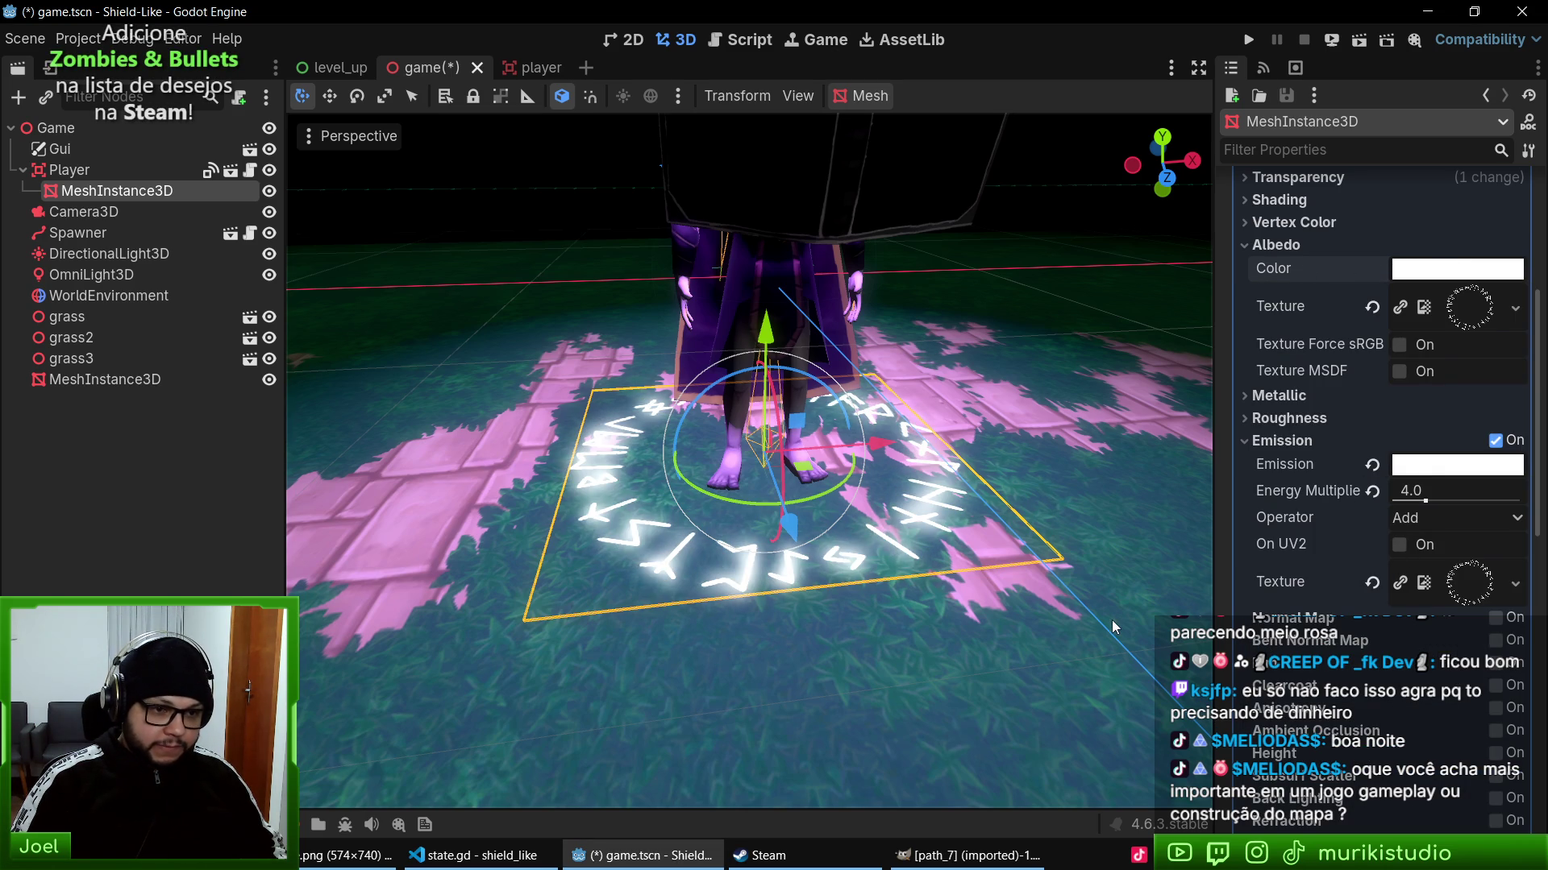
pyautogui.hotkey('ctrl', 's')
# - Make the emission glow magenta ff3ffc at energy 1.2 and save
pyautogui.click(1431, 473)
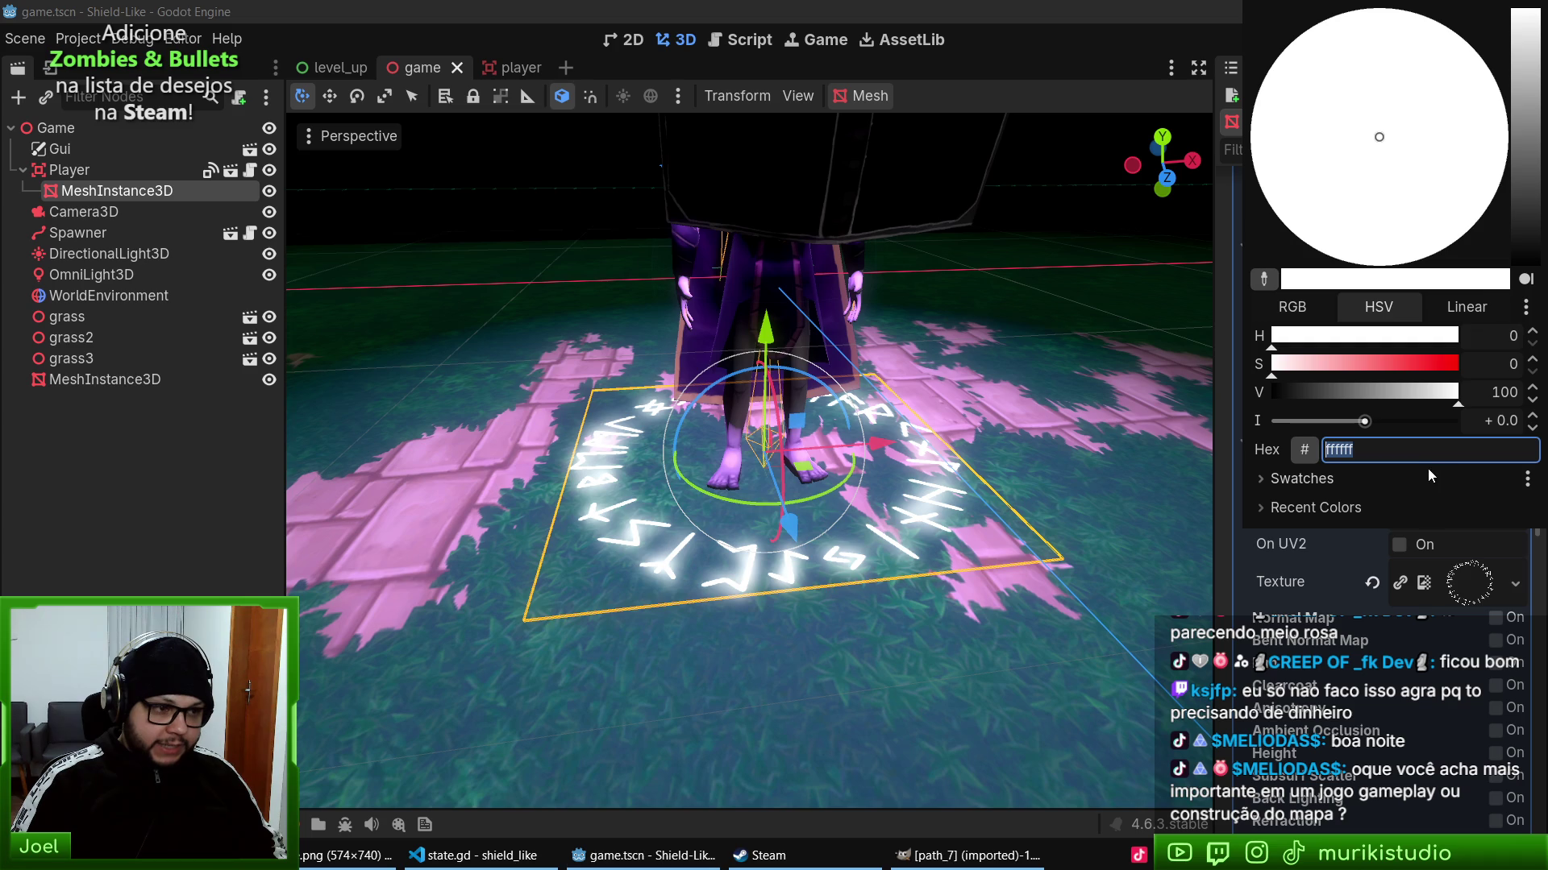
pyautogui.moveTo(1532, 86); pyautogui.dragTo(1530, 12)
pyautogui.click(1489, 70)
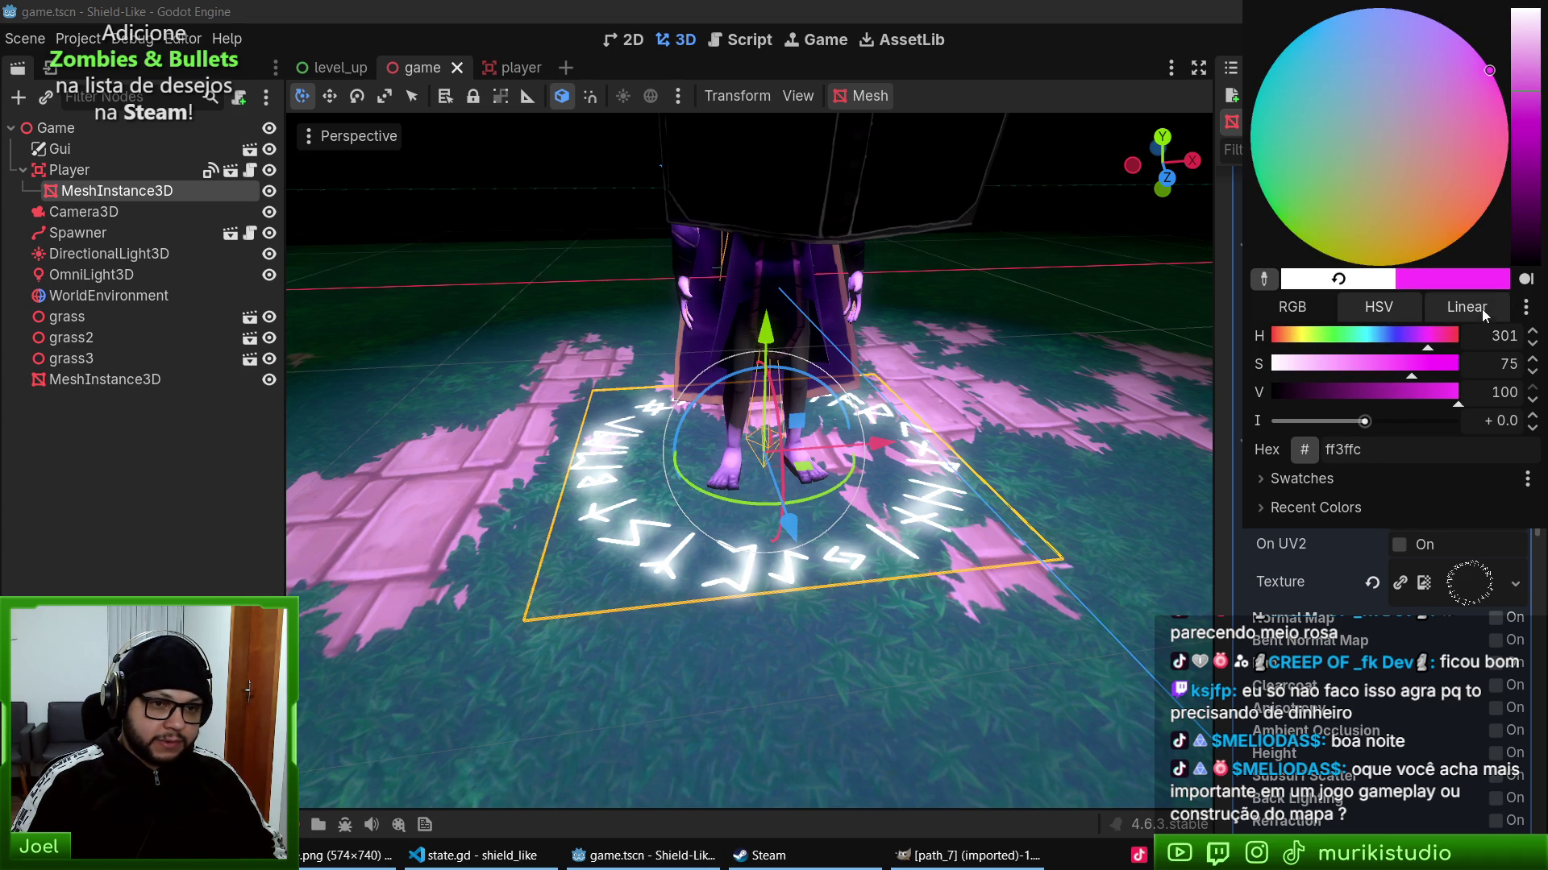
pyautogui.click(1222, 525)
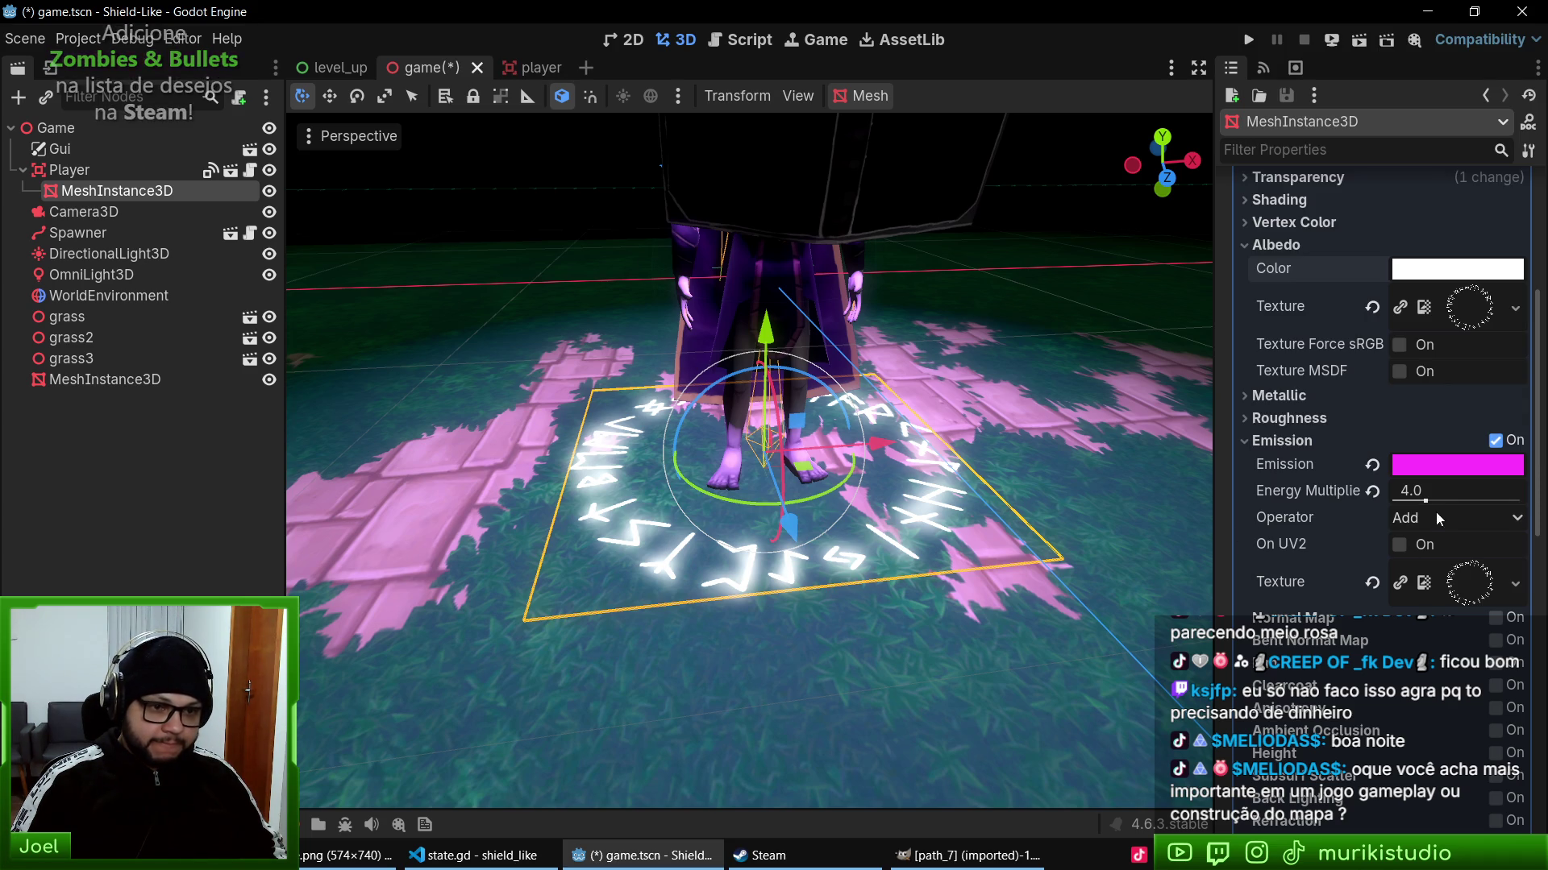
pyautogui.moveTo(1443, 490); pyautogui.dragTo(1411, 491)
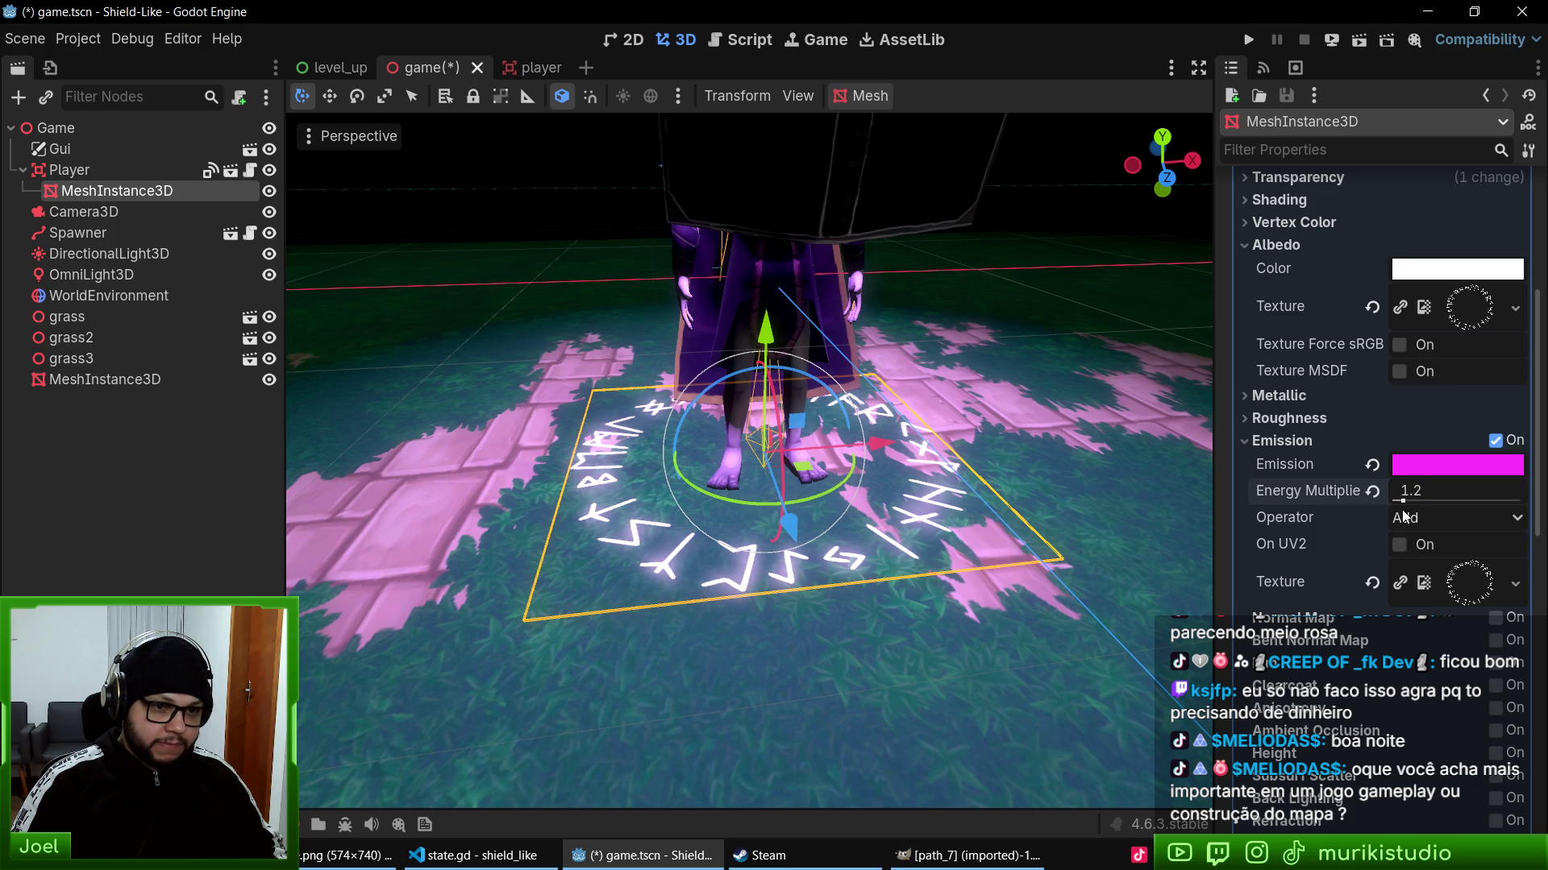
pyautogui.hotkey('ctrl', 's')
# - Duplicate the rune plane MeshInstance3D as MeshInstance3D2
pyautogui.moveTo(725, 483); pyautogui.dragTo(483, 307)
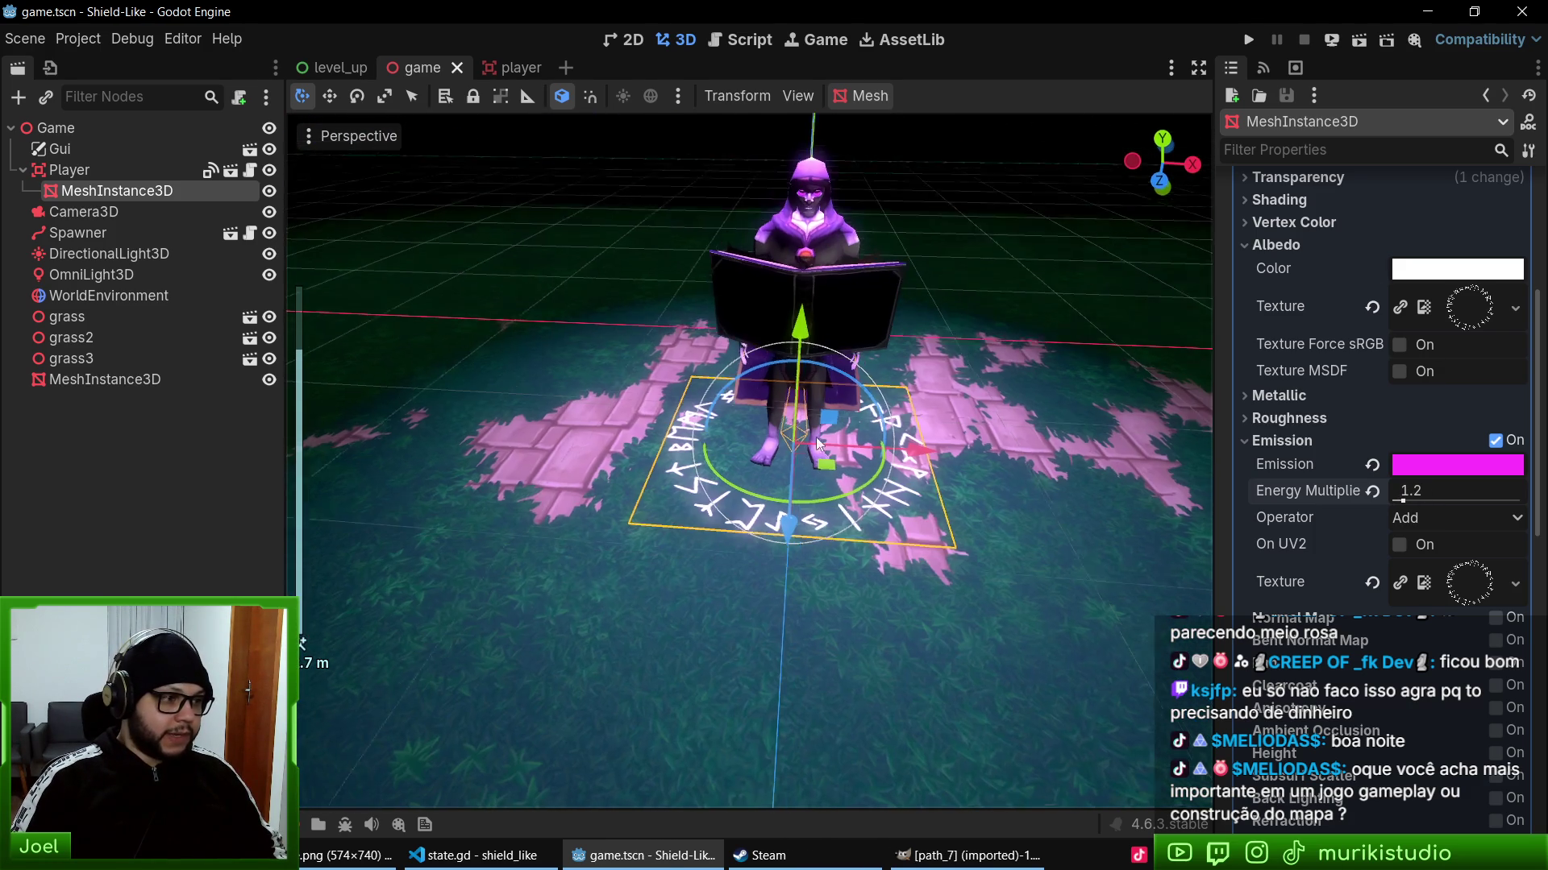
pyautogui.click(98, 171)
pyautogui.click(87, 192)
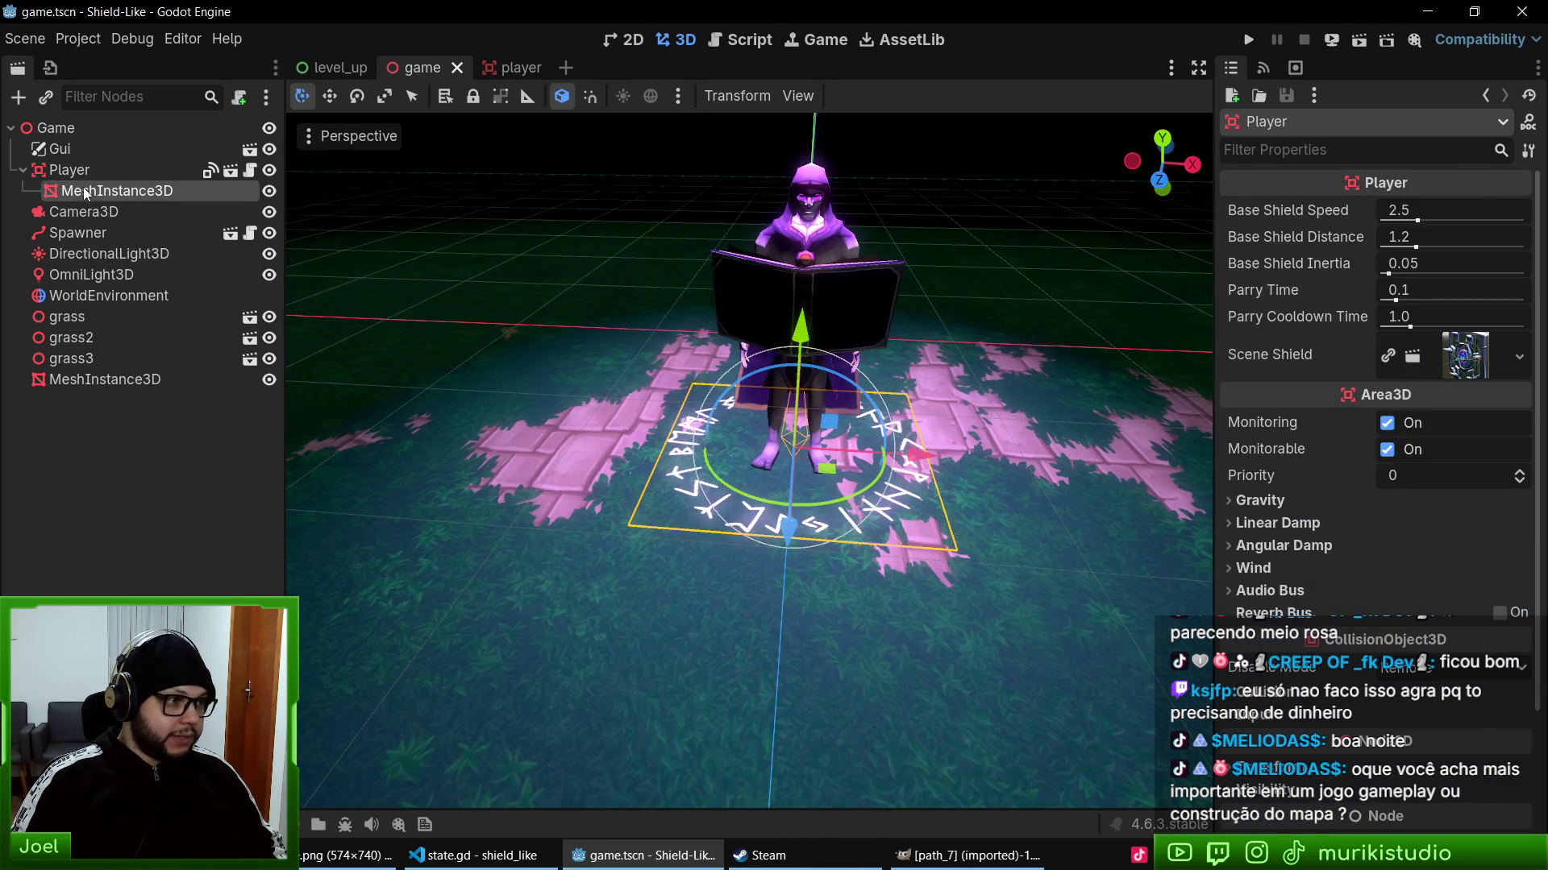
pyautogui.hotkey('ctrl', 'd')
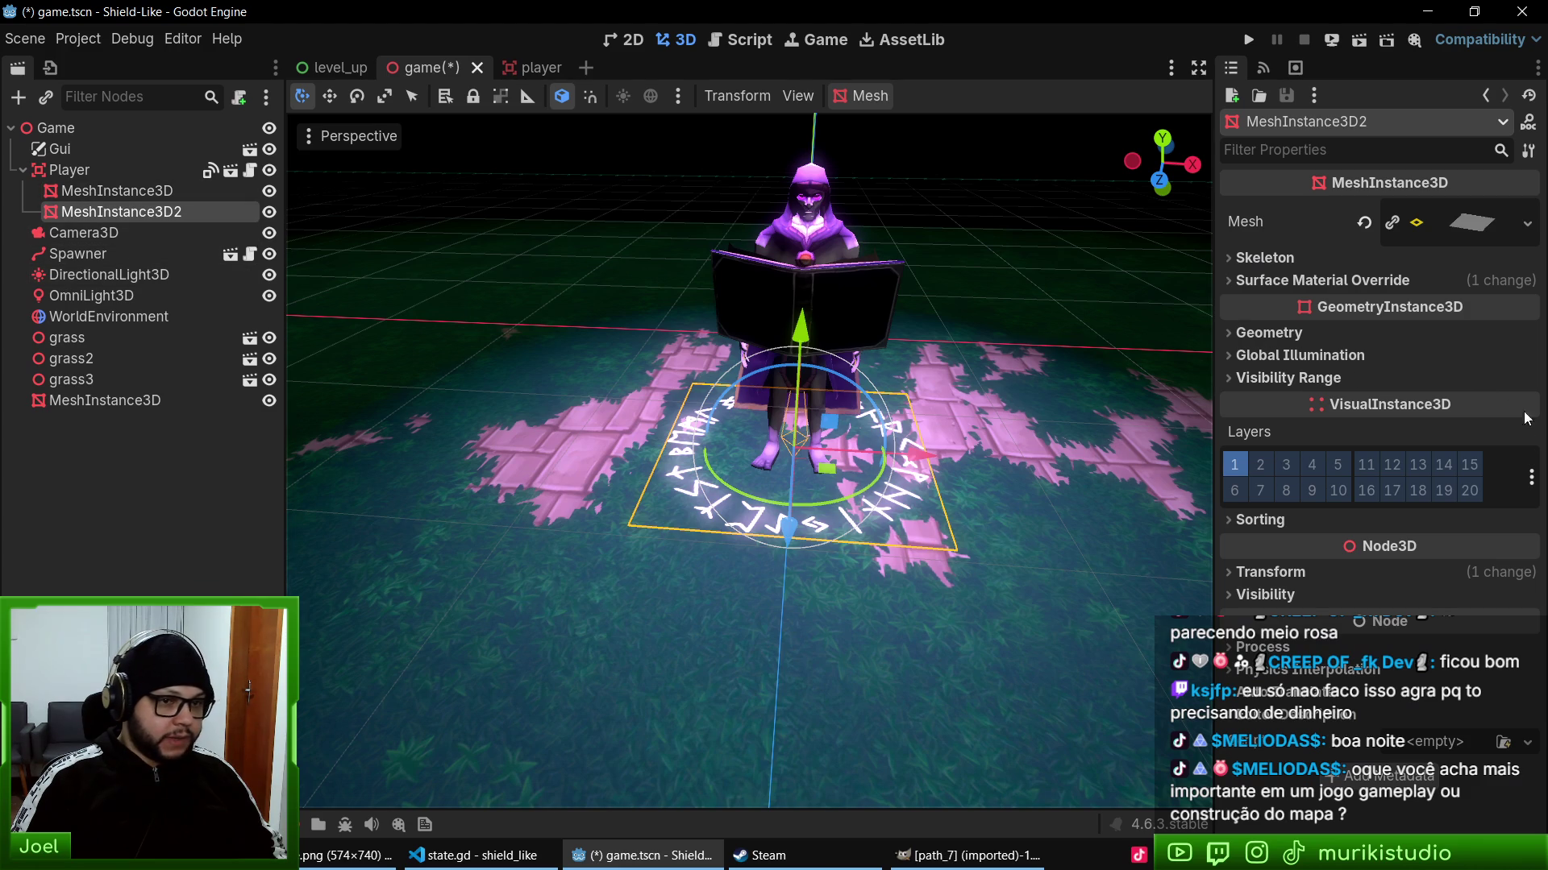
# - Make the duplicate circle's surface material override unique so it has its own material
pyautogui.click(1323, 281)
pyautogui.click(1519, 316)
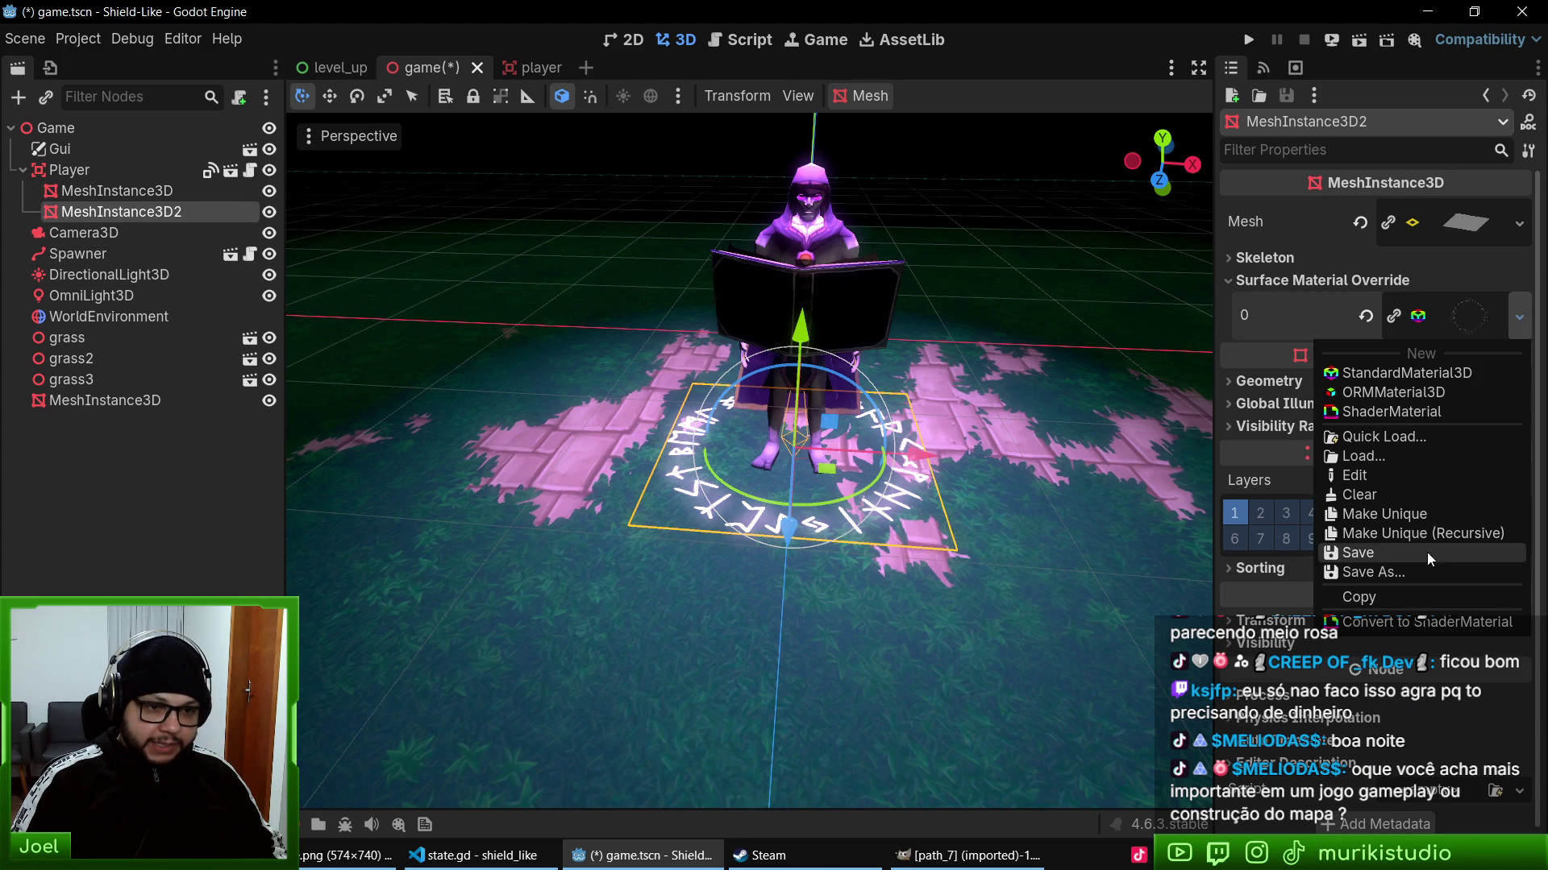
pyautogui.click(1408, 520)
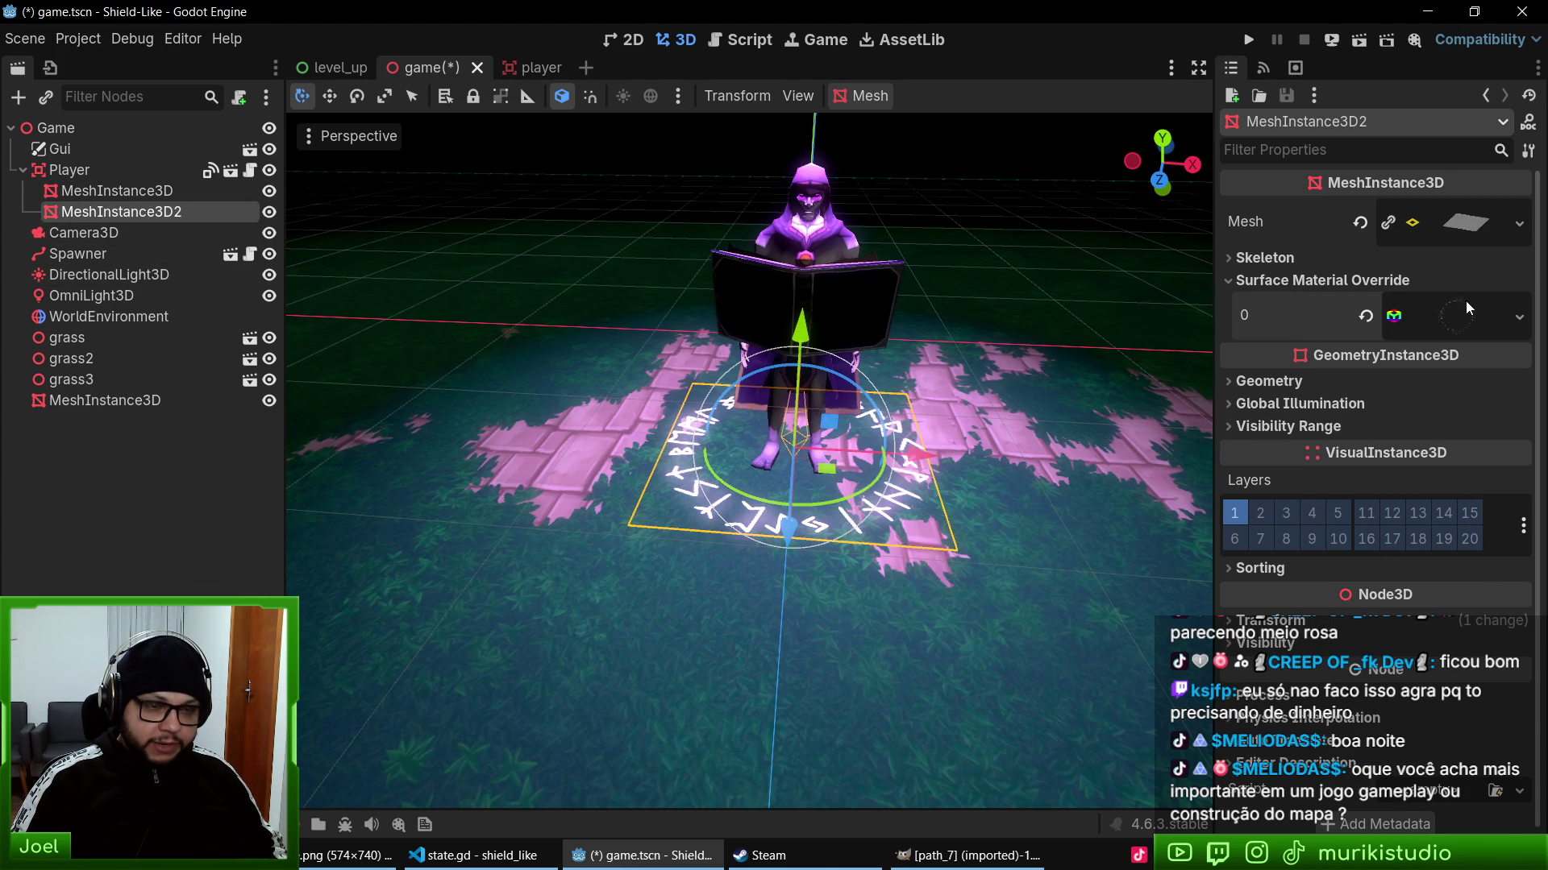
pyautogui.click(1305, 316)
# - Set the unique material's albedo texture to runic_circle_2.svg using Quick Load
pyautogui.scroll(-3)
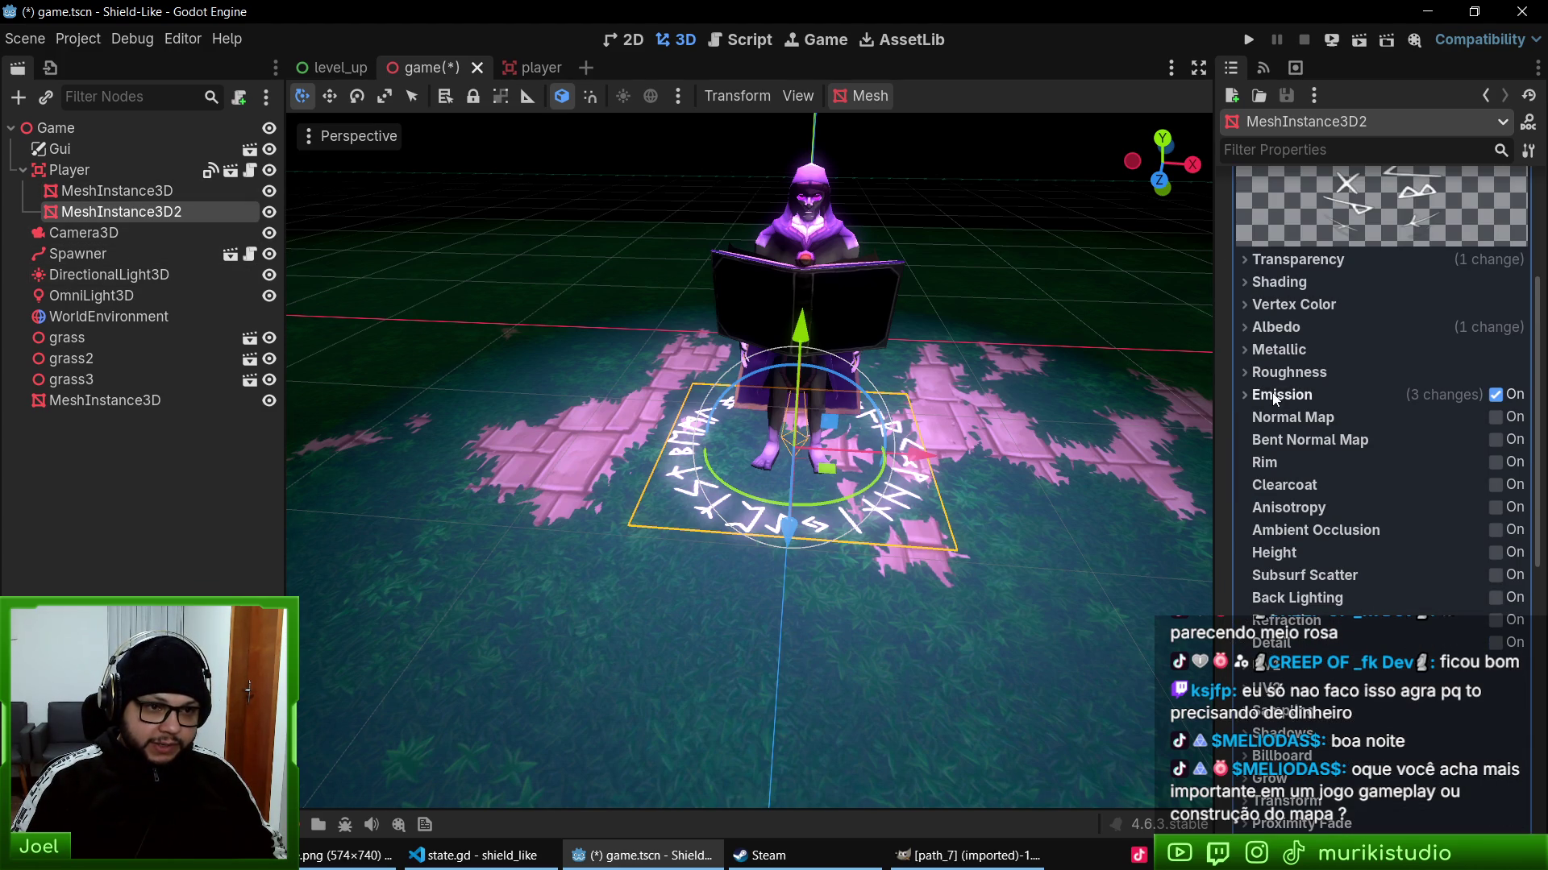
pyautogui.click(1275, 395)
pyautogui.click(1290, 326)
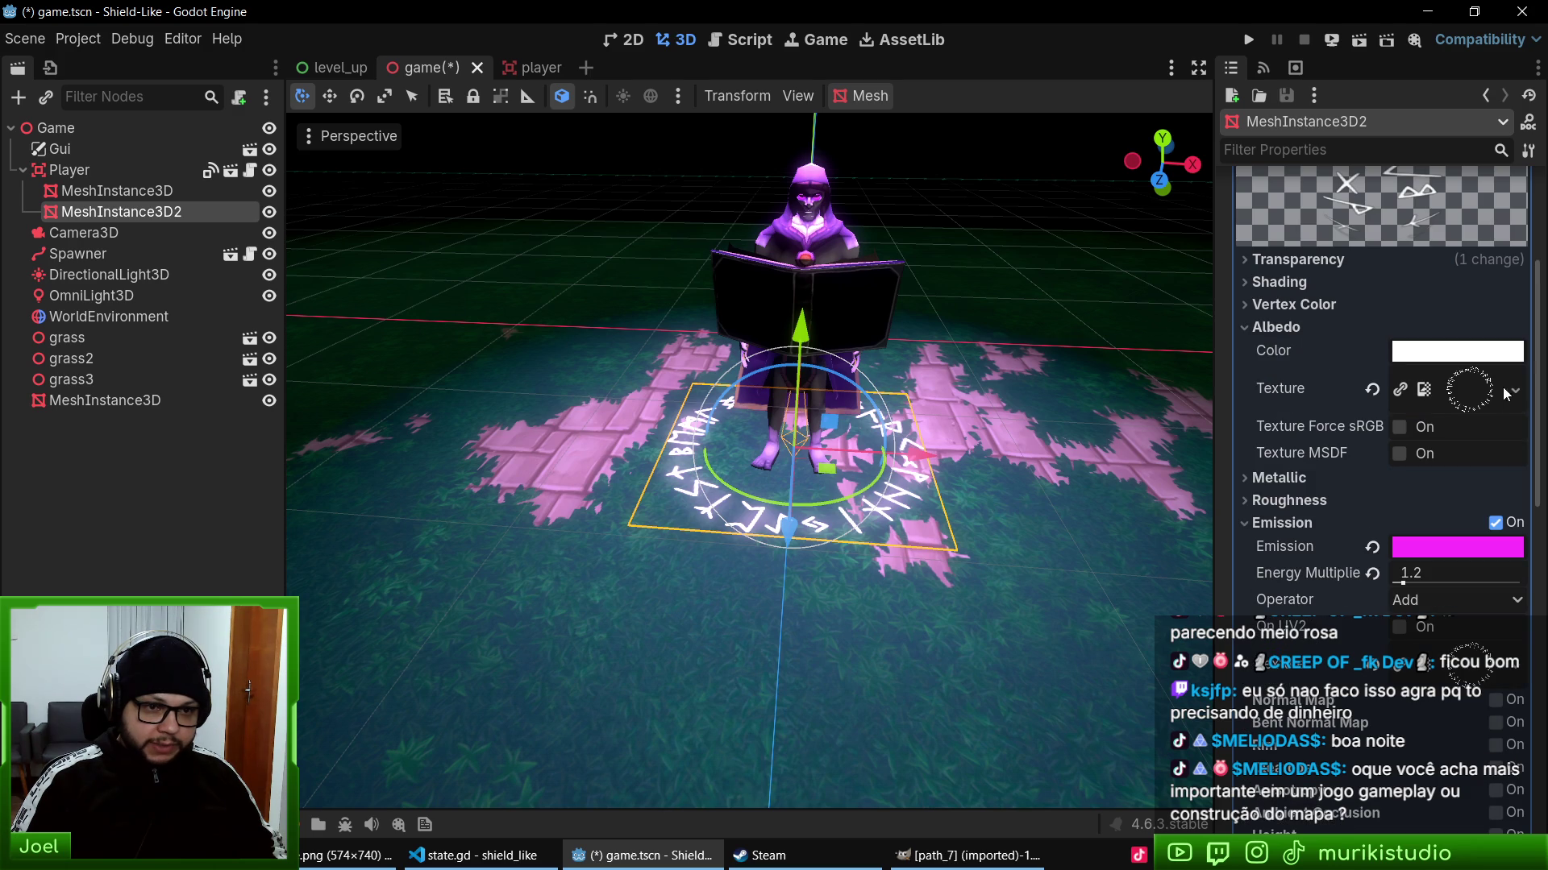
pyautogui.click(1506, 393)
pyautogui.click(1370, 668)
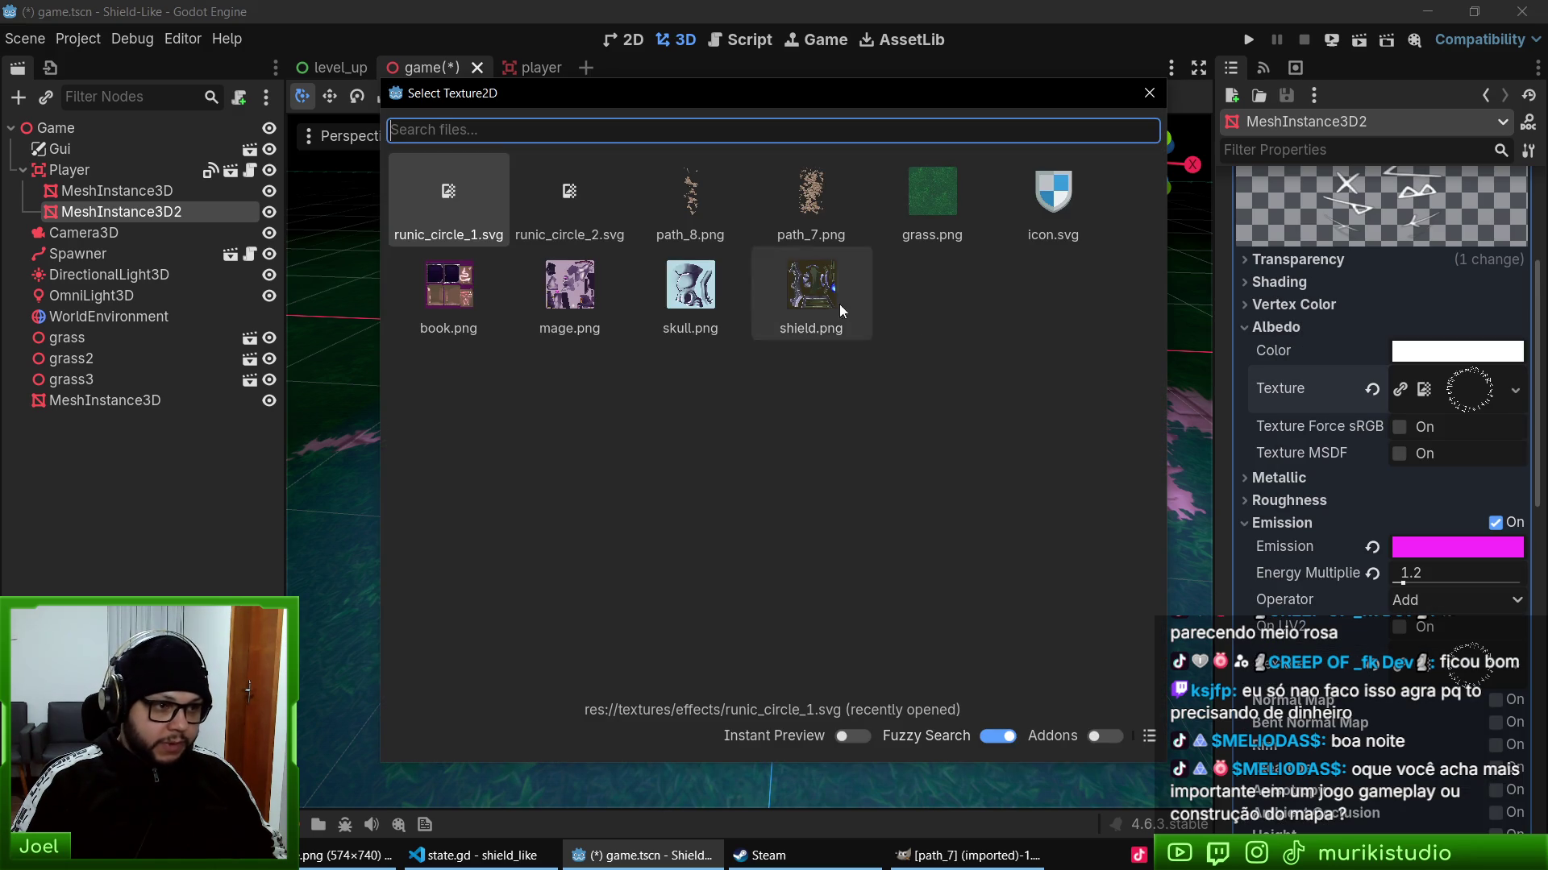
pyautogui.doubleClick(569, 193)
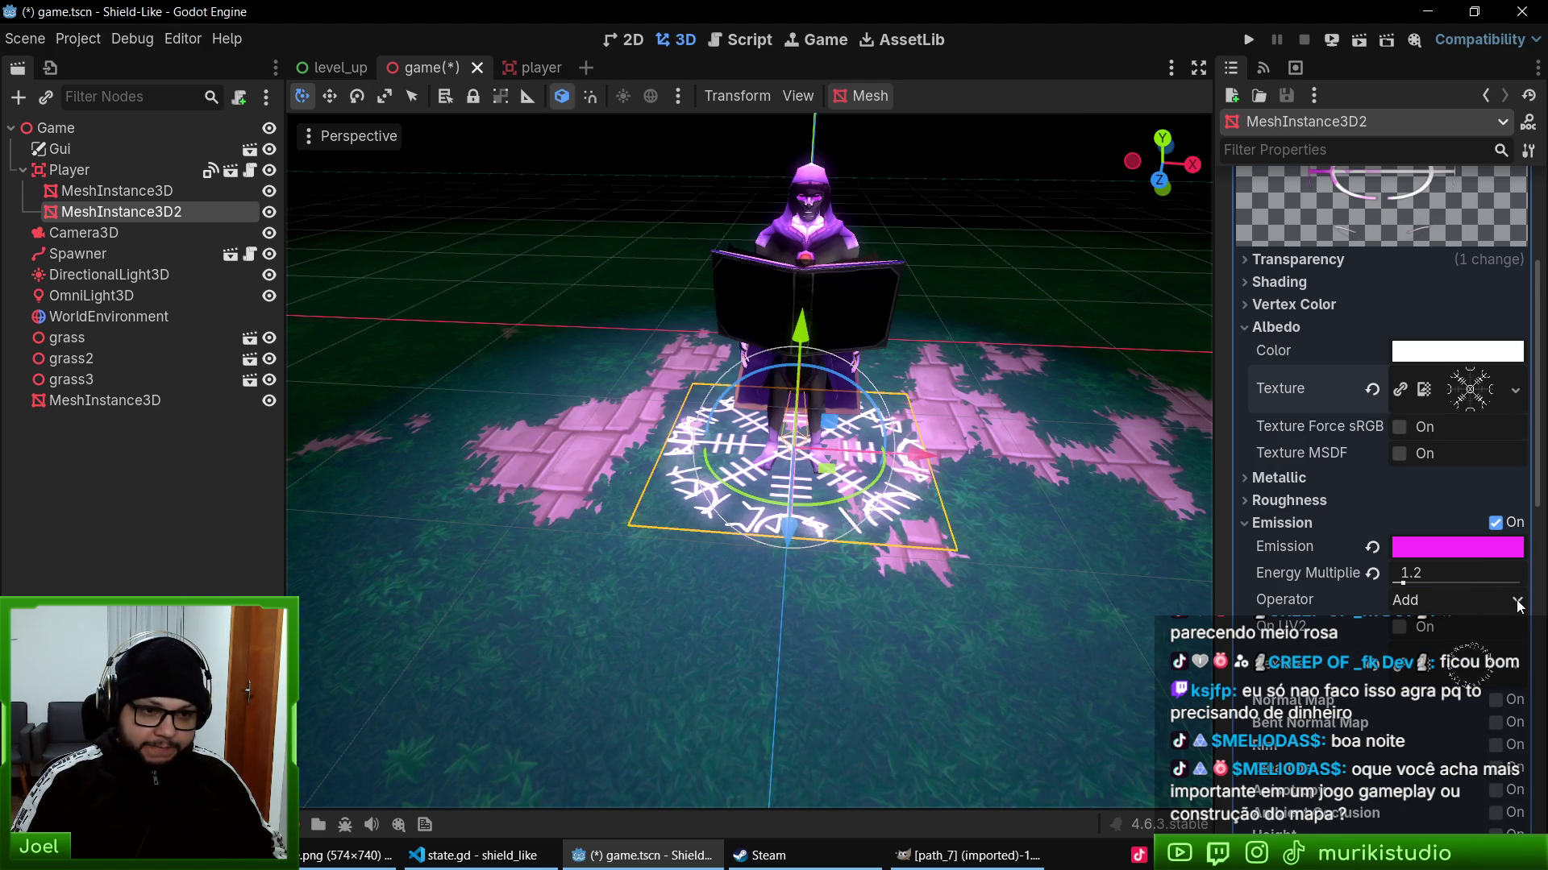
pyautogui.click(1515, 390)
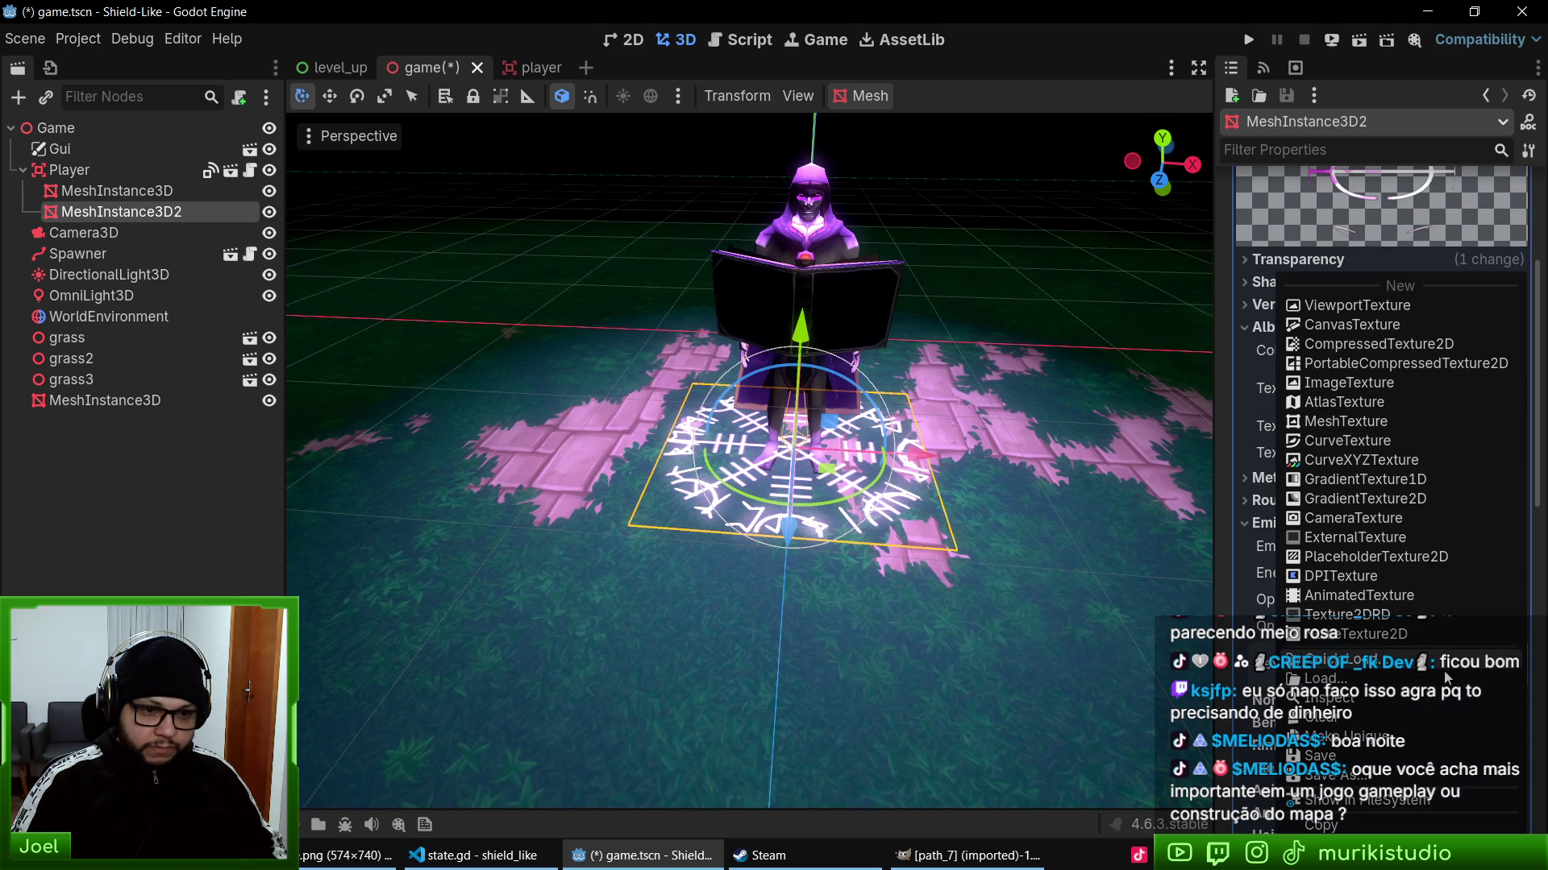
pyautogui.click(1370, 657)
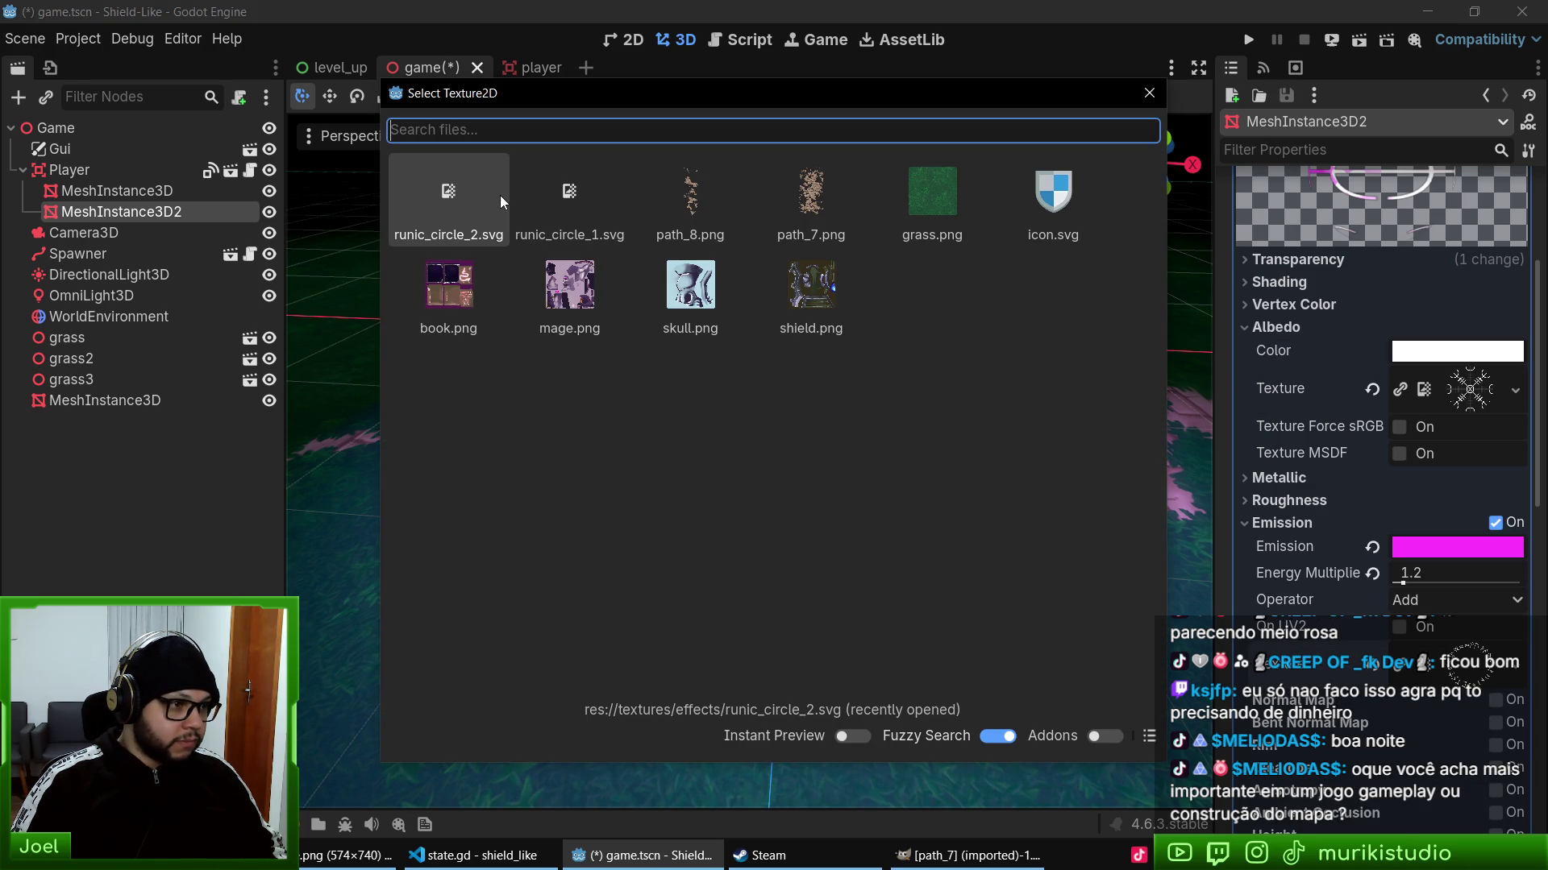
pyautogui.click(457, 186)
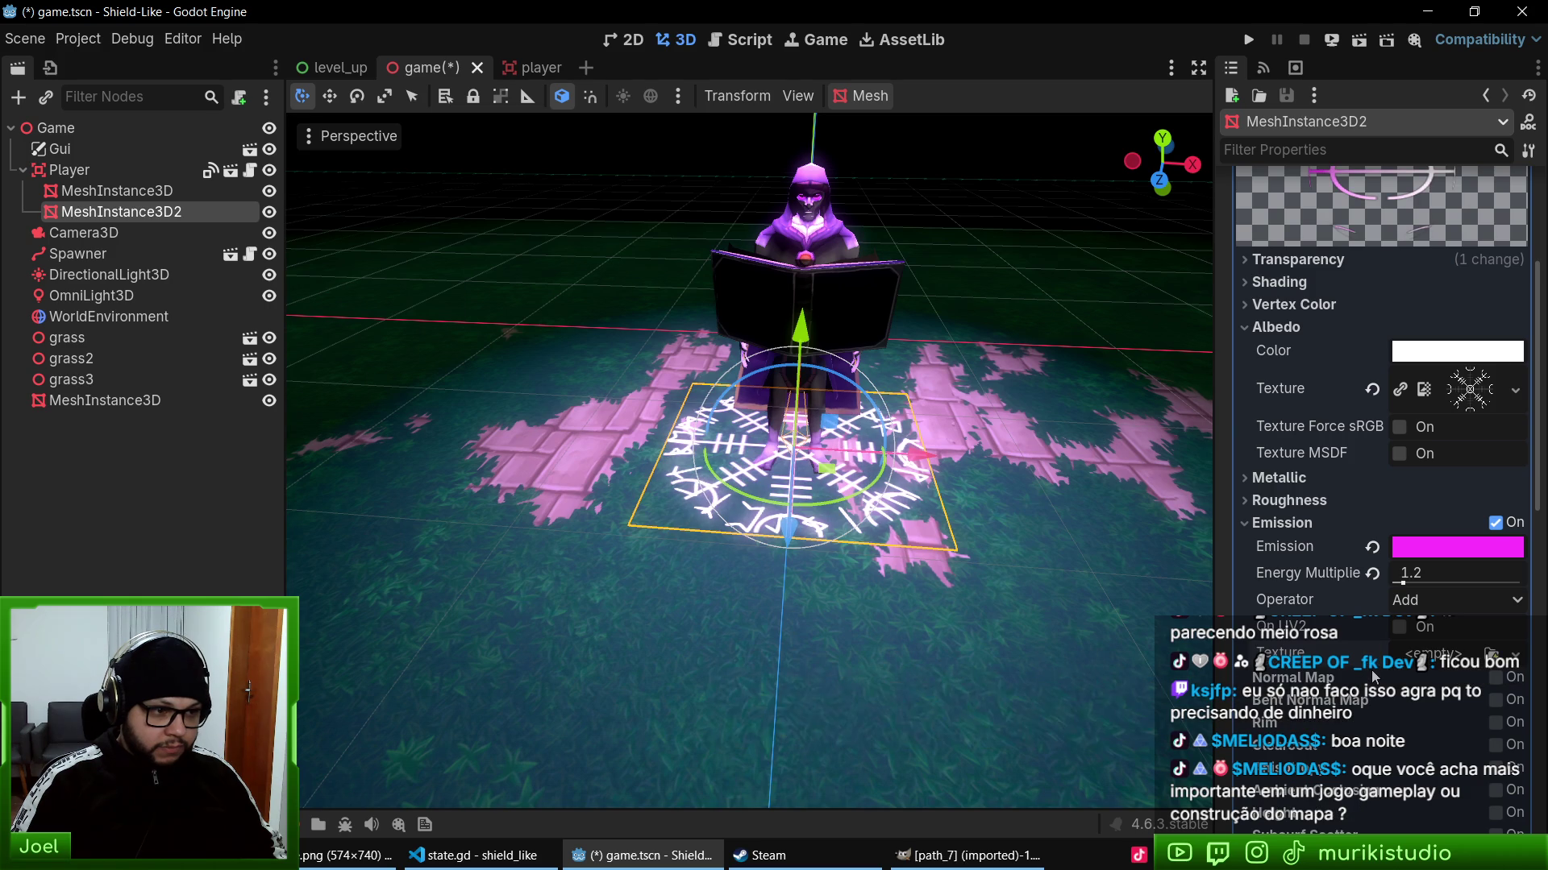
pyautogui.scroll(-3)
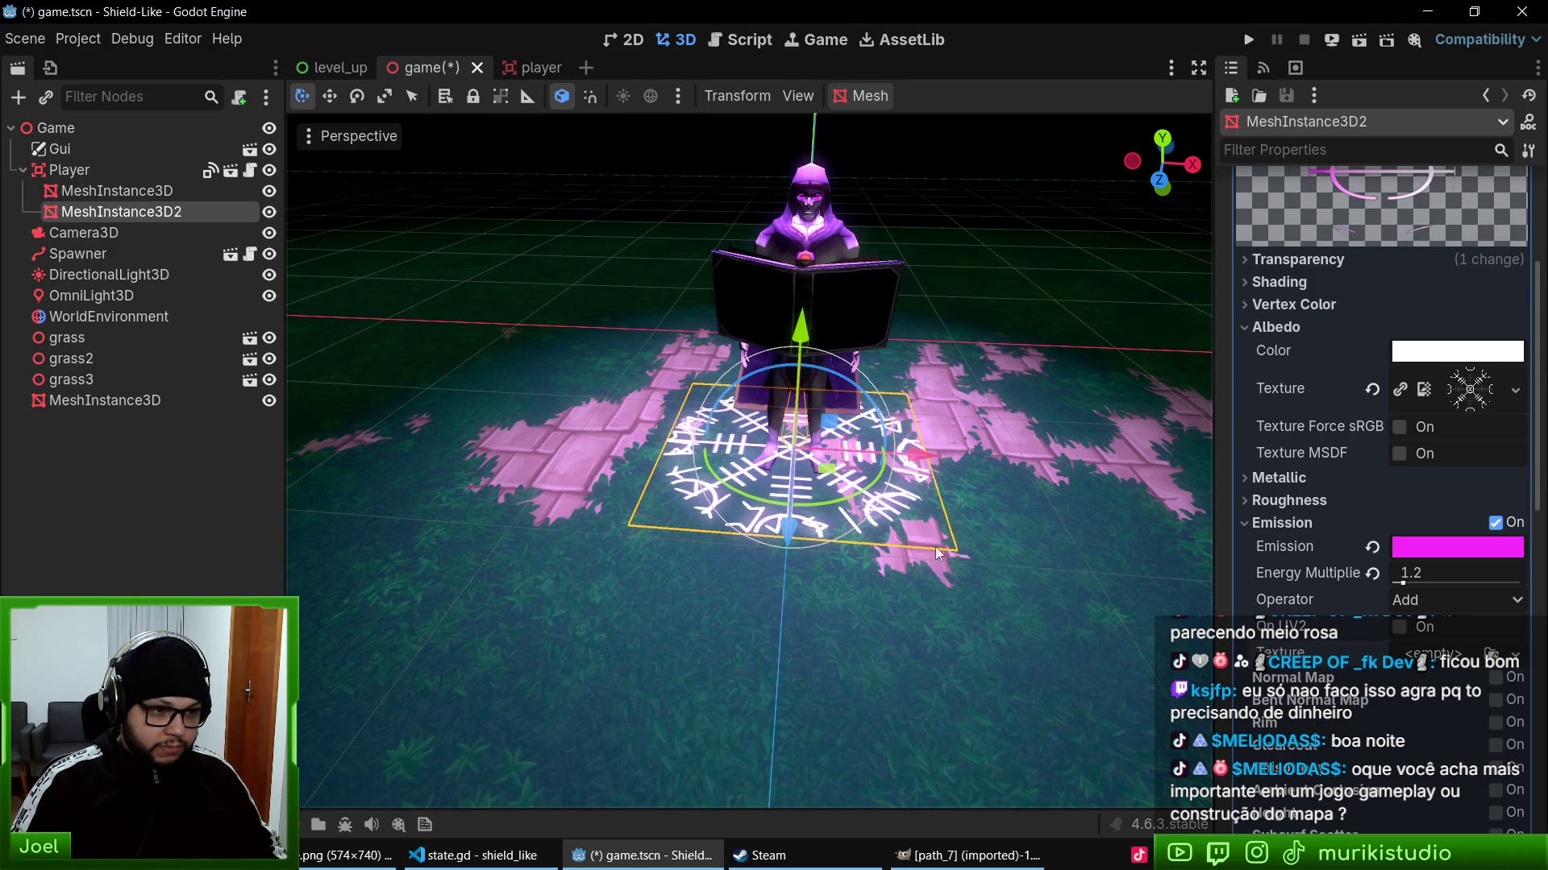
# - Raise the duplicate circle's emission energy to 3.0, then adjust the first circle's emission too
pyautogui.scroll(3)
pyautogui.moveTo(1412, 582); pyautogui.dragTo(1423, 558)
pyautogui.click(1435, 579)
pyautogui.write('3')
pyautogui.press('Return')
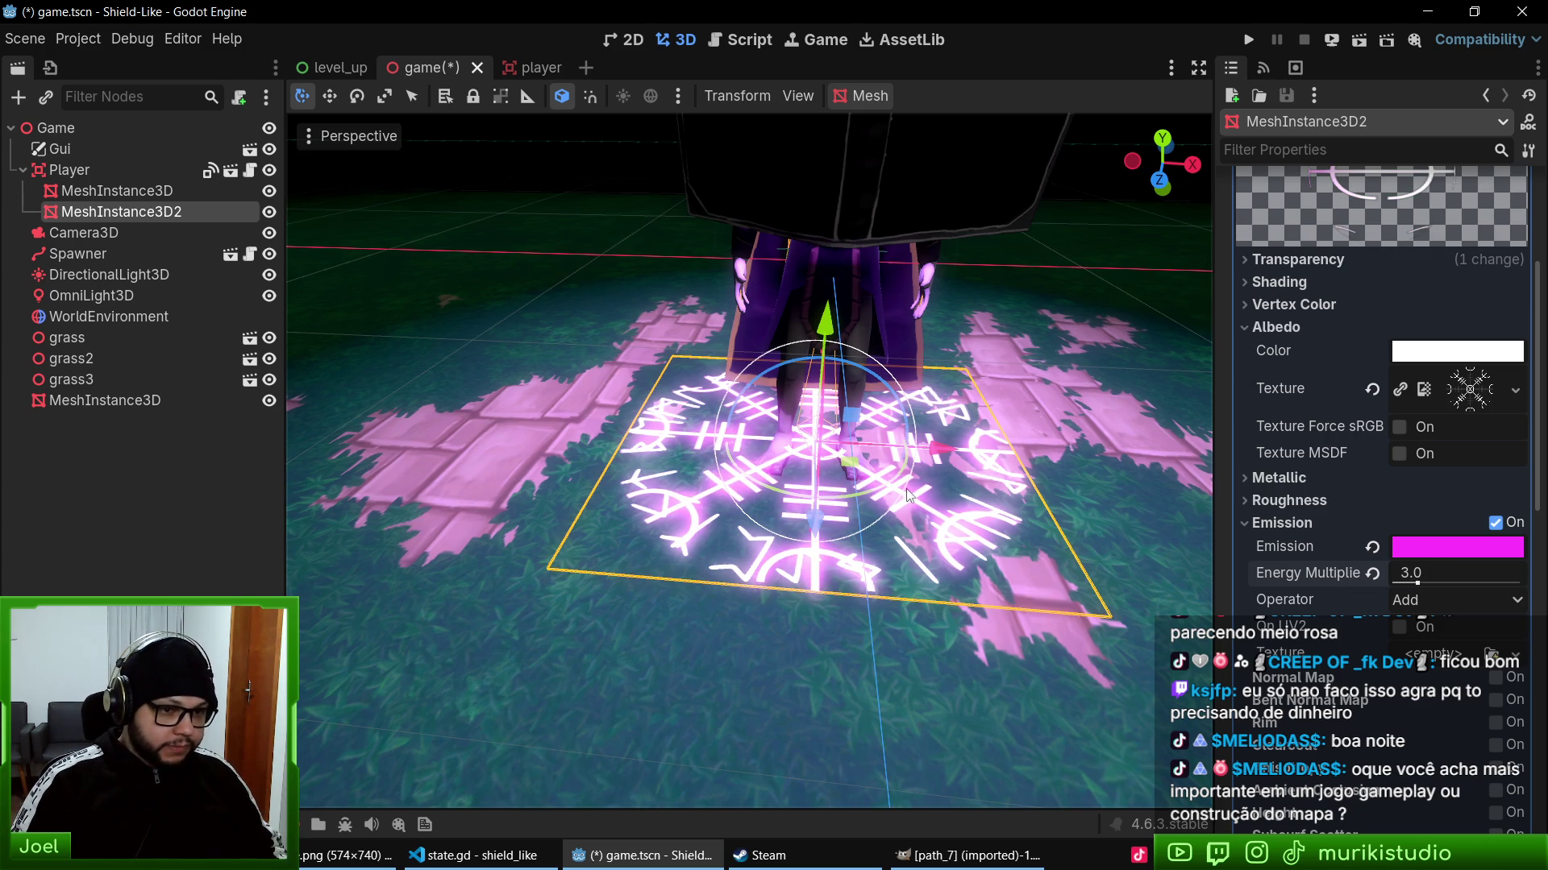
pyautogui.click(193, 191)
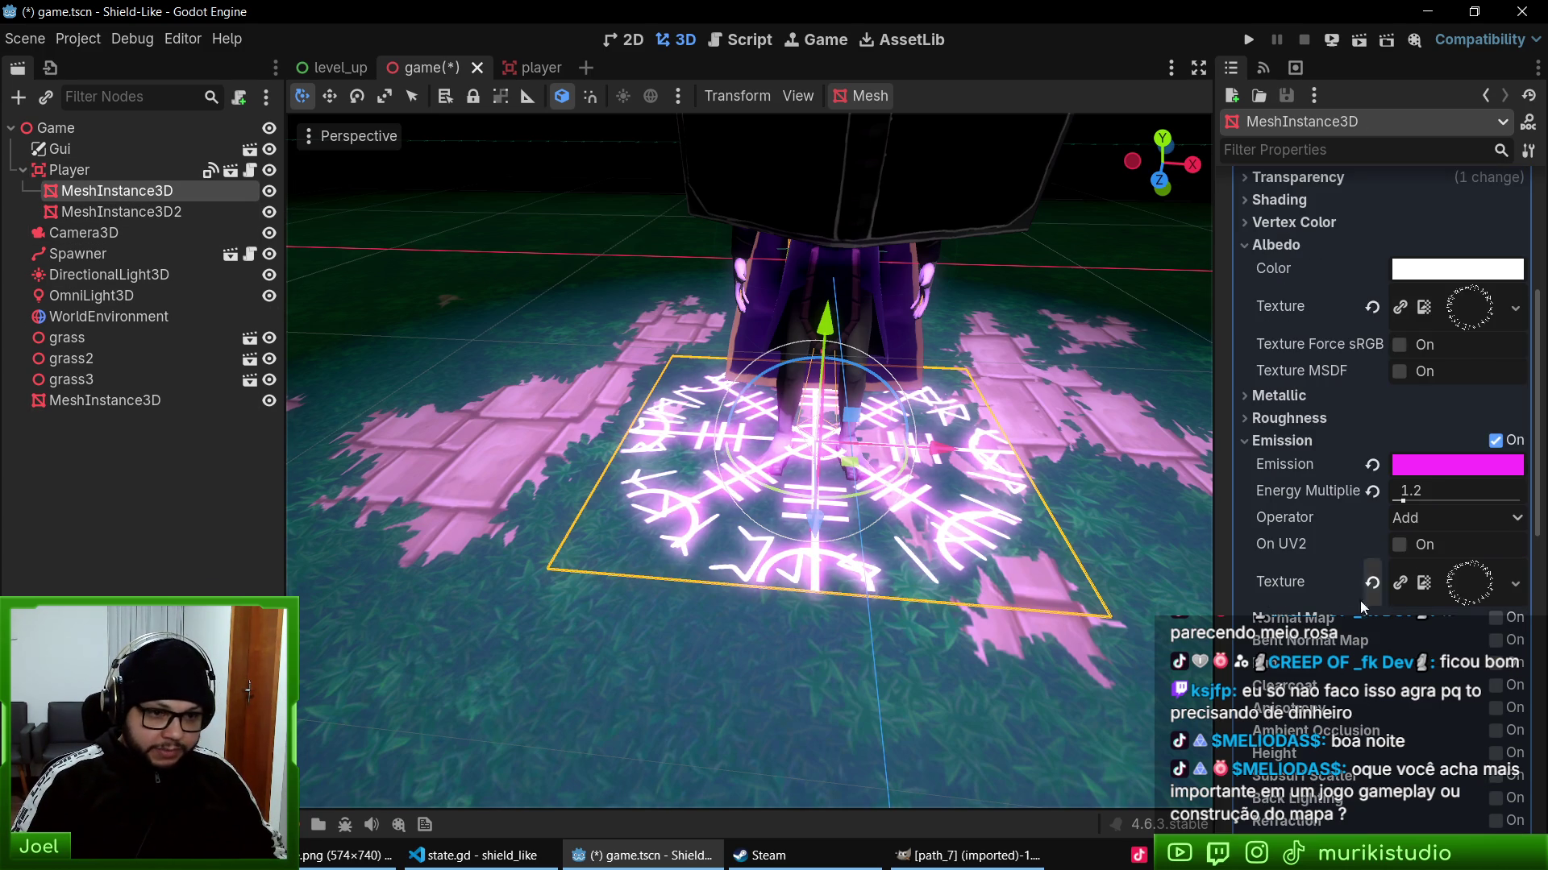
pyautogui.click(1423, 489)
pyautogui.write('3')
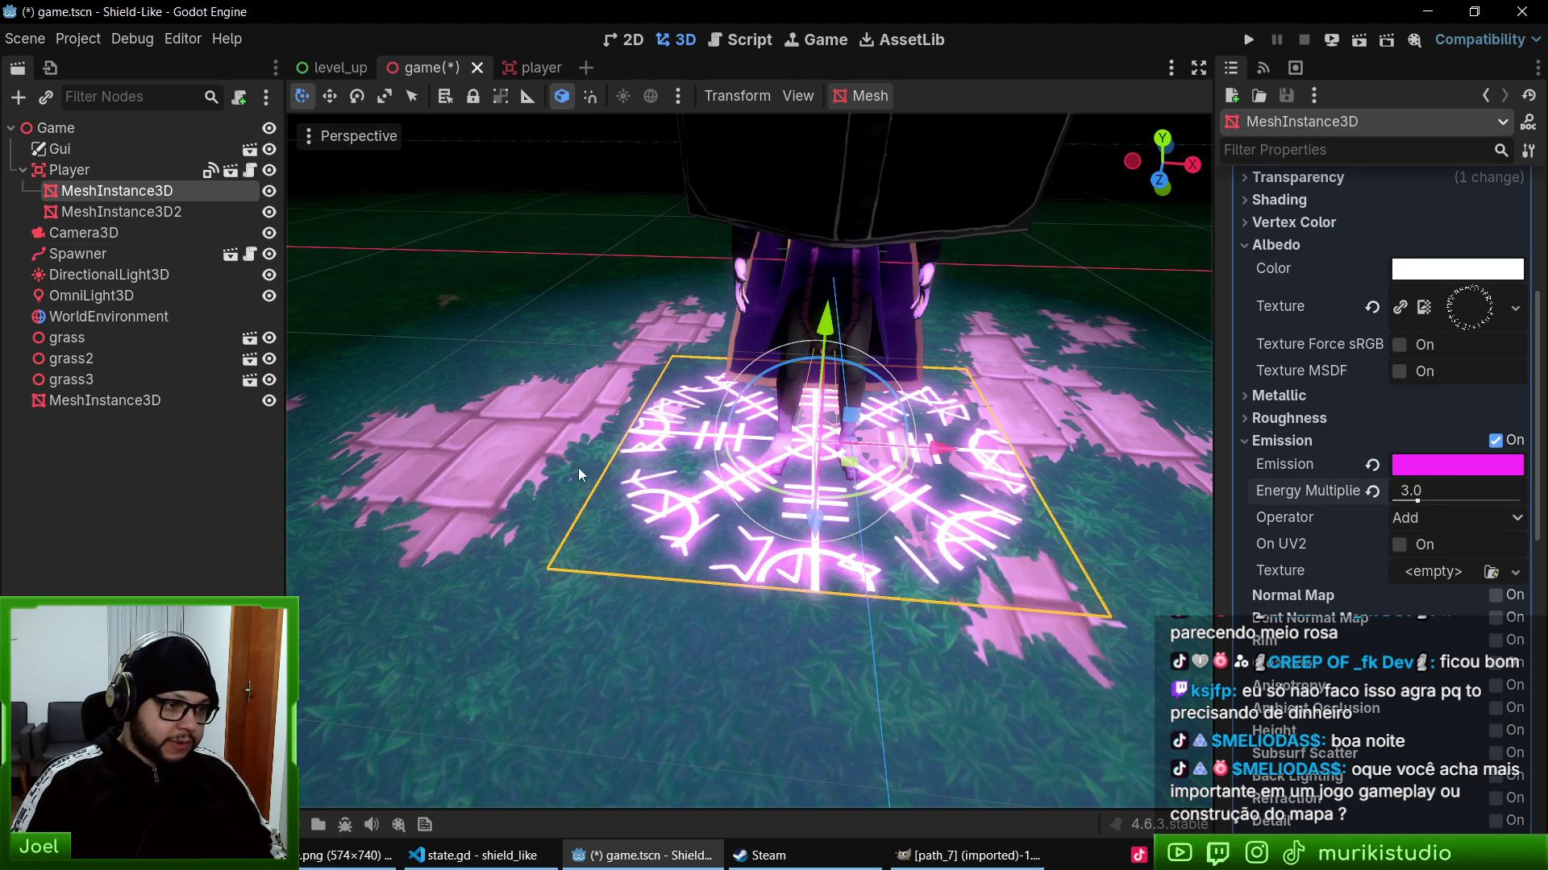
# - Scale up the first rune plane, then shrink it slightly to its final size
pyautogui.click(129, 213)
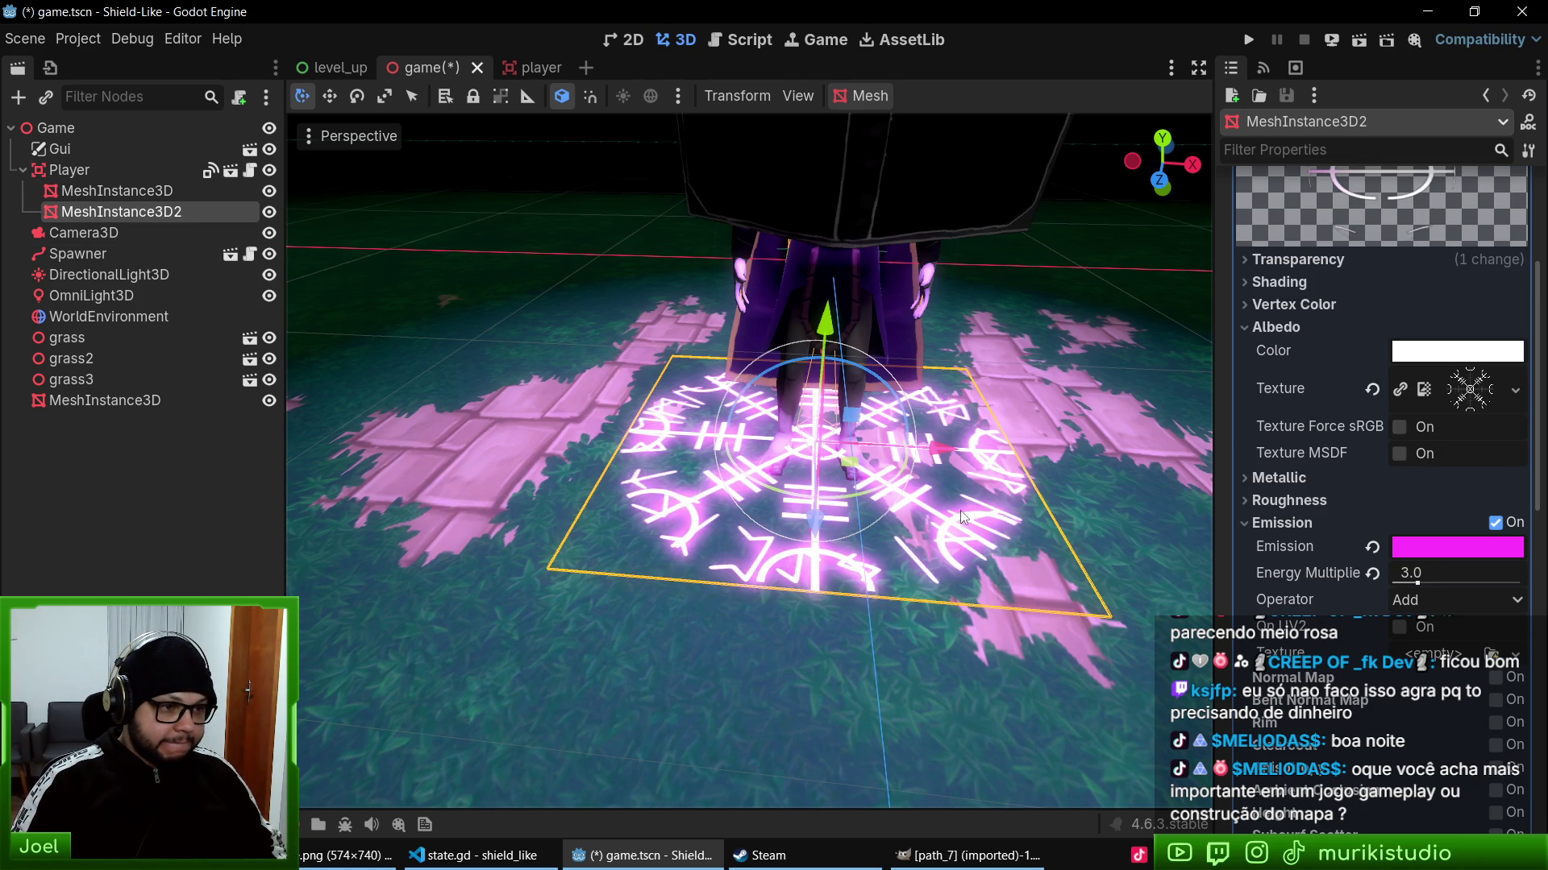
pyautogui.press('s')
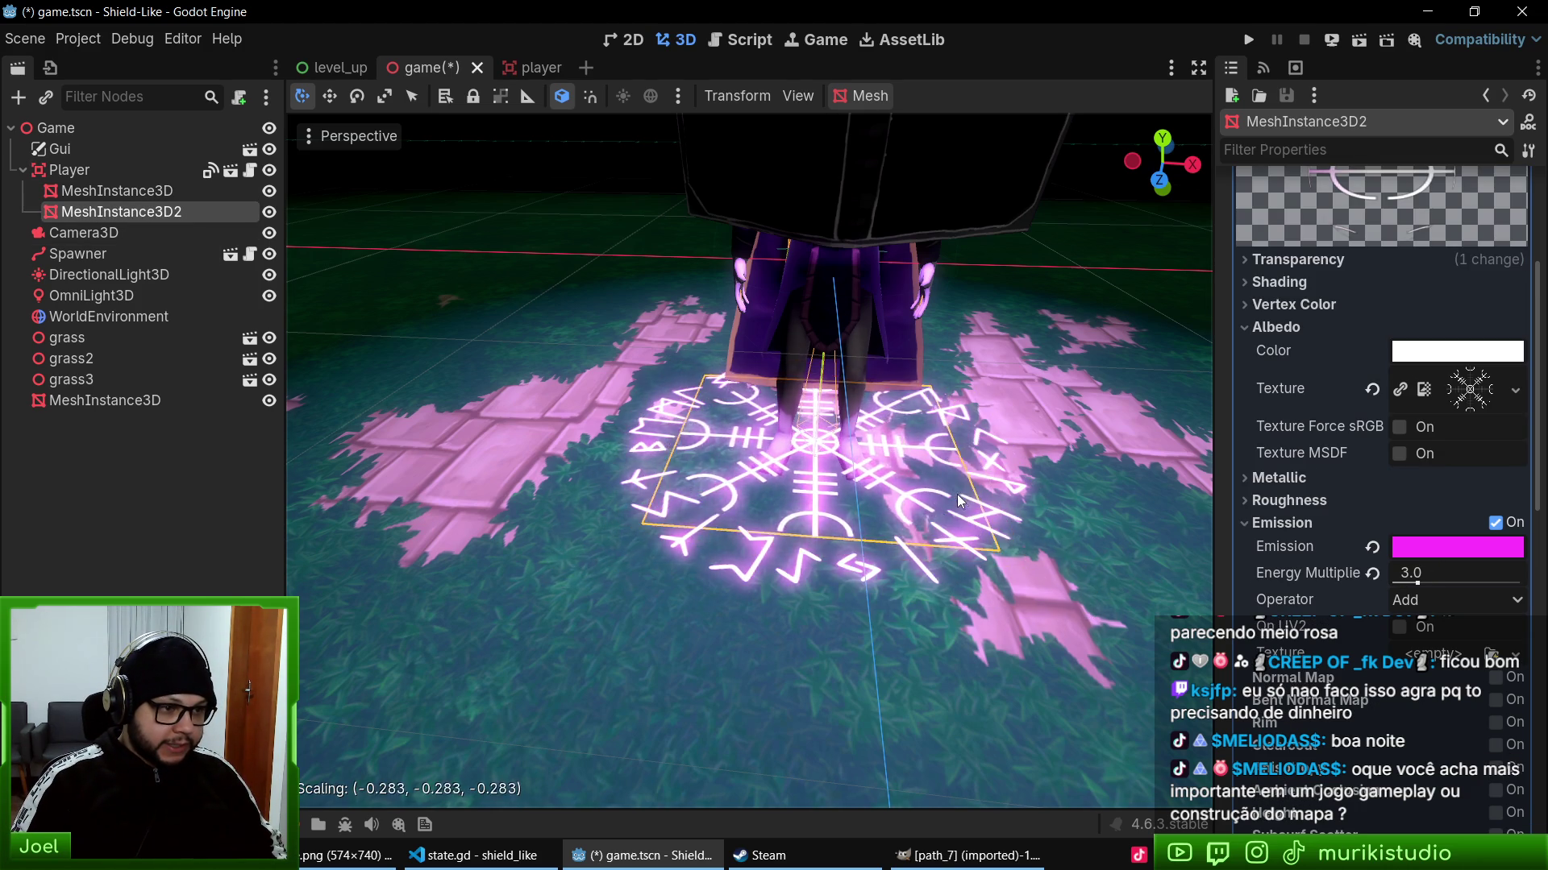
pyautogui.press('Escape')
pyautogui.click(117, 191)
pyautogui.press('s')
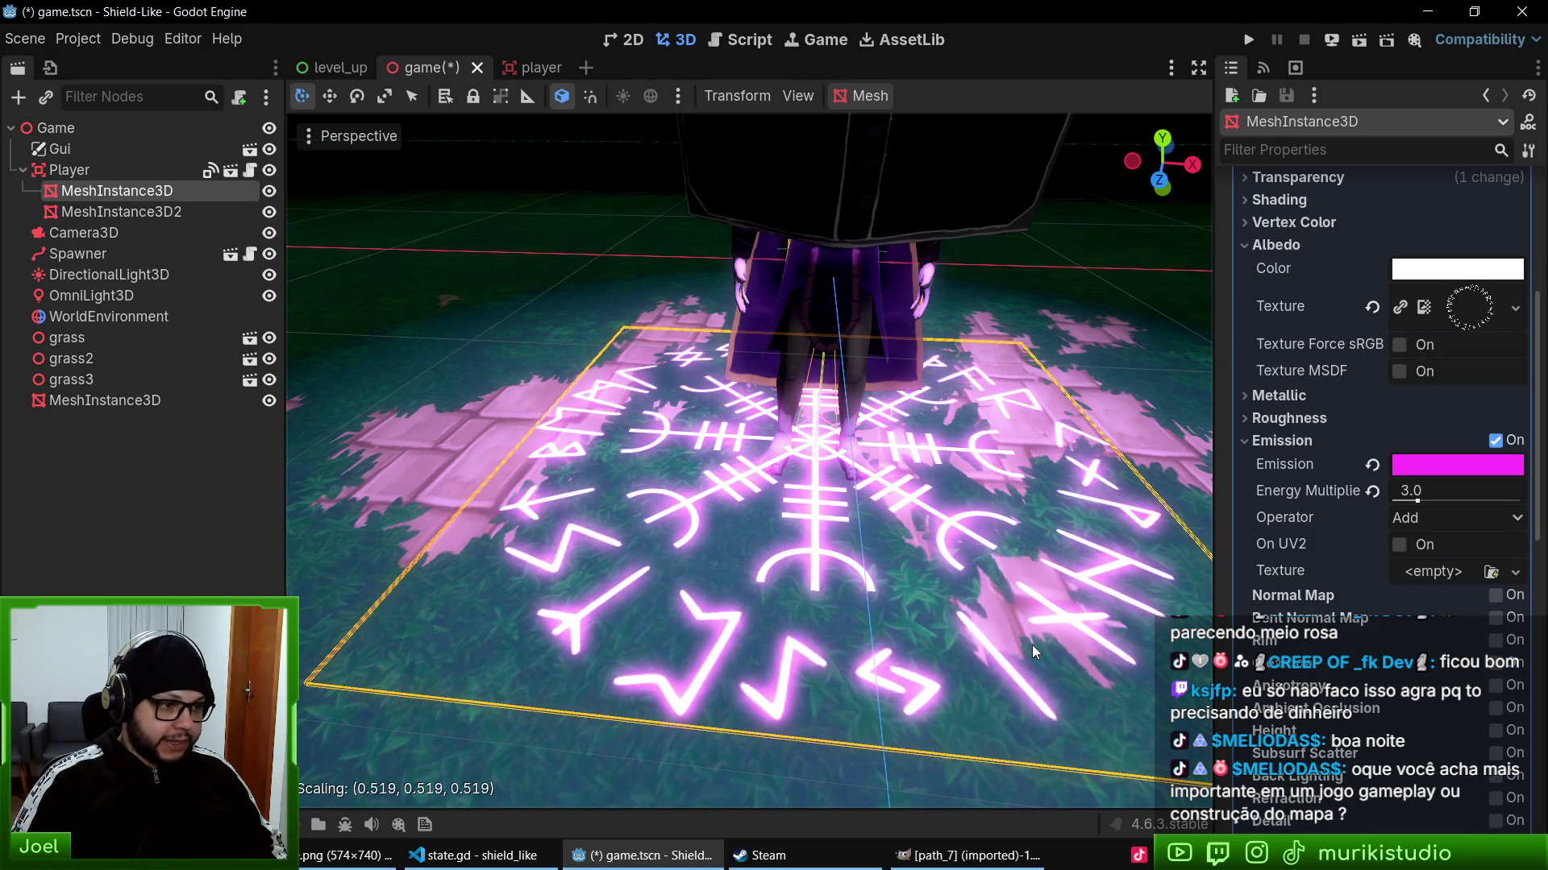
pyautogui.click(1030, 636)
pyautogui.scroll(-3)
pyautogui.scroll(3)
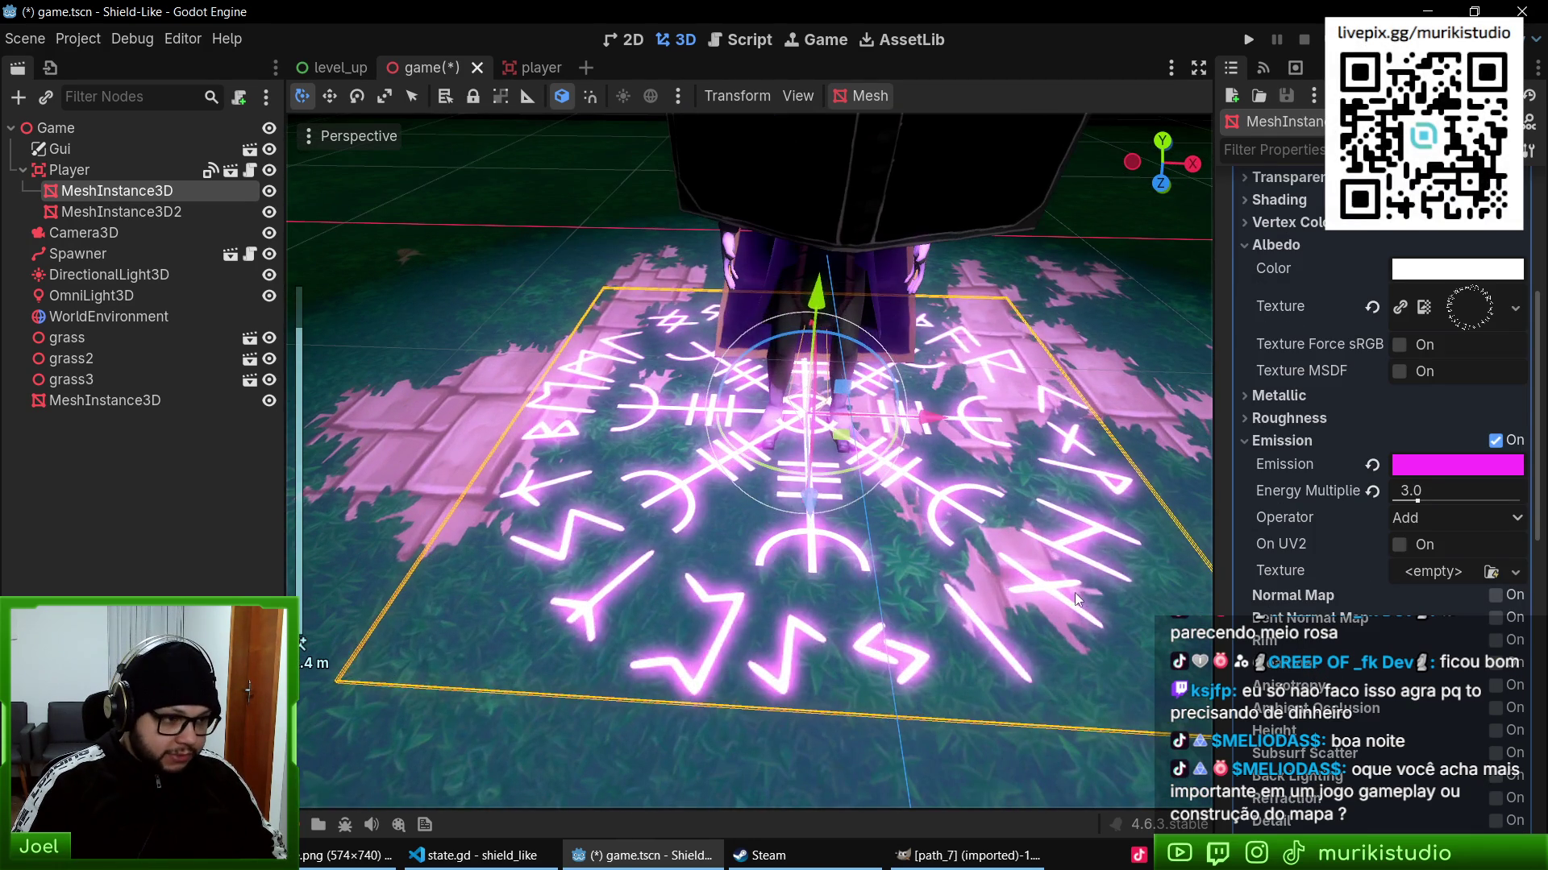
pyautogui.press('s')
pyautogui.click(1043, 577)
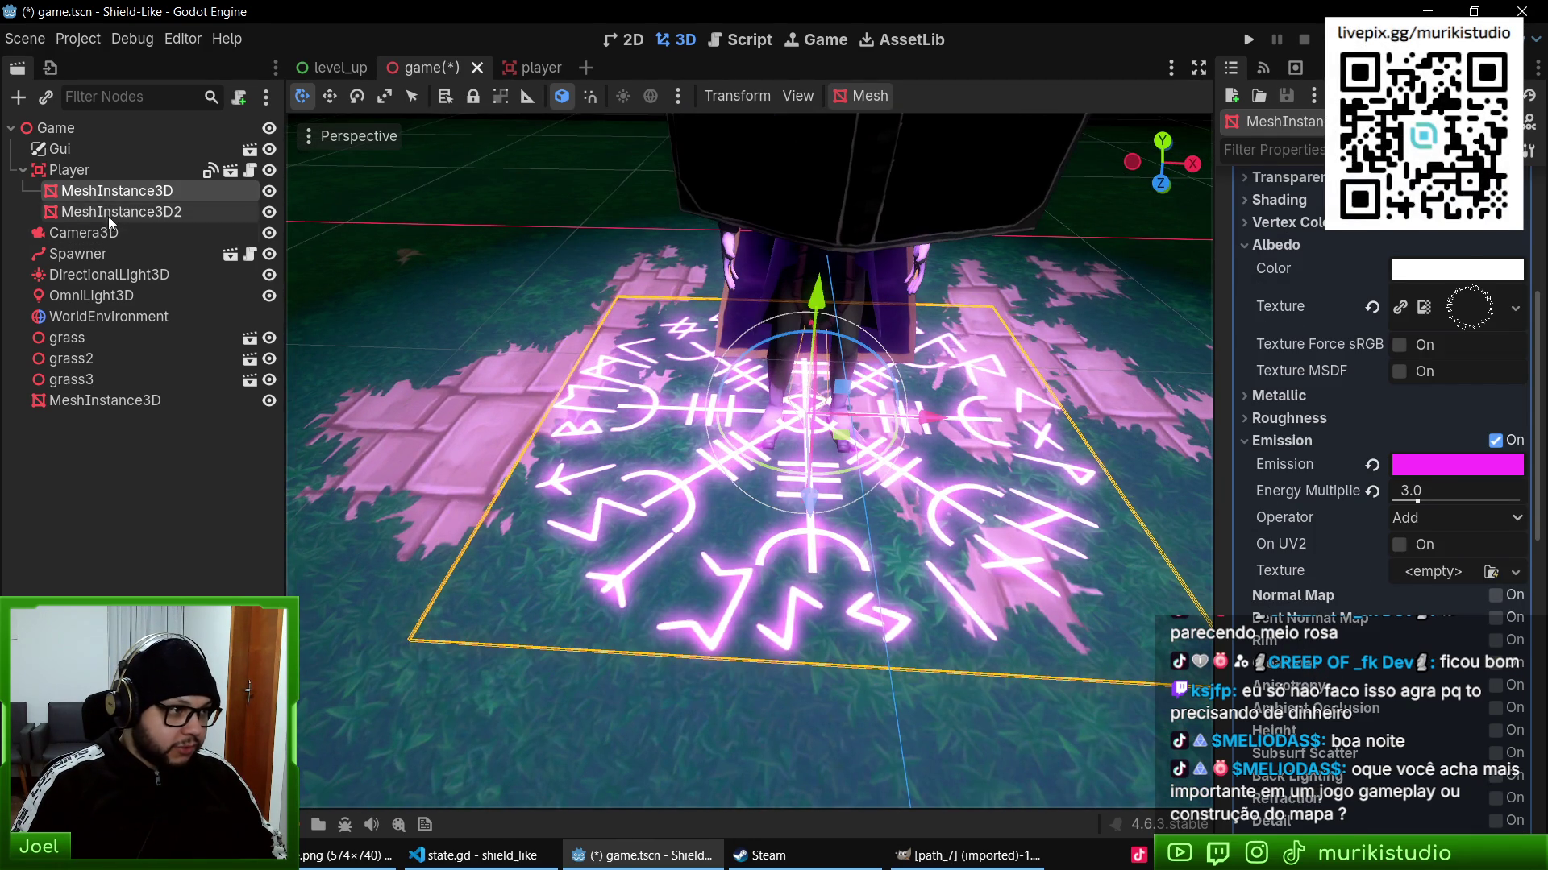
# - Shrink the second rune plane, save game.tscn, and run the game with F5
pyautogui.click(108, 216)
pyautogui.press('s')
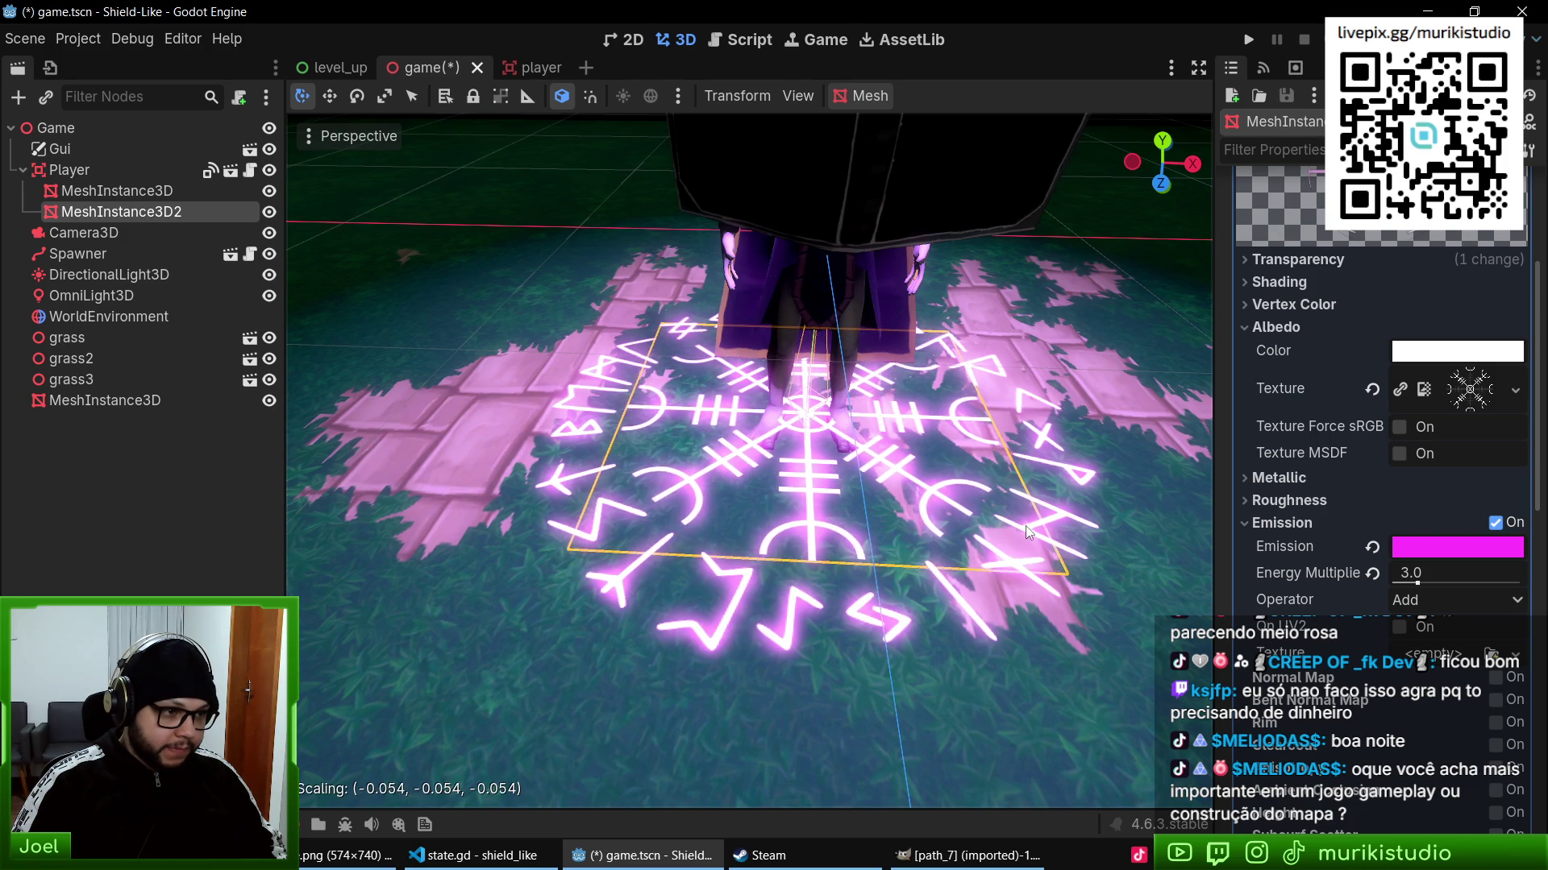
pyautogui.click(1022, 520)
pyautogui.hotkey('ctrl', 's')
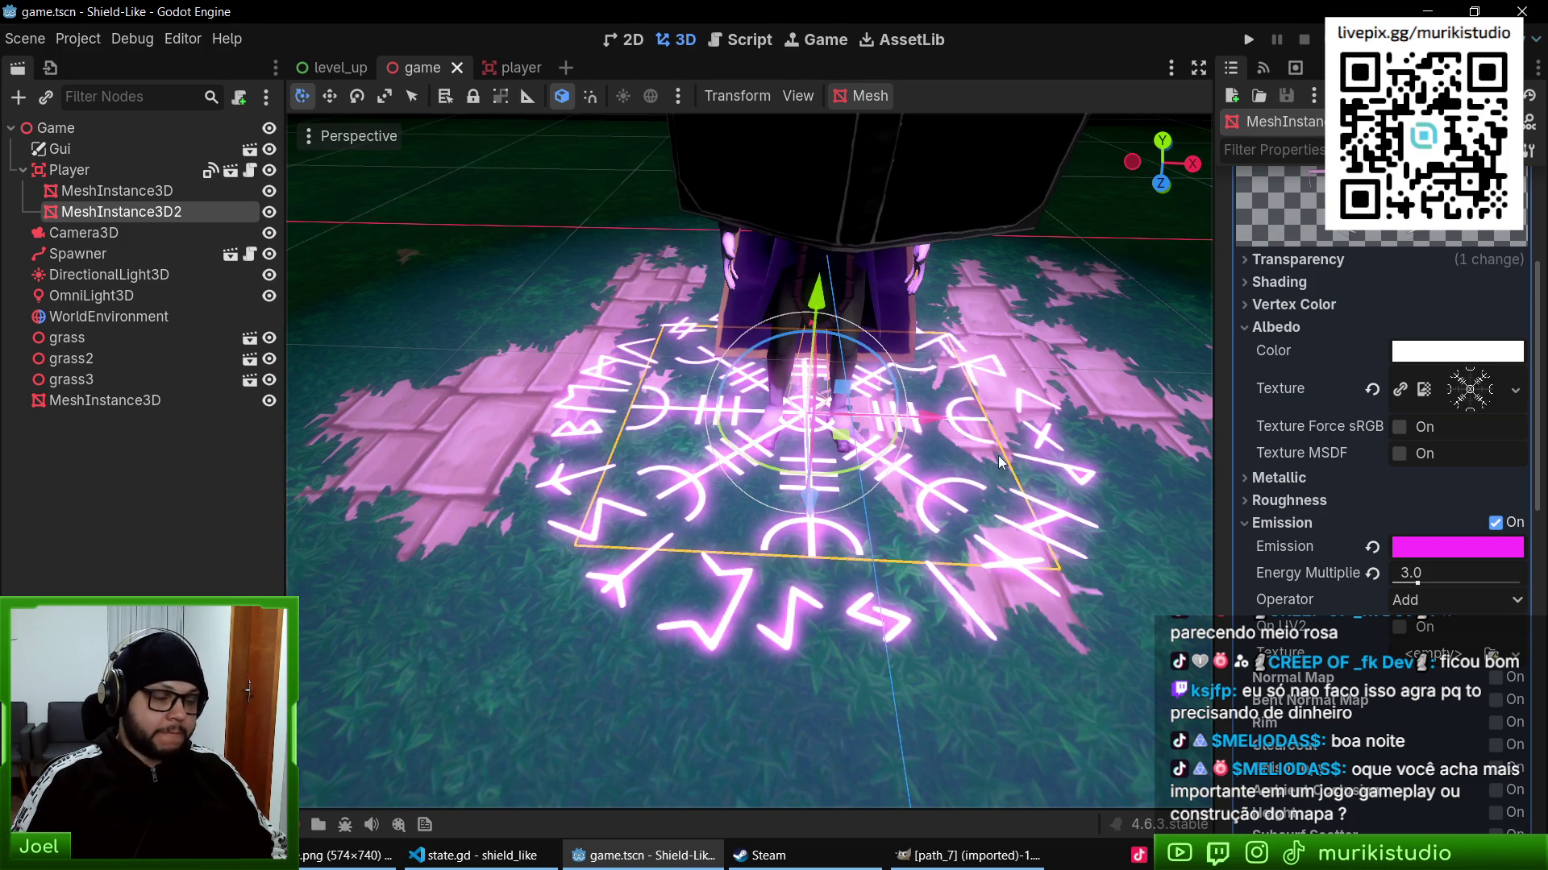
pyautogui.press('F5')
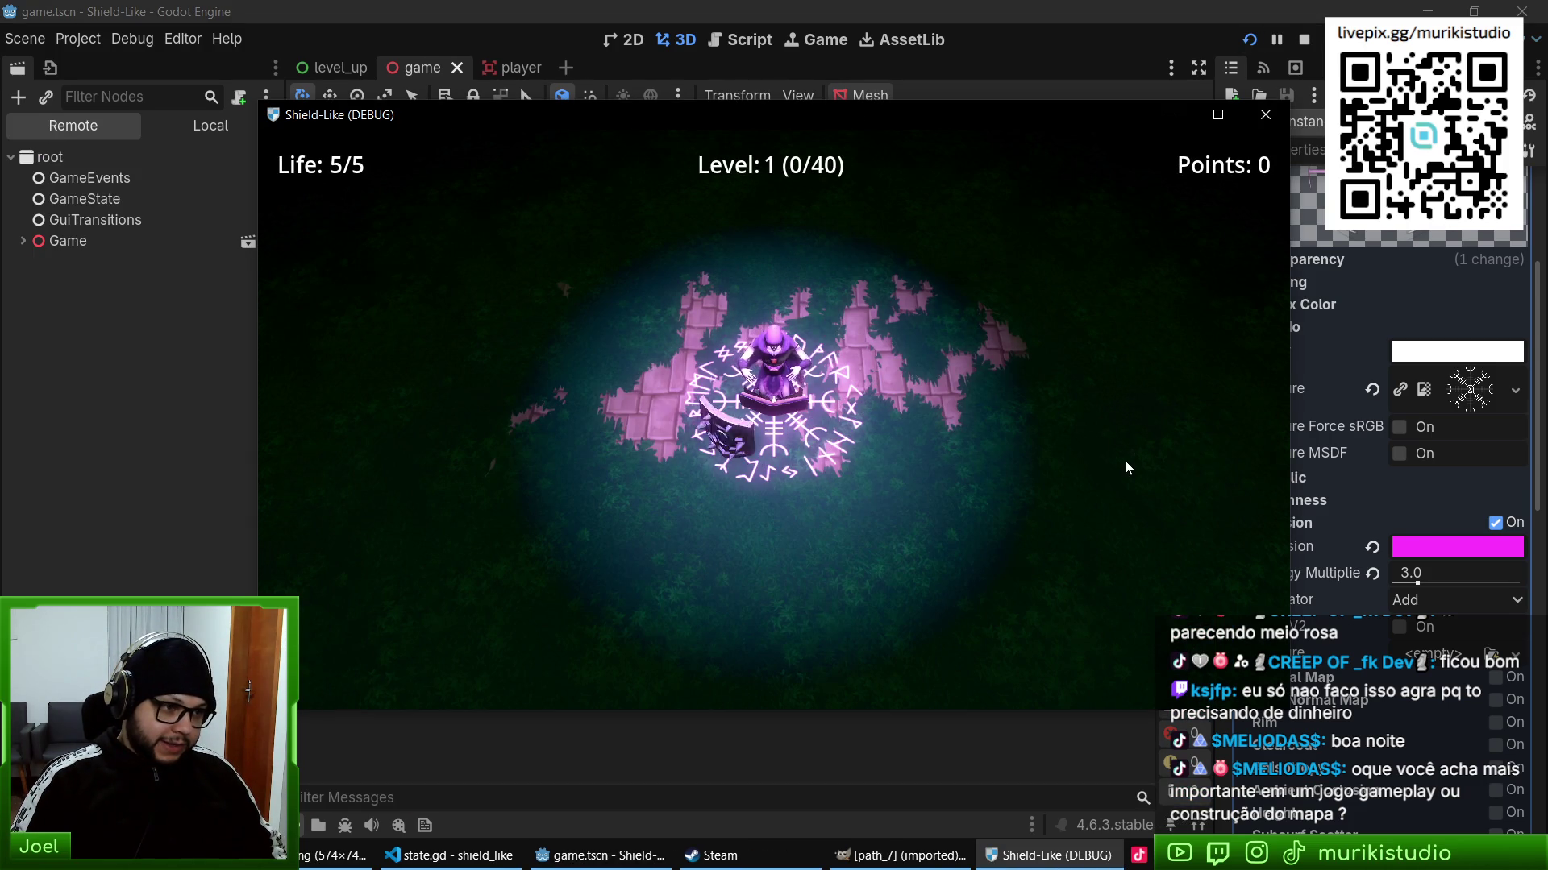
pyautogui.press('super+Up')
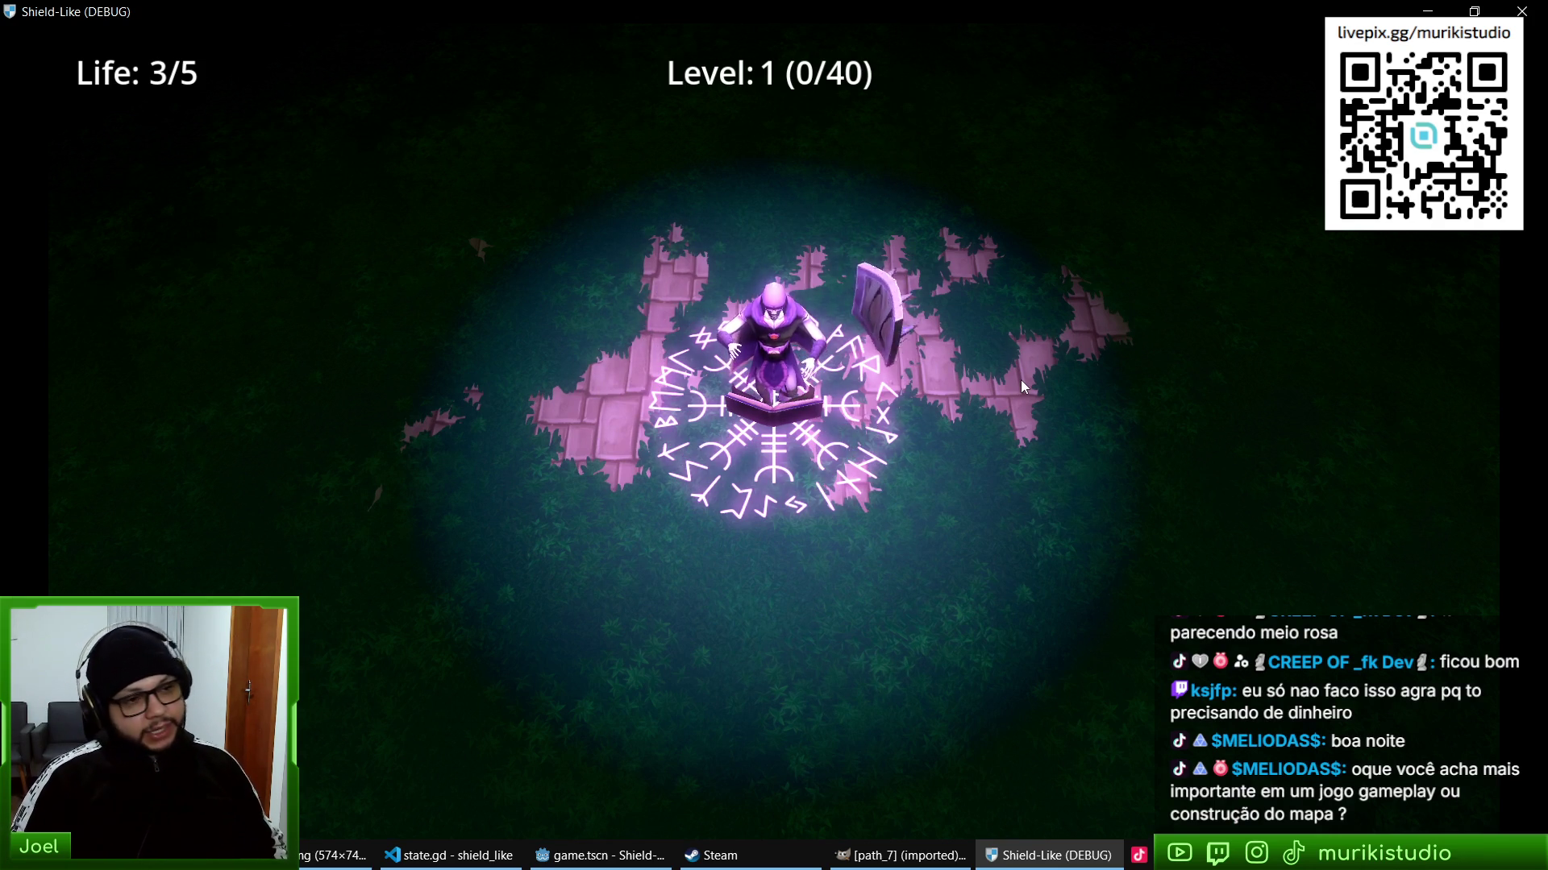
pyautogui.hotkey('alt', 'F4')
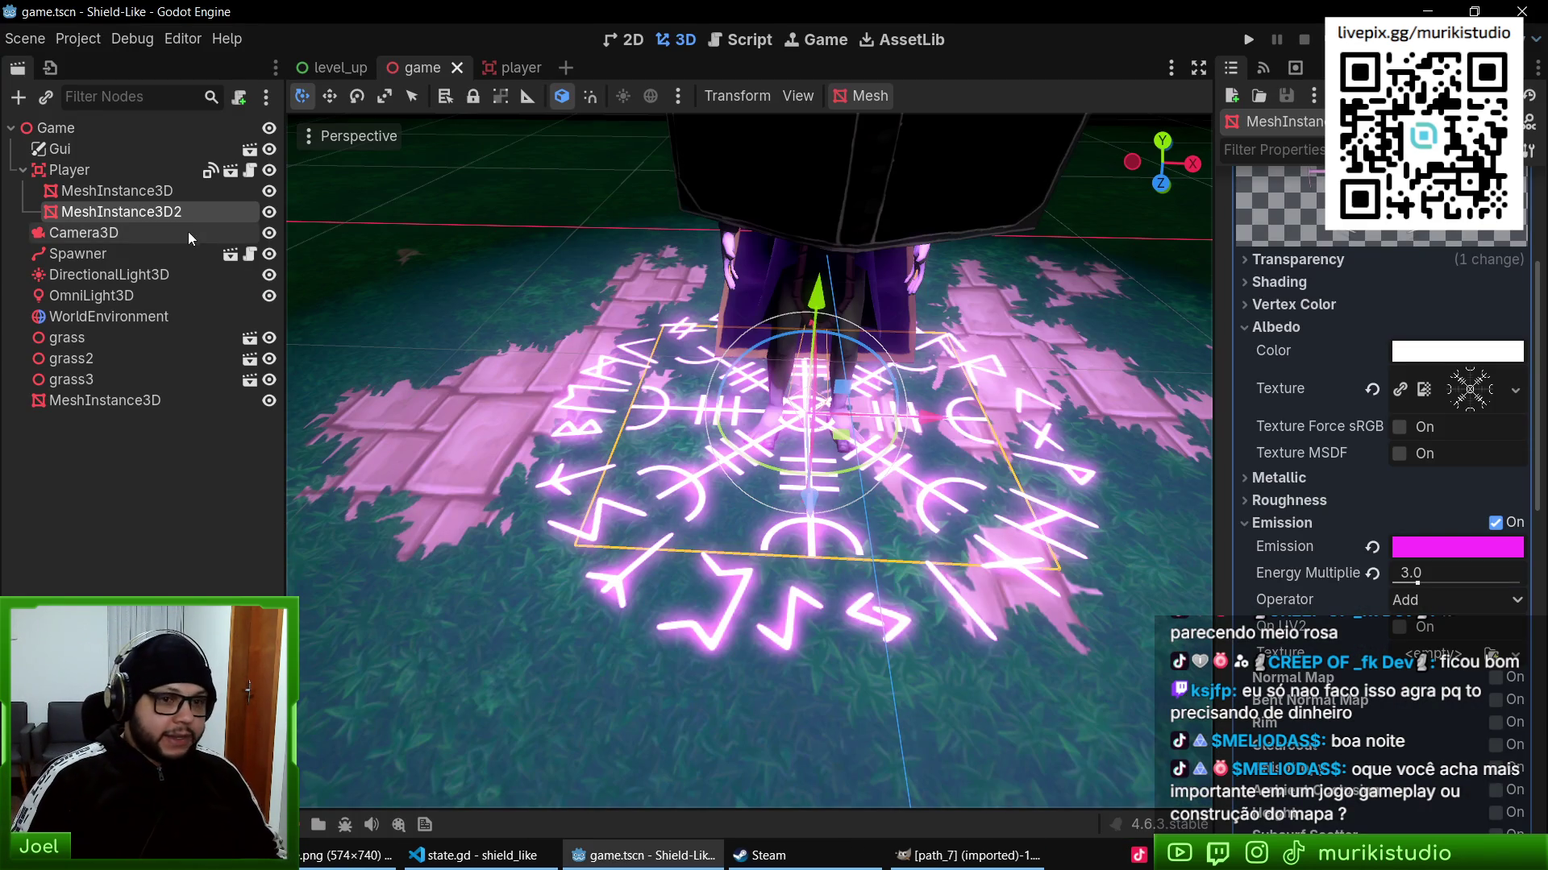
# - Move both rune planes out of game.tscn into player.tscn under the Visual node
pyautogui.click(187, 190)
pyautogui.press('Delete')
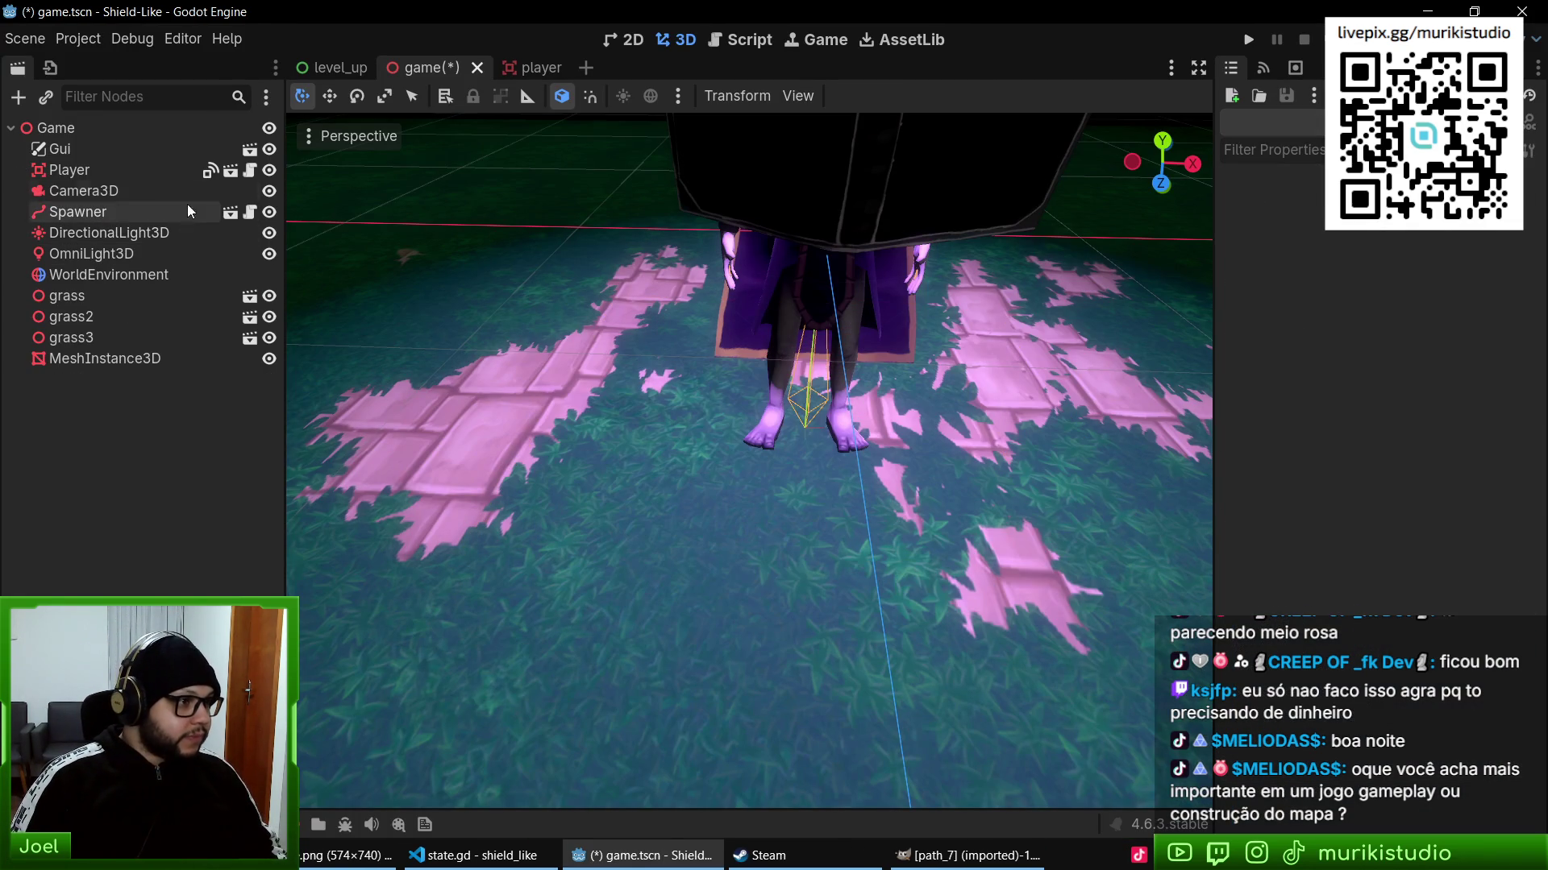
pyautogui.hotkey('ctrl', 's')
pyautogui.click(532, 67)
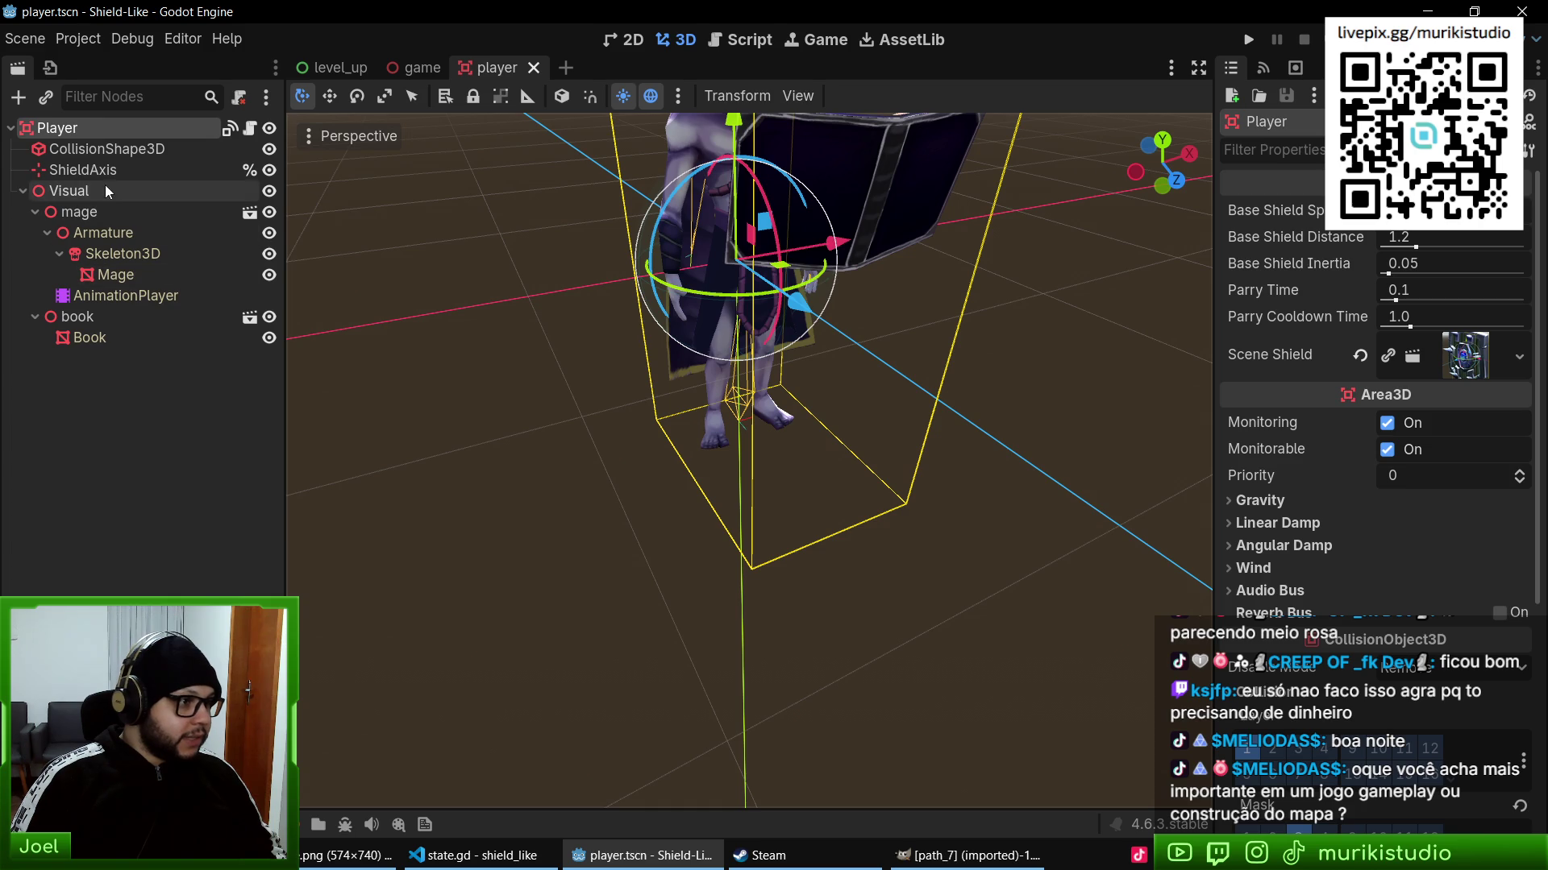
pyautogui.hotkey('ctrl', 'z')
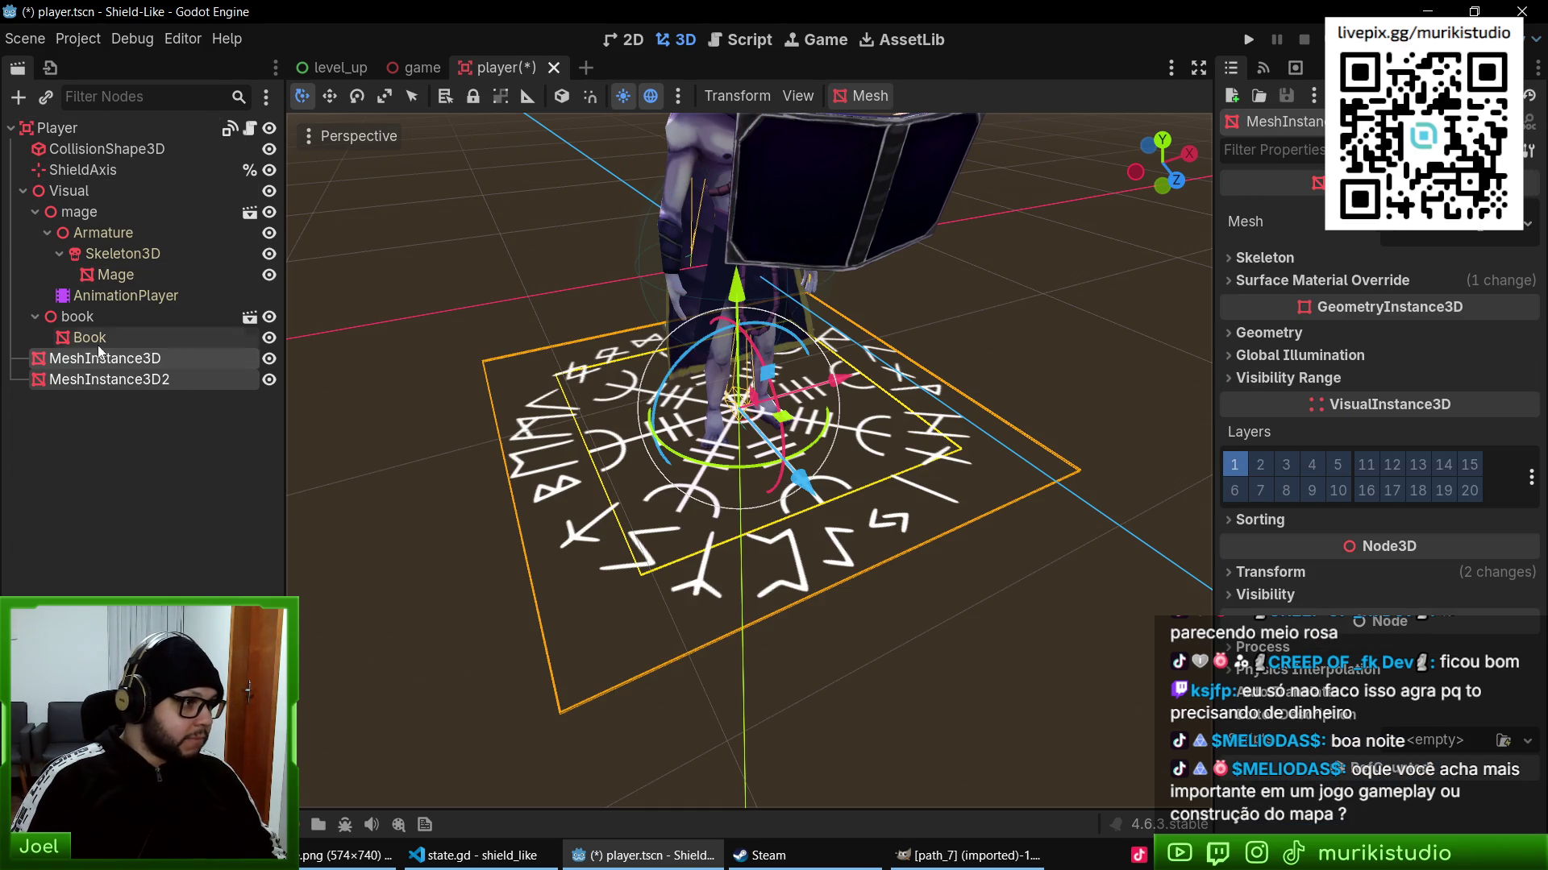
pyautogui.moveTo(87, 359); pyautogui.dragTo(95, 197)
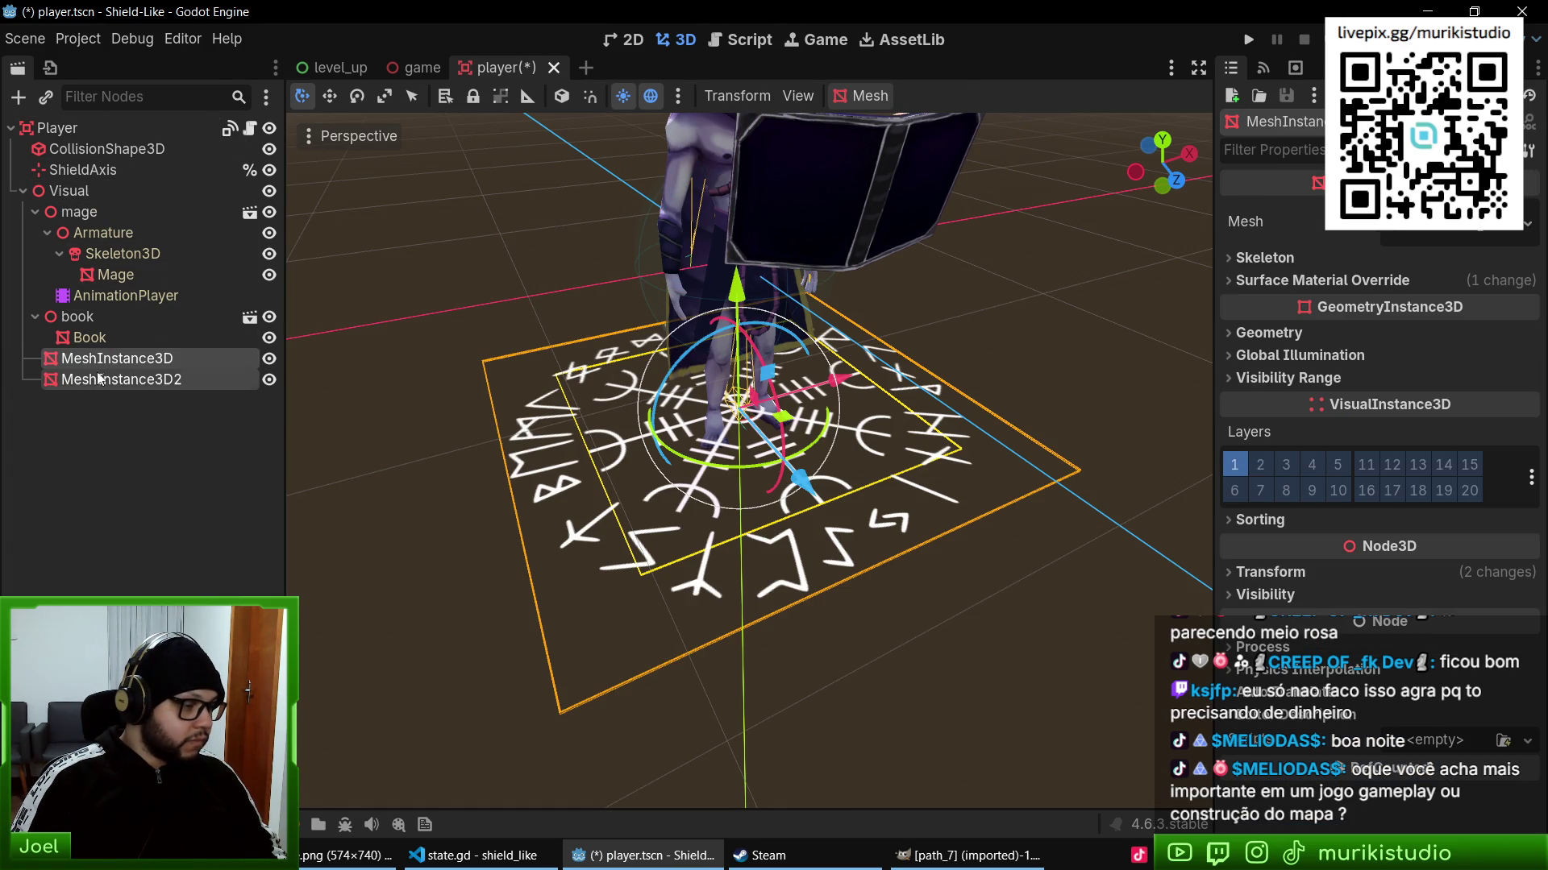
# - Rename the first rune plane to Circle1 and the second to Circle
pyautogui.doubleClick(95, 358)
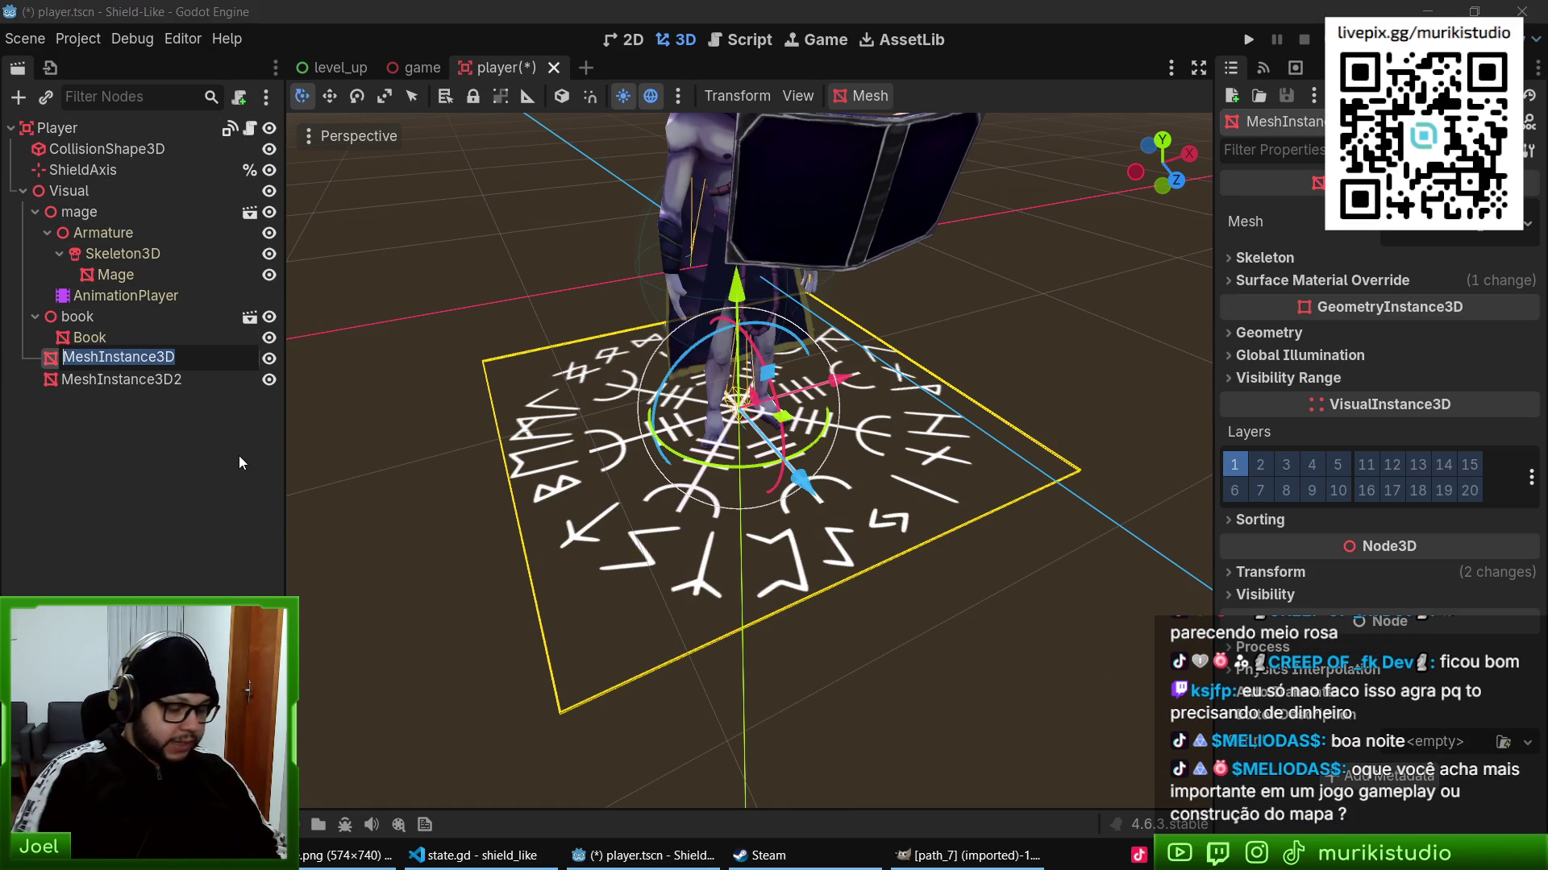
pyautogui.write('Runic')
pyautogui.press('BackSpace')
pyautogui.press('BackSpace')
pyautogui.press('BackSpace')
pyautogui.write('Circle')
pyautogui.write('1')
pyautogui.press('Return')
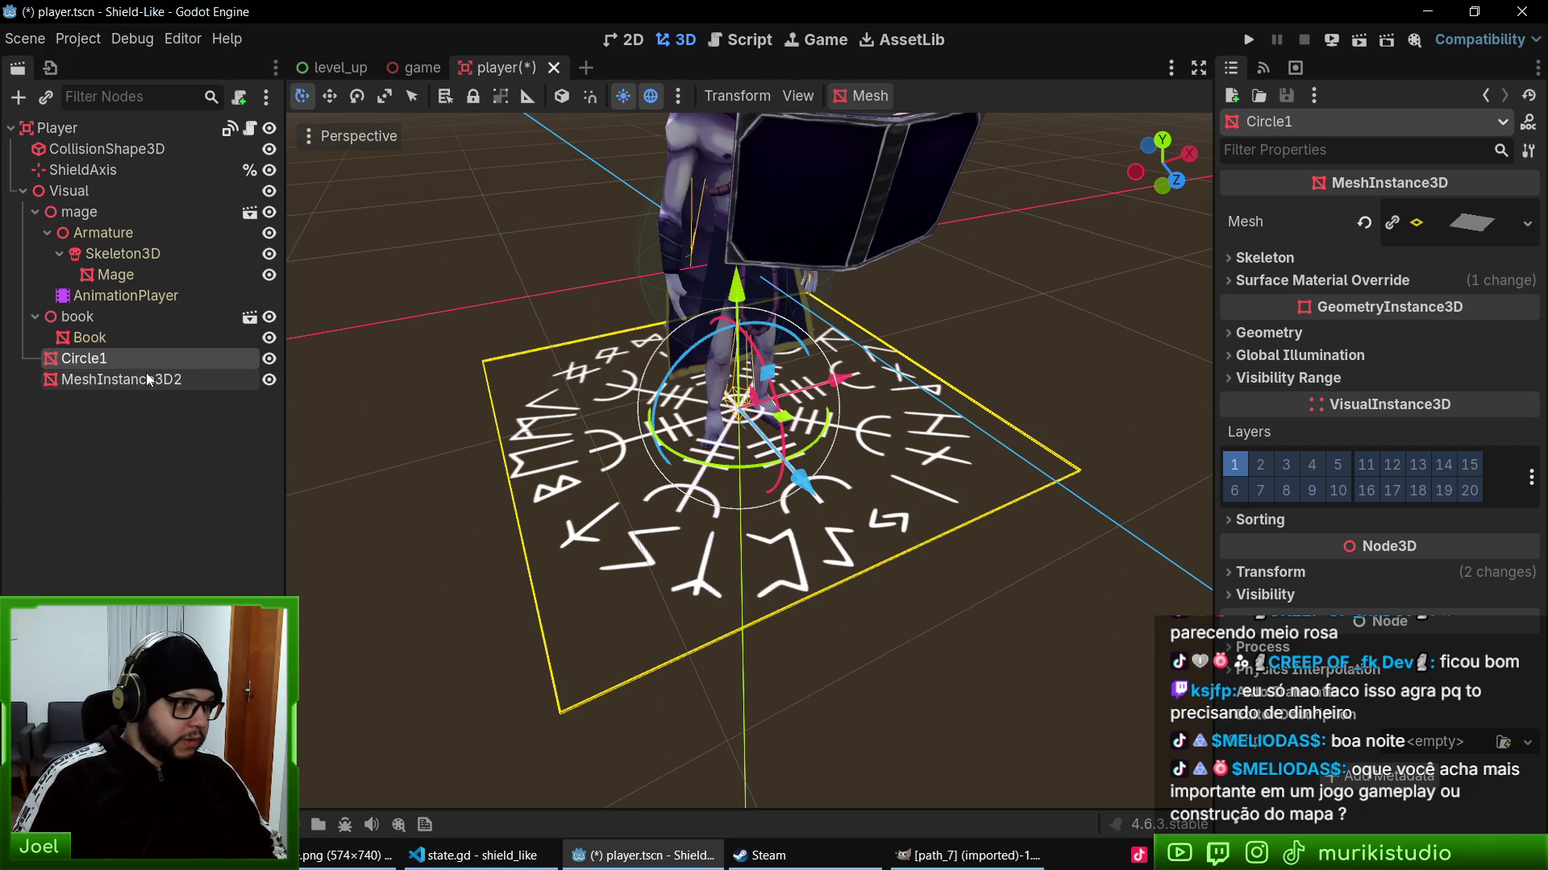
pyautogui.click(146, 372)
pyautogui.press('F2')
pyautogui.write('Circle')
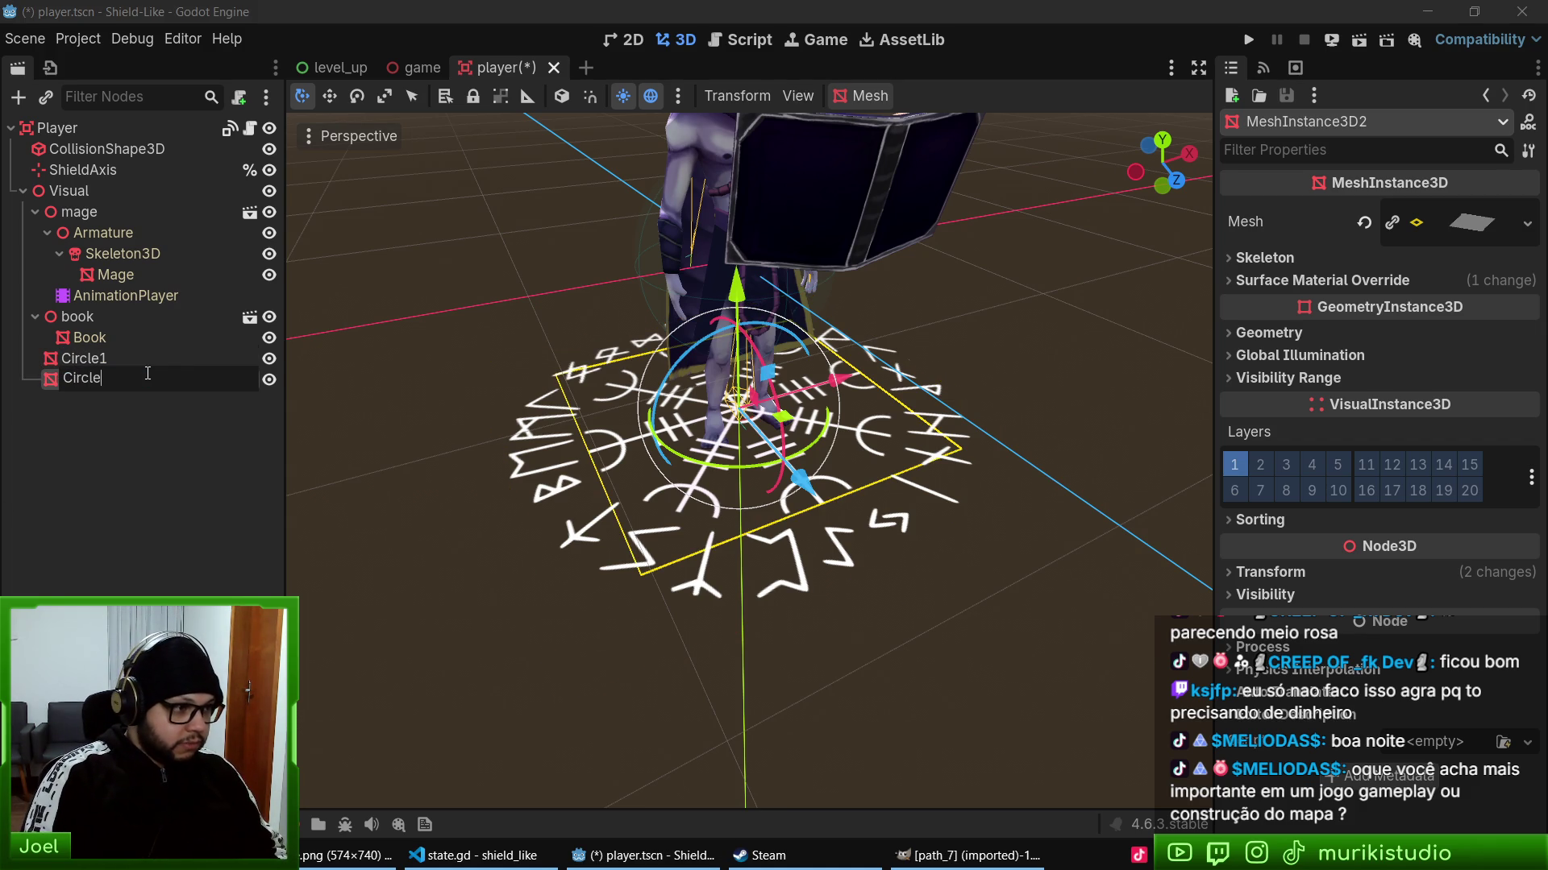
pyautogui.press('Return')
# - Correct the plane names to Circle1 and Circle2, ordering Circle1 above Circle2
pyautogui.click(90, 340)
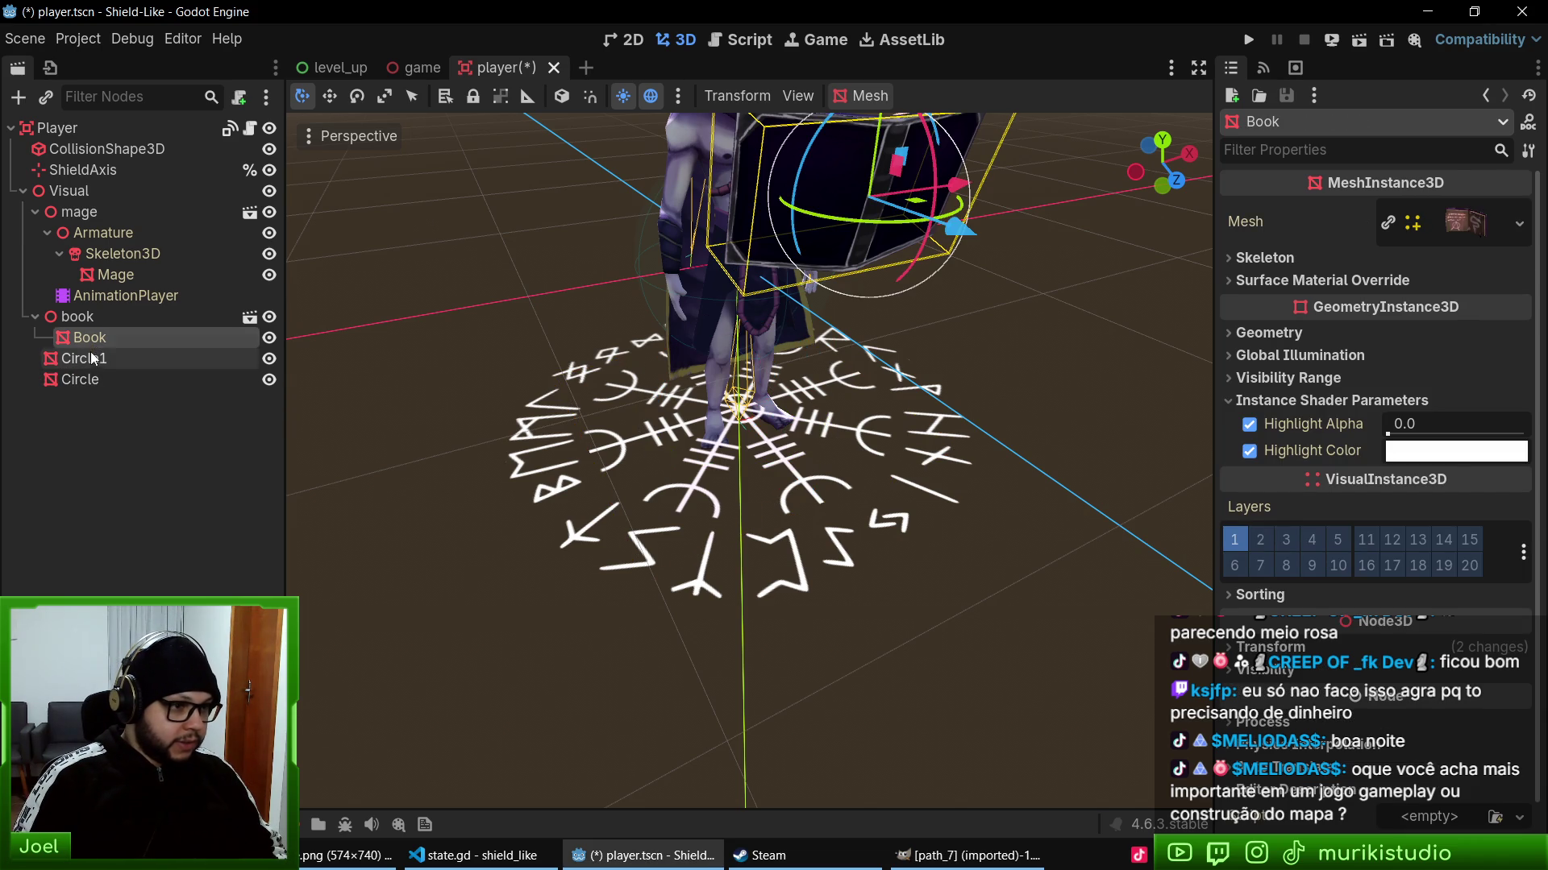
pyautogui.click(91, 359)
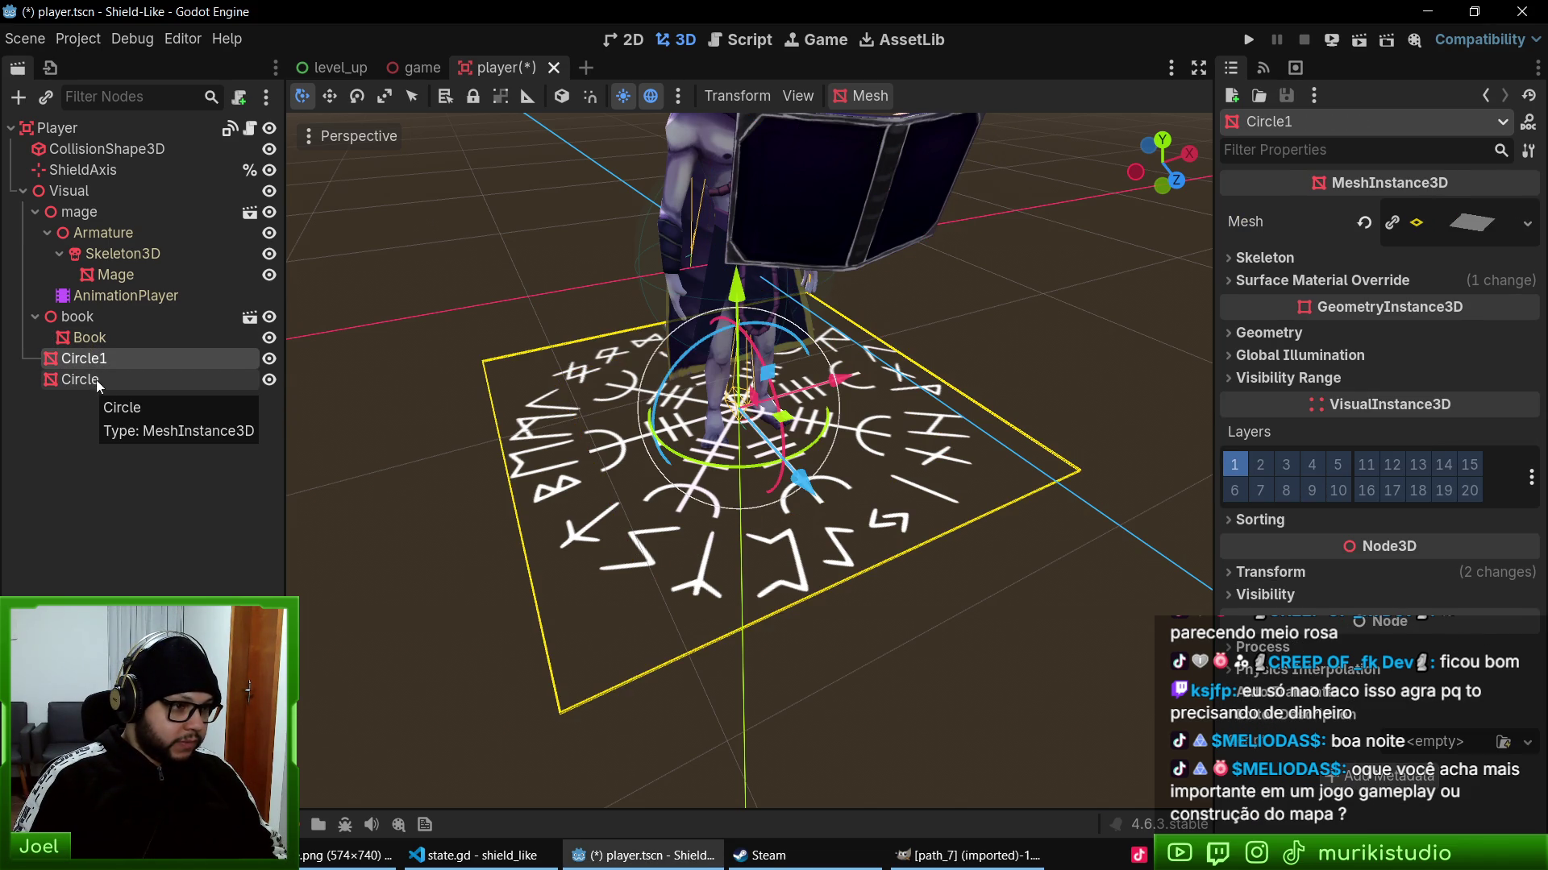
pyautogui.click(93, 377)
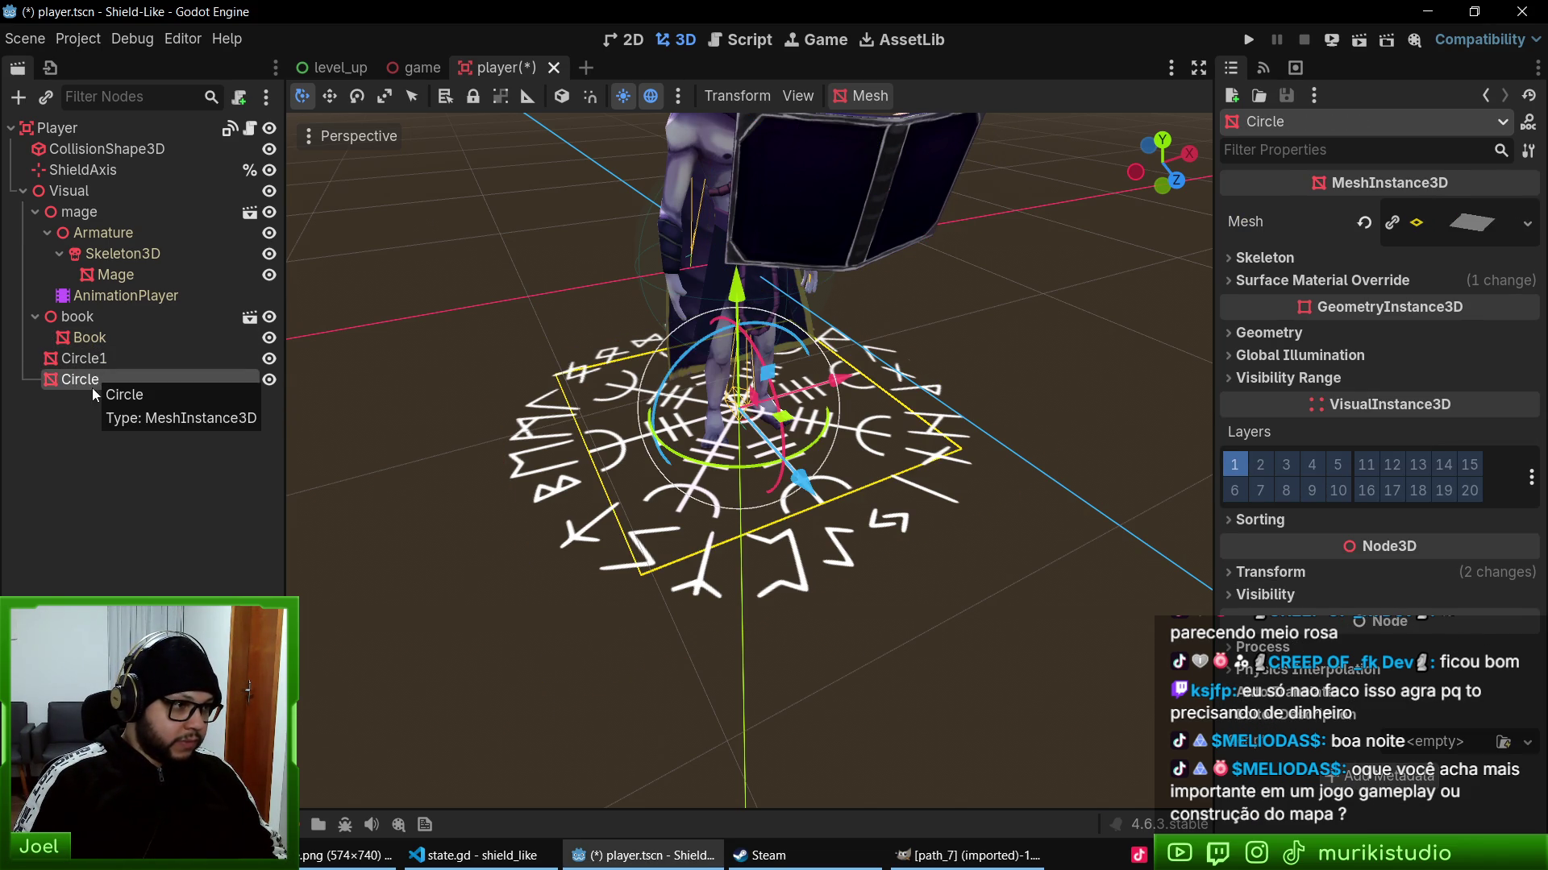
pyautogui.click(113, 359)
pyautogui.click(121, 359)
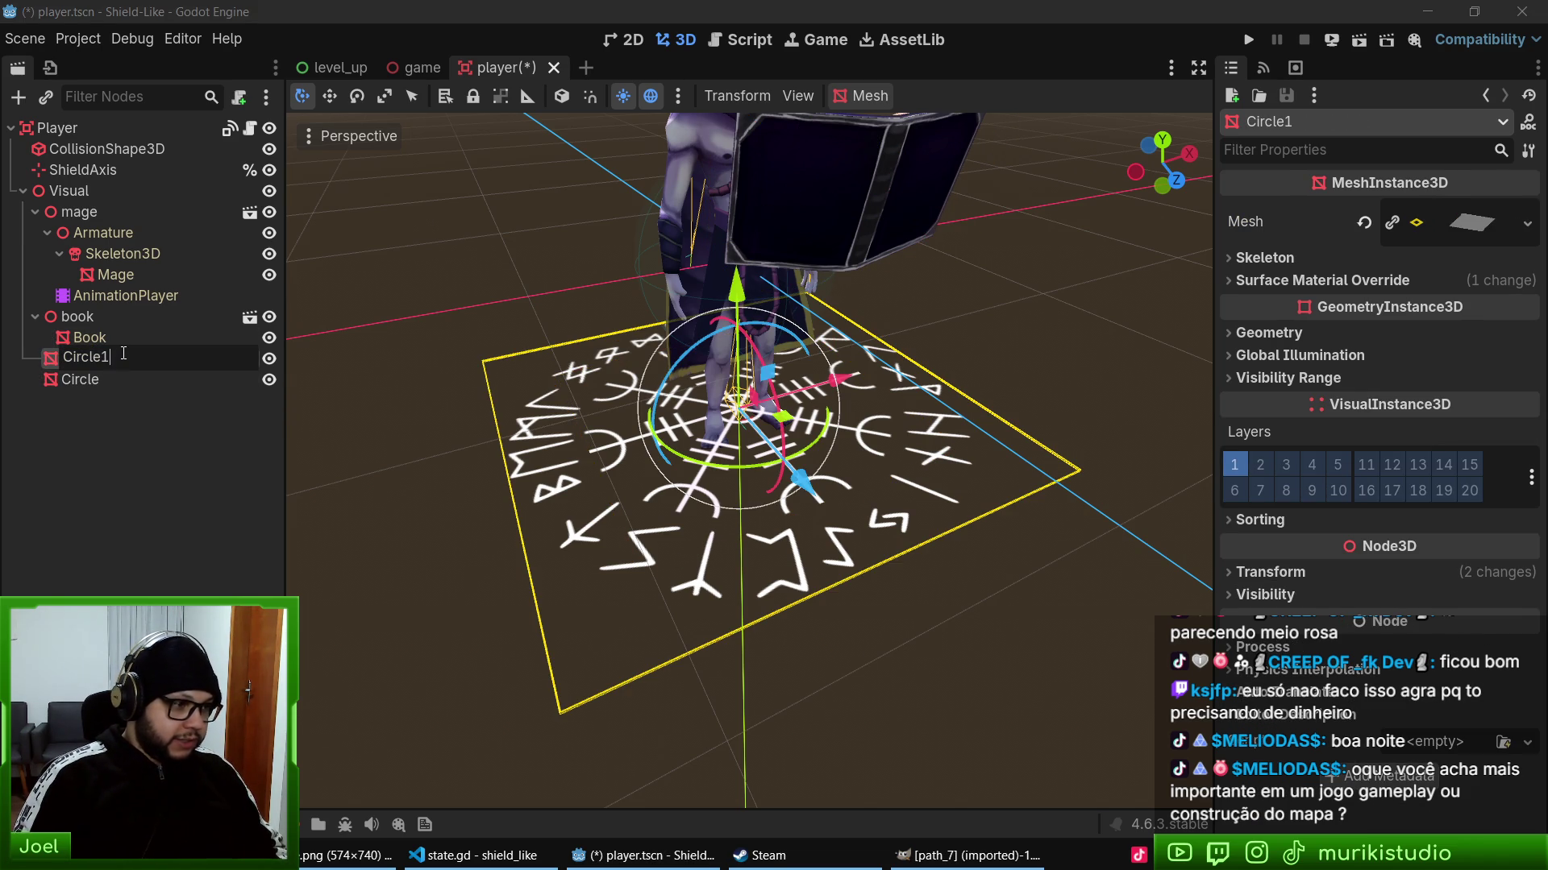
pyautogui.press('BackSpace')
pyautogui.press('Return')
pyautogui.click(84, 377)
pyautogui.click(165, 371)
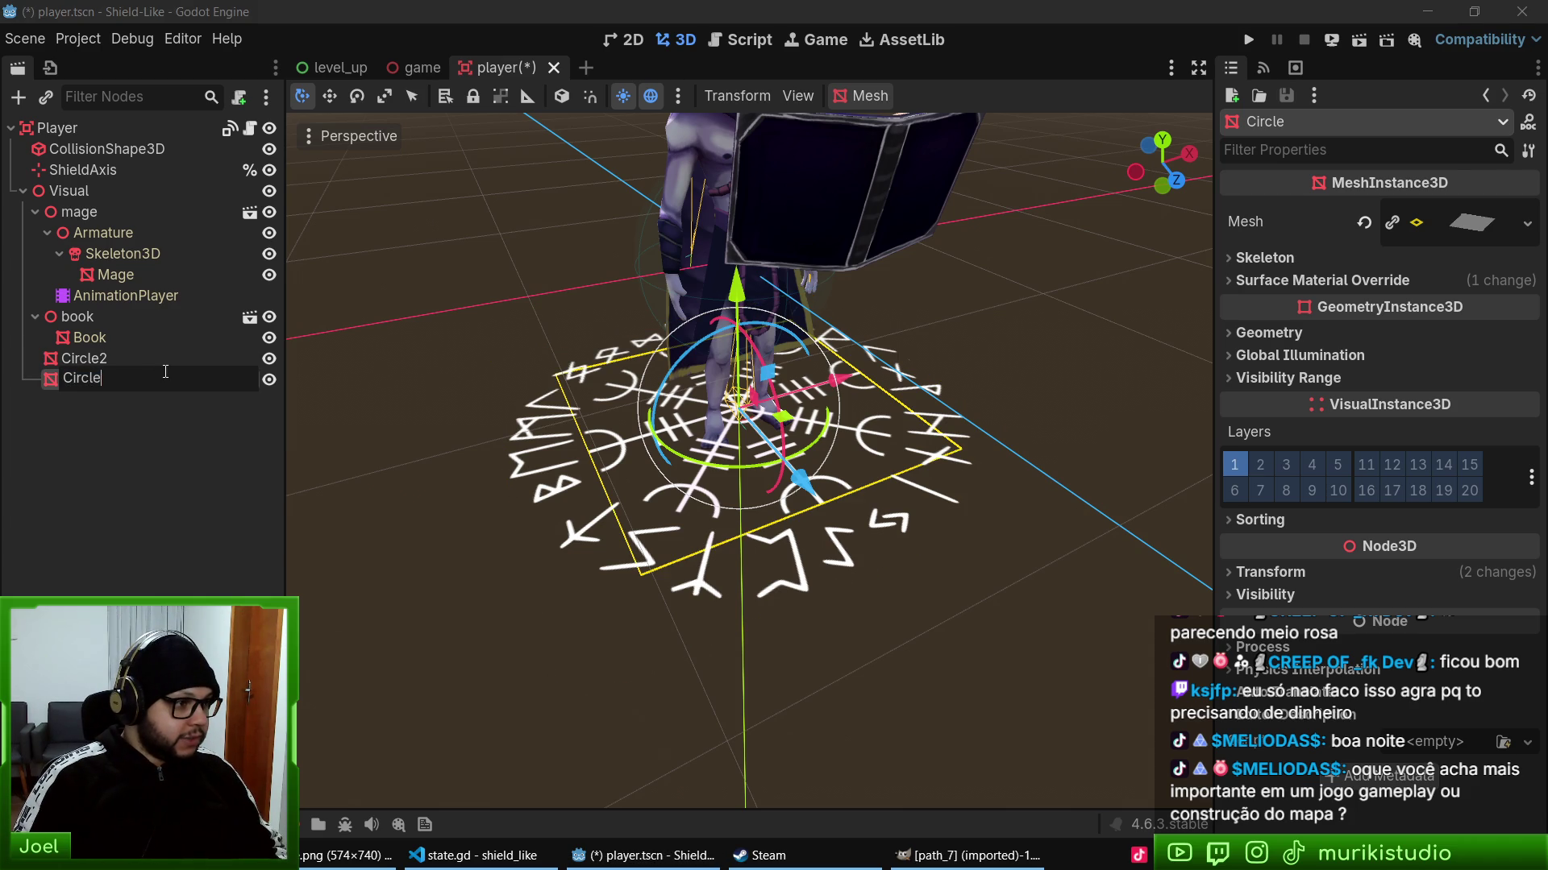
pyautogui.write('1')
pyautogui.press('Return')
pyautogui.moveTo(118, 360); pyautogui.dragTo(118, 361)
pyautogui.click(94, 378)
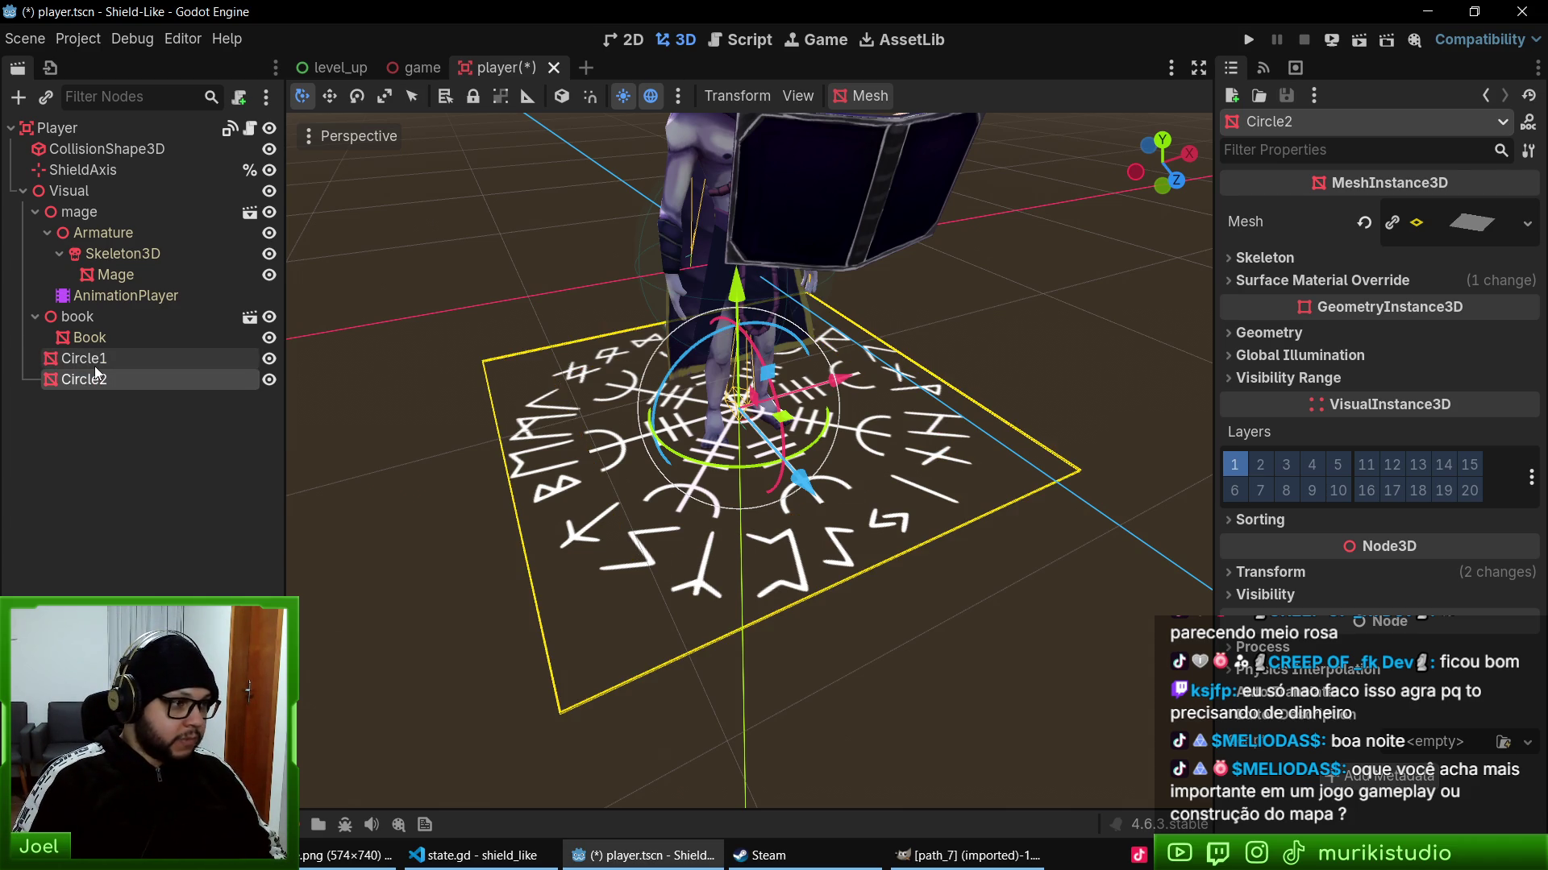
pyautogui.click(94, 366)
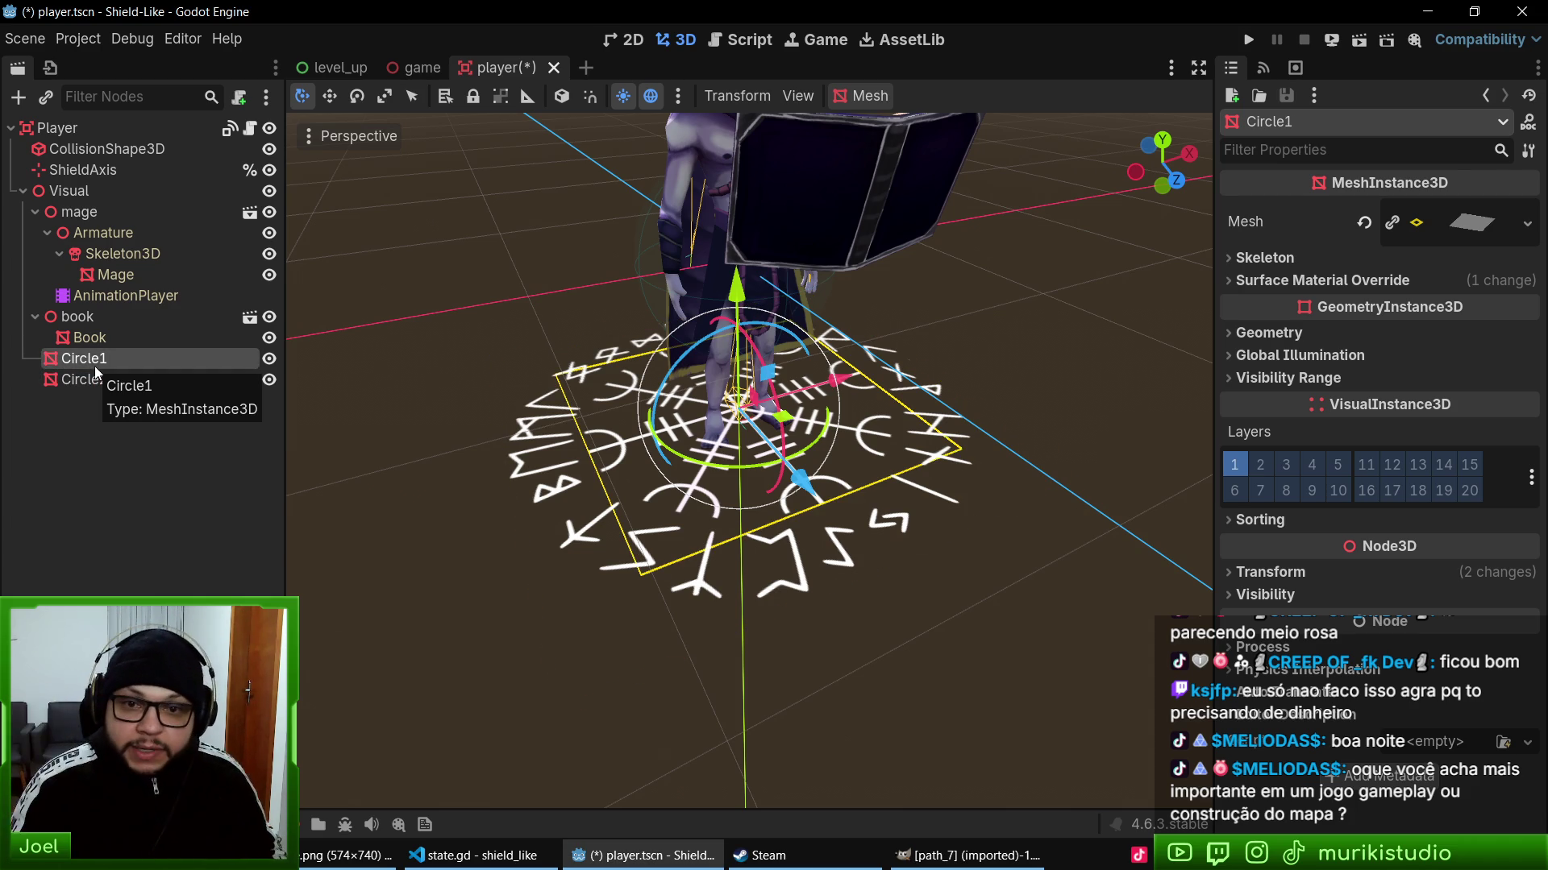
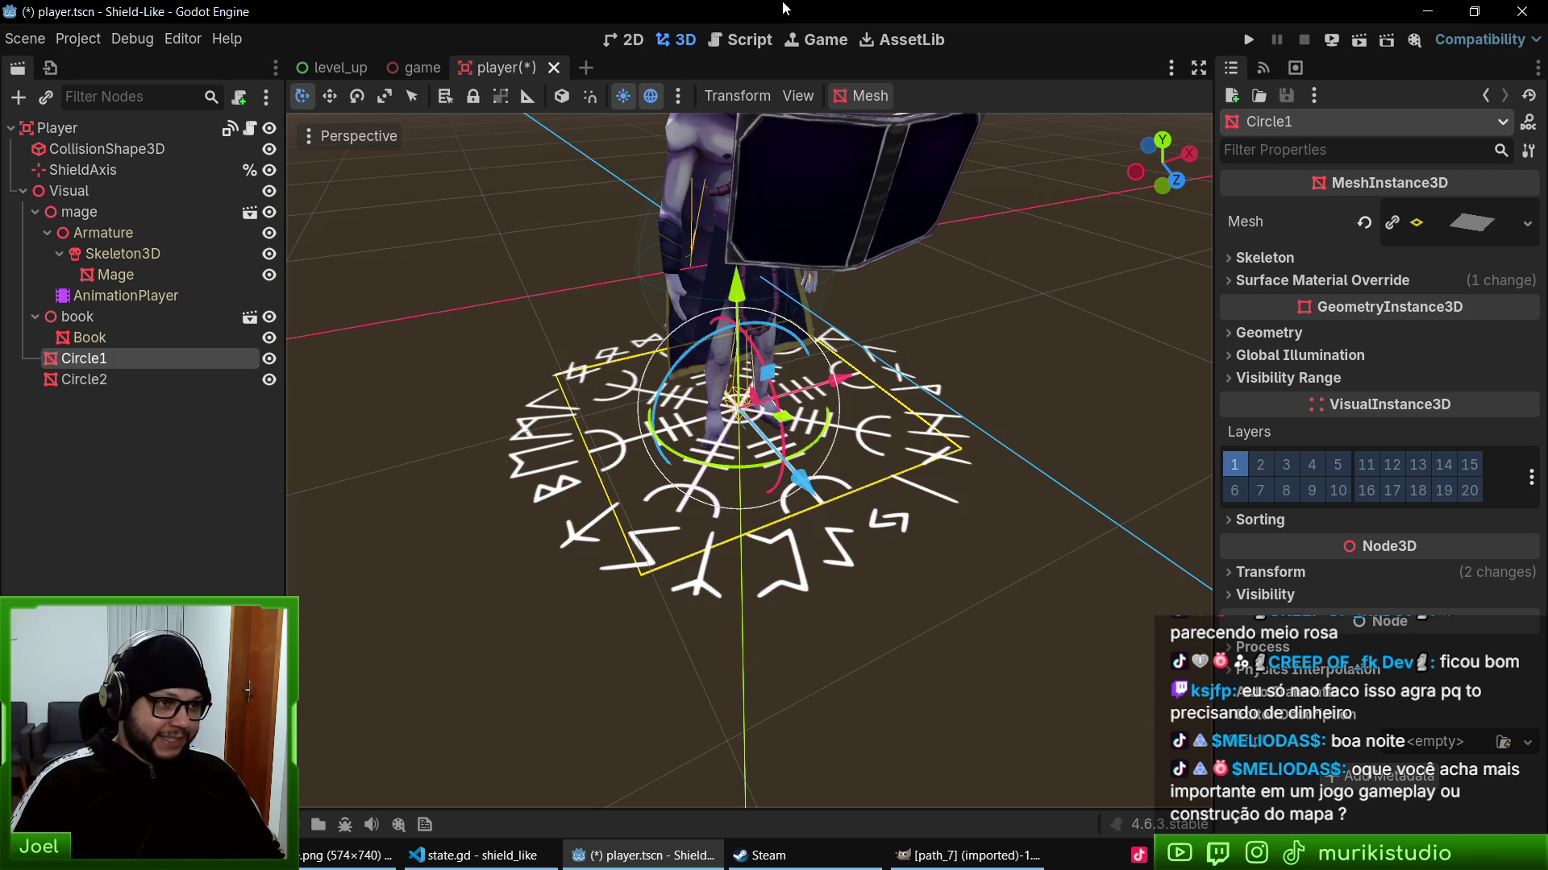
# - Save player.tscn and zoom the 3D viewport in on the mage's rune circles
pyautogui.hotkey('ctrl', 's')
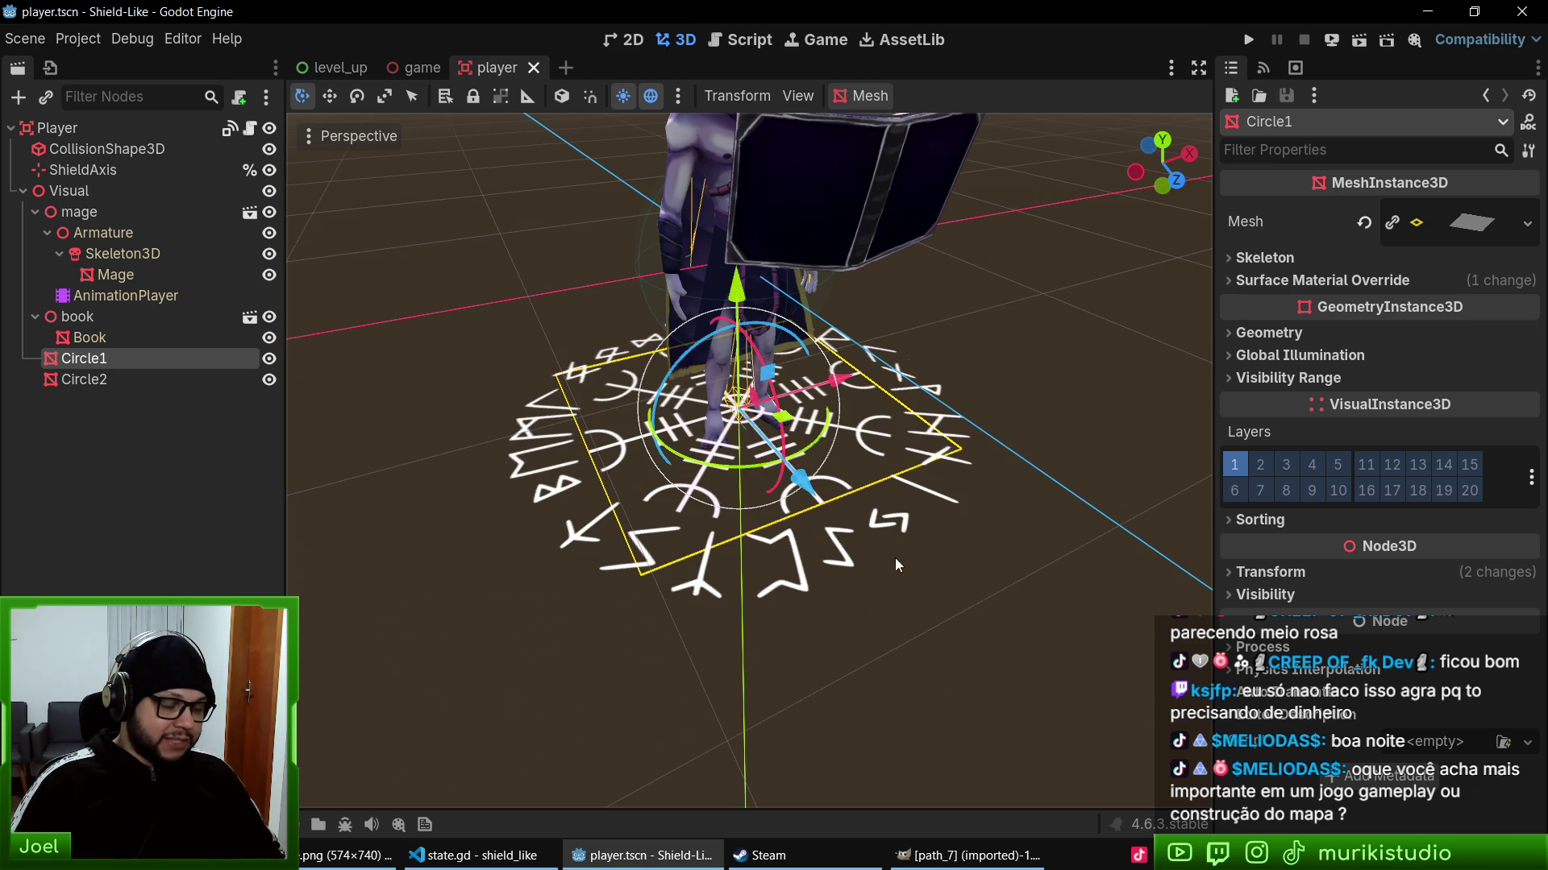
pyautogui.scroll(3)
pyautogui.scroll(3)
pyautogui.scroll(3)
pyautogui.scroll(-3)
pyautogui.scroll(3)
pyautogui.scroll(-3)
# - Orbit around the mage from the side and front, selecting Circle1 and Circle2 to compare them
pyautogui.moveTo(556, 582); pyautogui.dragTo(790, 540)
pyautogui.scroll(3)
pyautogui.scroll(-3)
pyautogui.scroll(3)
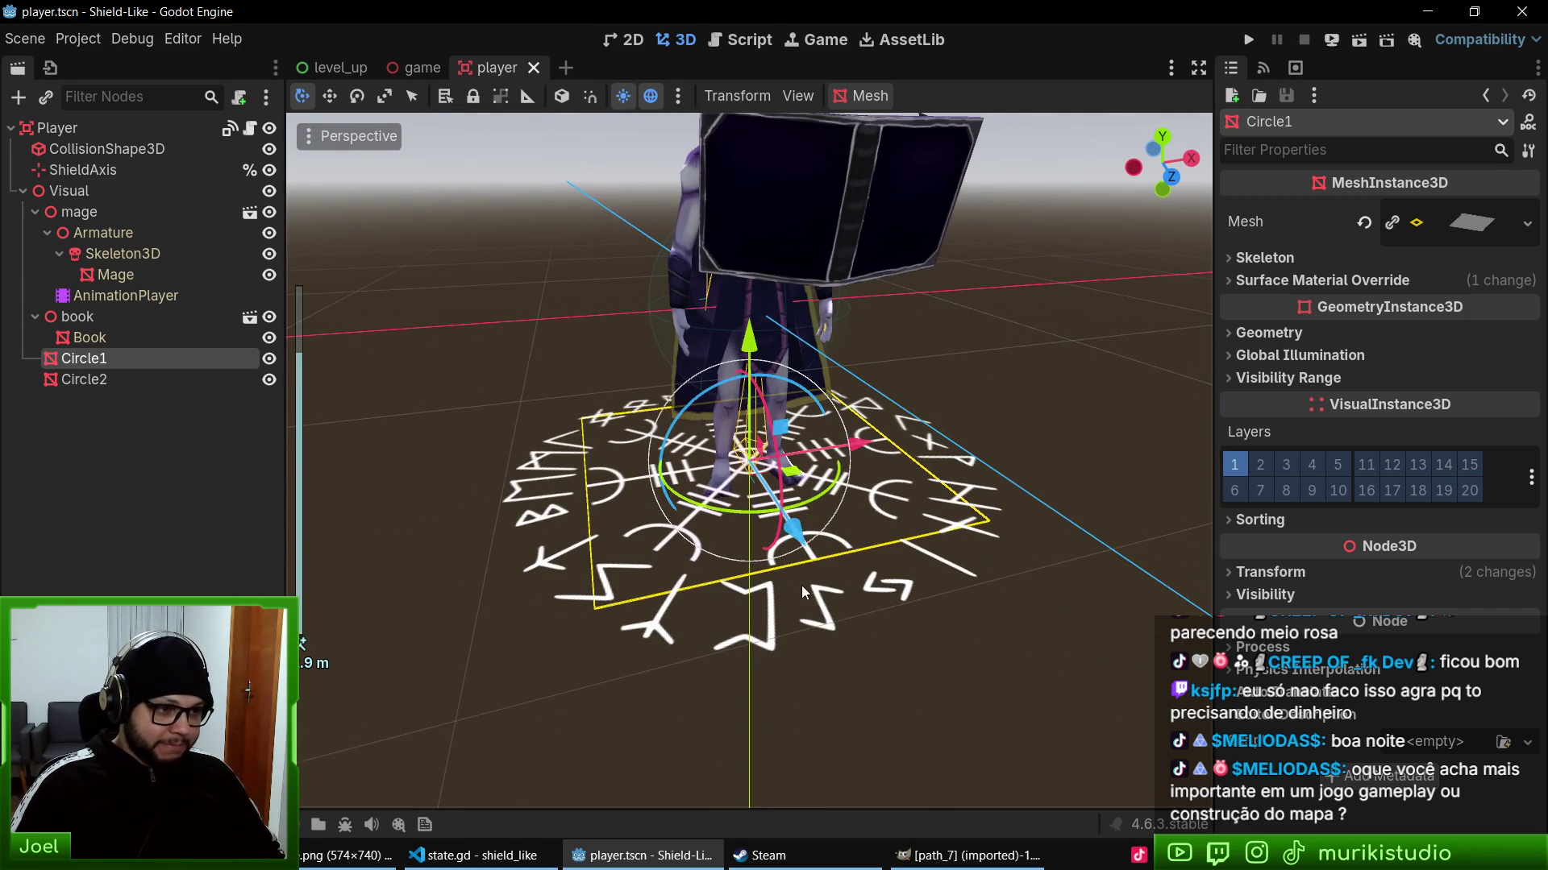
pyautogui.click(122, 379)
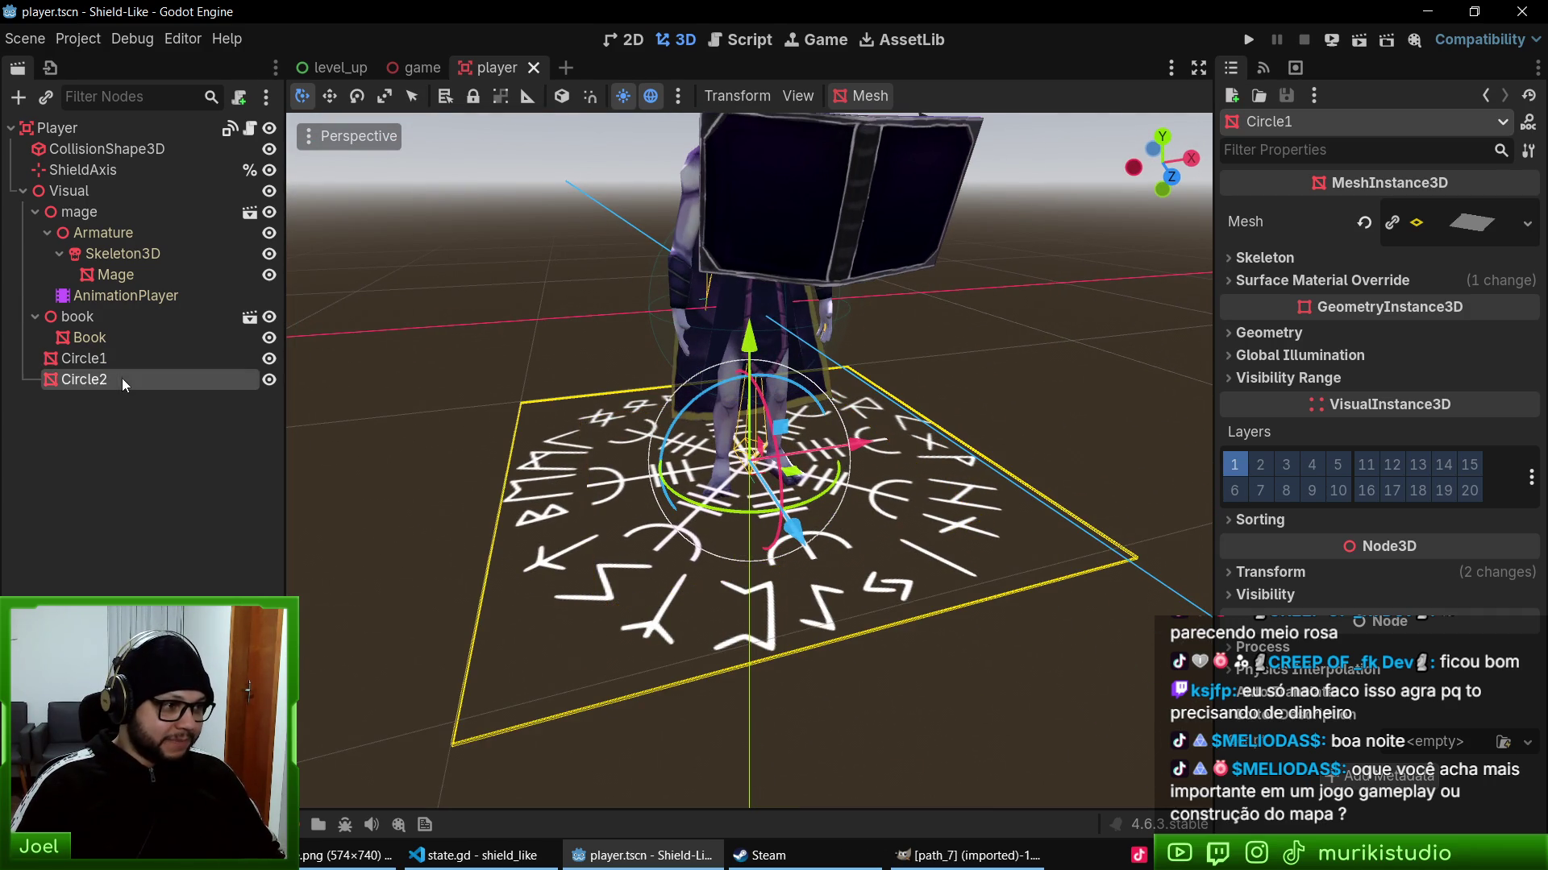
pyautogui.click(126, 356)
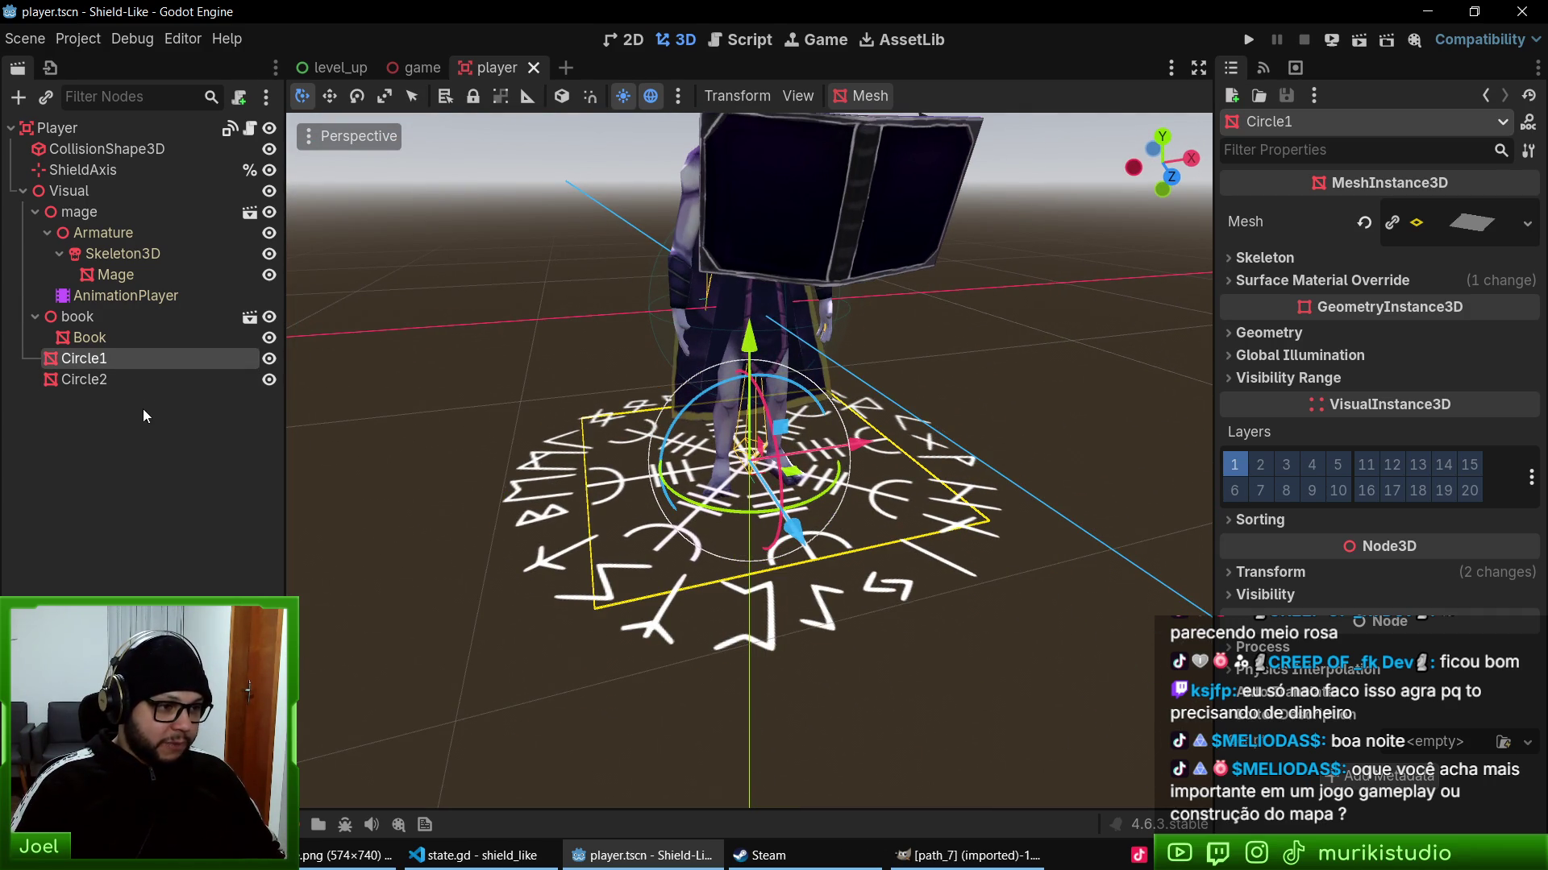
pyautogui.moveTo(927, 615); pyautogui.dragTo(879, 592)
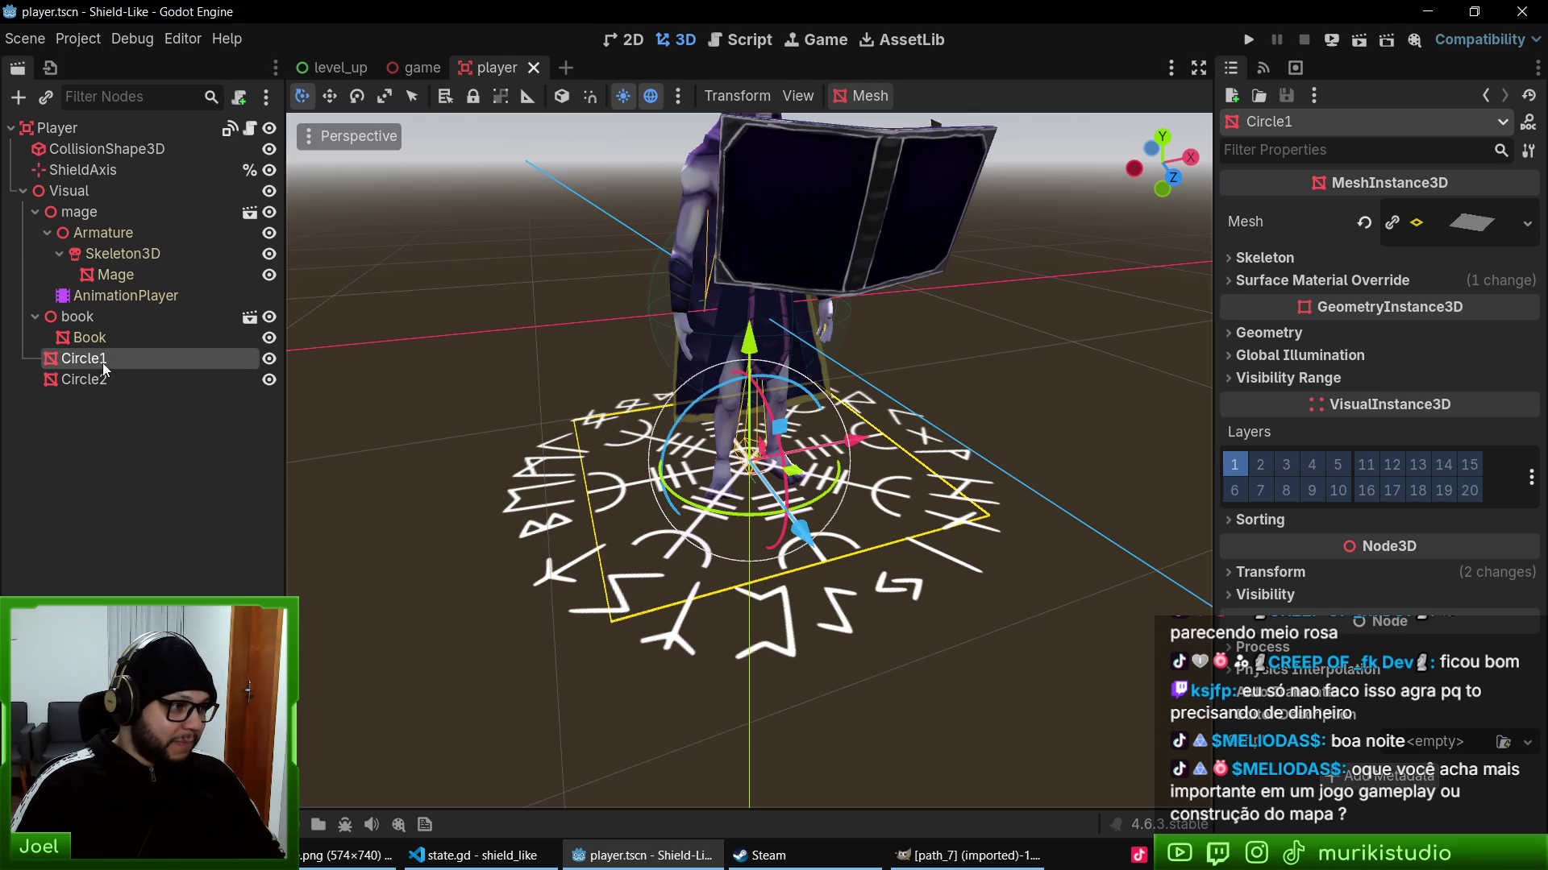
pyautogui.click(131, 375)
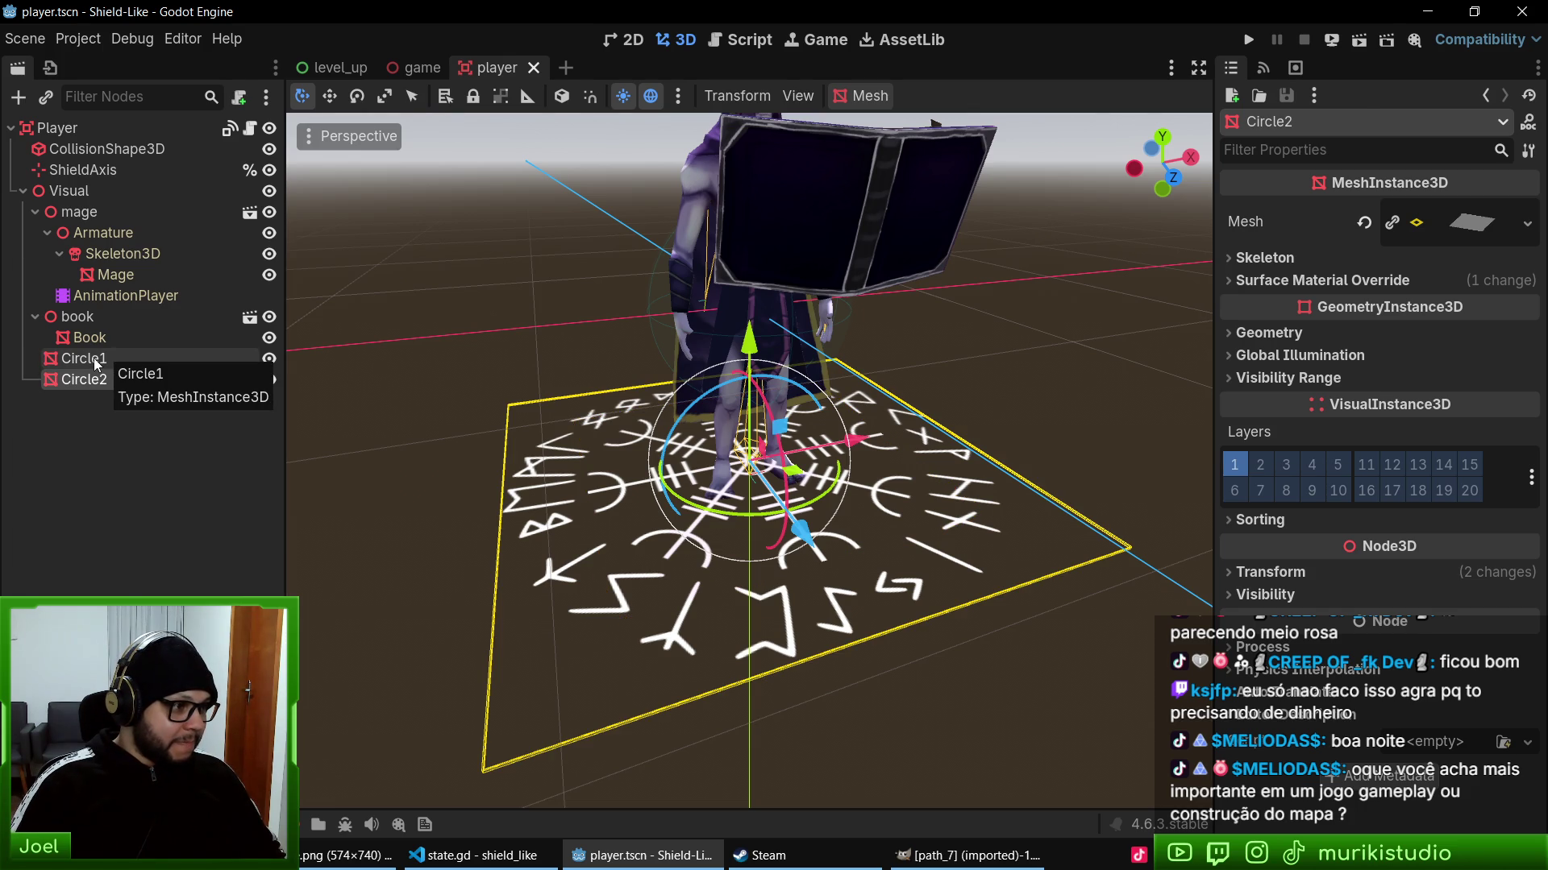
# - Make Circle1 and Circle2 accessible by unique name
pyautogui.click(94, 358)
pyautogui.rightClick(94, 358)
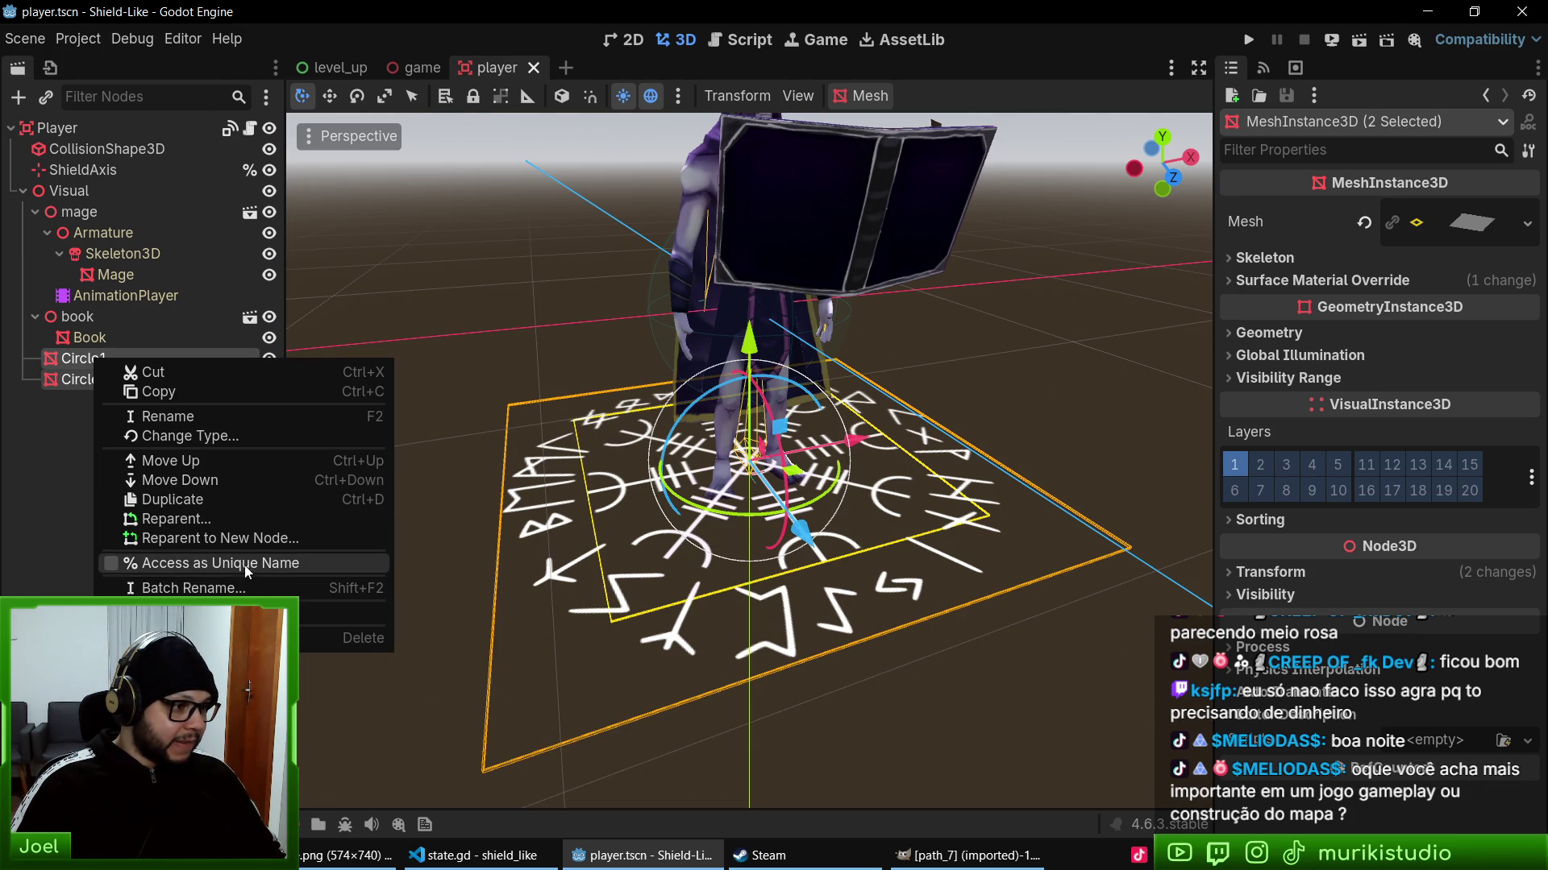
pyautogui.click(154, 562)
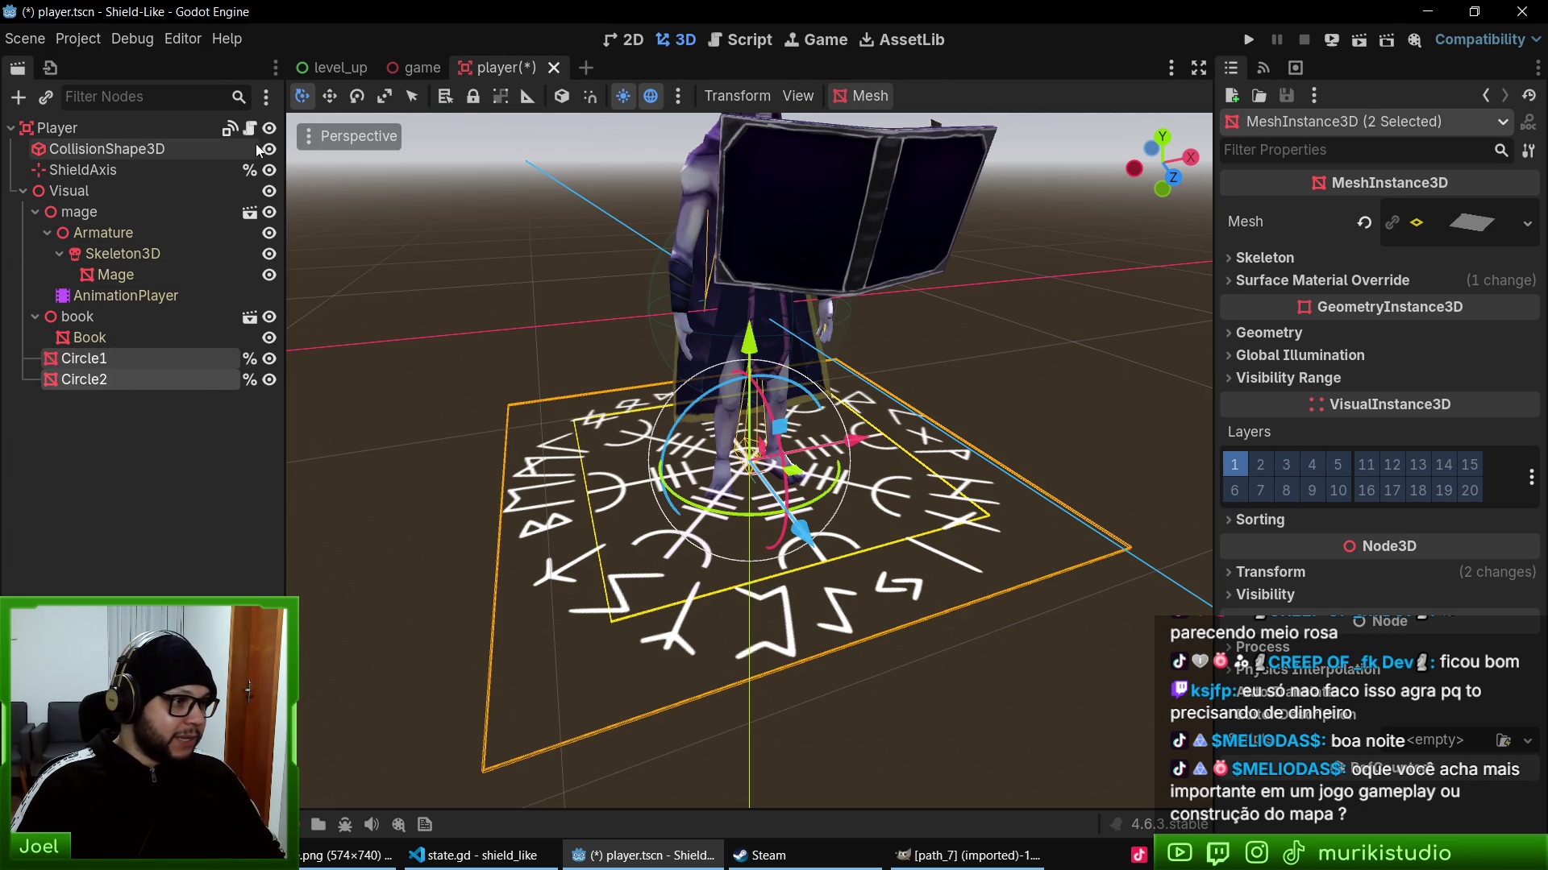
pyautogui.click(249, 133)
pyautogui.scroll(-3)
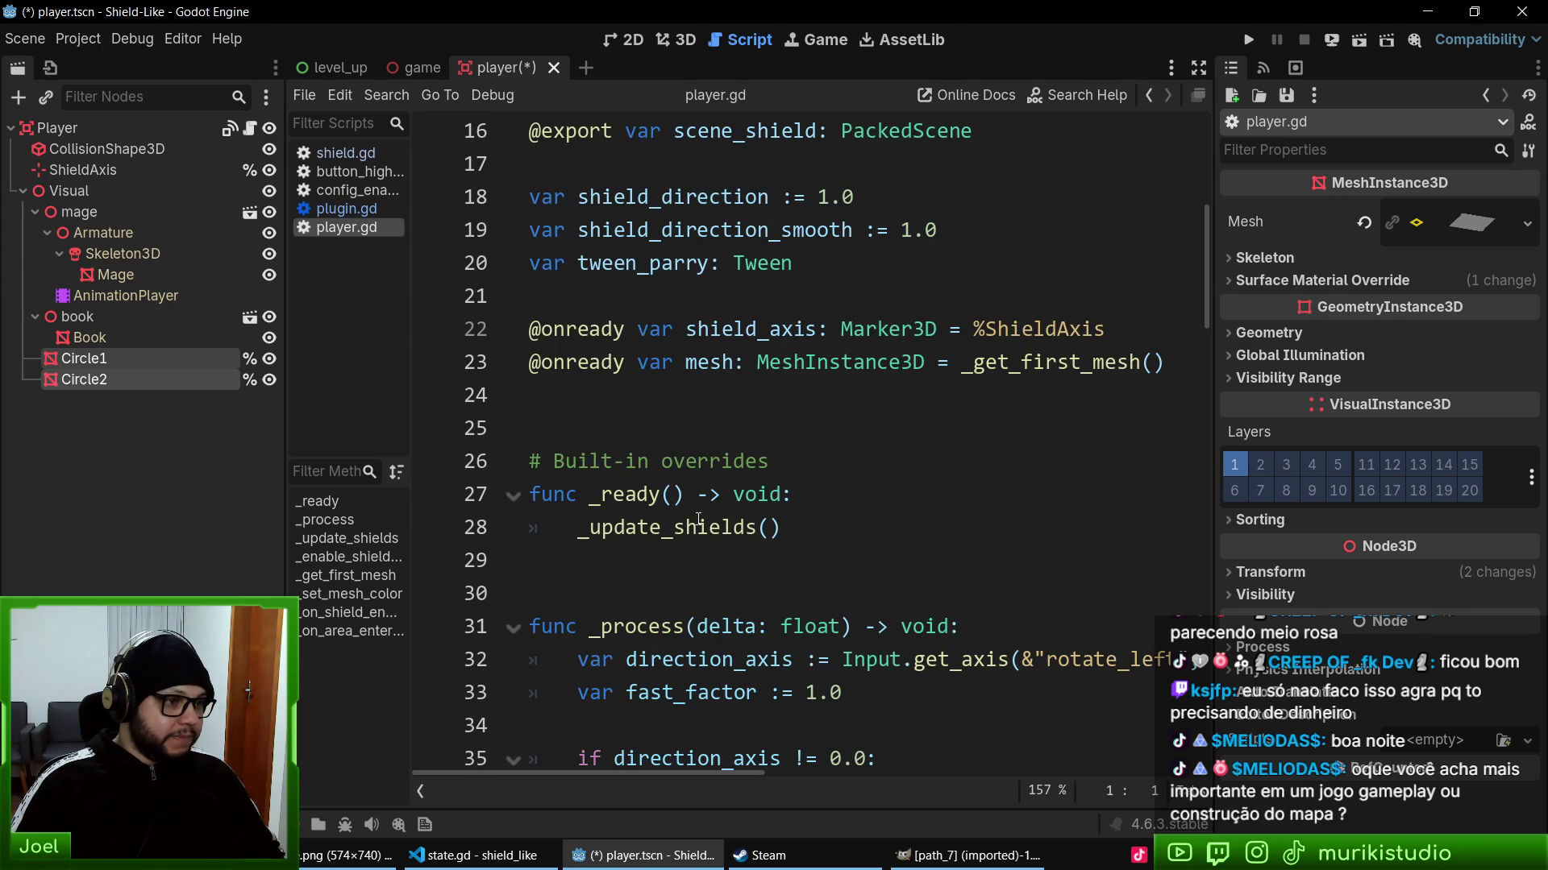
pyautogui.moveTo(101, 363); pyautogui.dragTo(750, 411)
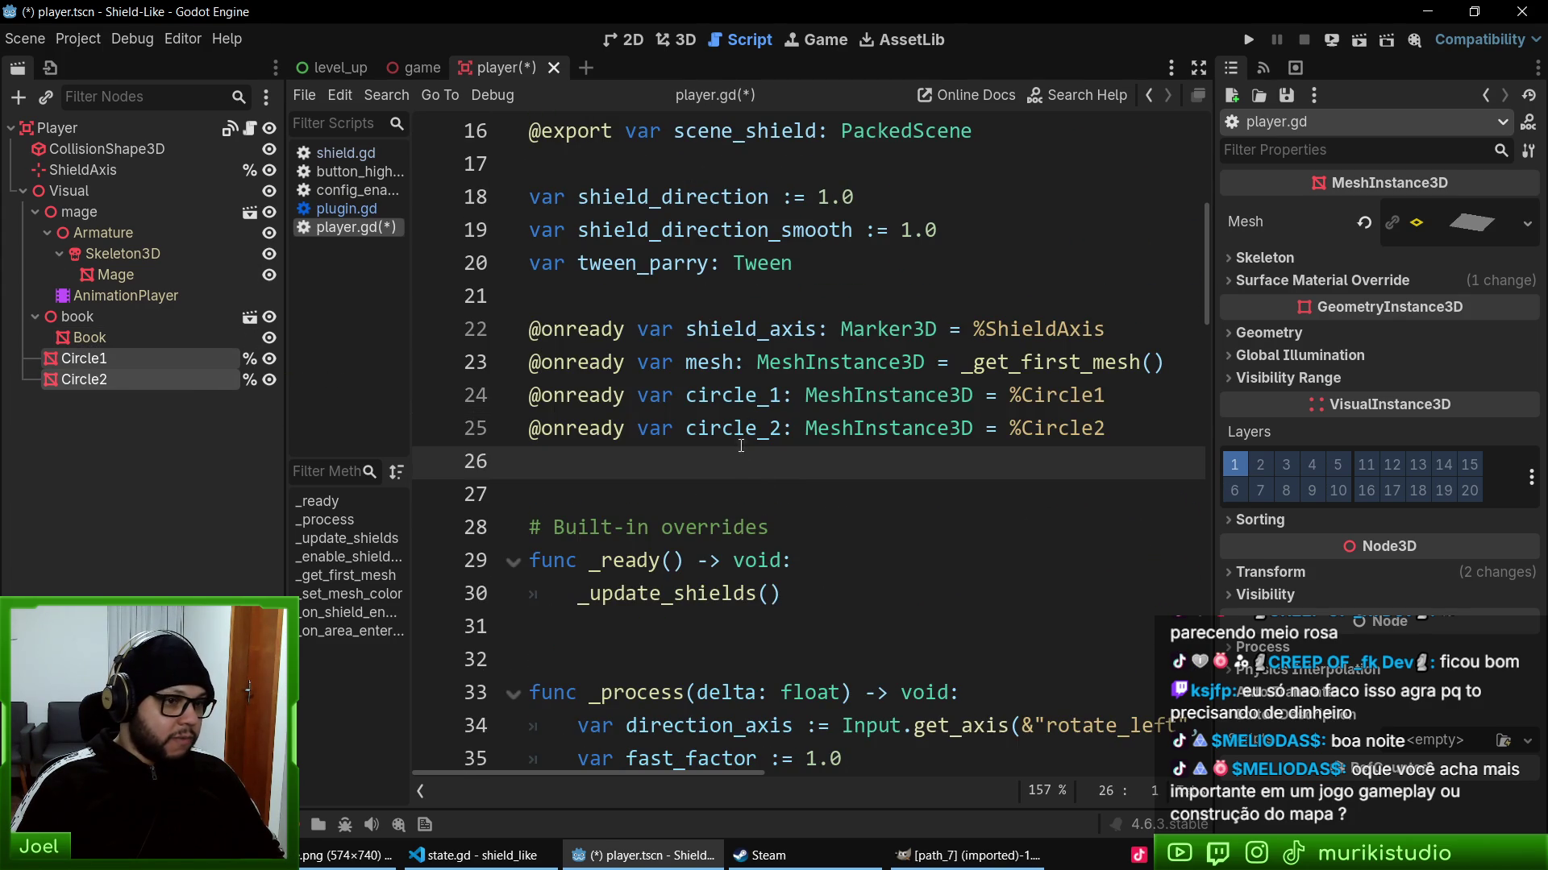
pyautogui.hotkey('ctrl', 's')
# - Place the cursor on the empty line 36 inside _process
pyautogui.scroll(-3)
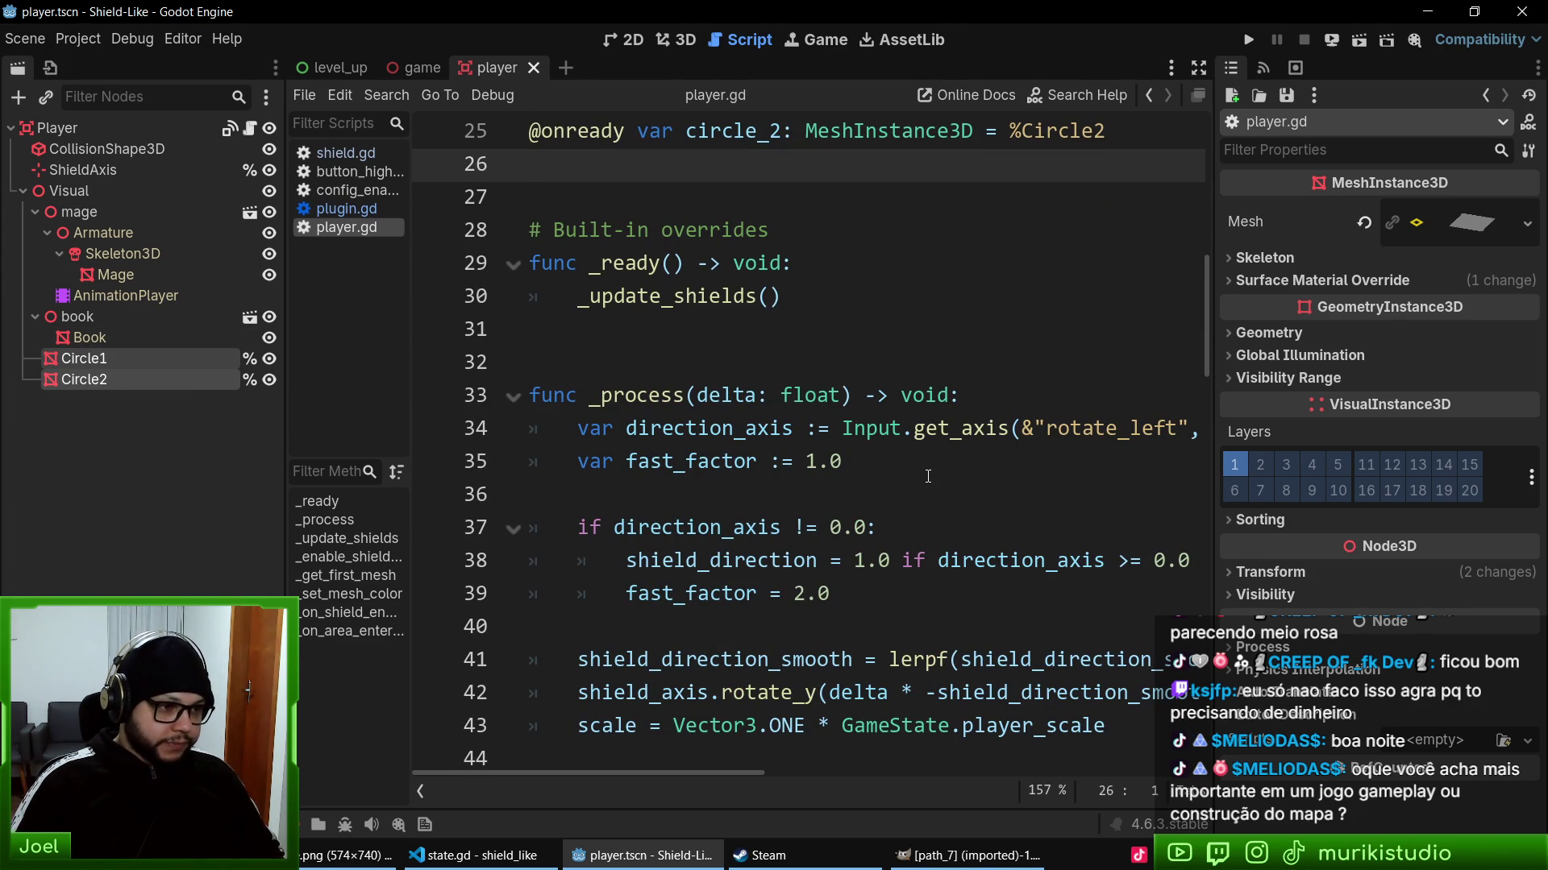
pyautogui.click(757, 482)
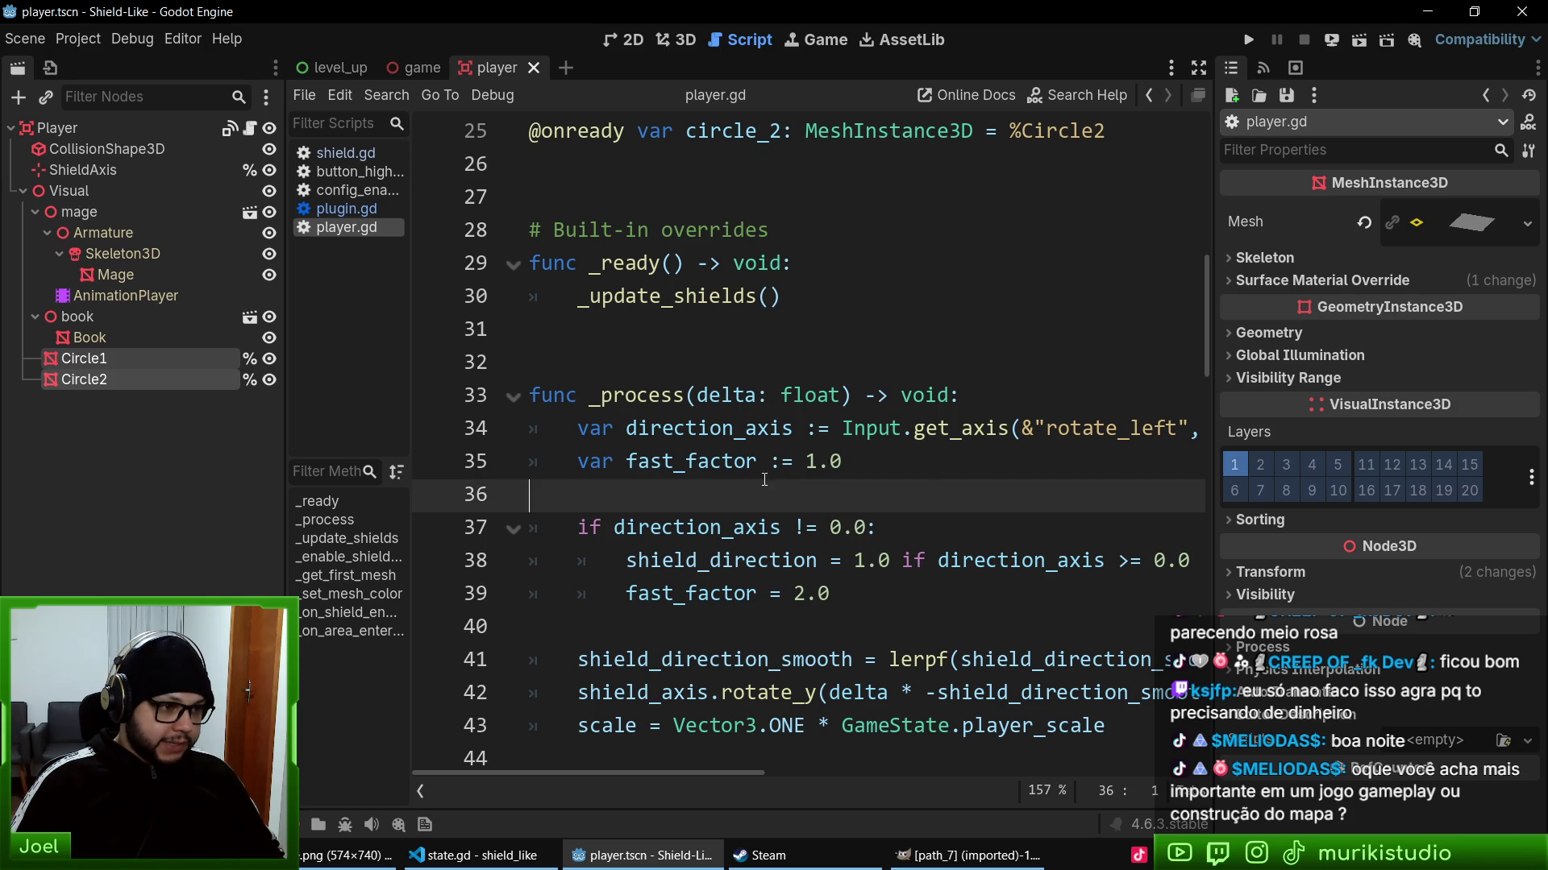
pyautogui.scroll(-3)
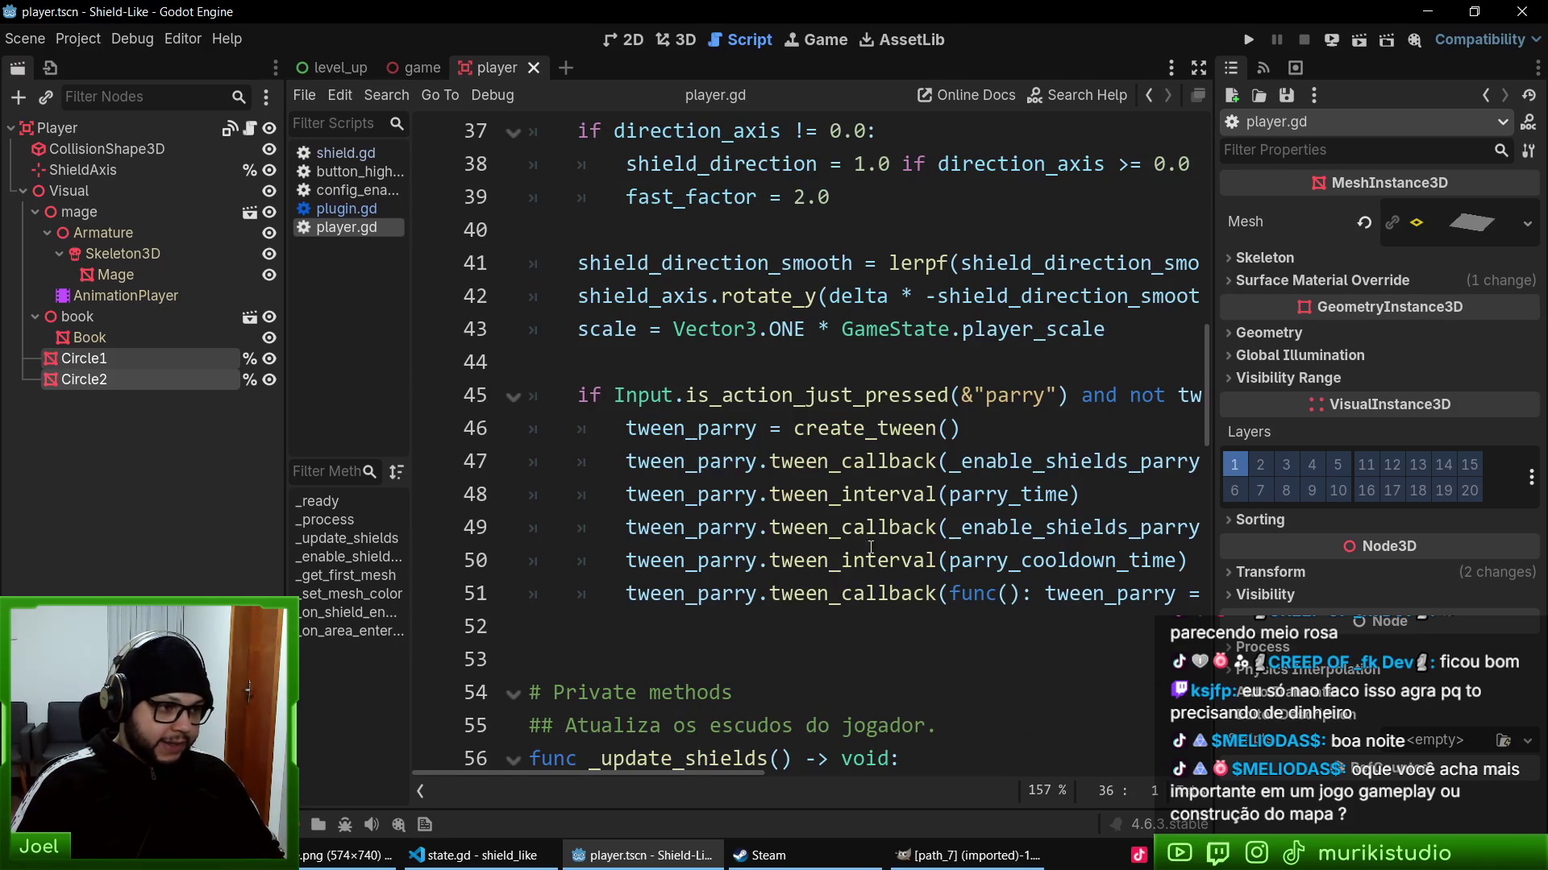
pyautogui.scroll(3)
pyautogui.press('Up')
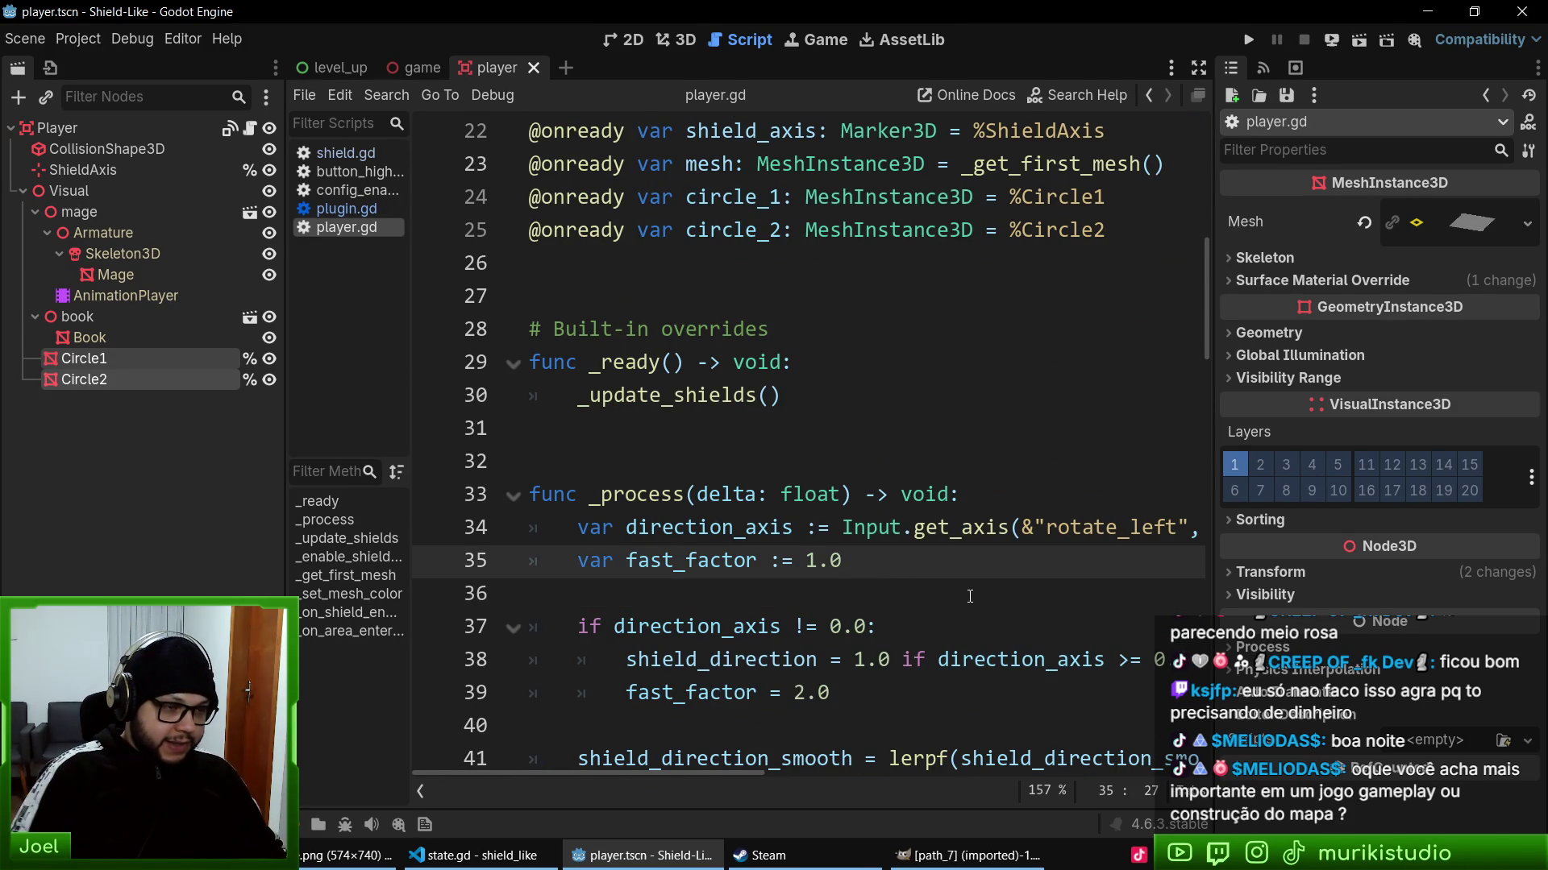
# - Start a circle_1.rotate_y call on a new indented line in _process
pyautogui.press('Down')
pyautogui.press('Tab')
pyautogui.press('Return')
pyautogui.write('circ')
pyautogui.press('Return')
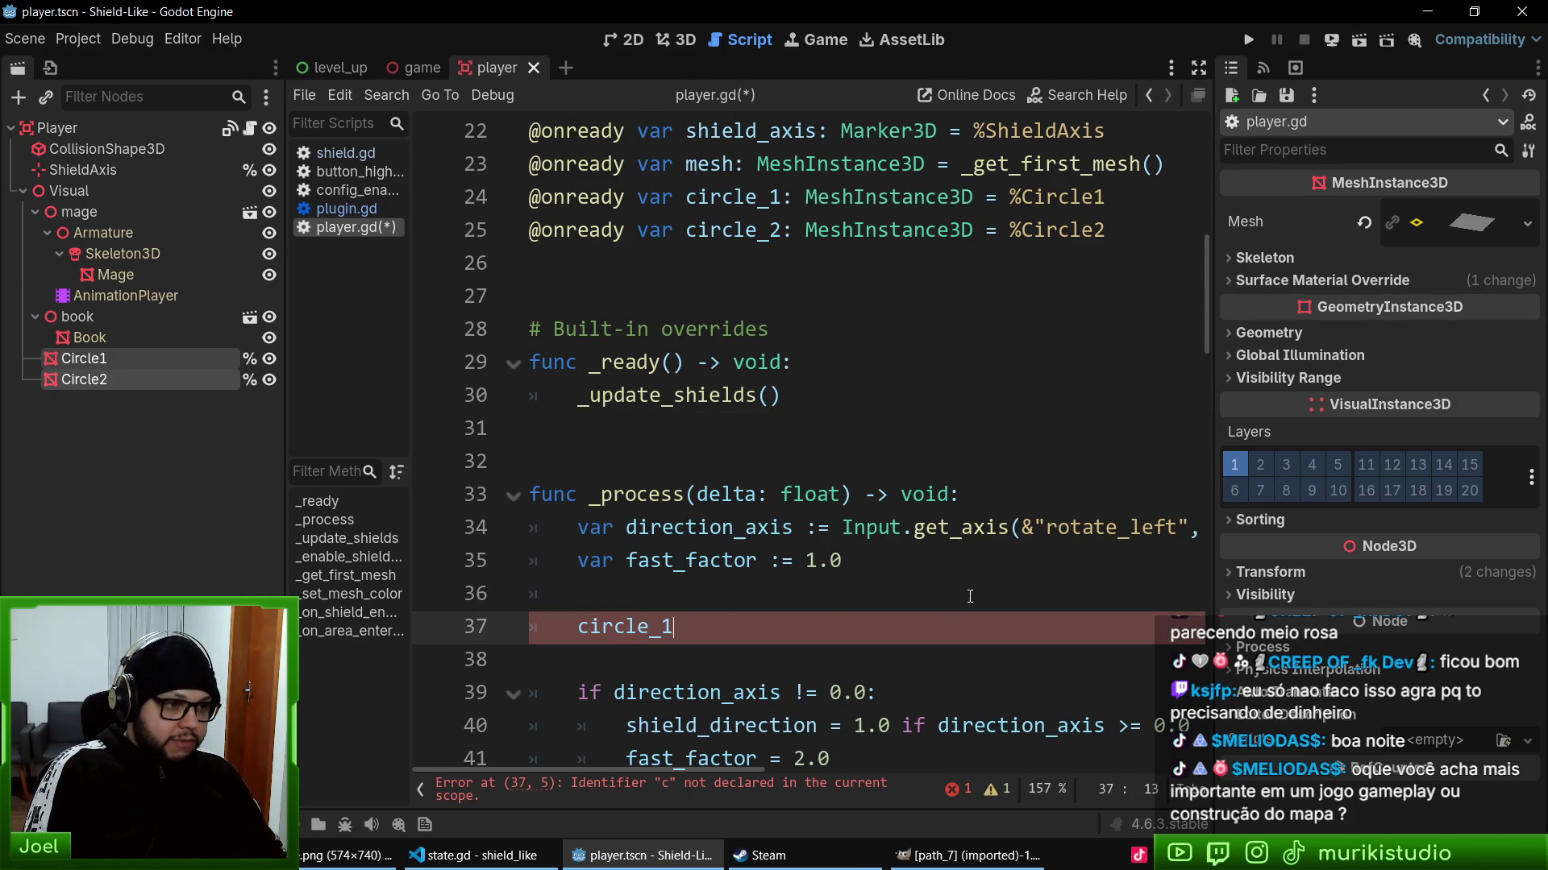
pyautogui.write('.rotate_y')
pyautogui.press('Return')
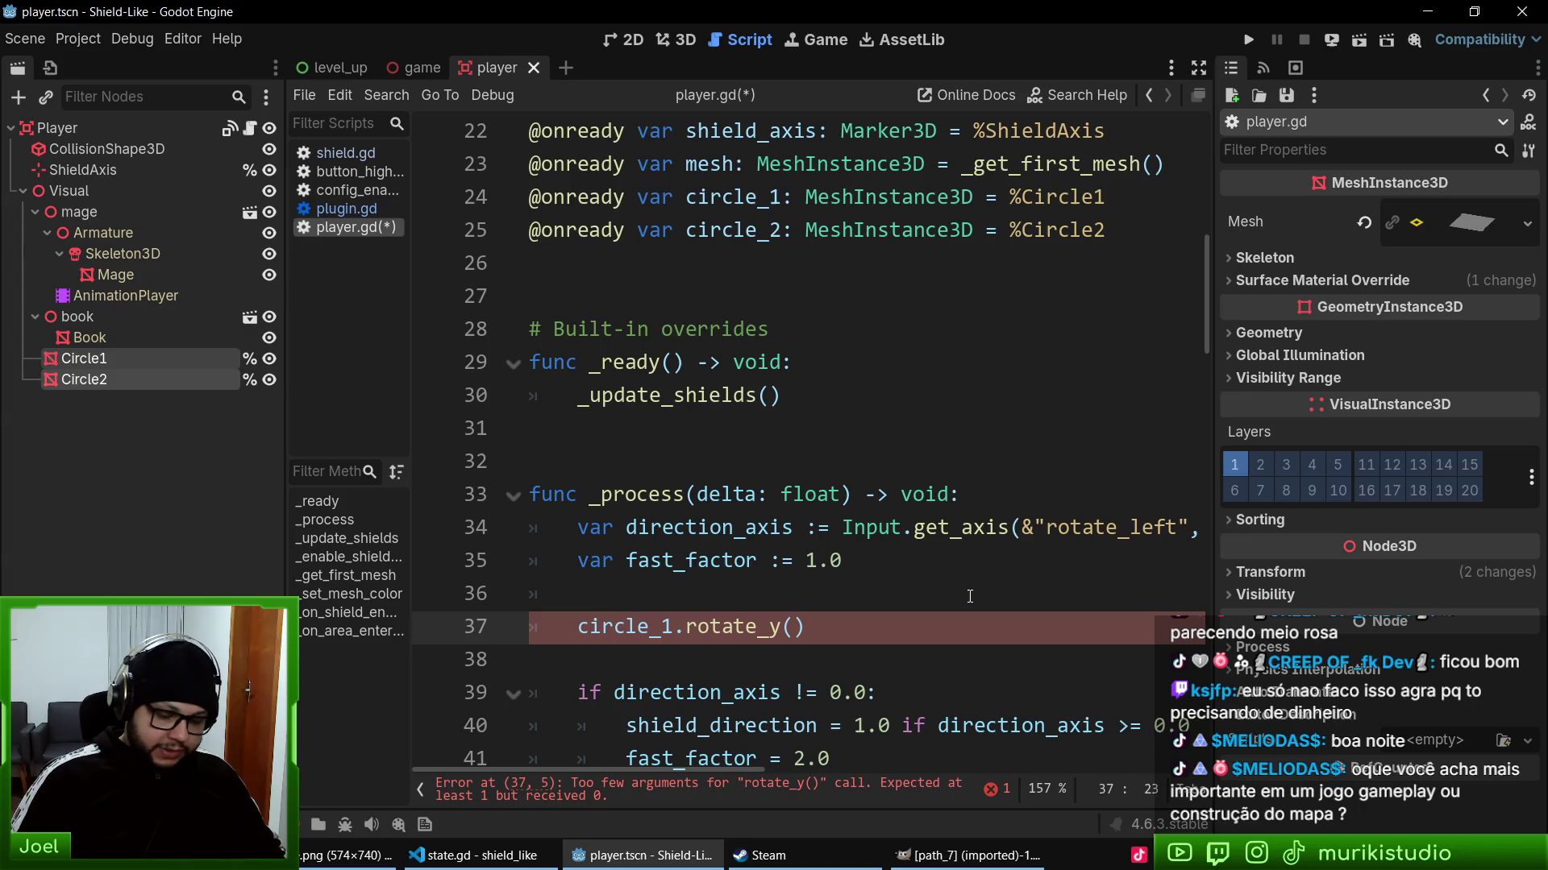
# - Add a new constant const CIRCLE_SPEED := 20 below the existing constants
pyautogui.scroll(3)
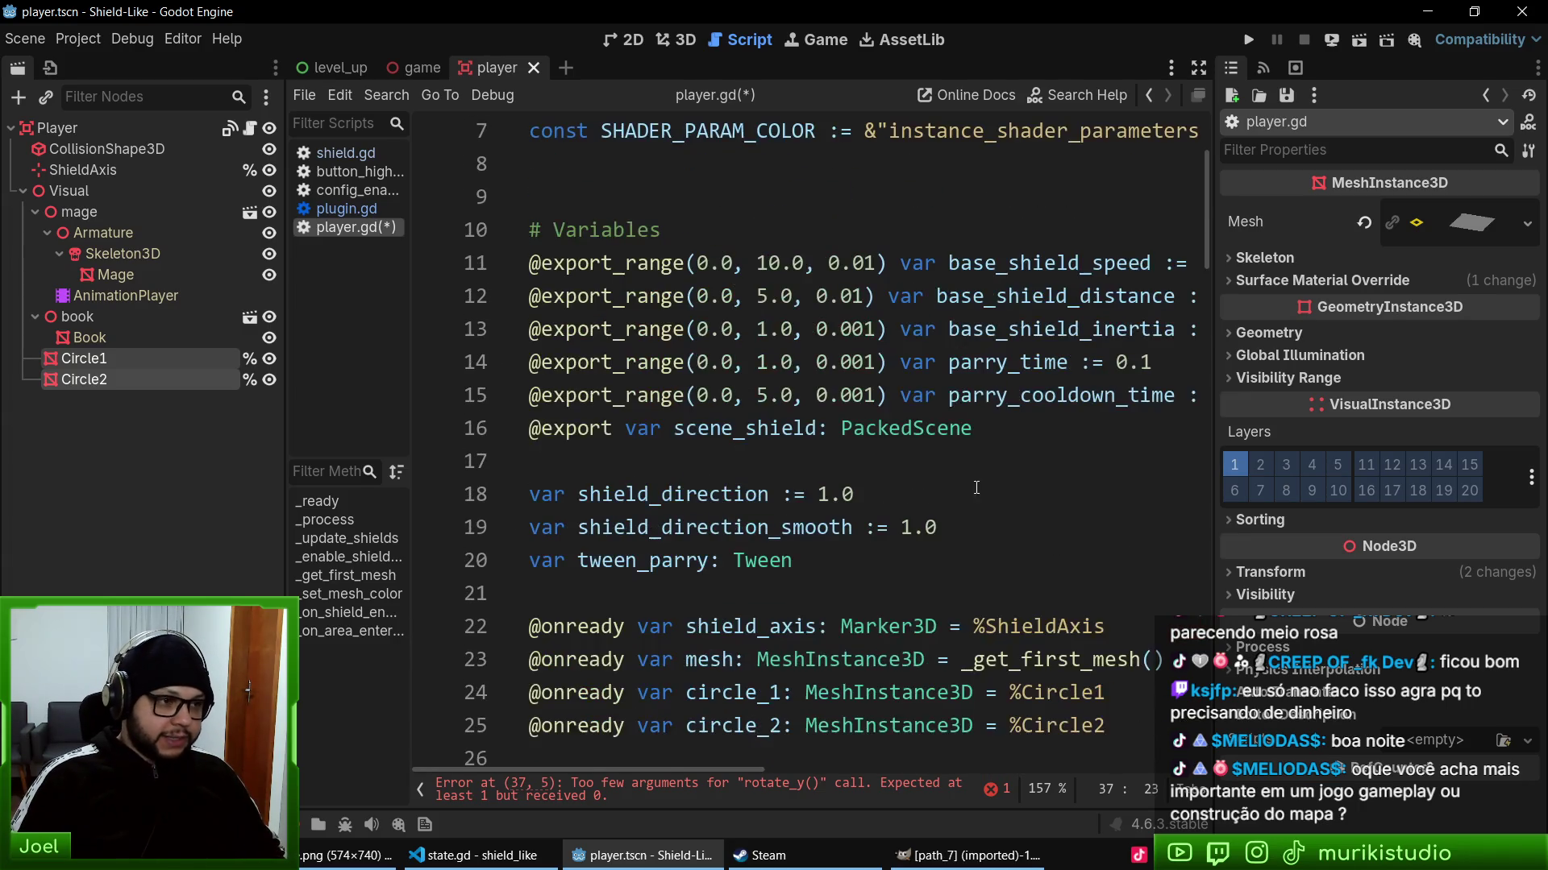
pyautogui.click(631, 351)
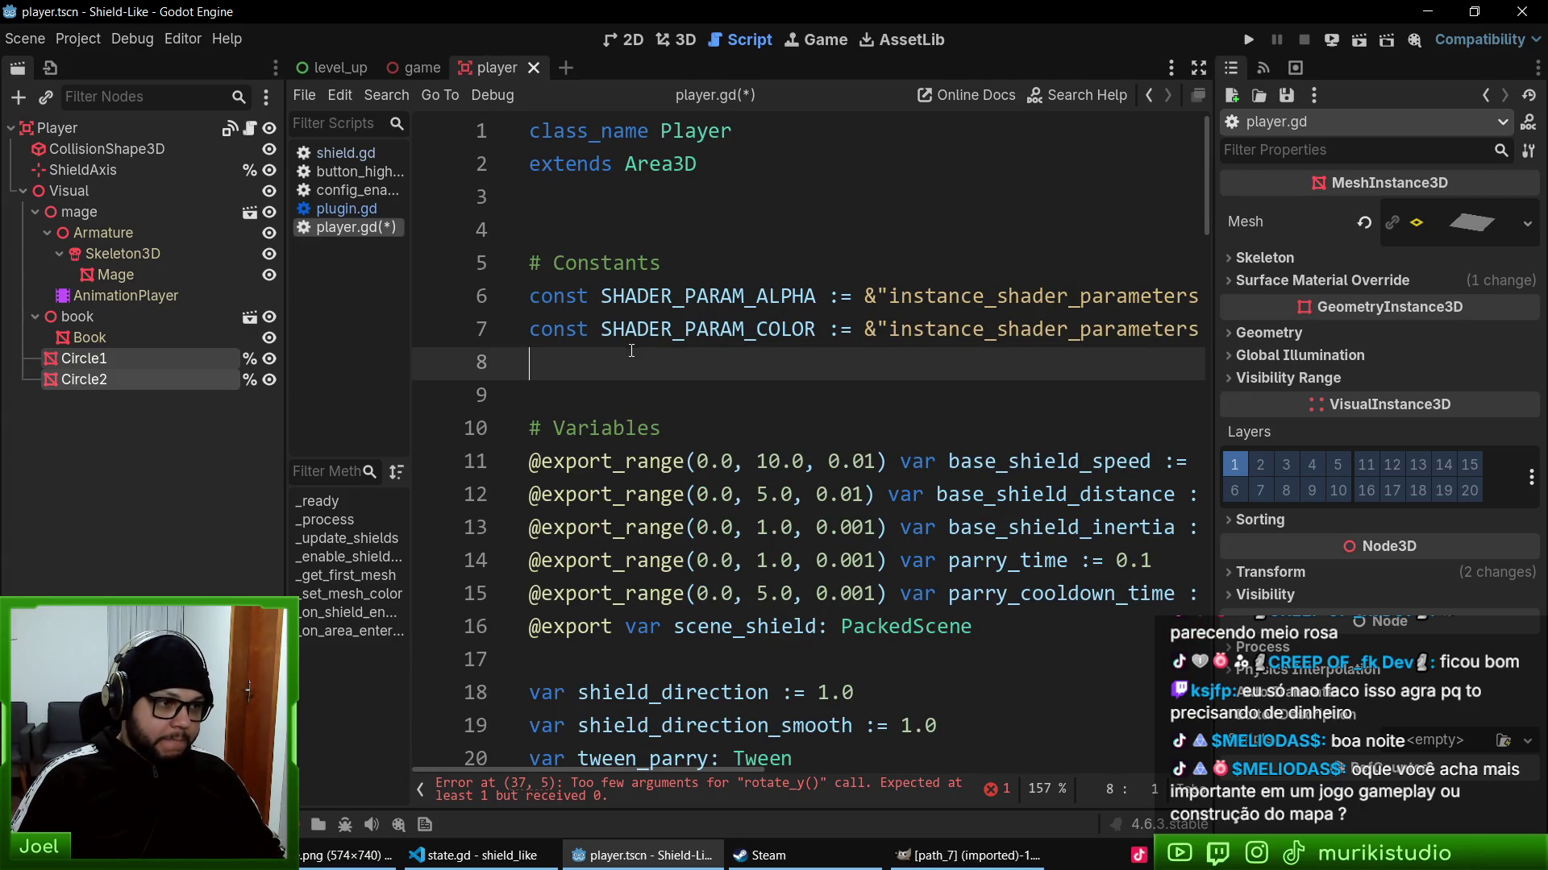
pyautogui.press('Return')
pyautogui.press('Up')
pyautogui.write('const CIRCLE_')
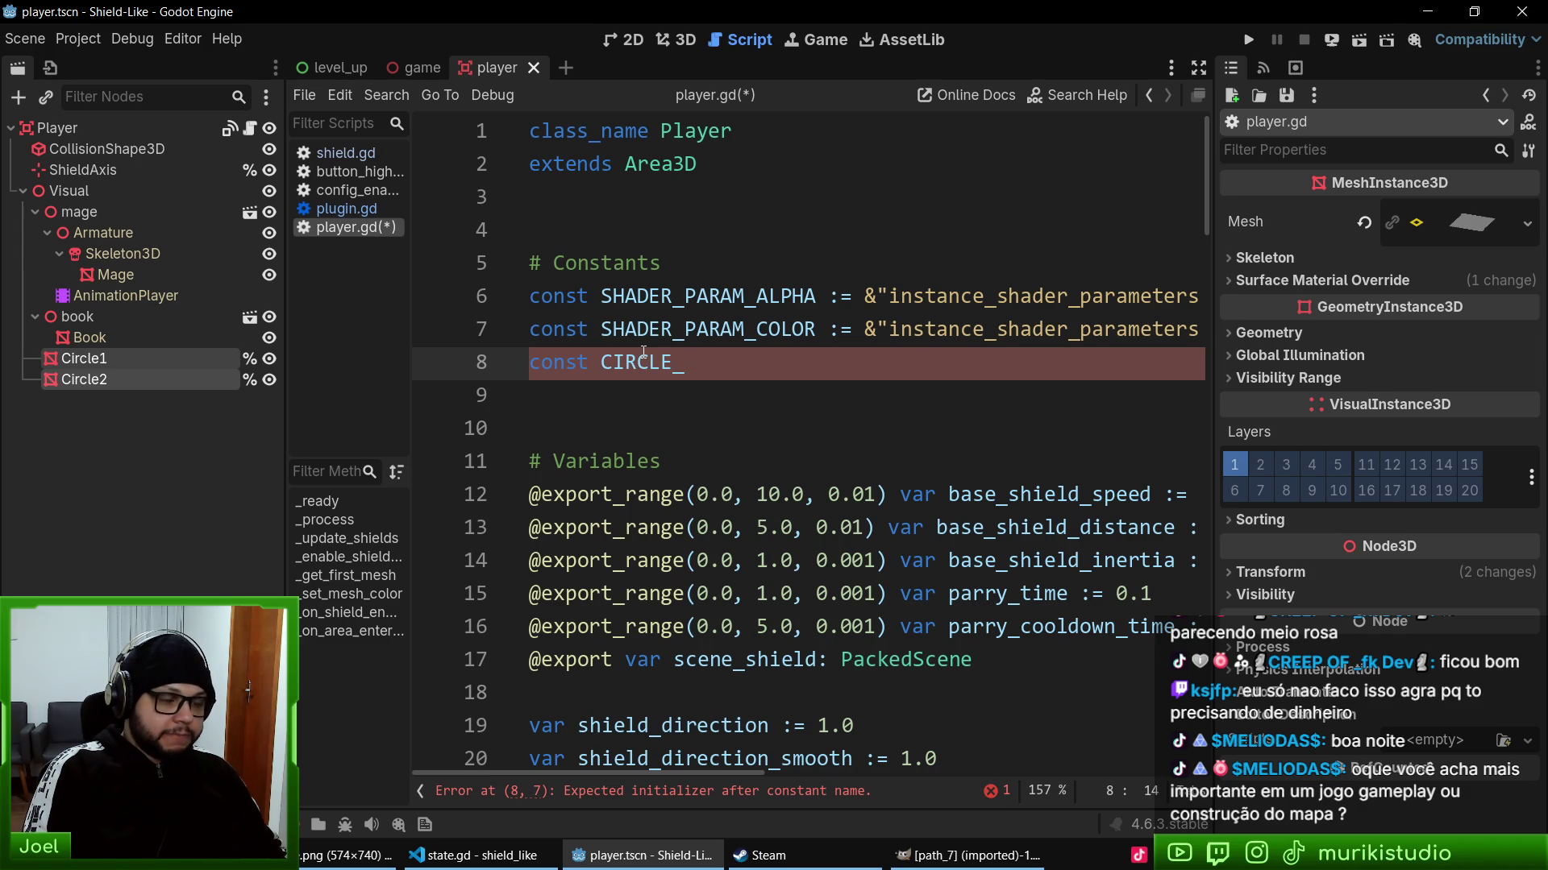
pyautogui.write('SPEED :')
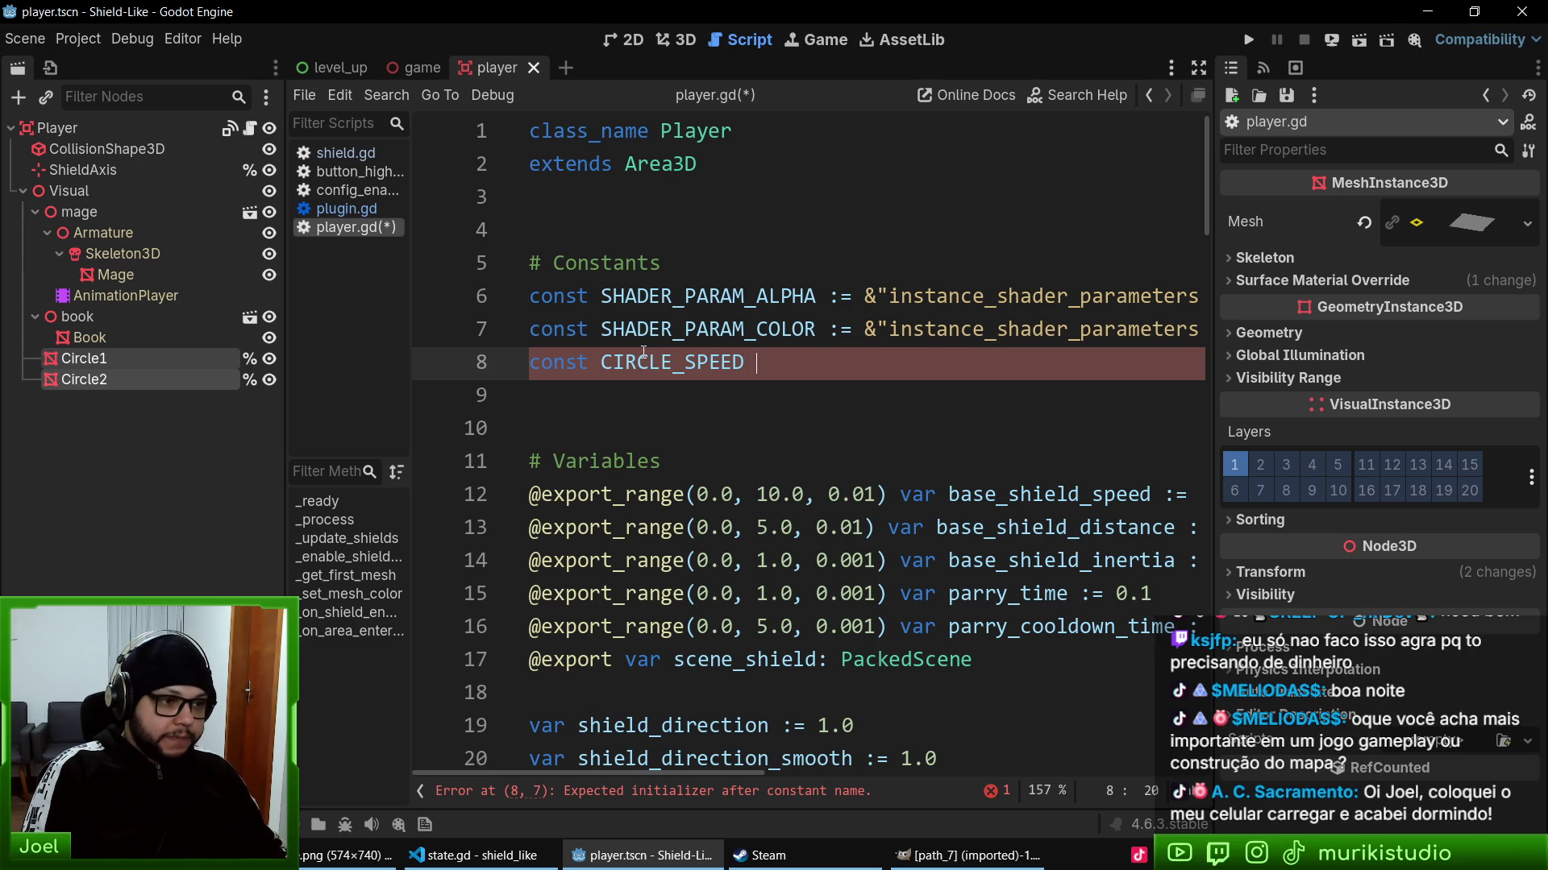
pyautogui.write('= 20')
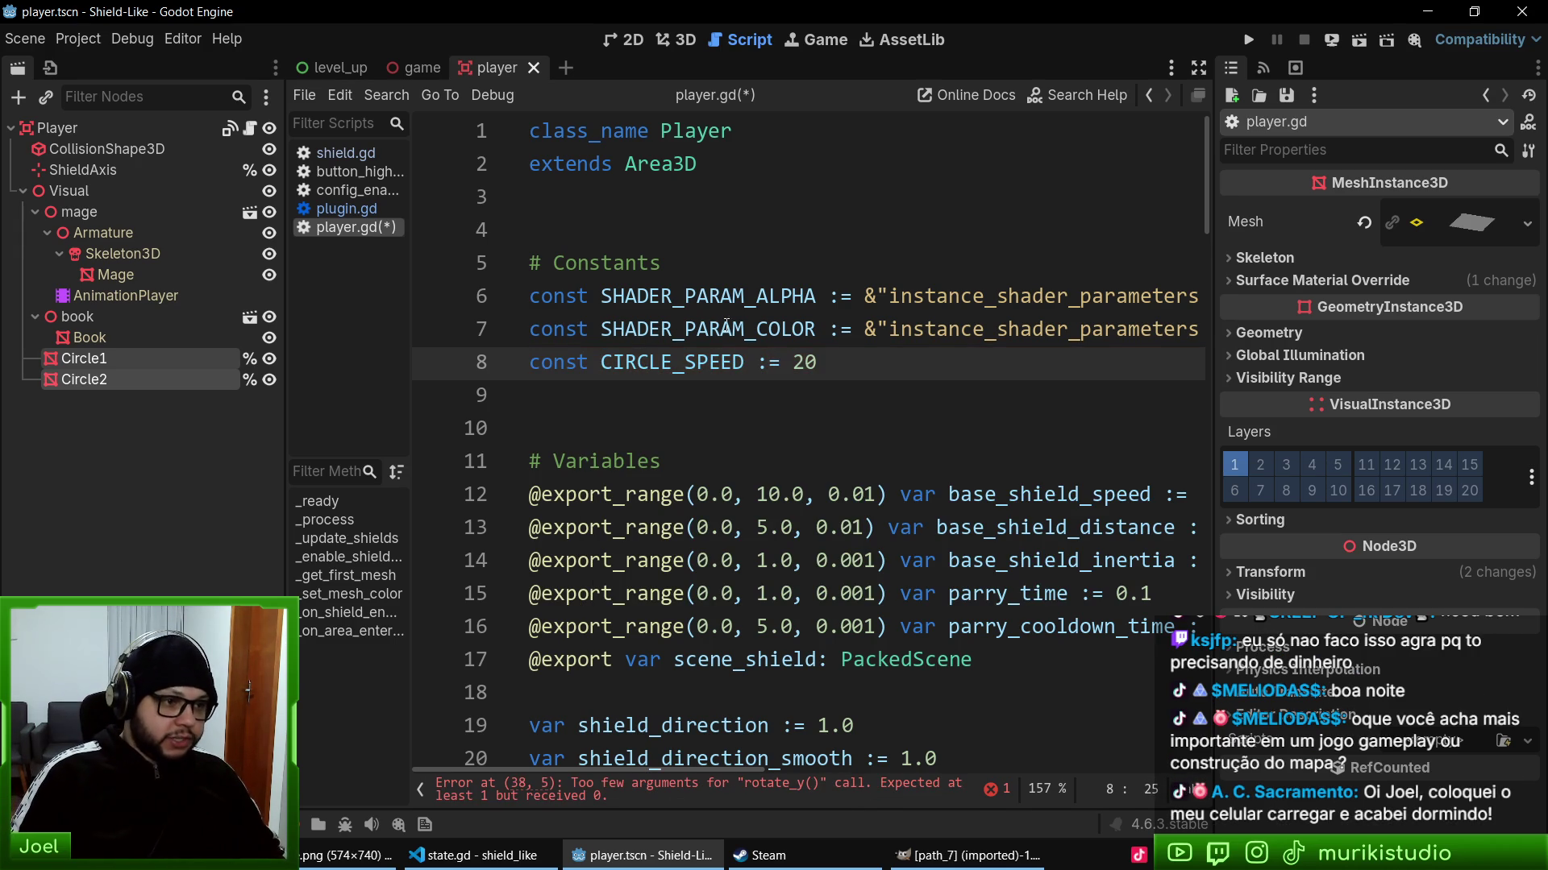
# - Make circle_1 rotate by CIRCLE_SPEED * delta
pyautogui.doubleClick(698, 358)
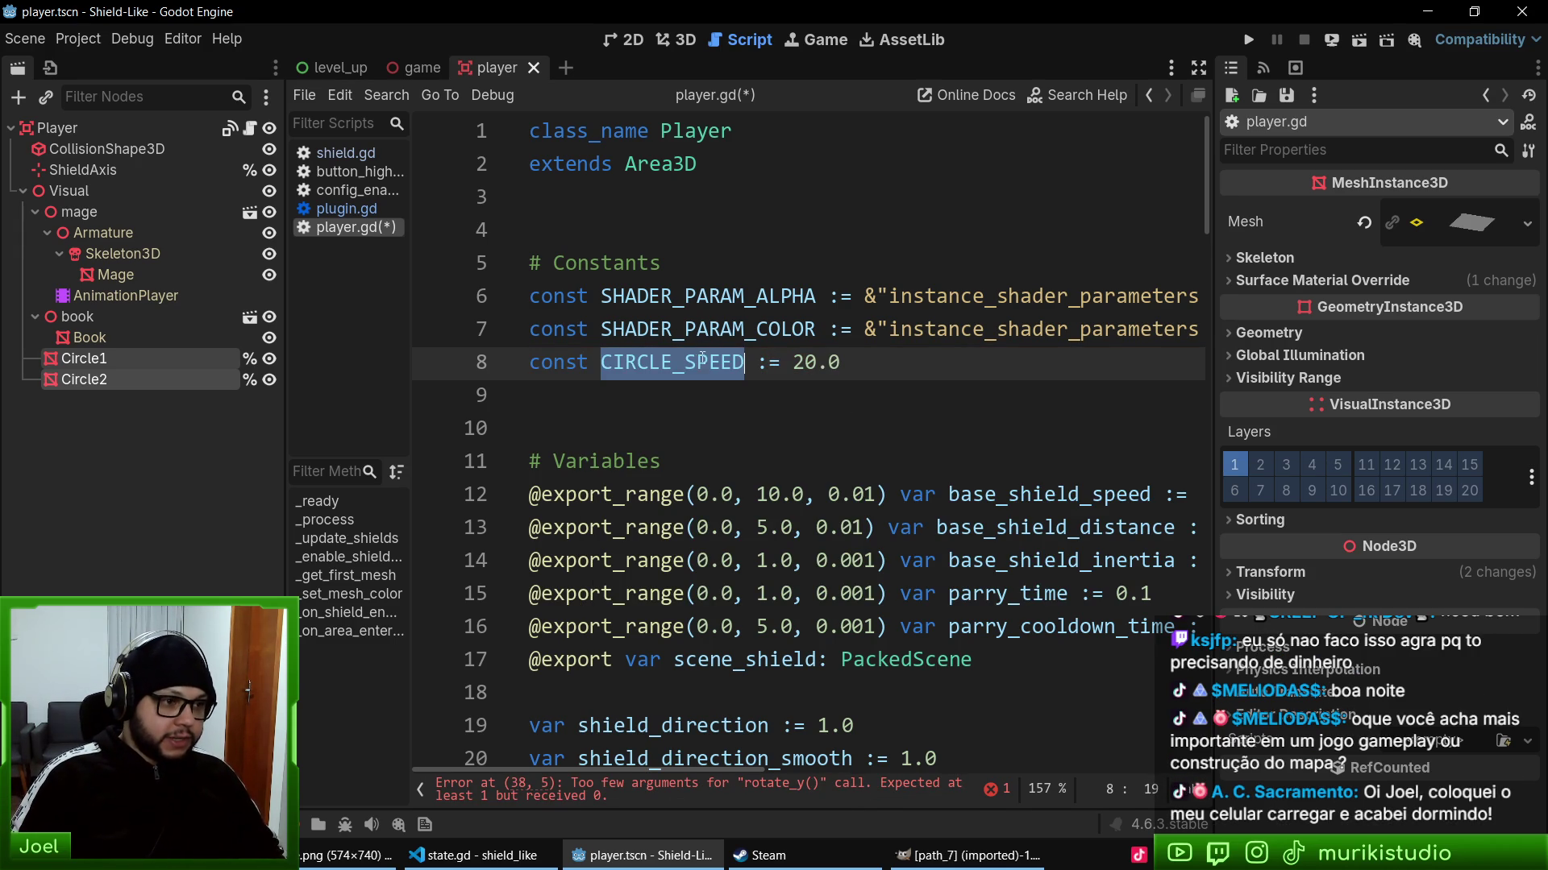
pyautogui.scroll(-3)
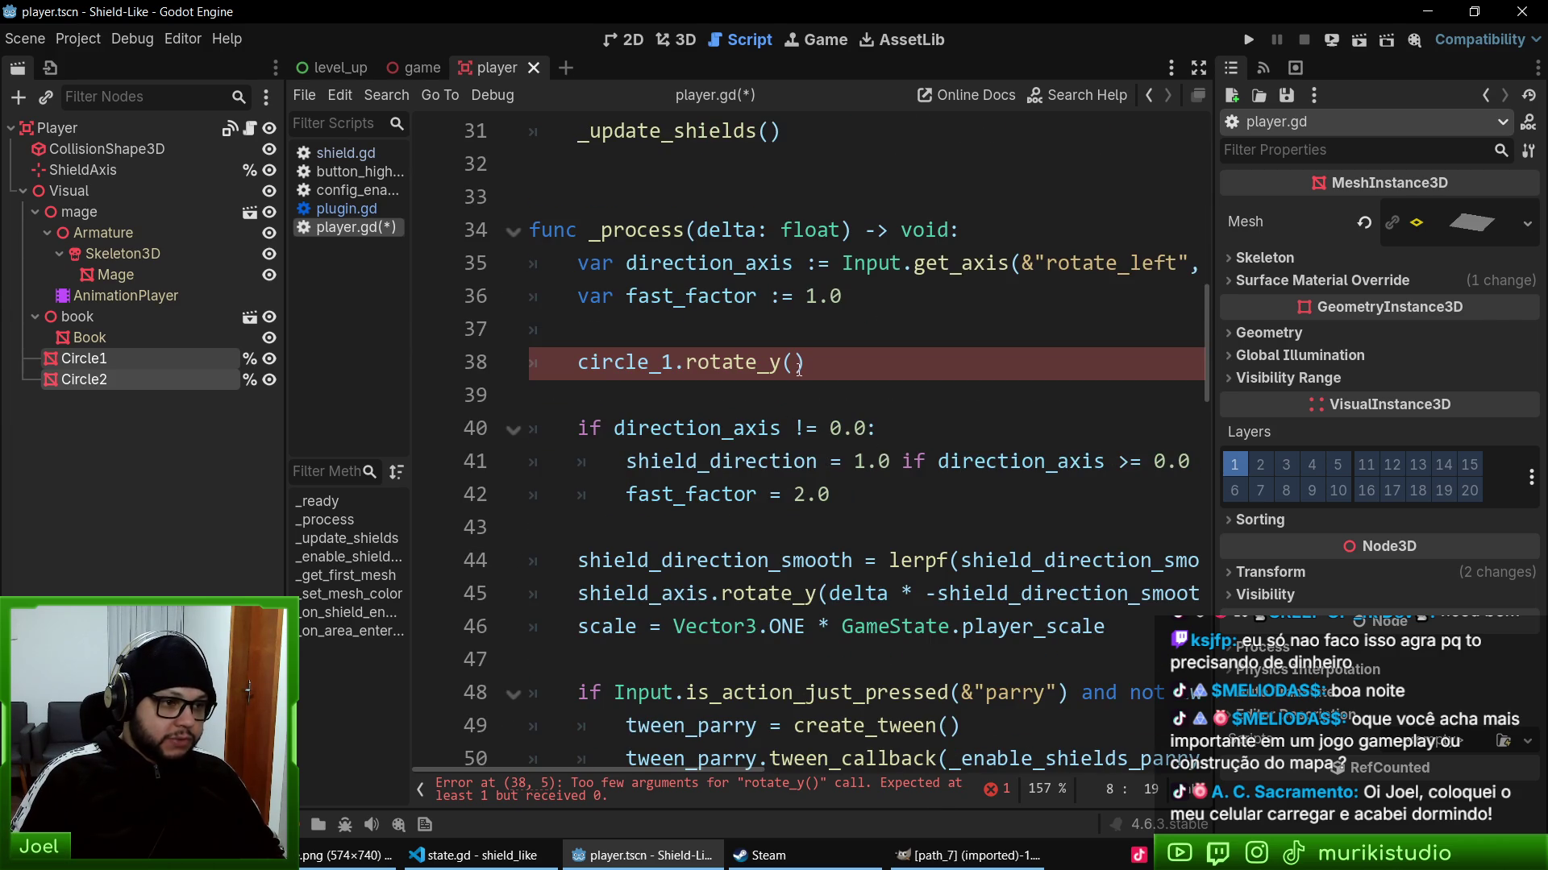
pyautogui.click(798, 362)
pyautogui.write('CIRCLE_SPEED * d')
pyautogui.write('elta')
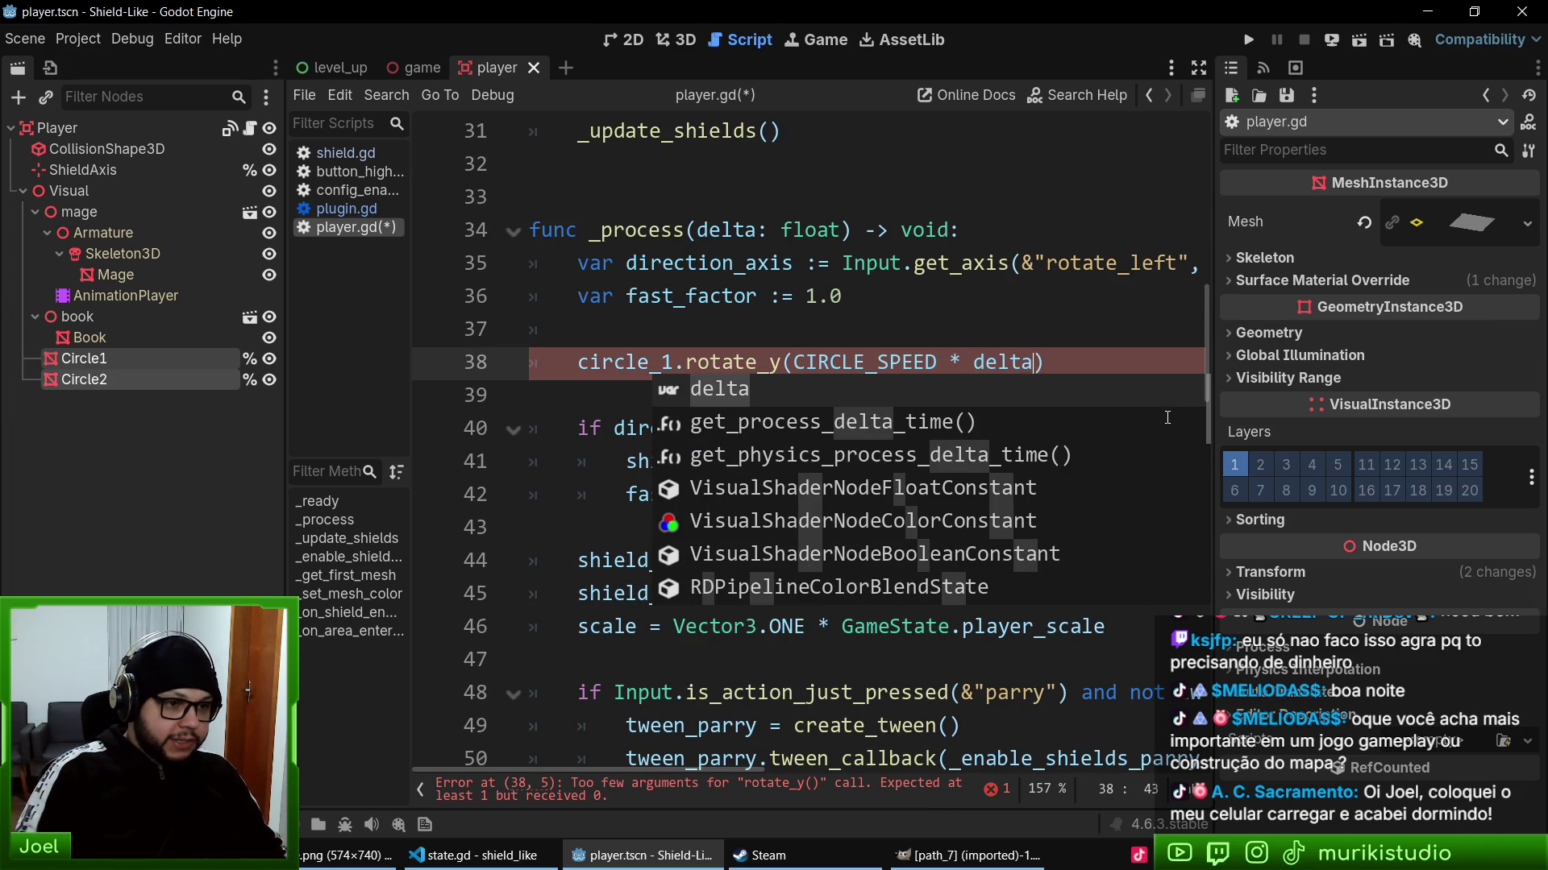
# - Duplicate the rotation line as circle_2 with -CIRCLE_SPEED * delta, and save the script
pyautogui.hotkey('ctrl', 'shift', 'd')
pyautogui.click(690, 389)
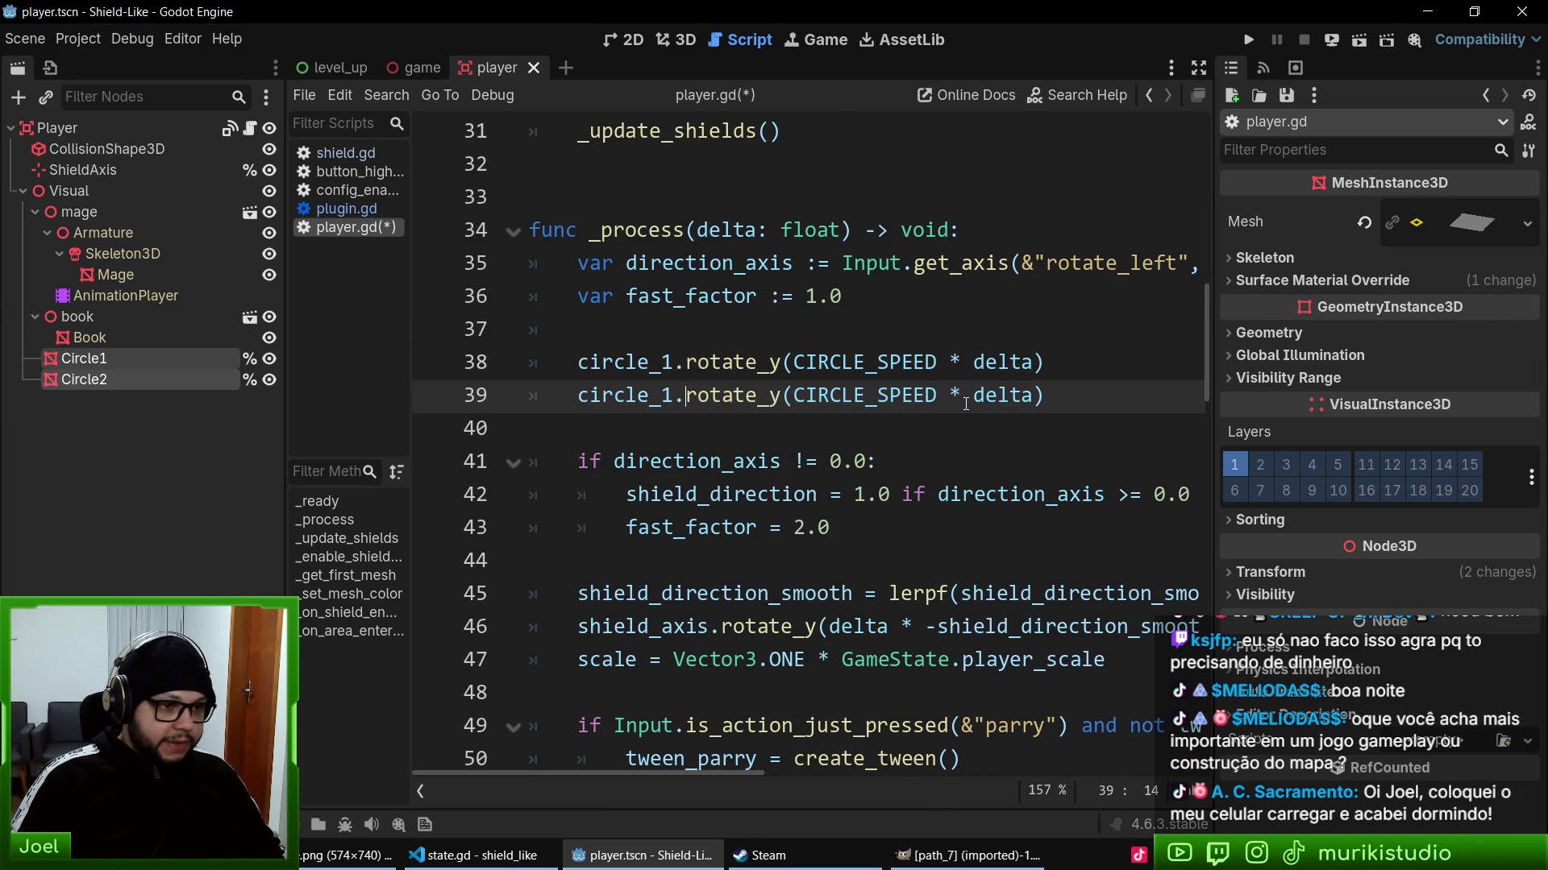
pyautogui.write('-')
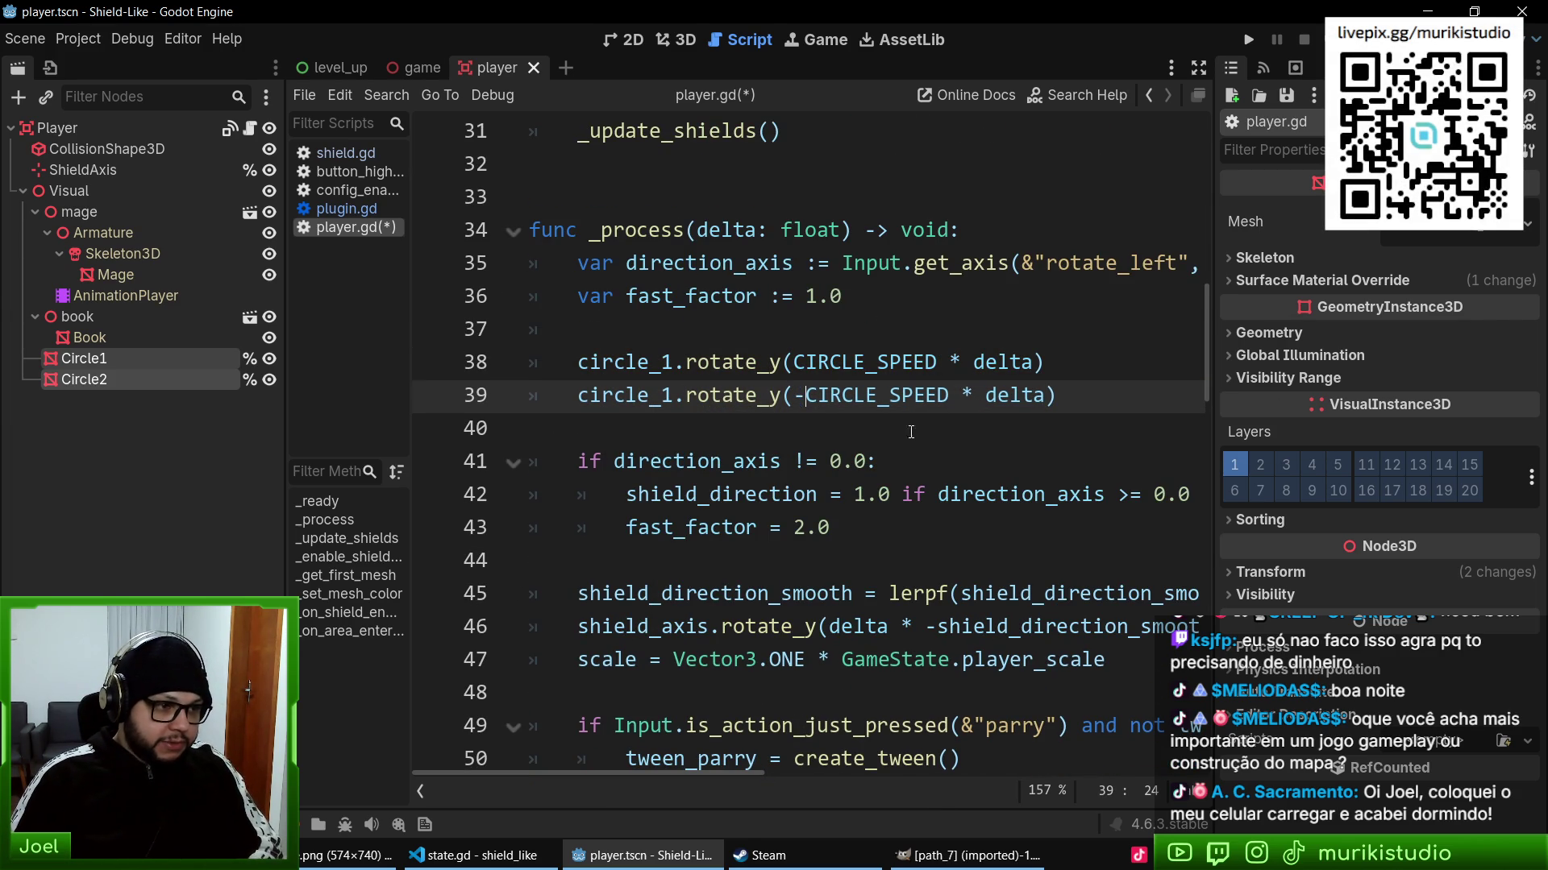
pyautogui.click(668, 384)
pyautogui.press('BackSpace')
pyautogui.write('2')
pyautogui.hotkey('ctrl', 's')
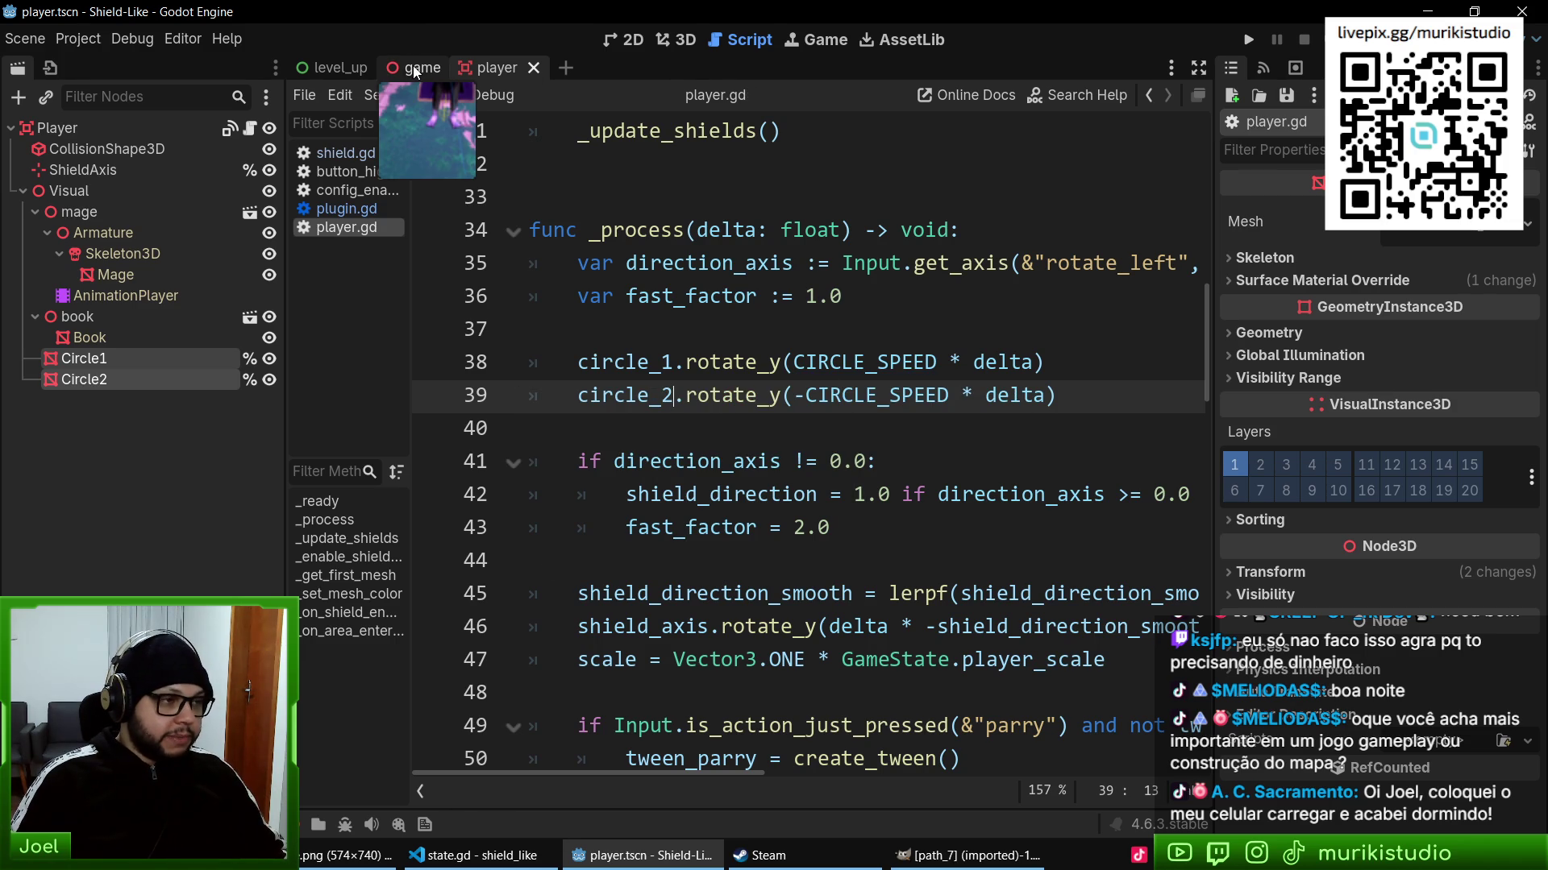
# - Run the game to test the spinning circles at speed 20, then stop it
pyautogui.click(414, 72)
pyautogui.press('F5')
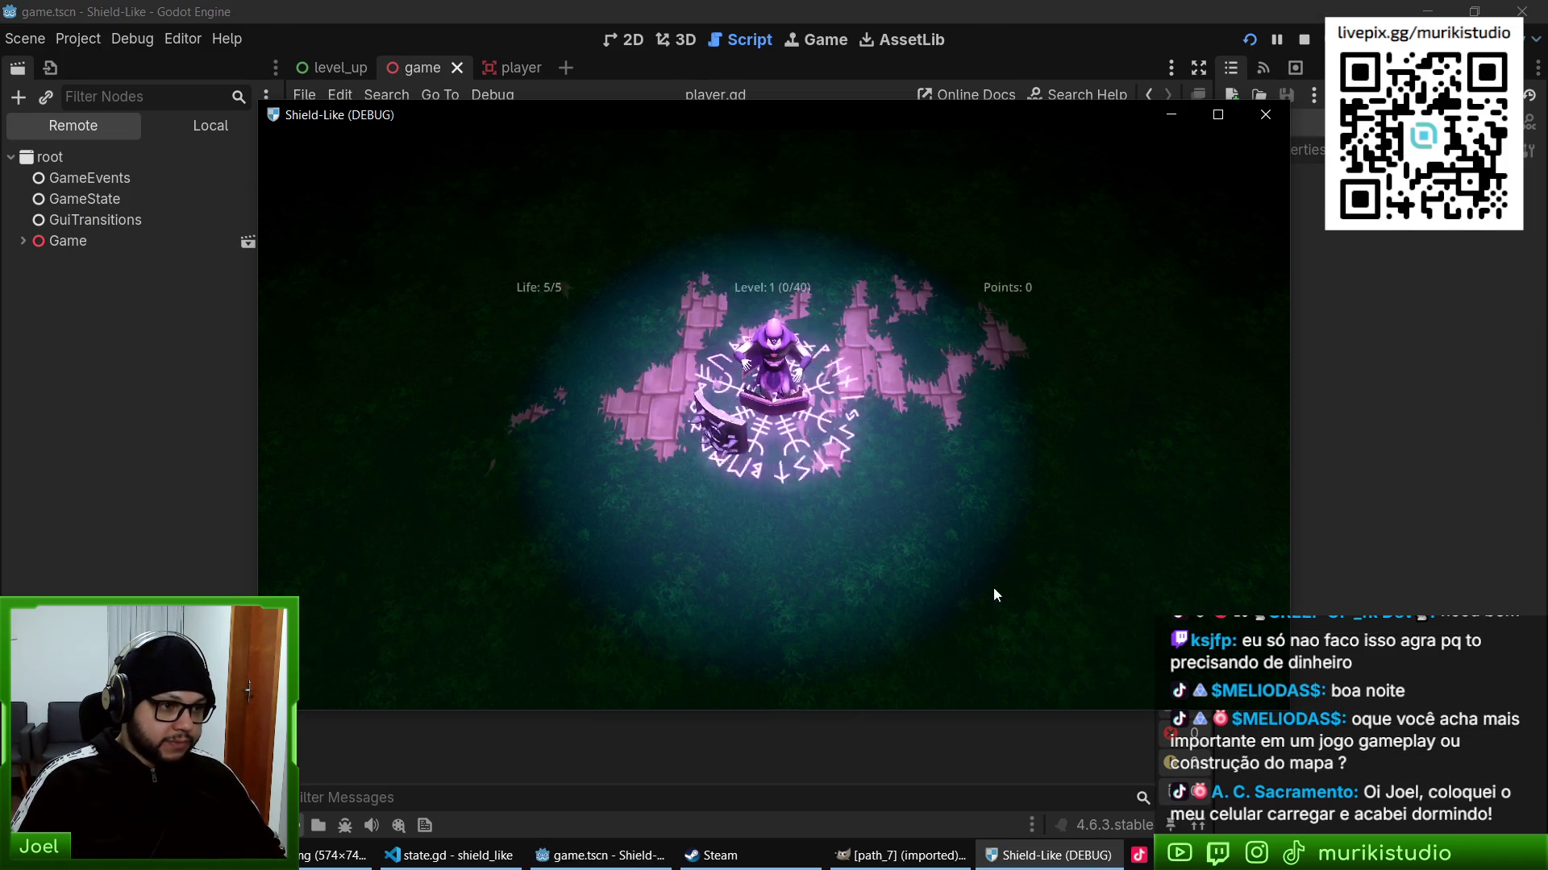
pyautogui.press('F8')
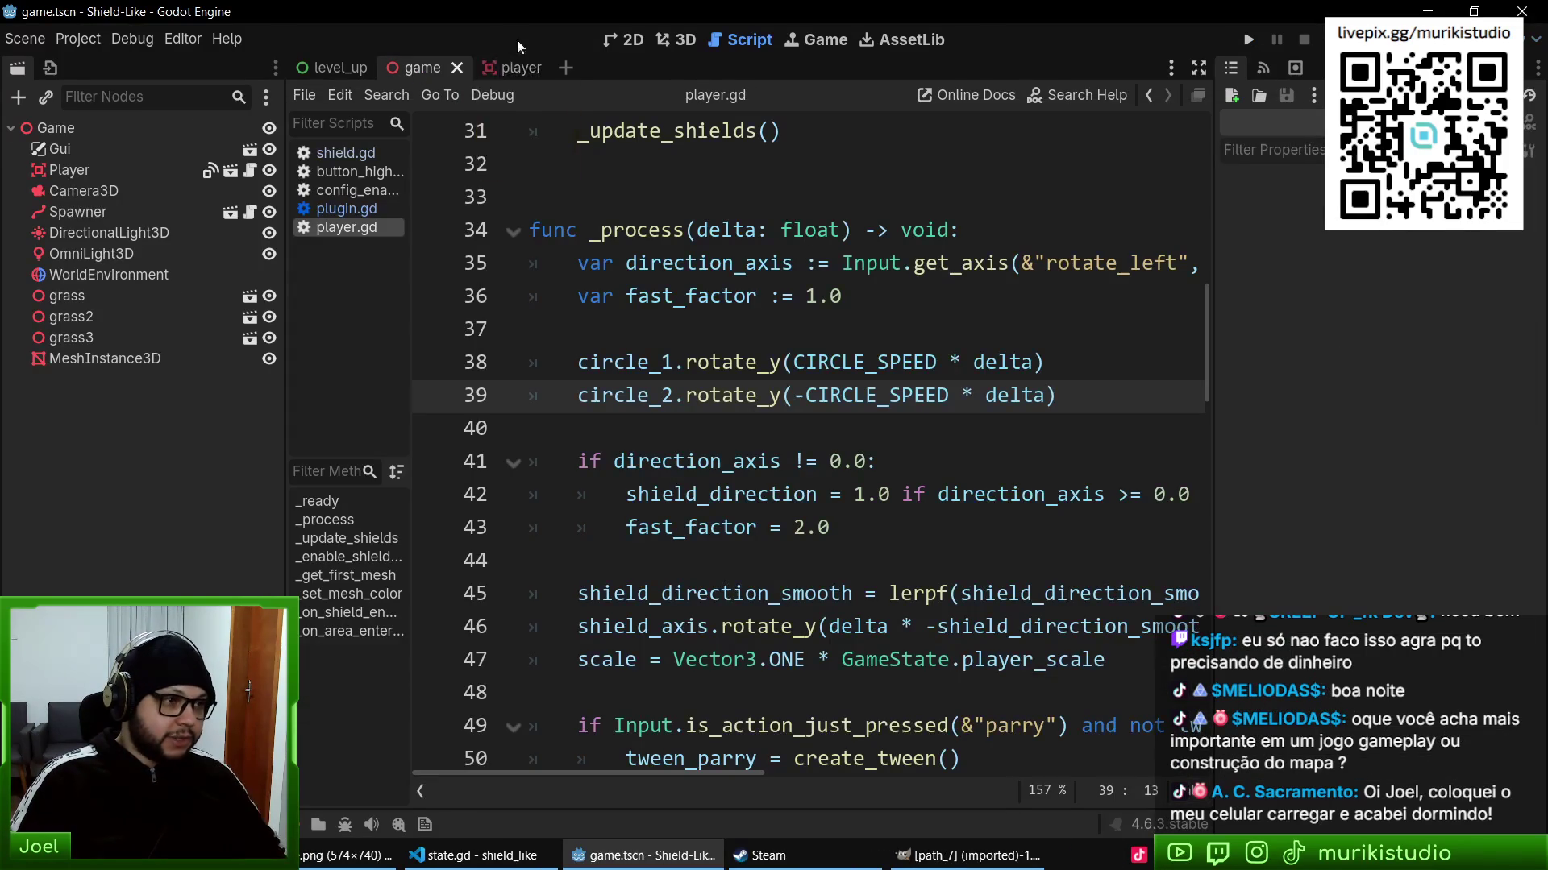
pyautogui.click(510, 68)
# - Change CIRCLE_SPEED to 5 and test-run the game
pyautogui.scroll(3)
pyautogui.scroll(-3)
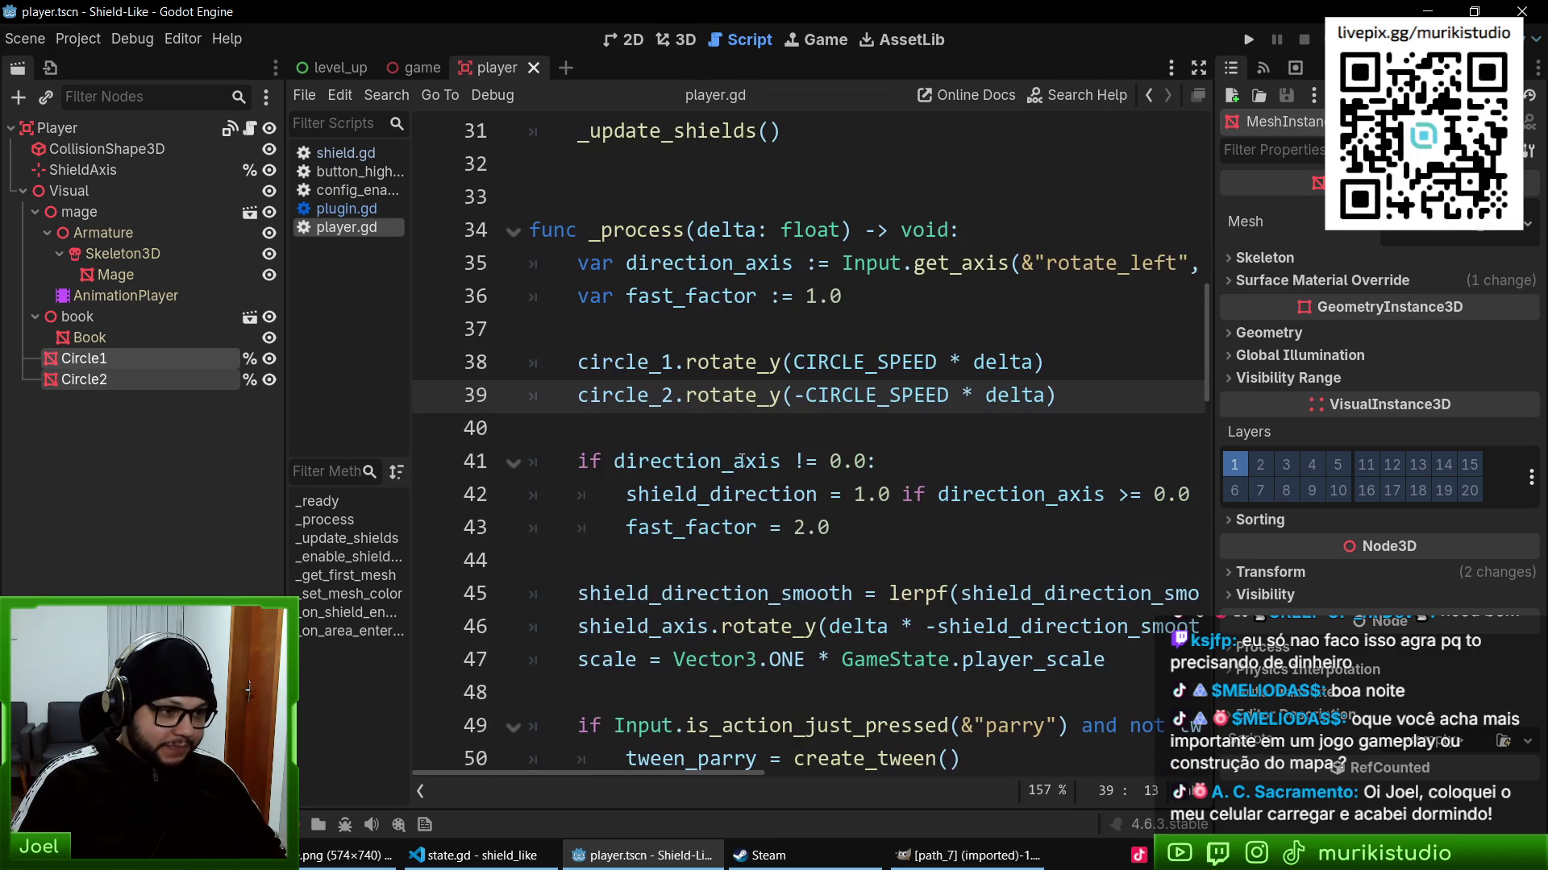
pyautogui.click(802, 416)
pyautogui.scroll(3)
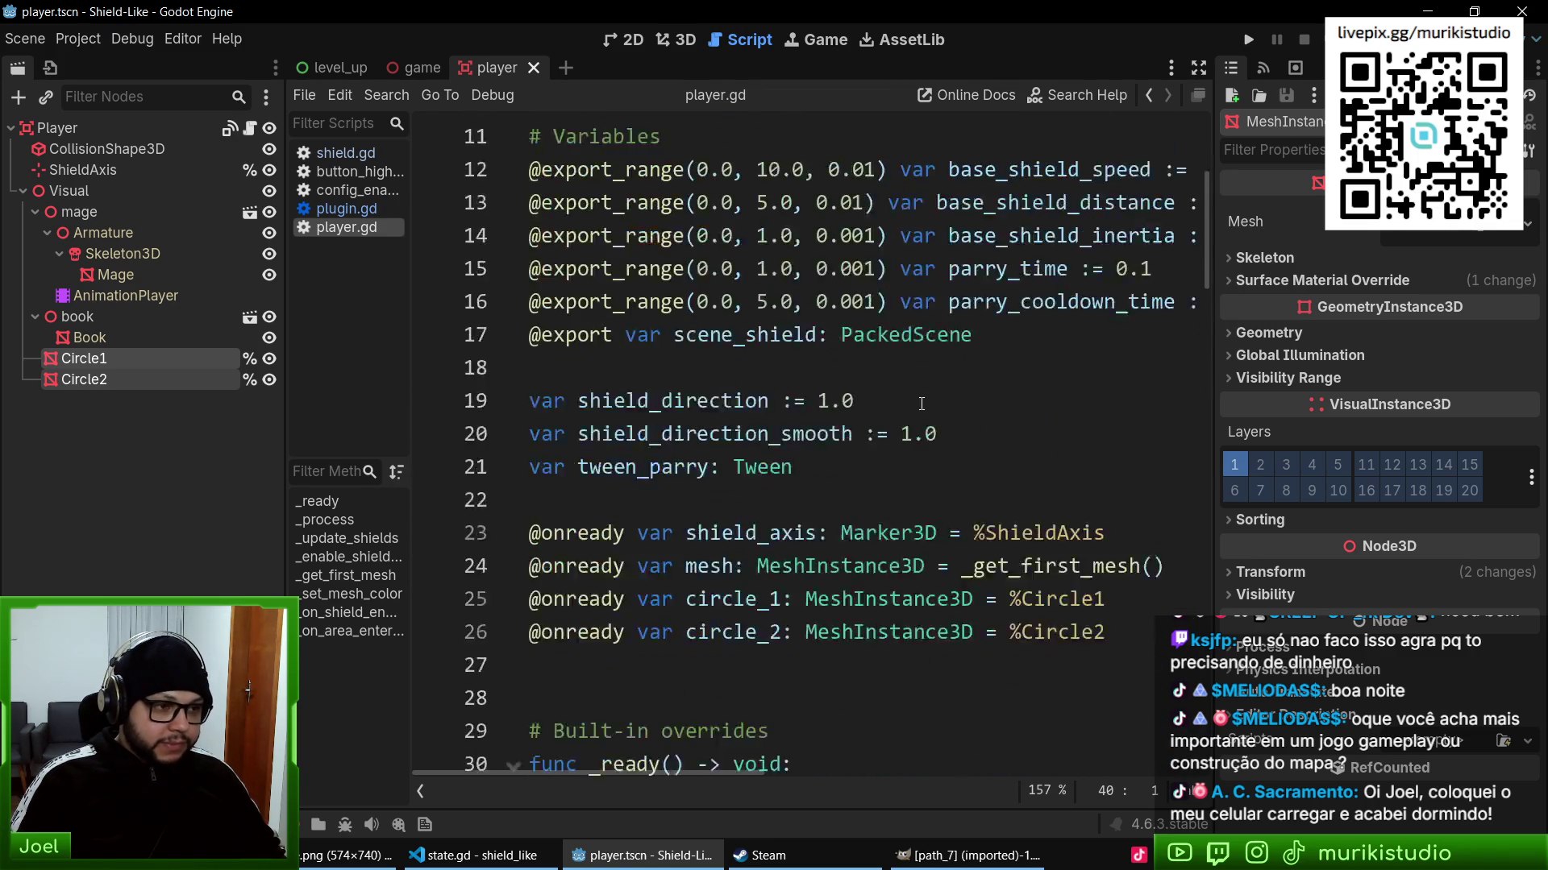
pyautogui.doubleClick(809, 263)
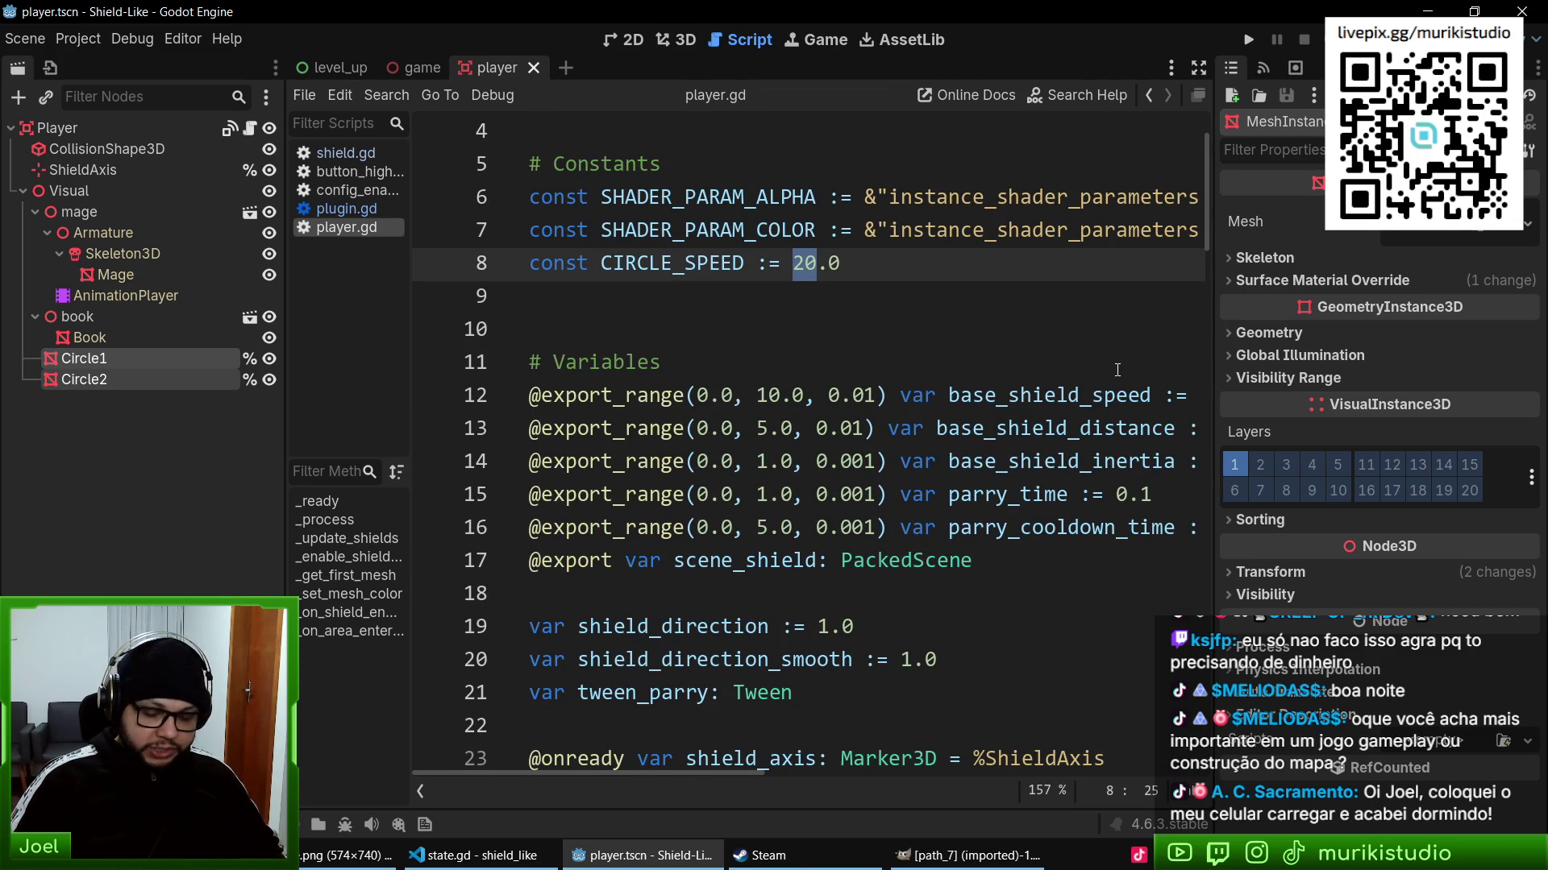
pyautogui.write('5')
pyautogui.press('F5')
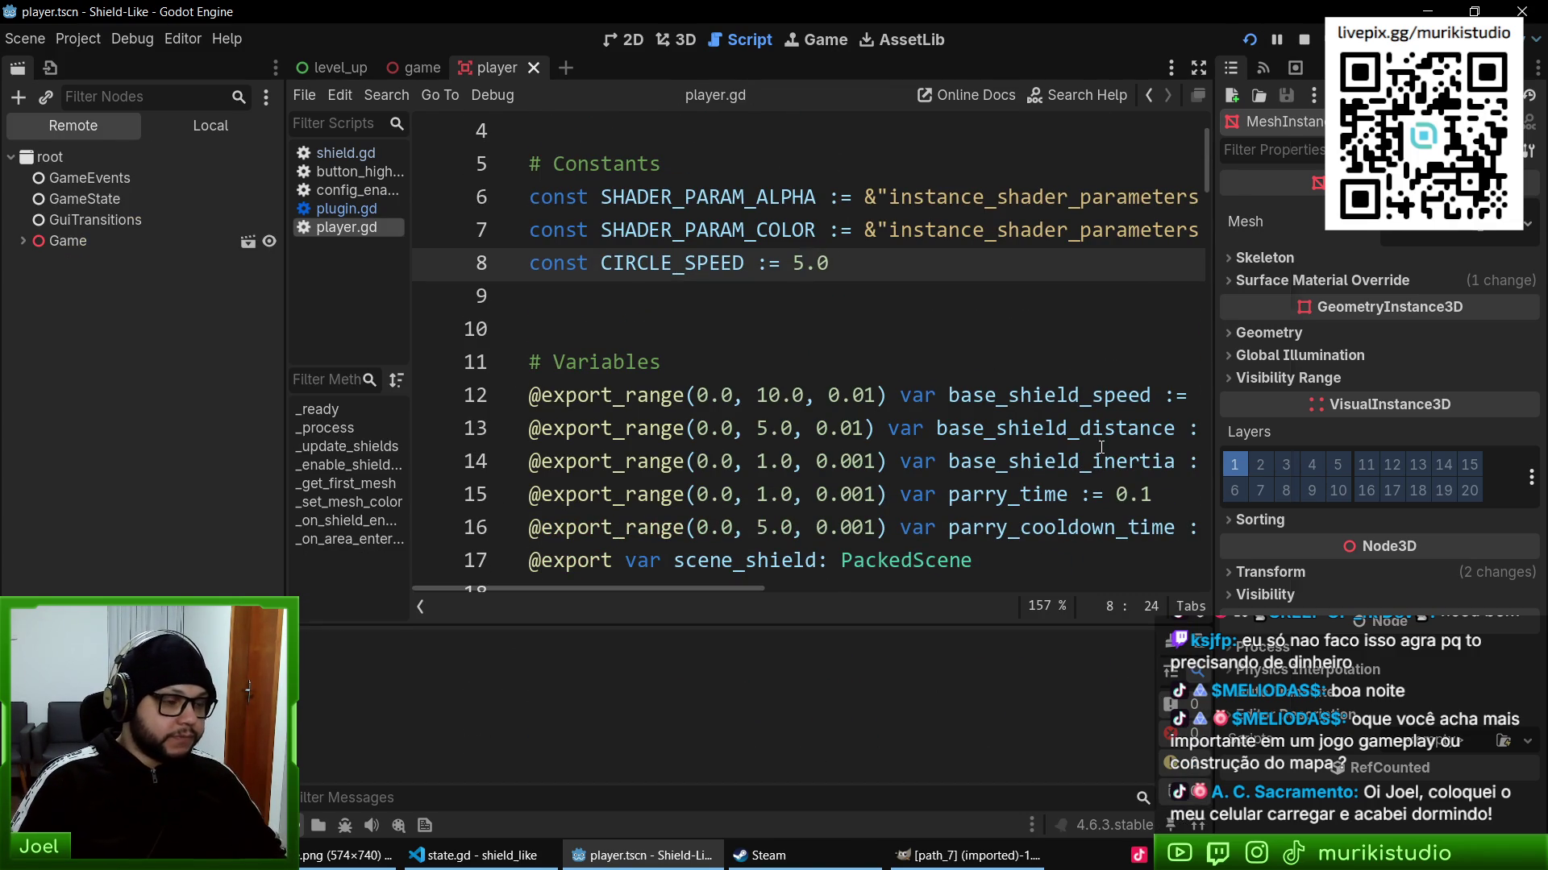
pyautogui.press('F8')
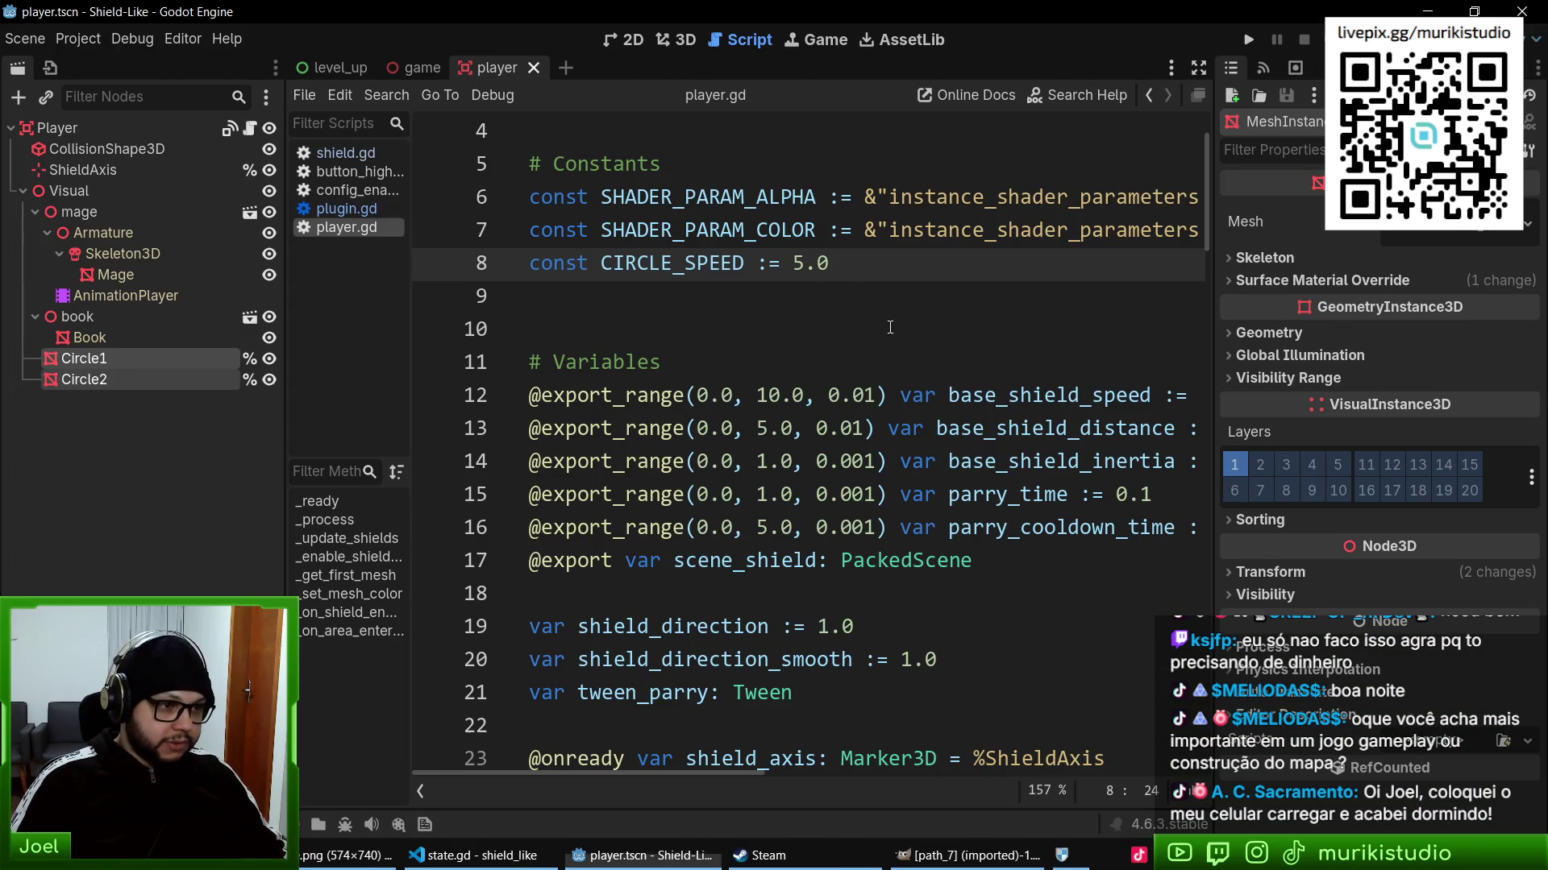
# - Change CIRCLE_SPEED to 1, run the game maximized to check, then close it
pyautogui.doubleClick(794, 266)
pyautogui.write('1')
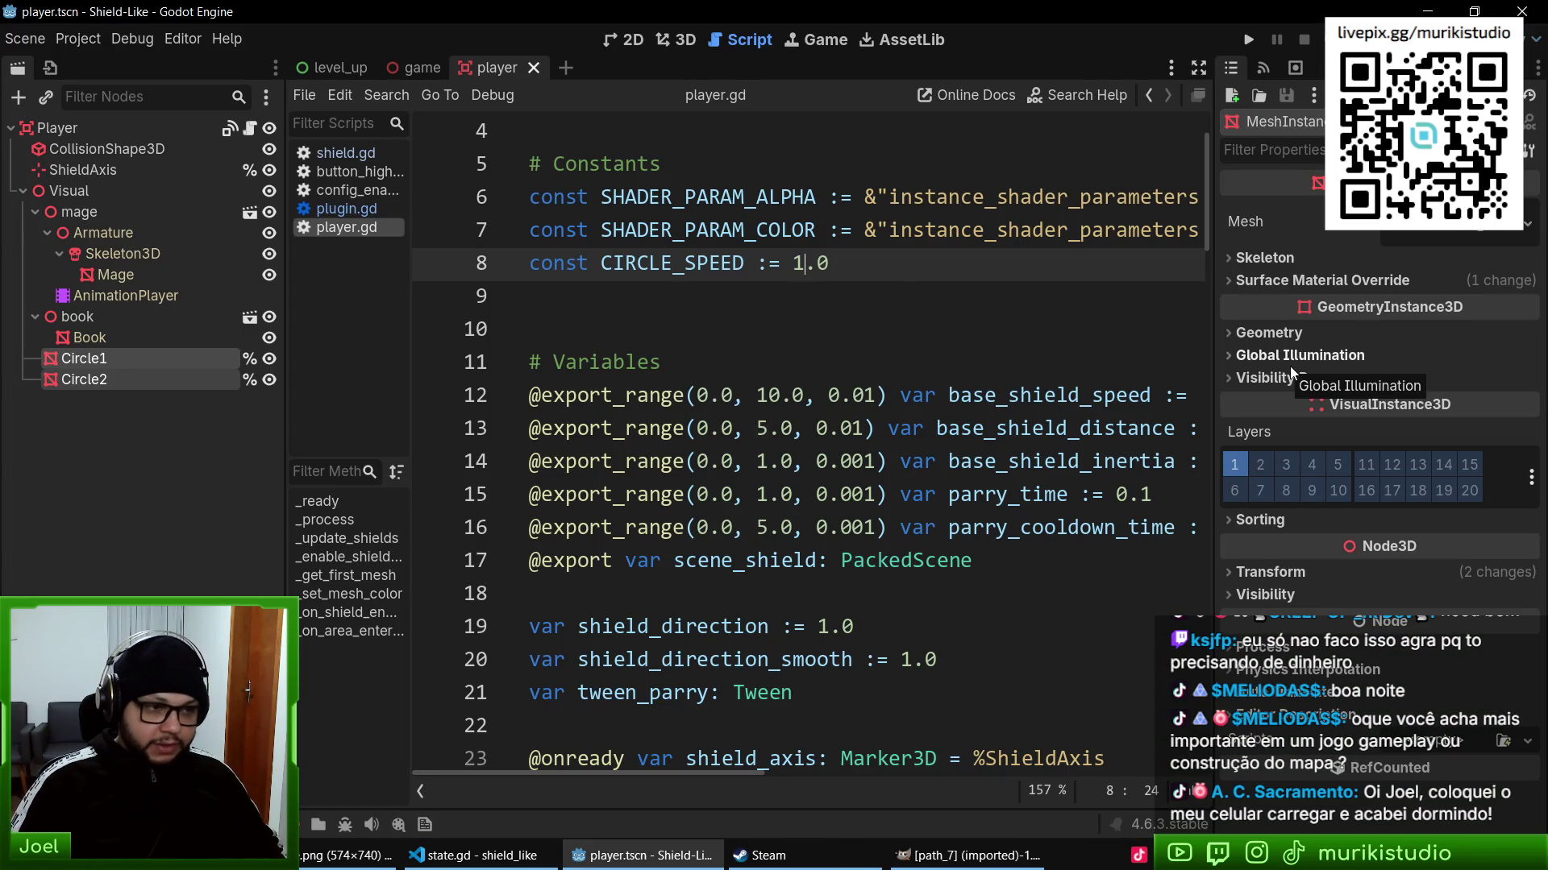
pyautogui.press('F5')
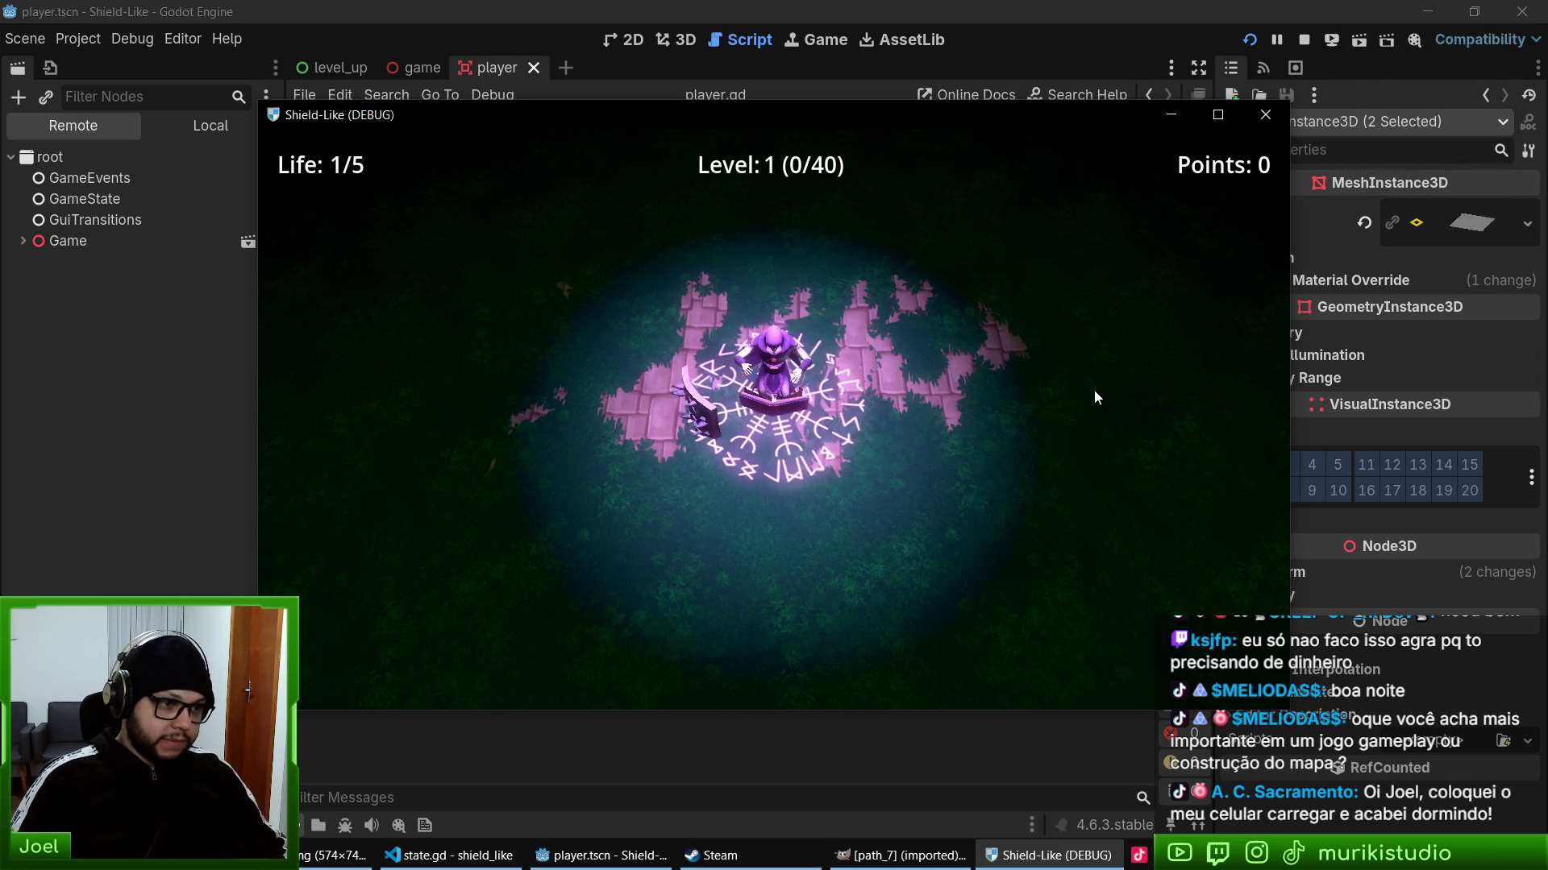
pyautogui.press('super+Up')
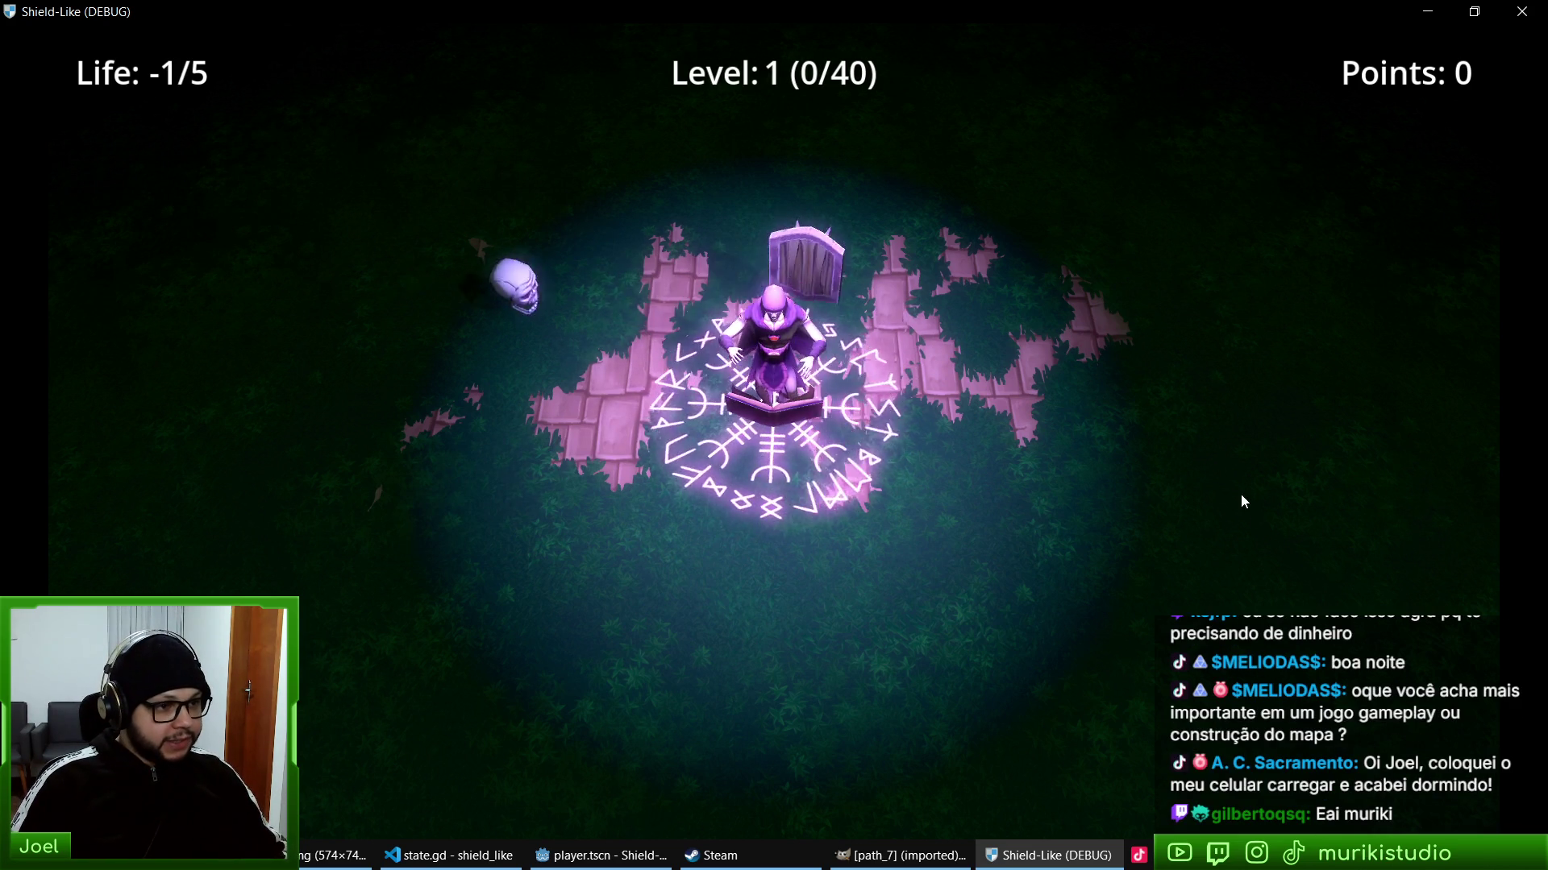
pyautogui.hotkey('alt', 'F4')
pyautogui.scroll(-3)
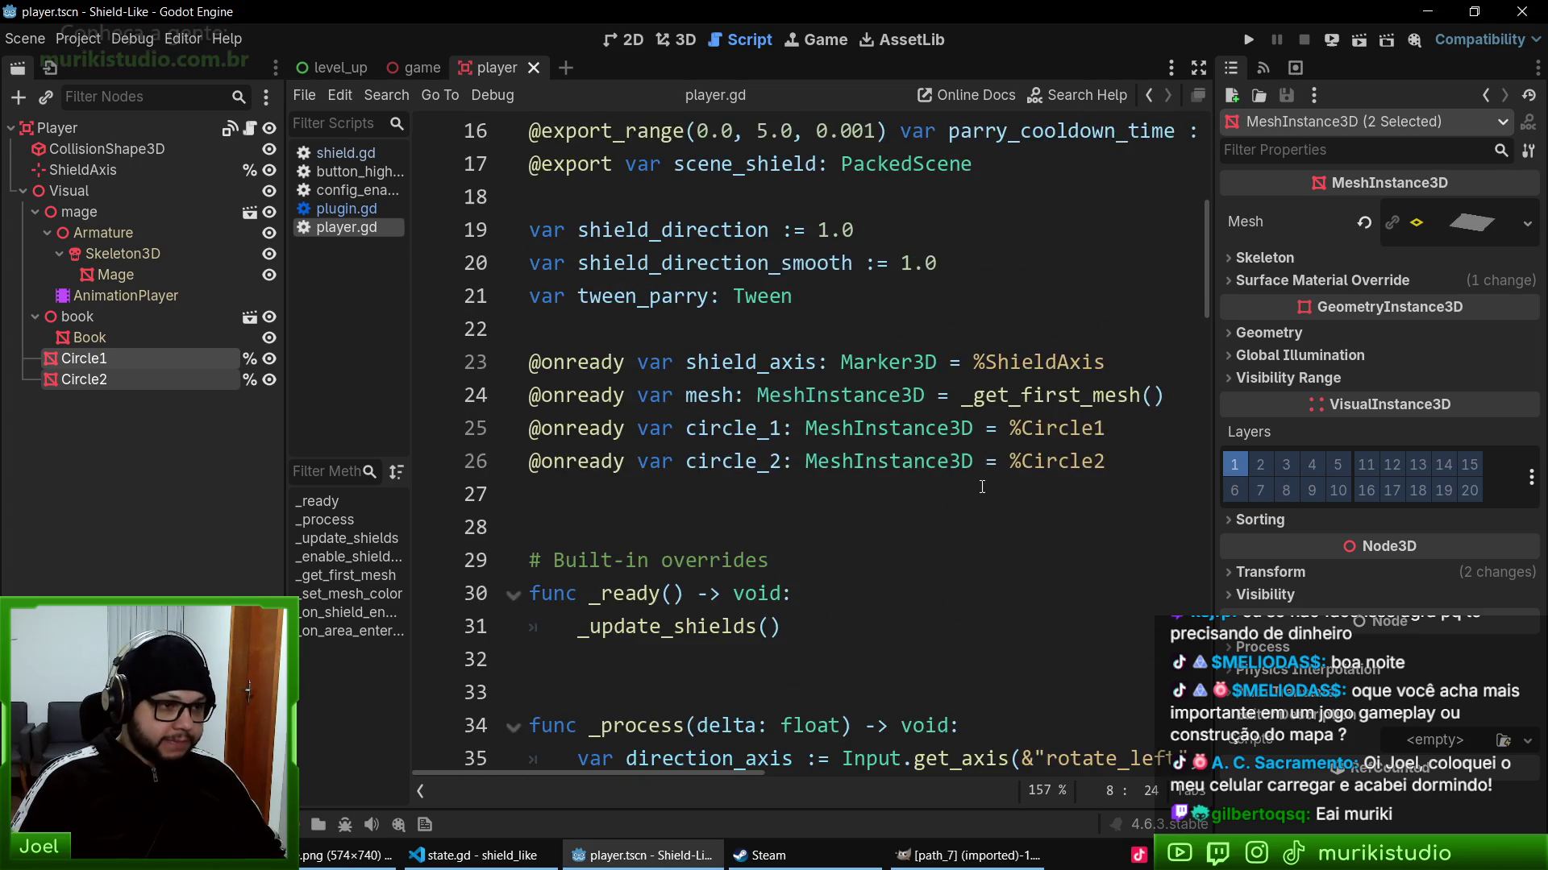
# - Cut the CIRCLE_SPEED constant line out of player.gd
pyautogui.scroll(3)
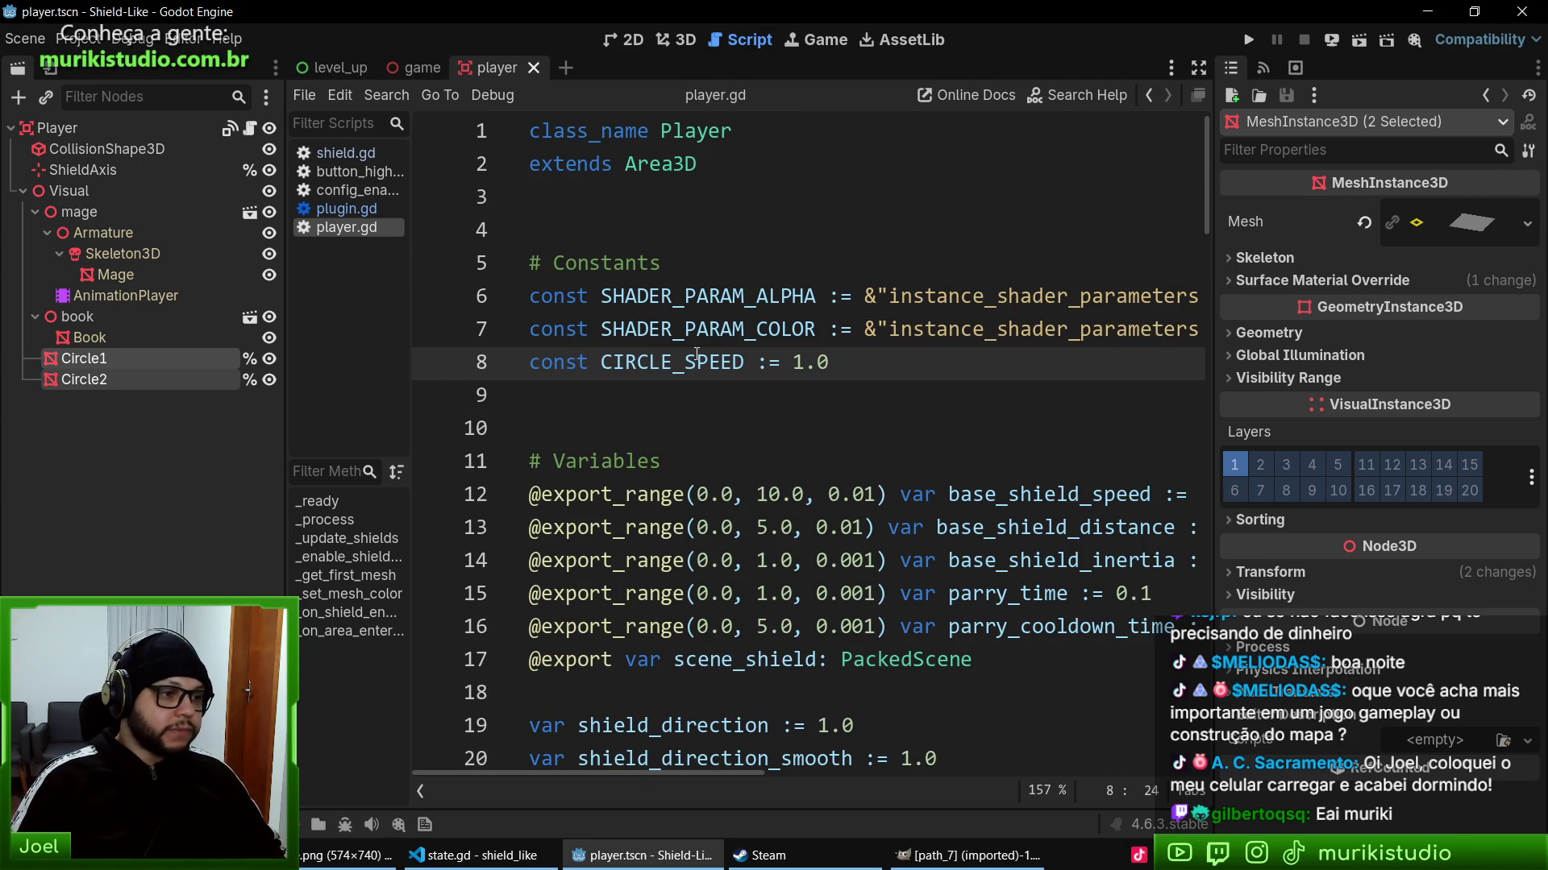
pyautogui.tripleClick(697, 355)
pyautogui.hotkey('ctrl', 'x')
# - Delete 'CIRCLE_SPEED * ' from both rotation lines using two carets
pyautogui.scroll(-3)
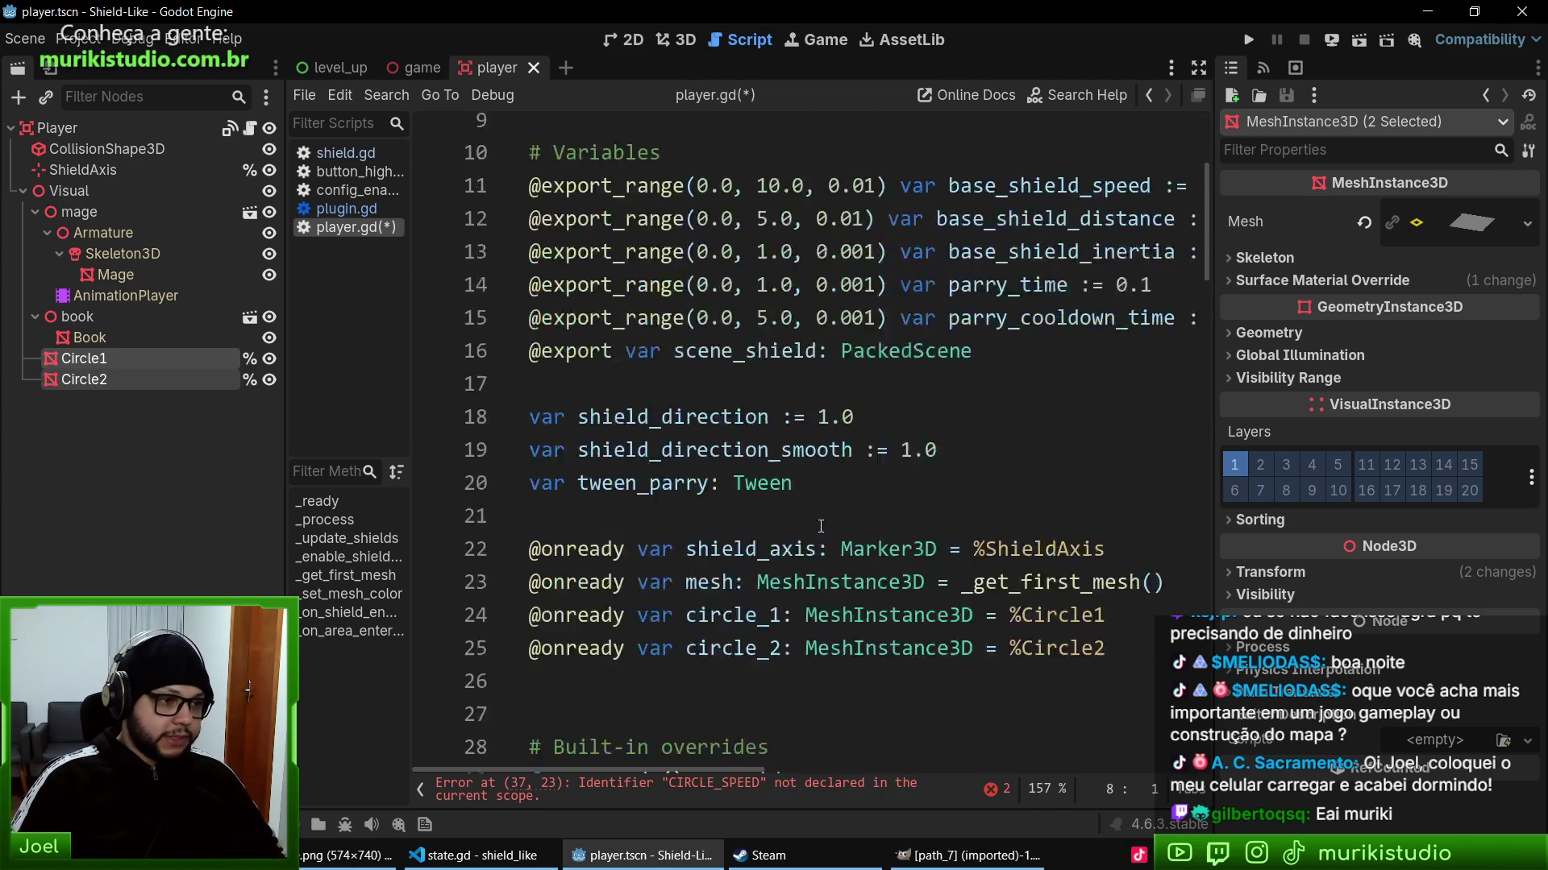
pyautogui.scroll(3)
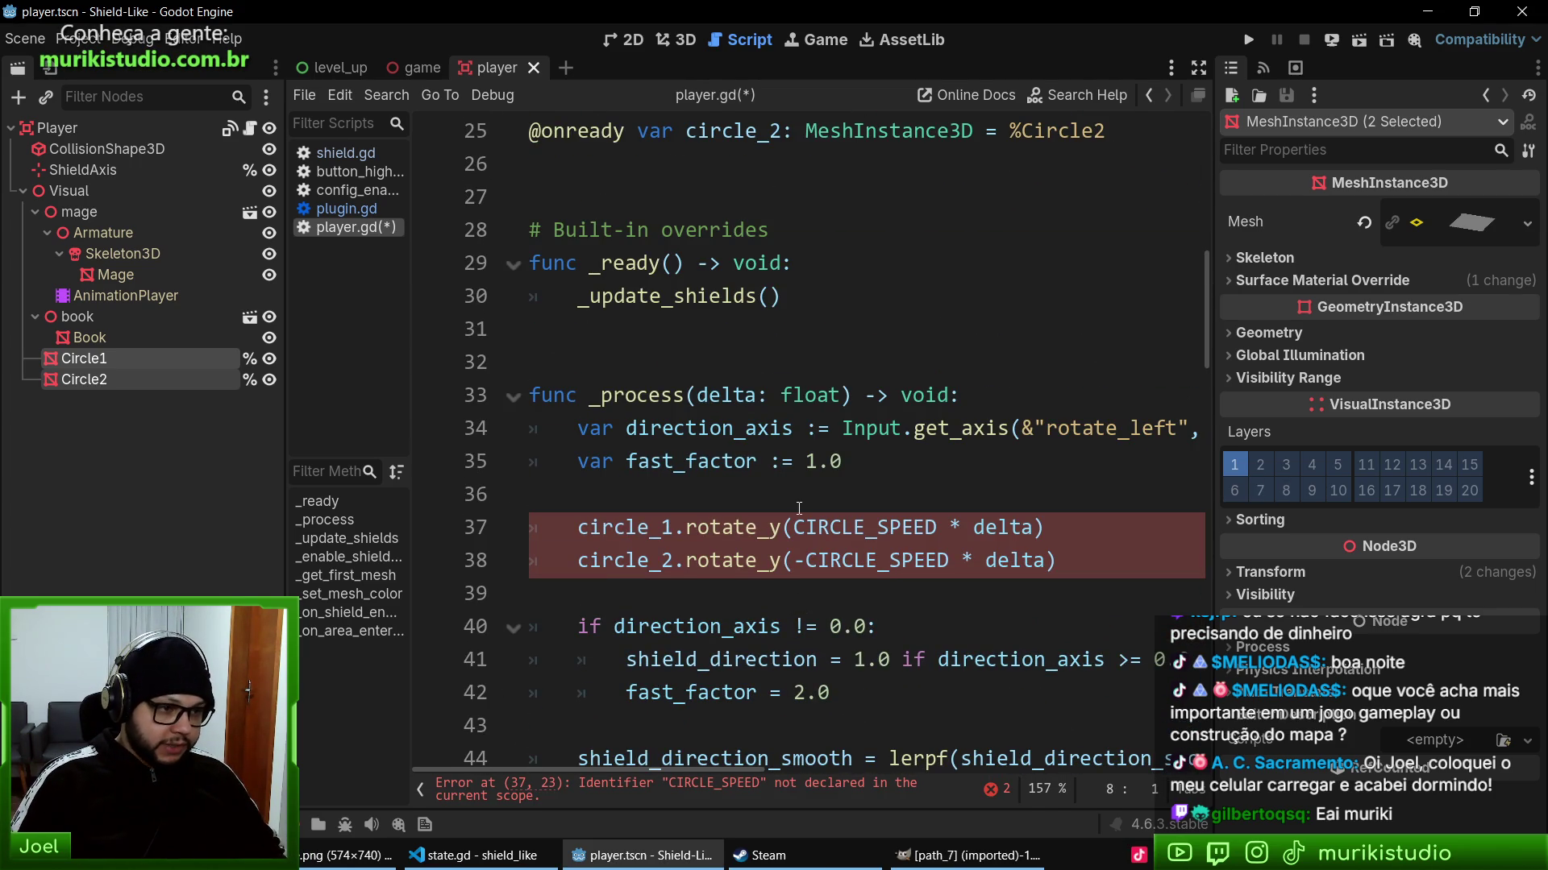
pyautogui.click(794, 527)
pyautogui.click(807, 561)
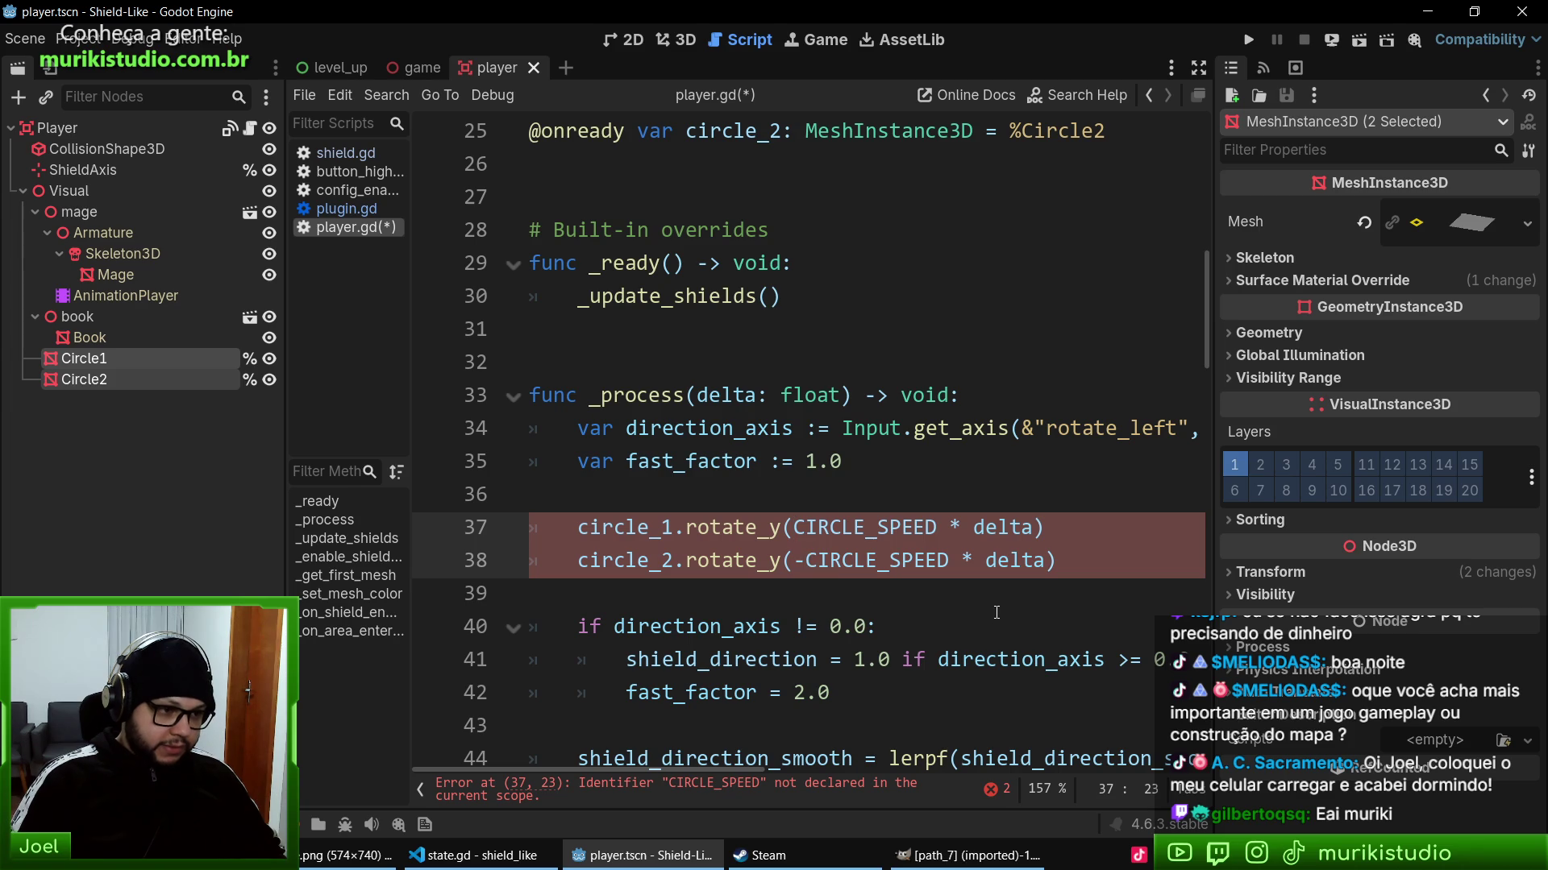
pyautogui.hotkey('ctrl', 'Delete')
pyautogui.press('Delete')
pyautogui.press('Delete')
pyautogui.press('Delete')
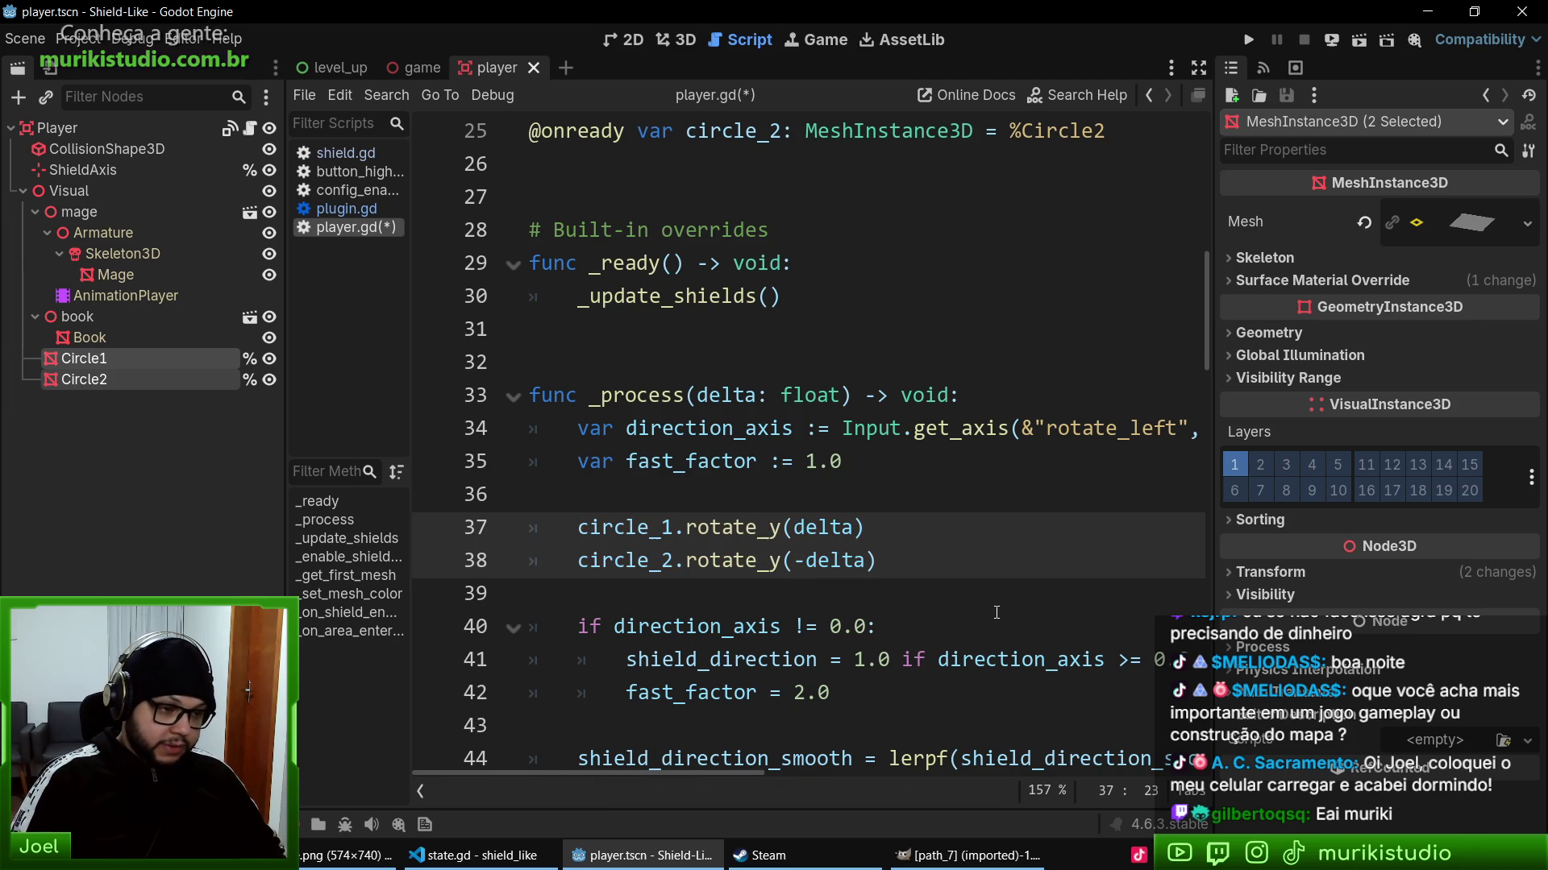
# - Move around the _process lines, dismissing an accidentally opened calendar
pyautogui.click(851, 555)
pyautogui.click(920, 471)
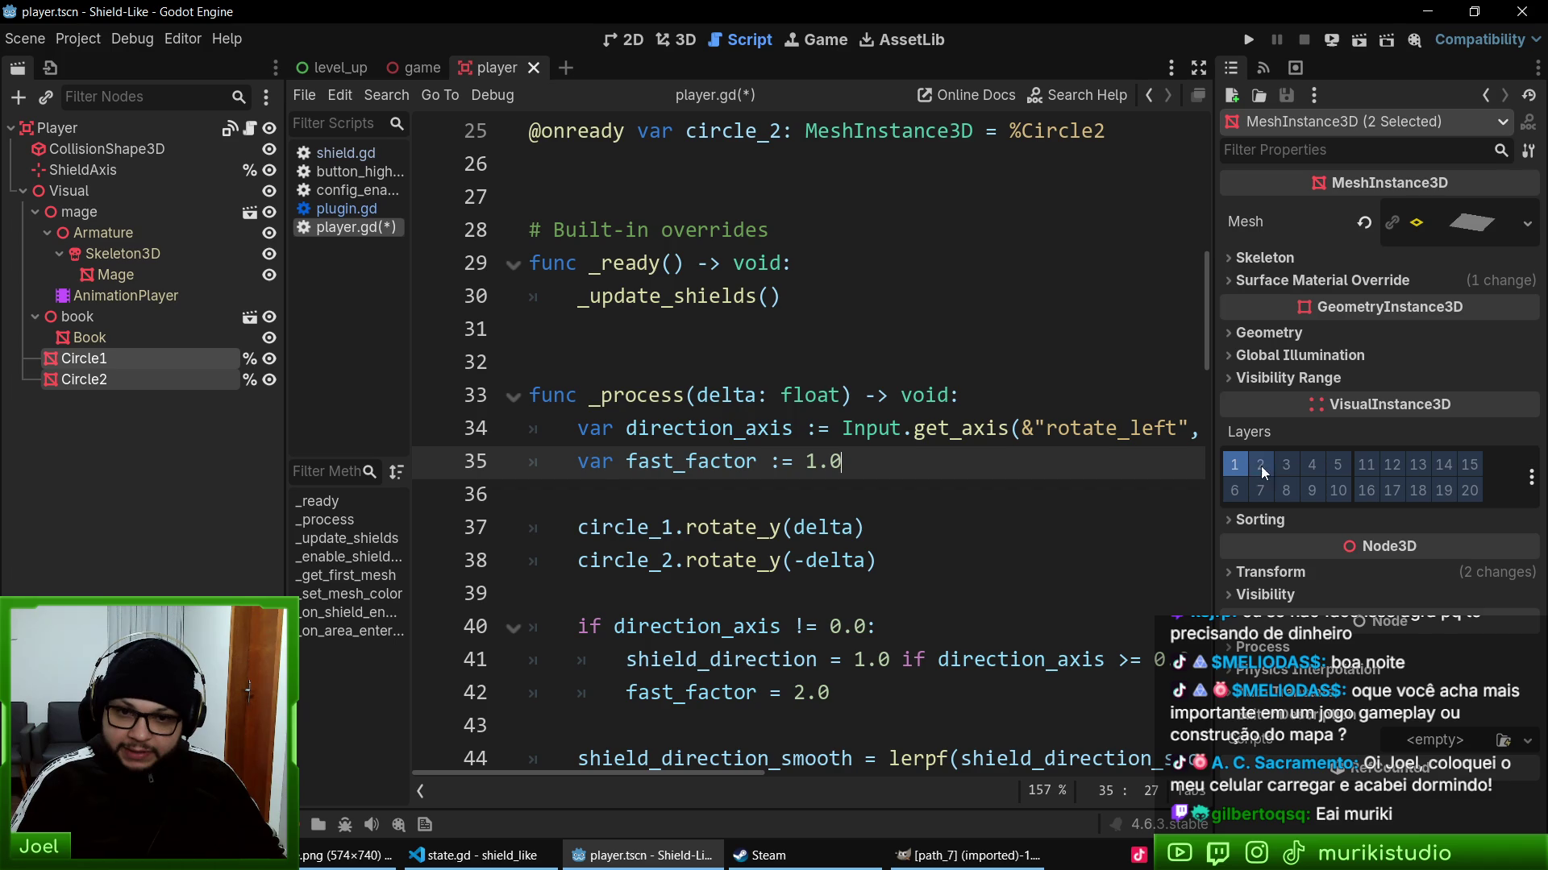
pyautogui.click(1308, 483)
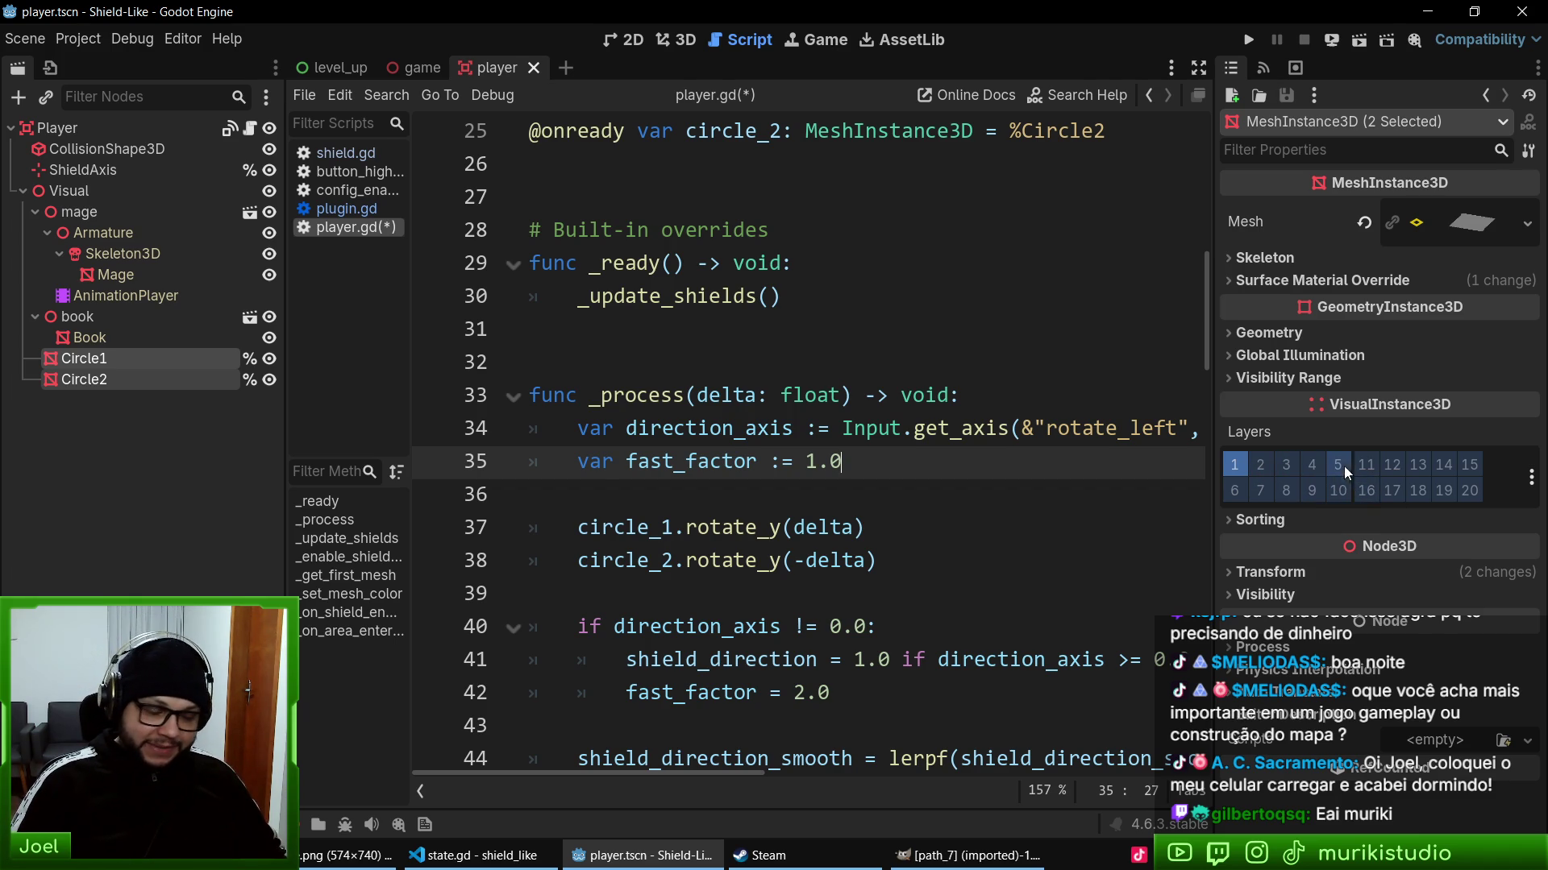
pyautogui.click(902, 510)
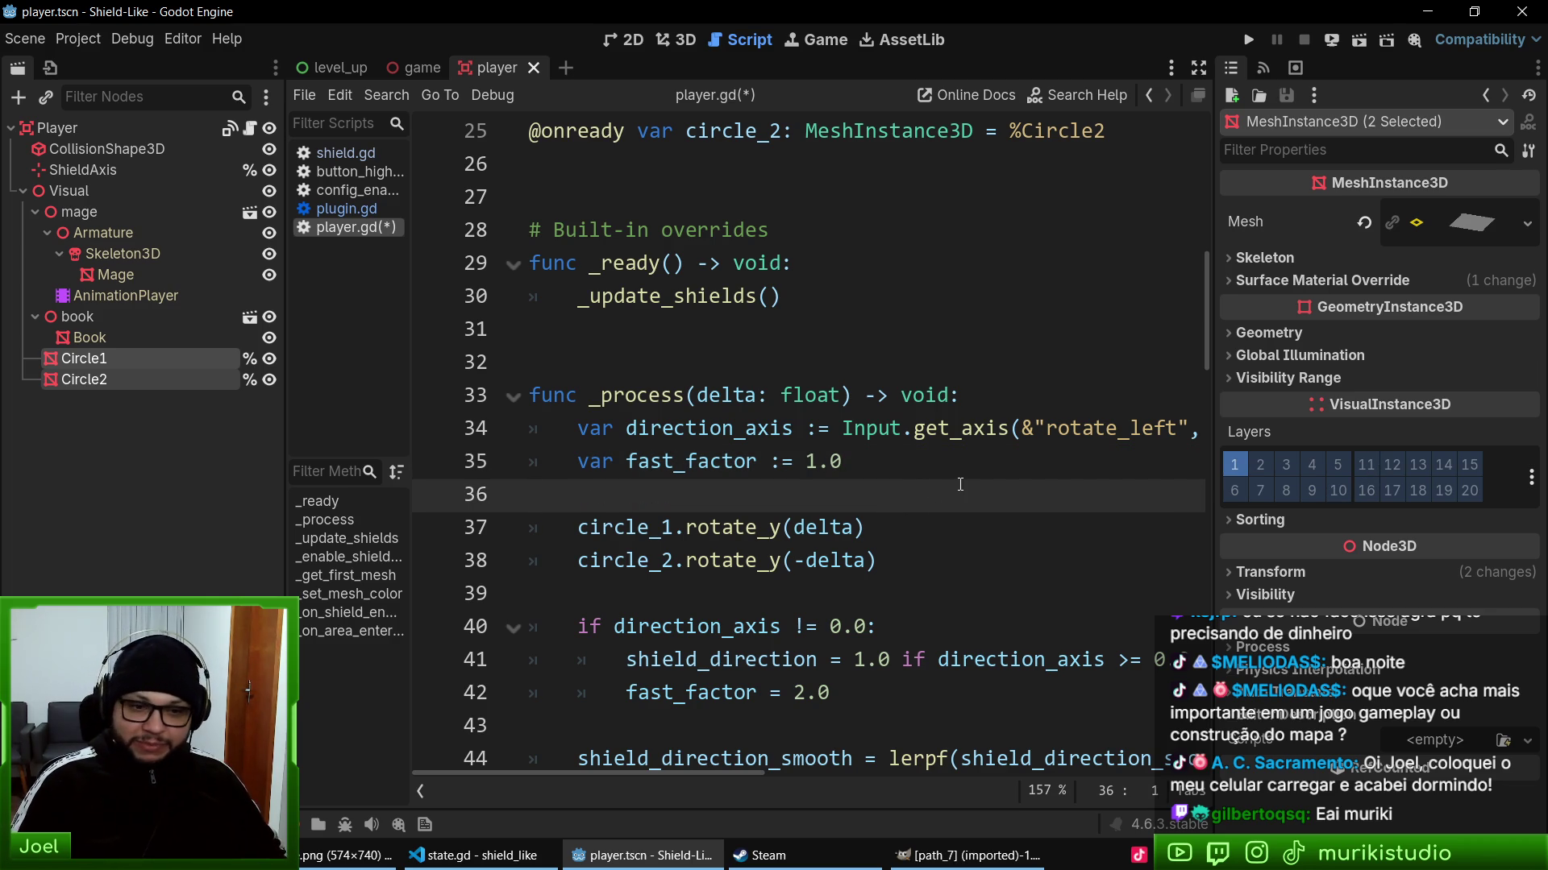
pyautogui.press('super+alt+d')
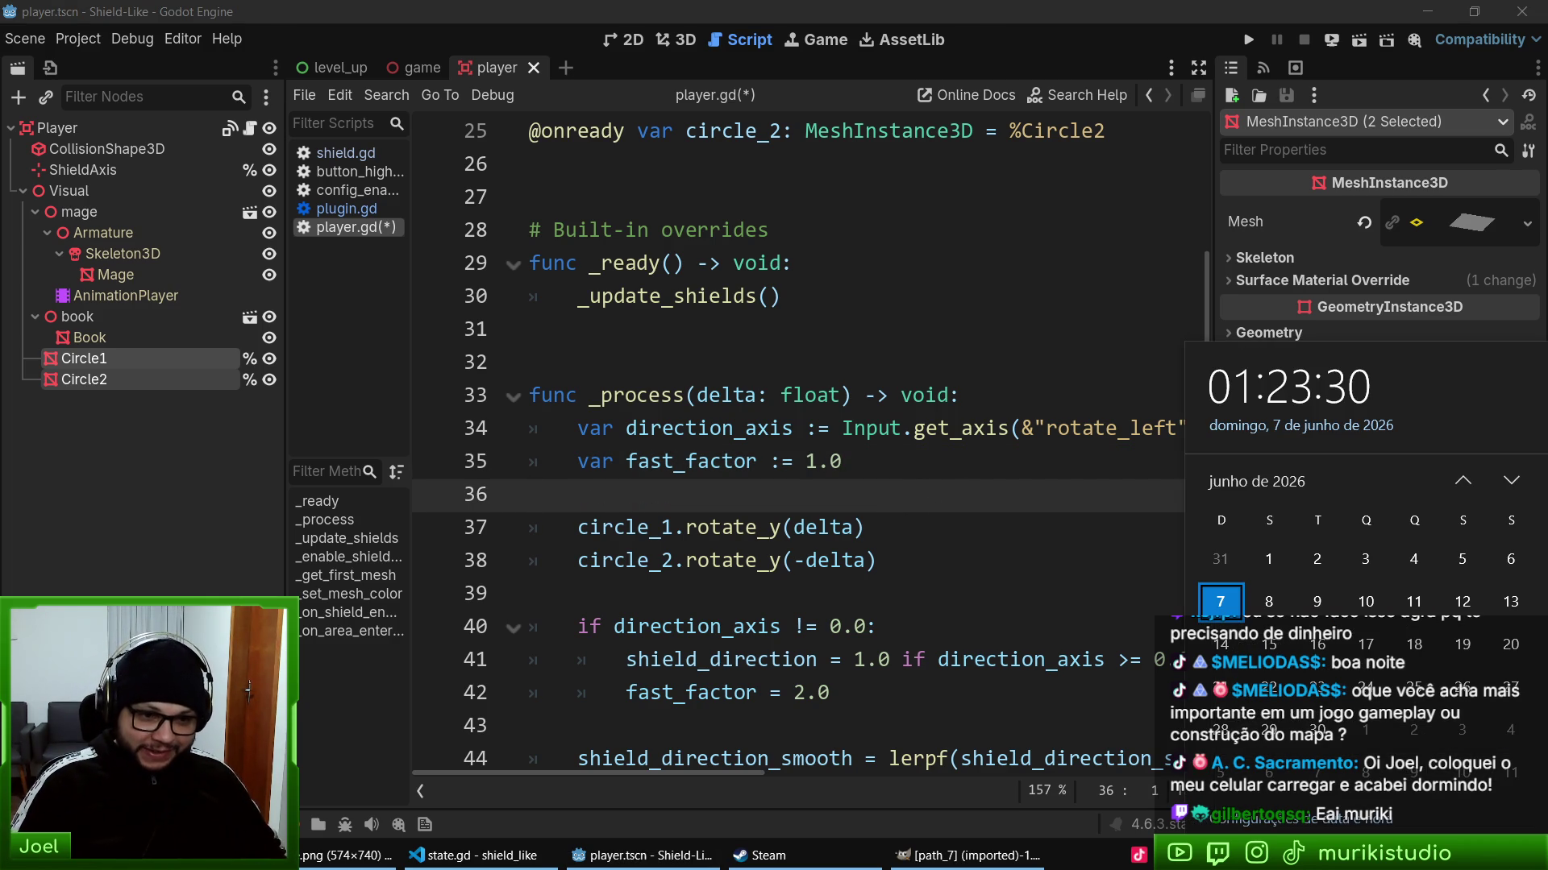
pyautogui.click(786, 466)
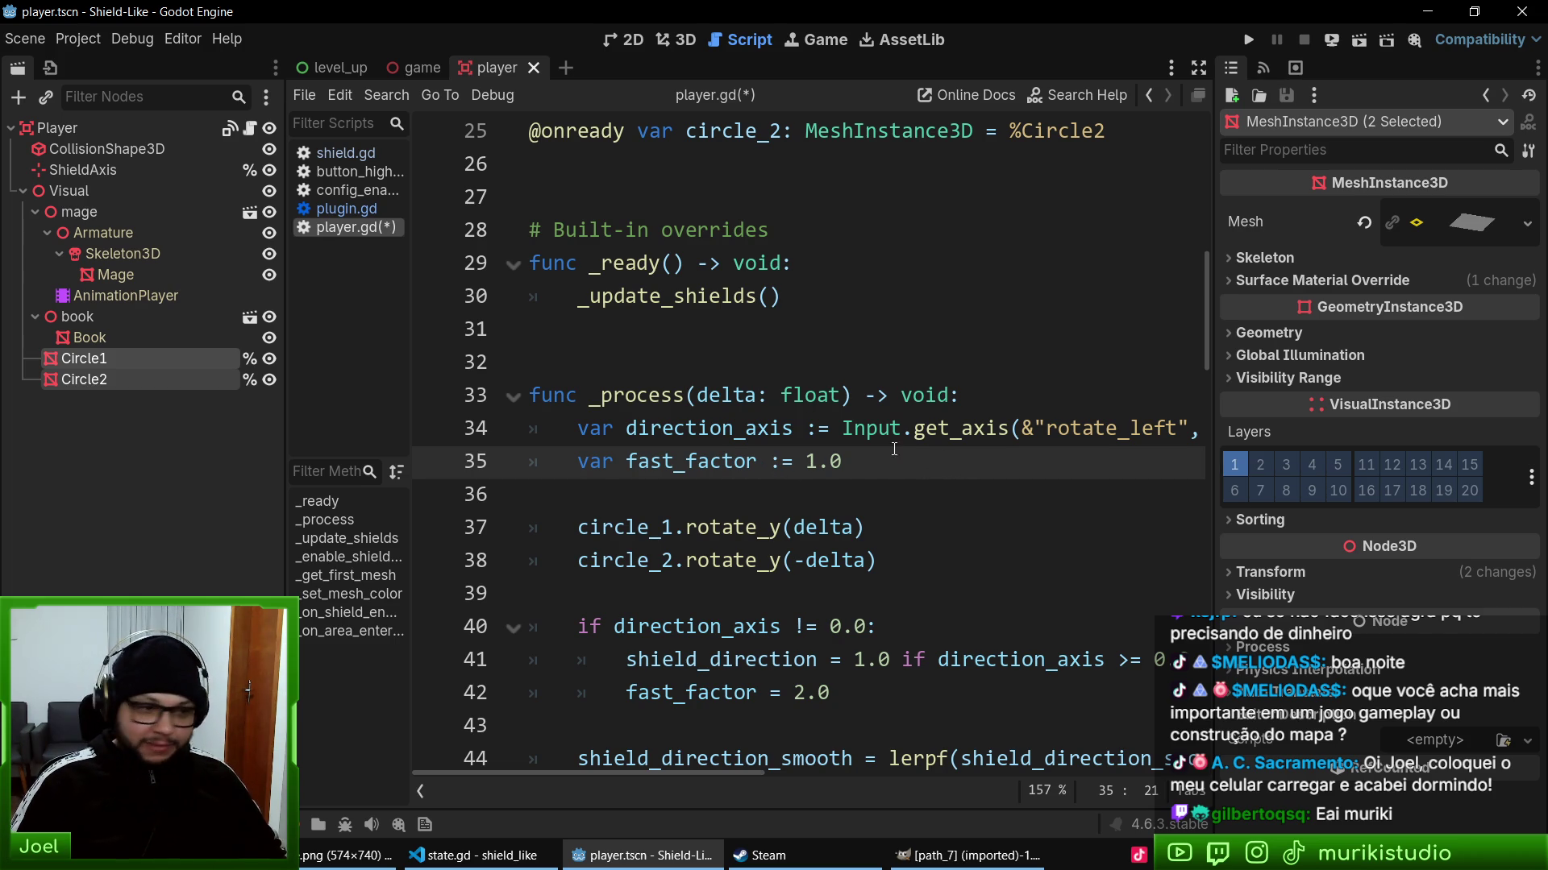
pyautogui.click(753, 493)
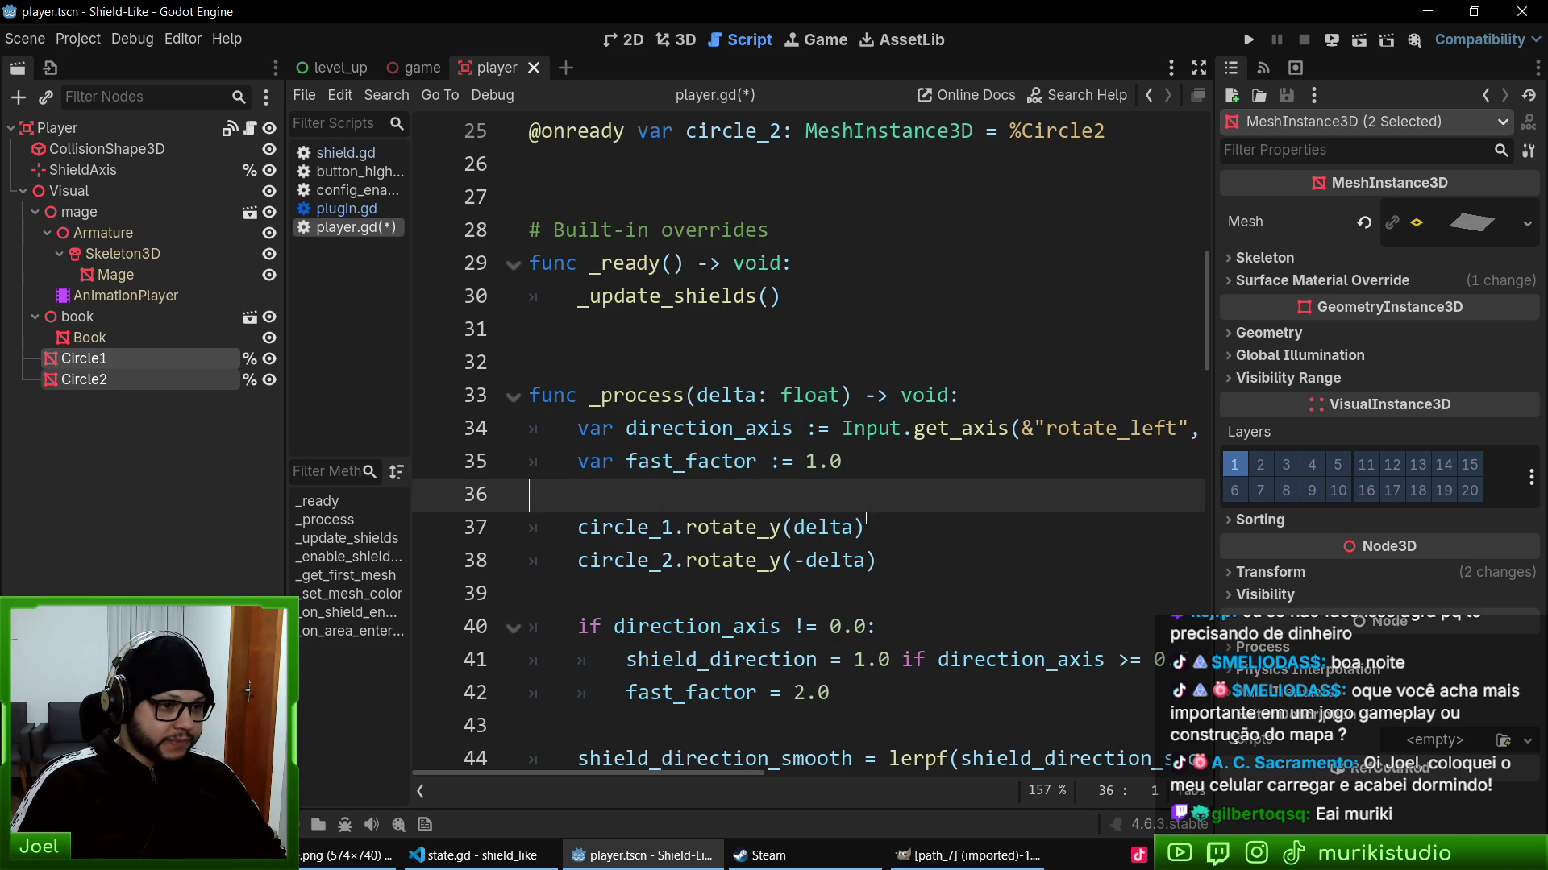
# - Scale circle_2's rotation by 0.75, save the script, and run the game
pyautogui.click(853, 520)
pyautogui.click(868, 561)
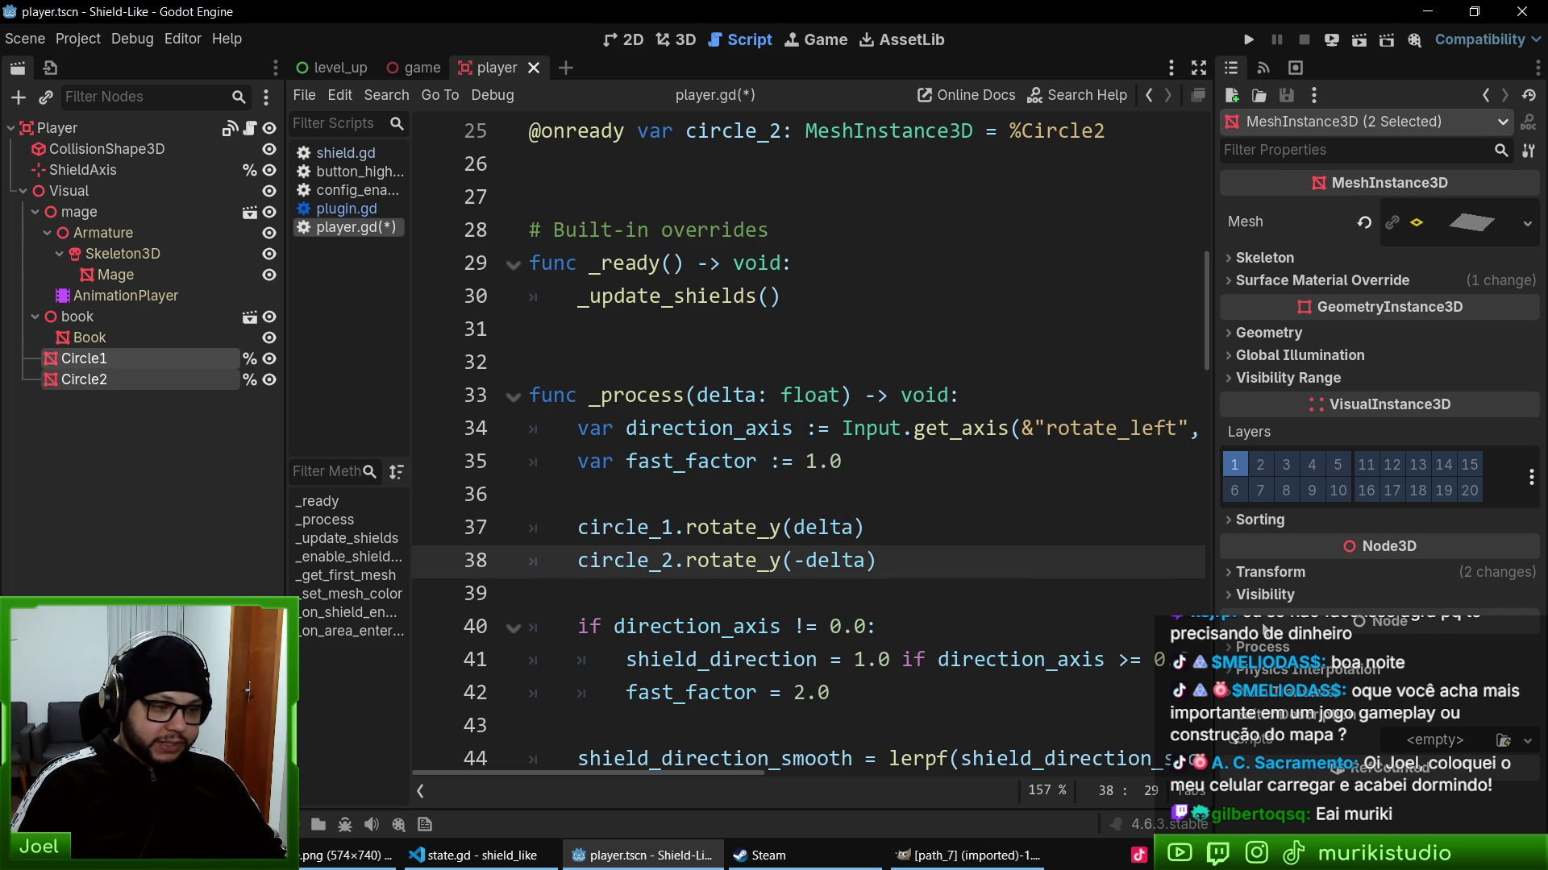
pyautogui.write(' * 0.75')
pyautogui.hotkey('ctrl', 's')
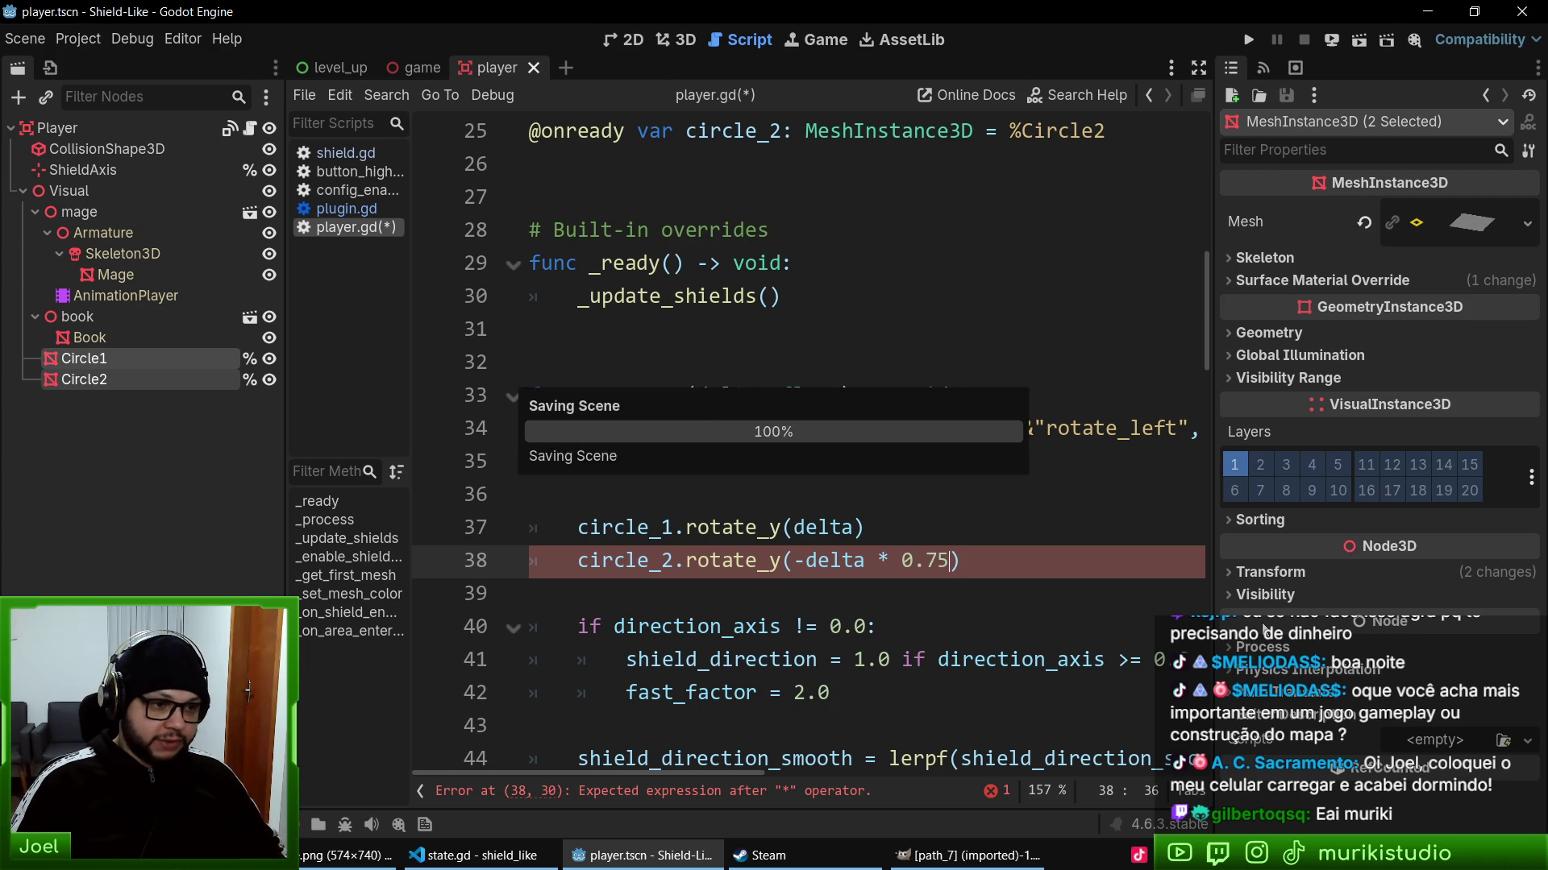
pyautogui.press('F5')
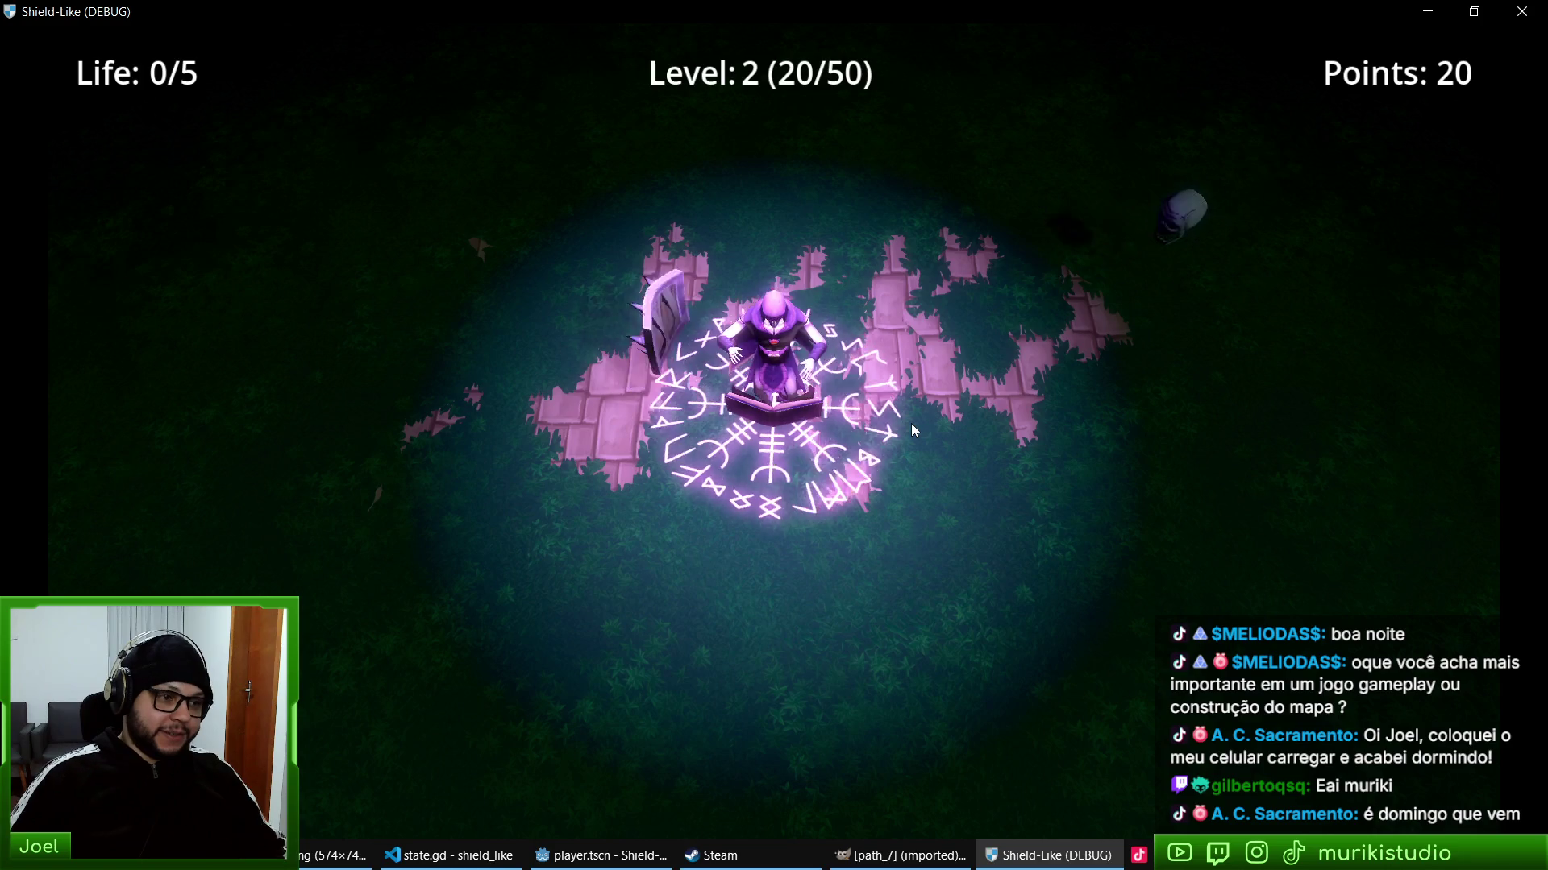
# - Watch both rune circles spin at their new speeds, then stop the game
pyautogui.press('F8')
# - Scale down Circle1 and Circle2 in the 3D view
pyautogui.click(675, 40)
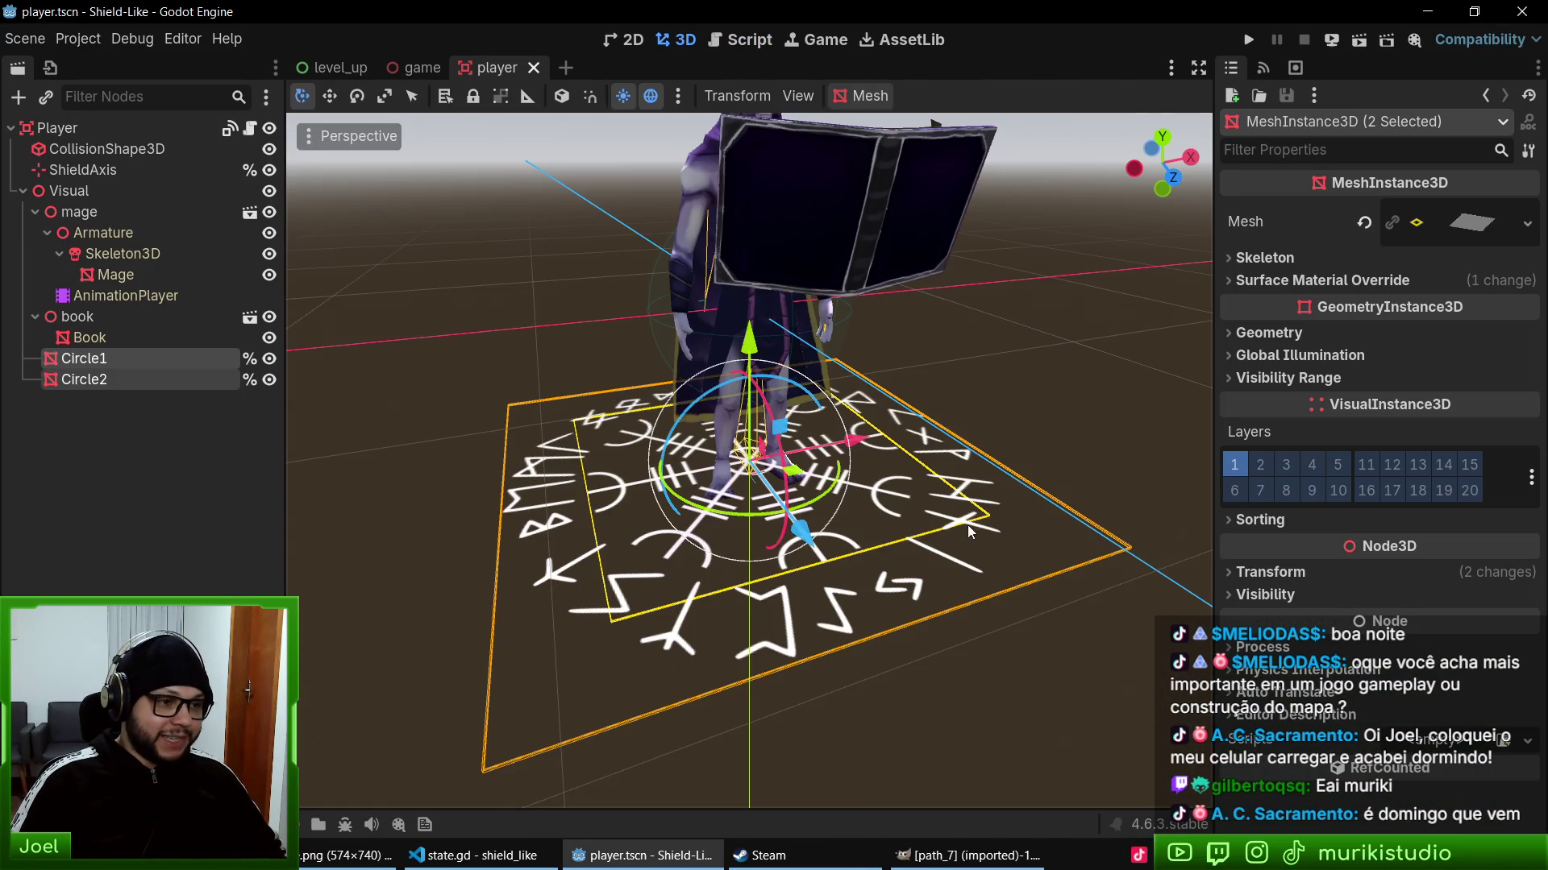
pyautogui.scroll(3)
pyautogui.scroll(-3)
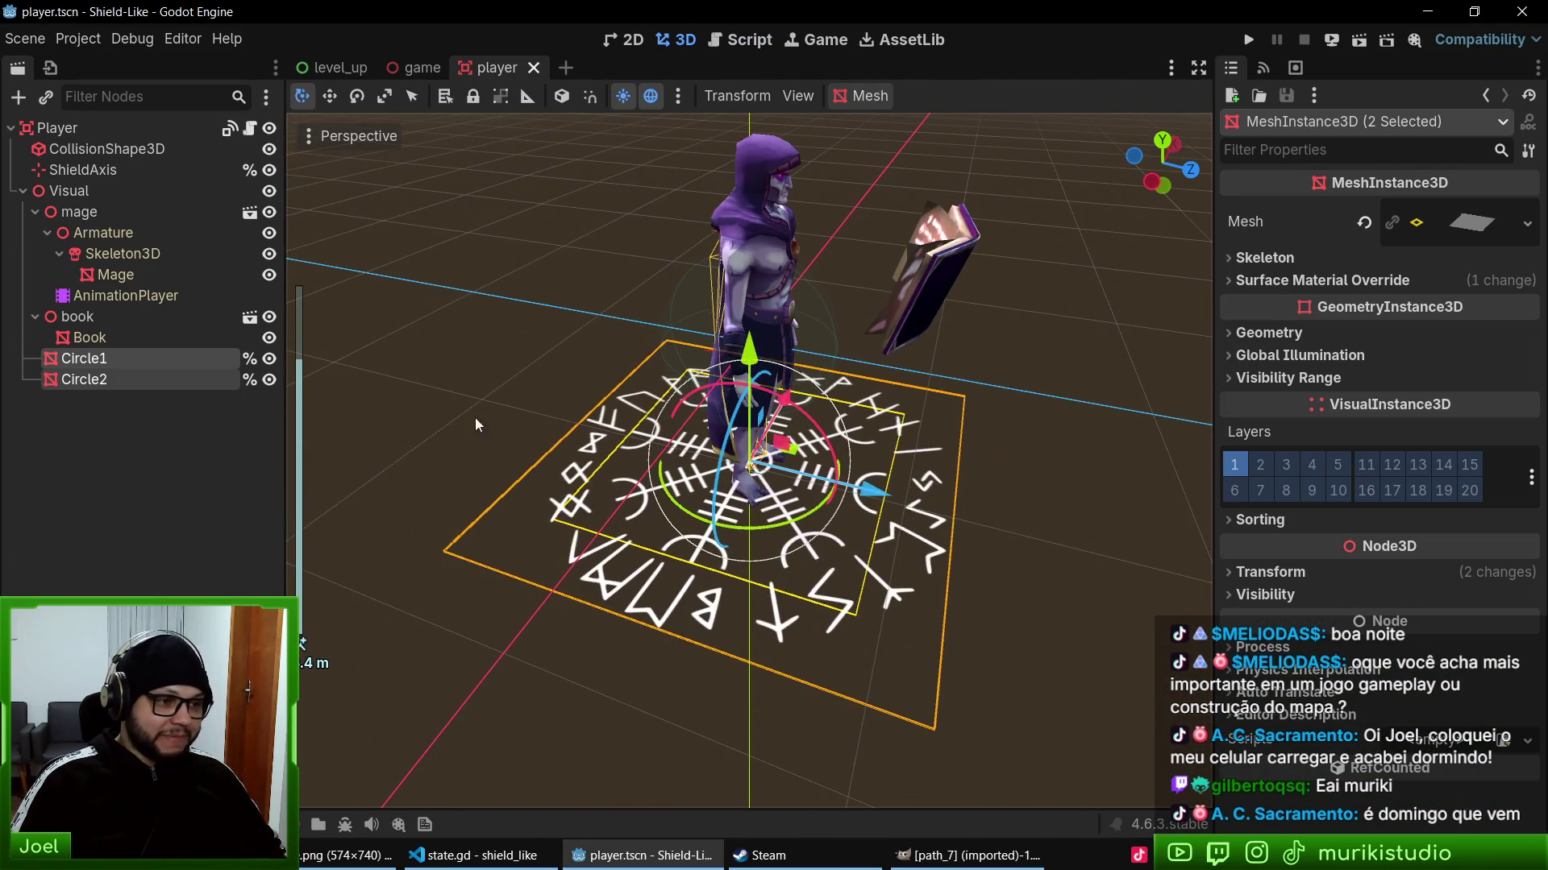
pyautogui.click(87, 357)
pyautogui.scroll(3)
pyautogui.press('s')
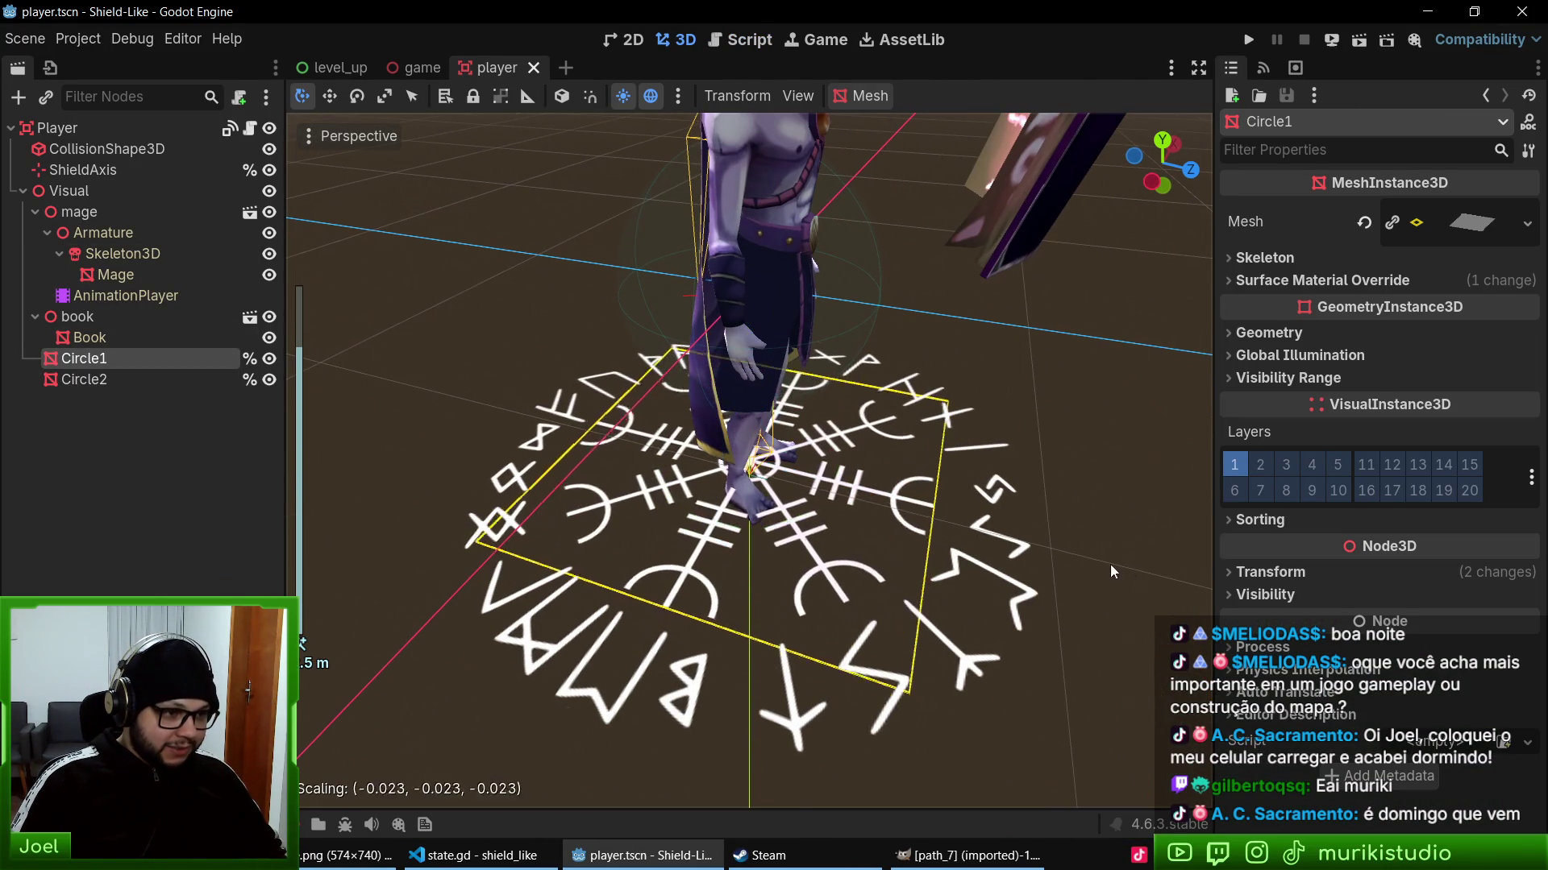
pyautogui.click(1050, 547)
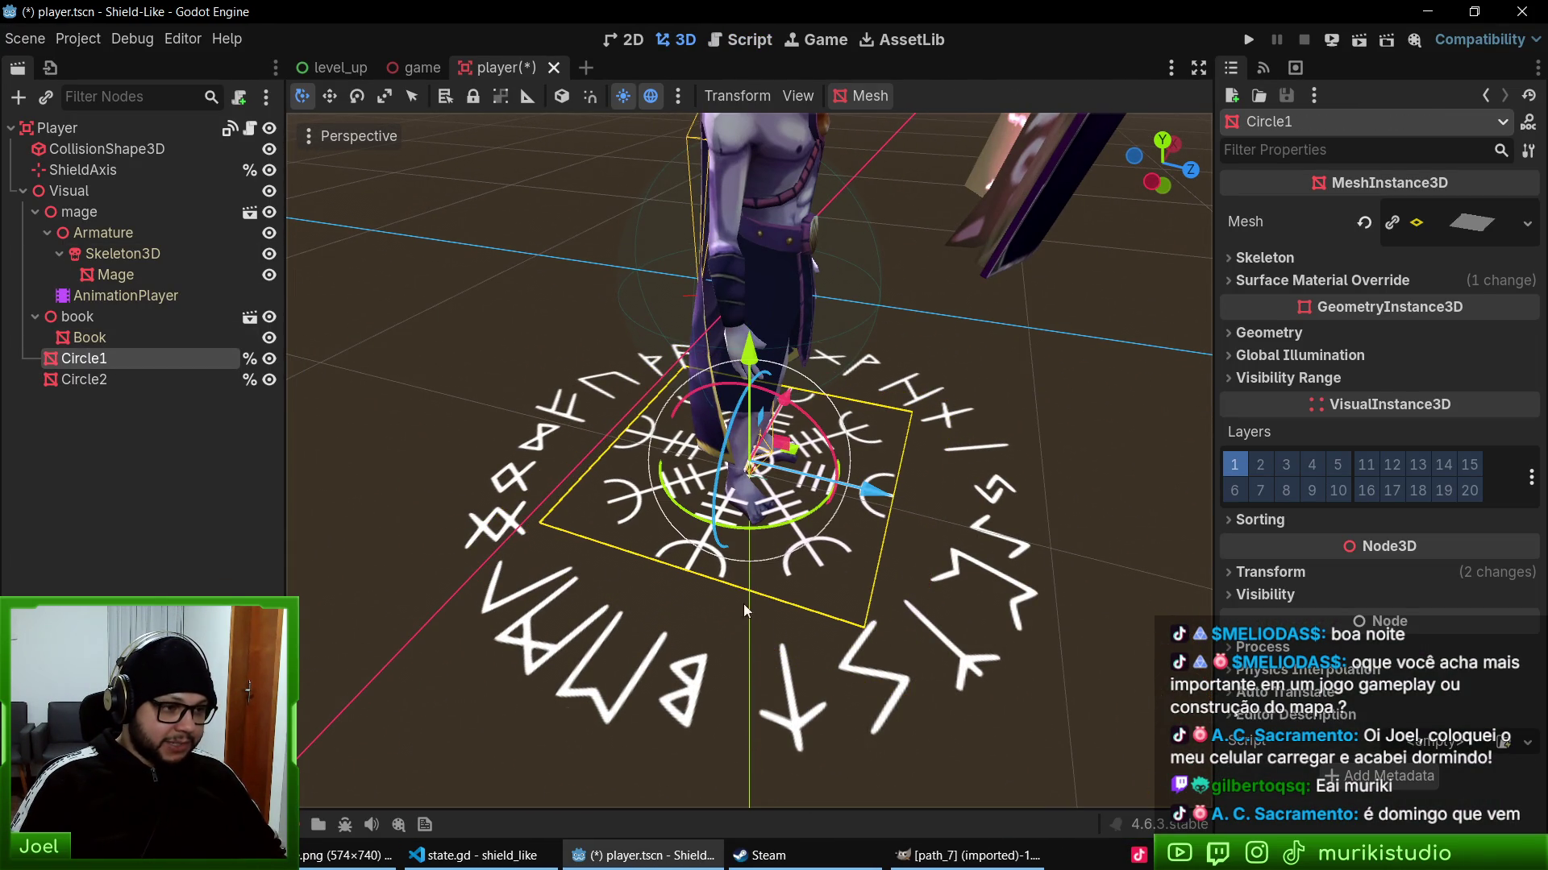
pyautogui.click(95, 380)
pyautogui.press('s')
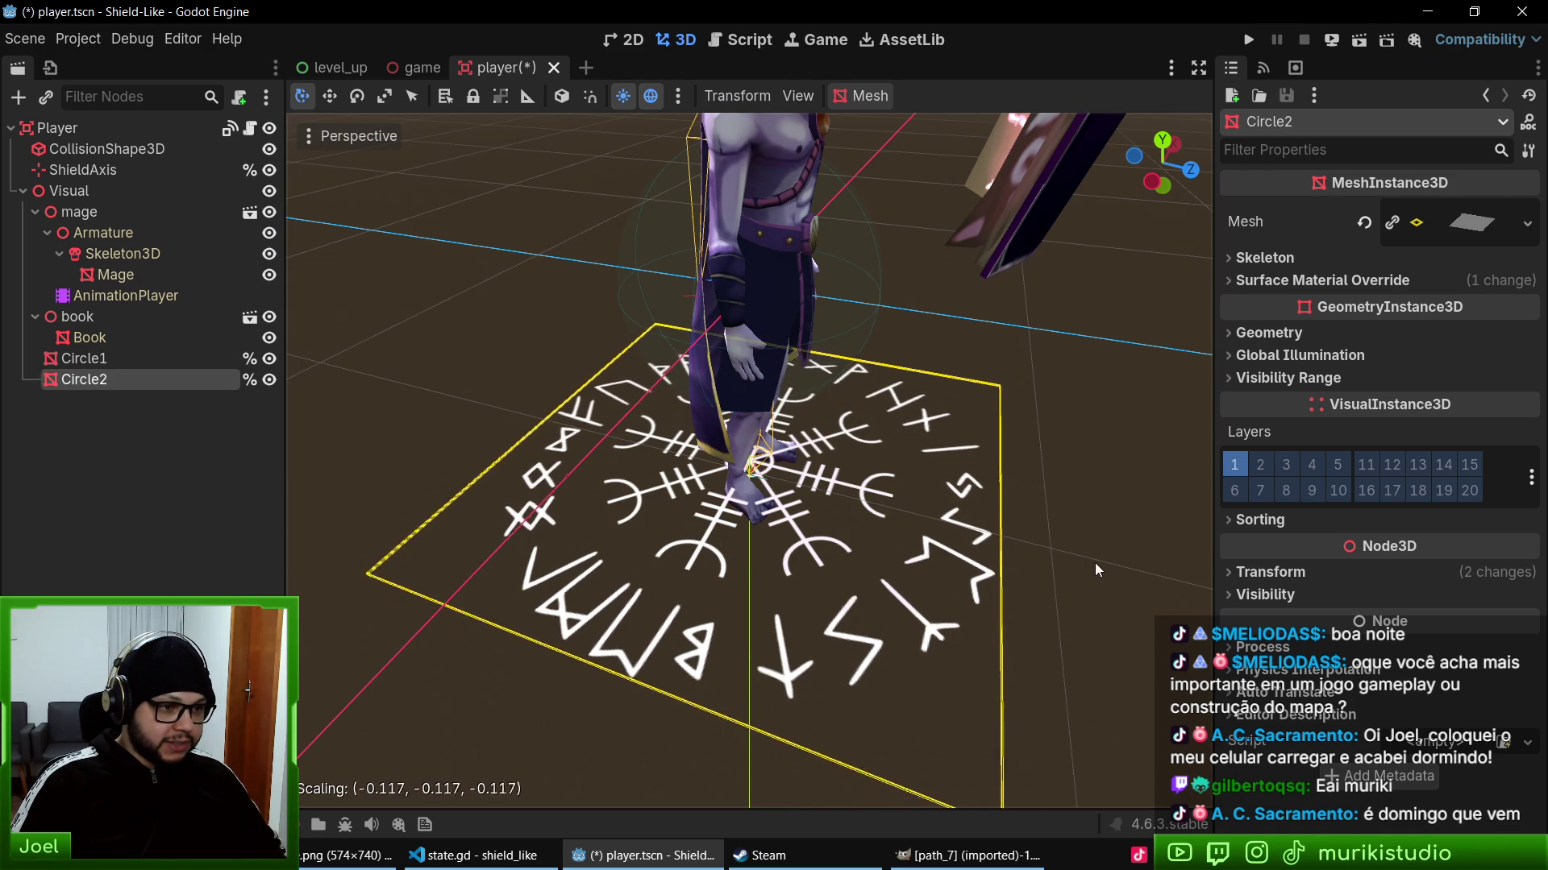
pyautogui.click(1064, 534)
# - Set both circles' Position Y to -0.95 m, save the scene, and run the game
pyautogui.click(102, 359)
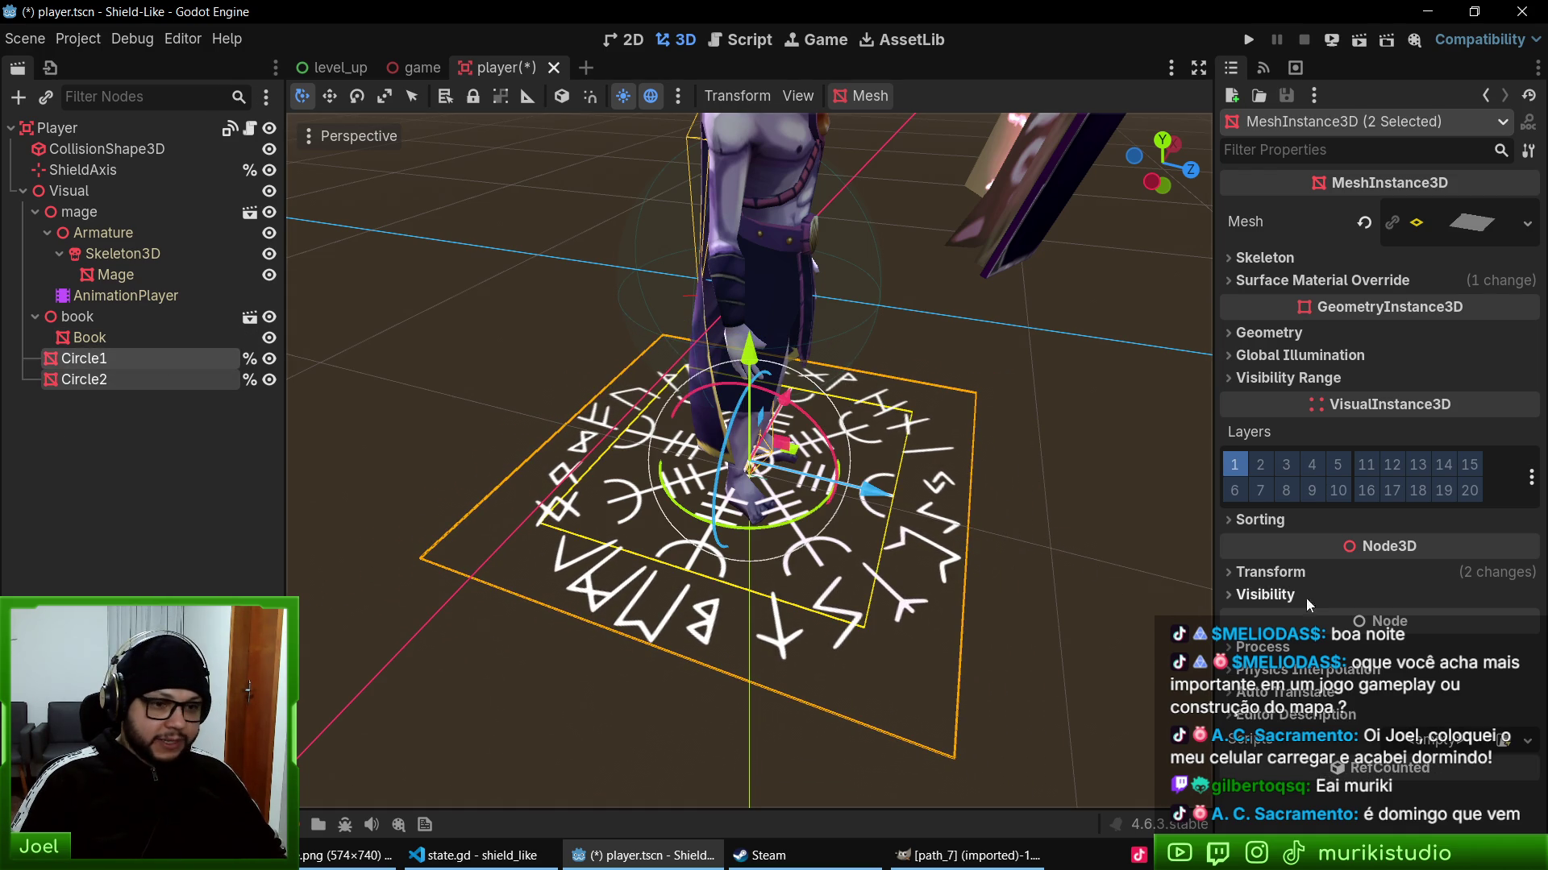
pyautogui.click(1283, 577)
pyautogui.click(1403, 621)
pyautogui.press('Return')
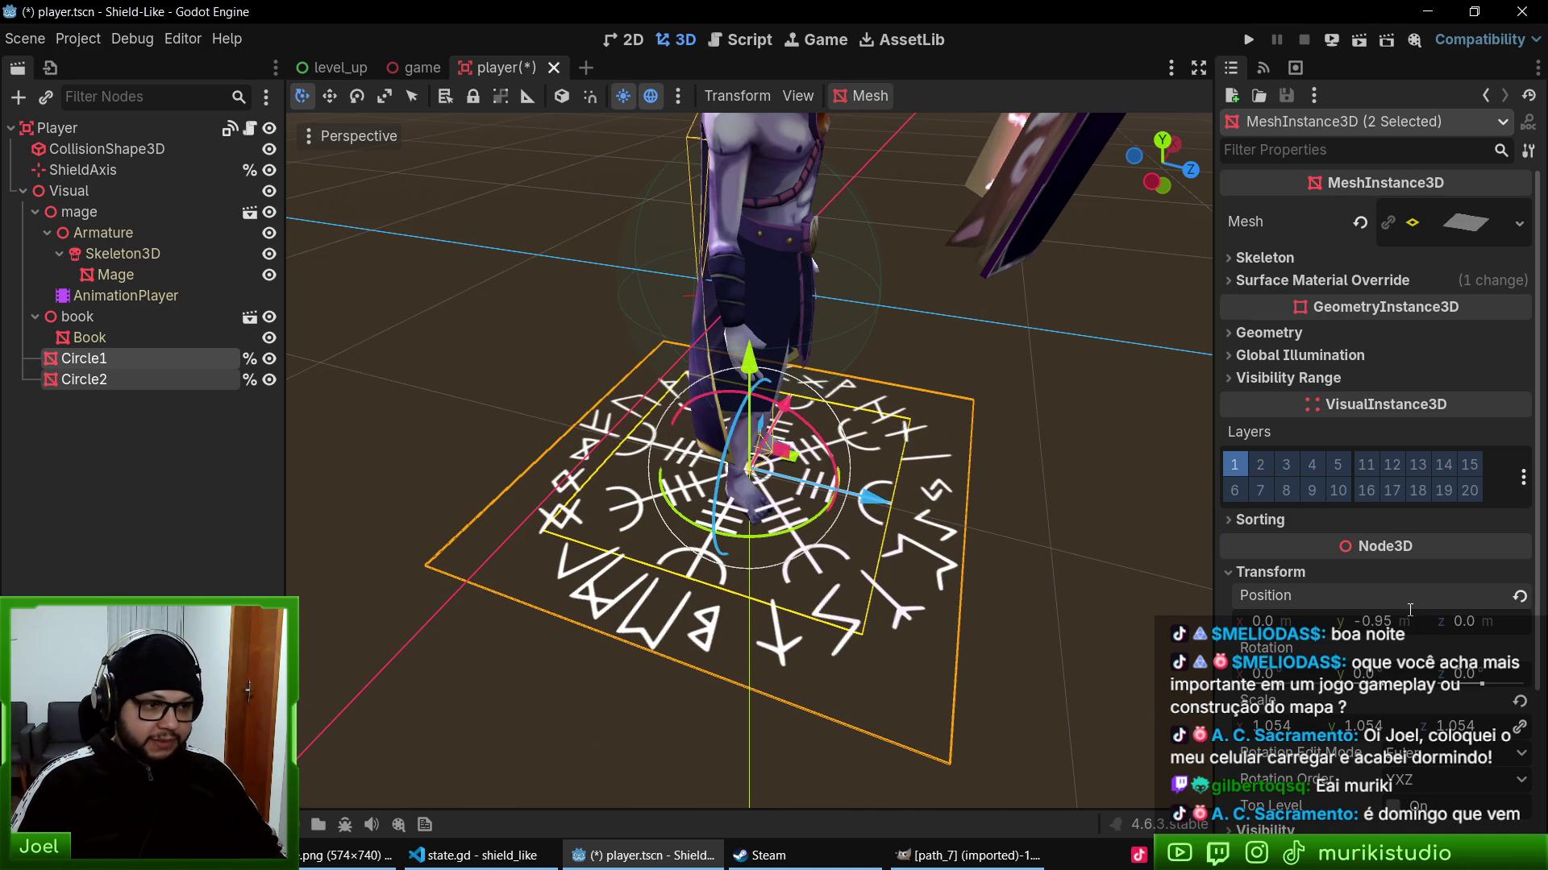
pyautogui.hotkey('ctrl', 's')
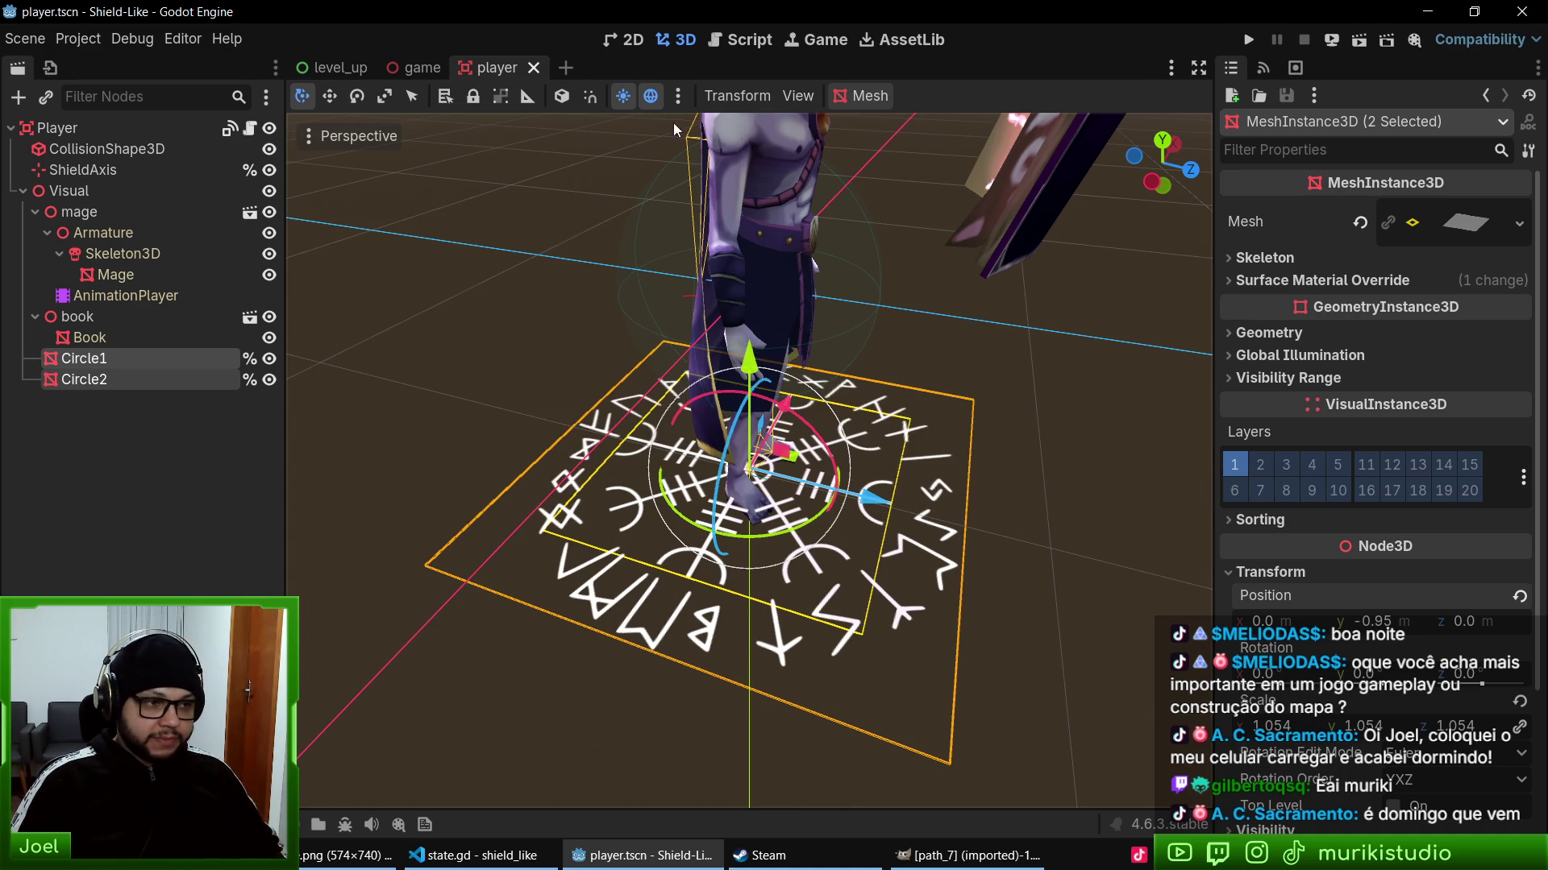
pyautogui.press('F5')
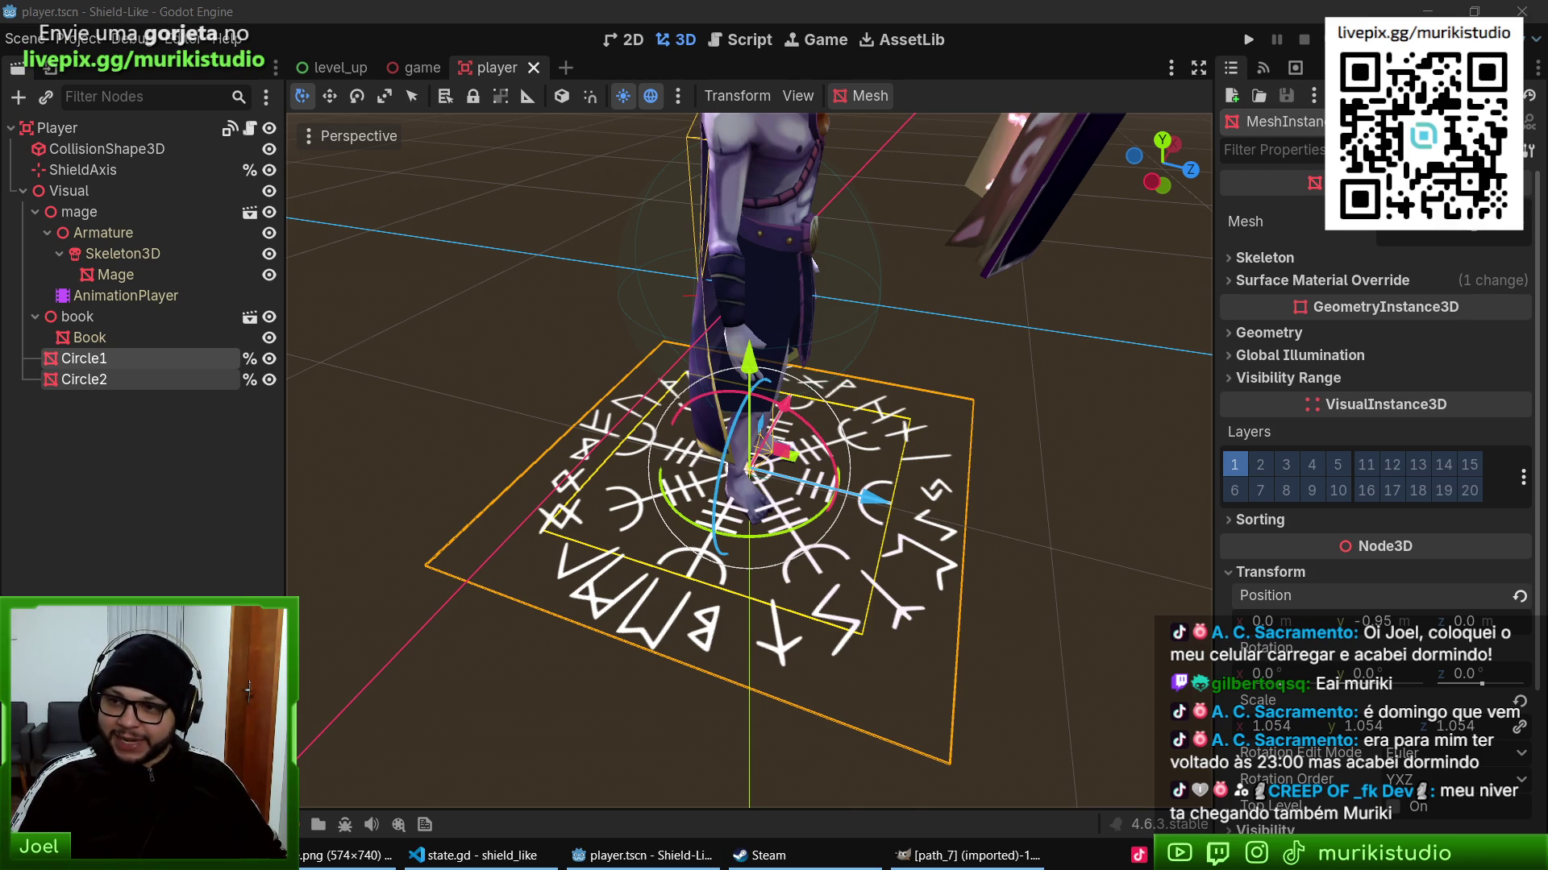
# - Bring the Steam store page for Zombies & Bullets Demo in front of Godot
pyautogui.click(979, 8)
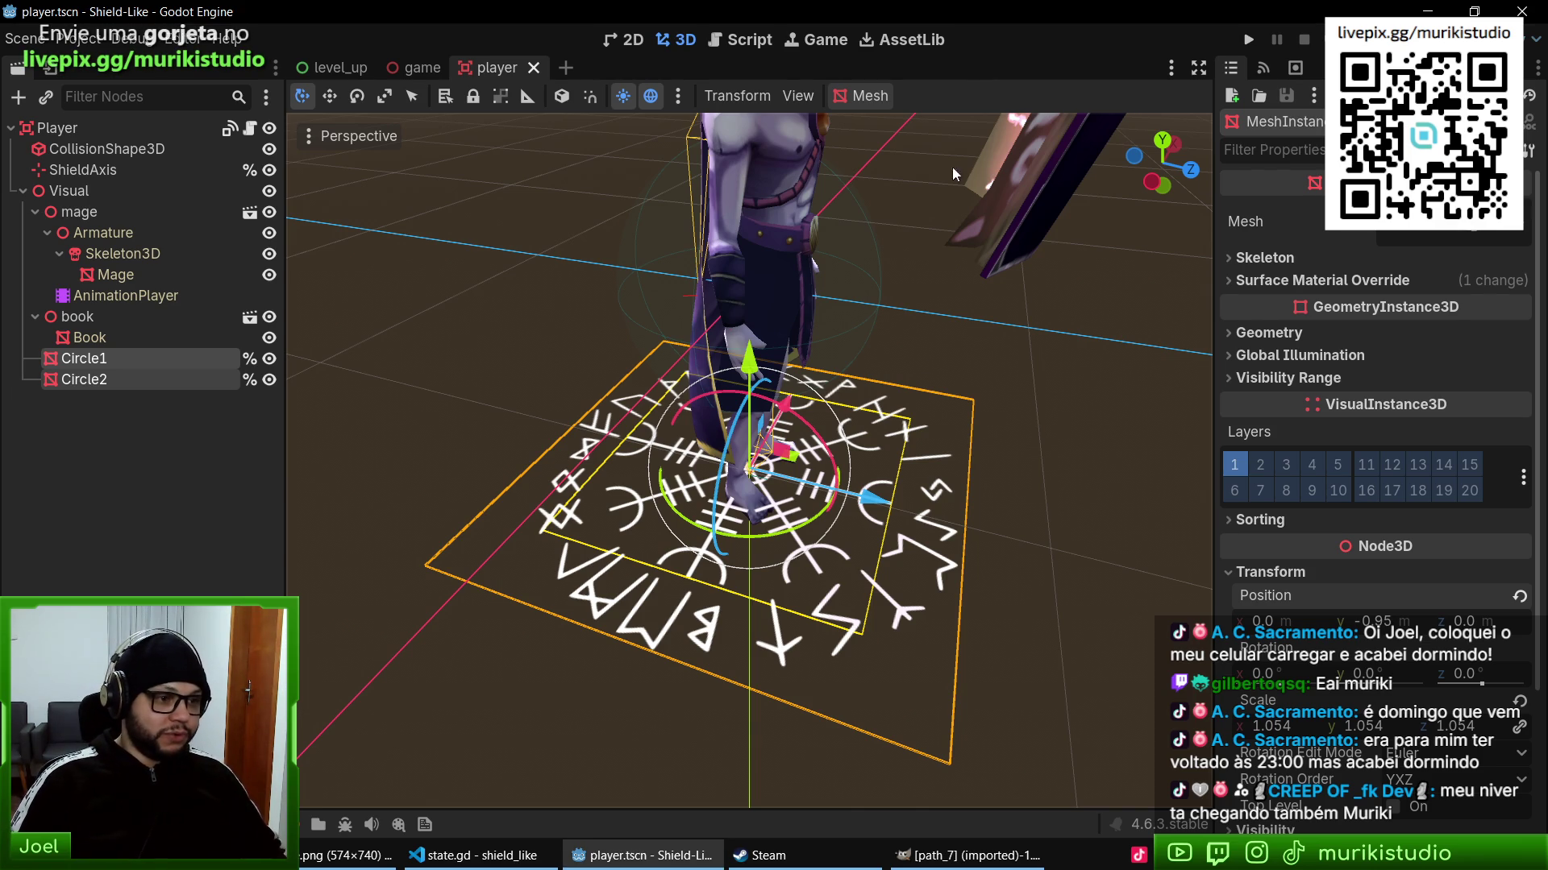
pyautogui.click(748, 856)
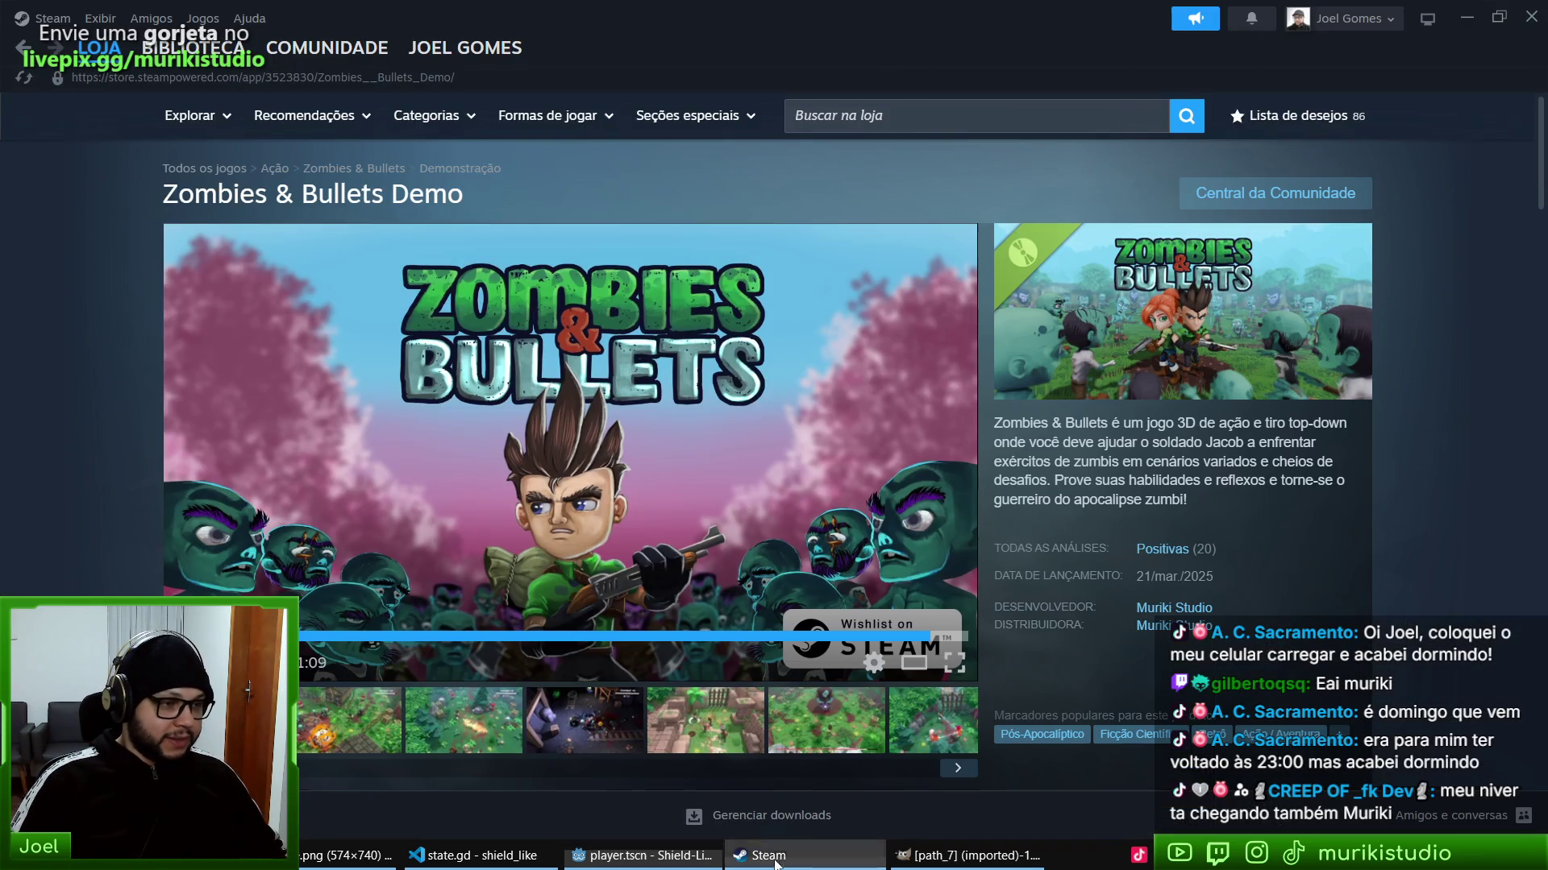
# - Scroll through the level progression code in state.gd, then return to Godot's player scene
pyautogui.click(748, 856)
pyautogui.click(436, 856)
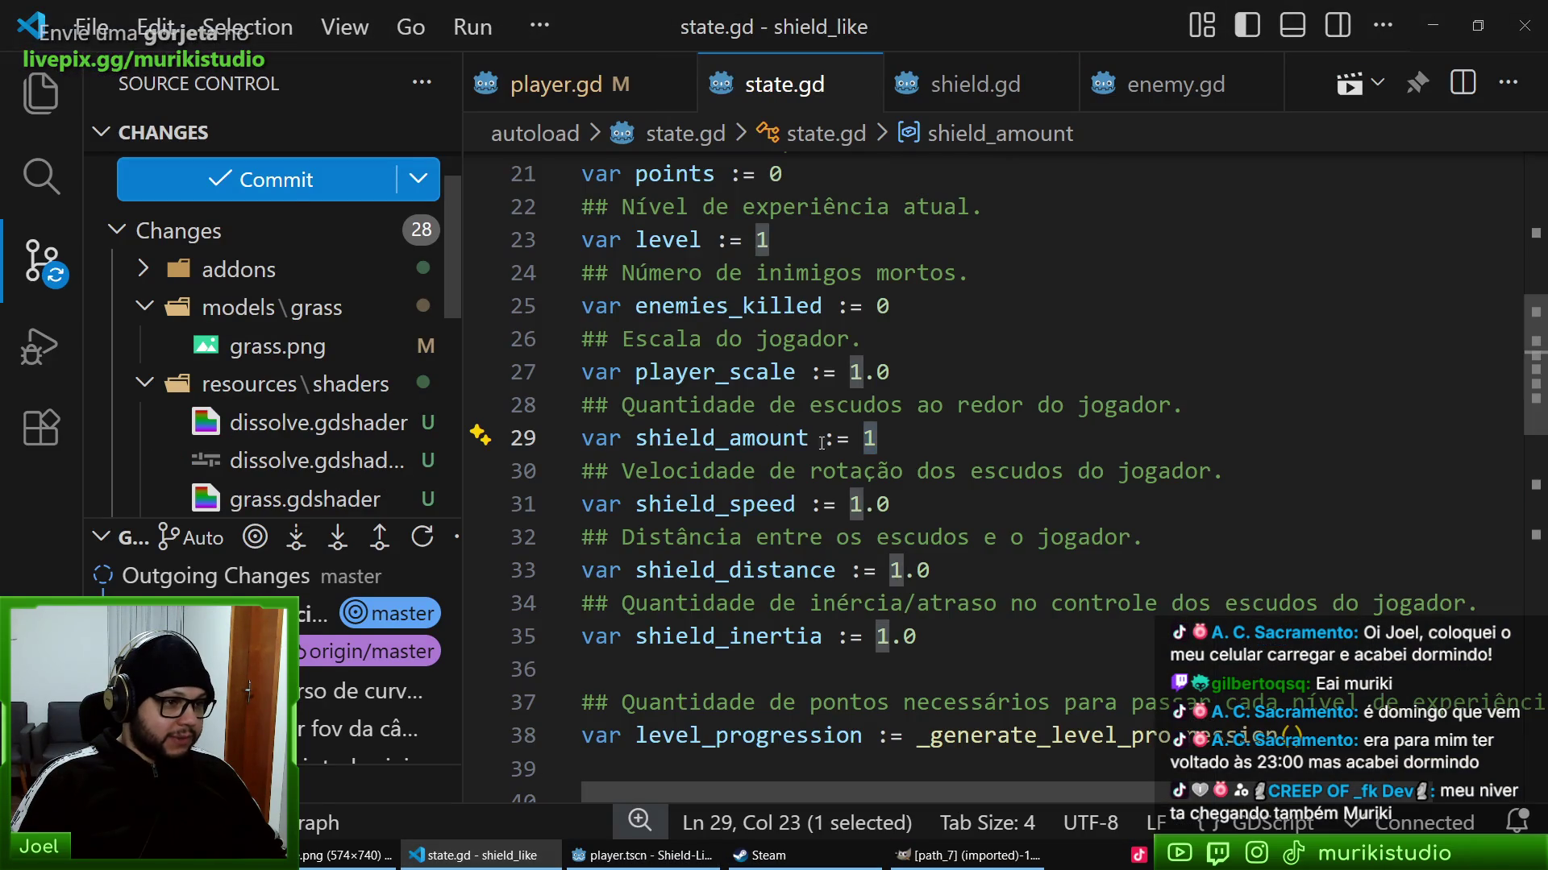
pyautogui.scroll(-3)
pyautogui.scroll(-3)
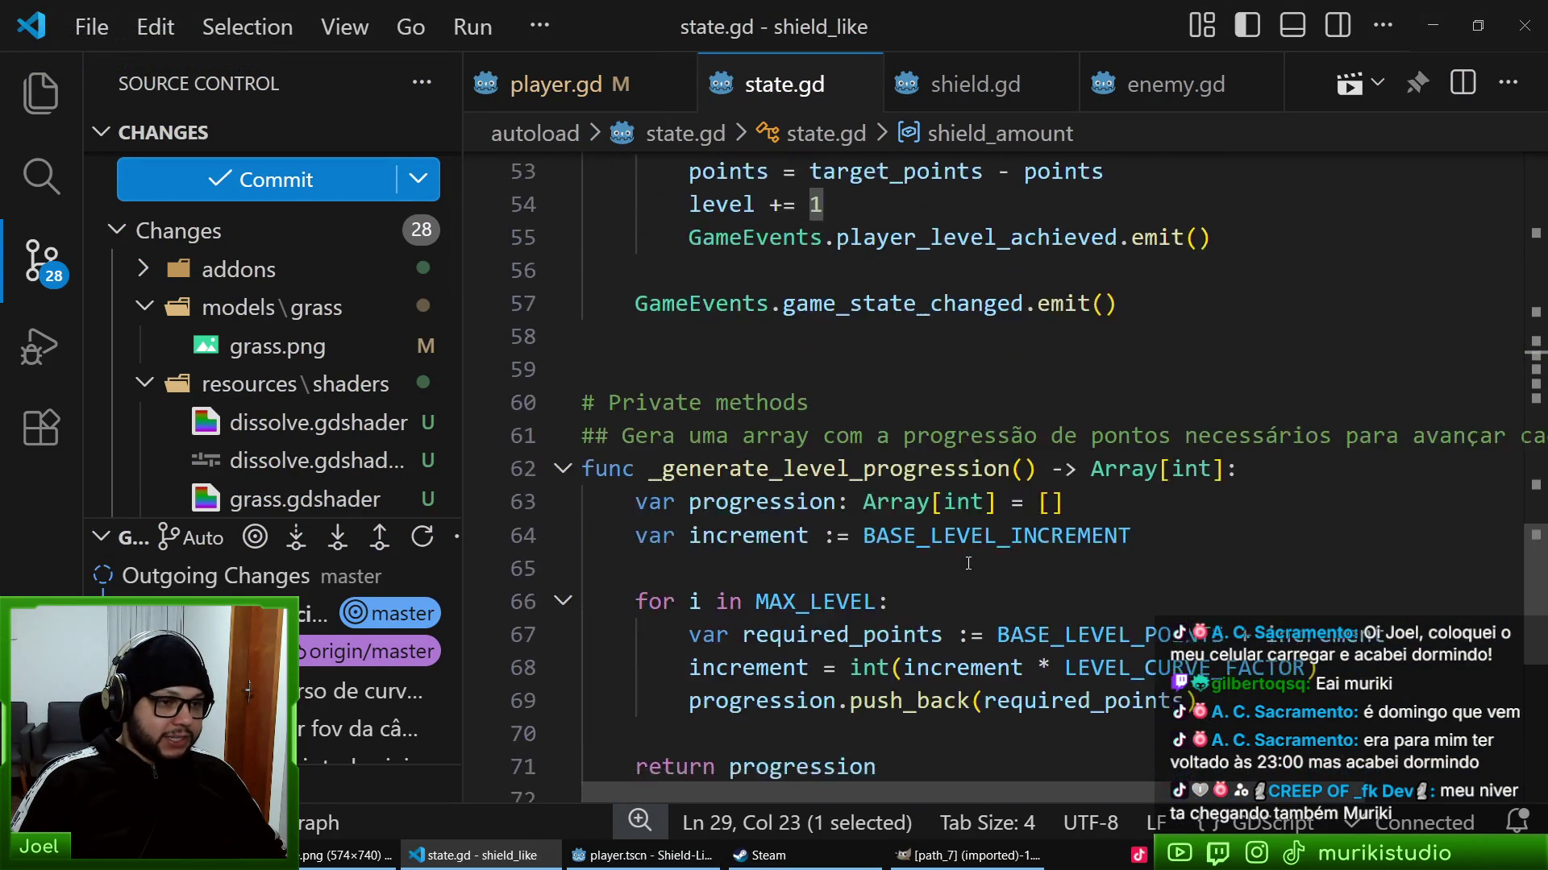
pyautogui.scroll(3)
pyautogui.scroll(-3)
pyautogui.scroll(3)
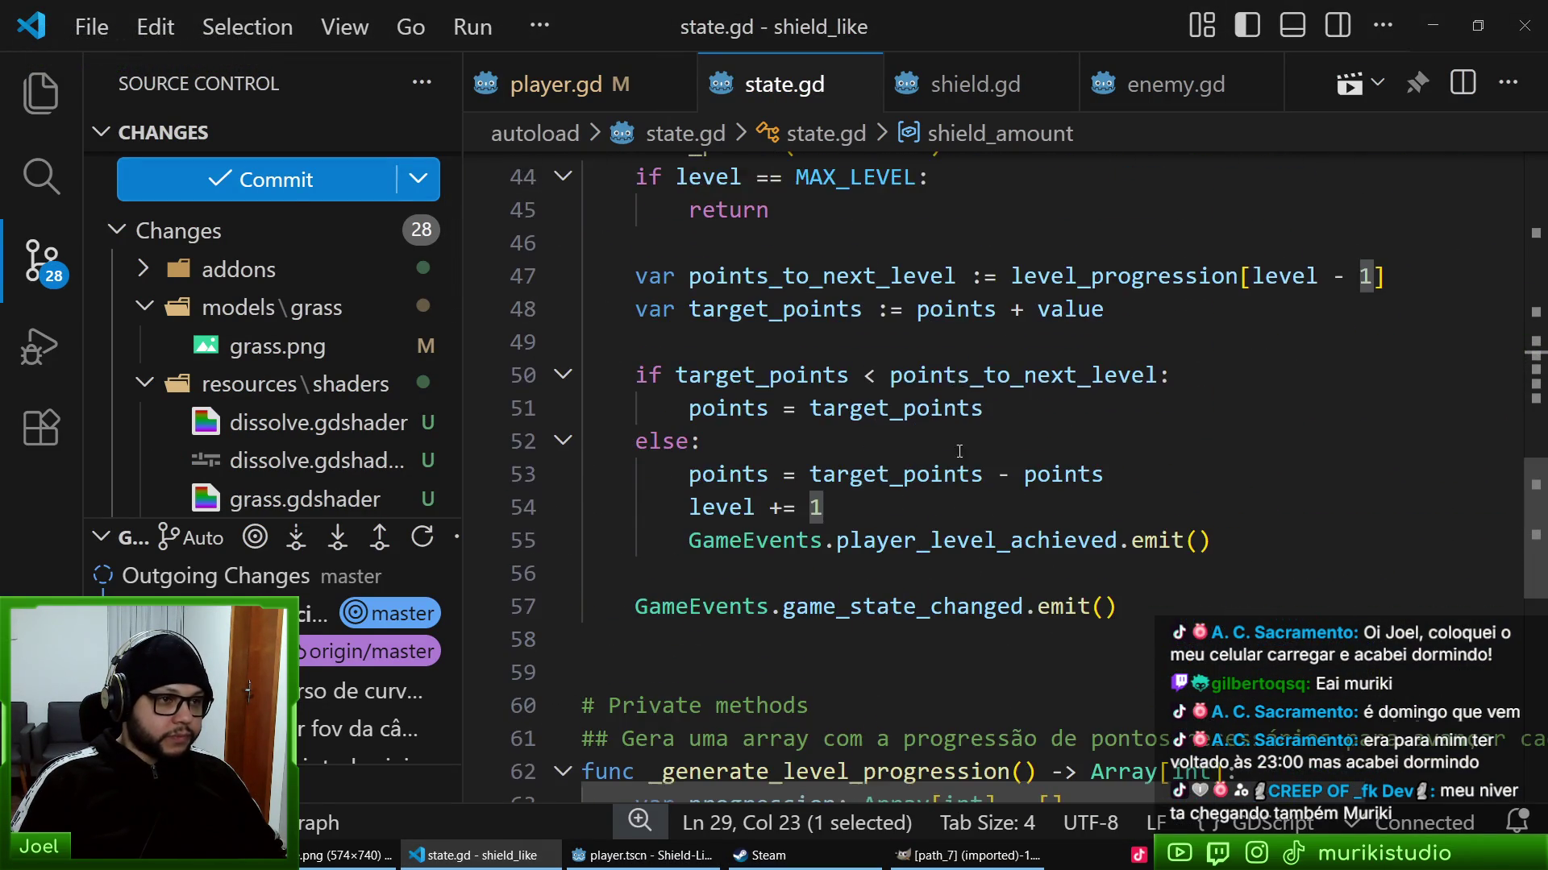
pyautogui.click(642, 856)
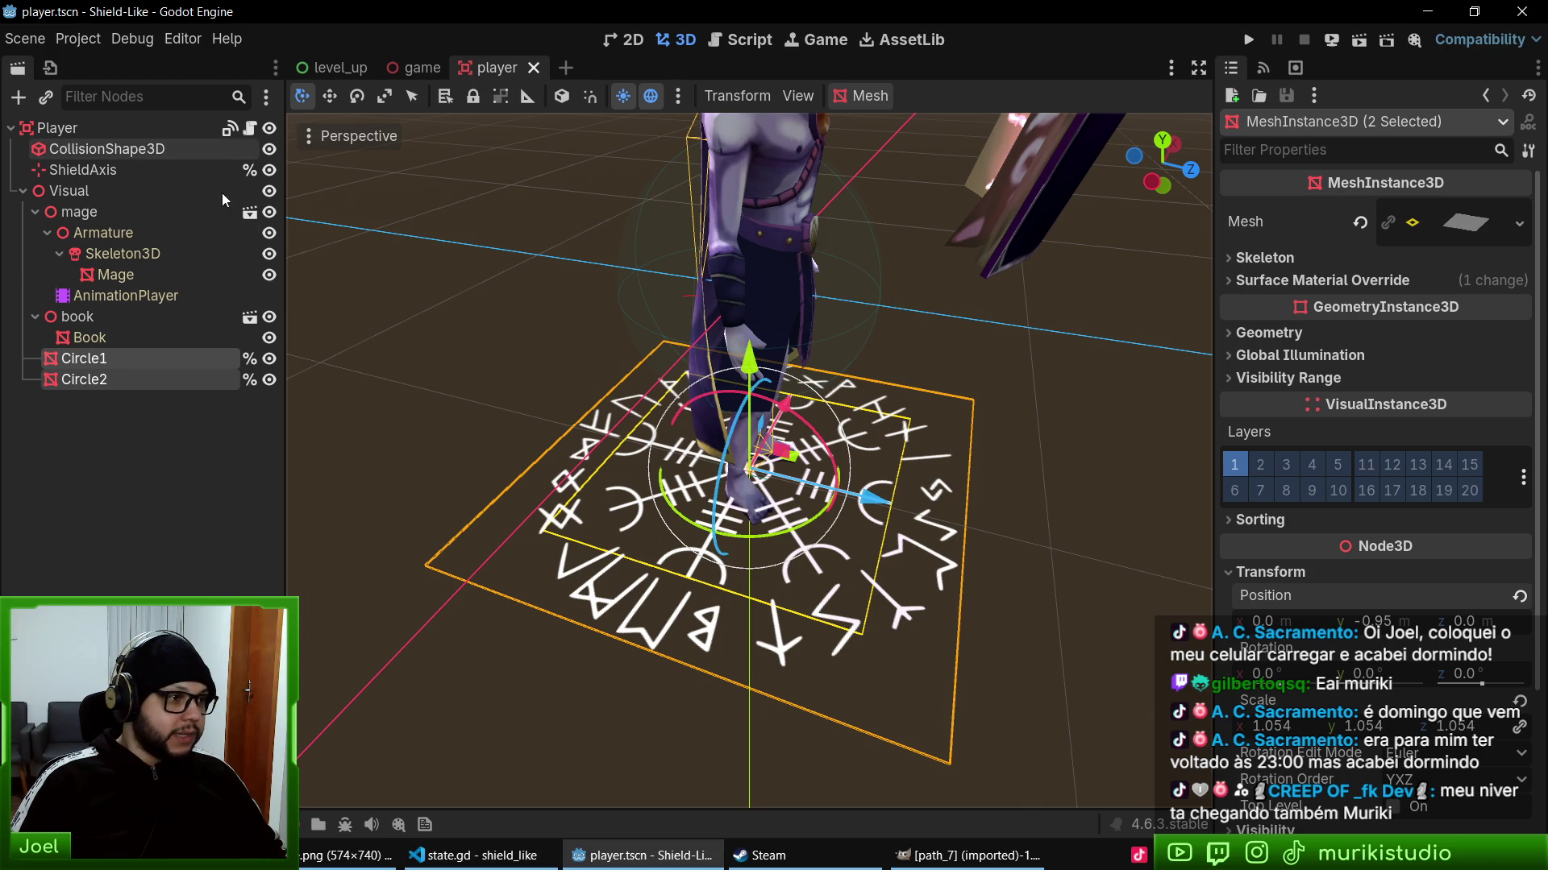
# - Change the 0.75 value on line 38 of player.gd to 0.8
pyautogui.click(250, 128)
pyautogui.scroll(-3)
pyautogui.doubleClick(935, 461)
pyautogui.write('8')
# - Save and playtest the game, blocking enemies with the shield using the arrow keys until Level 3, then stop it
pyautogui.press('F5')
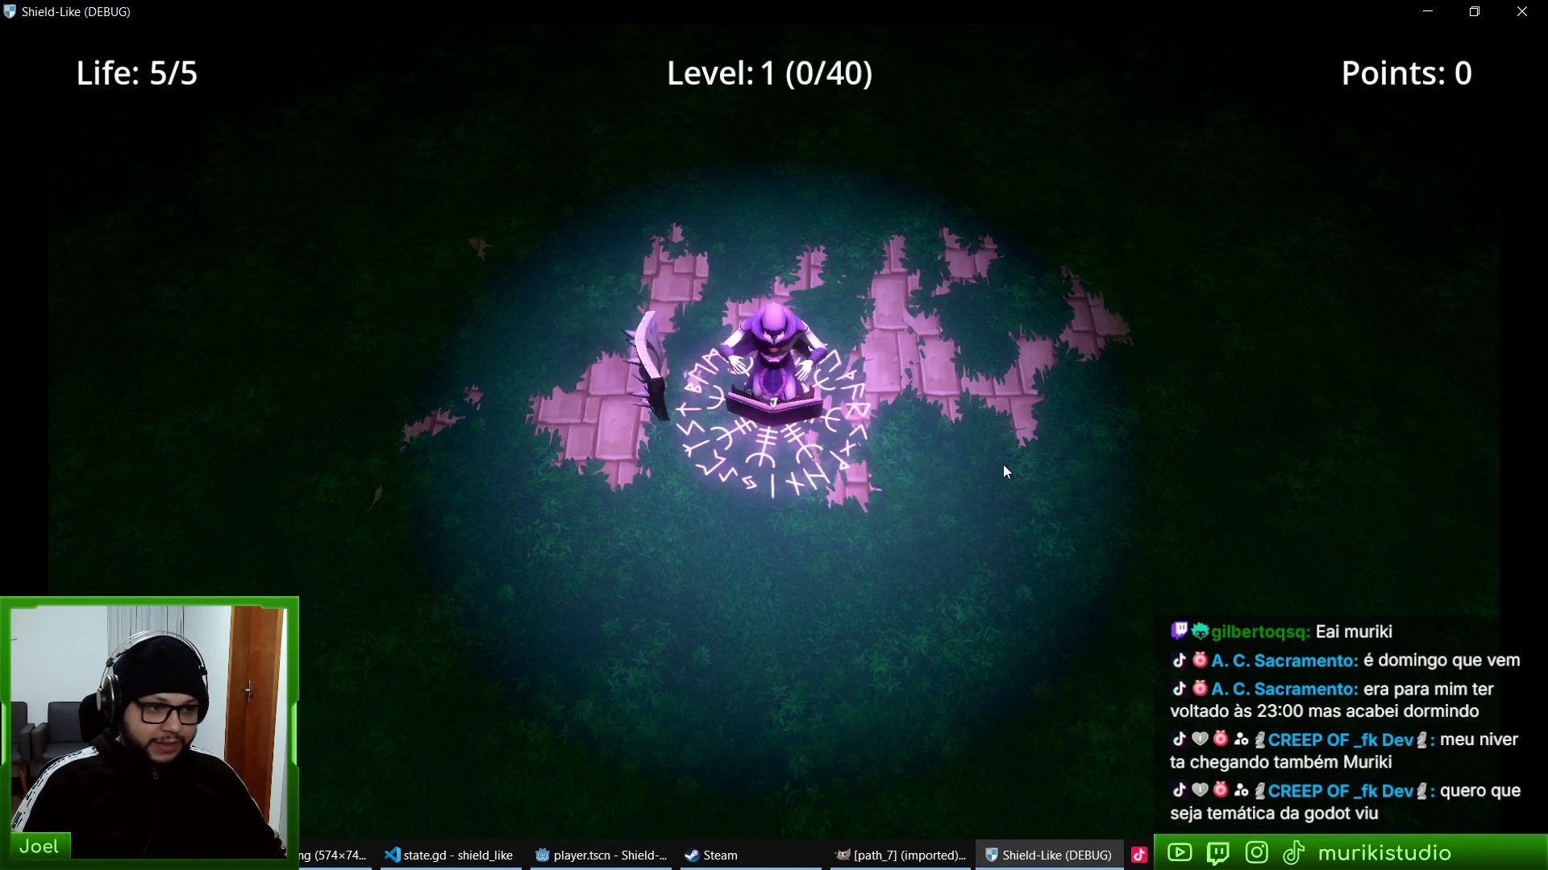
pyautogui.press('Right')
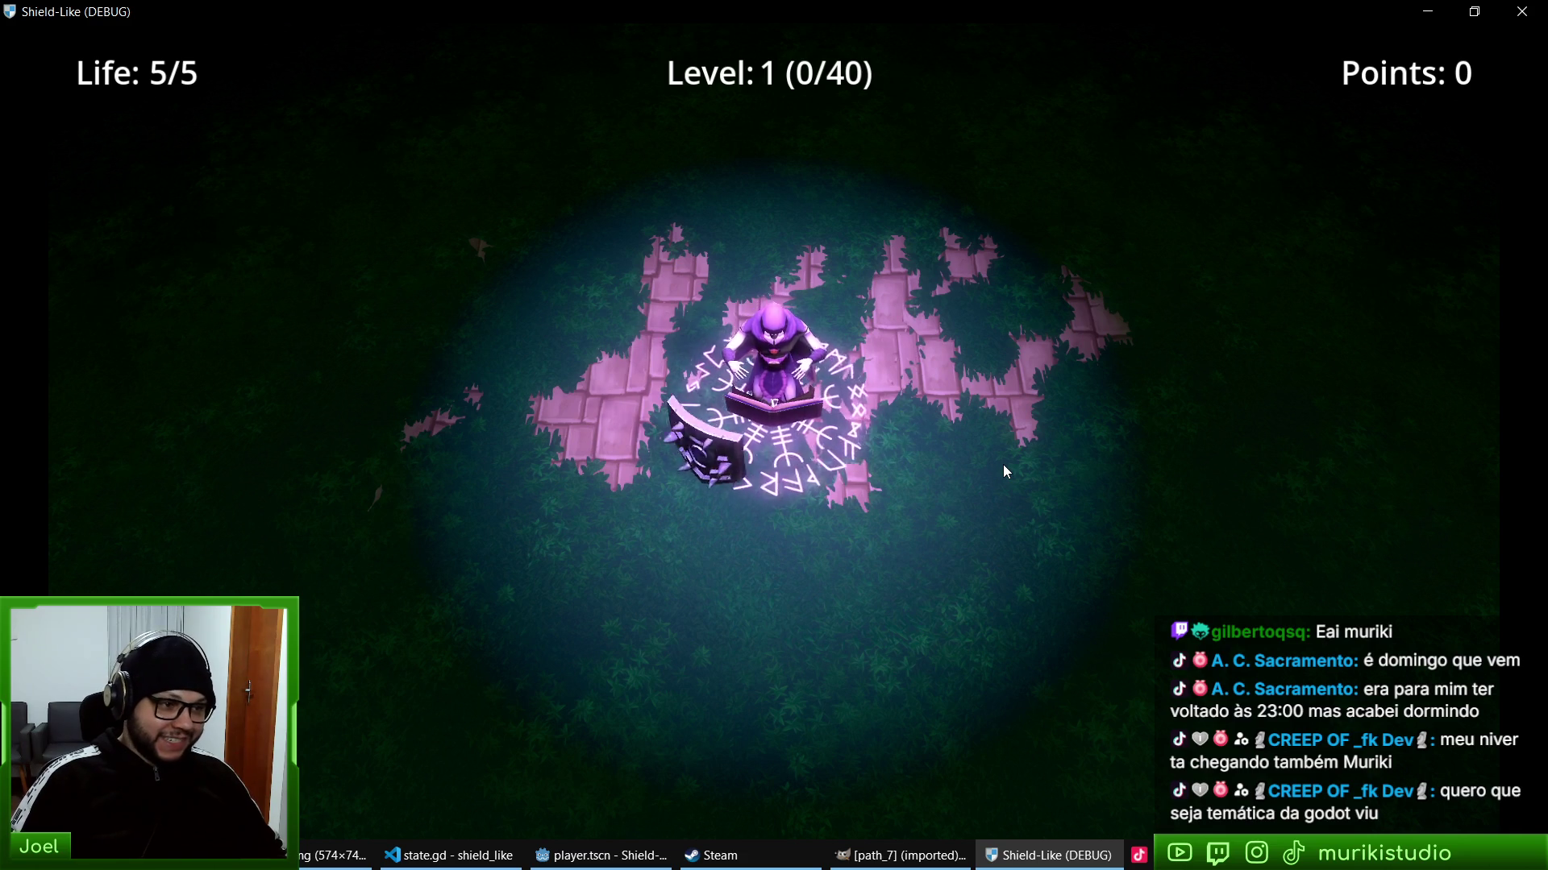
pyautogui.press('Right')
pyautogui.press('Left')
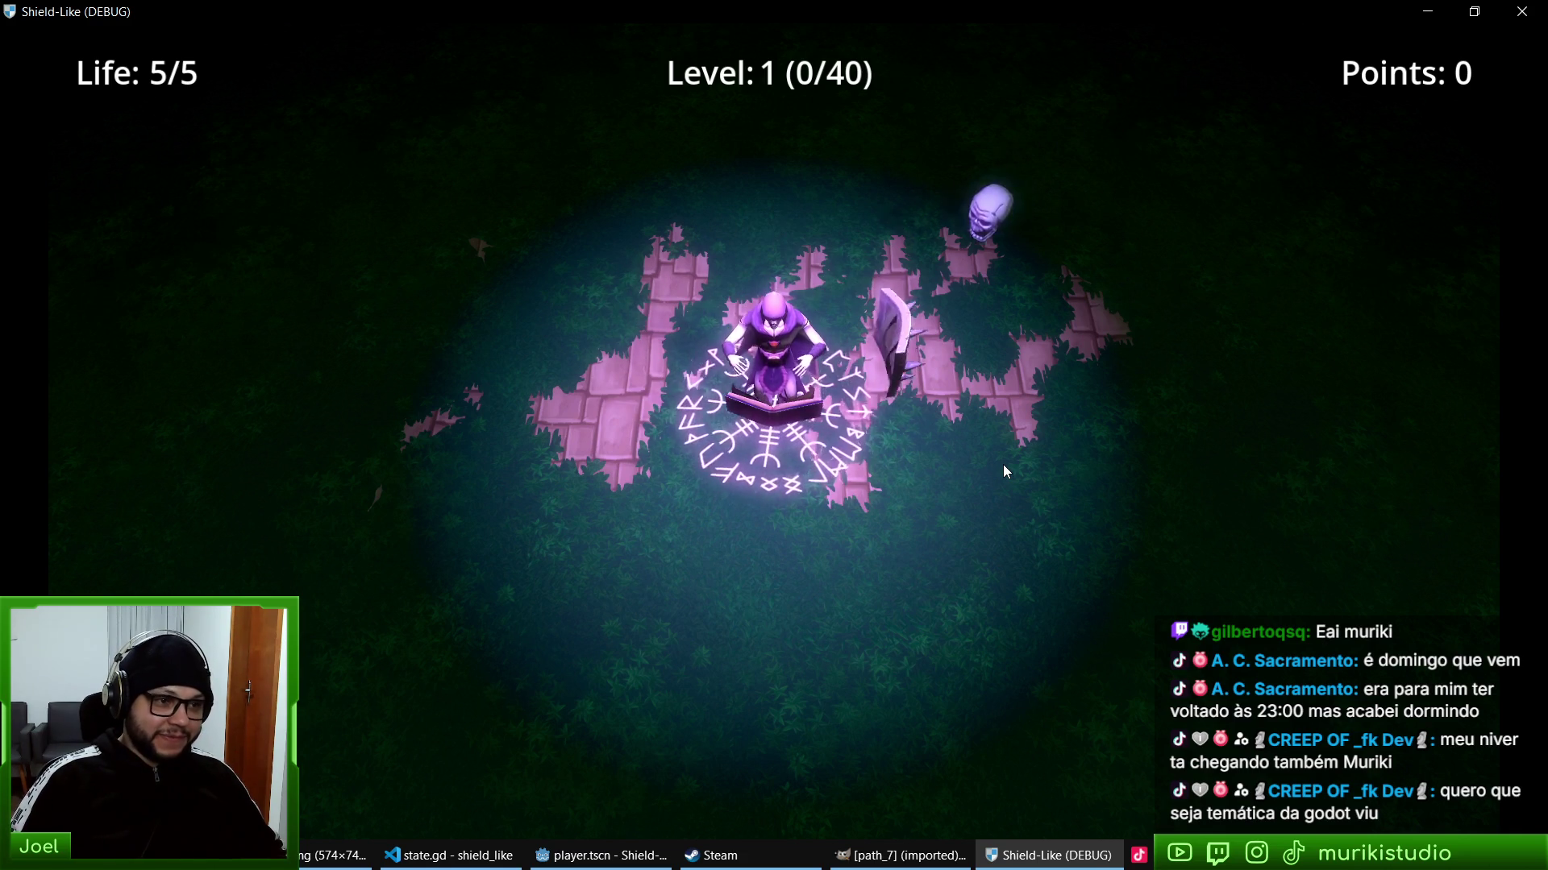
pyautogui.press('Right')
pyautogui.press('Left')
pyautogui.press('Down')
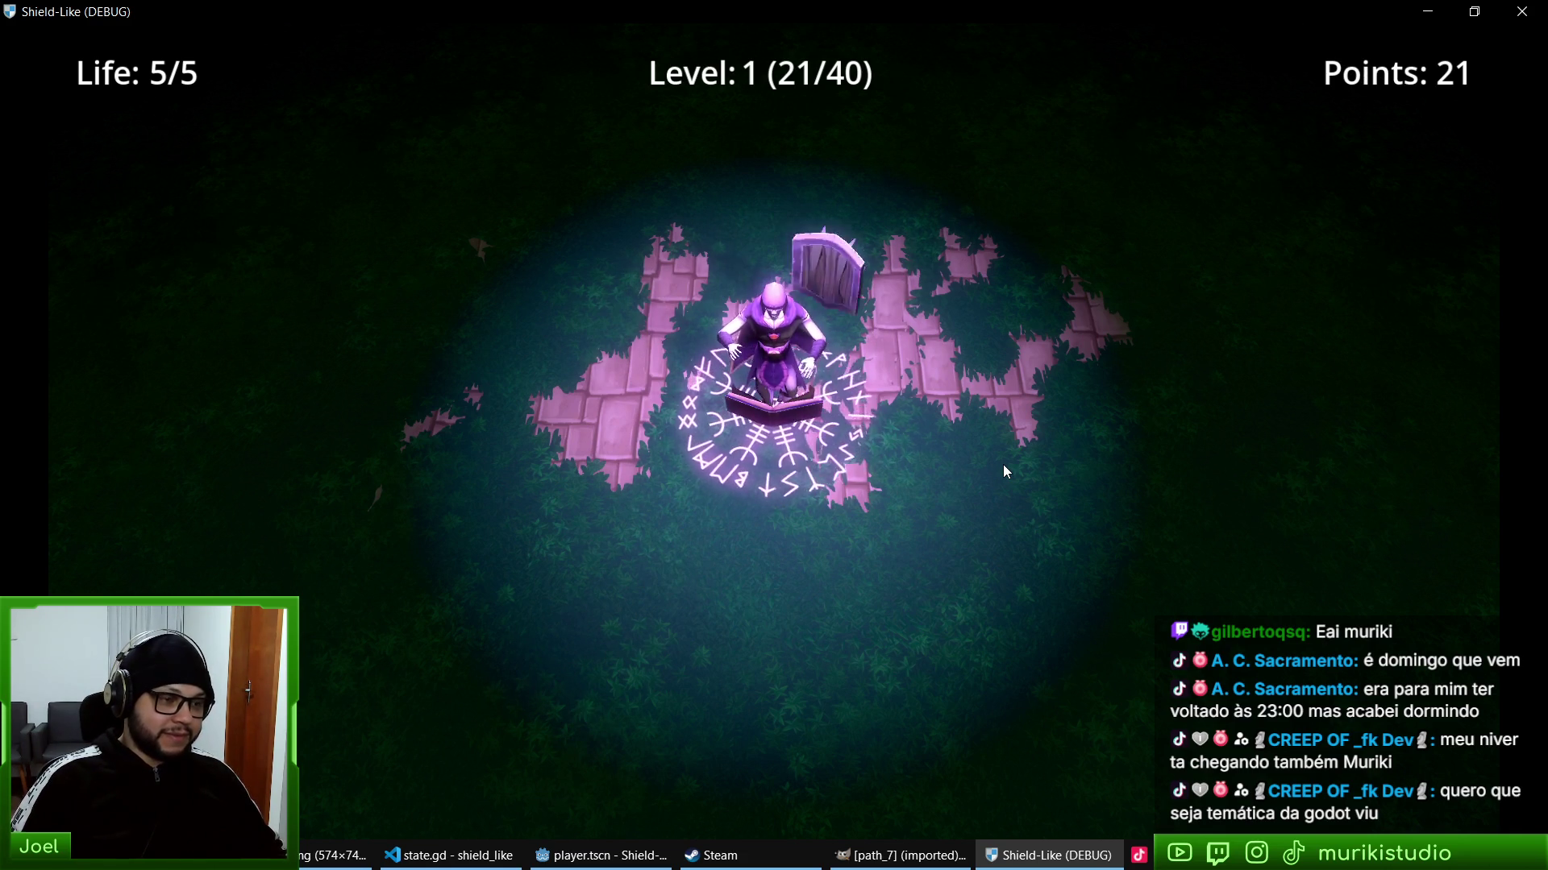
pyautogui.press('Up')
pyautogui.press('Left')
pyautogui.press('Right')
pyautogui.press('Up')
pyautogui.press('Right')
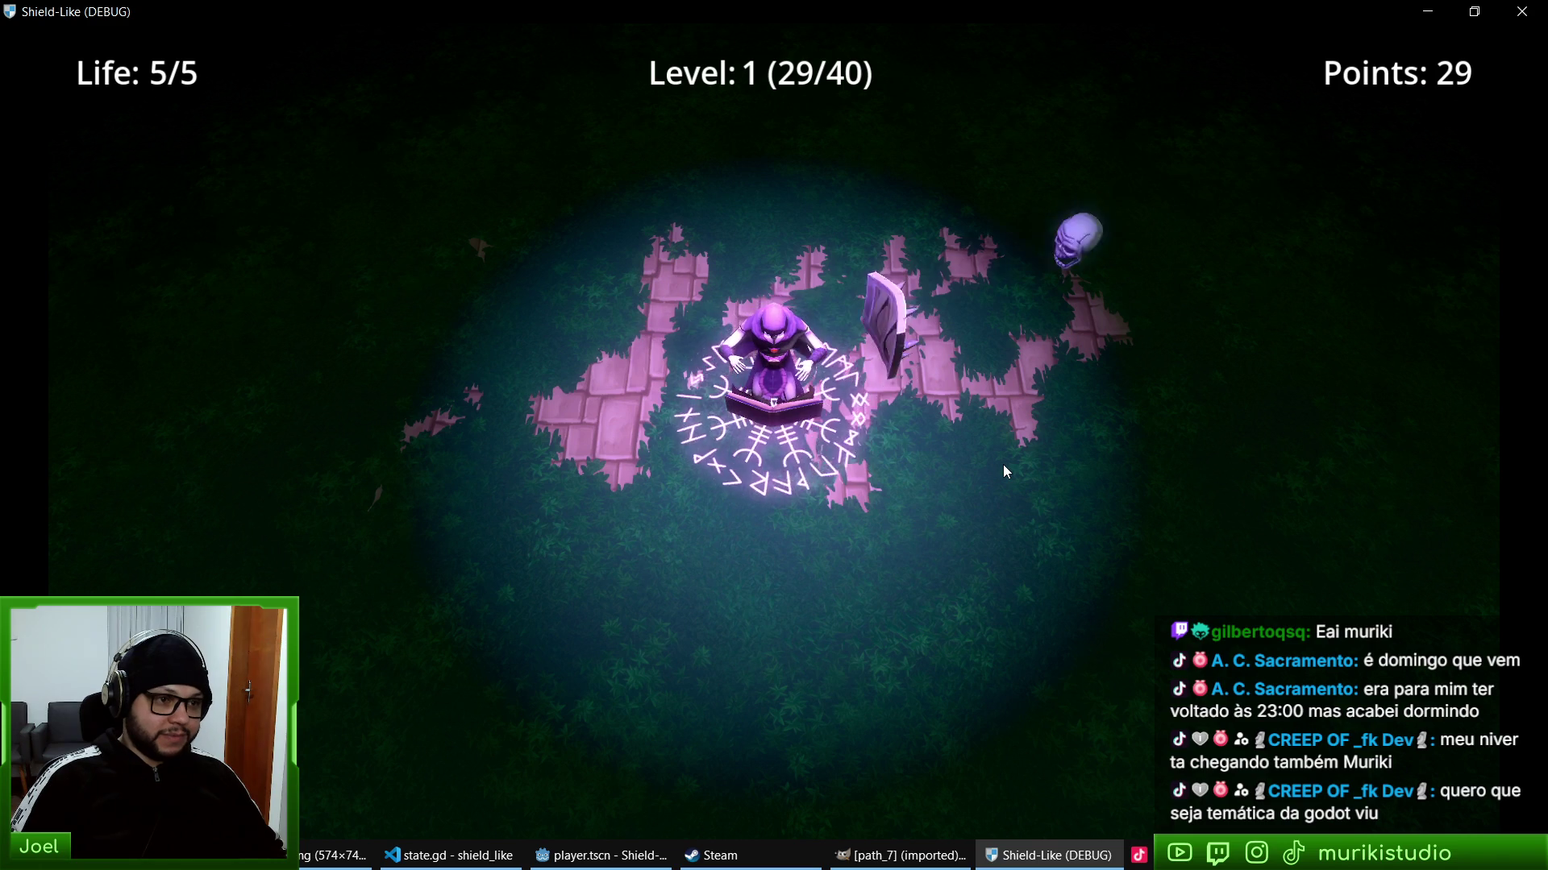
pyautogui.press('Down')
pyautogui.press('Up')
pyautogui.press('Left')
pyautogui.press('Down')
pyautogui.press('Up')
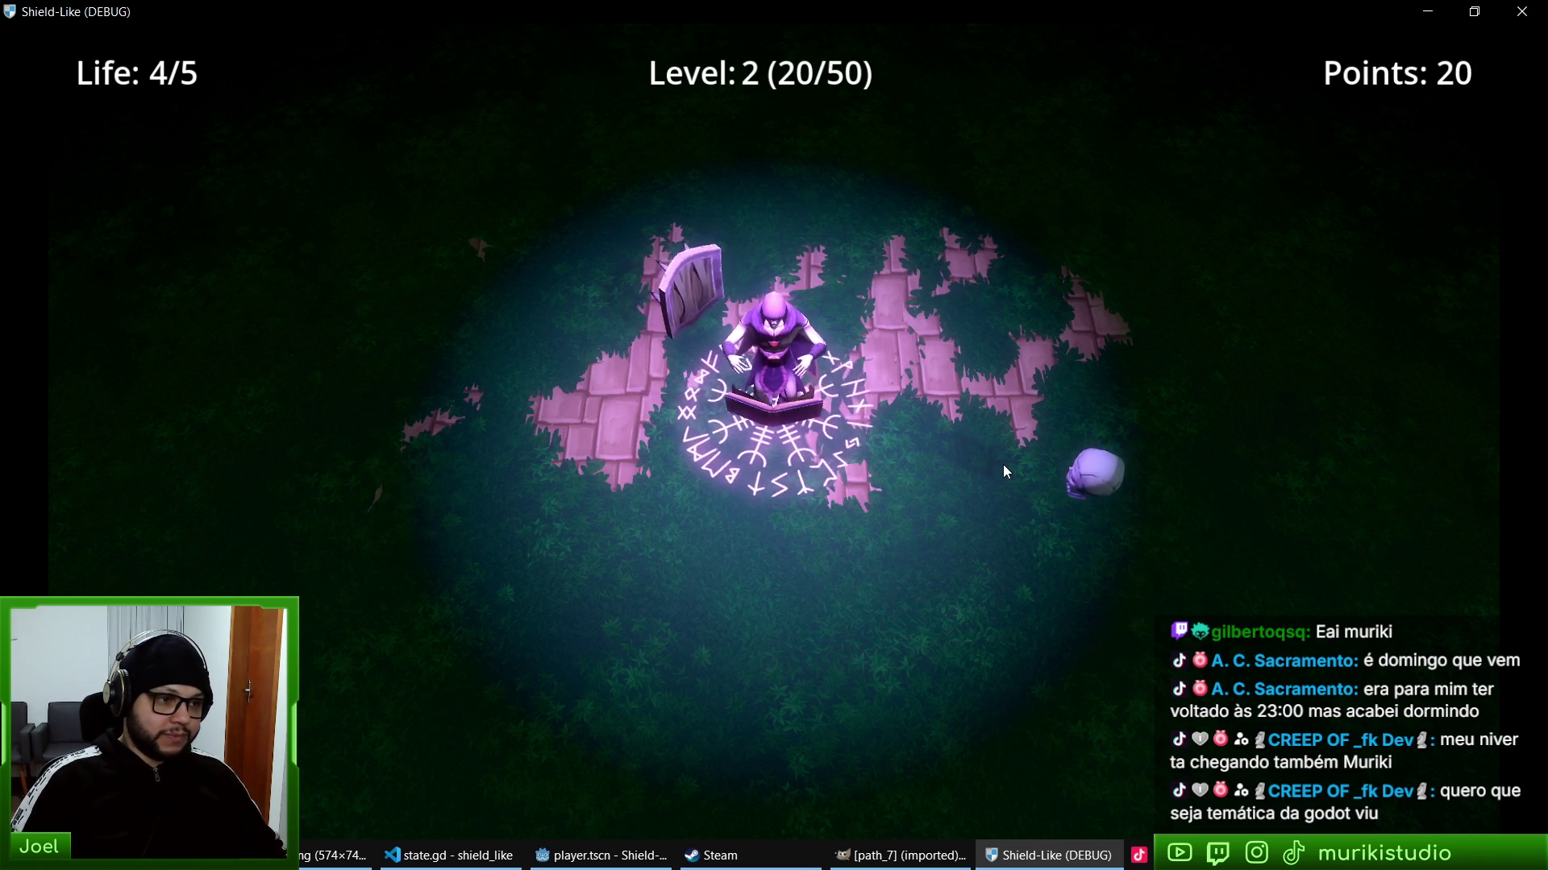
pyautogui.press('Down')
pyautogui.press('Left')
pyautogui.press('Right')
pyautogui.press('Down')
pyautogui.press('Up')
pyautogui.press('Left')
pyautogui.press('Right')
pyautogui.press('Up')
pyautogui.press('Left')
pyautogui.press('Up')
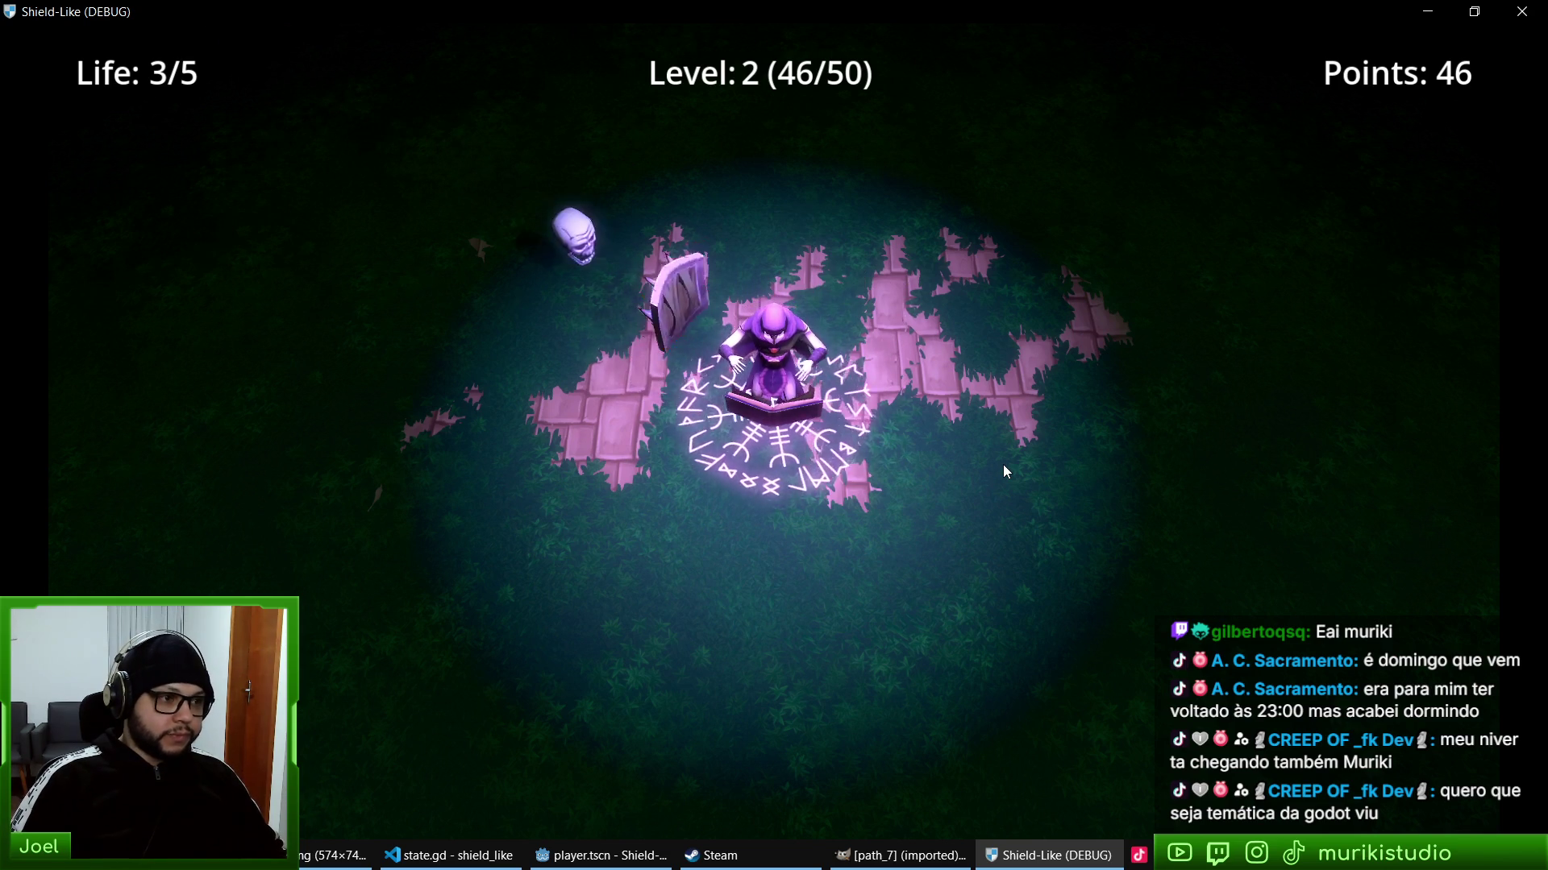
pyautogui.press('Down')
pyautogui.press('Right')
pyautogui.press('Up')
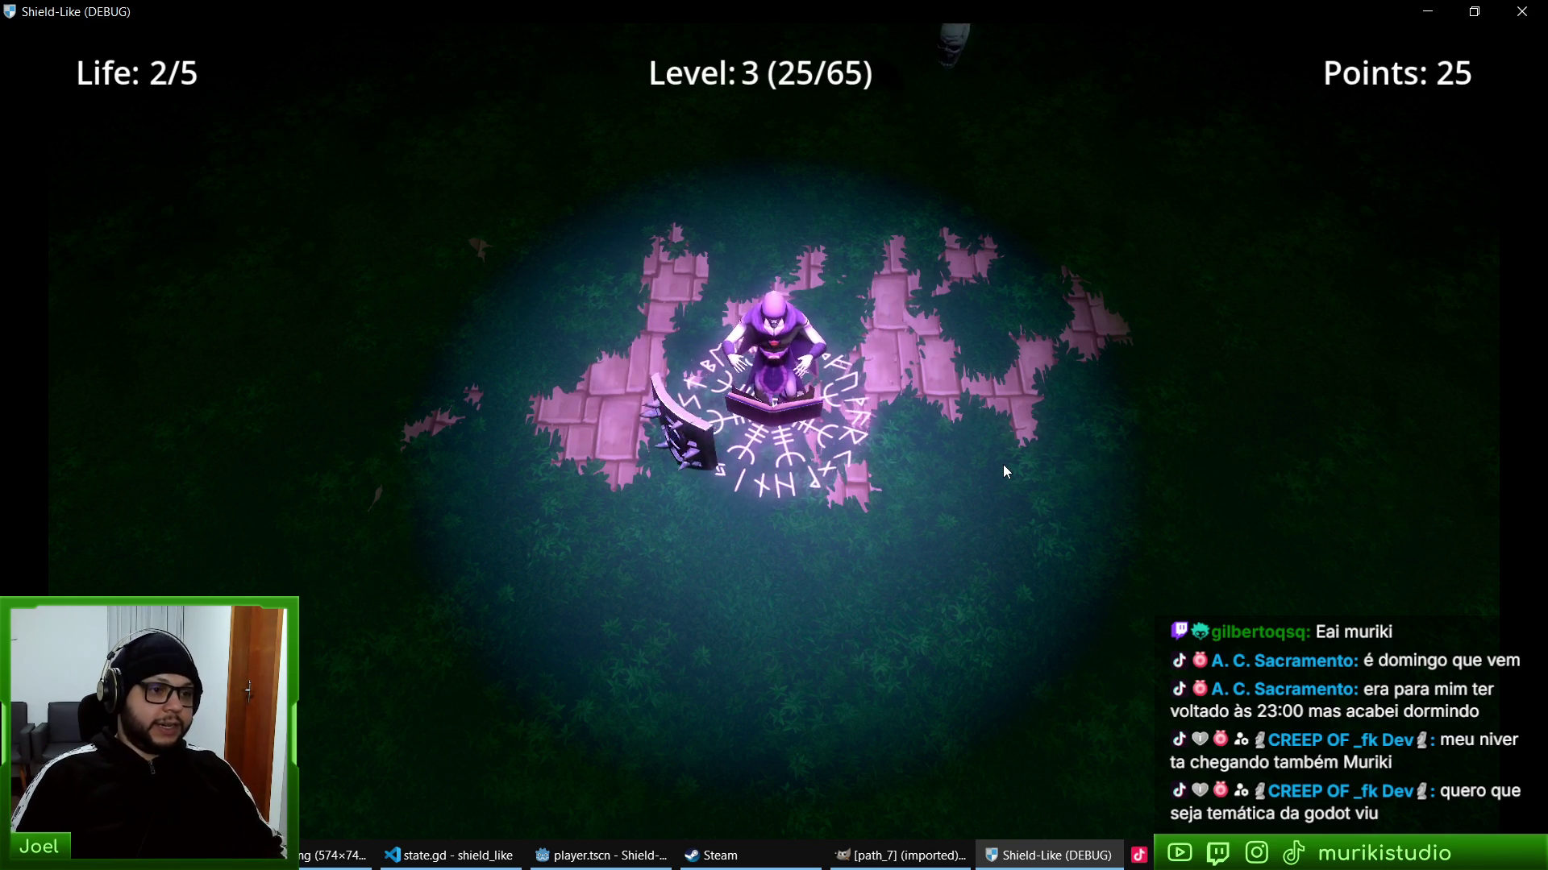
pyautogui.press('F8')
pyautogui.click(919, 863)
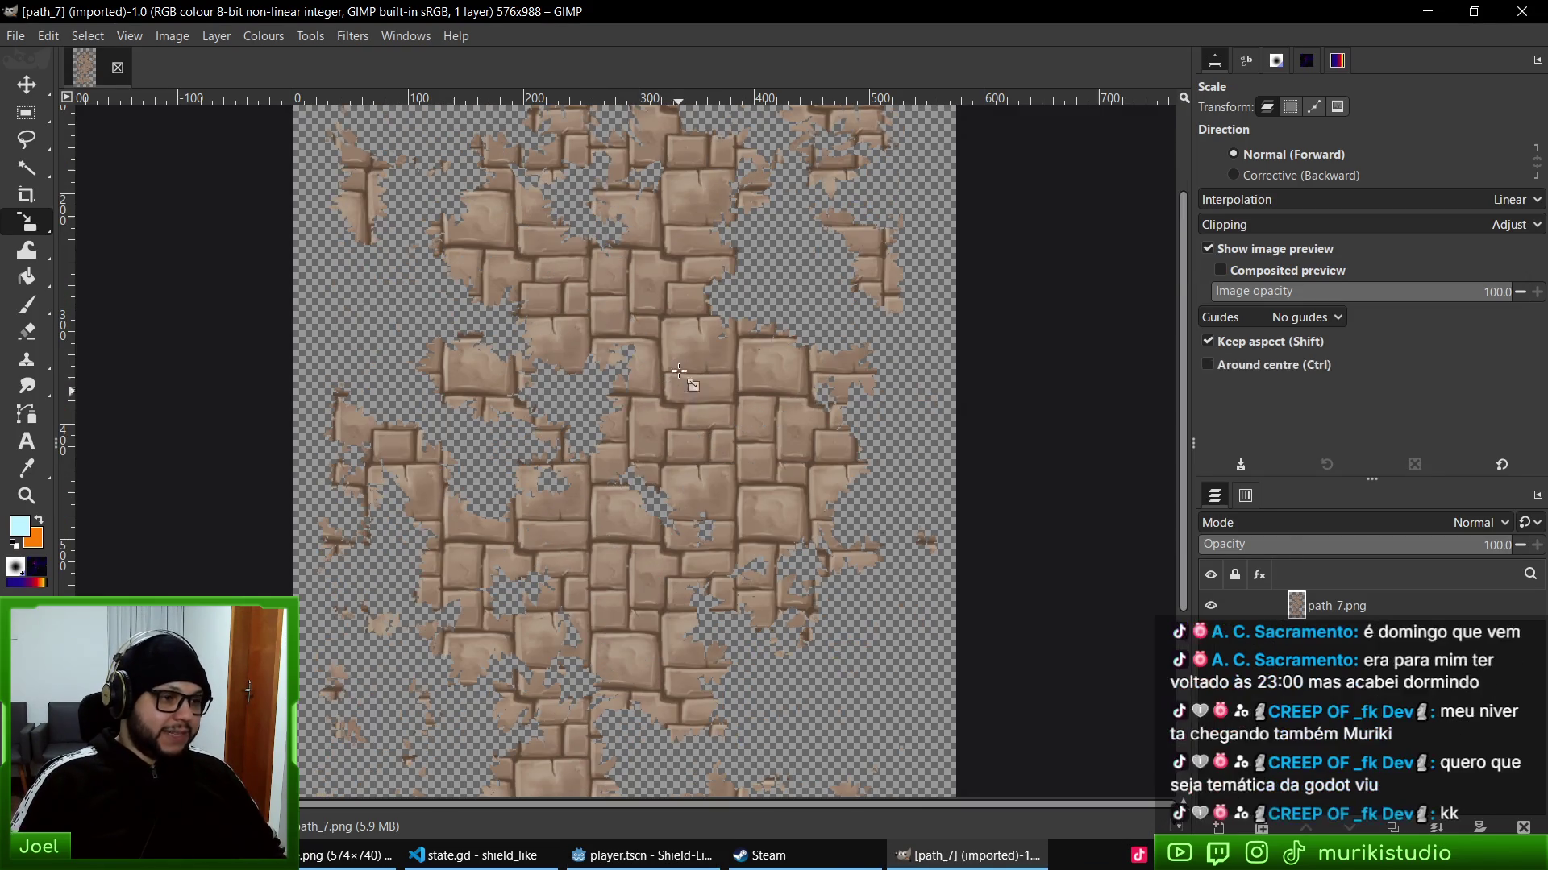
# - Recolour the path_7 stones purple with Hue-Saturation at hue -120 and saturation -50
pyautogui.scroll(-3)
pyautogui.scroll(3)
pyautogui.scroll(3)
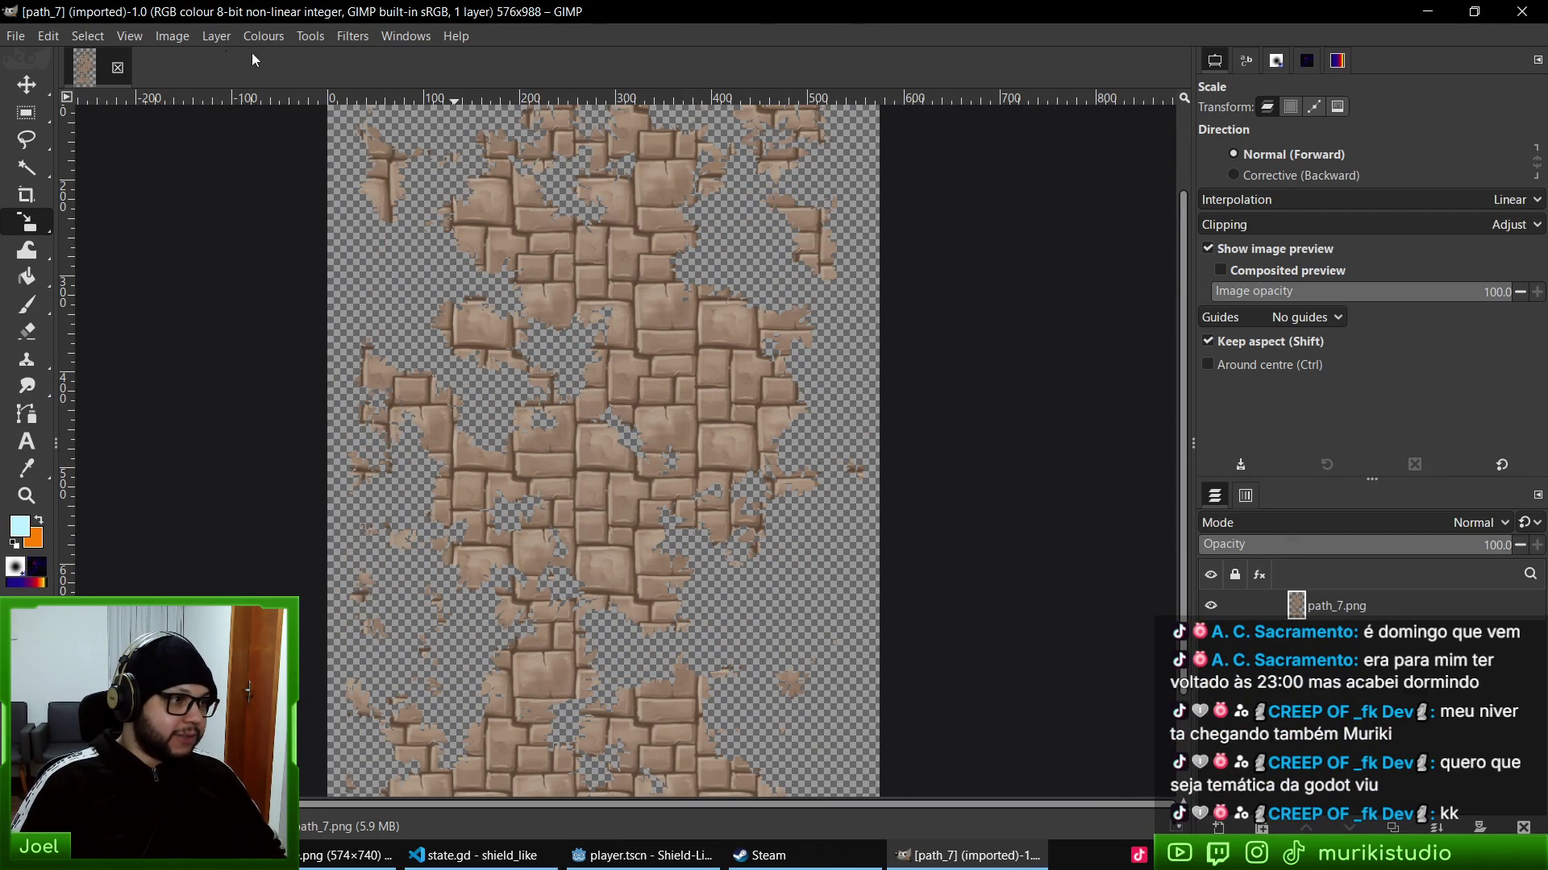
pyautogui.click(263, 36)
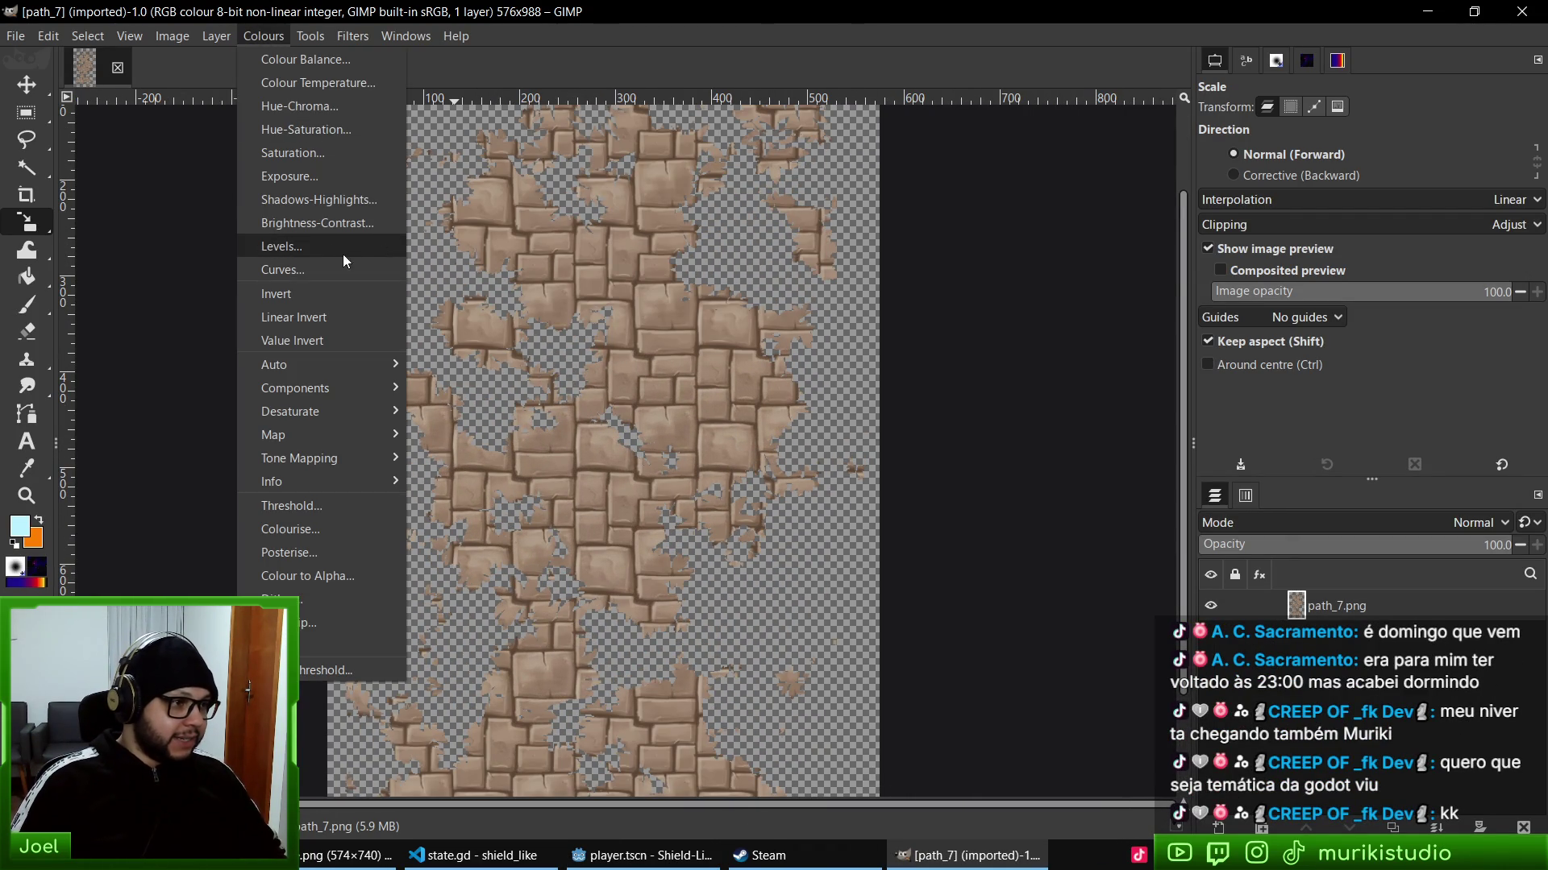
pyautogui.click(334, 135)
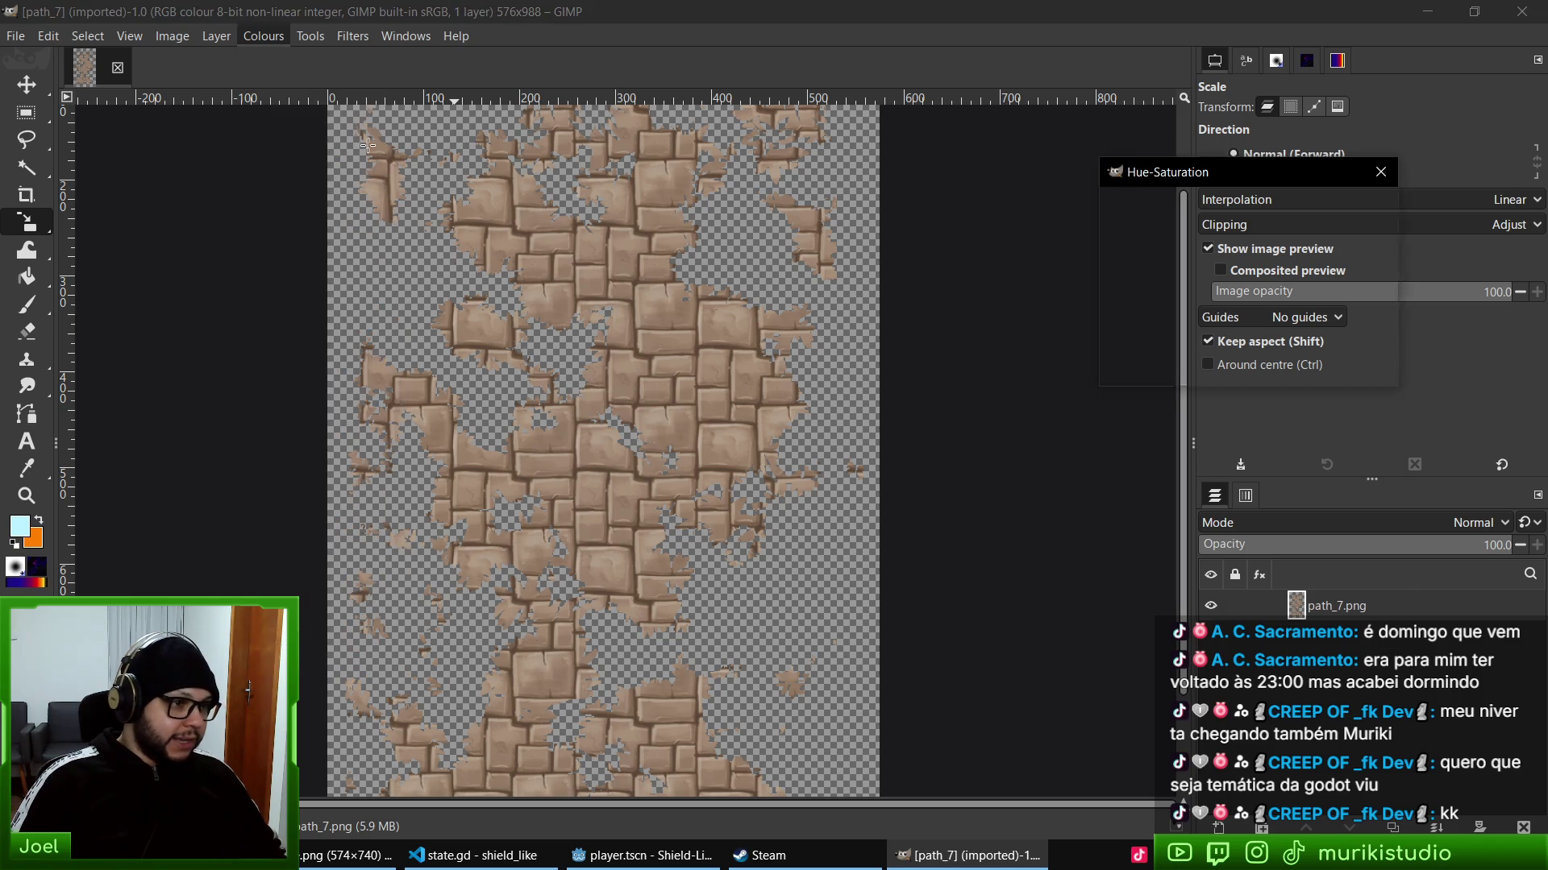
pyautogui.moveTo(1240, 476); pyautogui.dragTo(1156, 478)
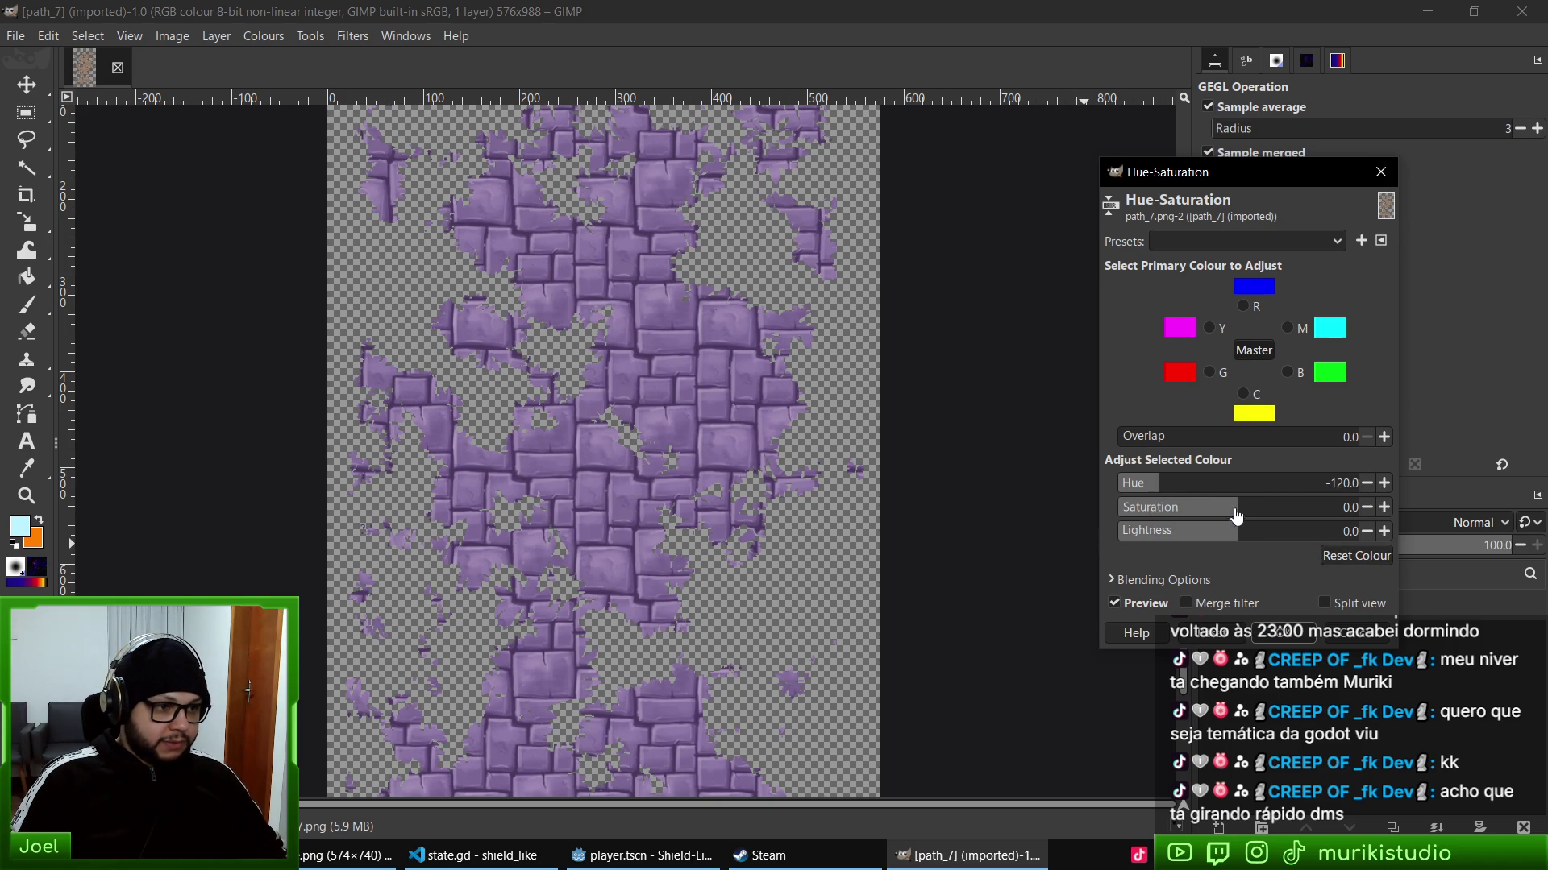
pyautogui.moveTo(1236, 515); pyautogui.dragTo(1180, 507)
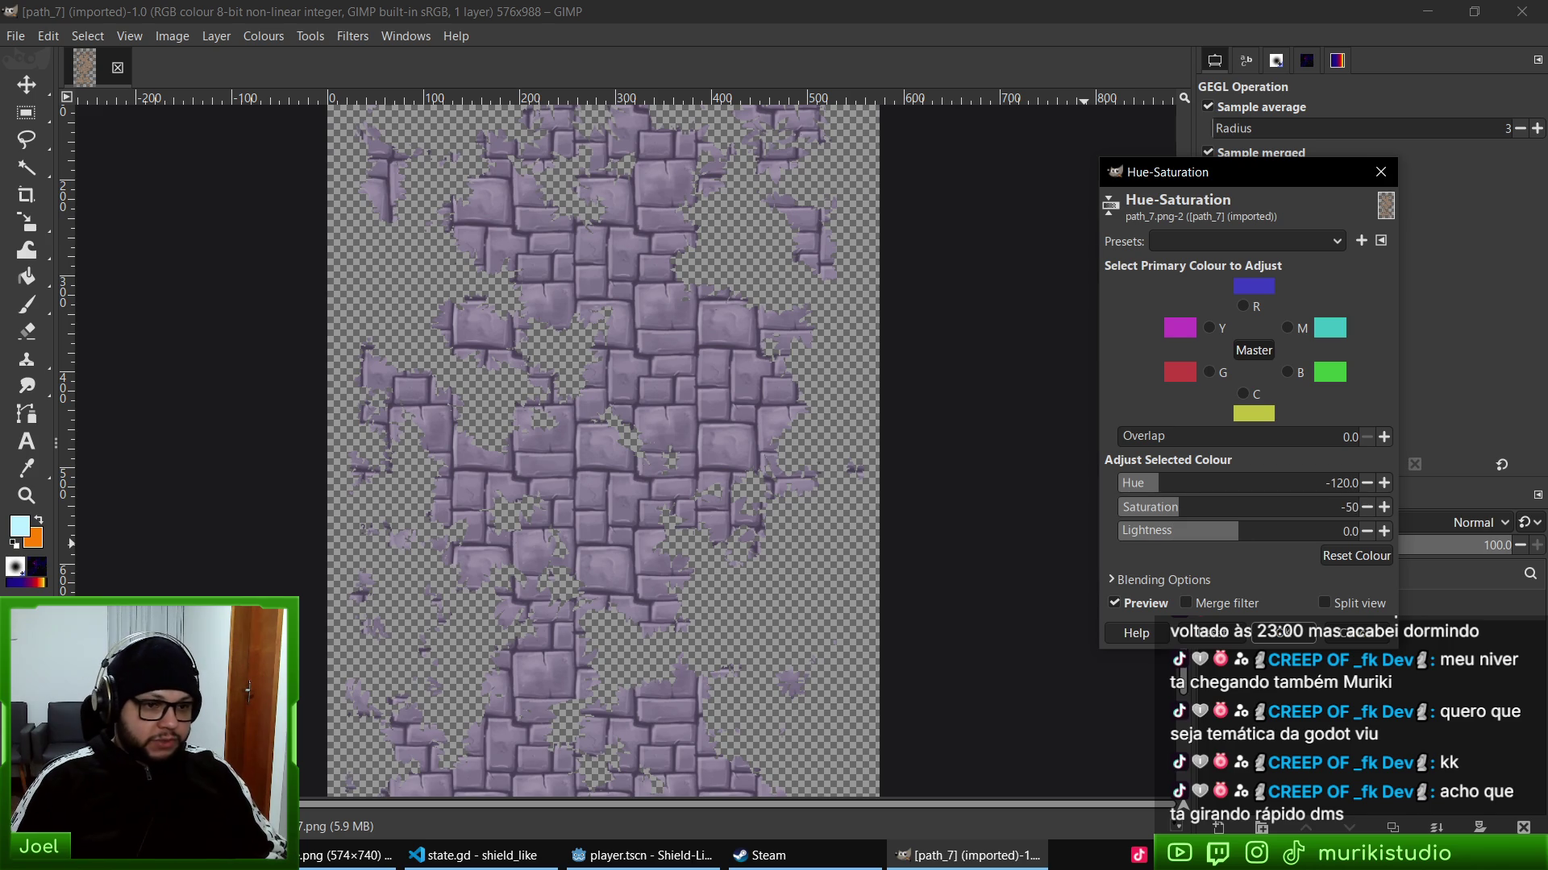
pyautogui.click(1280, 639)
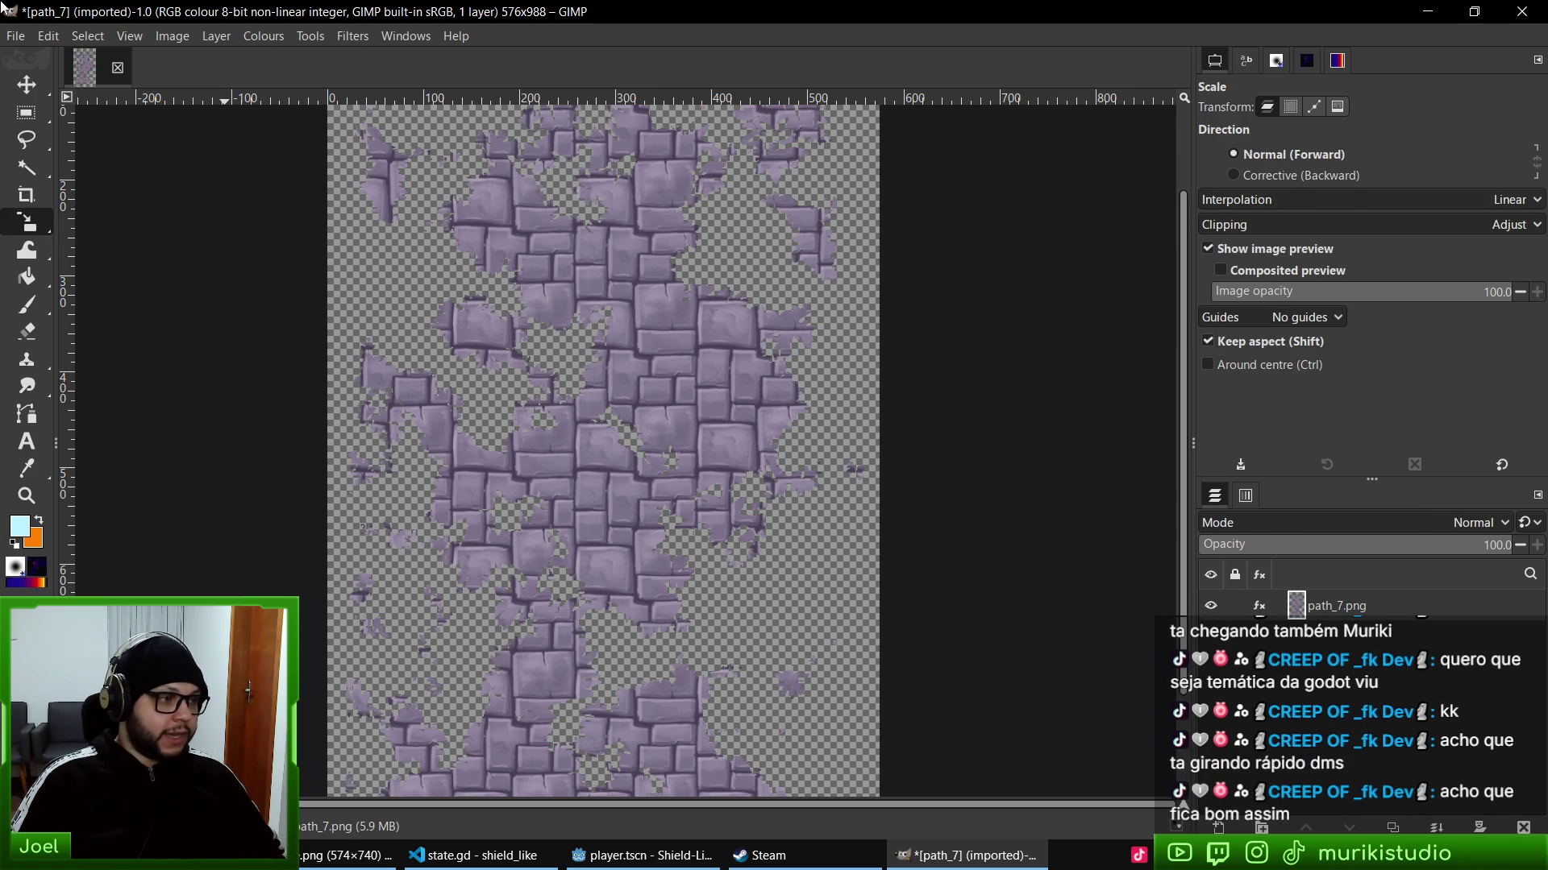
# - Overwrite path_7.png and check the recoloured paths in Godot's 3D game scene
pyautogui.click(15, 35)
pyautogui.click(73, 318)
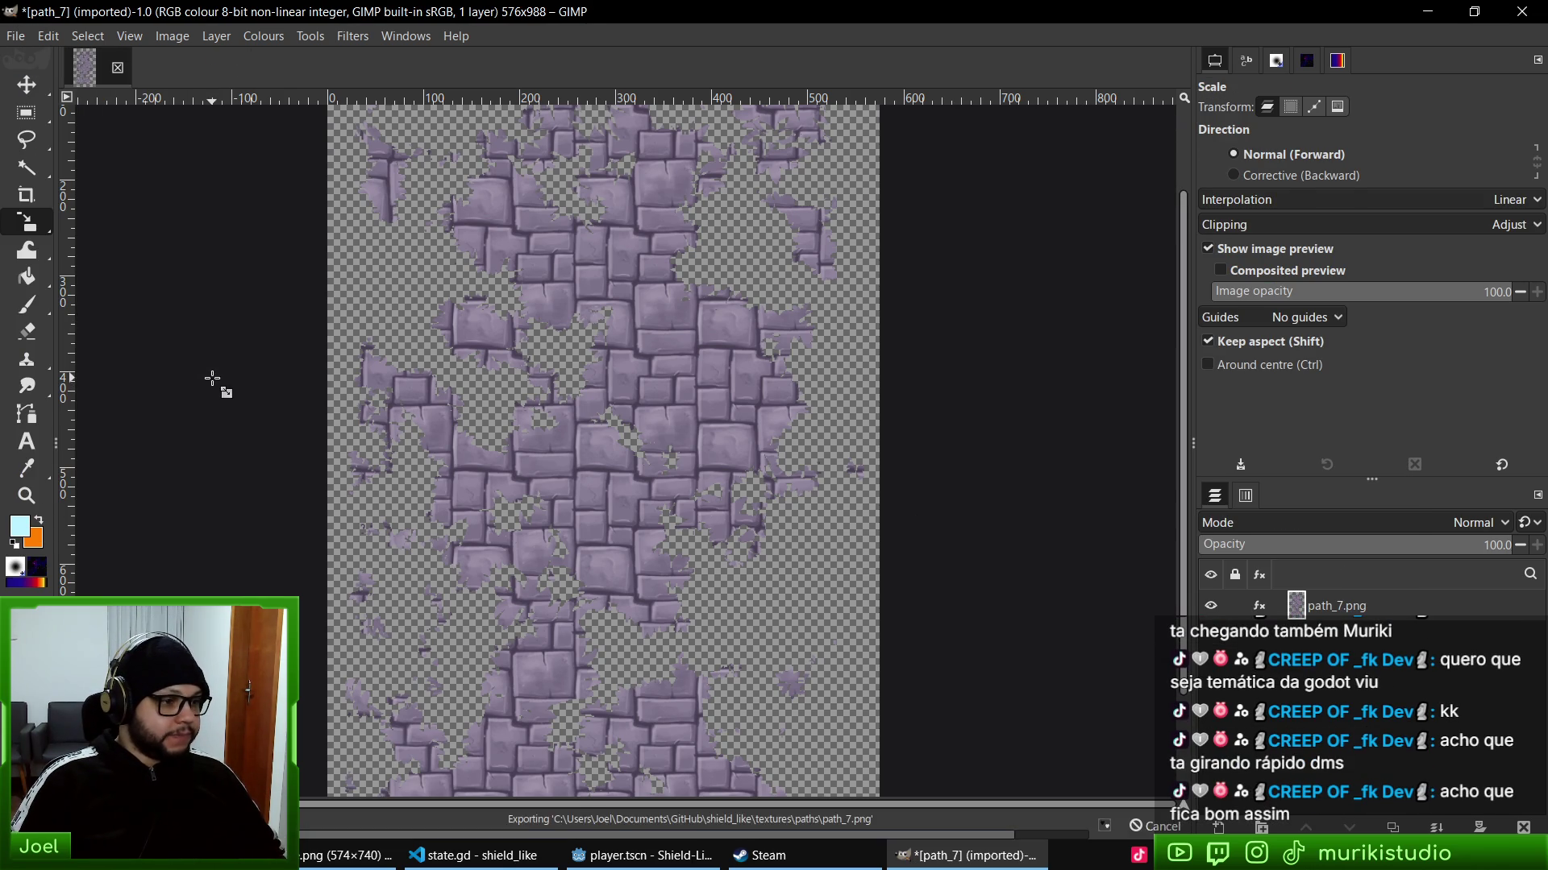
pyautogui.click(645, 855)
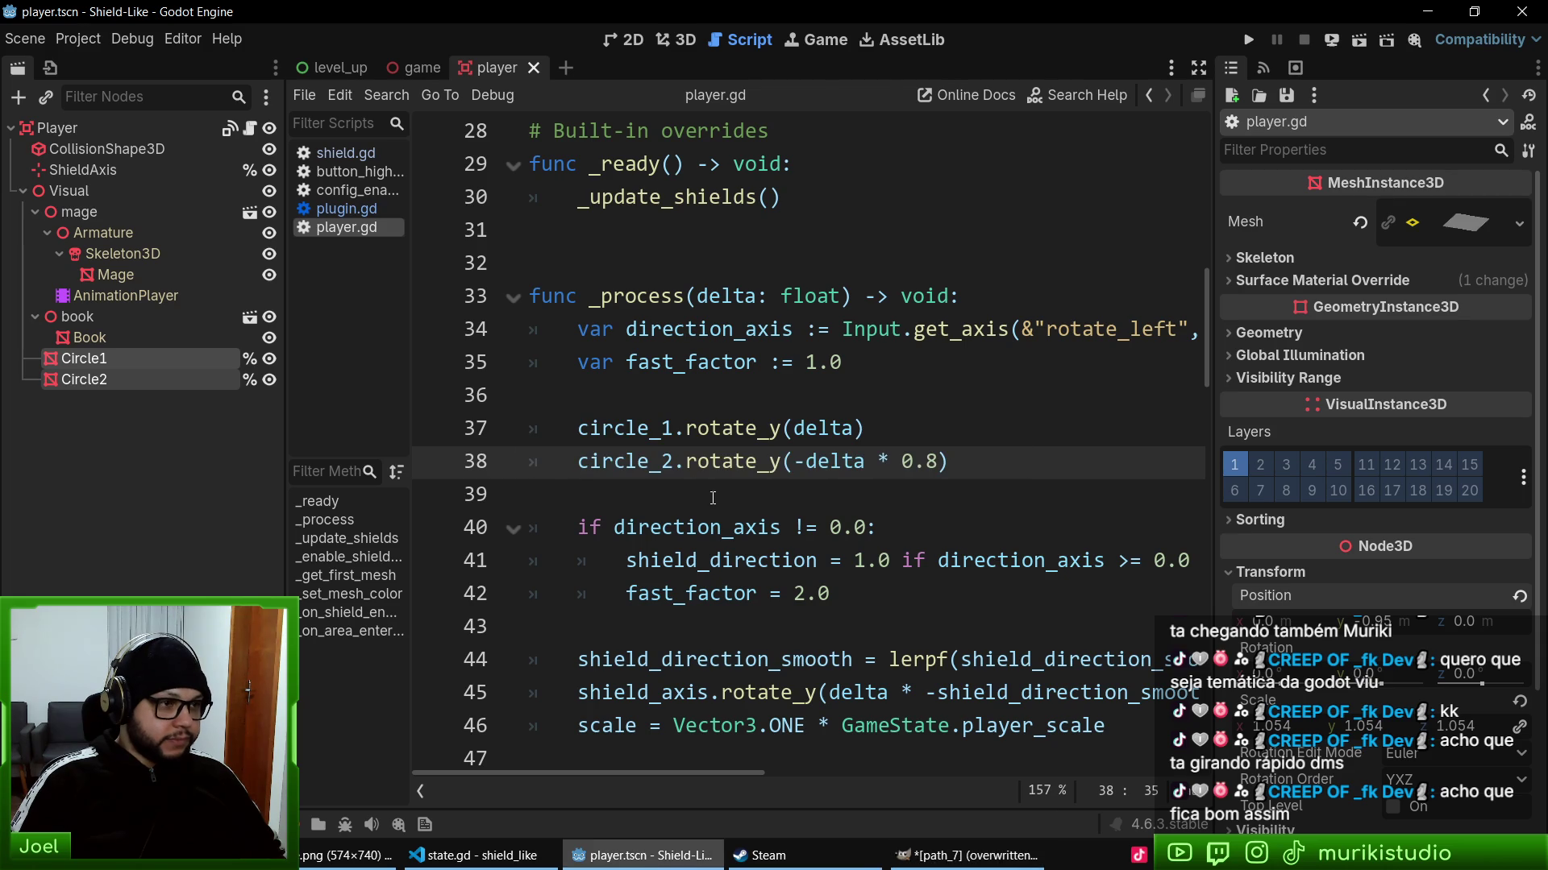
pyautogui.click(675, 39)
pyautogui.click(413, 67)
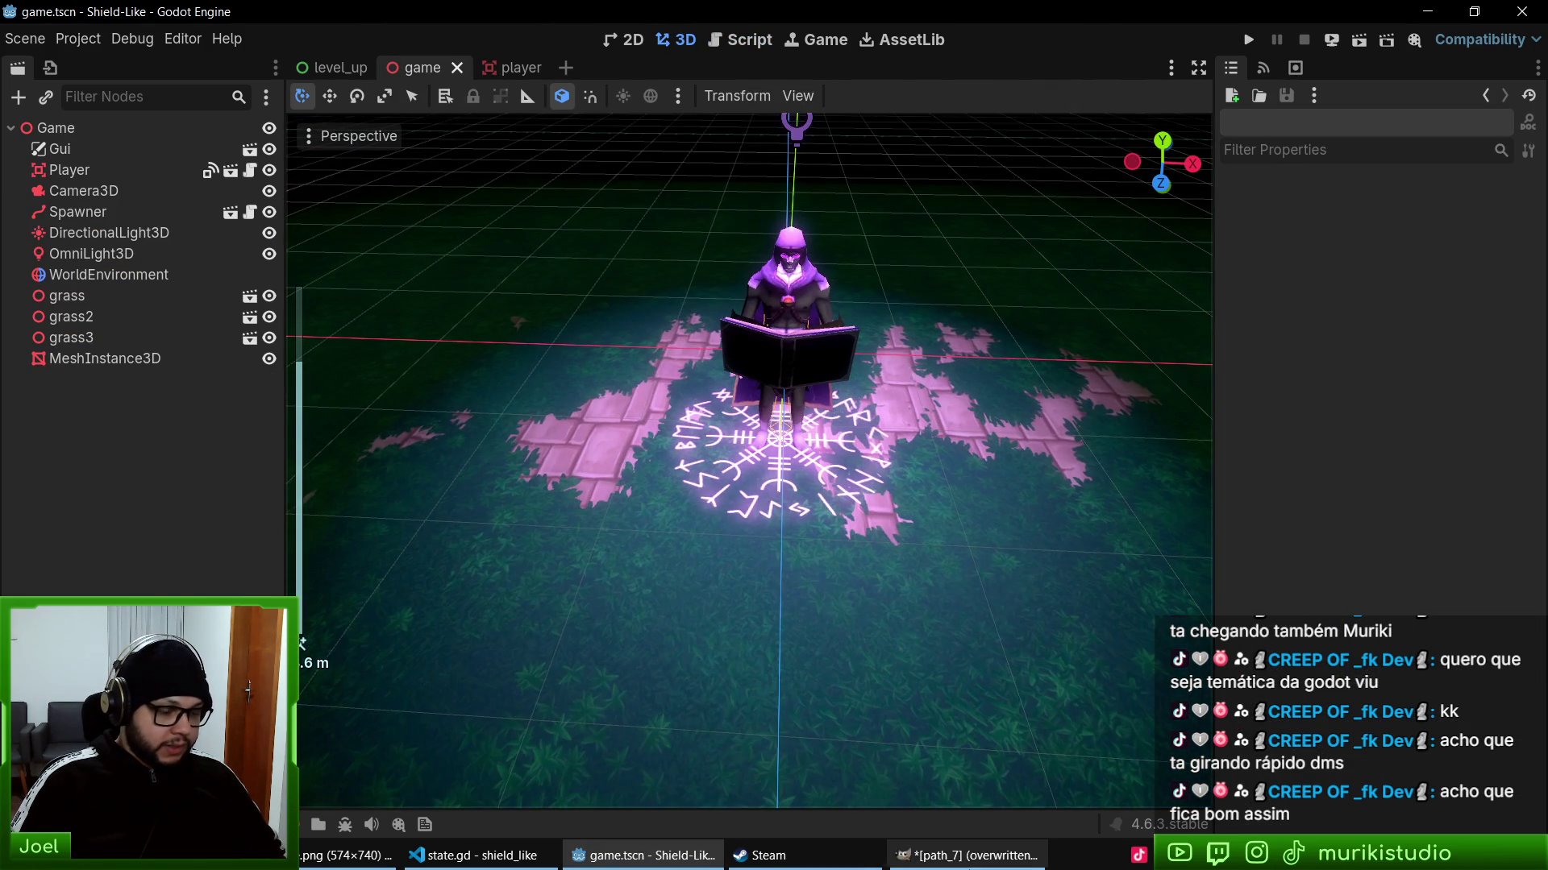
pyautogui.click(968, 855)
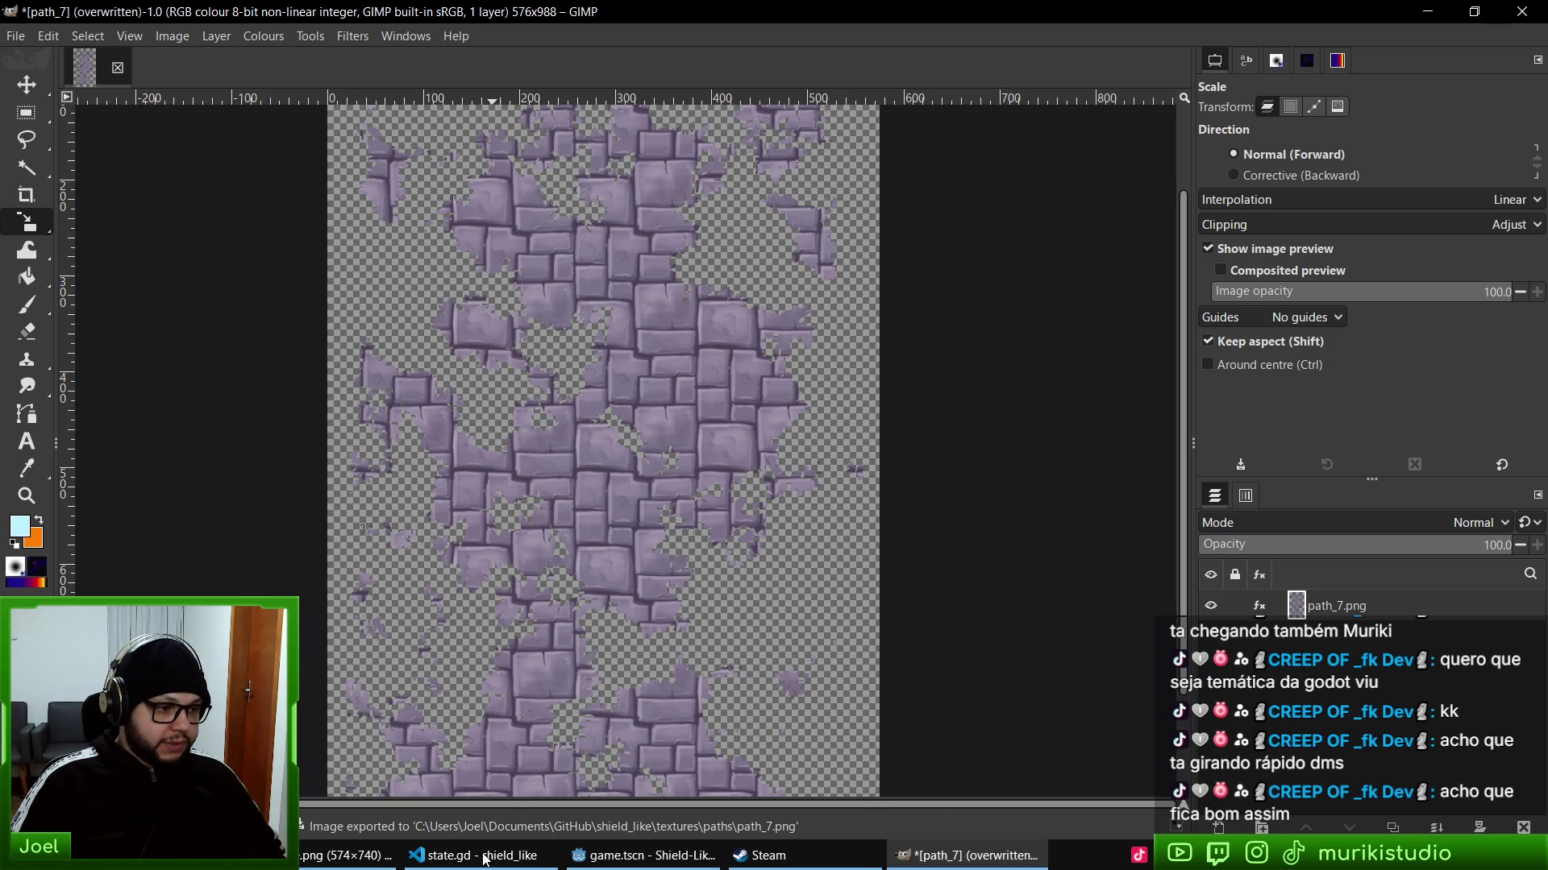
pyautogui.click(241, 855)
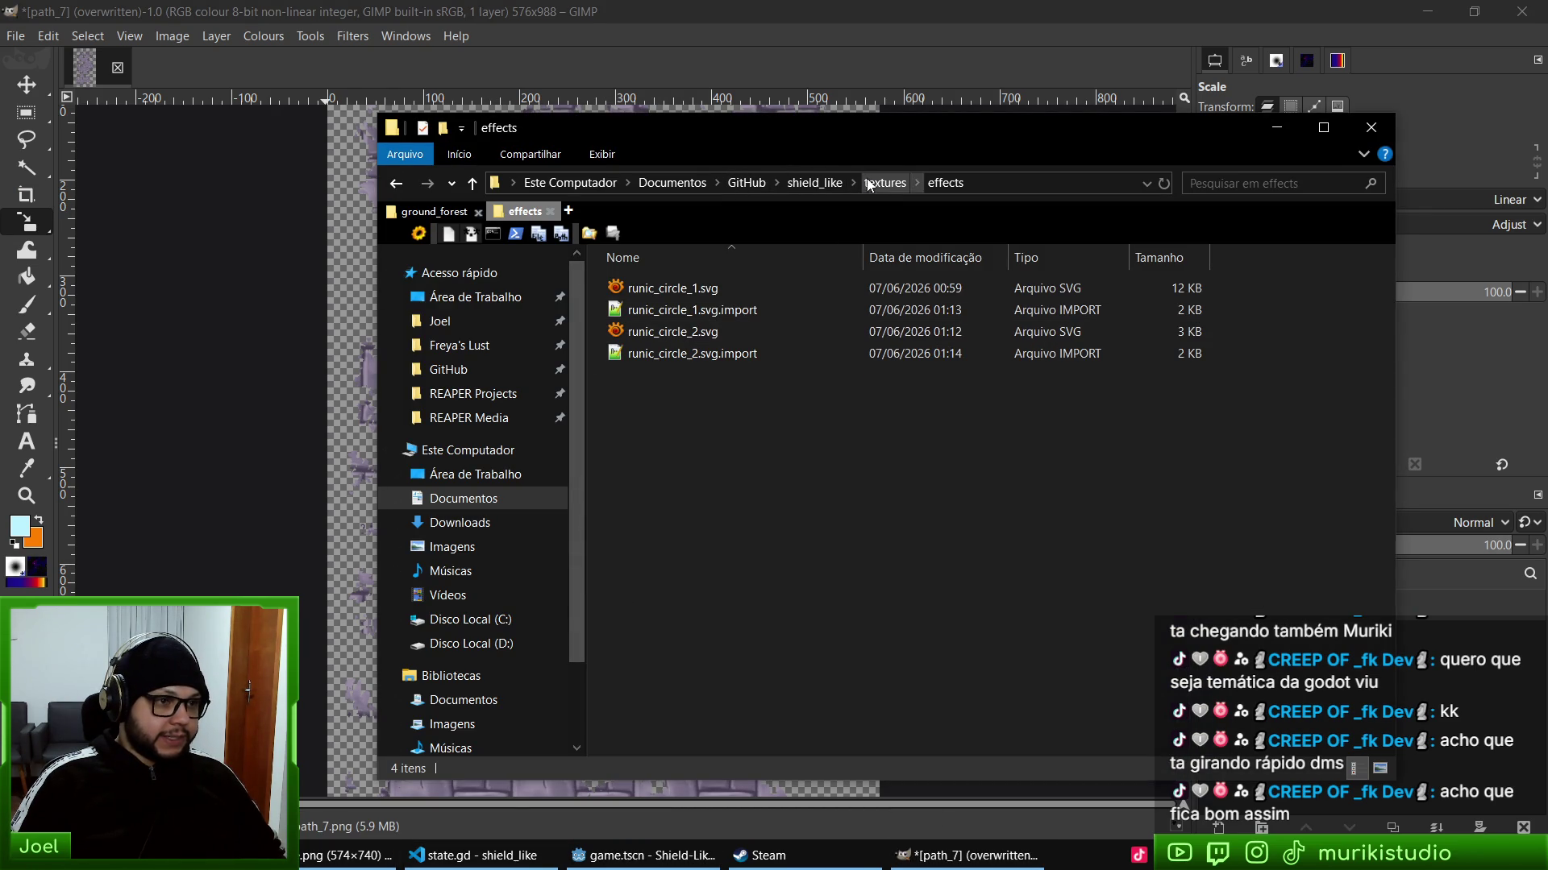
# - In the textures > paths folder, open path_8.png with GIMP via Abrir com
pyautogui.click(874, 183)
pyautogui.doubleClick(645, 314)
pyautogui.rightClick(859, 326)
pyautogui.rightClick(882, 371)
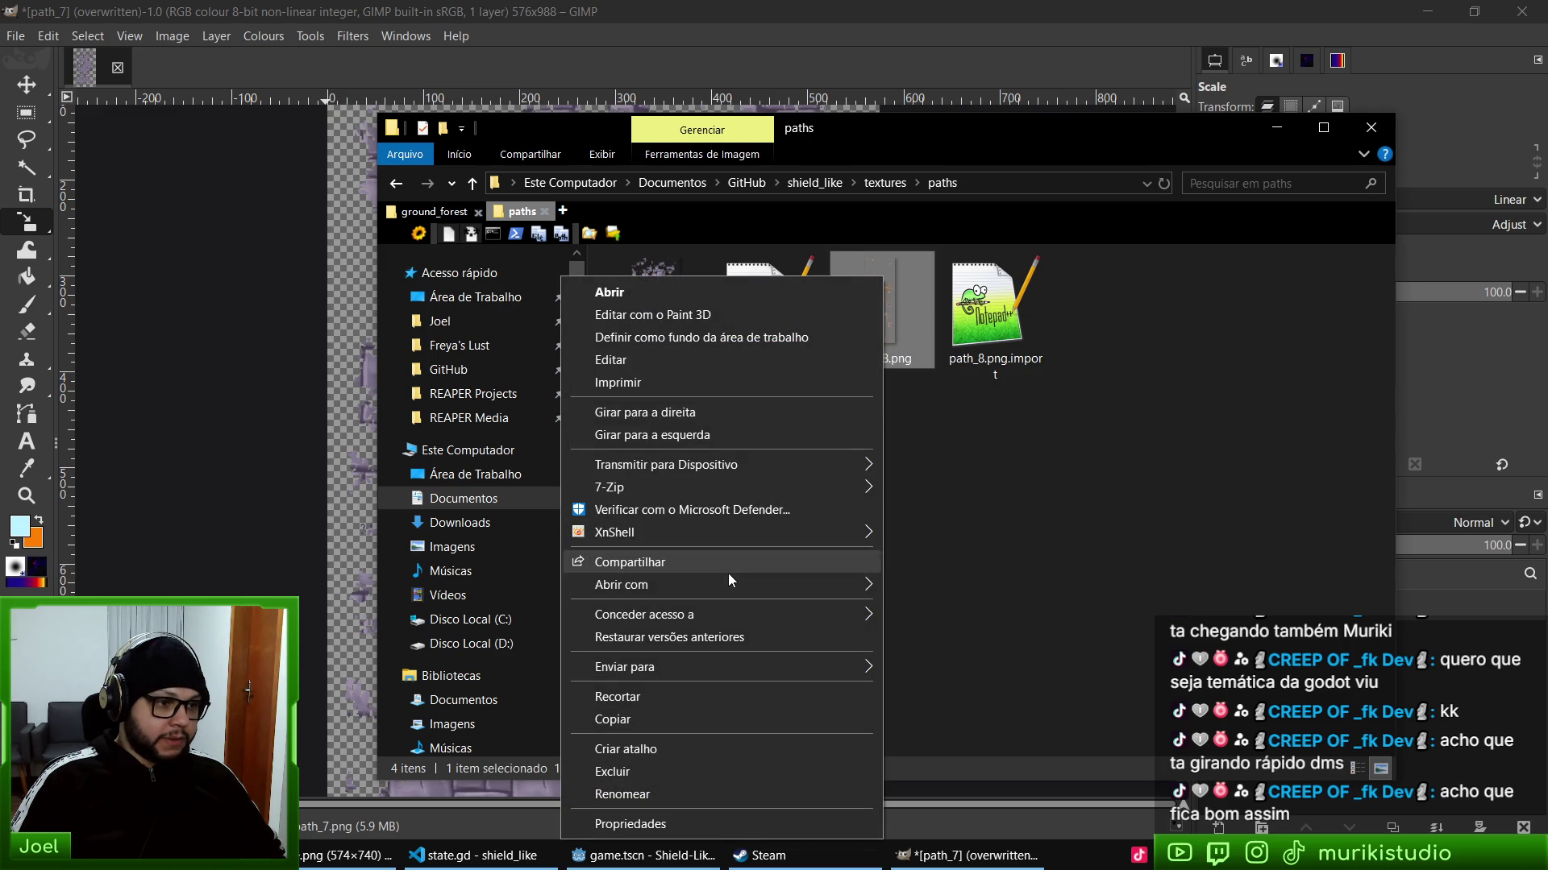
pyautogui.moveTo(738, 584)
pyautogui.click(929, 610)
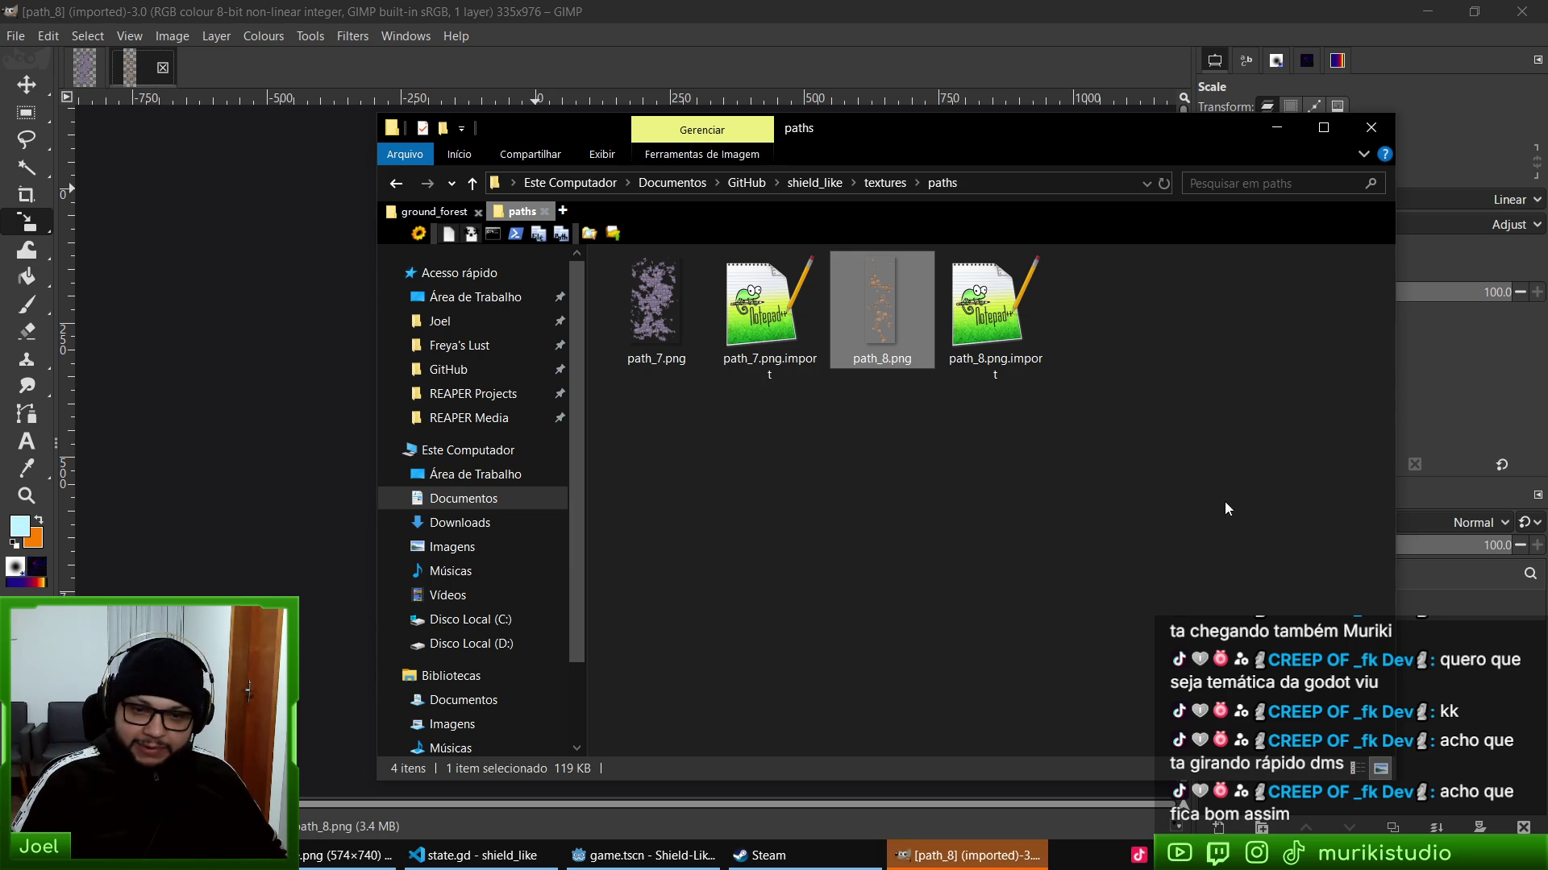
pyautogui.hotkey('alt', 'Tab')
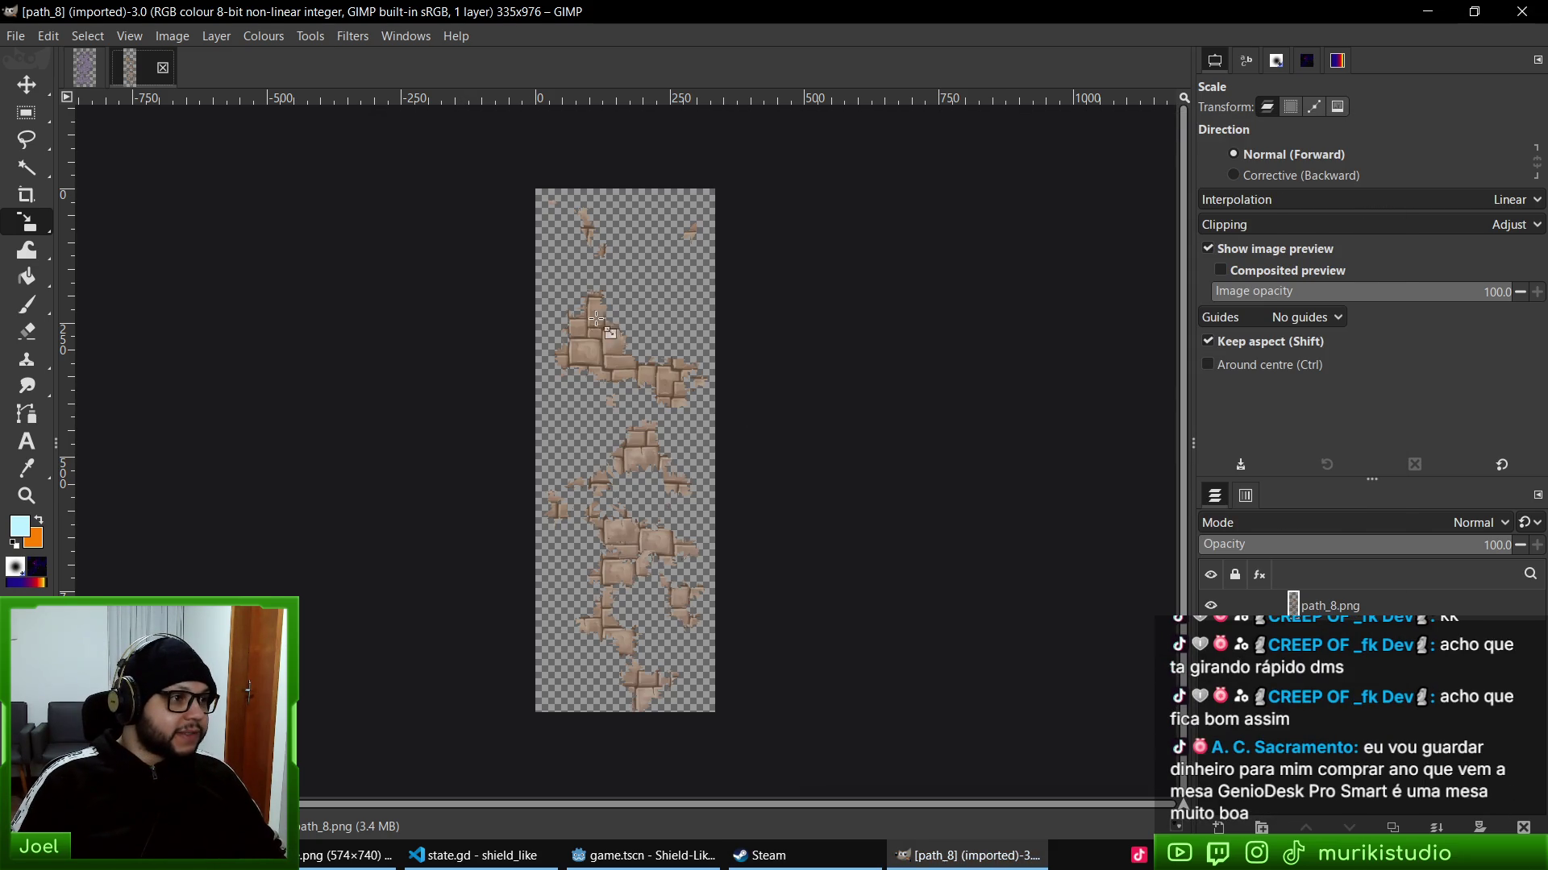
# - Repeat the last Hue-Saturation purple recolour on path_8
pyautogui.click(310, 35)
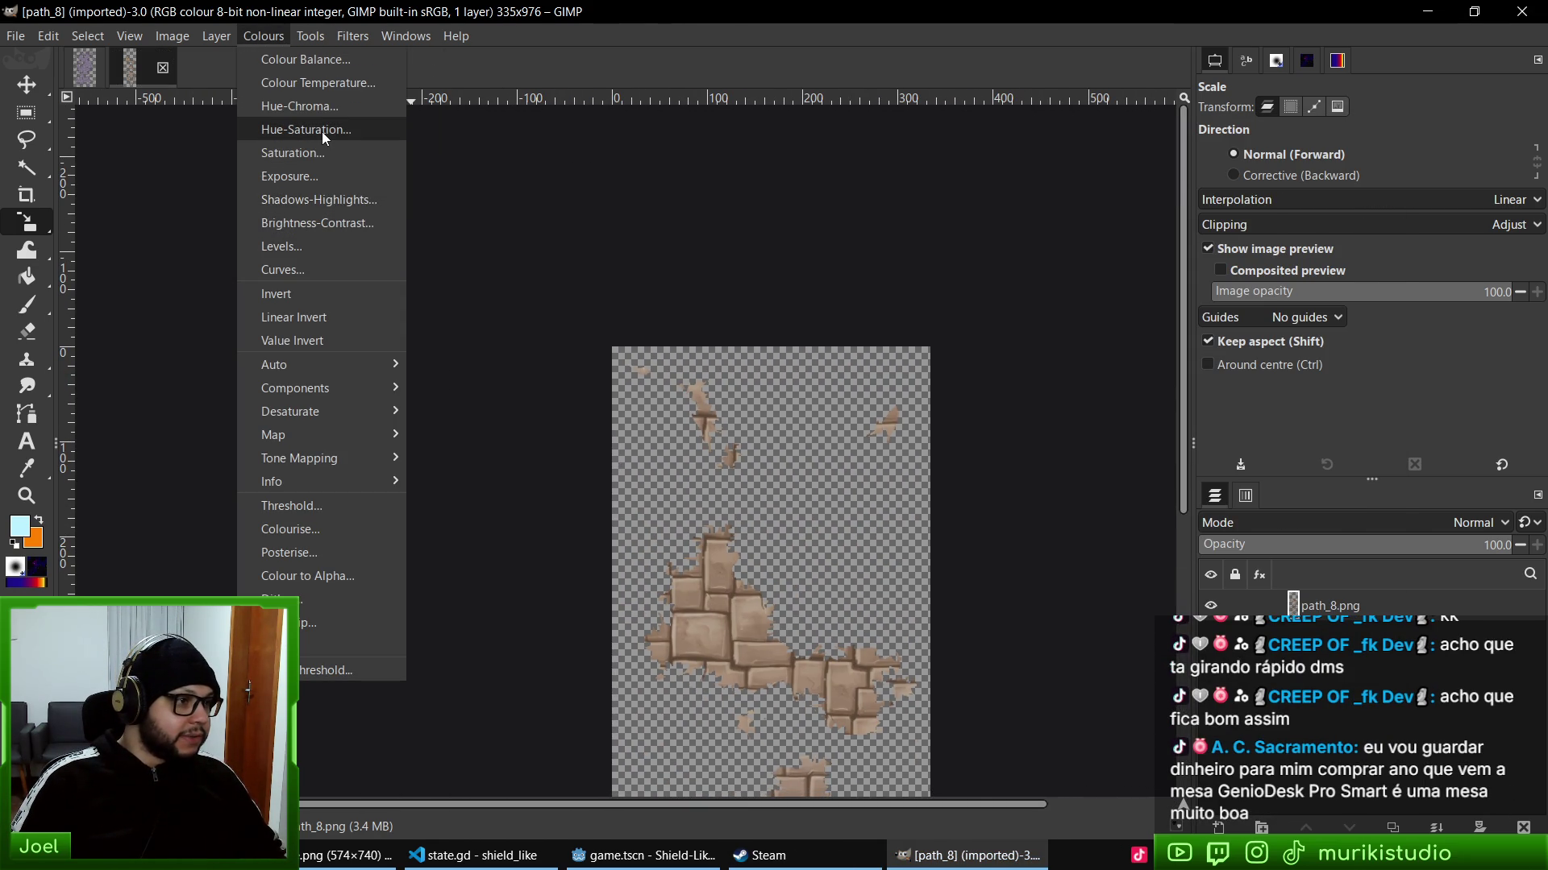
pyautogui.moveTo(353, 35)
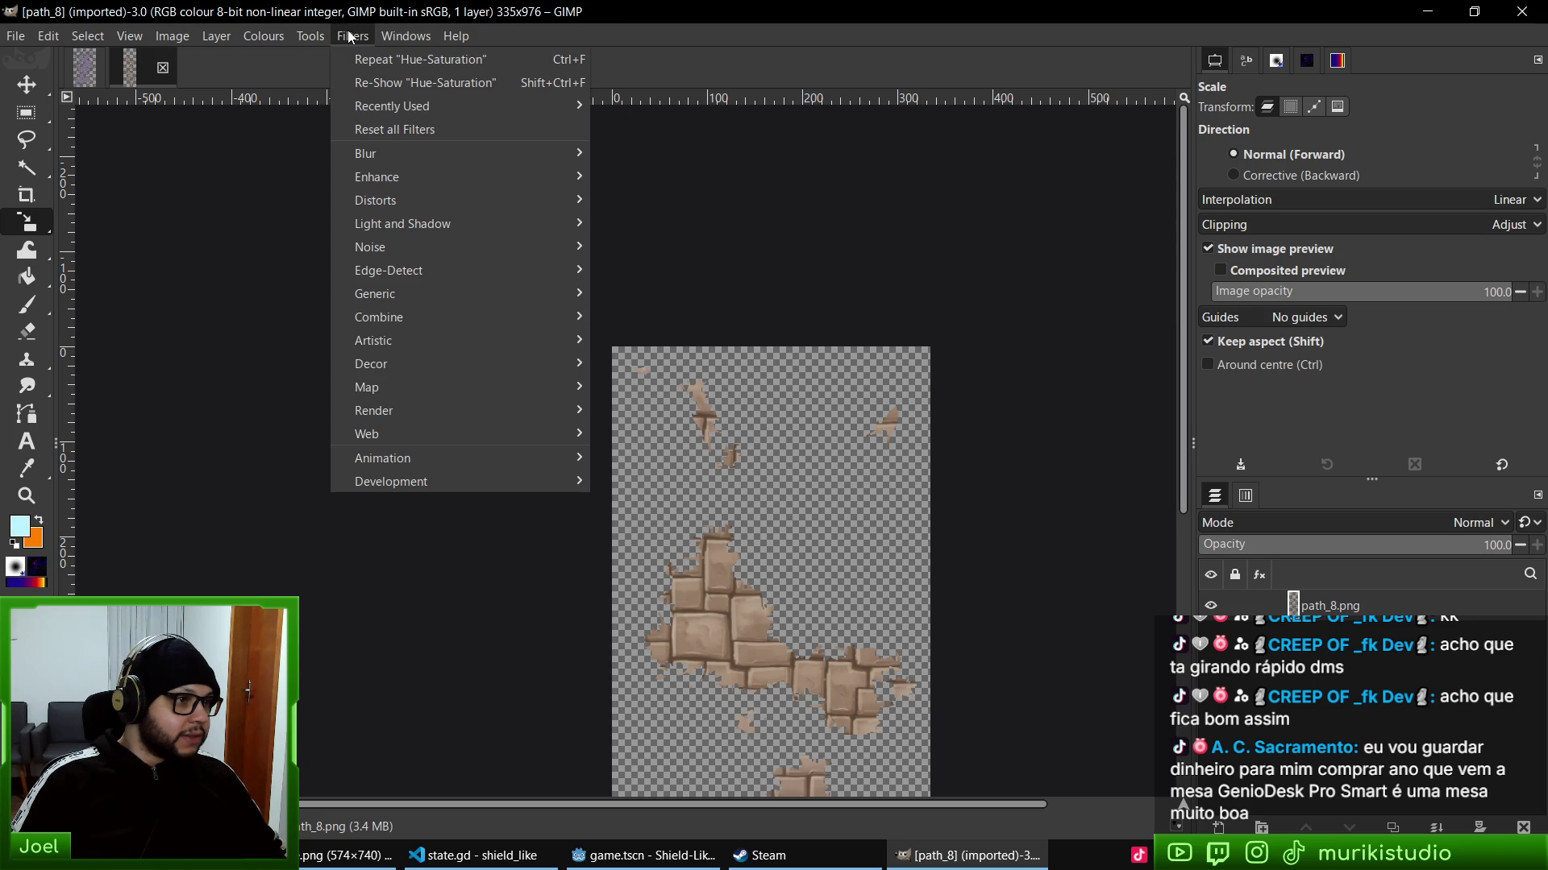
pyautogui.click(376, 65)
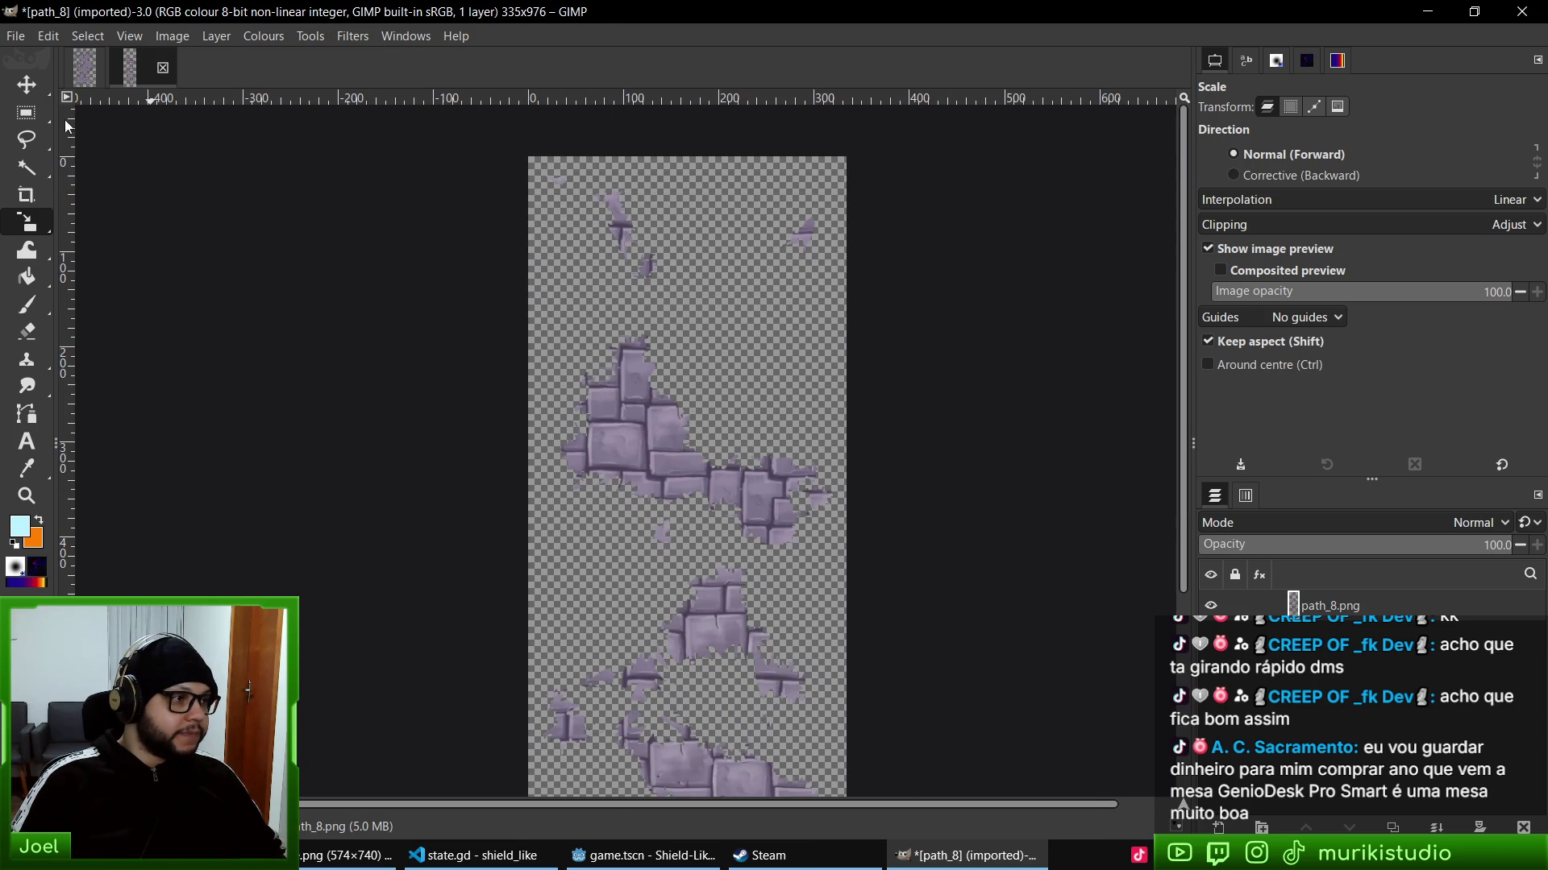
# - Overwrite path_8.png and view the purple stones in Godot's game scene
pyautogui.click(16, 35)
pyautogui.click(113, 318)
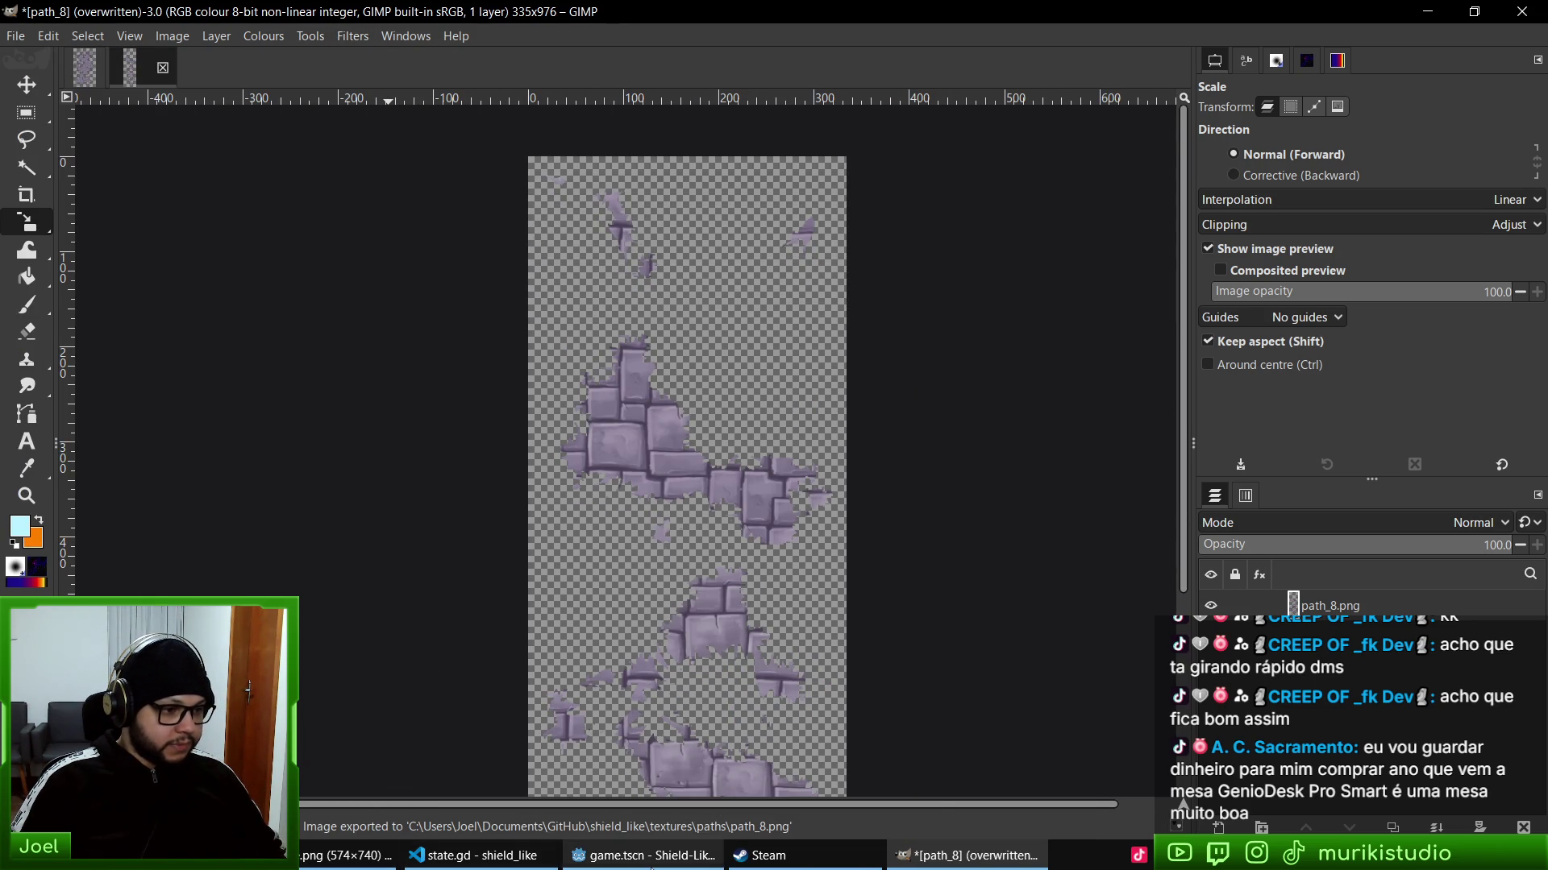
pyautogui.click(643, 855)
pyautogui.moveTo(957, 528); pyautogui.dragTo(931, 533)
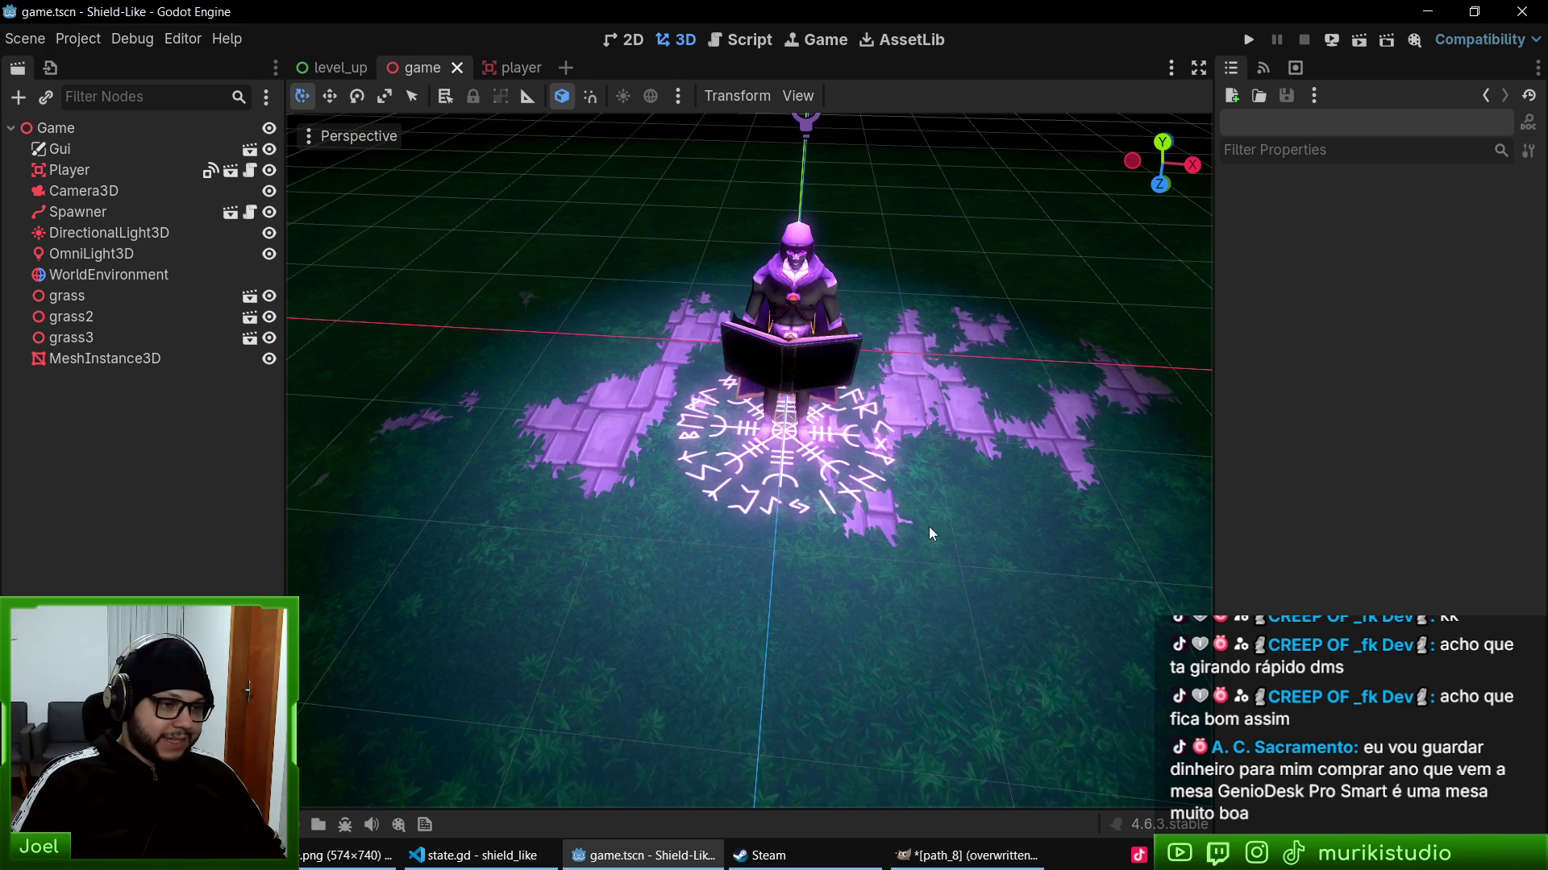
# - Run the game maximised to see the purple paths, stop it, and undo path_8's recolour in GIMP
pyautogui.press('F5')
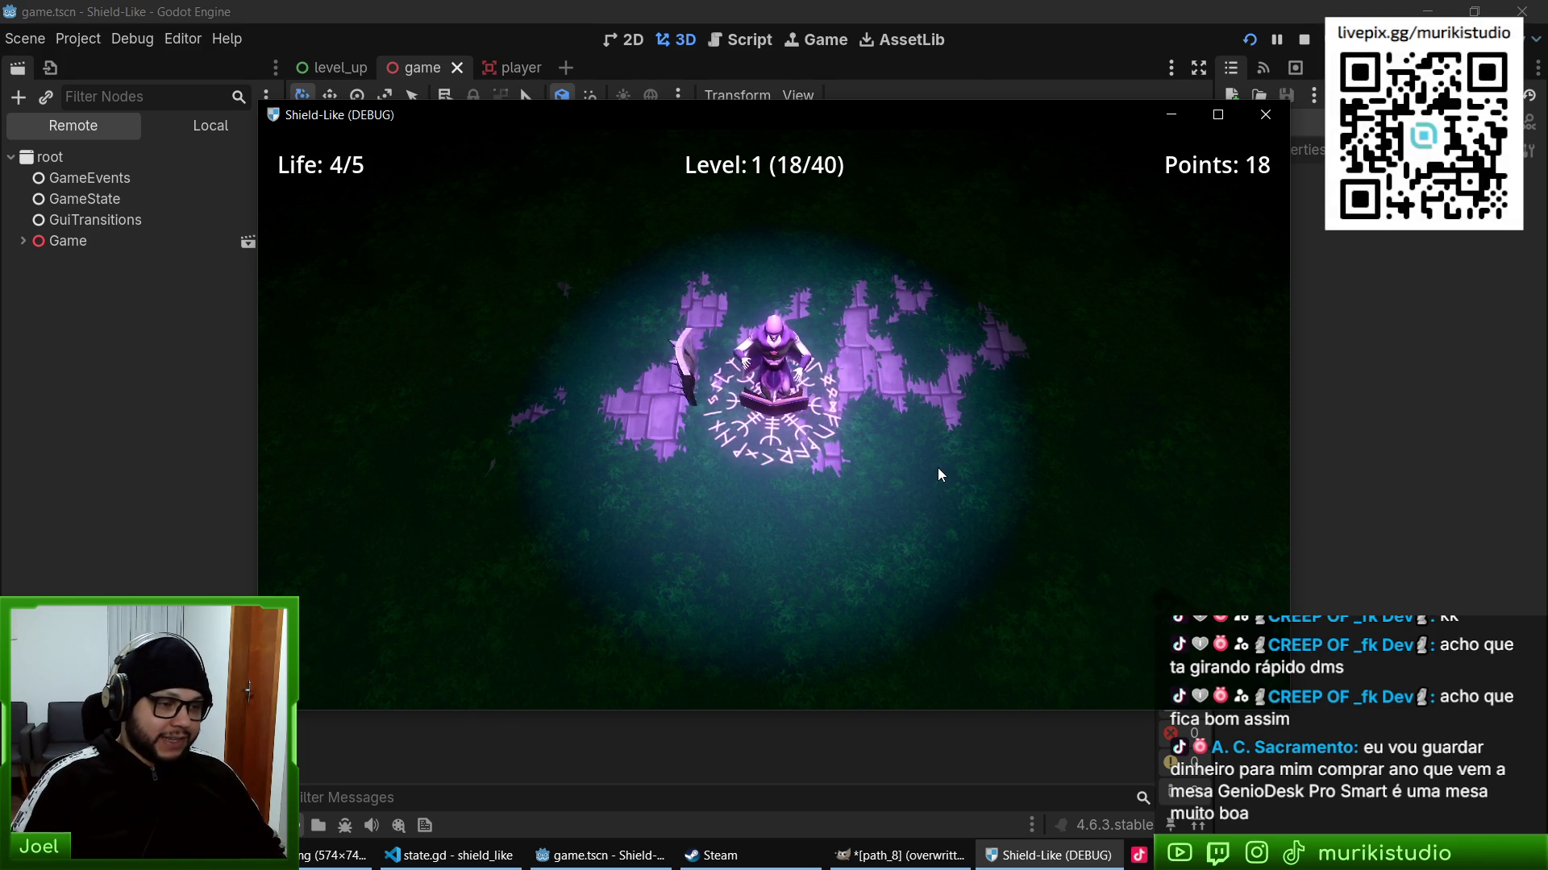
pyautogui.press('super+Up')
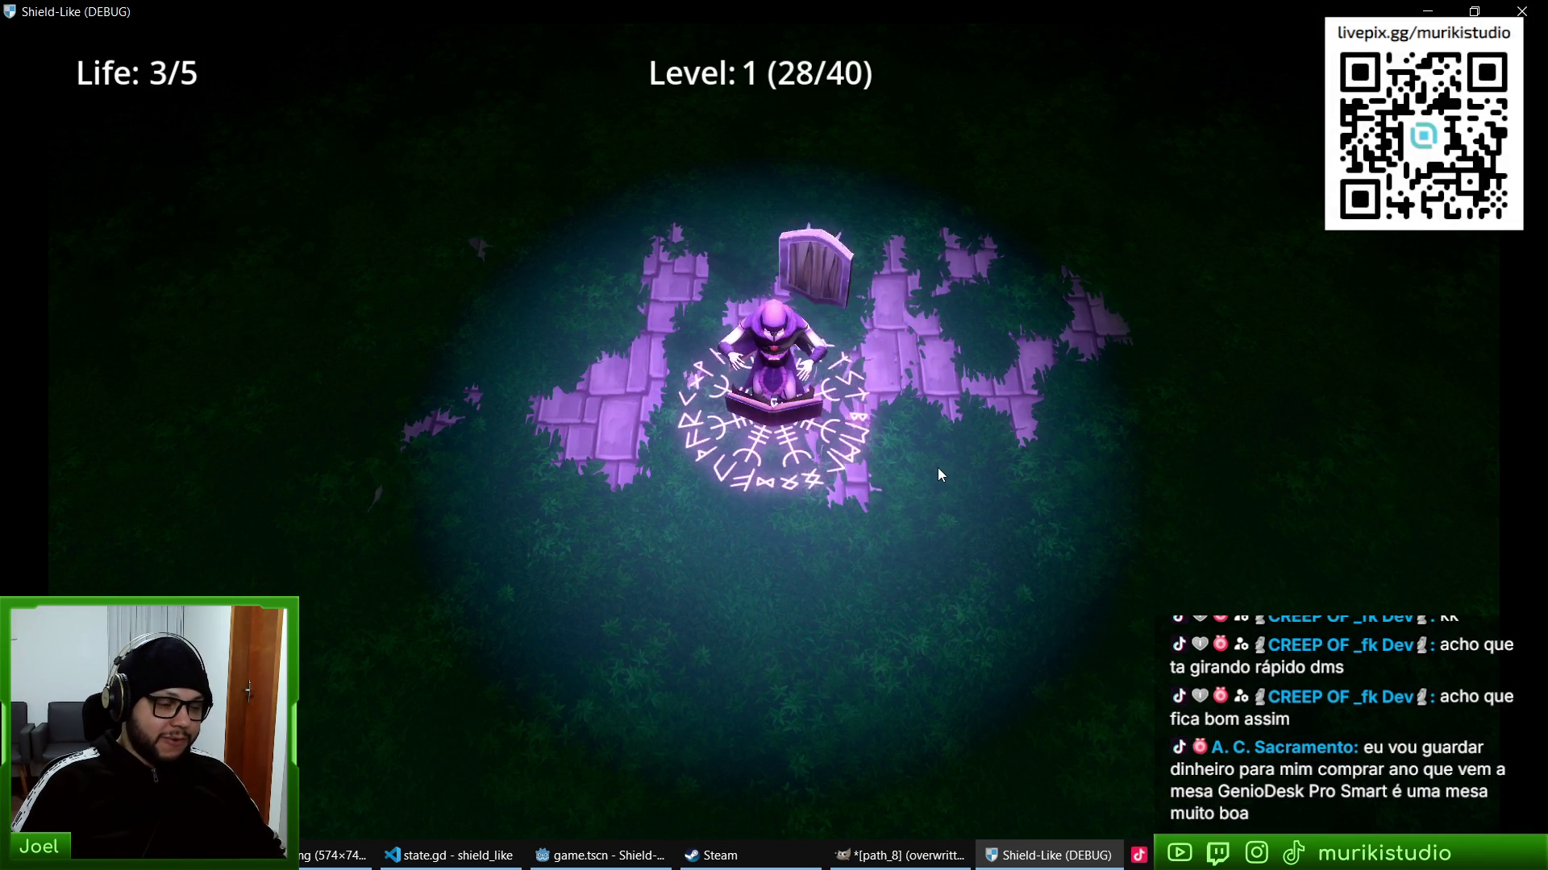
pyautogui.press('F8')
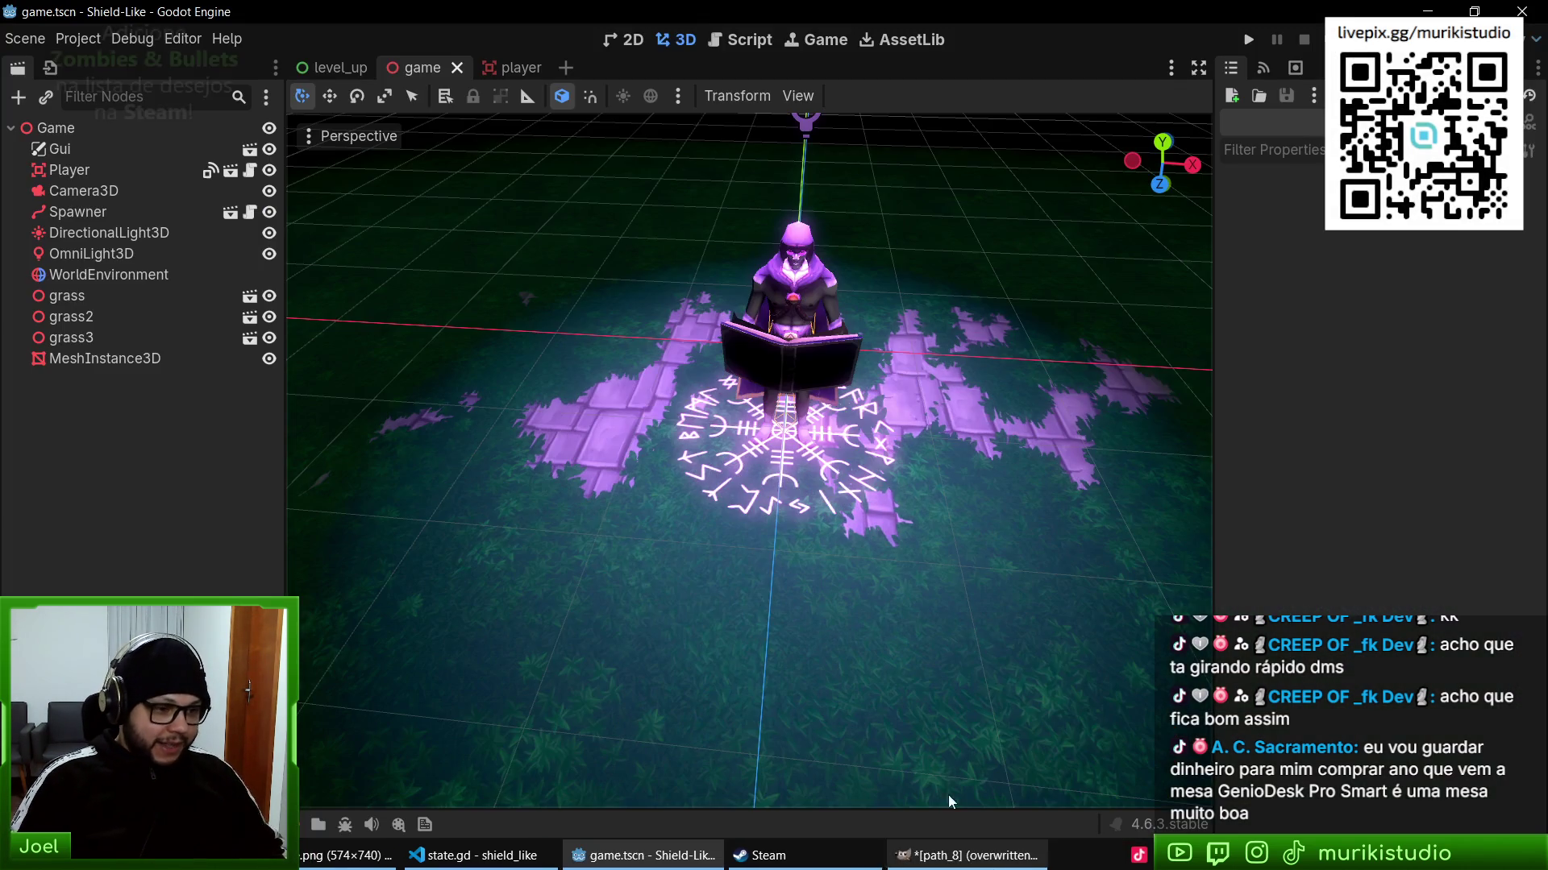
pyautogui.click(967, 855)
pyautogui.hotkey('ctrl', 'z')
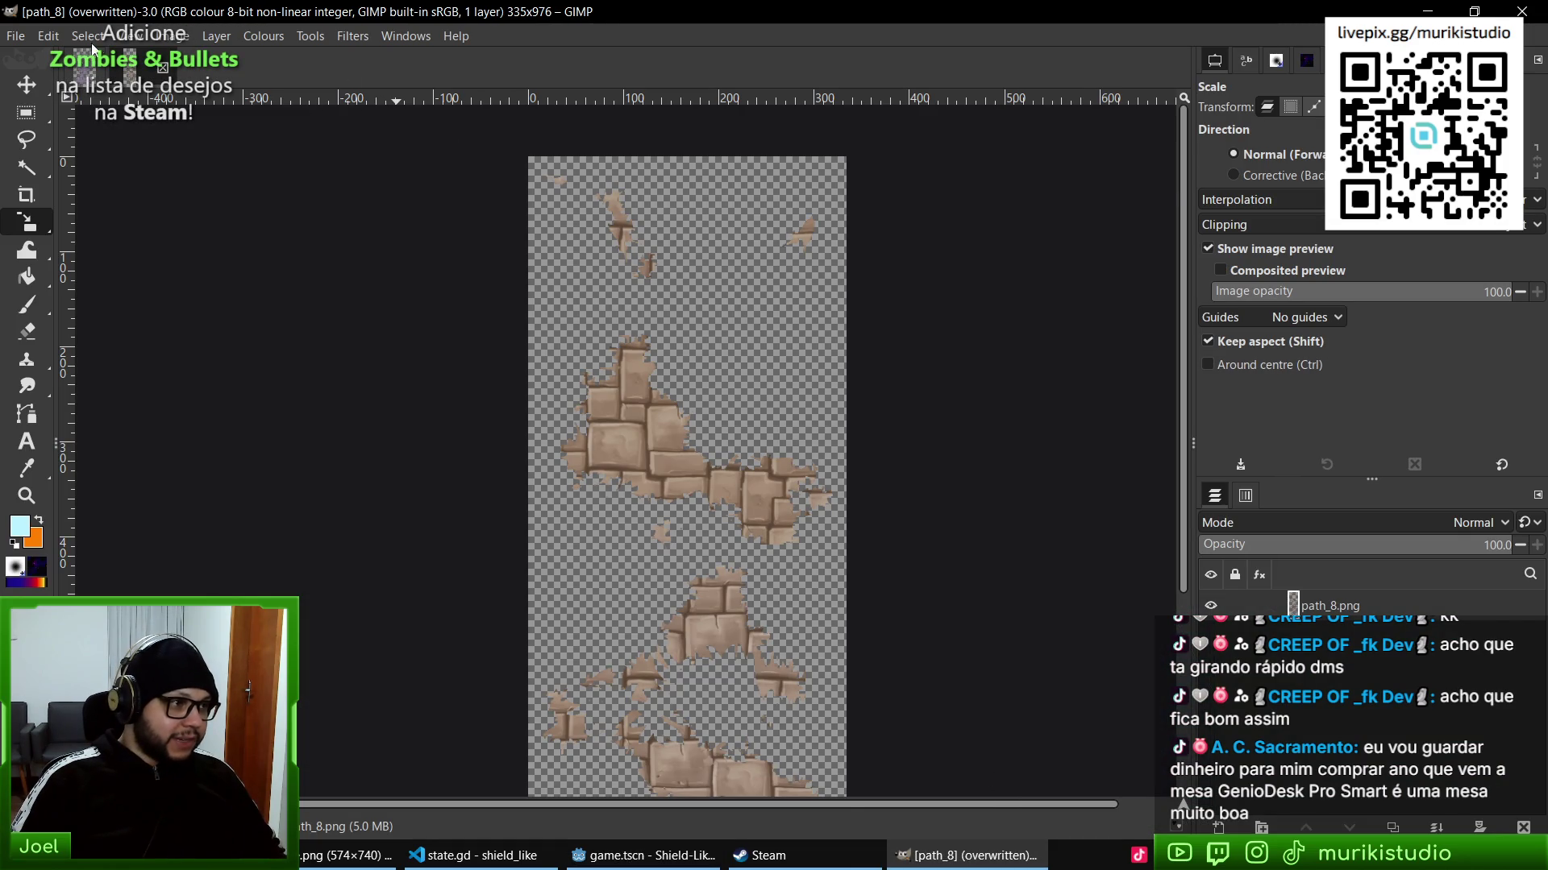
# - Lower the path_8 stones' saturation to -50 with Hue-Saturation
pyautogui.click(129, 66)
pyautogui.click(149, 76)
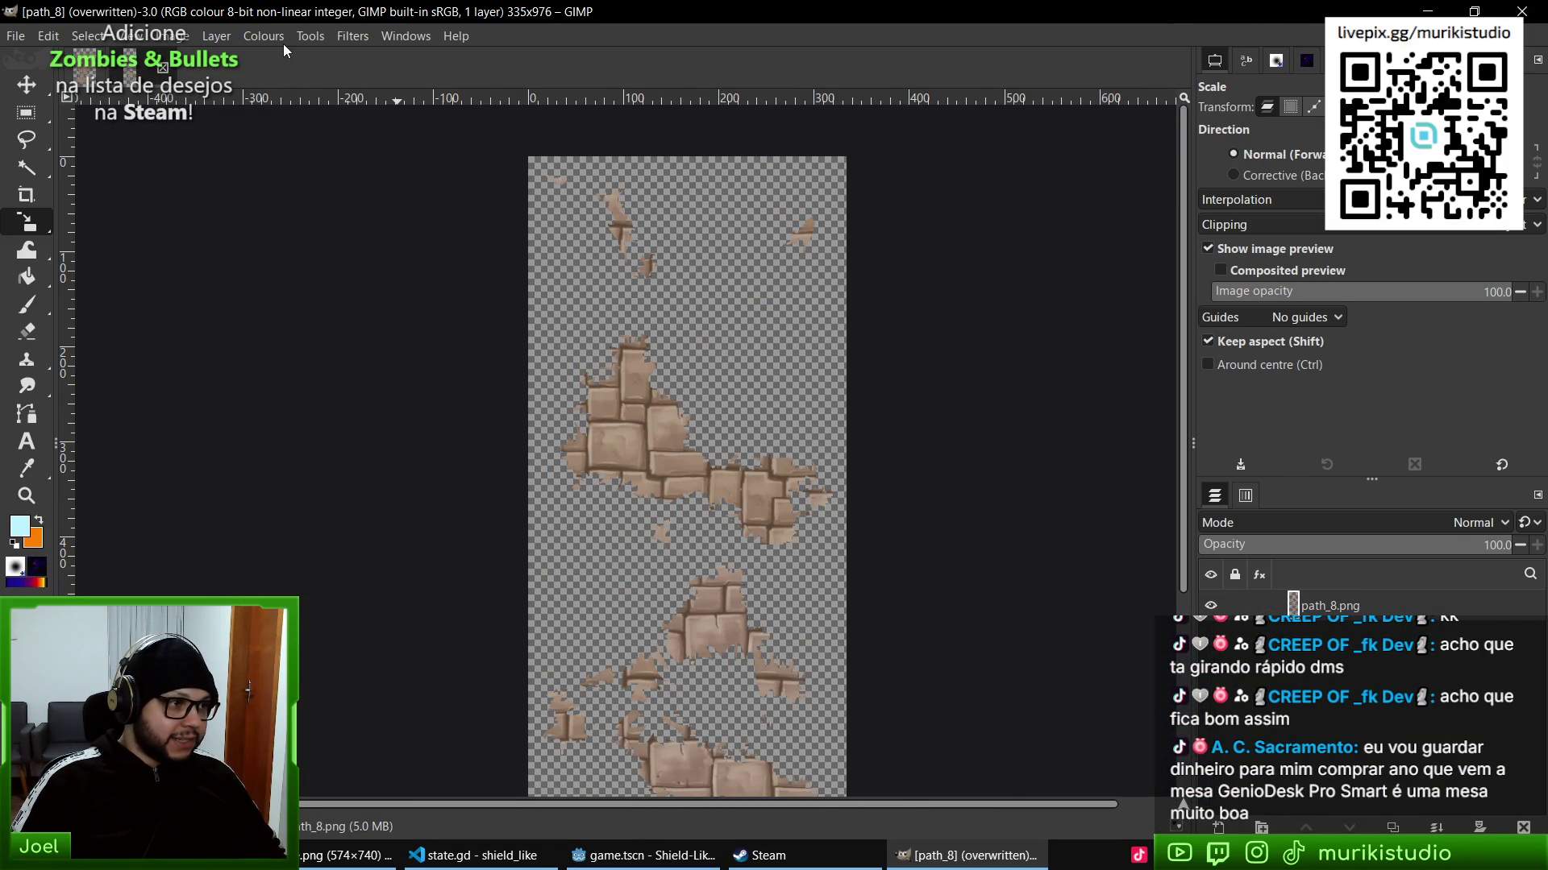
pyautogui.click(264, 35)
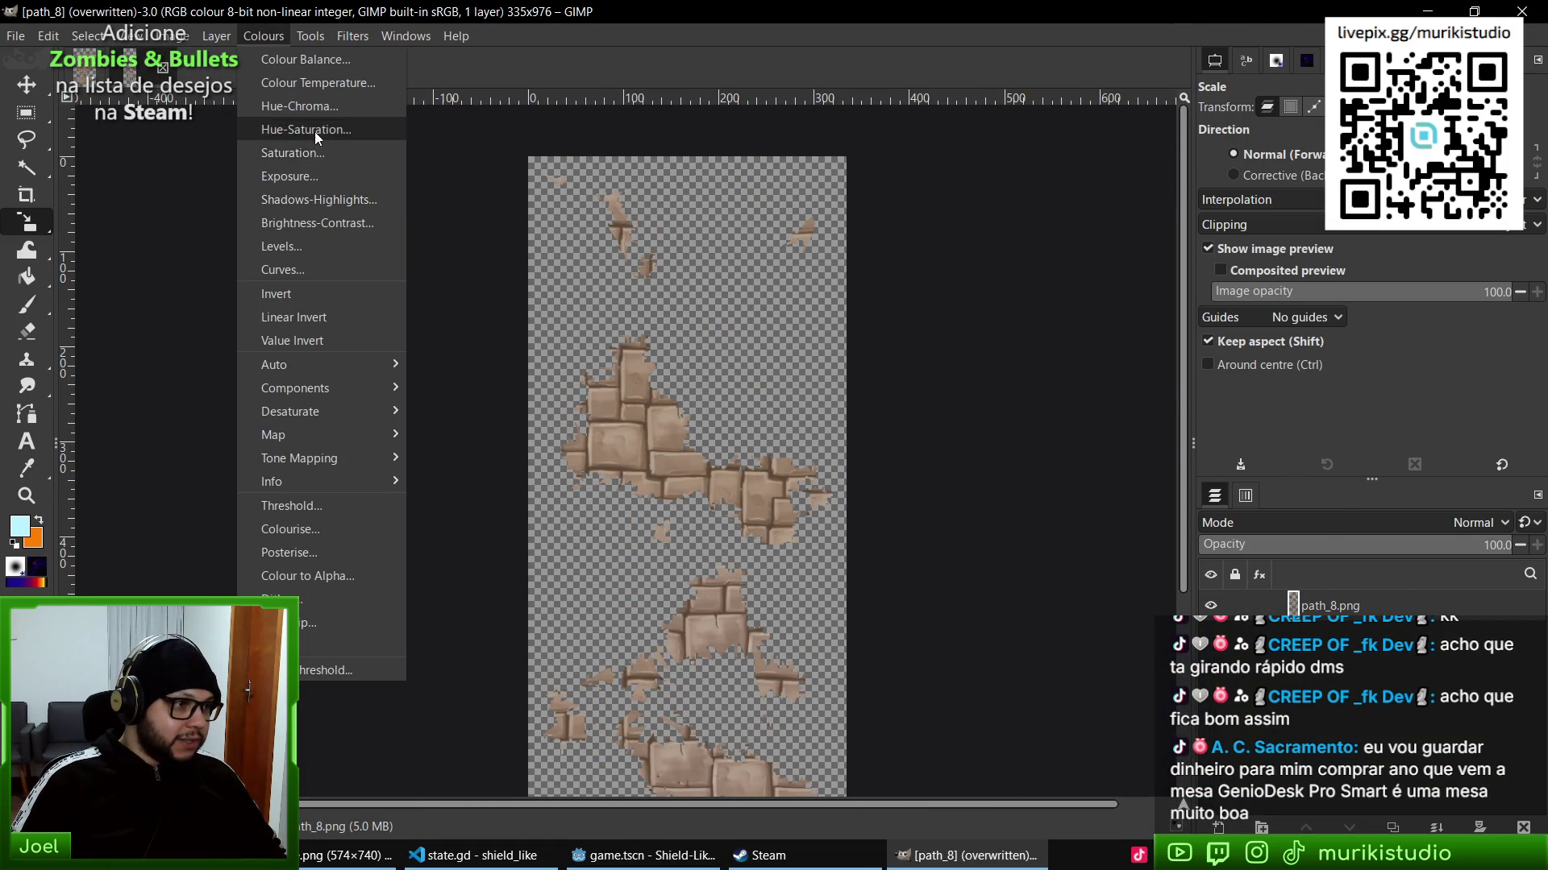
pyautogui.click(314, 129)
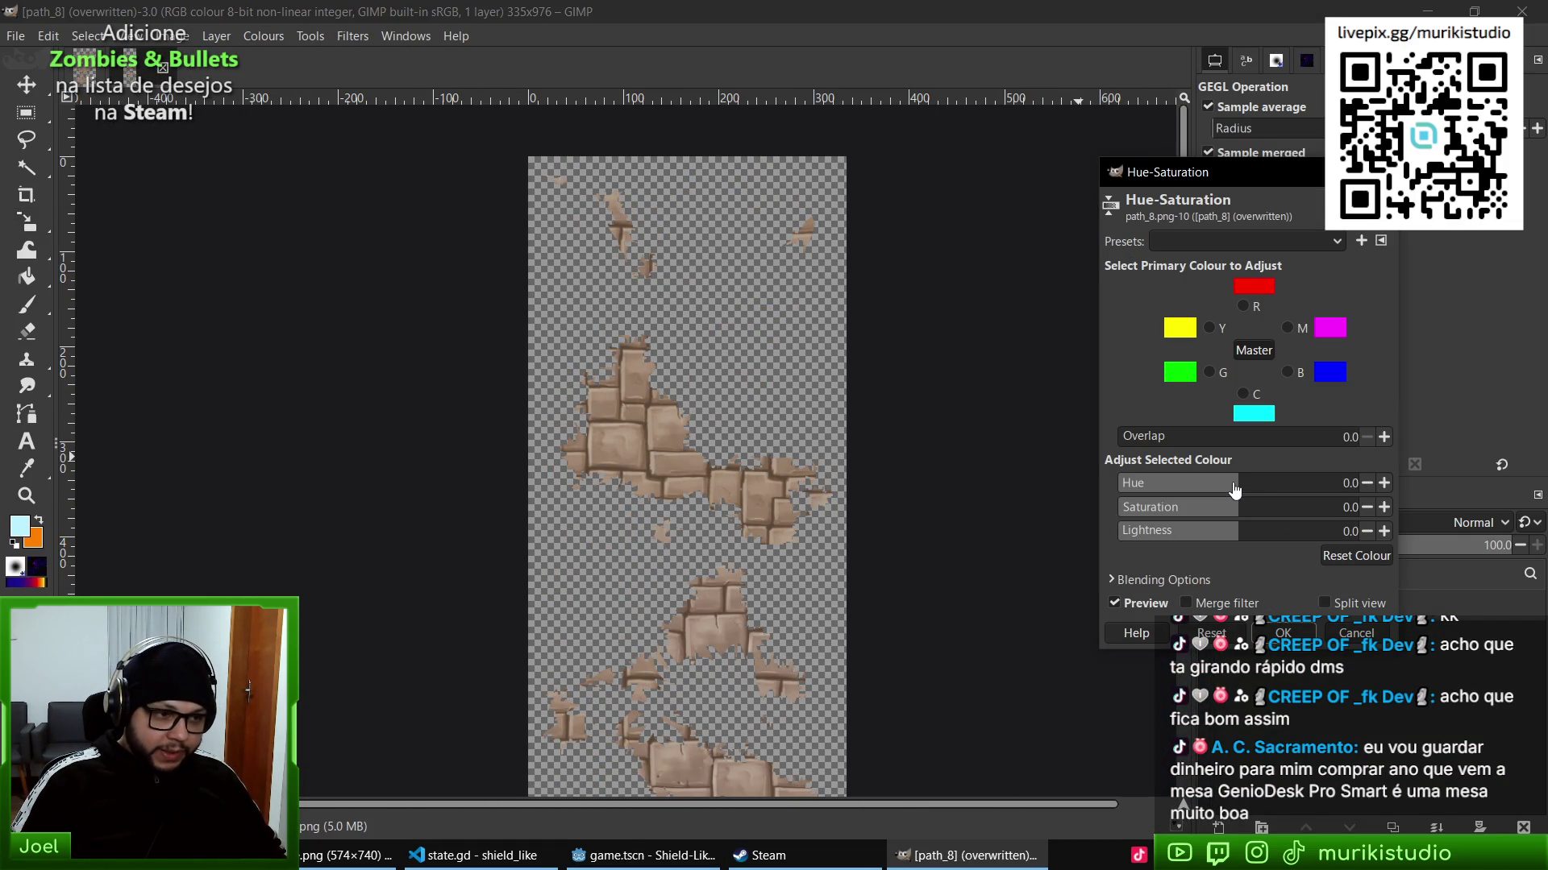
pyautogui.moveTo(1231, 488); pyautogui.dragTo(1233, 479)
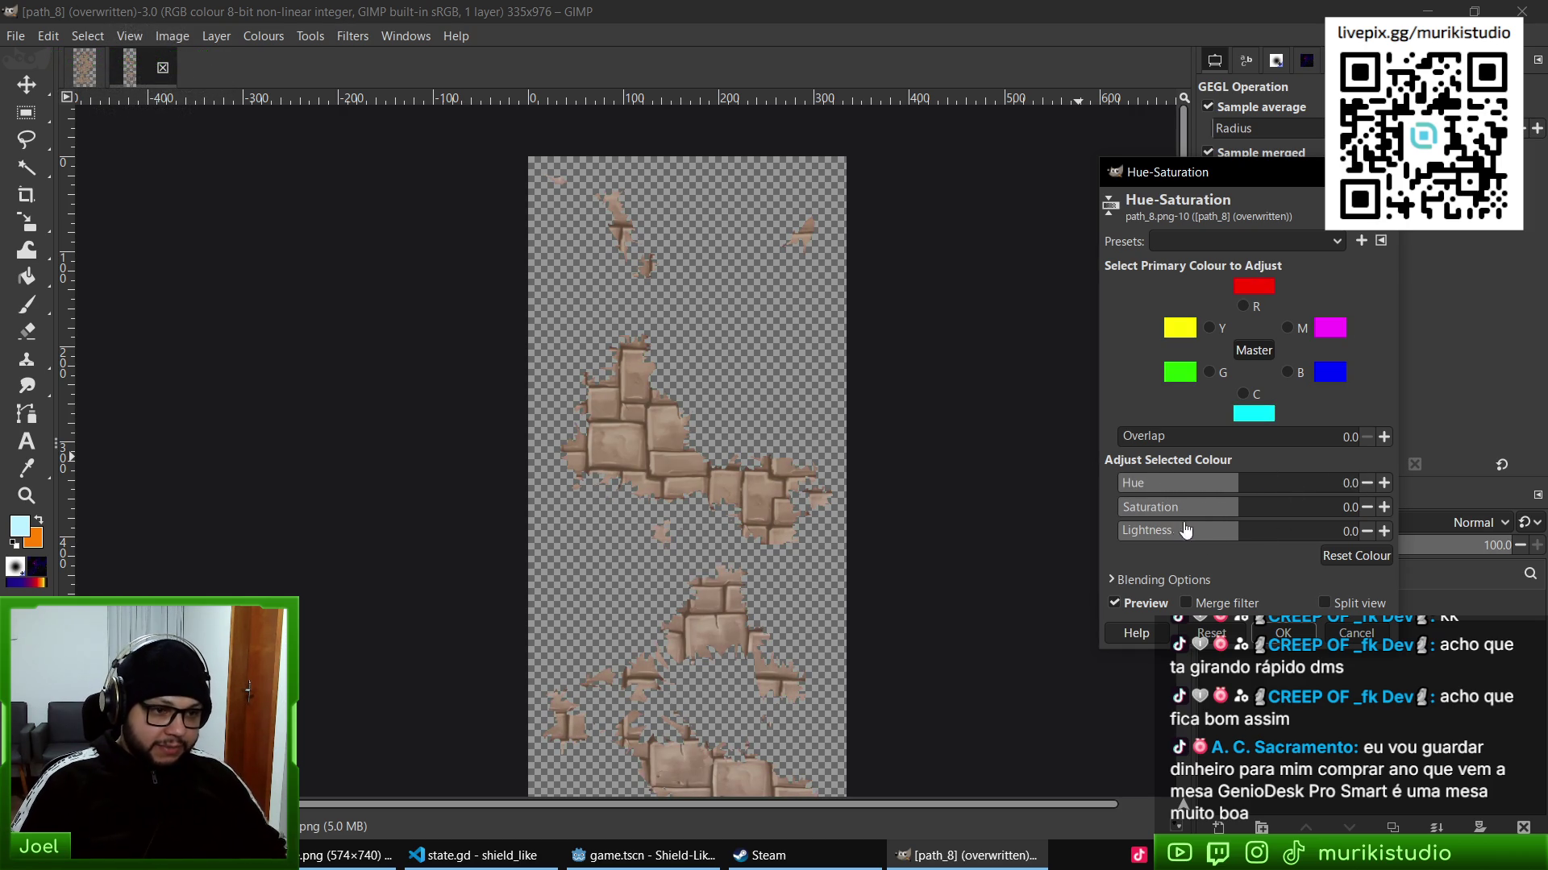
pyautogui.moveTo(1236, 513); pyautogui.dragTo(1153, 500)
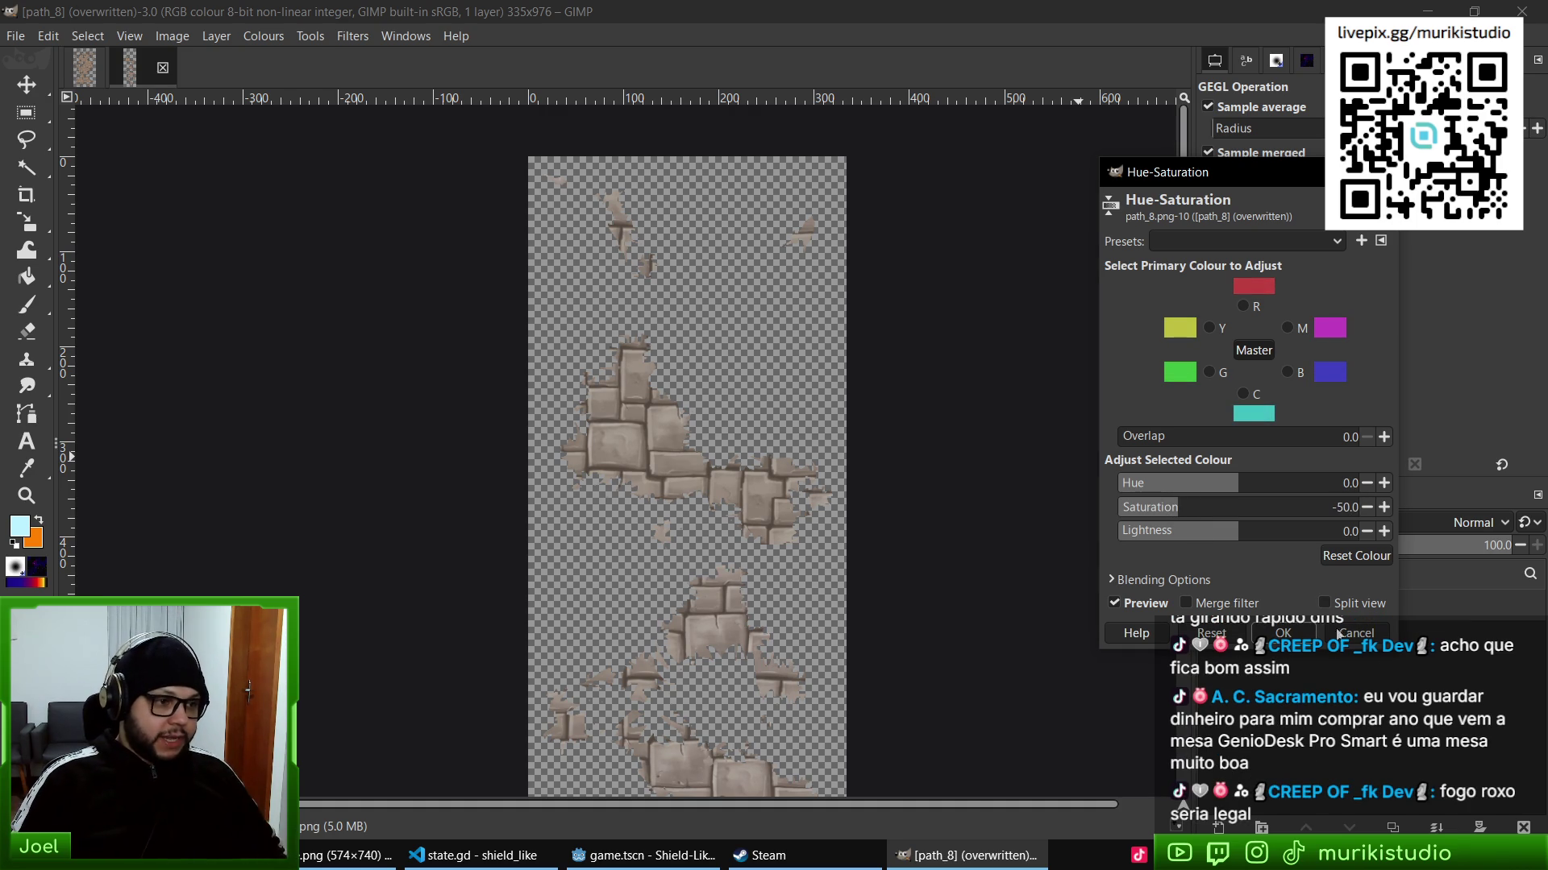
pyautogui.click(1259, 634)
# - Overwrite path_8.png and run the game in Godot to check the new paths
pyautogui.click(8, 40)
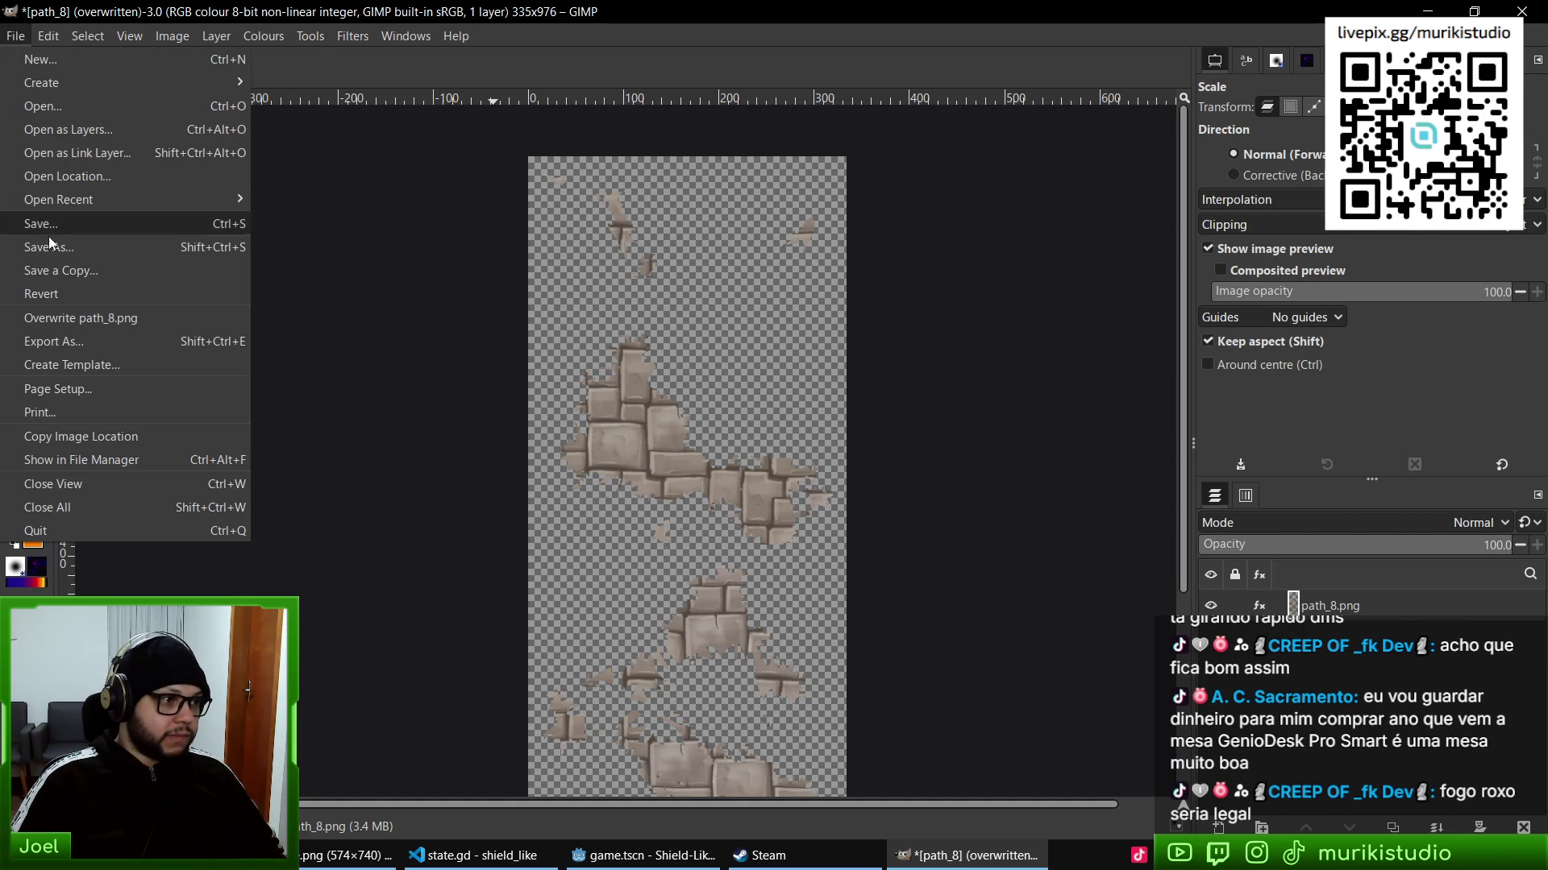
pyautogui.click(100, 319)
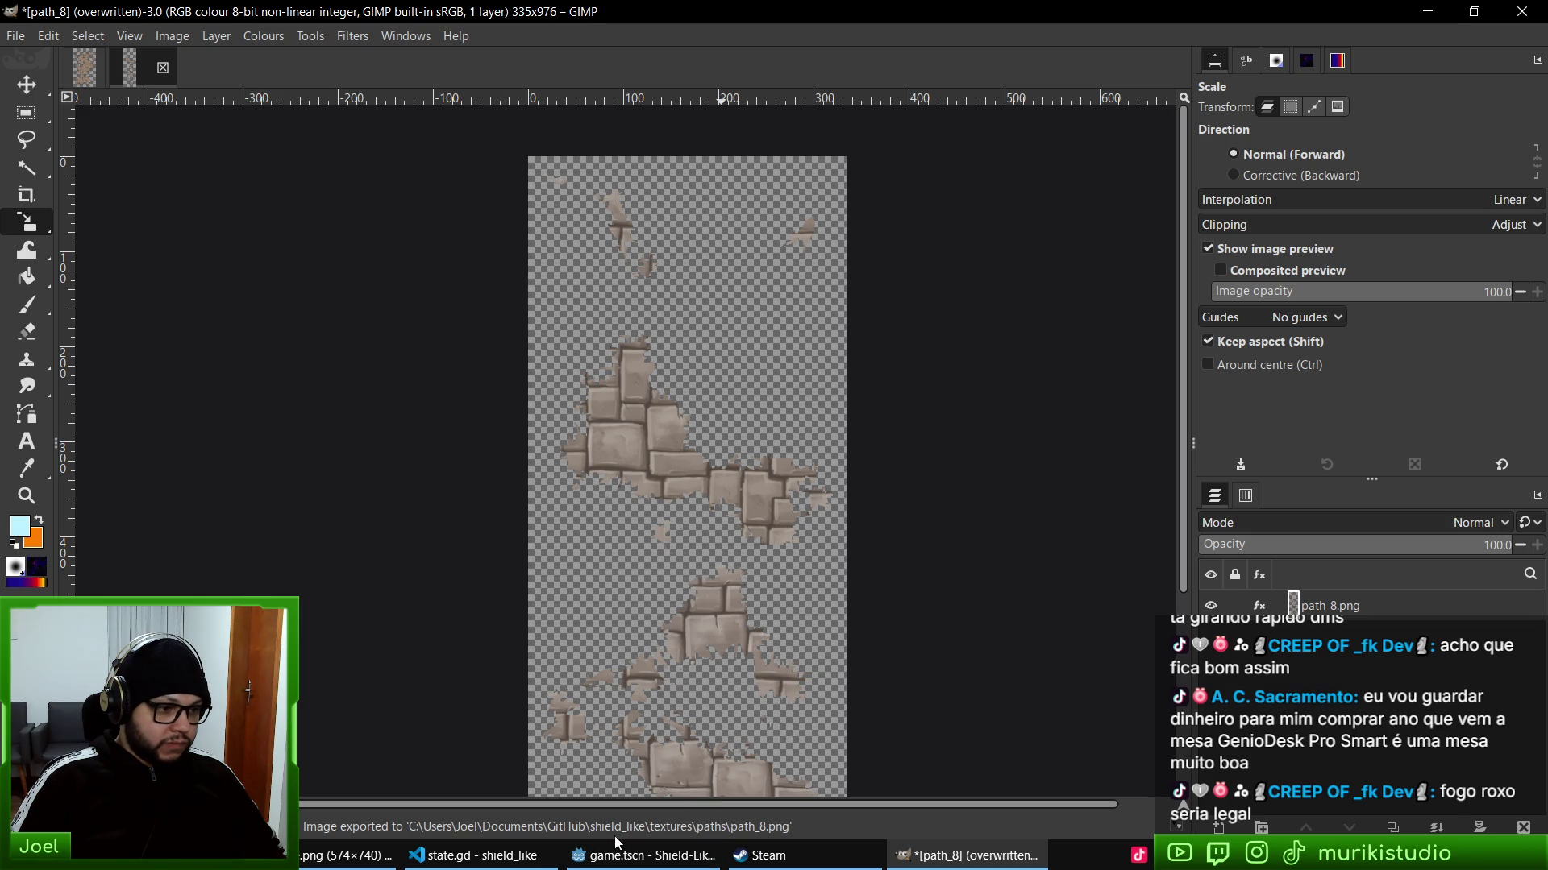
pyautogui.click(617, 847)
pyautogui.press('F5')
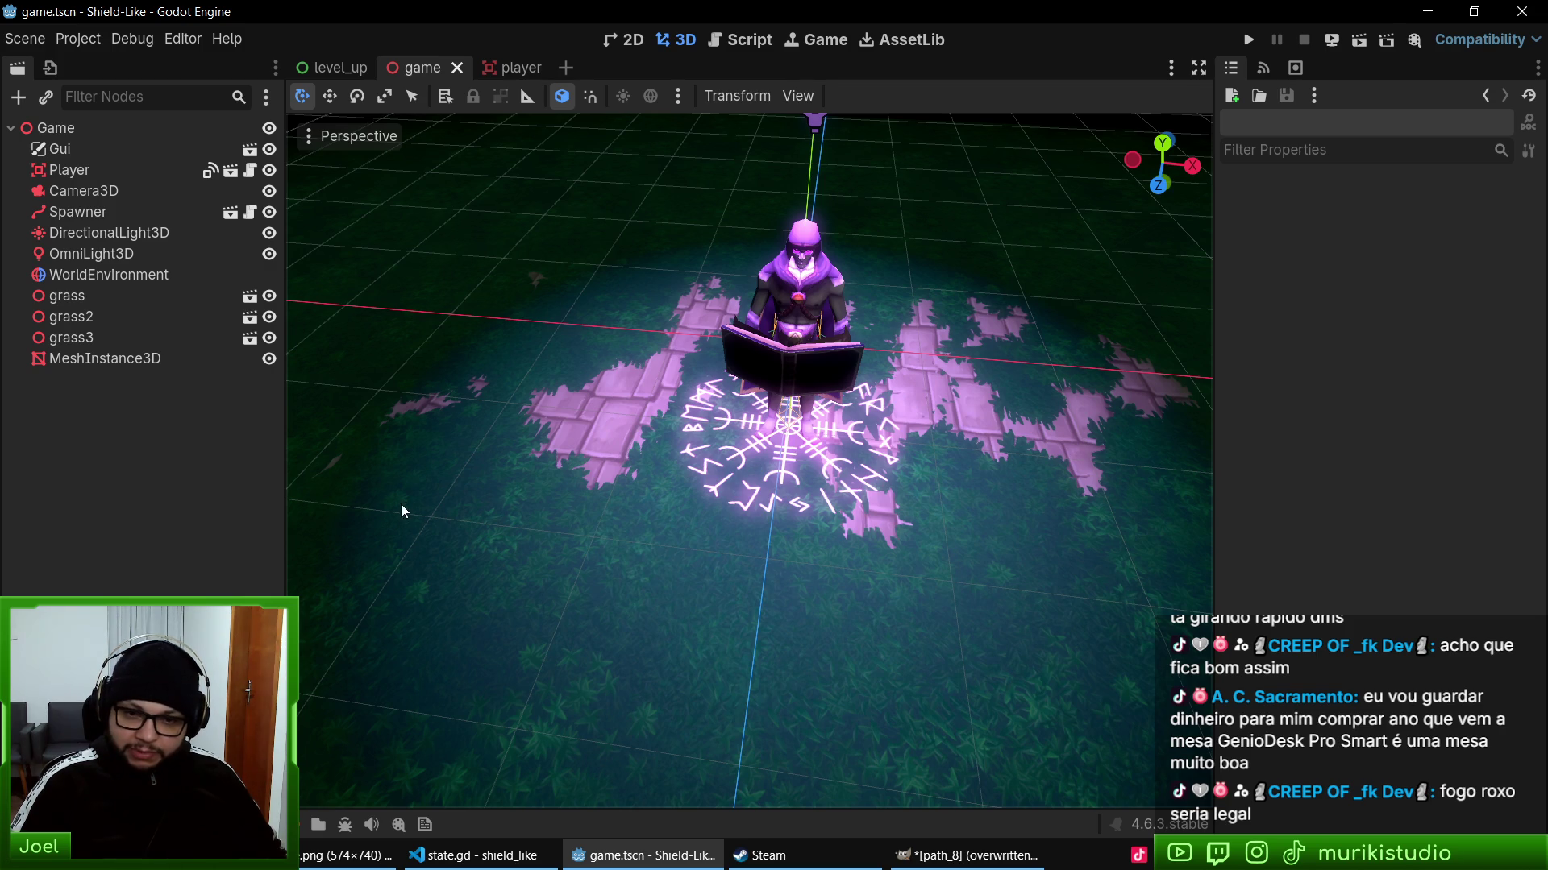
# - Search the web for 'geniodesk pro smart' in a new Brave tab
pyautogui.click(355, 855)
pyautogui.hotkey('ctrl', 't')
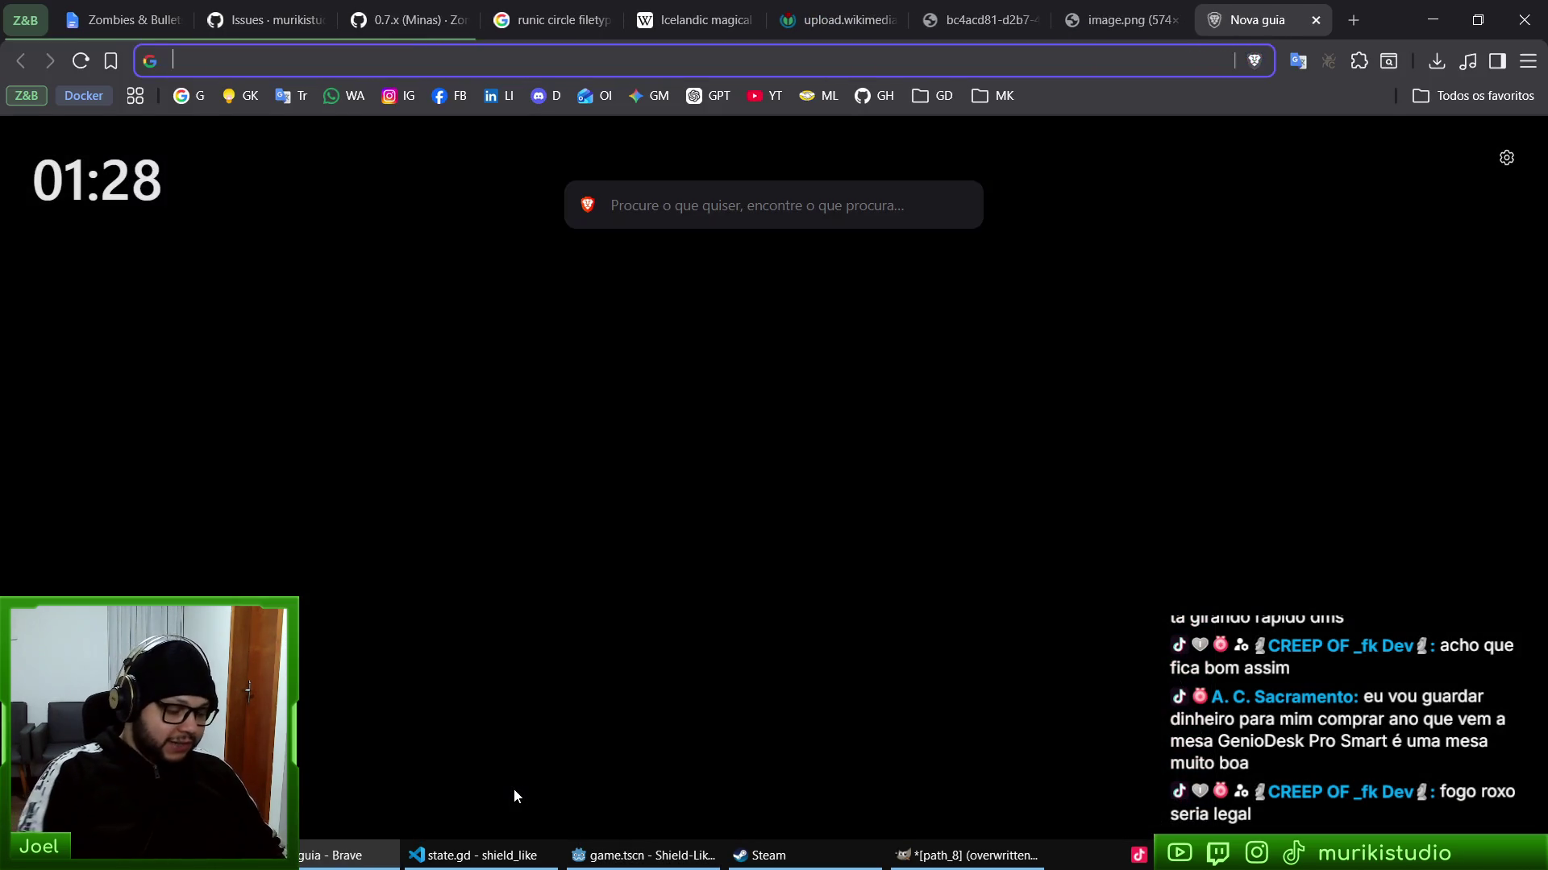
pyautogui.write('genio')
pyautogui.write('desk ')
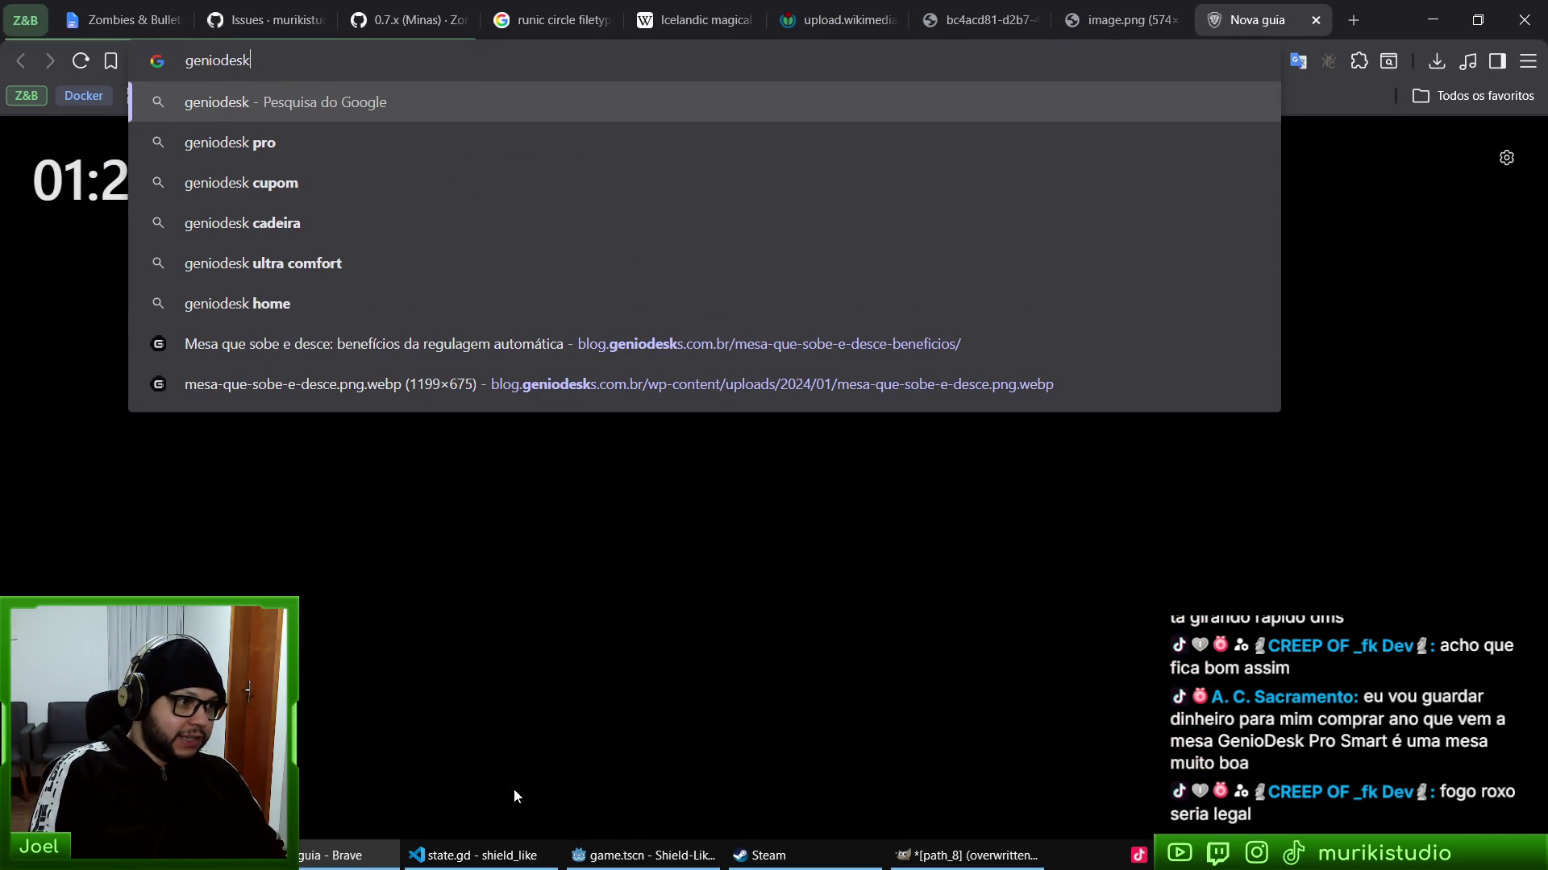
pyautogui.write('pro smar')
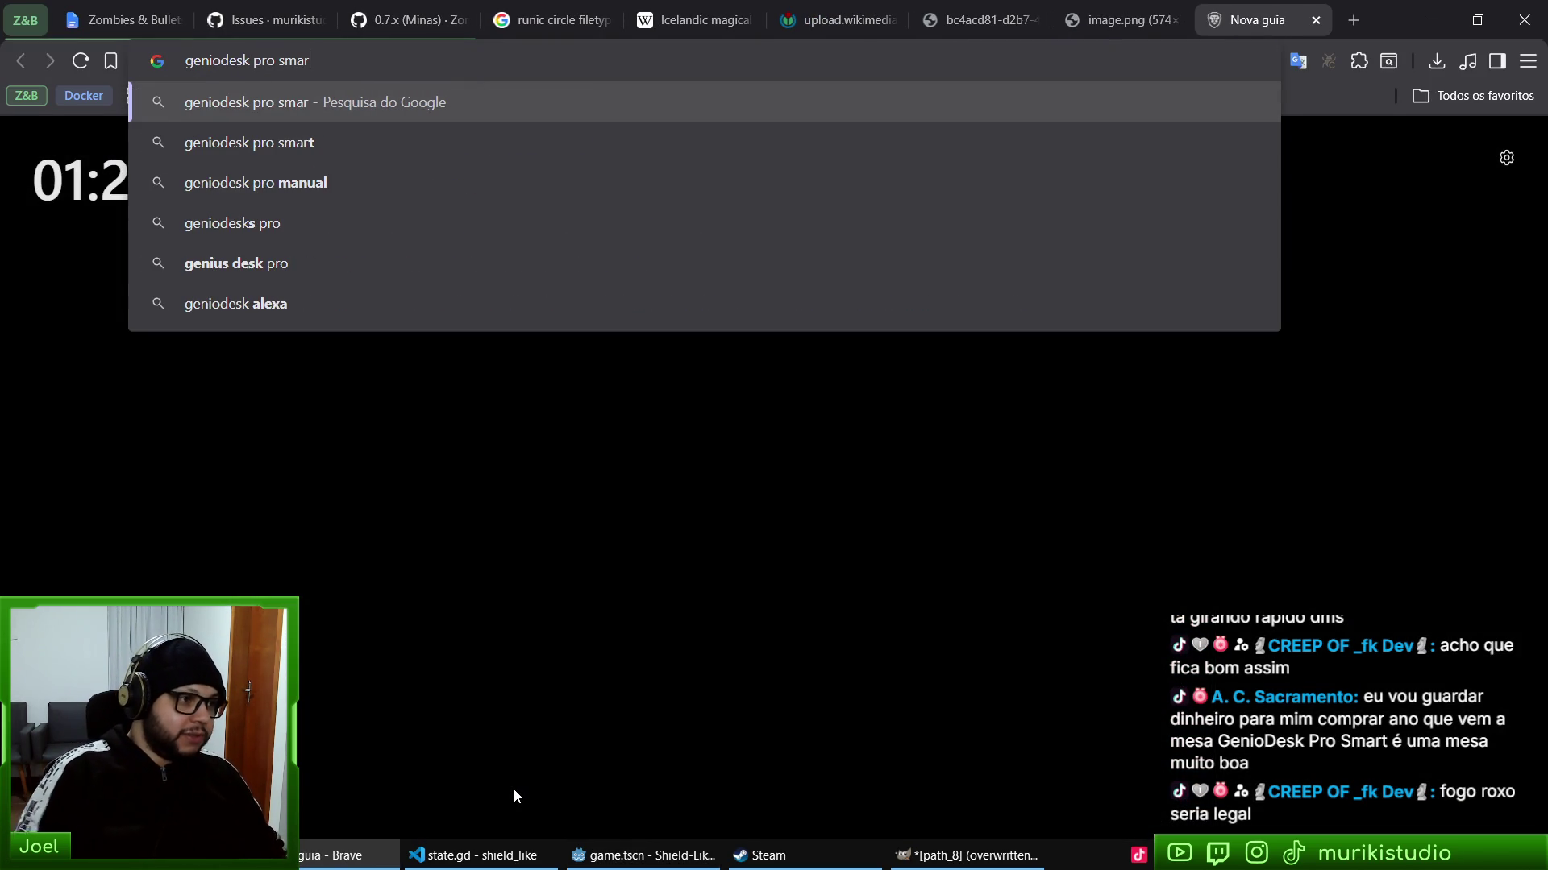
pyautogui.press('Down')
pyautogui.press('Return')
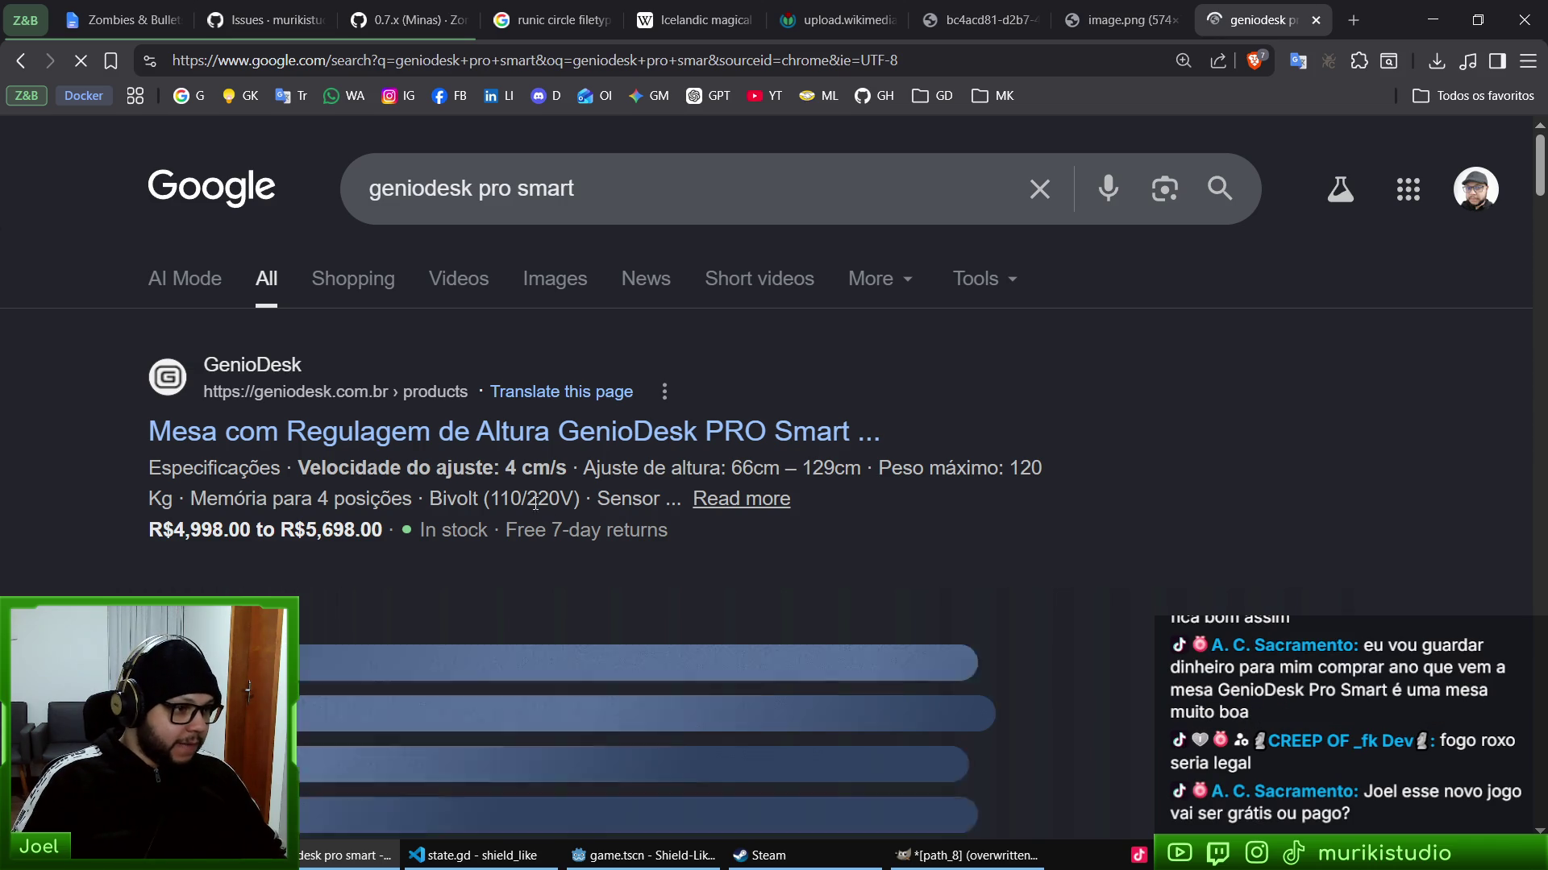
# - Browse the desk's image results, preview a photo, then return to All results
pyautogui.click(568, 280)
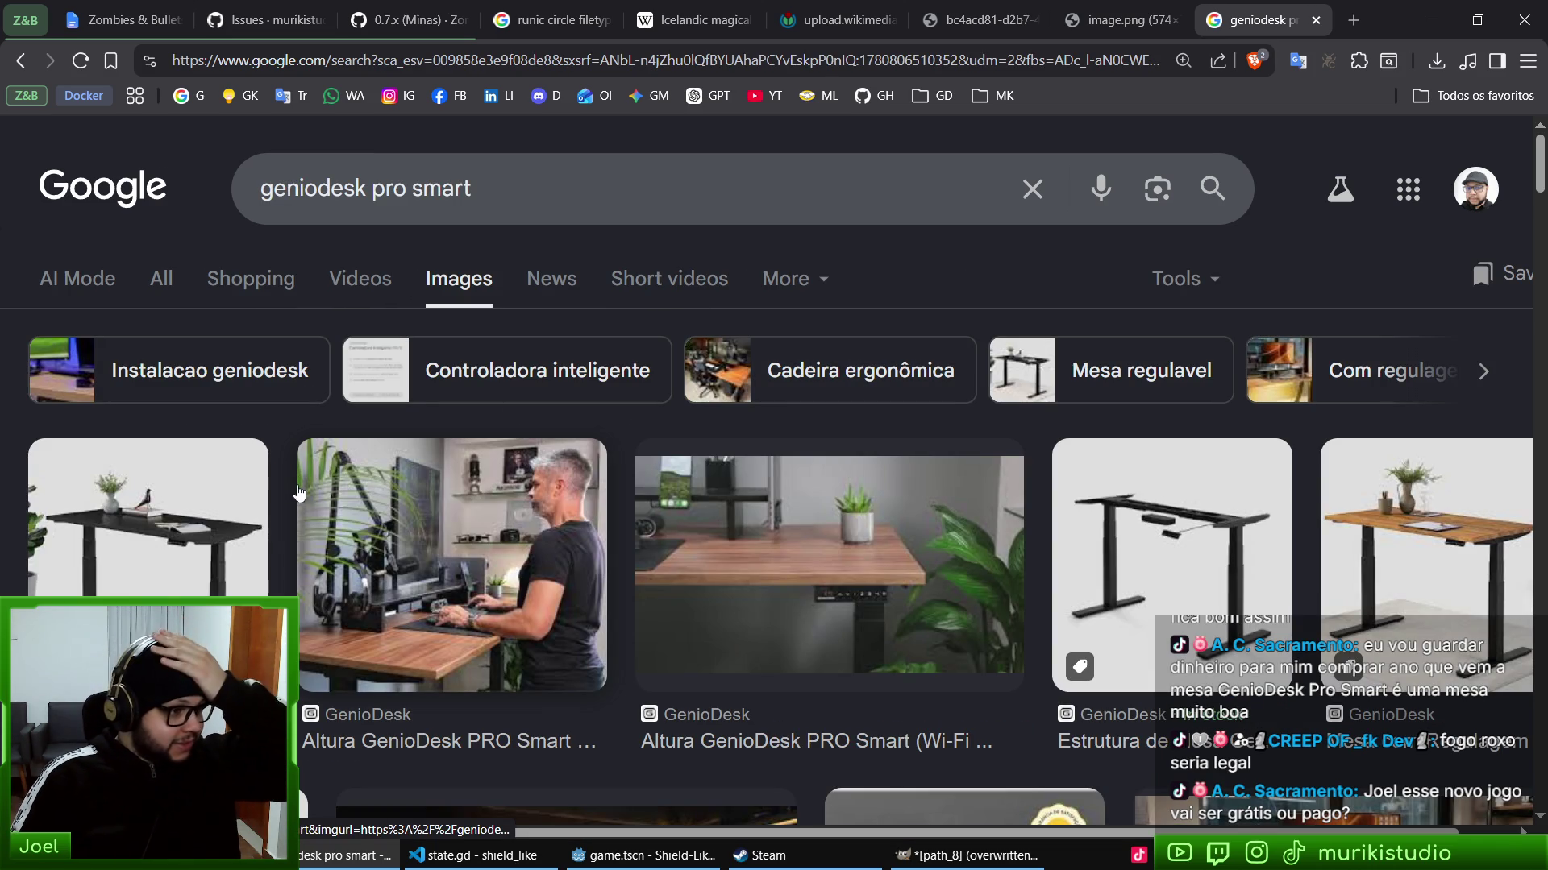
pyautogui.click(447, 549)
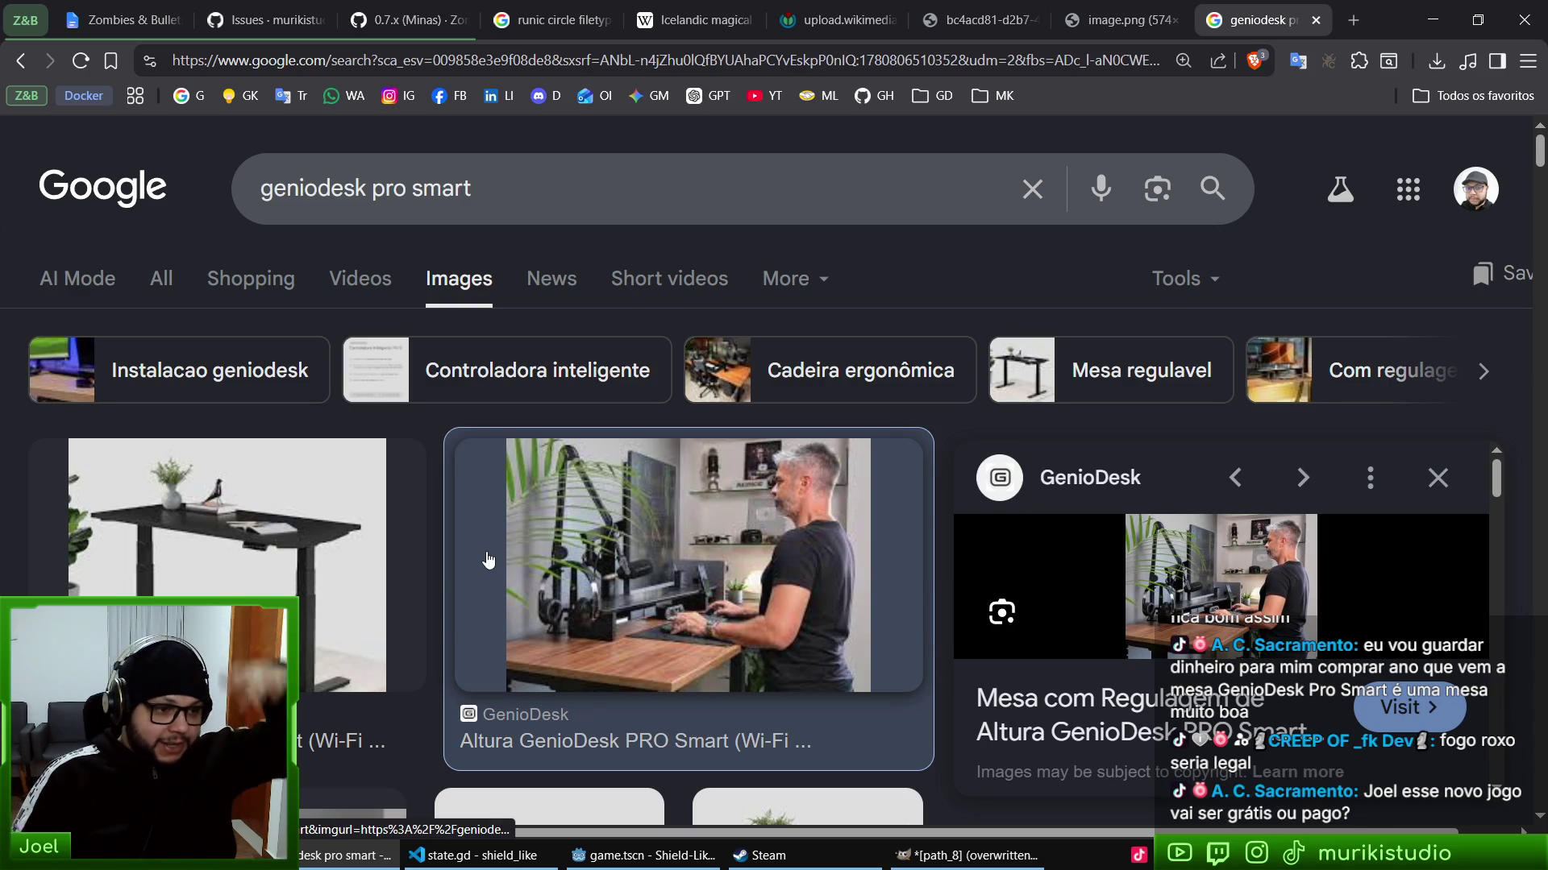
pyautogui.scroll(-3)
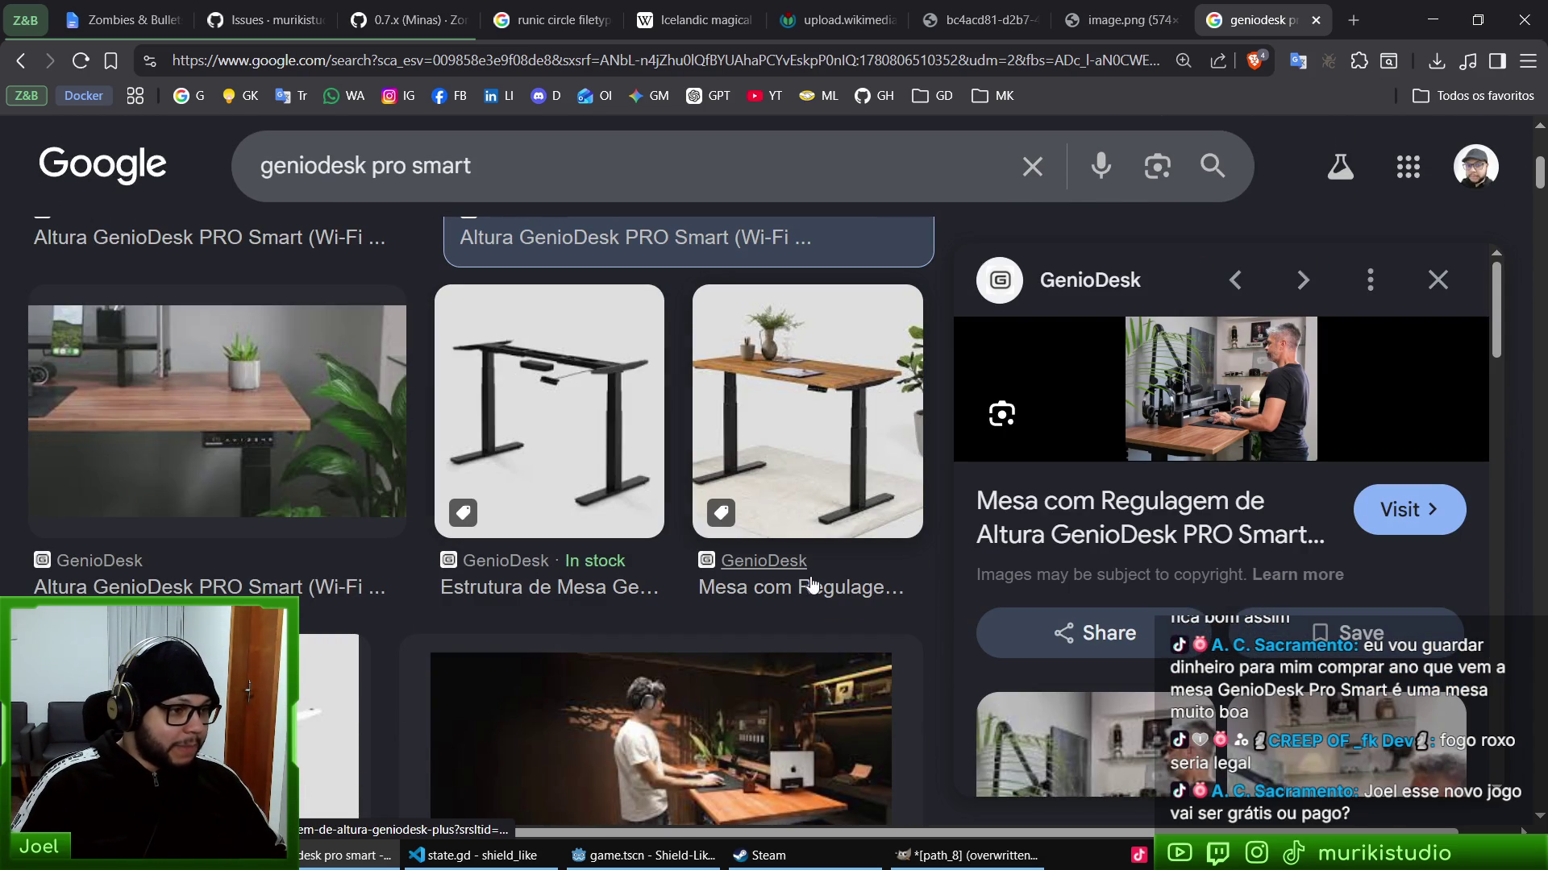
pyautogui.scroll(3)
pyautogui.click(166, 283)
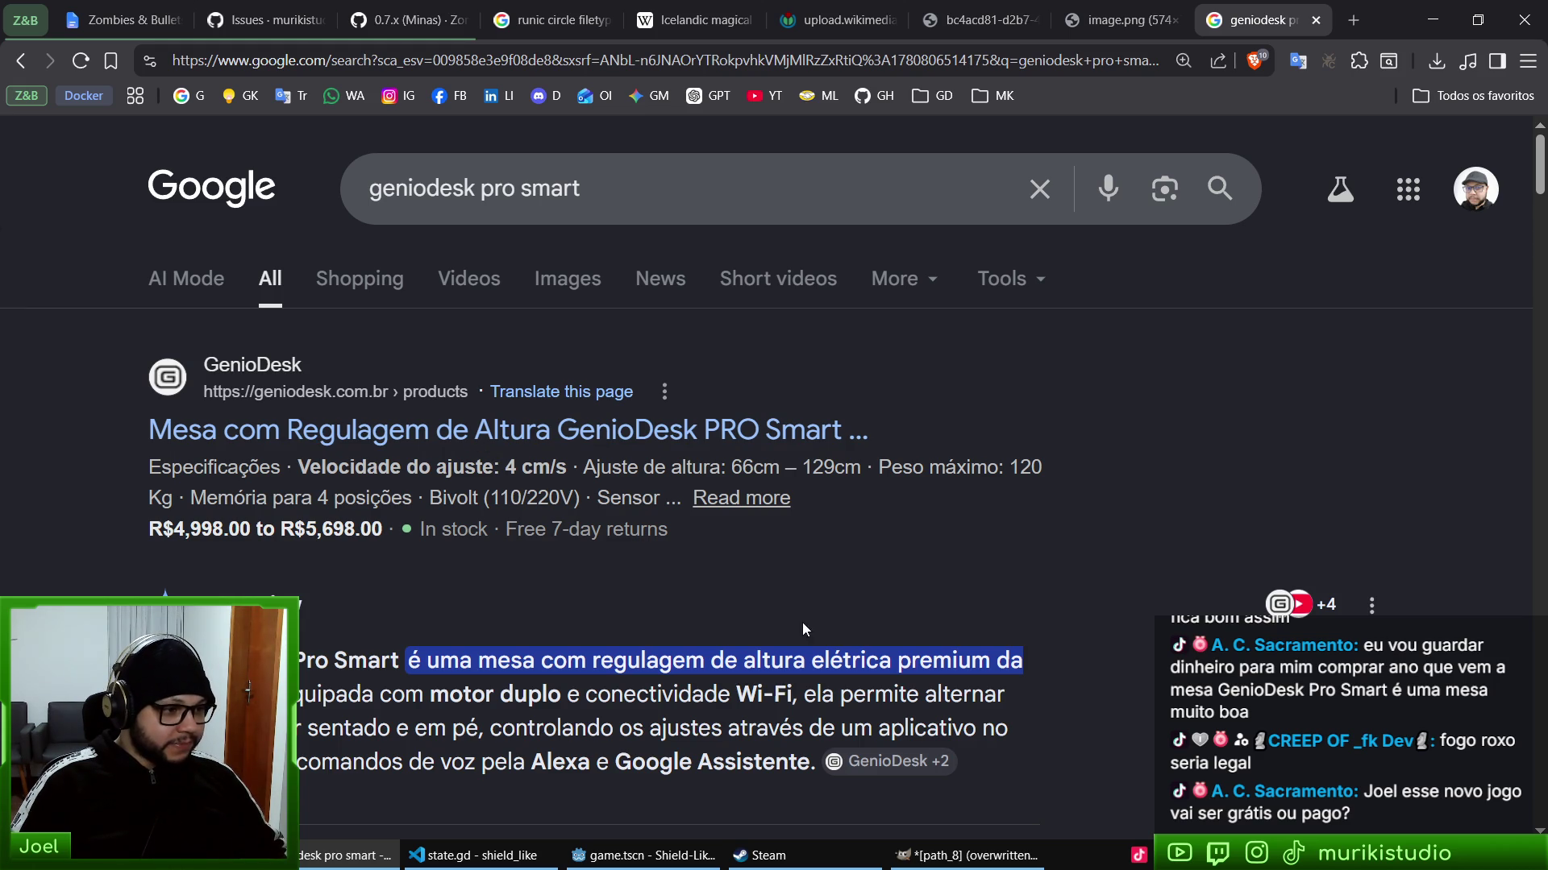
# - Close the search tab and save the current scene in Godot
pyautogui.hotkey('ctrl', 'w')
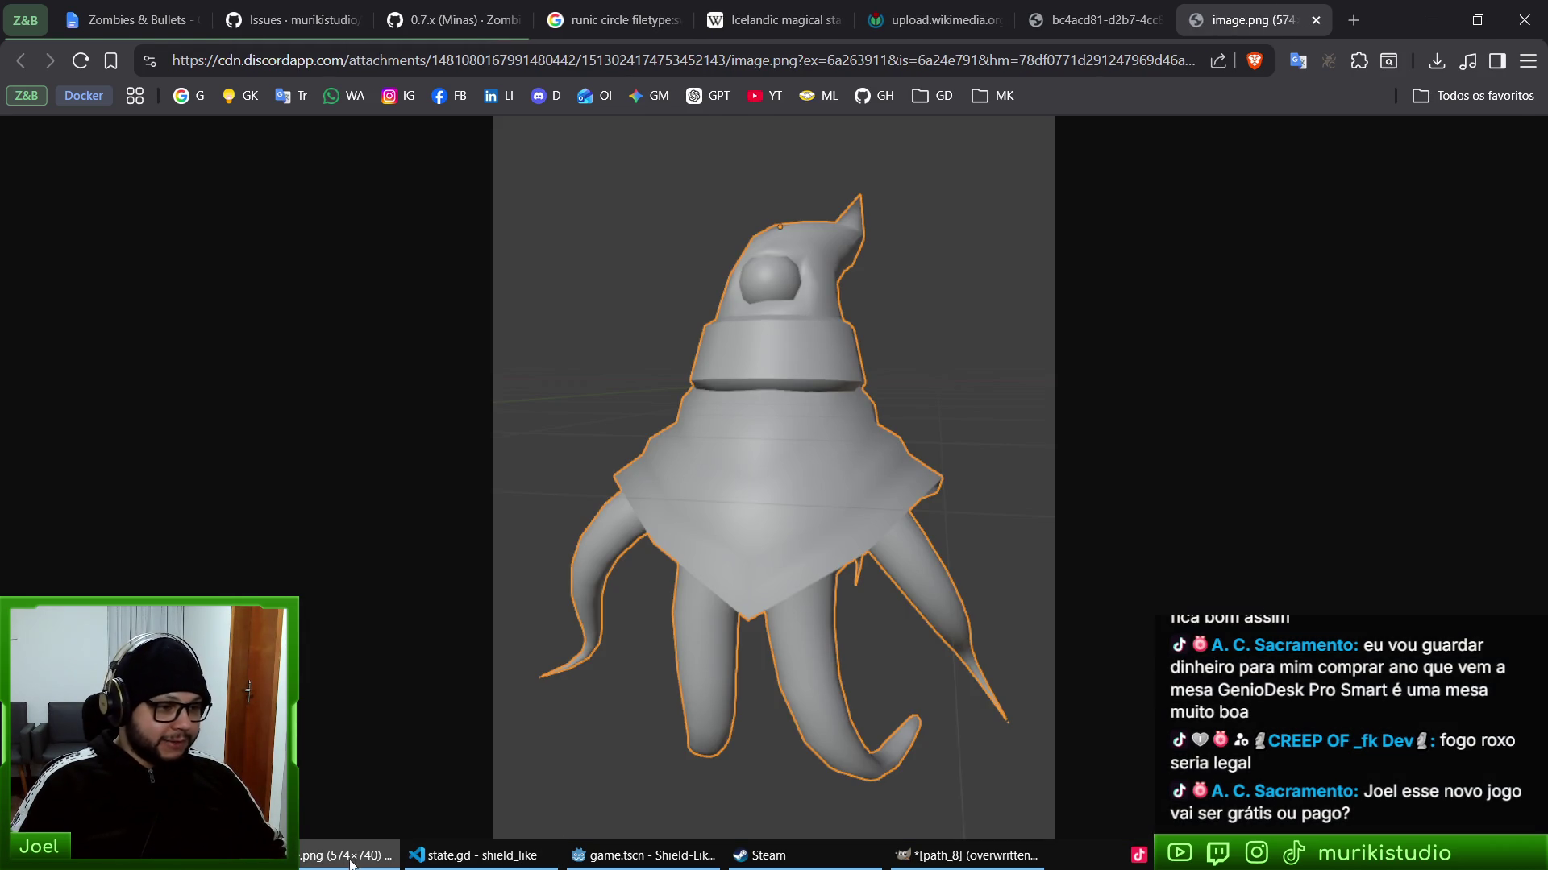
pyautogui.click(350, 864)
pyautogui.hotkey('ctrl', 's')
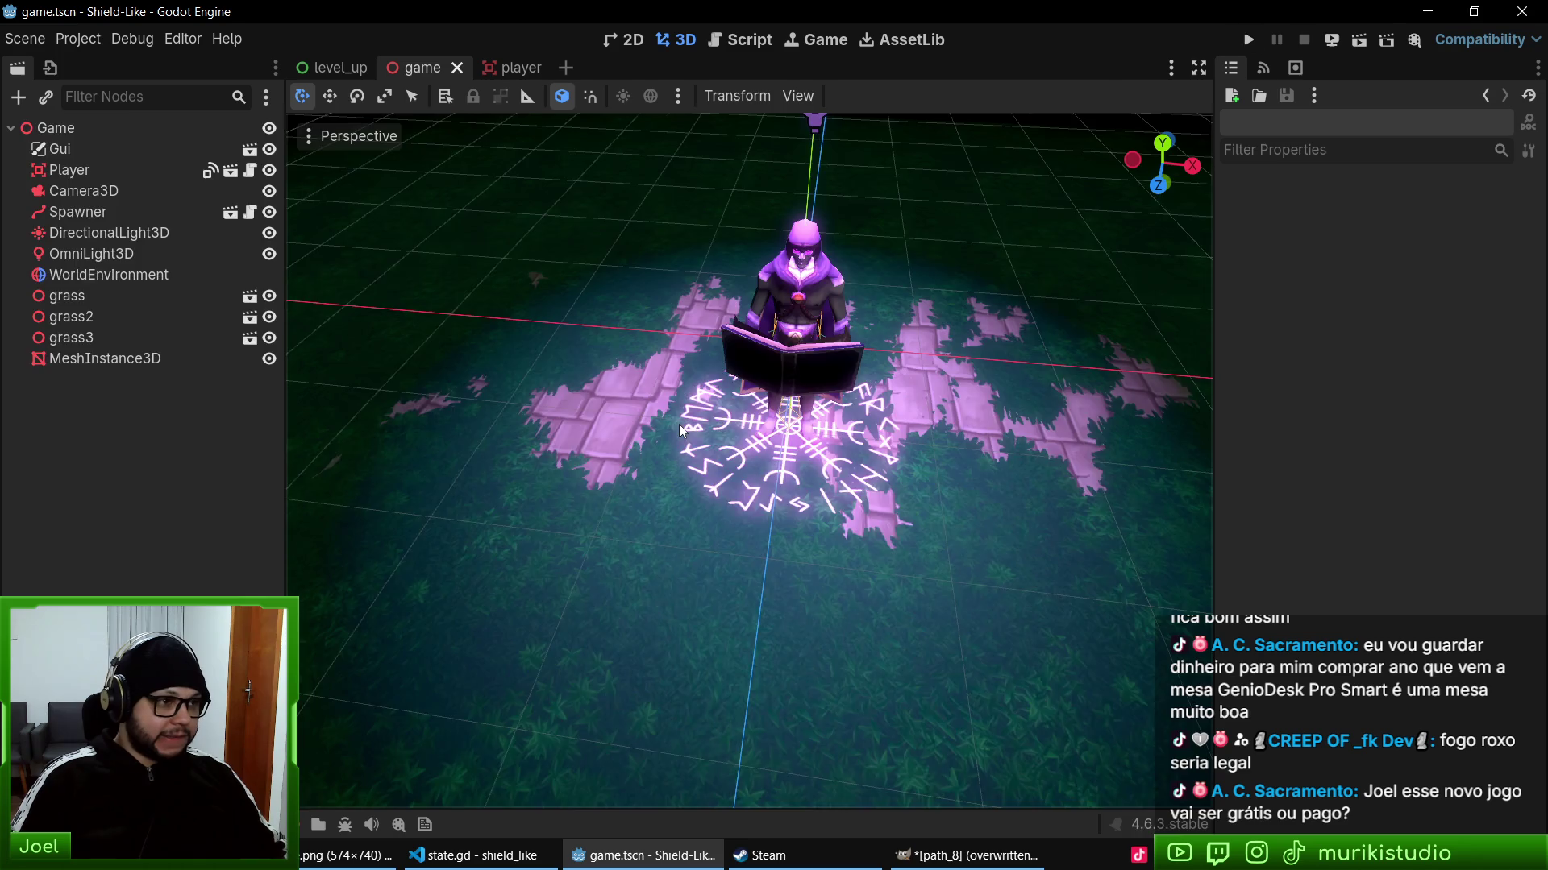
pyautogui.press('F5')
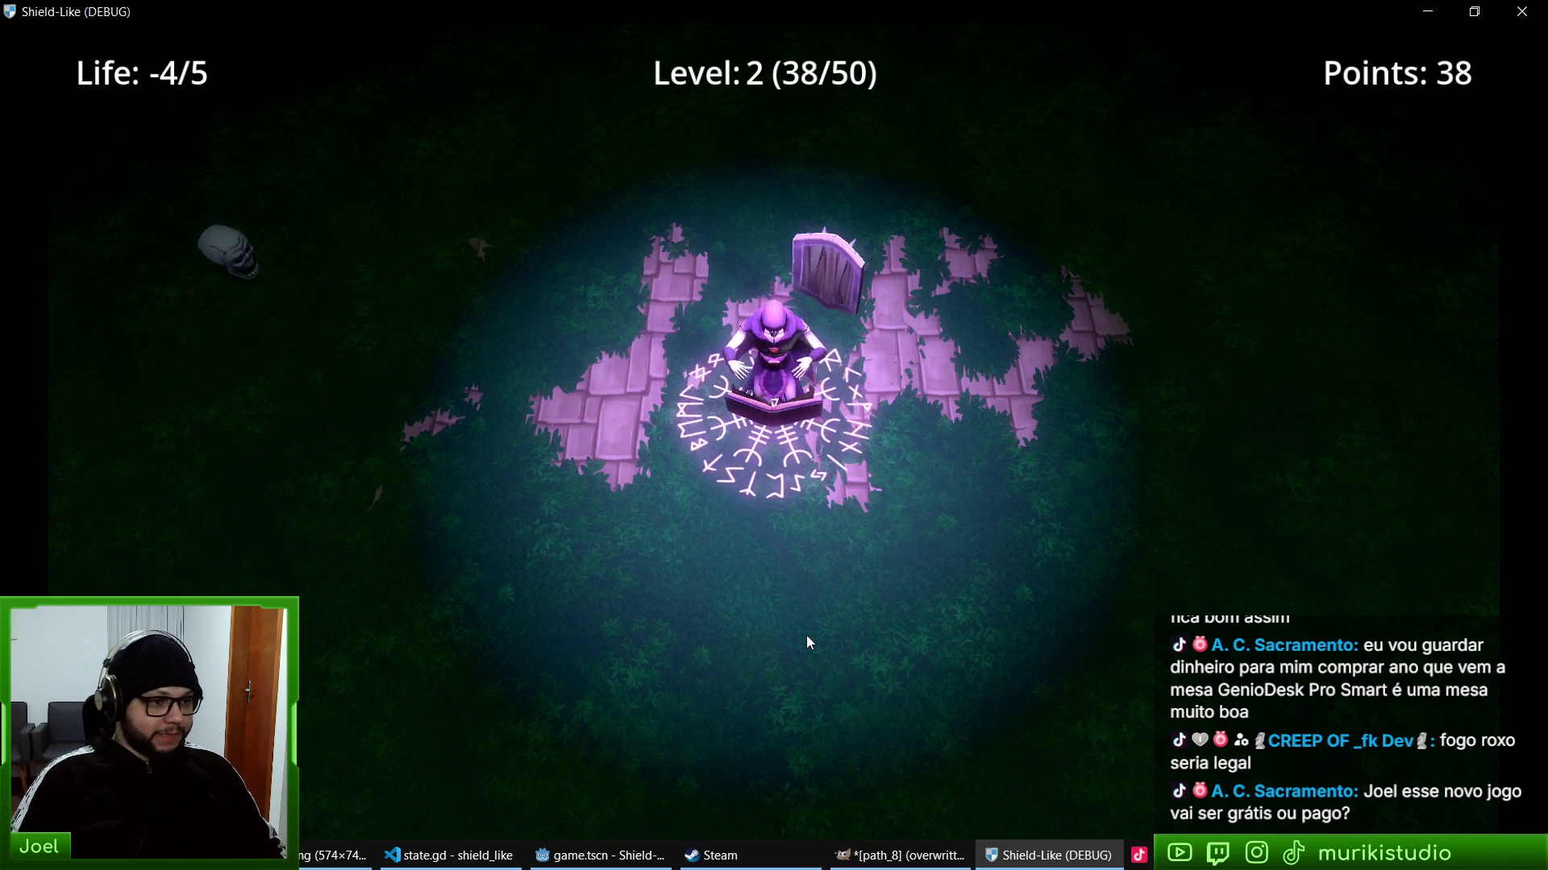
pyautogui.press('F8')
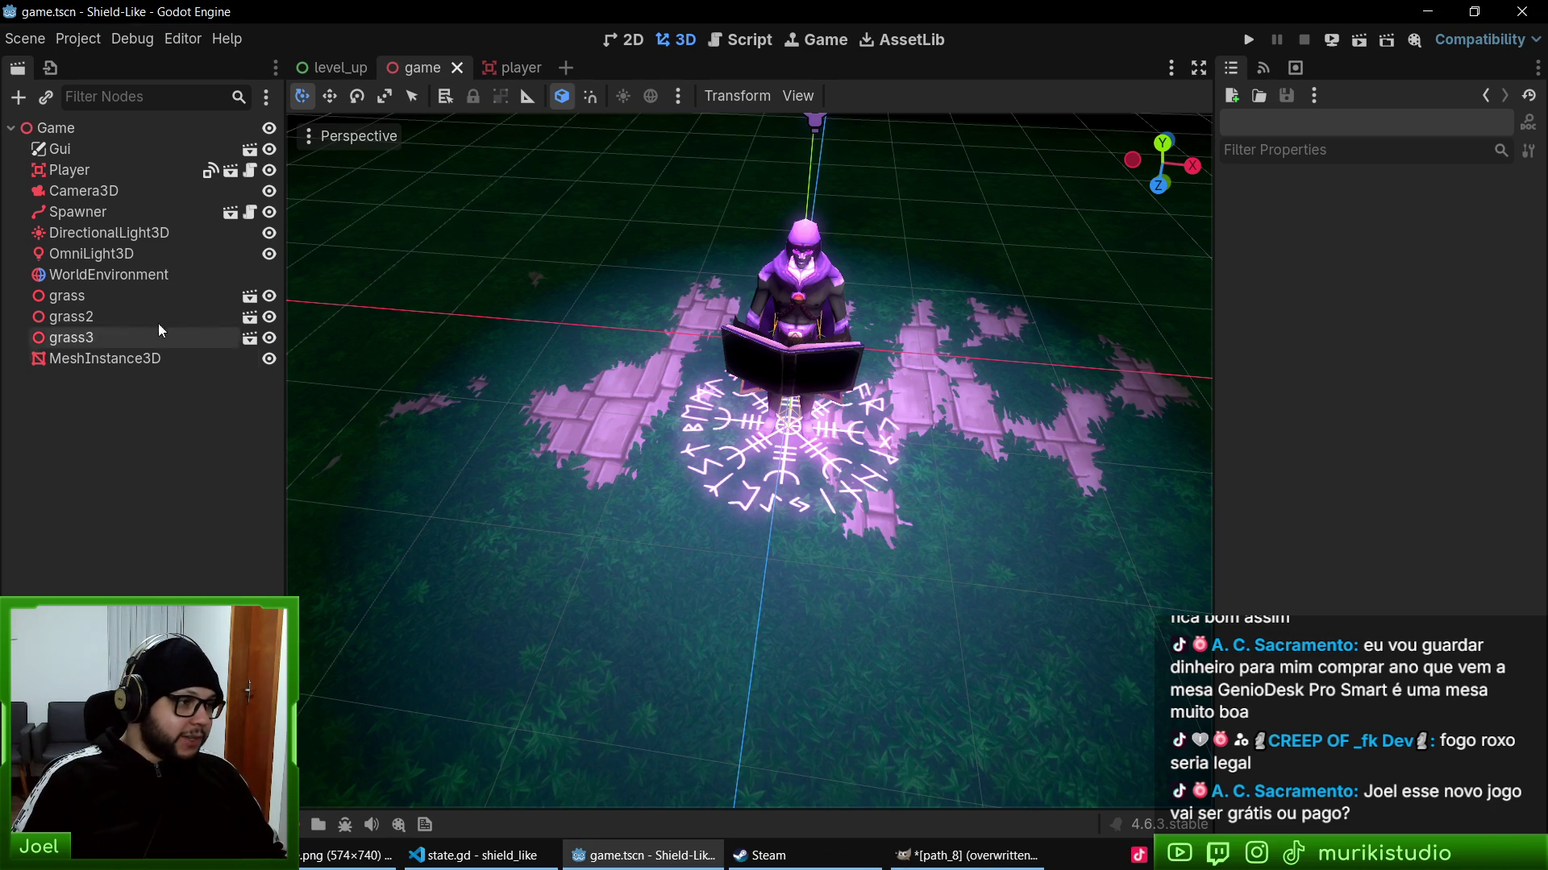
pyautogui.click(528, 76)
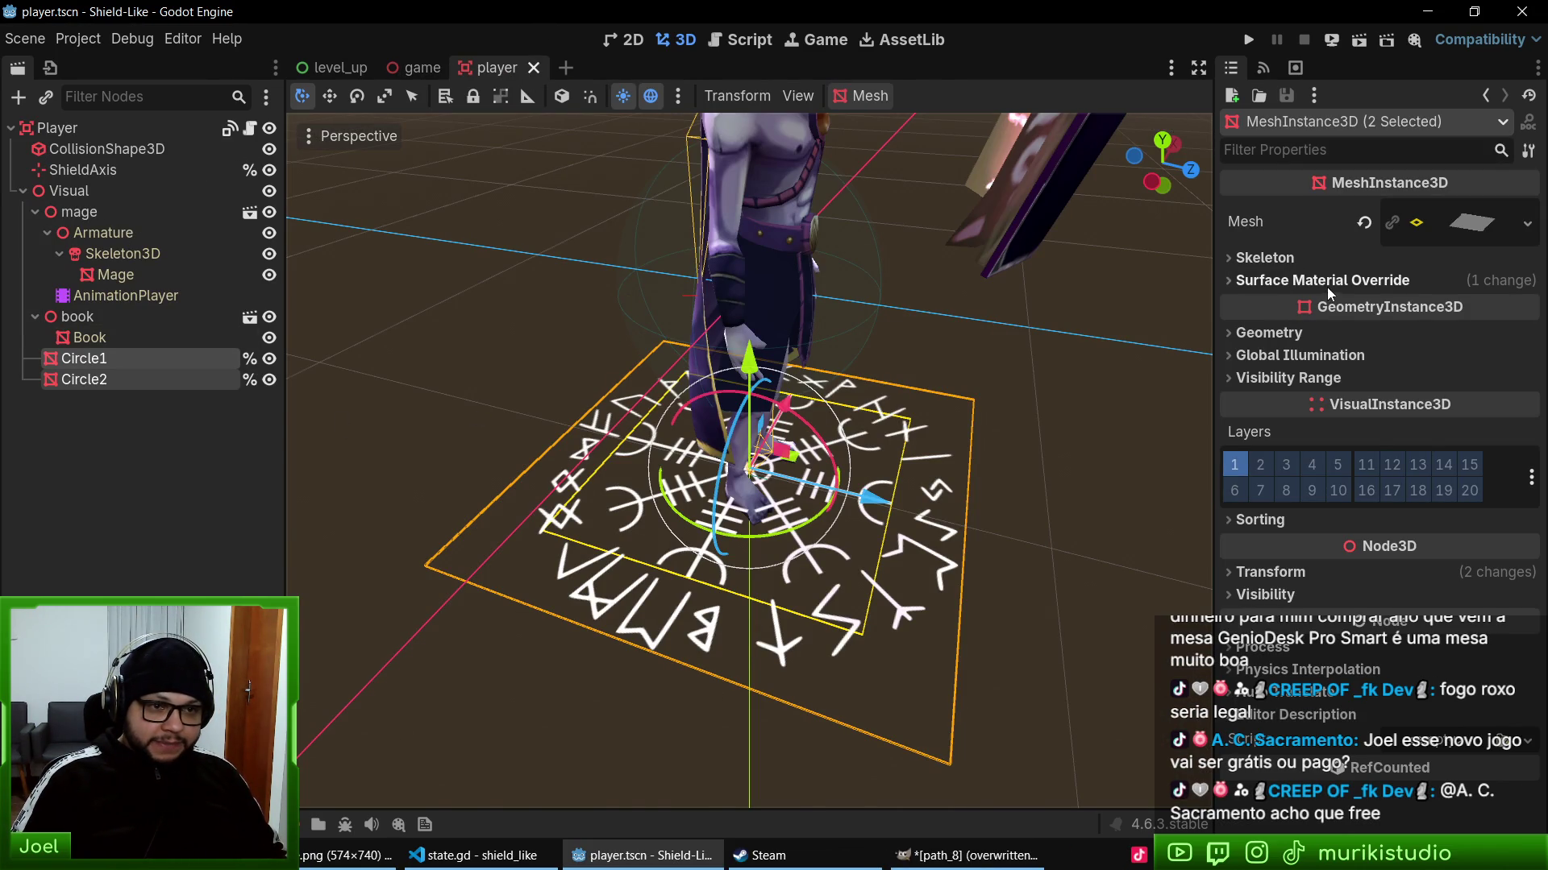
# - Set the rune circles' override material albedo alpha to 145 (ffffff91), then save and run
pyautogui.click(1297, 284)
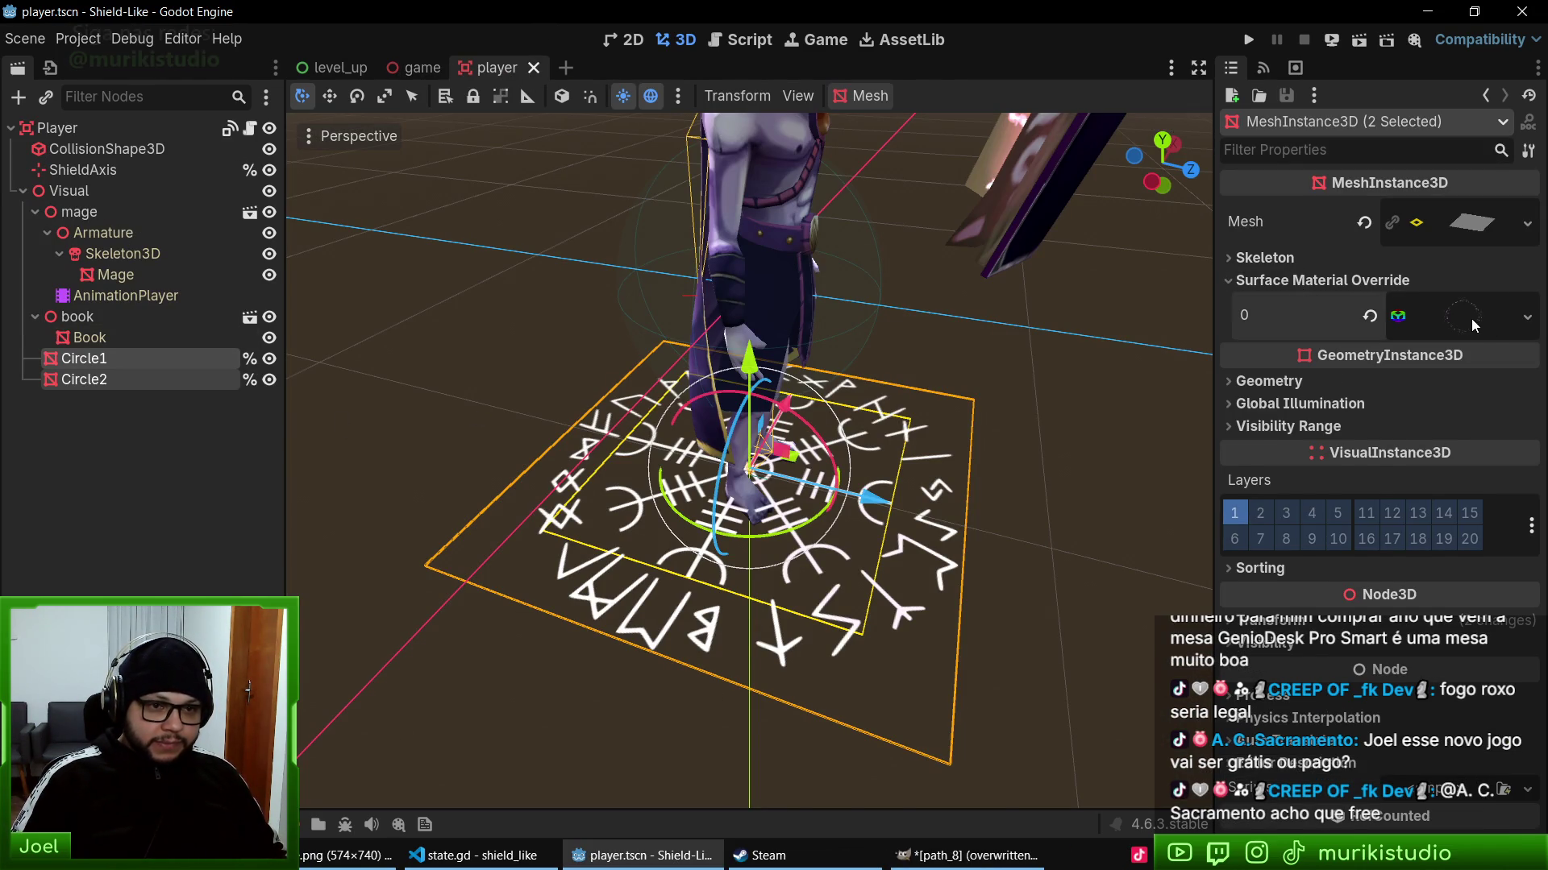
pyautogui.click(1472, 318)
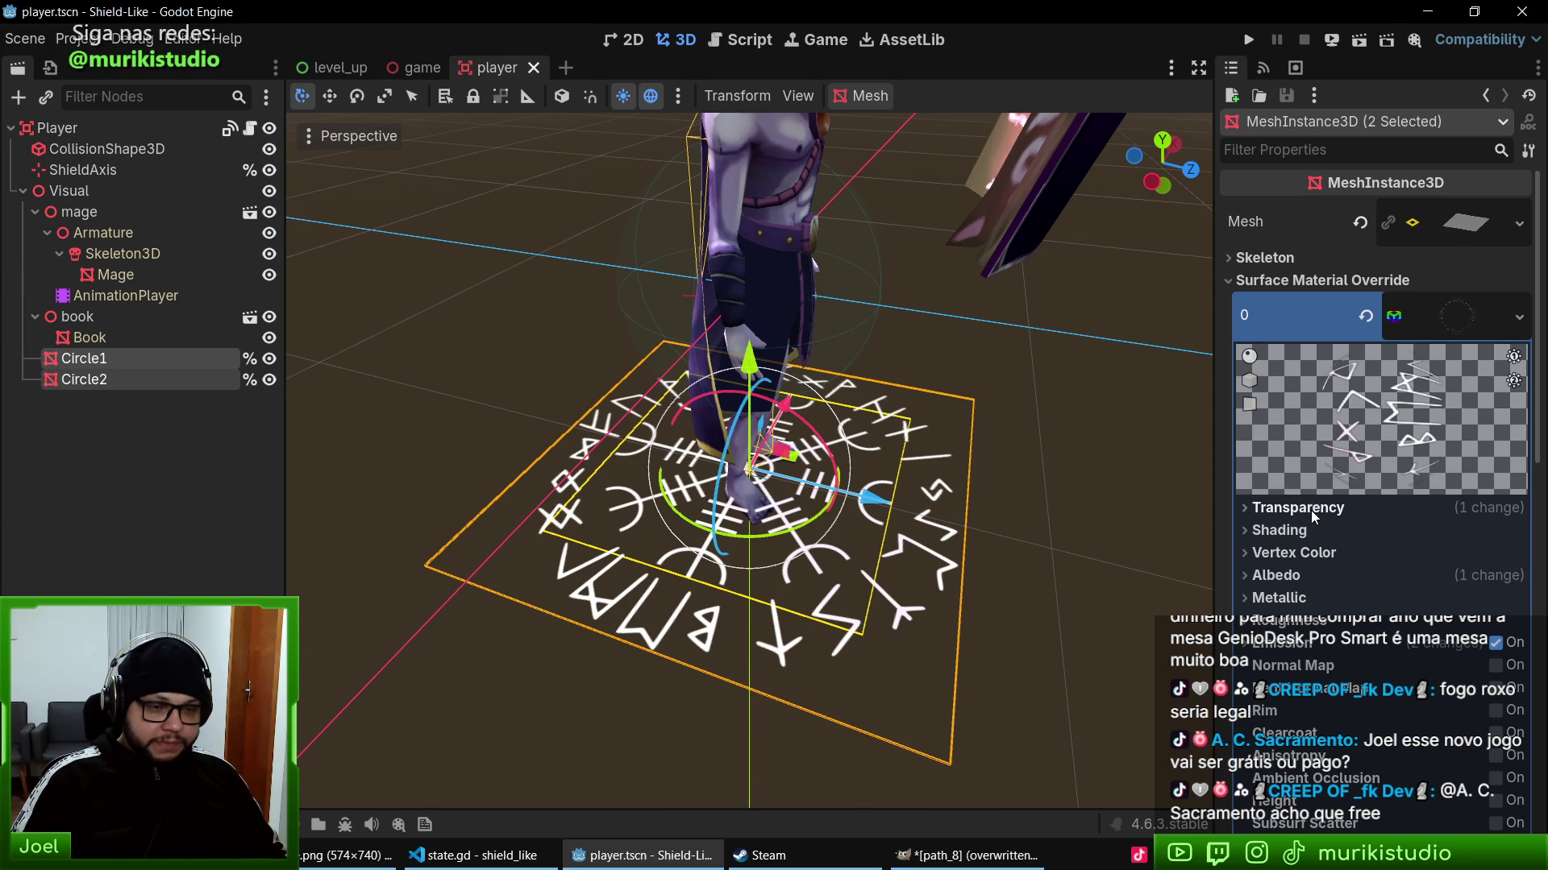
pyautogui.click(1297, 508)
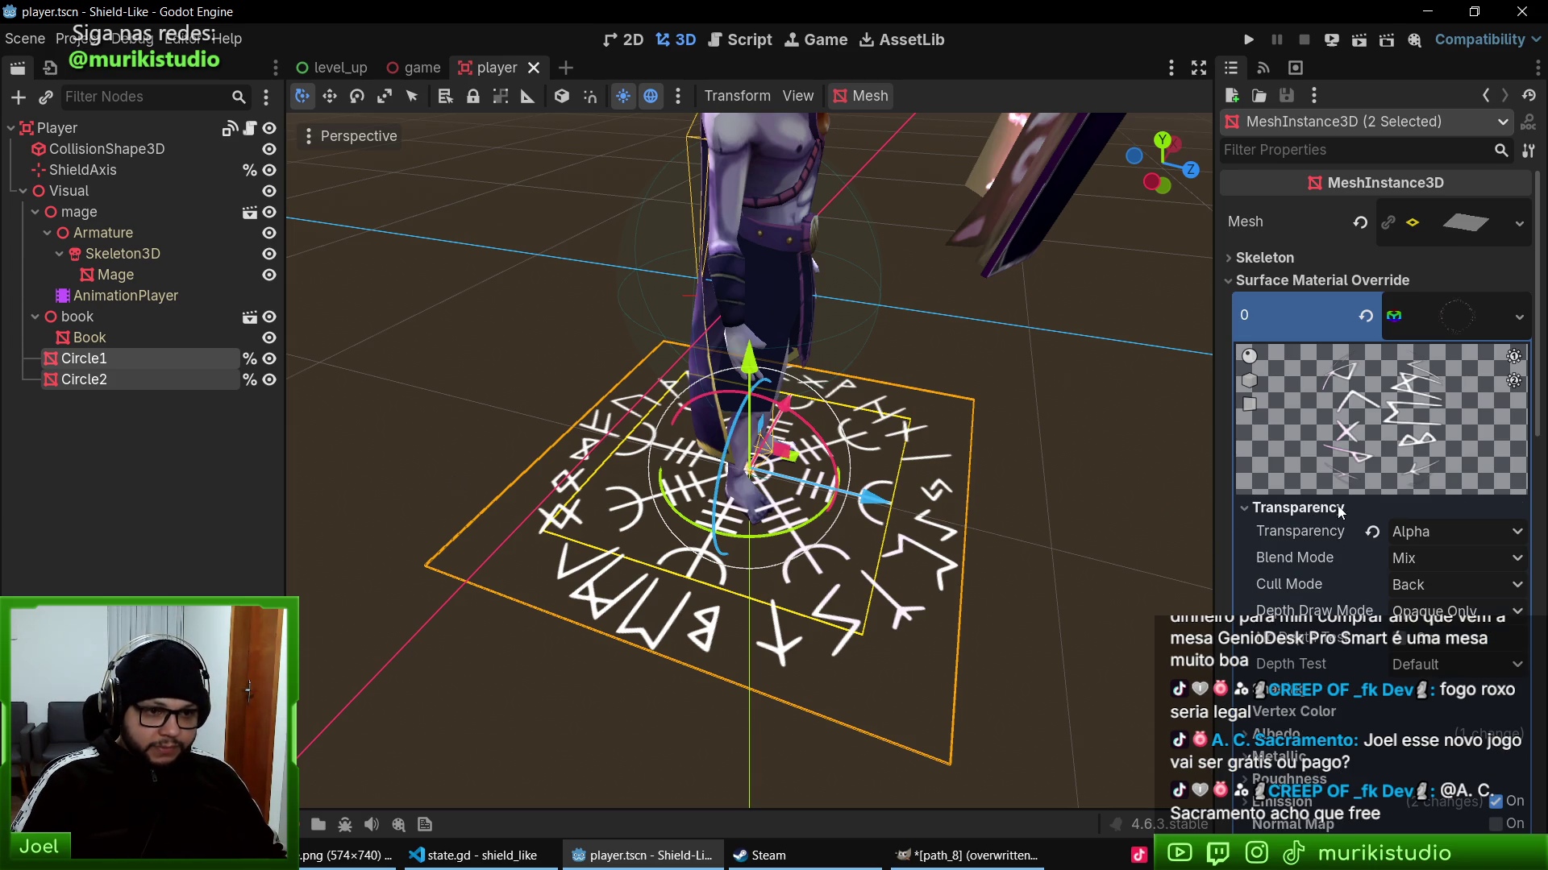
pyautogui.click(1338, 509)
pyautogui.scroll(-3)
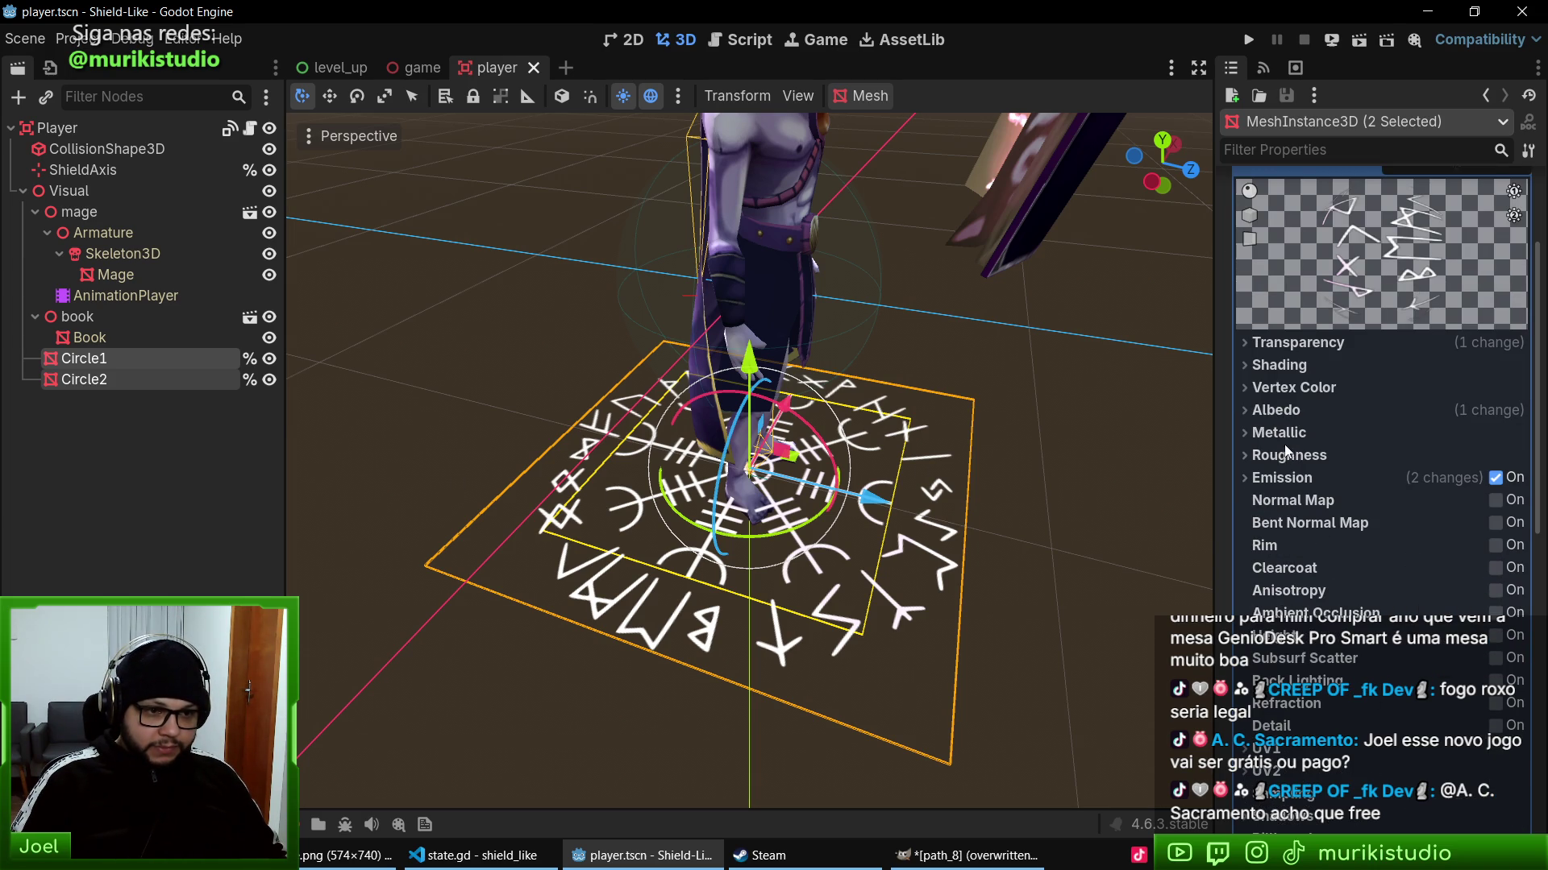
pyautogui.click(1296, 412)
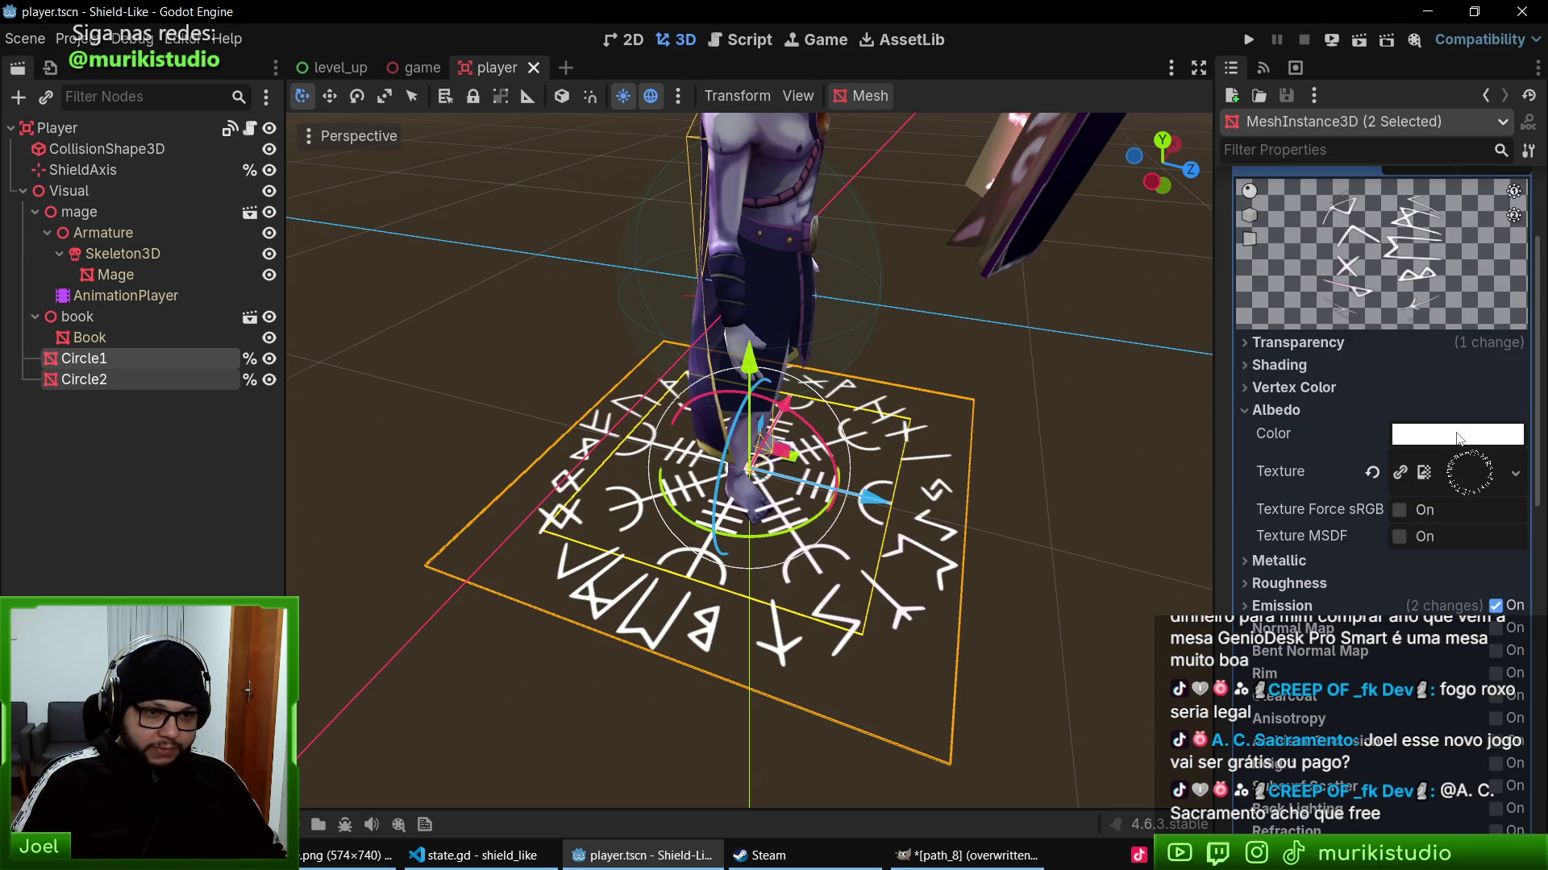
pyautogui.click(1459, 435)
pyautogui.moveTo(1445, 457); pyautogui.dragTo(1374, 457)
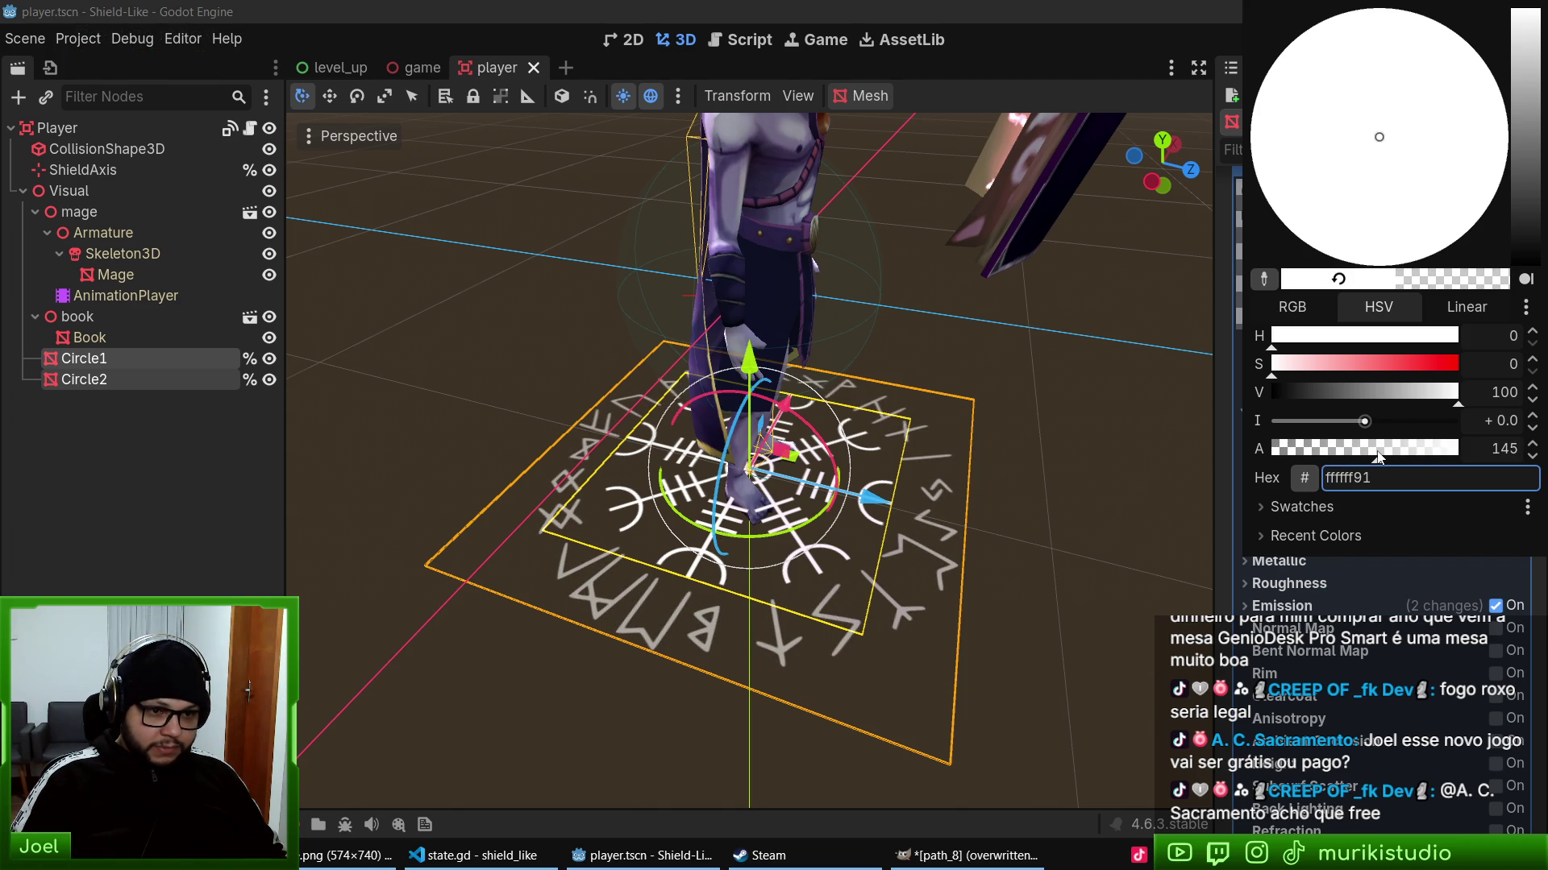
pyautogui.click(1501, 450)
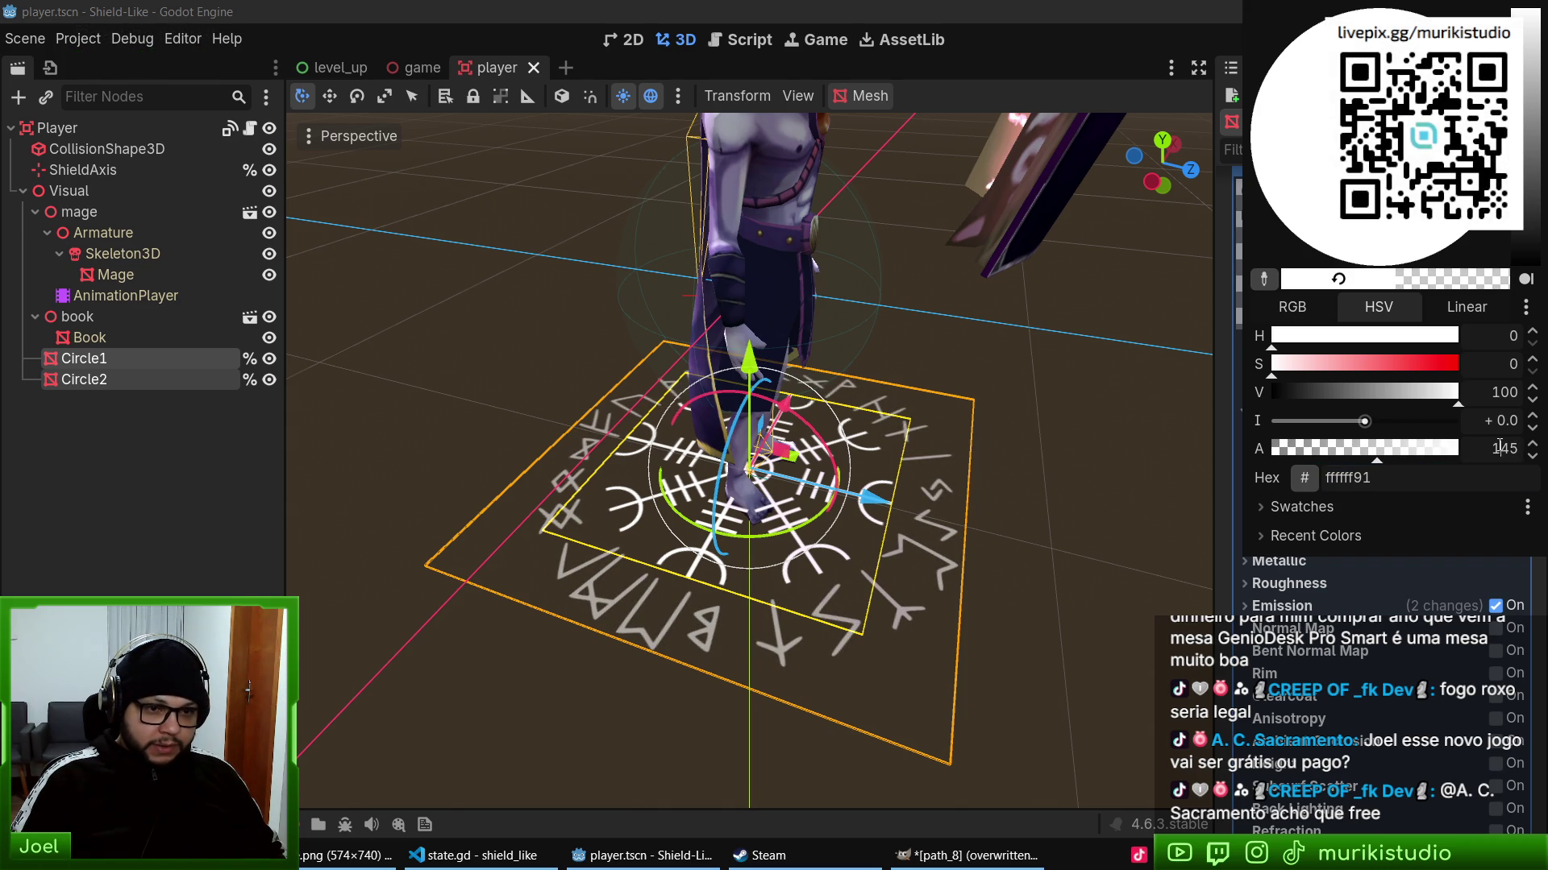
pyautogui.click(1240, 434)
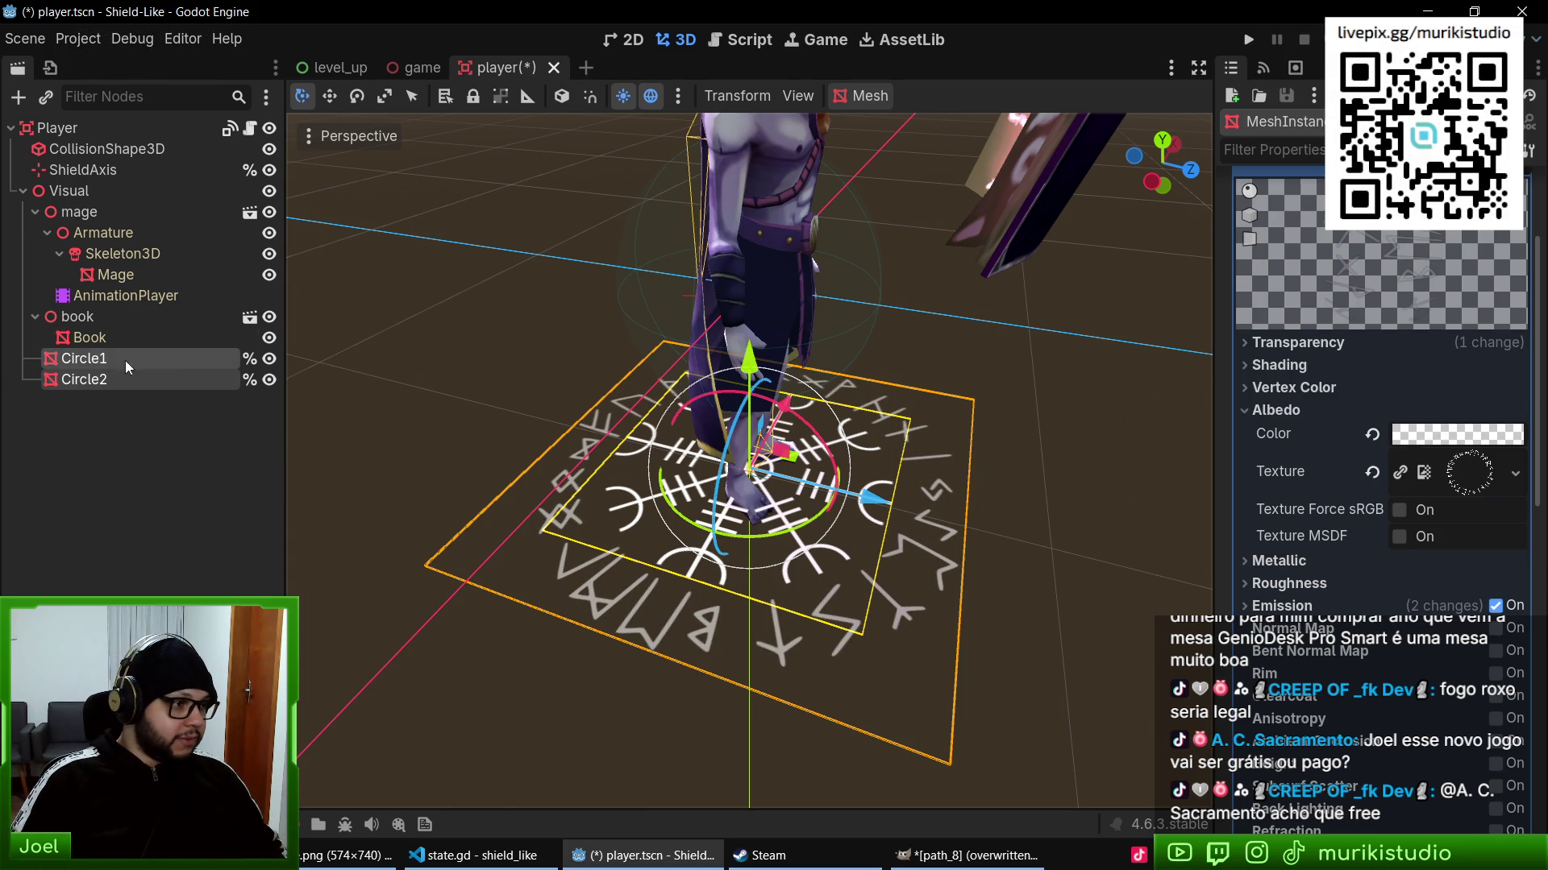
pyautogui.press('F5')
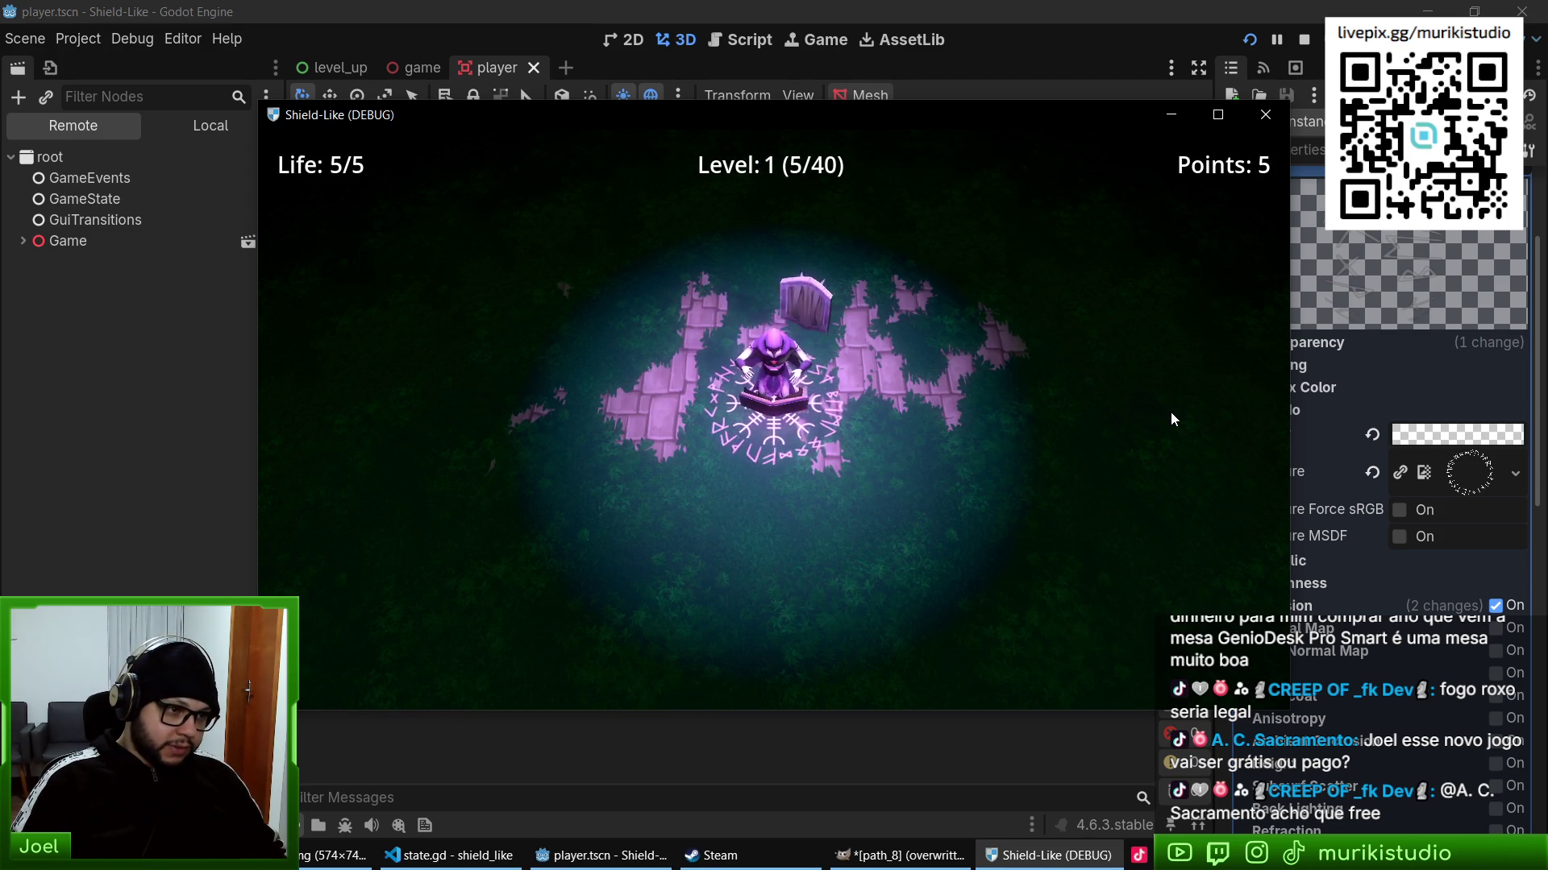
# - Playtest maximised, stop, save, relaunch and play to Level 5, then close the game
pyautogui.press('super+Up')
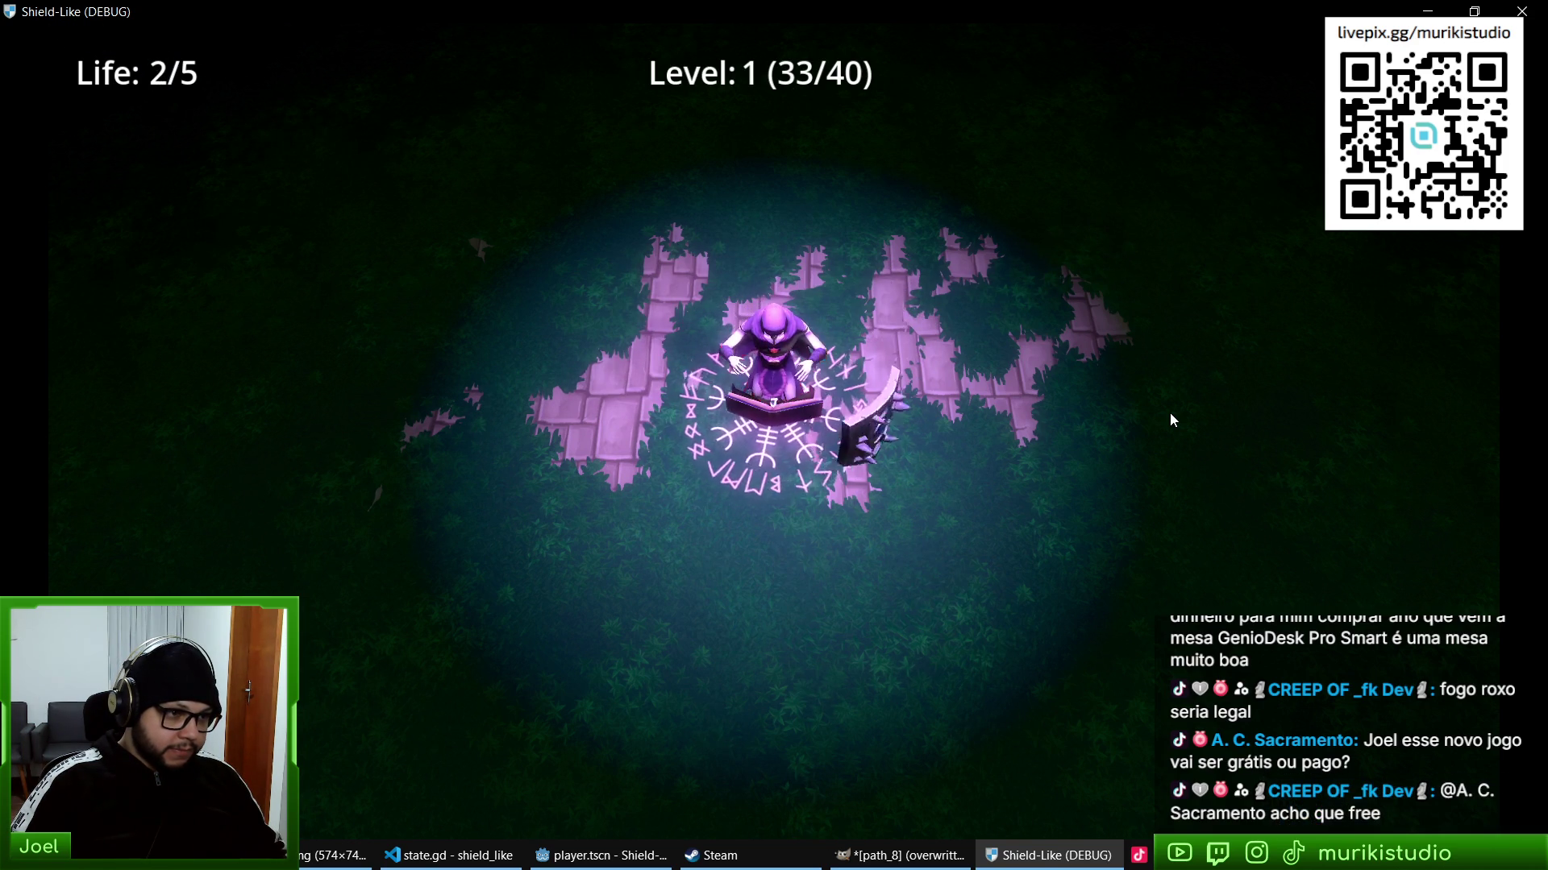
pyautogui.press('F8')
pyautogui.hotkey('ctrl', 's')
pyautogui.press('F5')
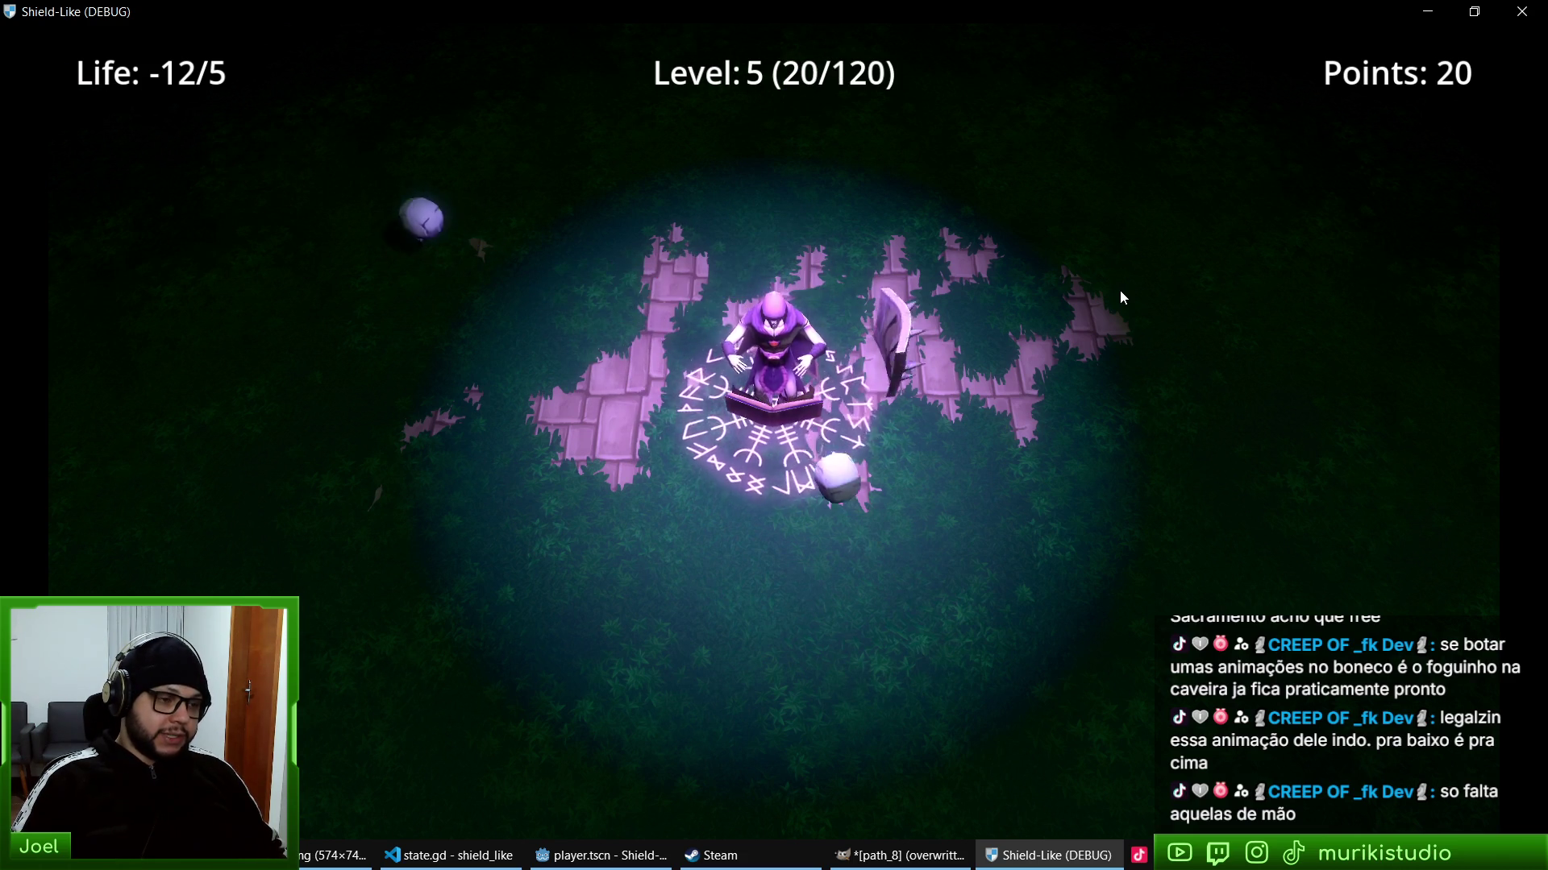
pyautogui.hotkey('alt', 'F4')
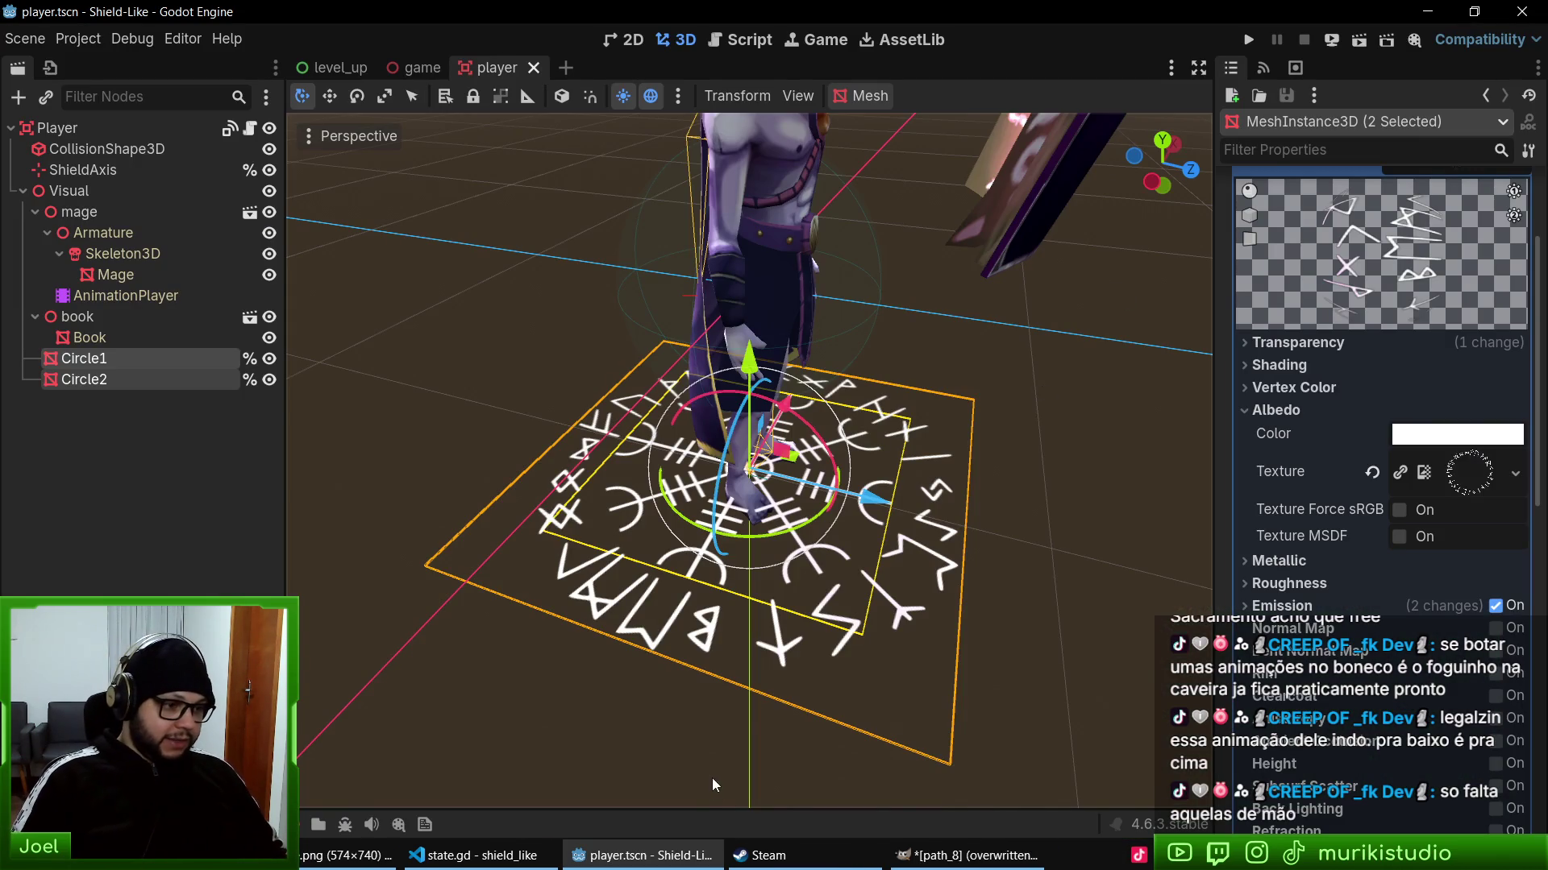
# - Recolour path_8 a muted green with Hue-Saturation at hue about 111 and saturation -50
pyautogui.click(967, 855)
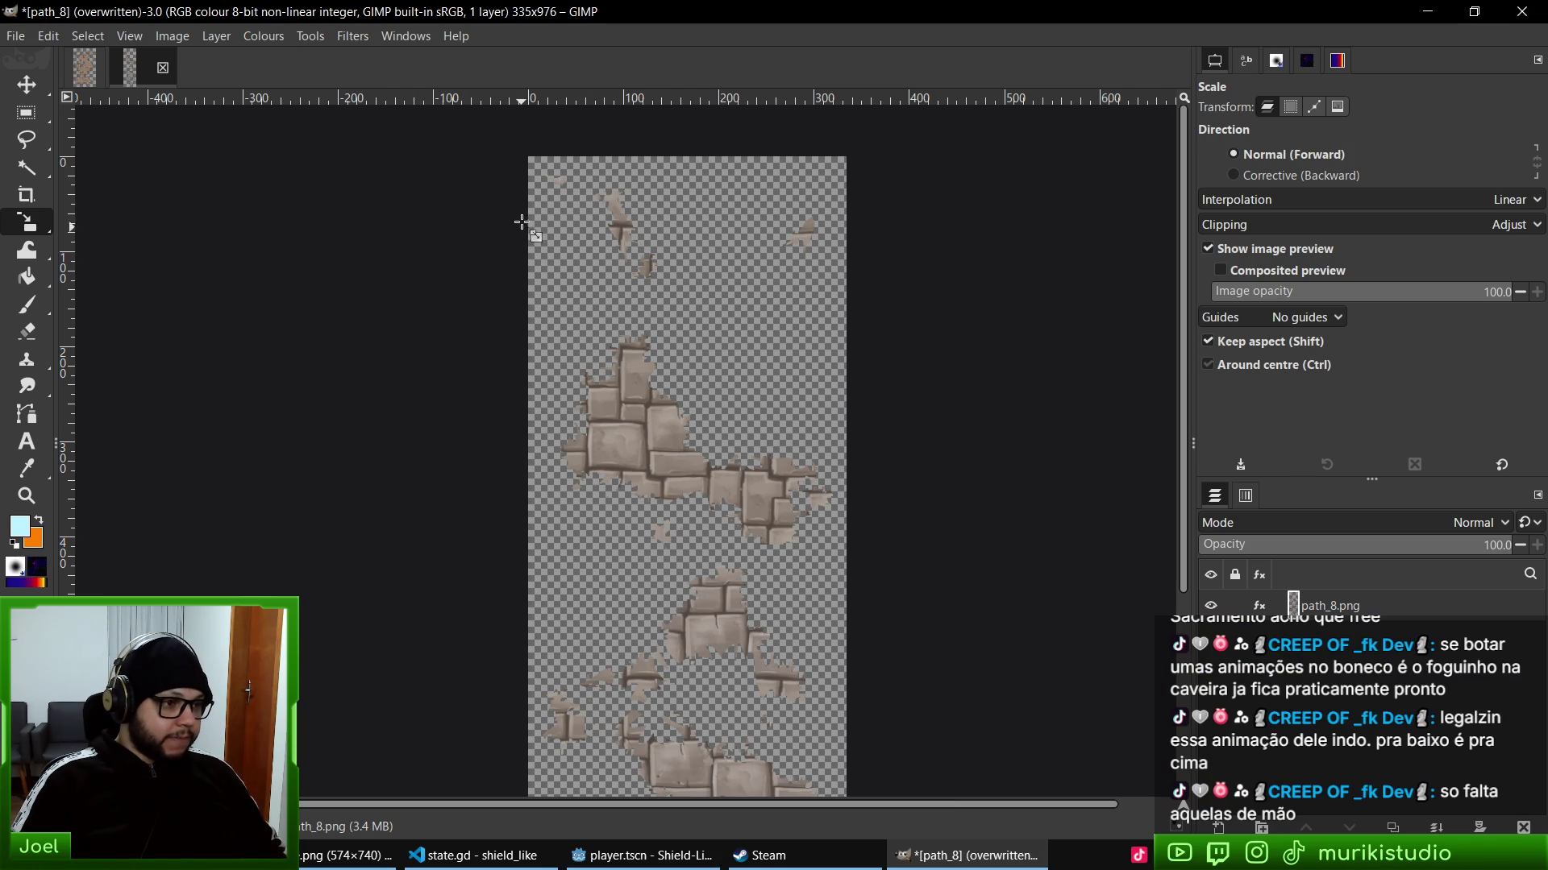
pyautogui.click(269, 36)
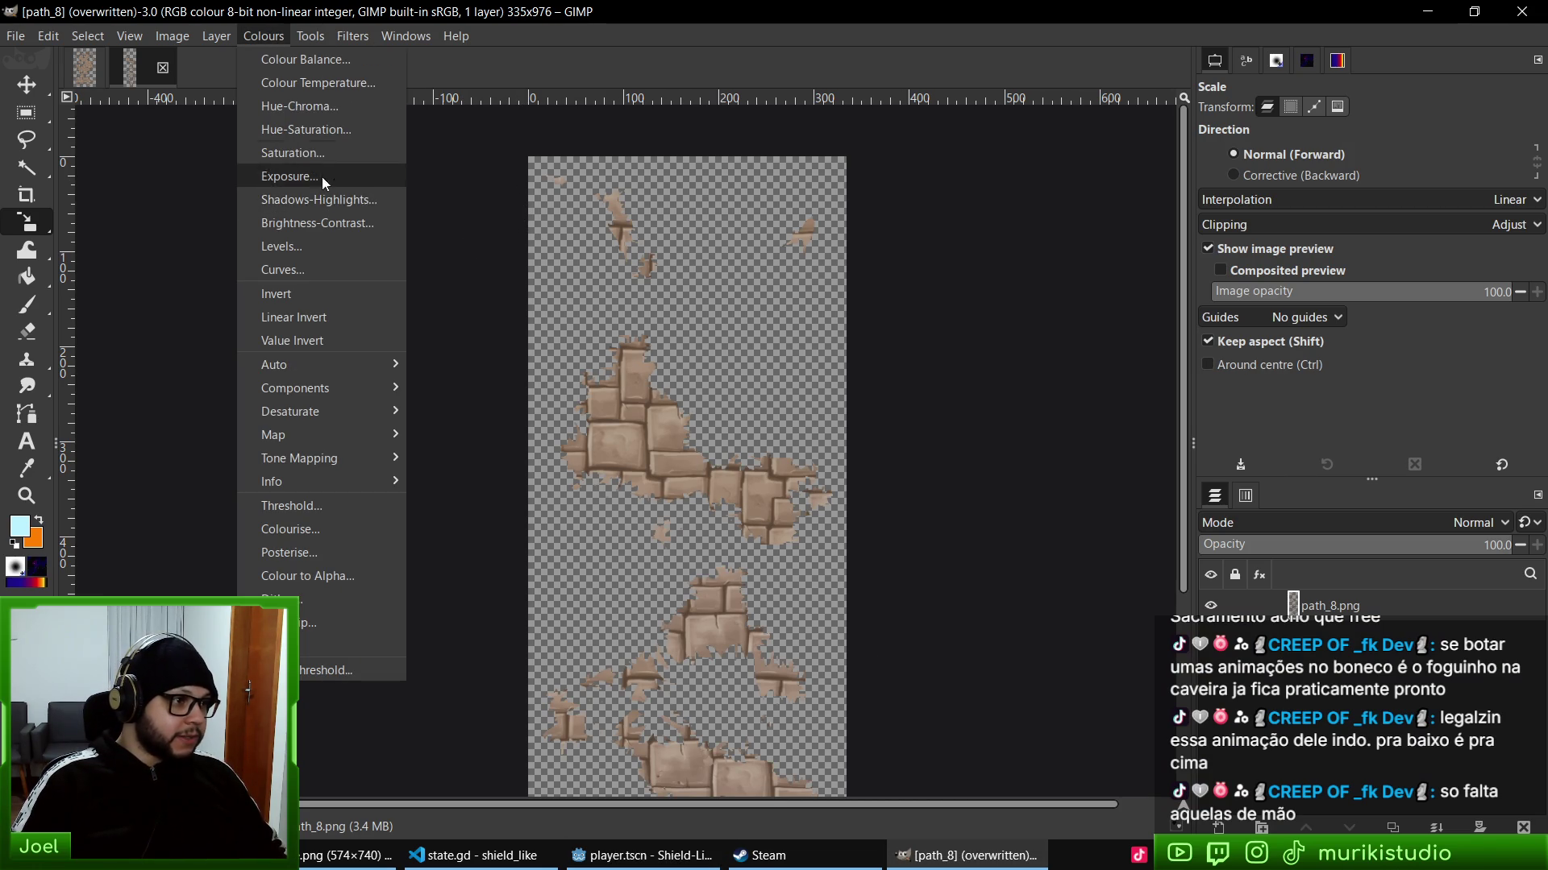
pyautogui.click(291, 127)
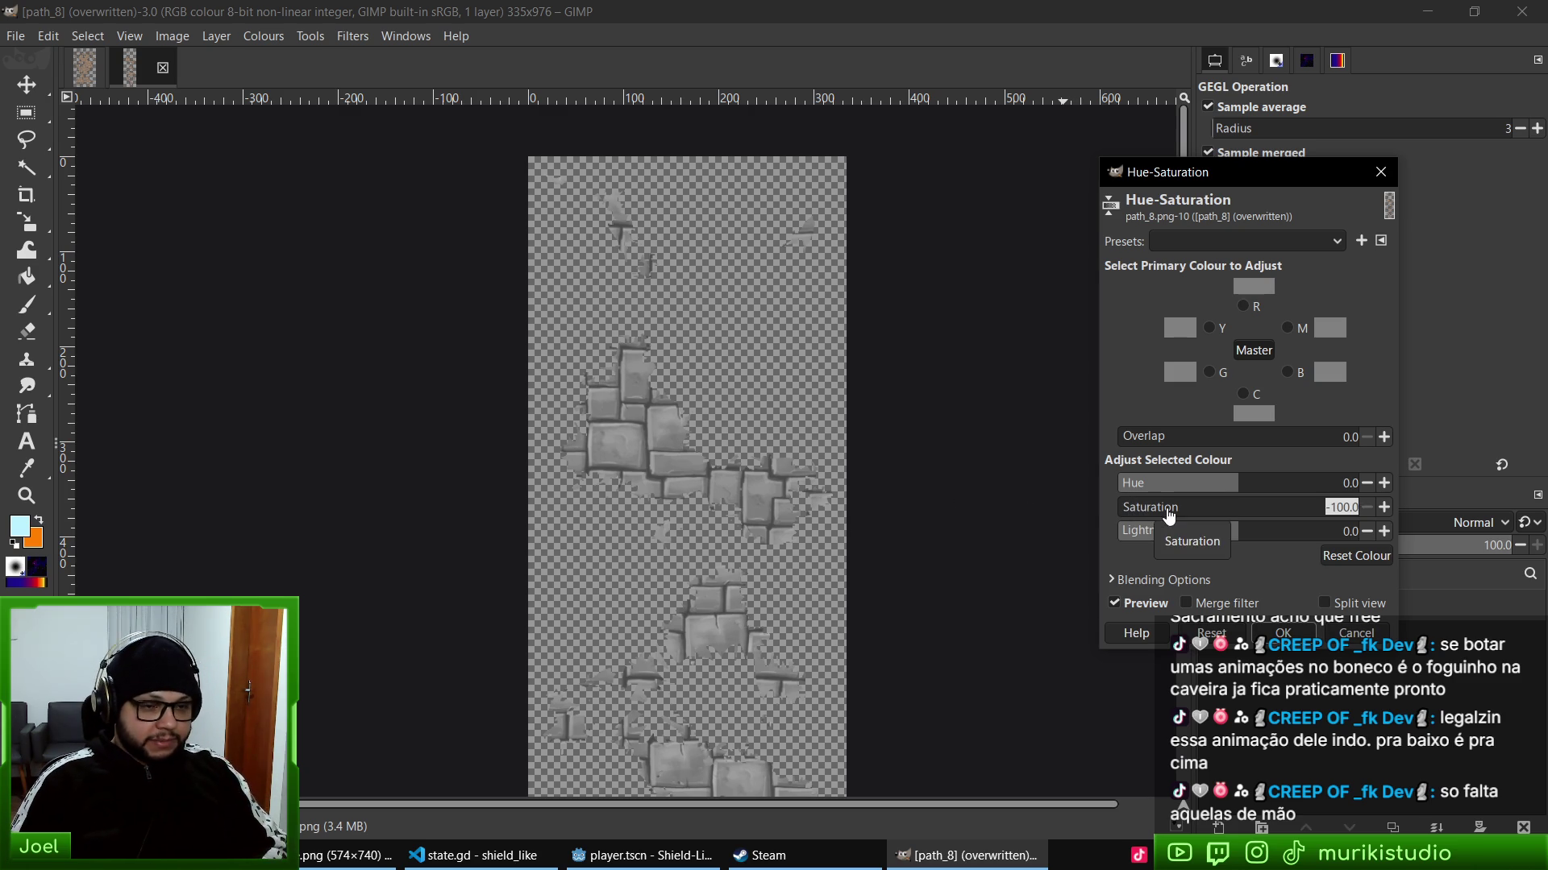
pyautogui.write('-50')
pyautogui.press('Return')
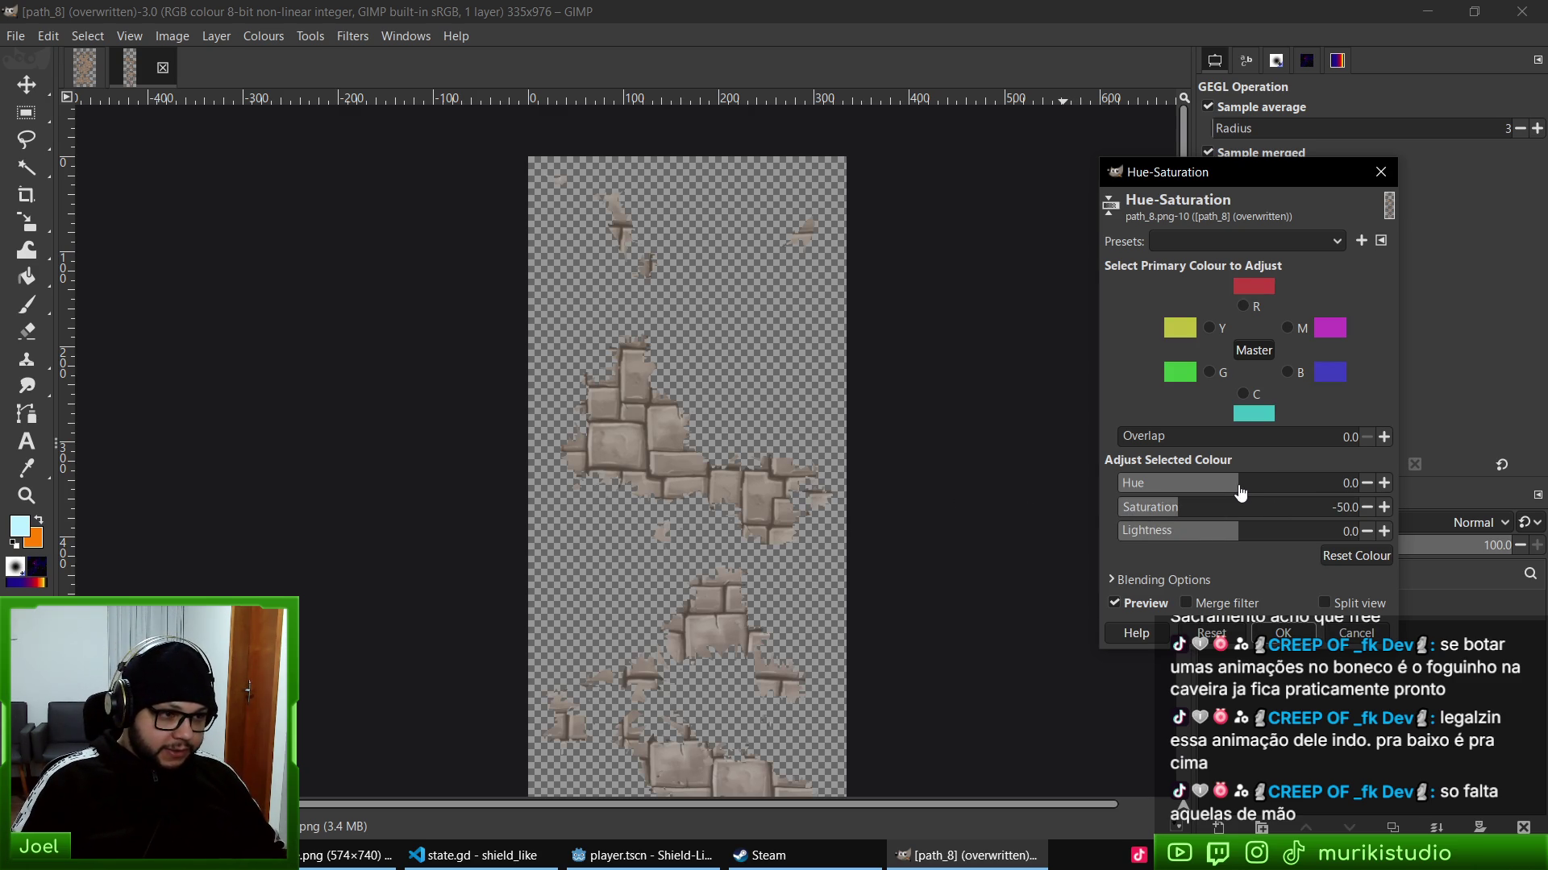
pyautogui.moveTo(1222, 483); pyautogui.dragTo(1206, 482)
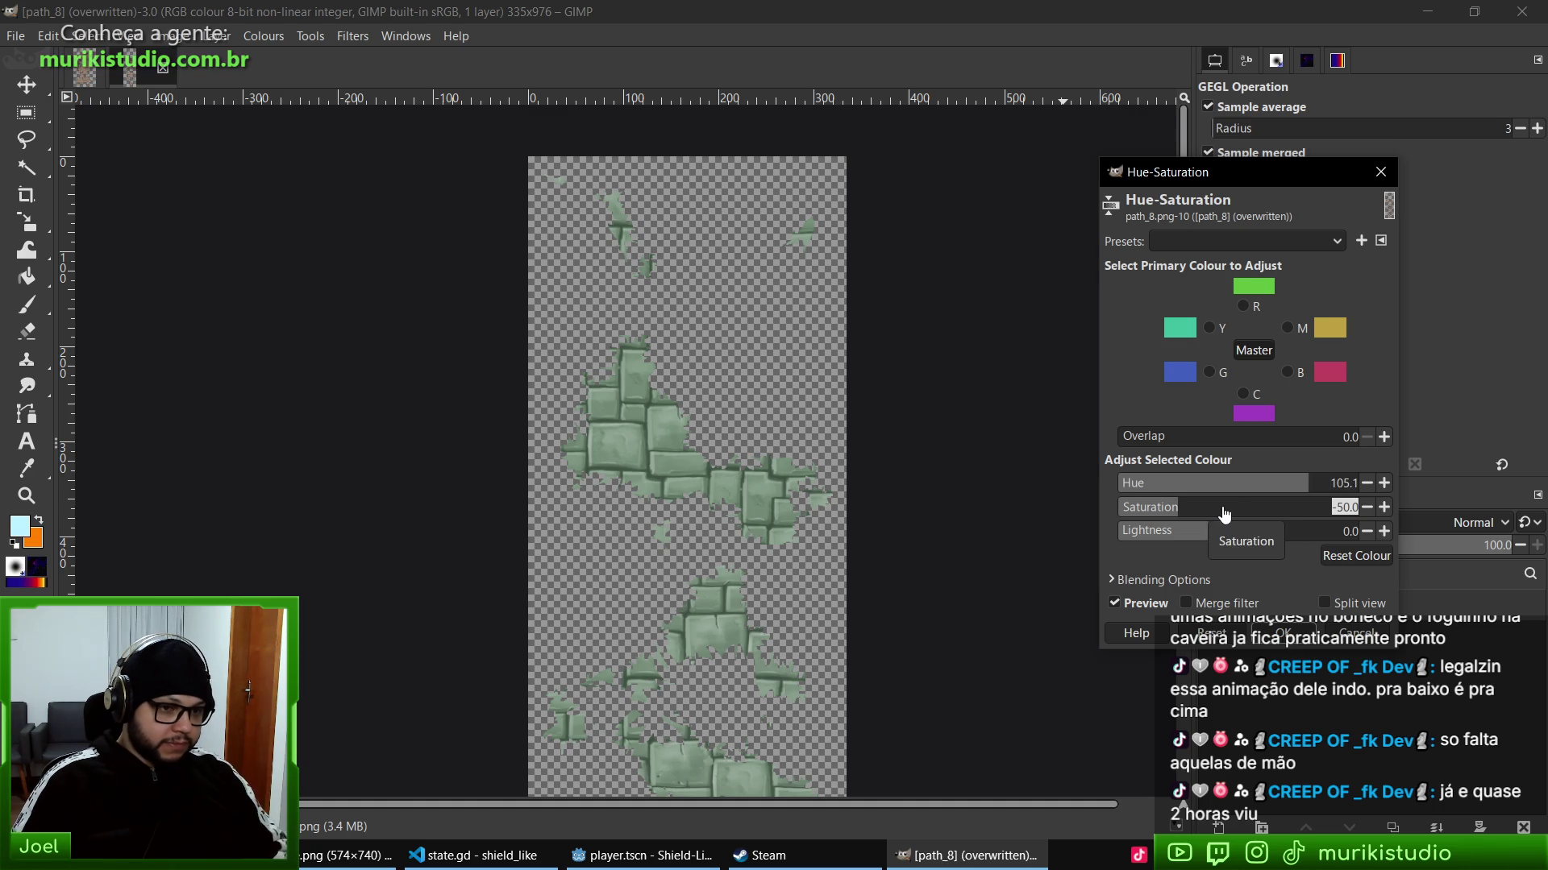
pyautogui.write('0')
pyautogui.press('Return')
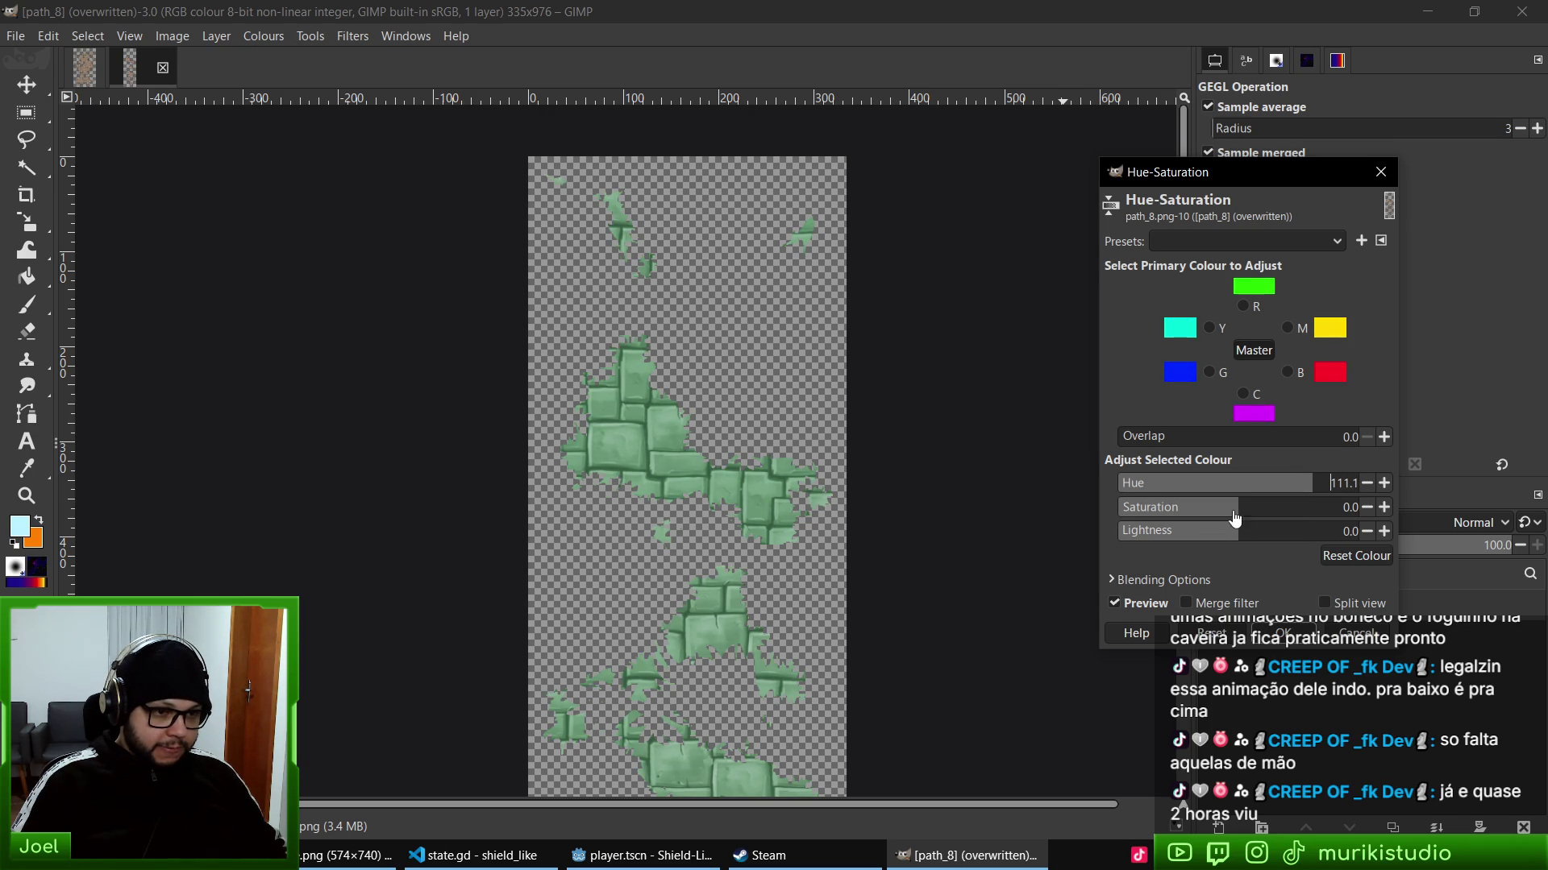
pyautogui.write('-50')
pyautogui.press('Return')
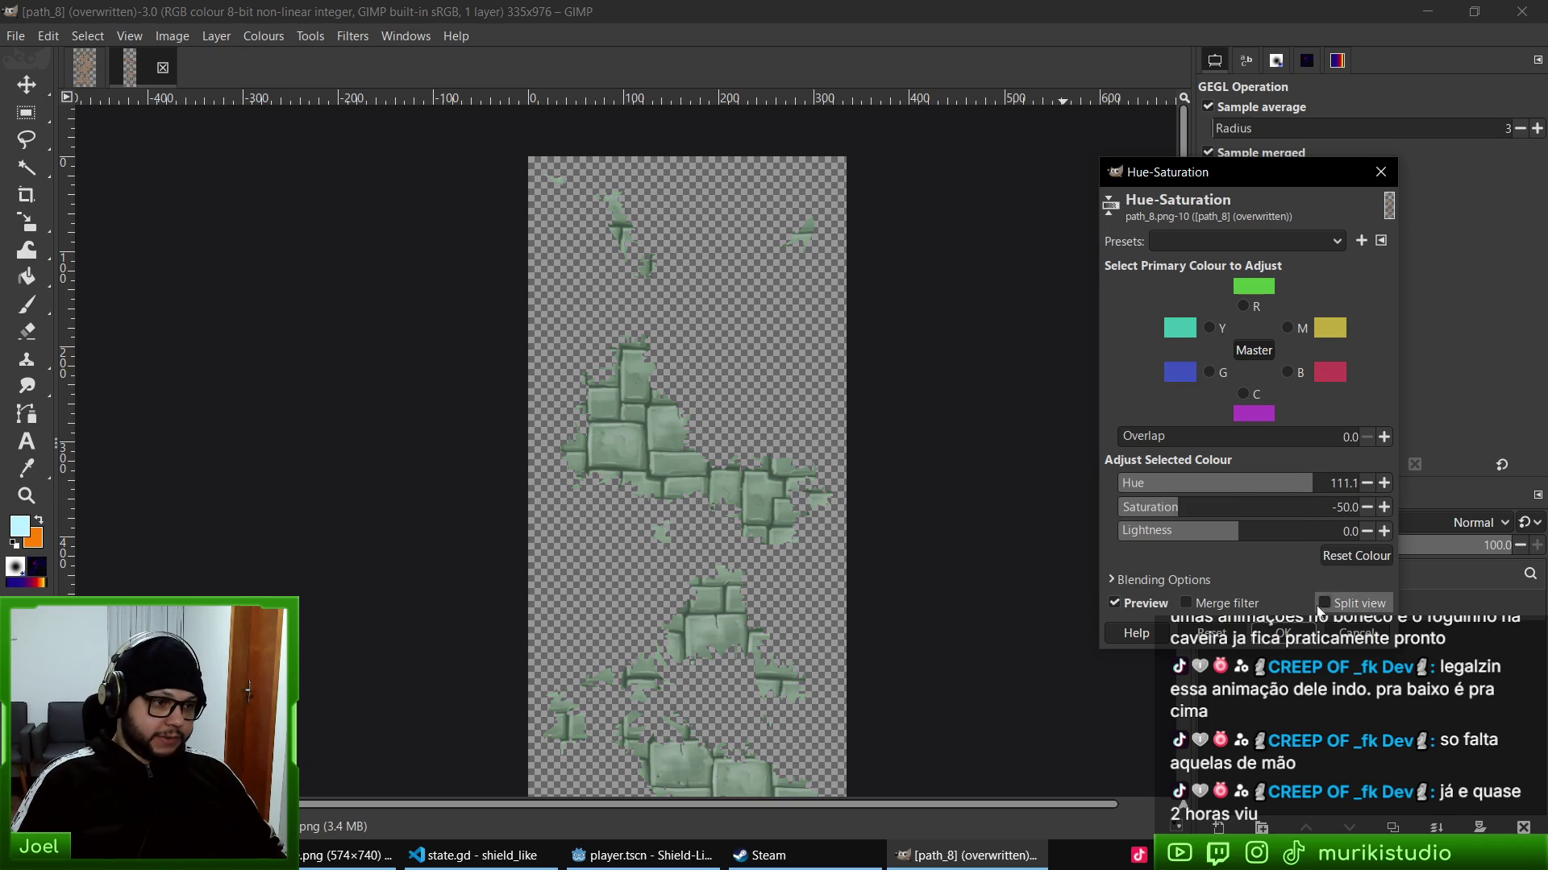
pyautogui.click(1283, 632)
# - Overwrite path_8.png and return to the Godot editor
pyautogui.click(17, 34)
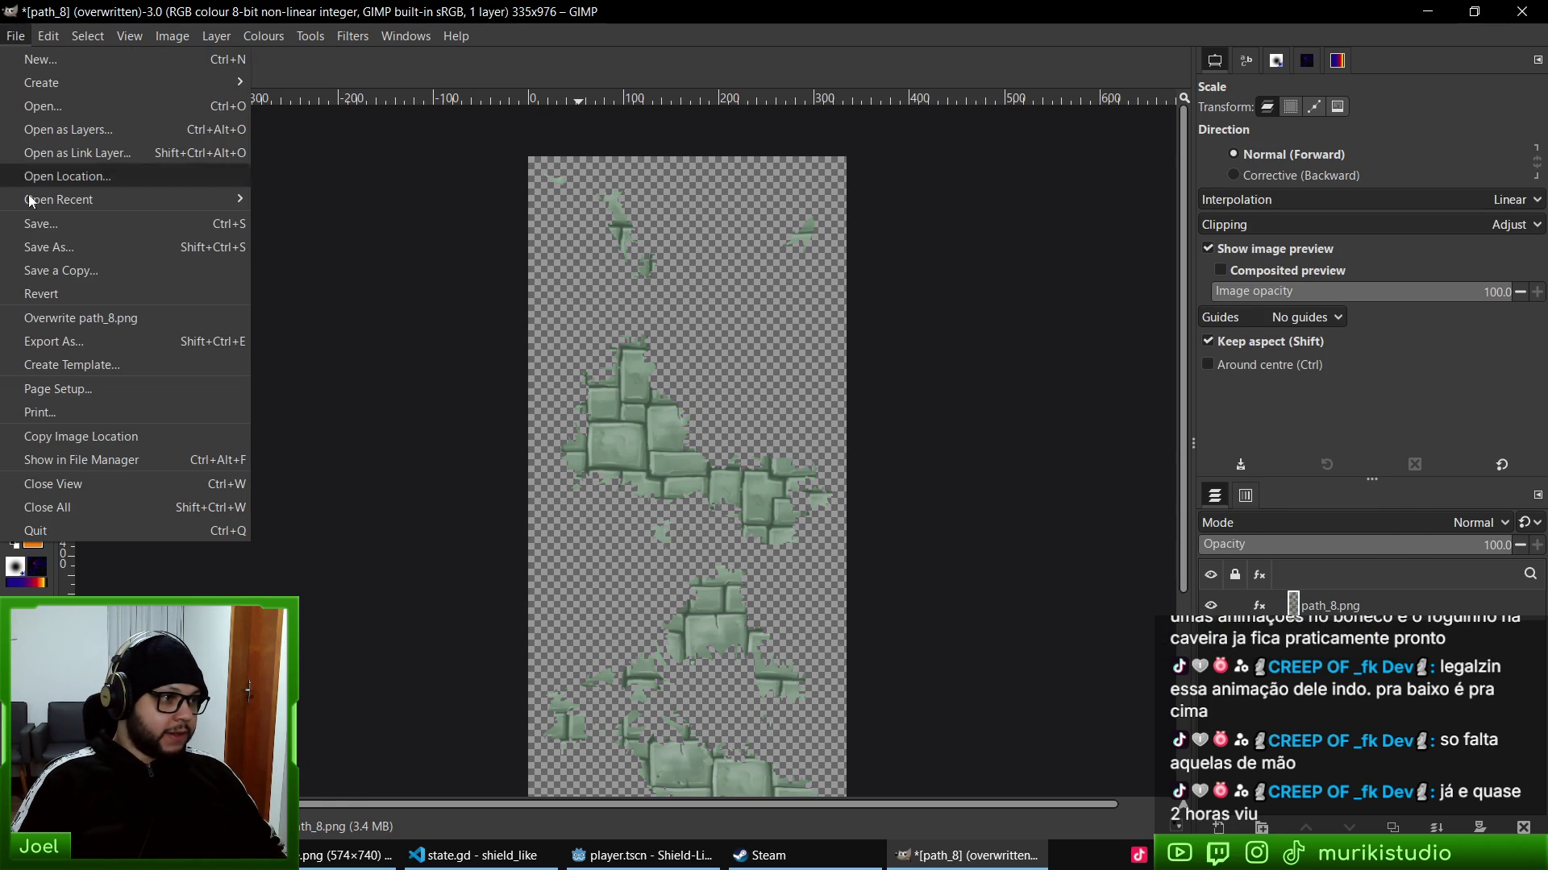
pyautogui.click(89, 304)
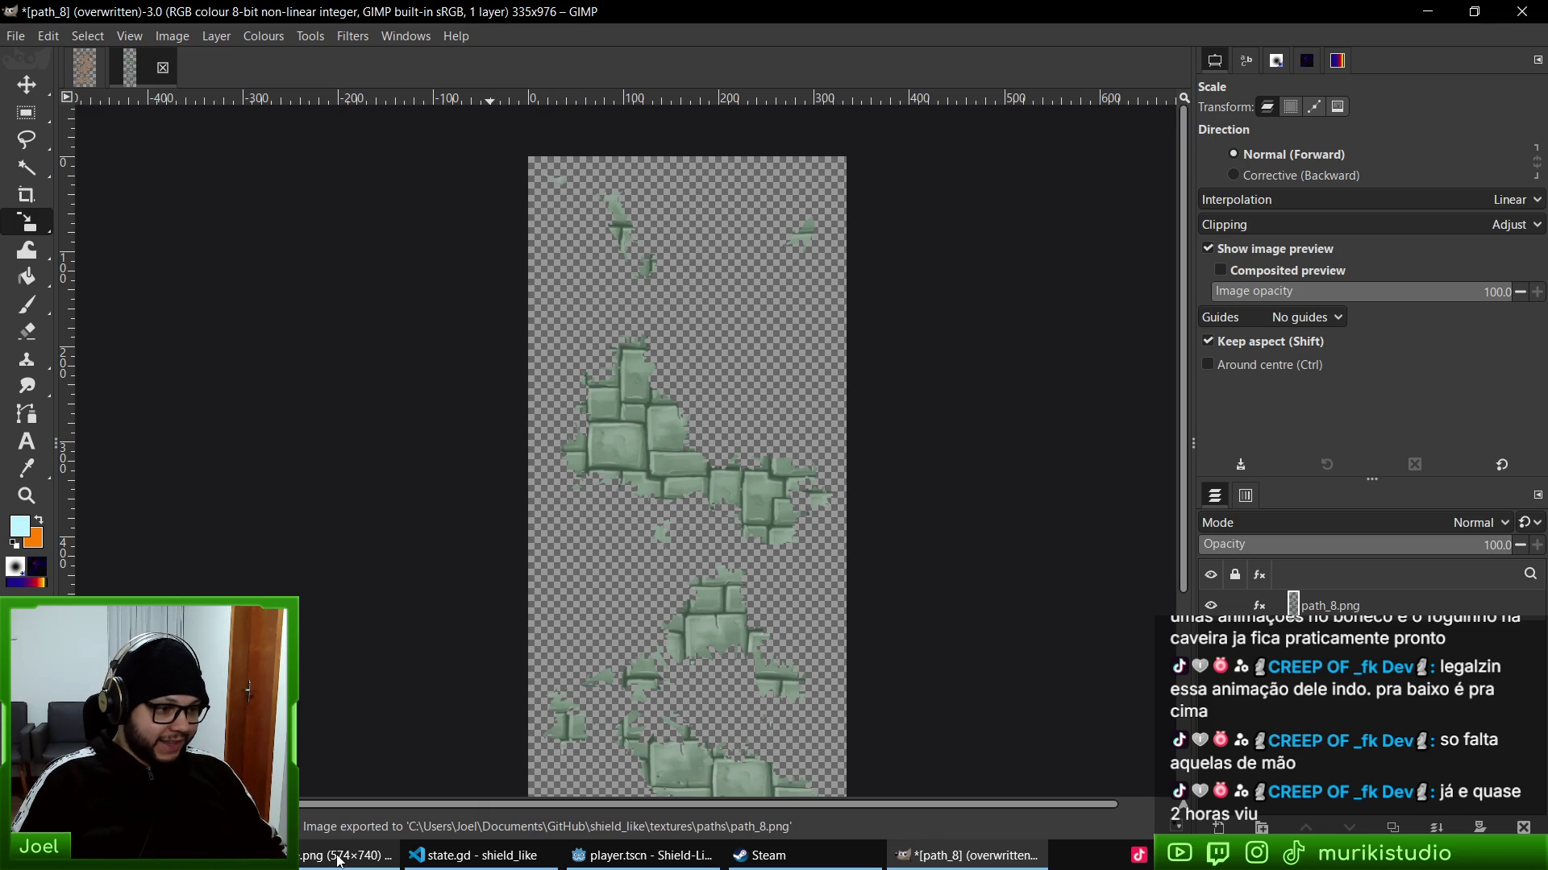
pyautogui.click(643, 855)
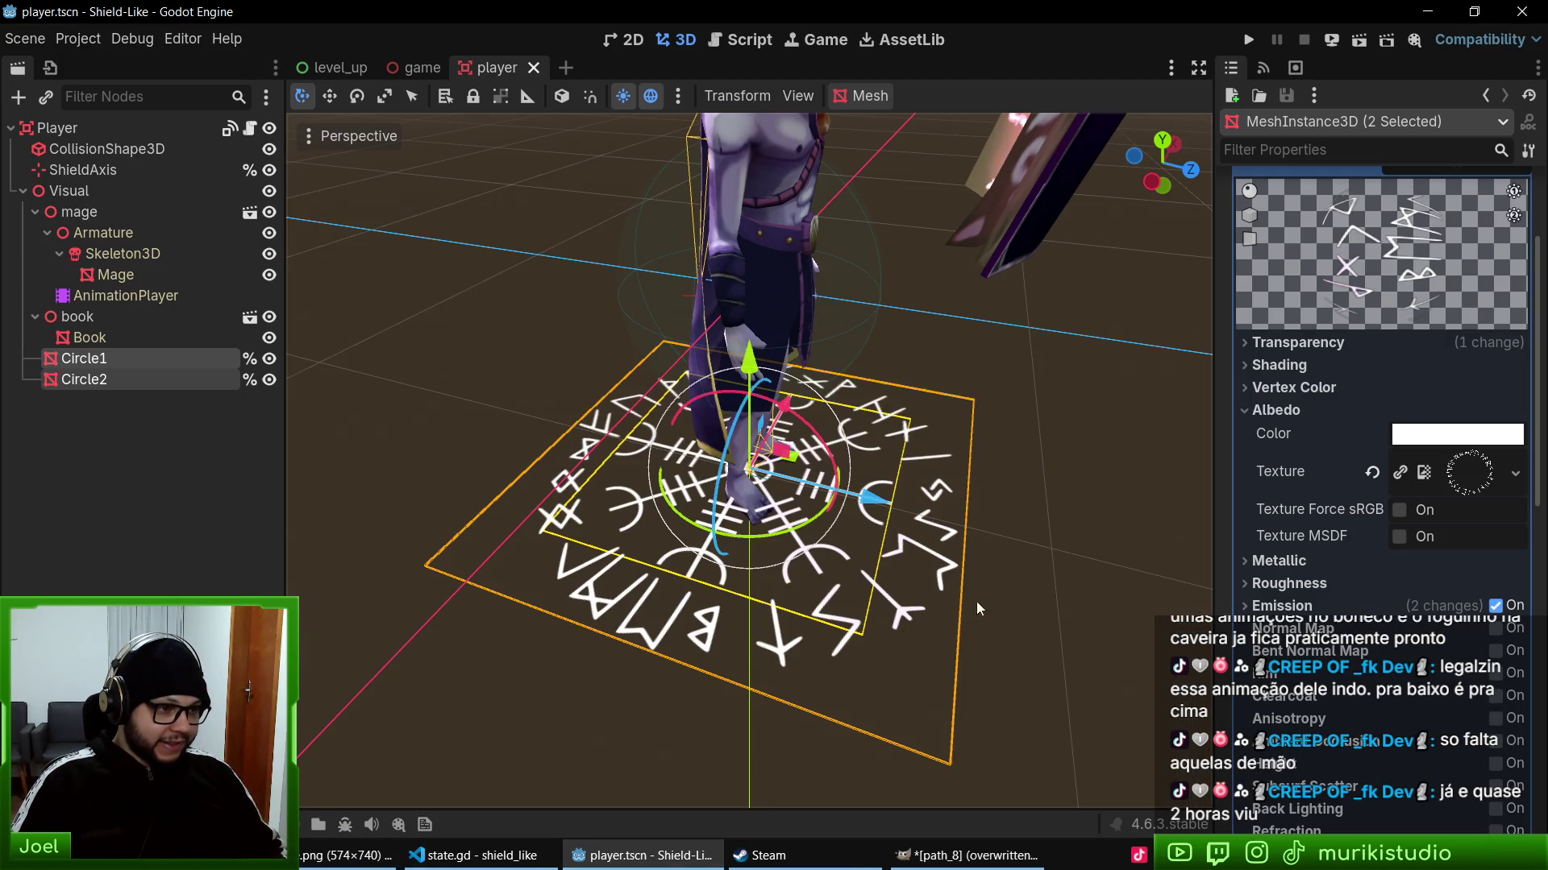
# - Playtest the game with the green path_8 texture, close it, and return to GIMP
pyautogui.press('F5')
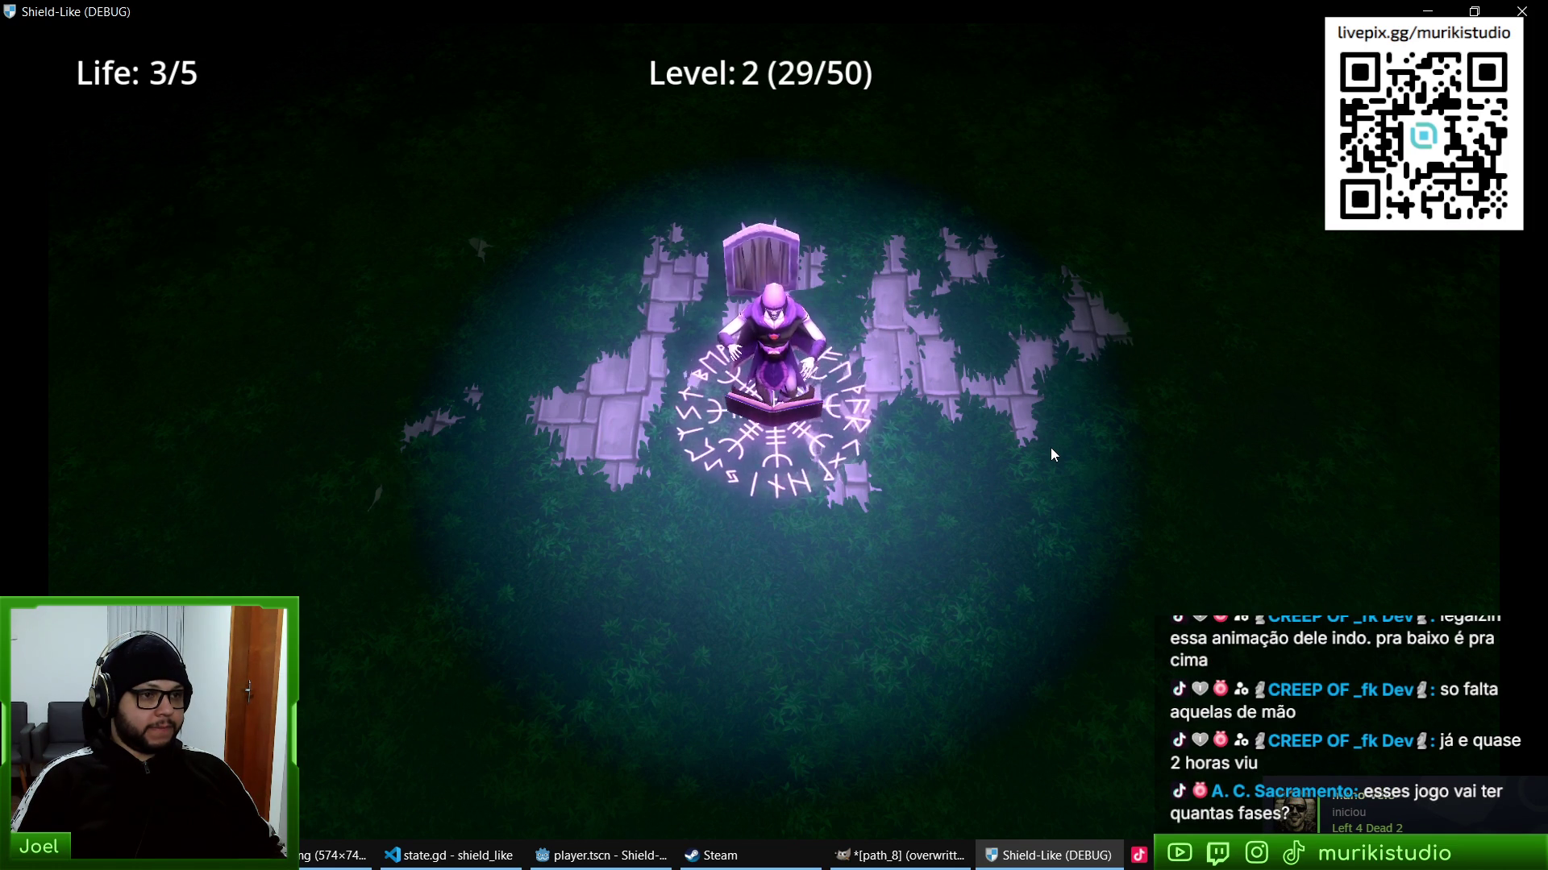
pyautogui.hotkey('alt', 'F4')
pyautogui.hotkey('alt', 'Tab')
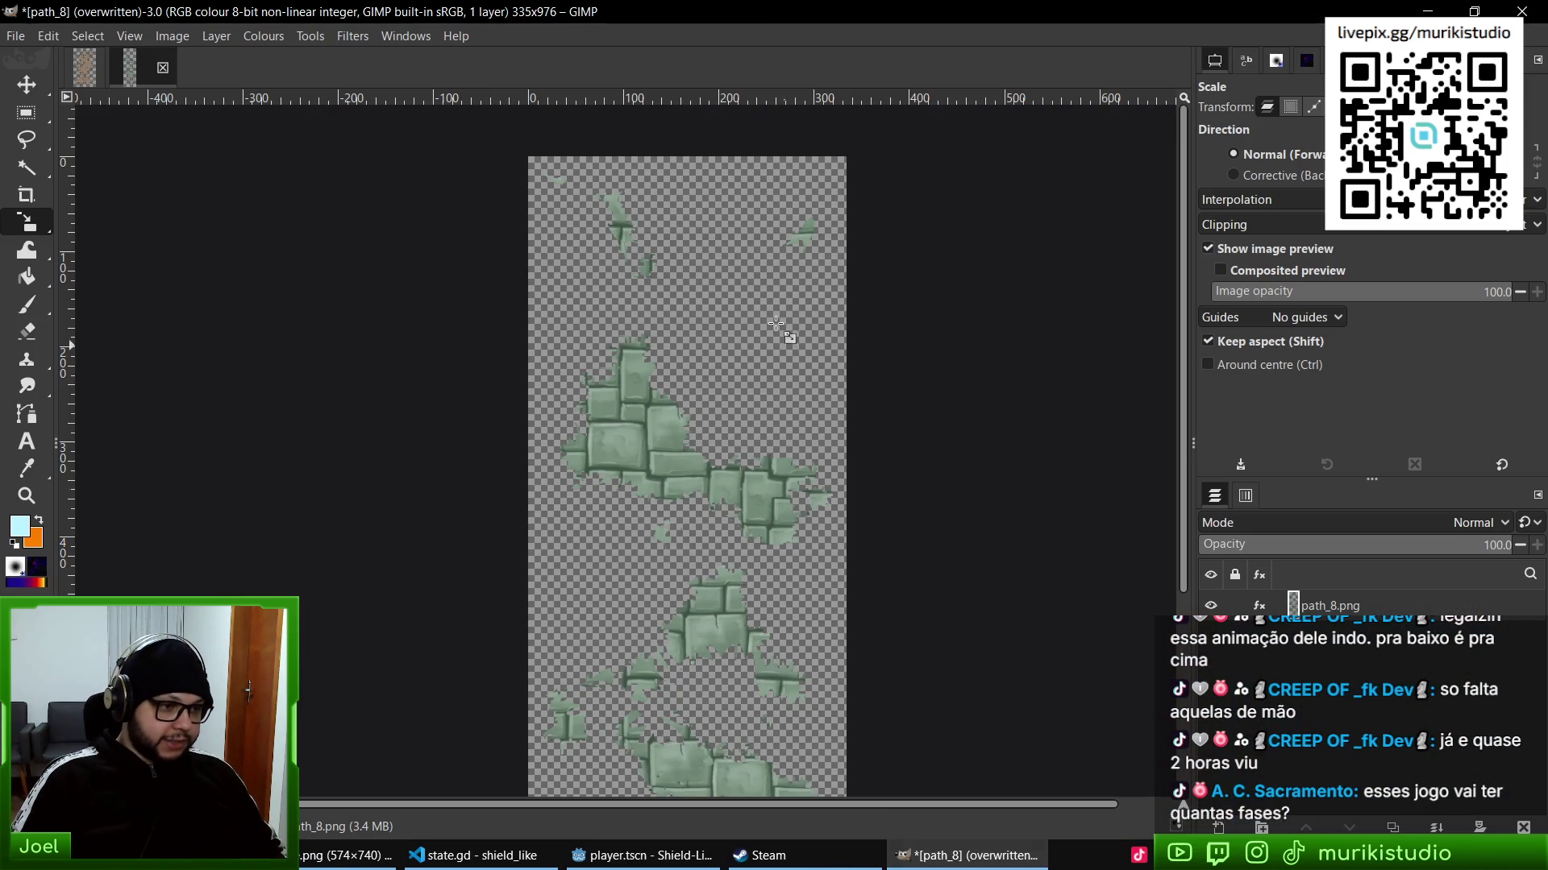
# - Repeat the green Hue-Saturation recolour on path_7 and overwrite path_7.png
pyautogui.click(78, 78)
pyautogui.click(302, 35)
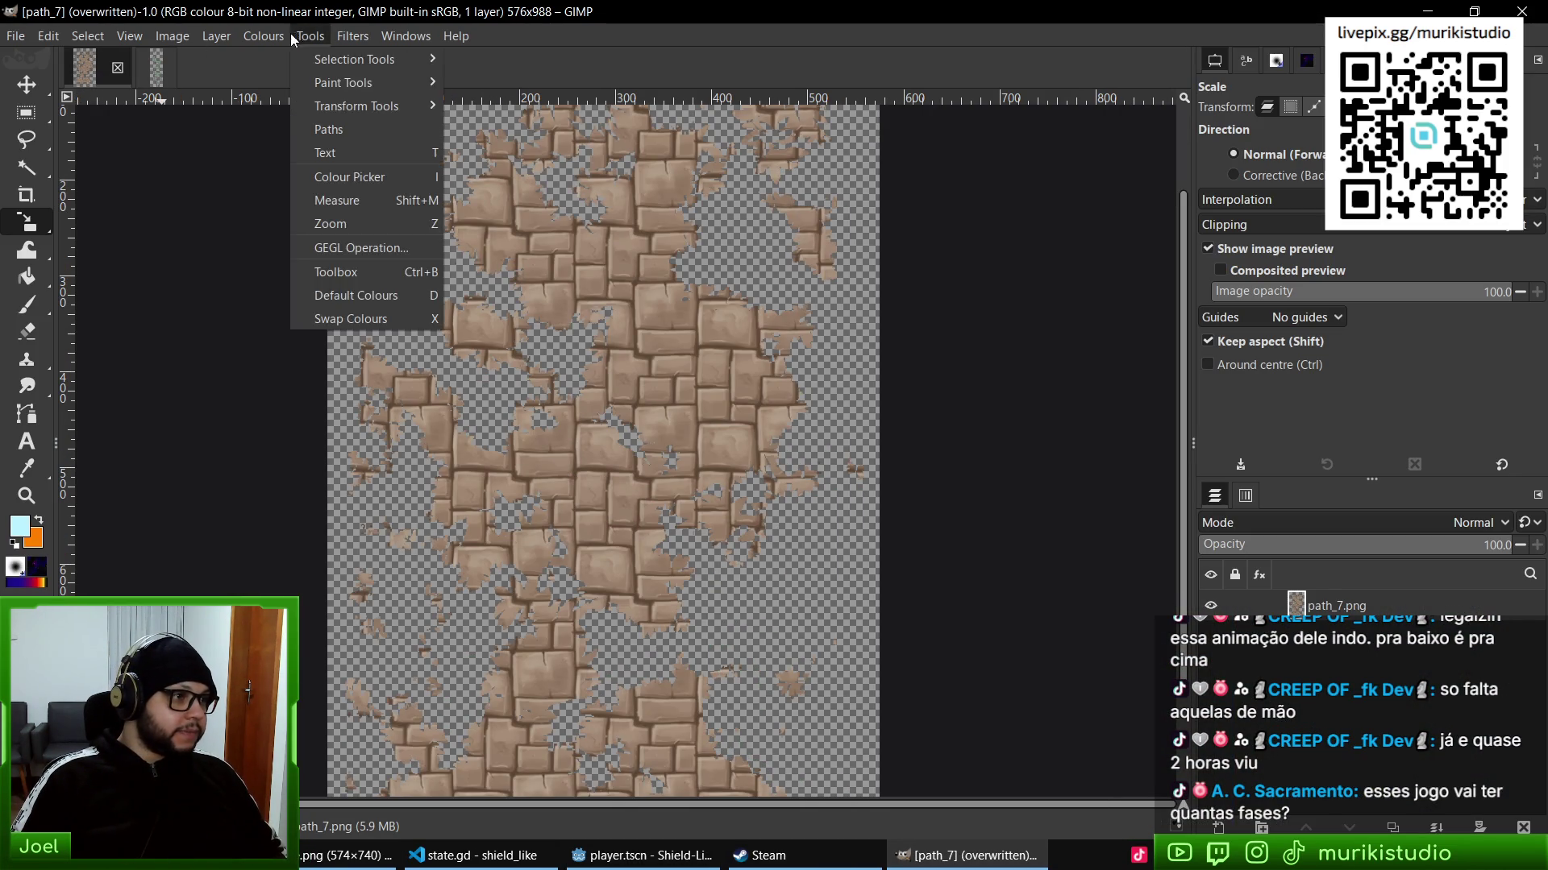
pyautogui.click(358, 60)
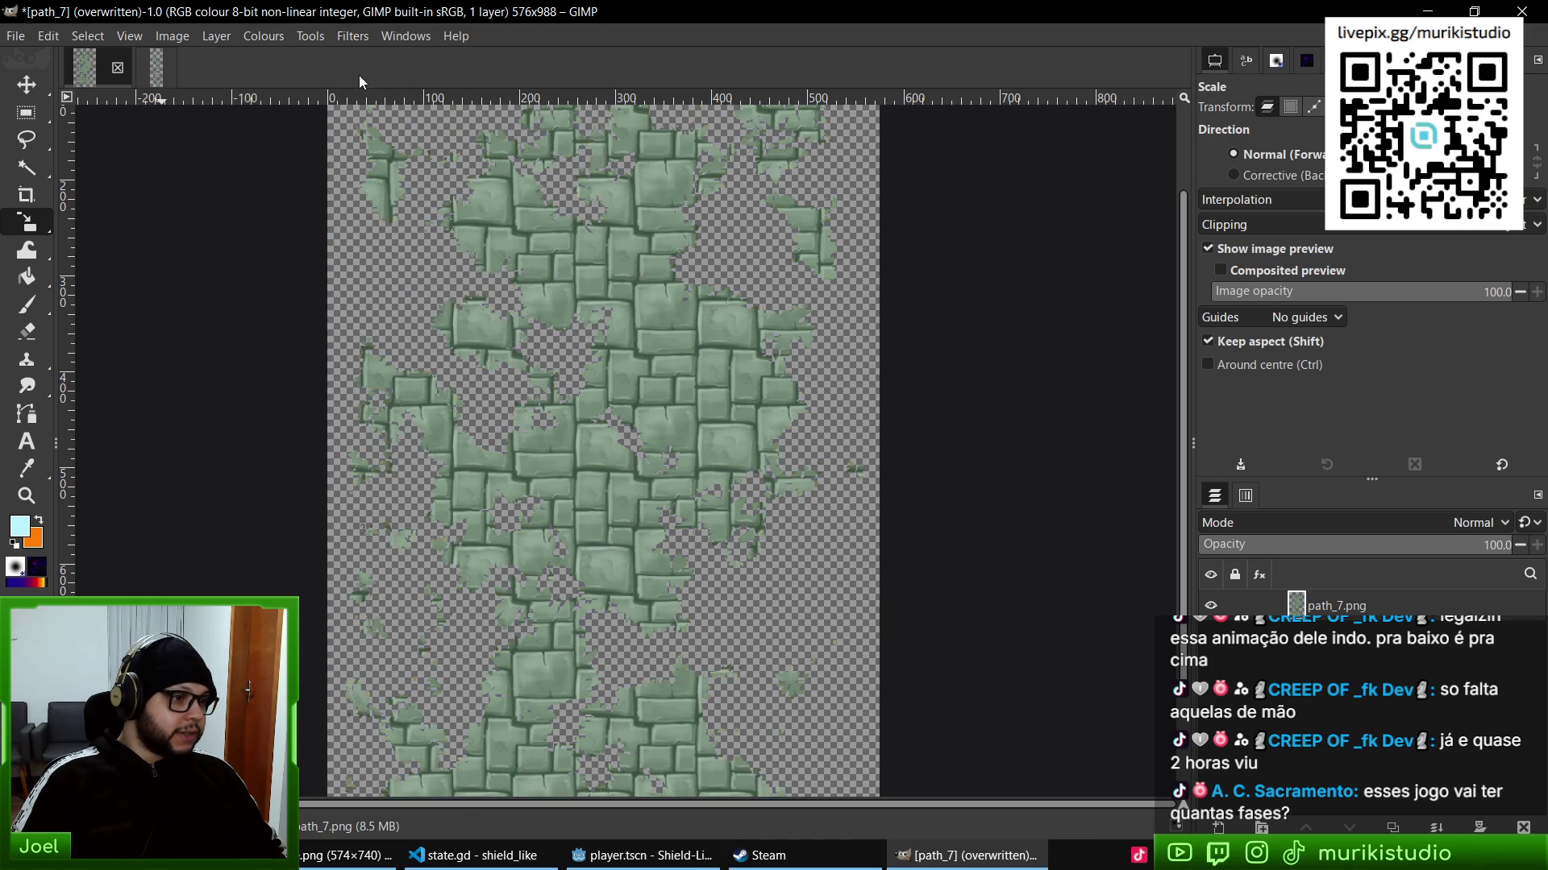
pyautogui.click(12, 36)
pyautogui.click(48, 292)
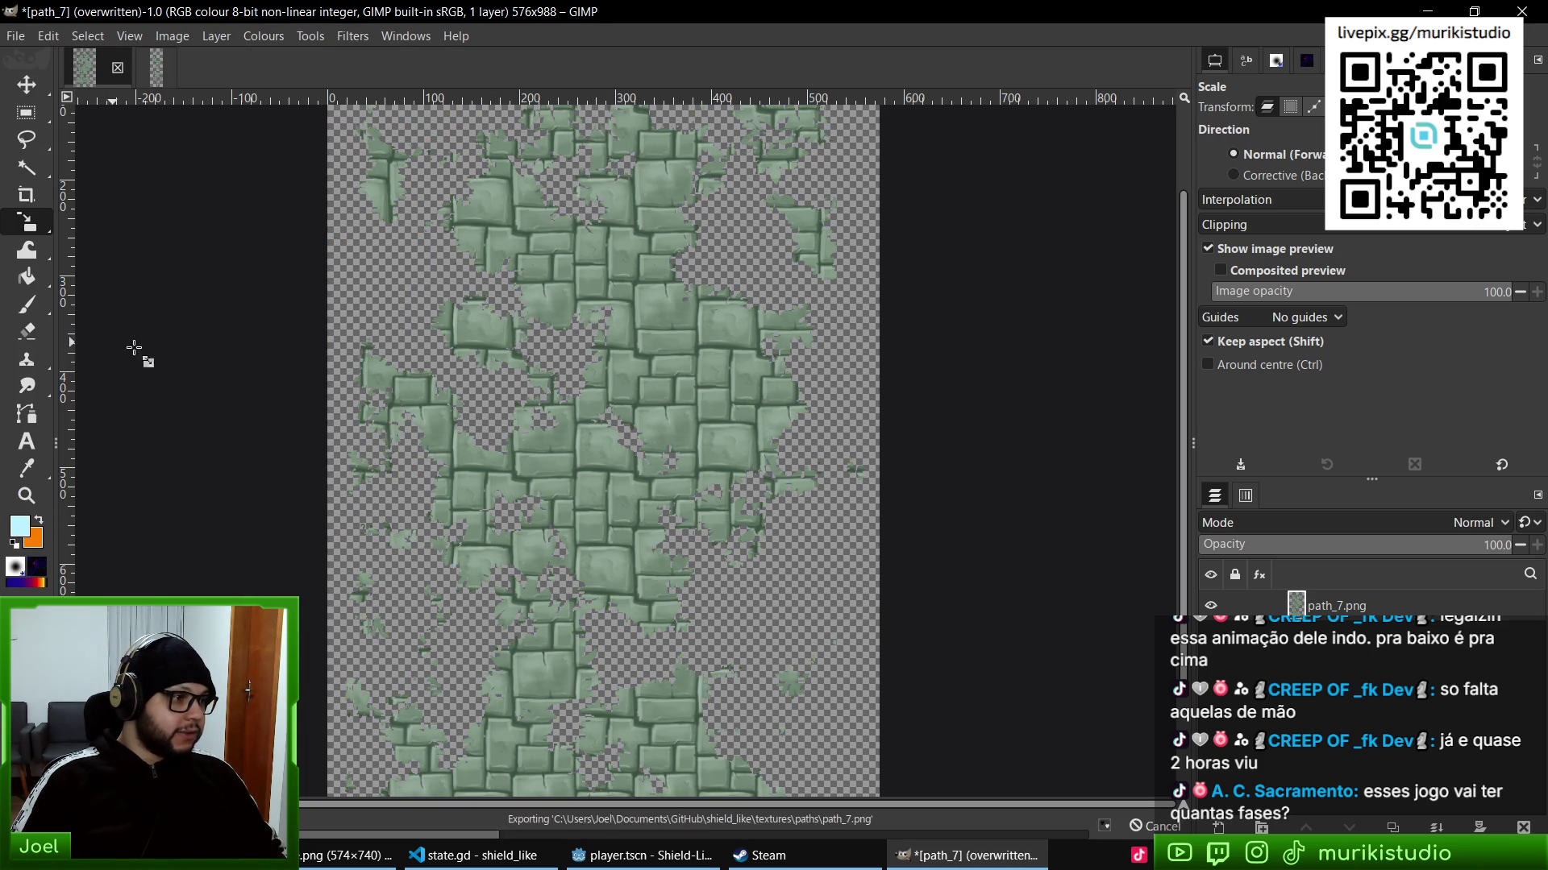
# - Close both open images, discarding changes, and quit GIMP
pyautogui.hotkey('ctrl', 'w')
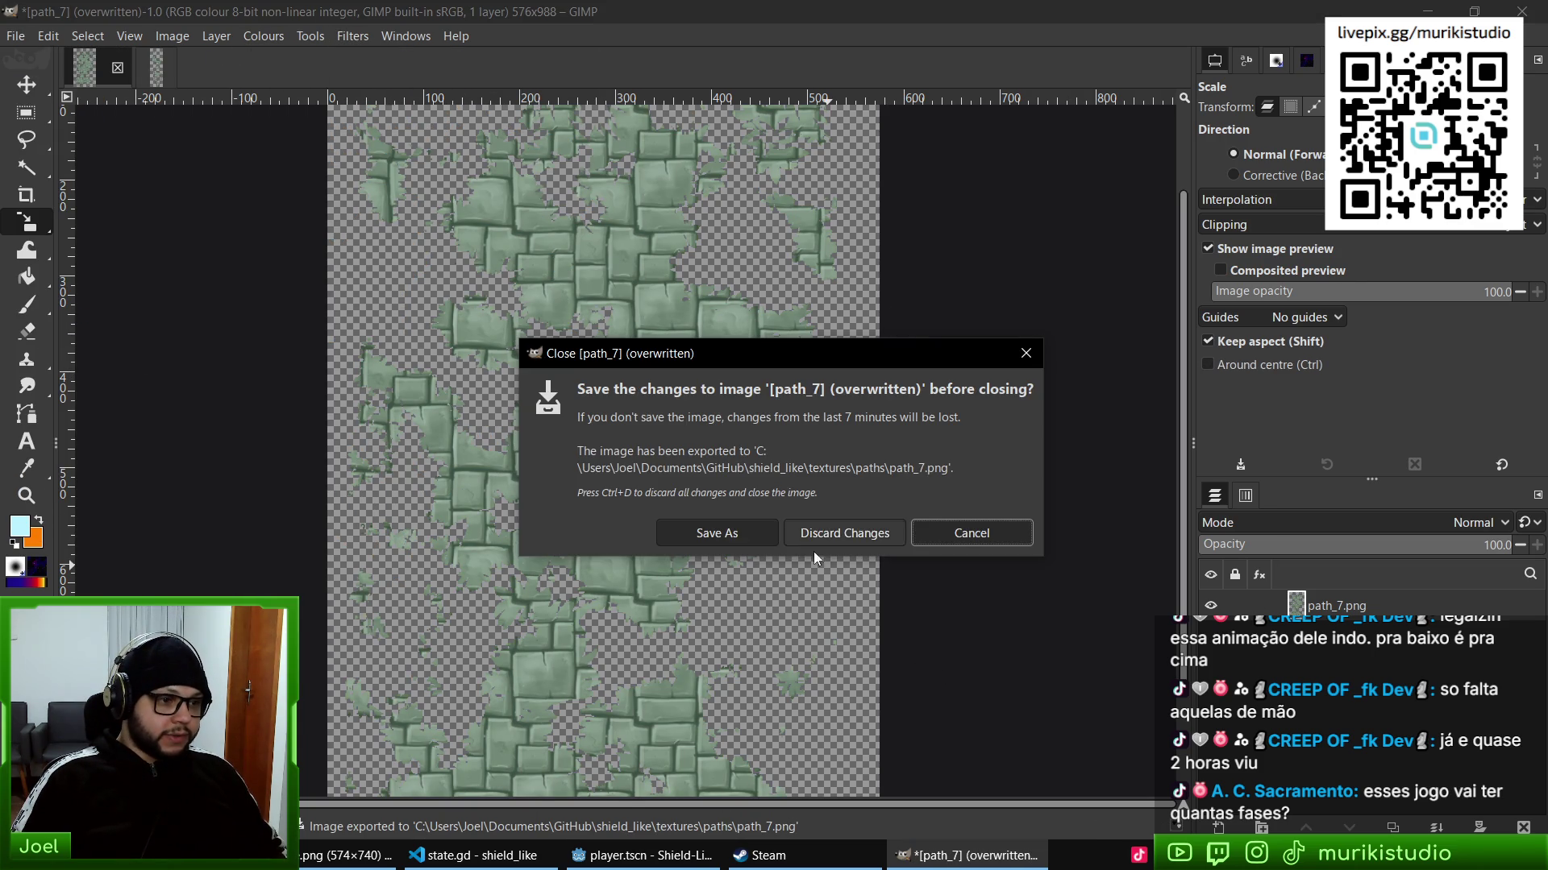
pyautogui.click(814, 530)
pyautogui.hotkey('ctrl', 'w')
pyautogui.click(814, 528)
pyautogui.click(1523, 9)
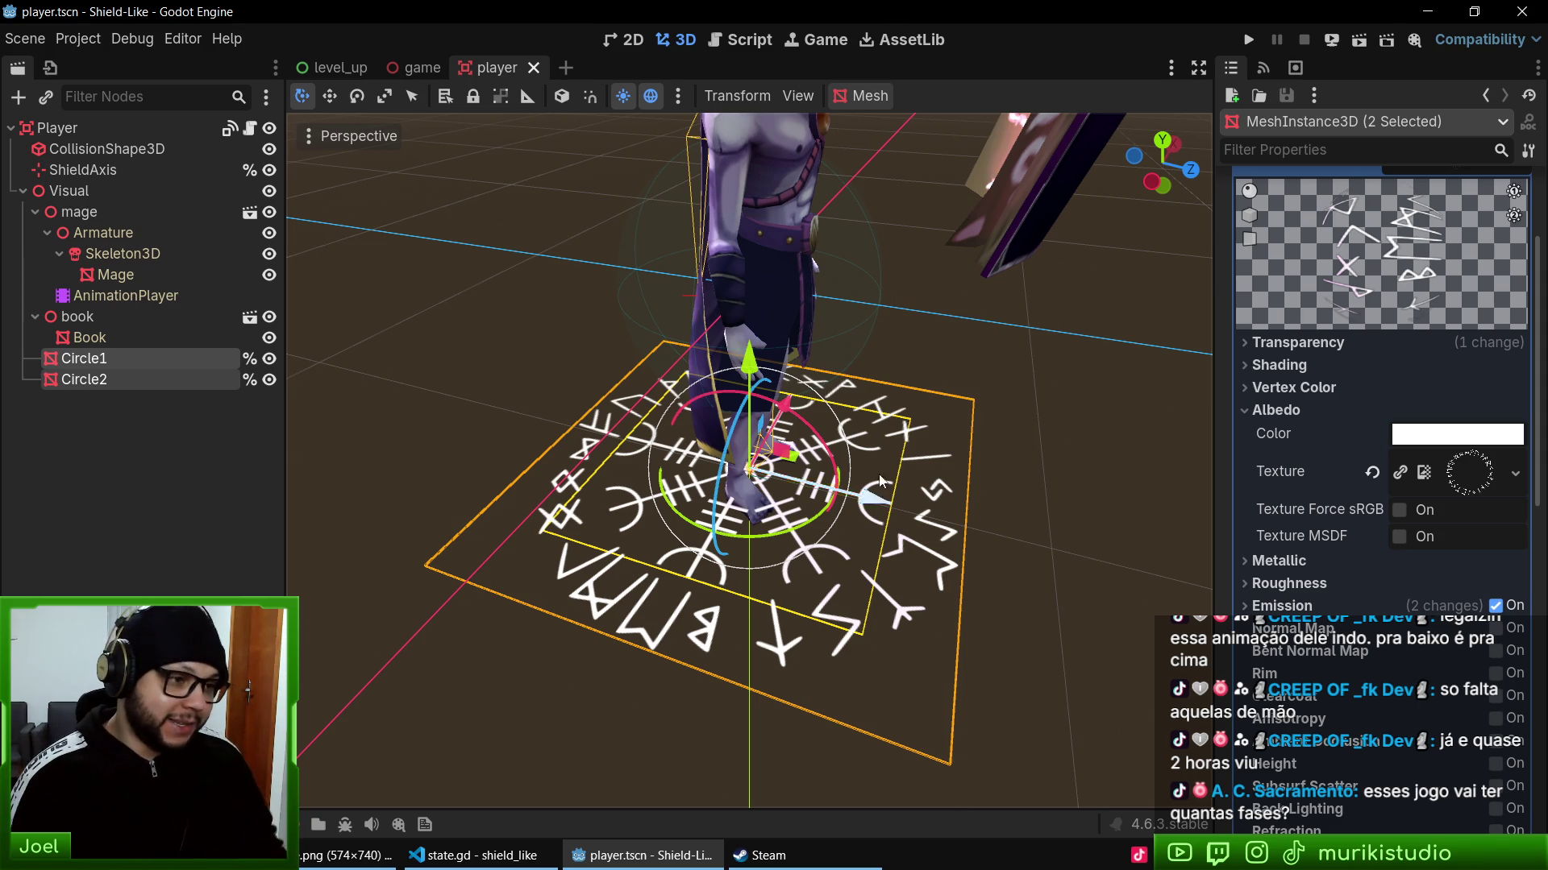
# - Save the player scene, playtest the game to Level 4, then switch to the browser
pyautogui.hotkey('ctrl', 's')
pyautogui.press('F5')
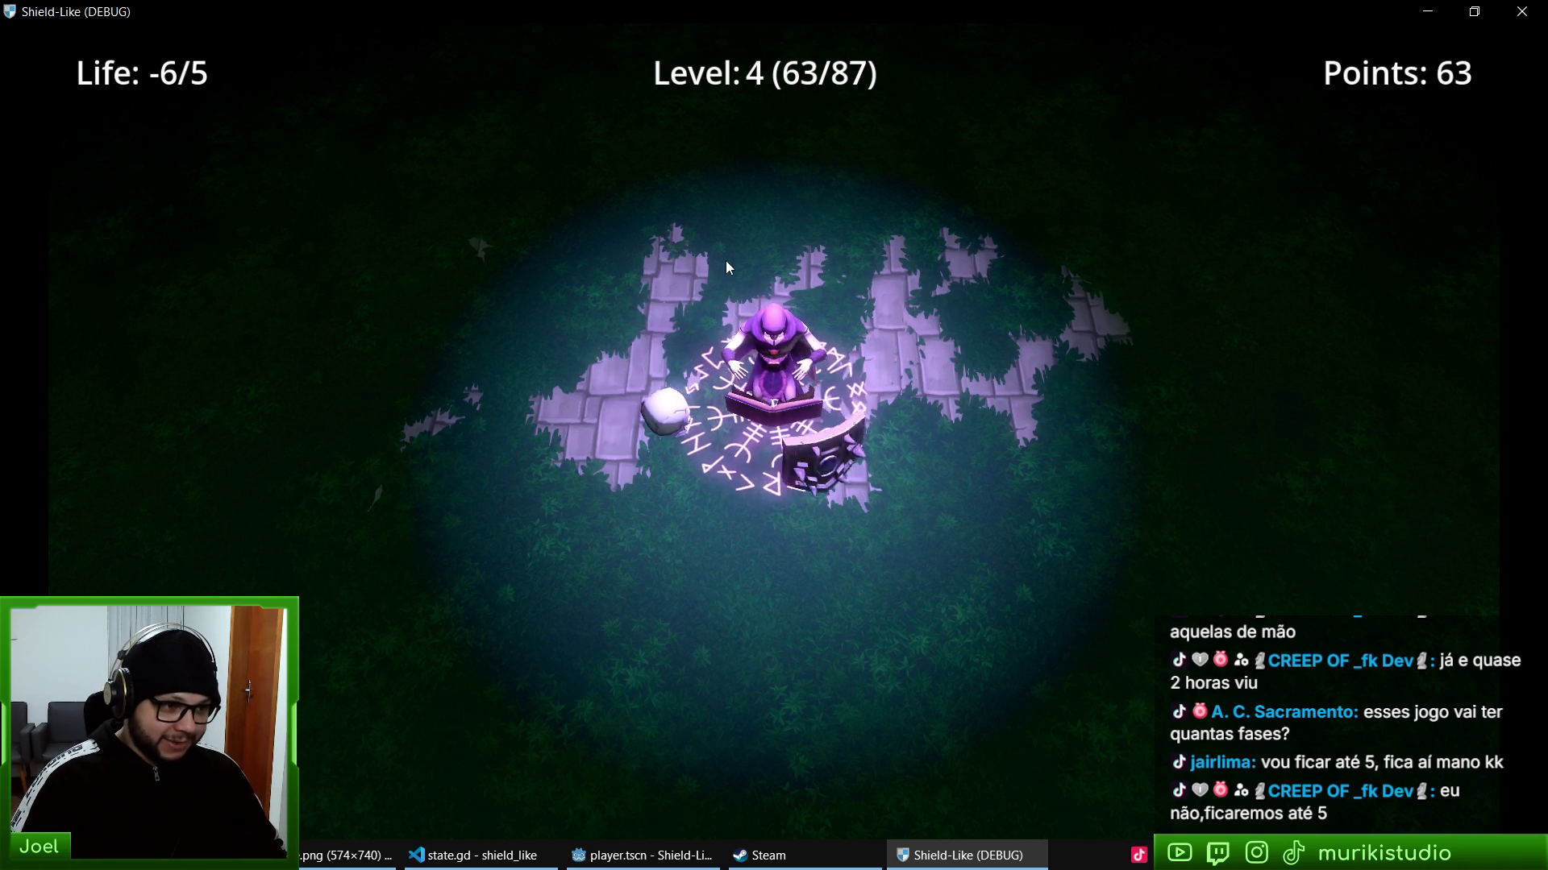
pyautogui.press('F8')
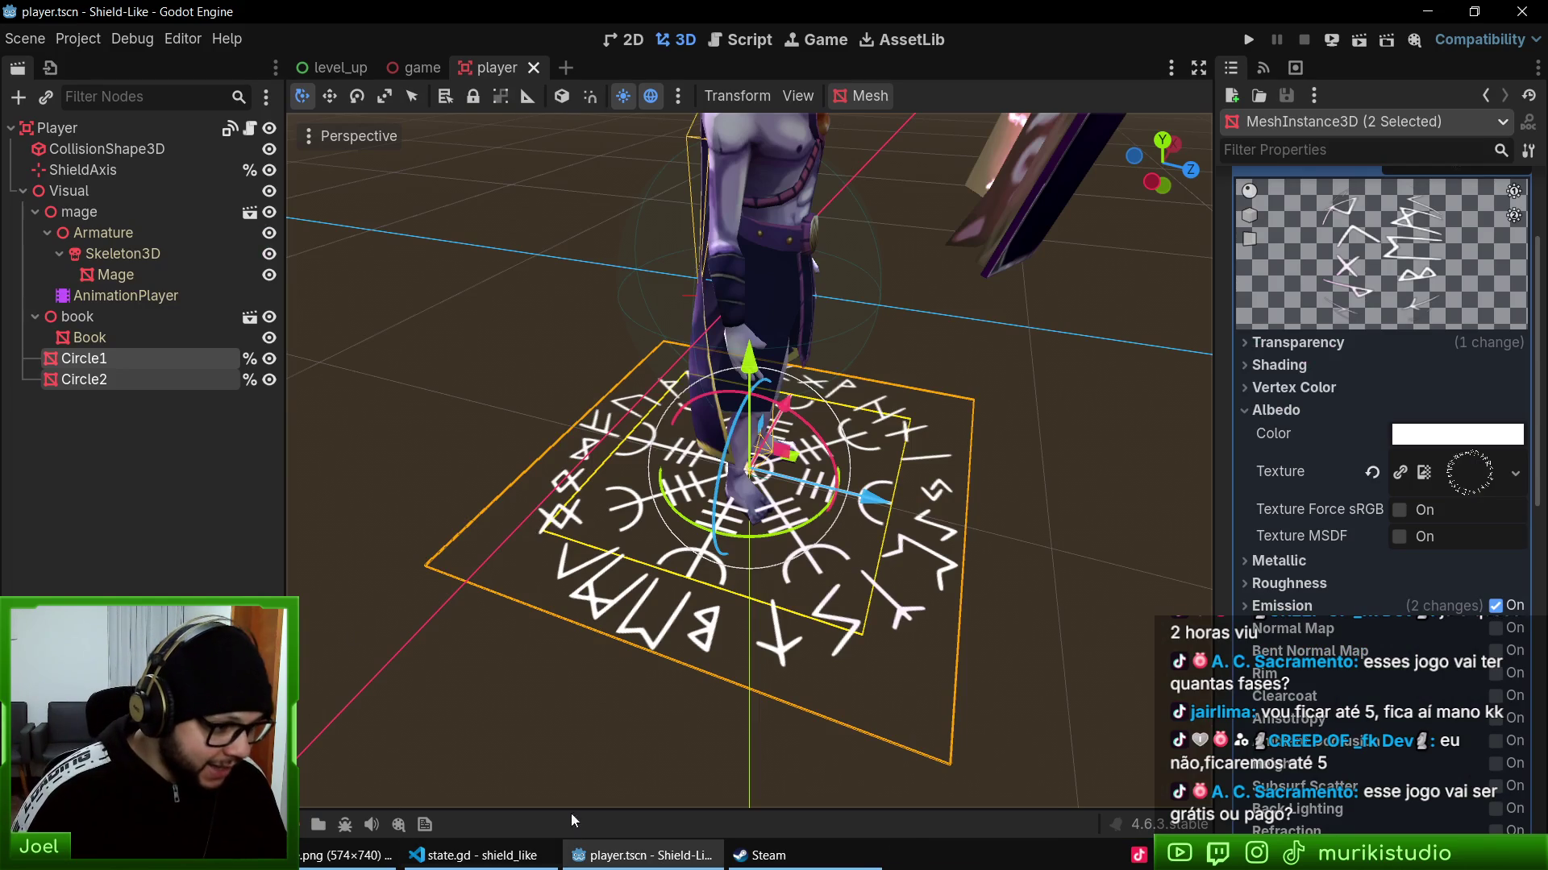
pyautogui.moveTo(705, 639); pyautogui.dragTo(501, 670)
pyautogui.click(347, 855)
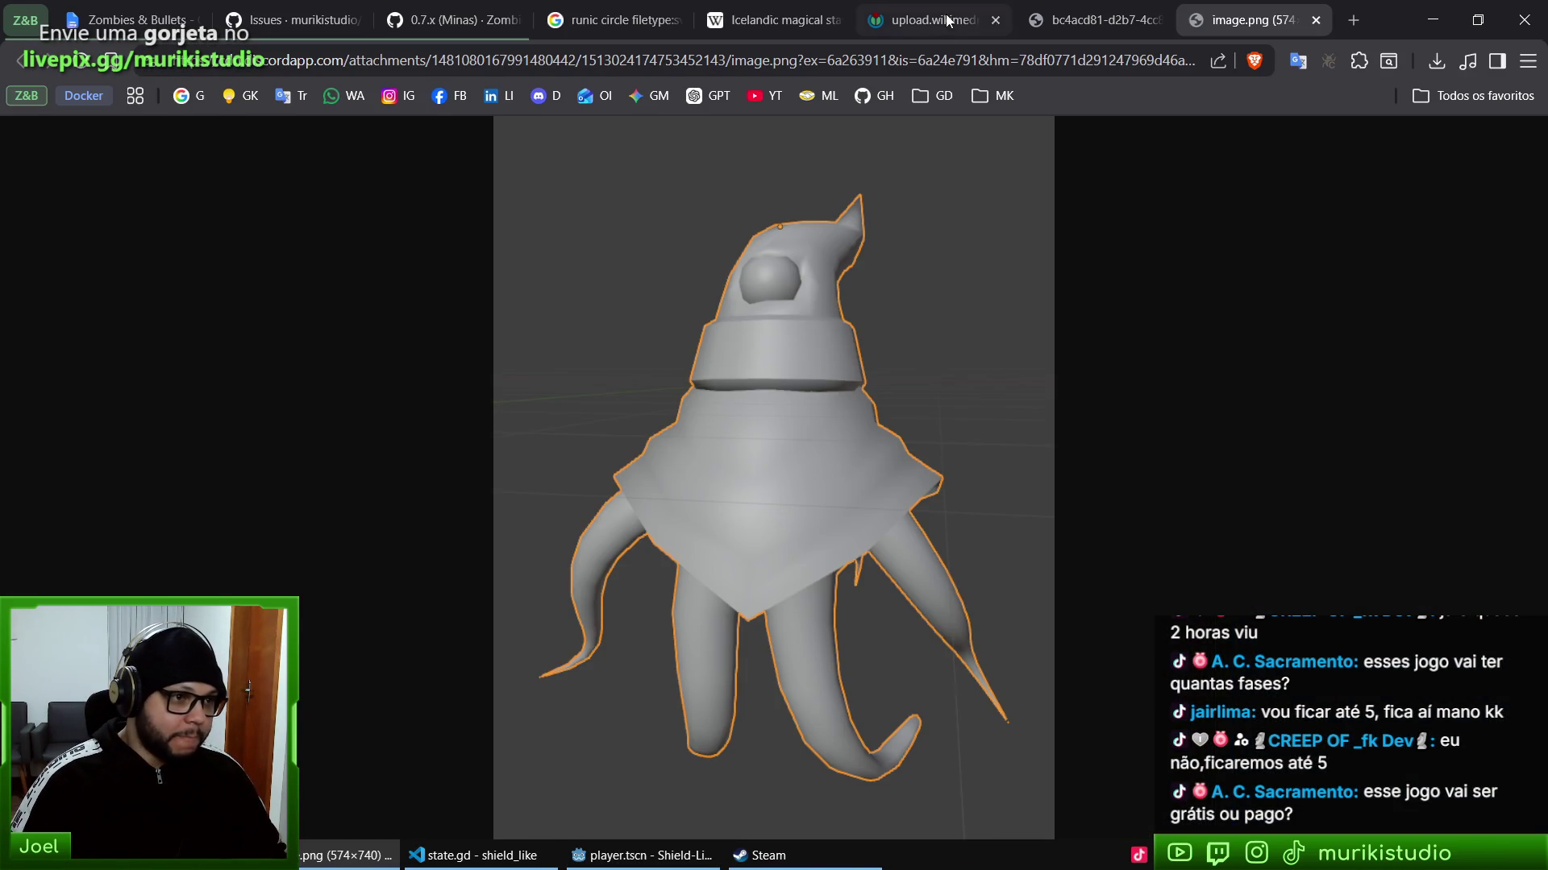
# - View the shield_like repository files on GitHub, then go back to the Godot player scene
pyautogui.click(871, 90)
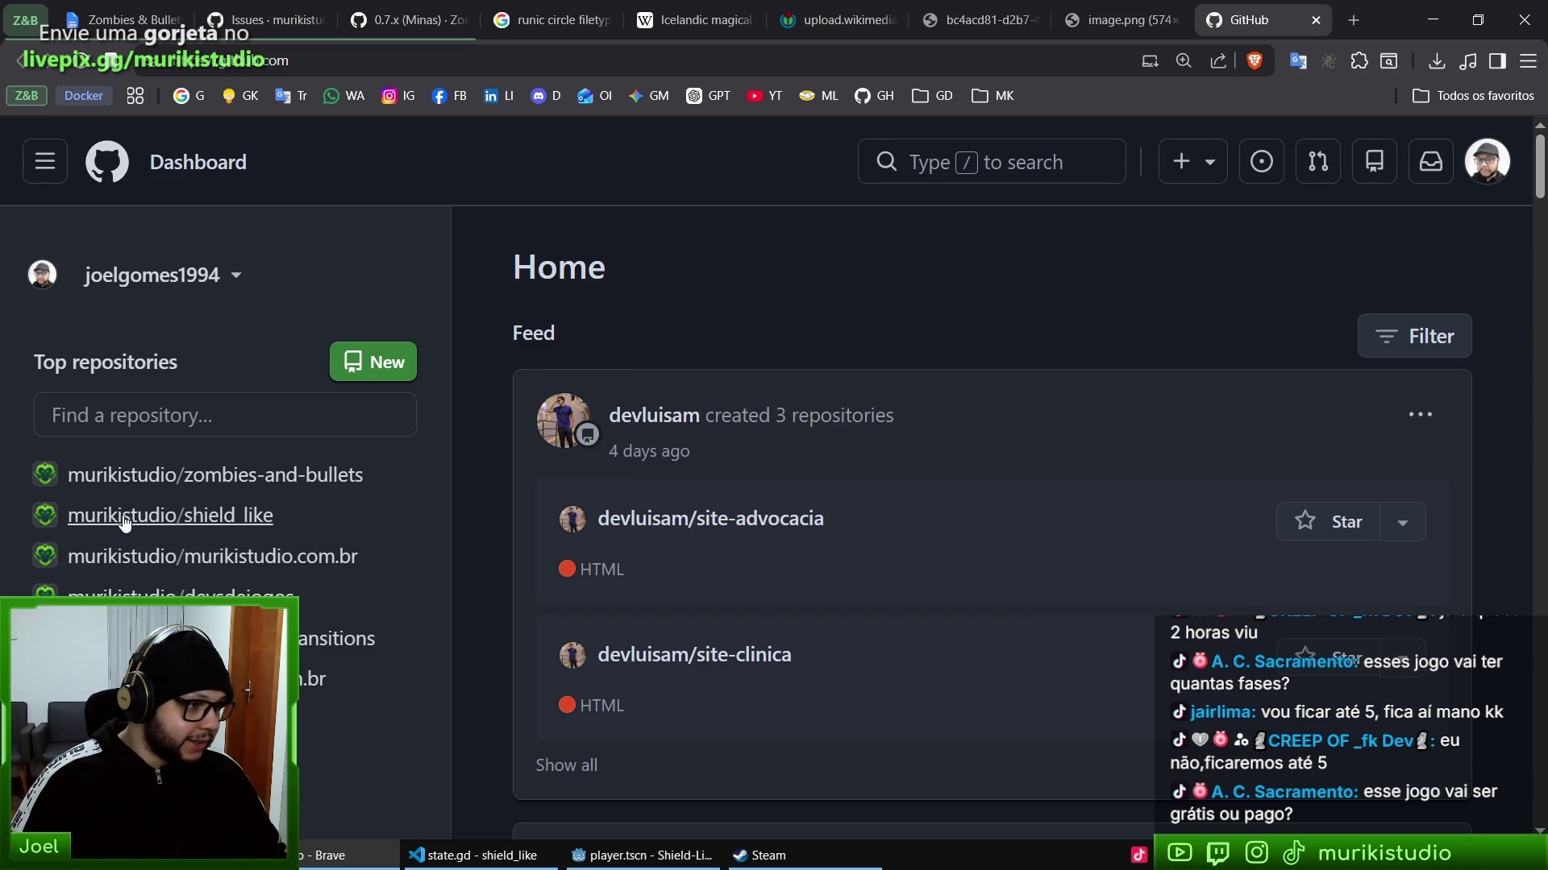
pyautogui.moveTo(105, 522)
pyautogui.click(252, 519)
pyautogui.scroll(-3)
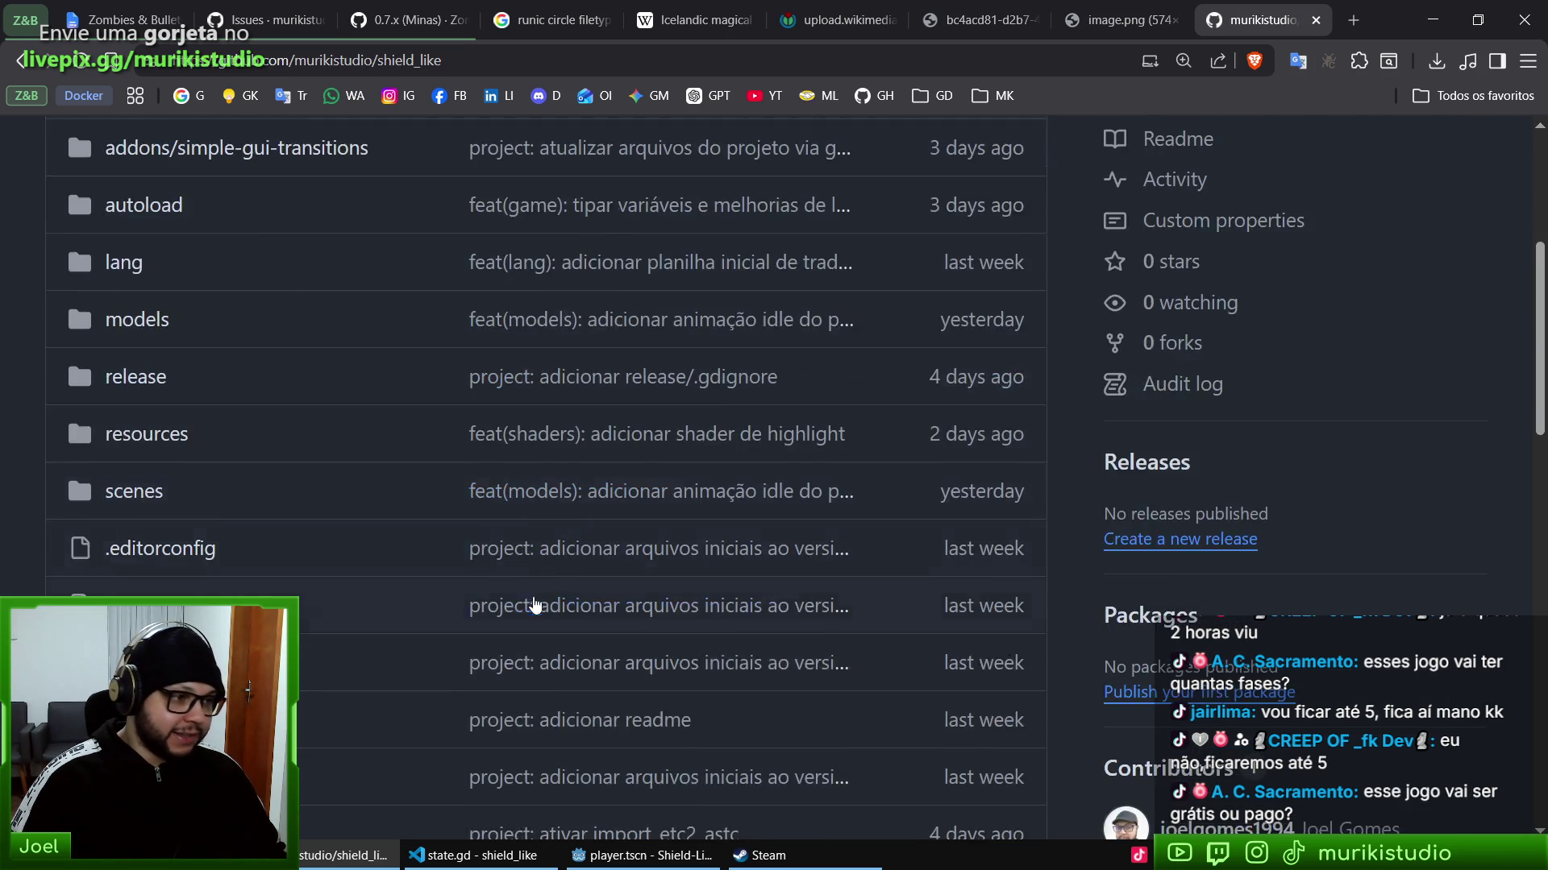
pyautogui.scroll(3)
pyautogui.click(1014, 417)
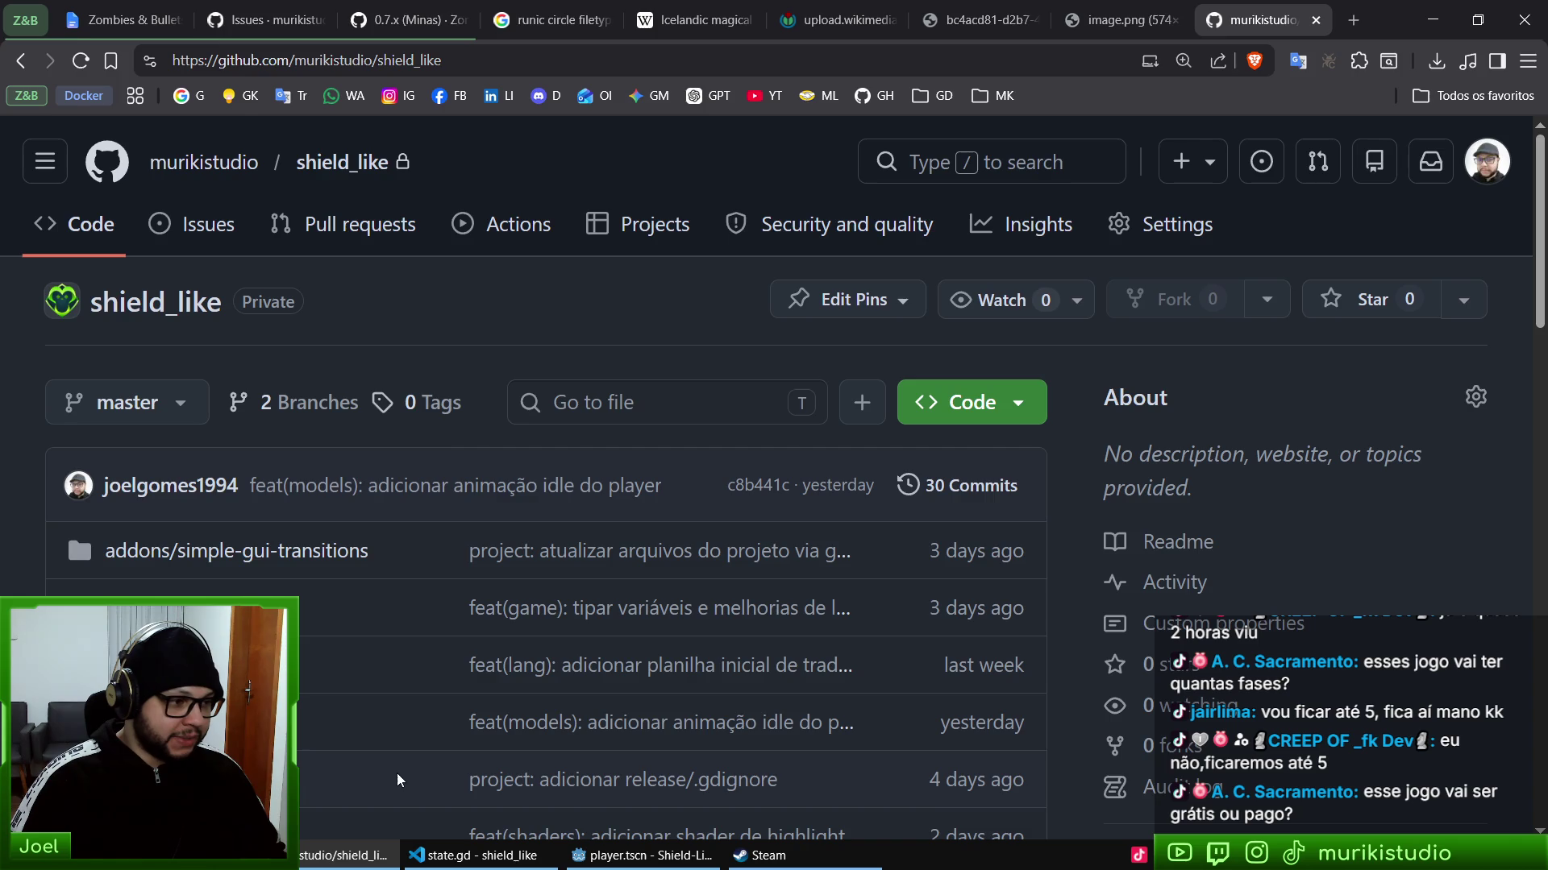
pyautogui.click(642, 855)
pyautogui.moveTo(835, 430); pyautogui.dragTo(756, 461)
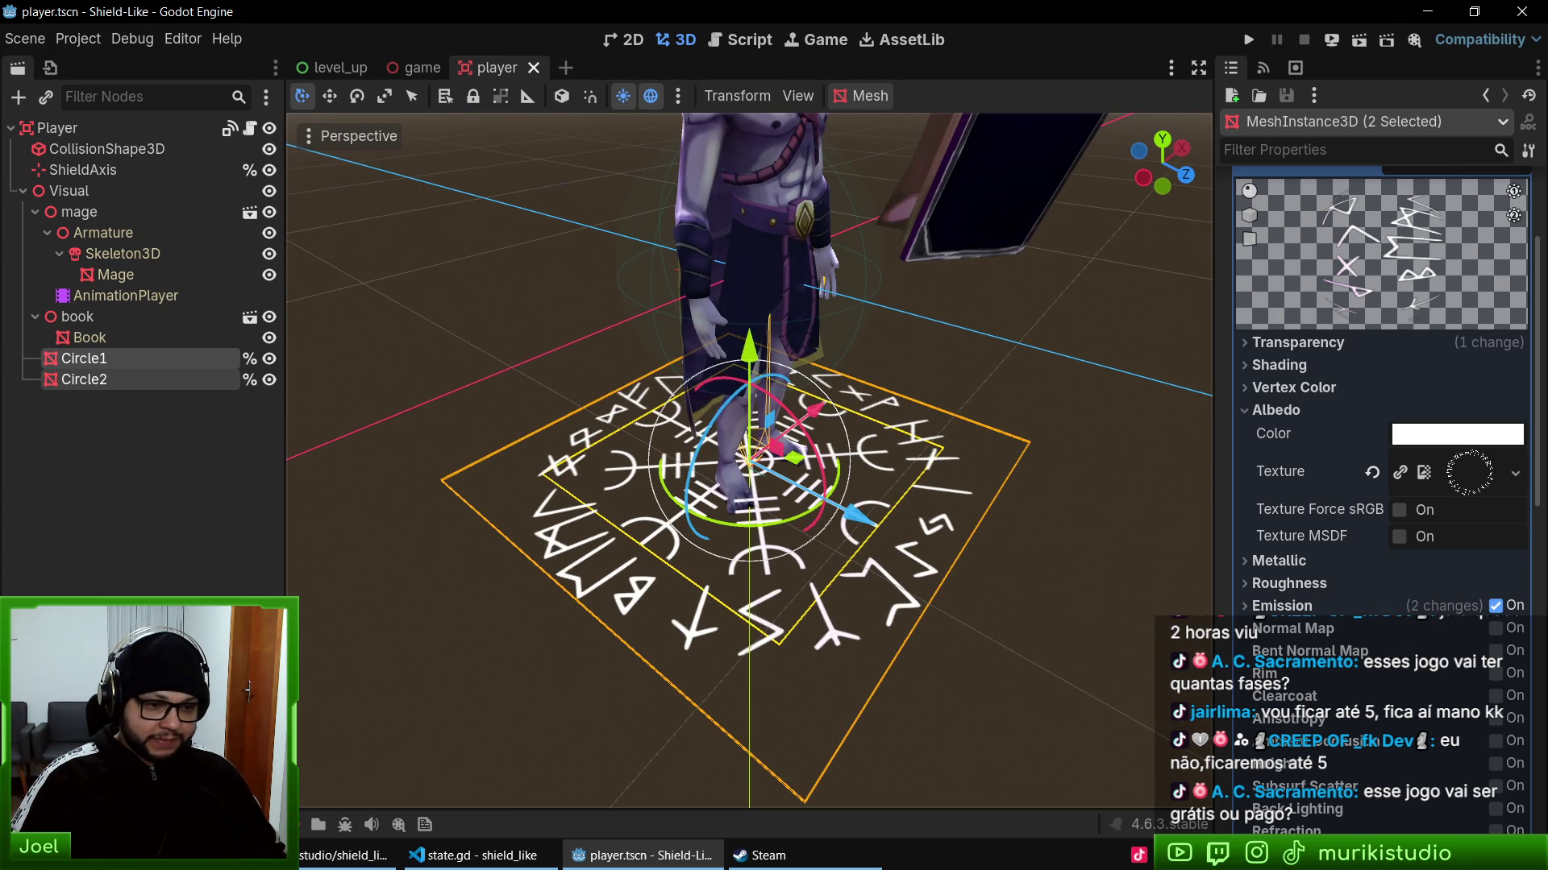
# - Browse the Zombies & Bullets Demo store page in Steam, return to the library, and close Steam
pyautogui.hotkey('alt', 'Tab')
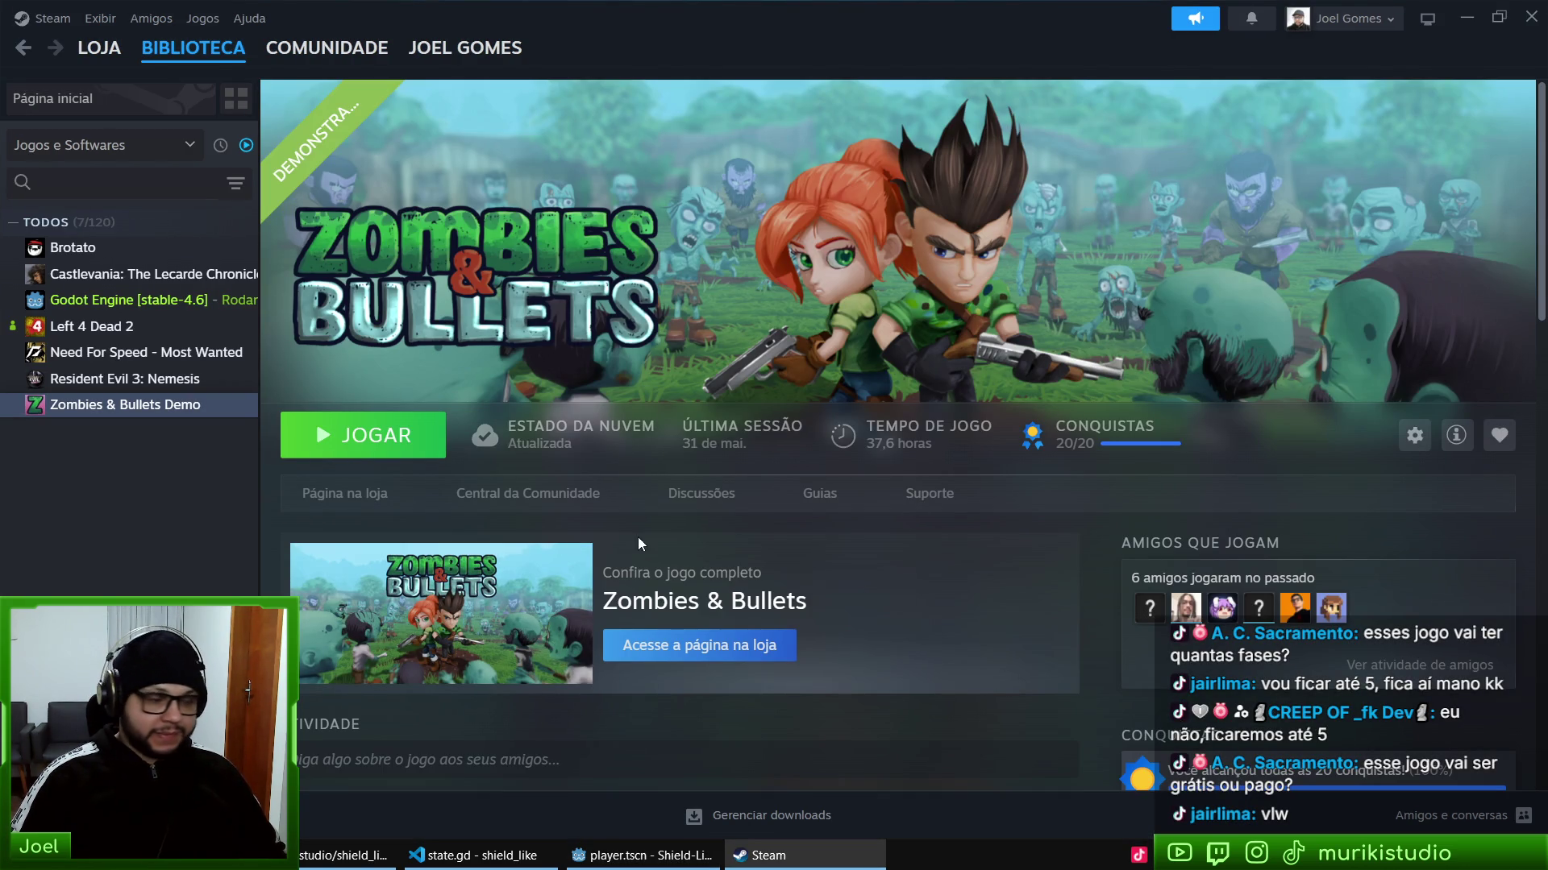
pyautogui.click(369, 492)
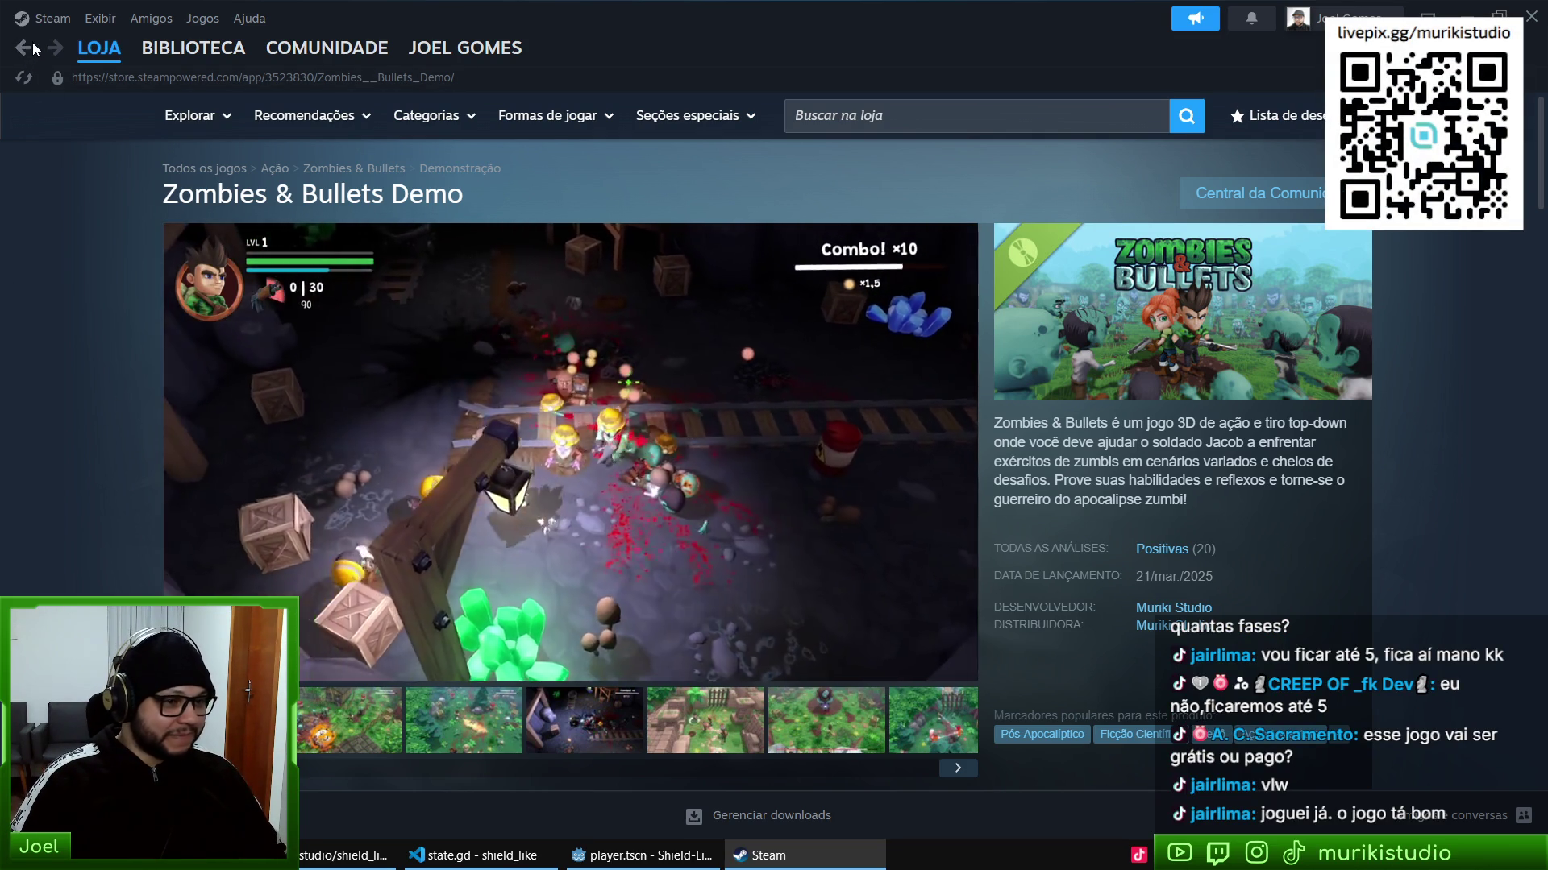
pyautogui.moveTo(41, 29)
pyautogui.click(194, 48)
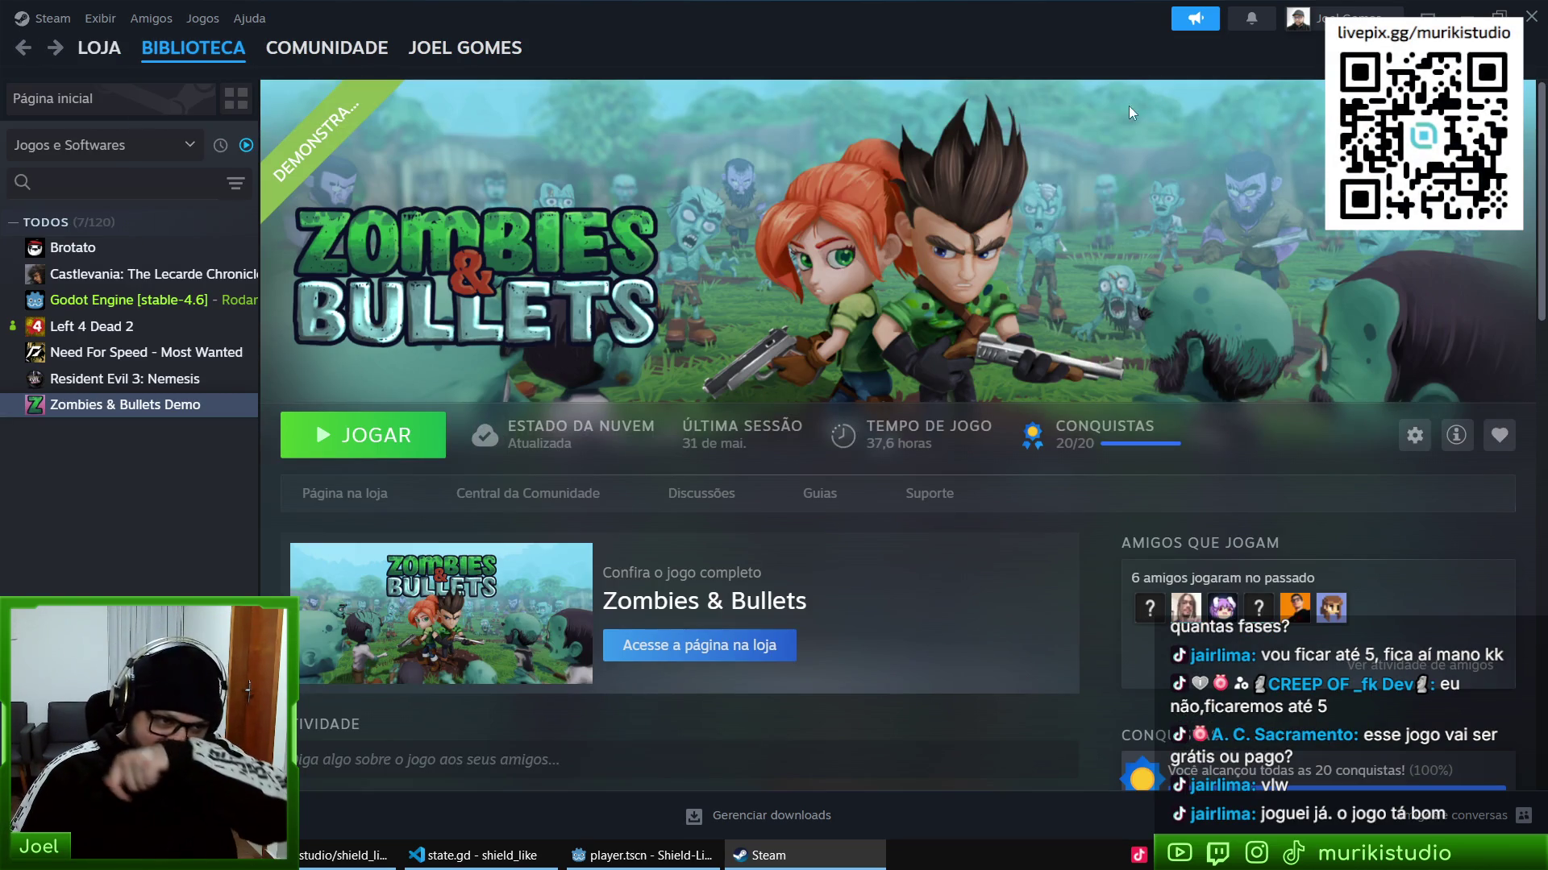
pyautogui.click(1532, 16)
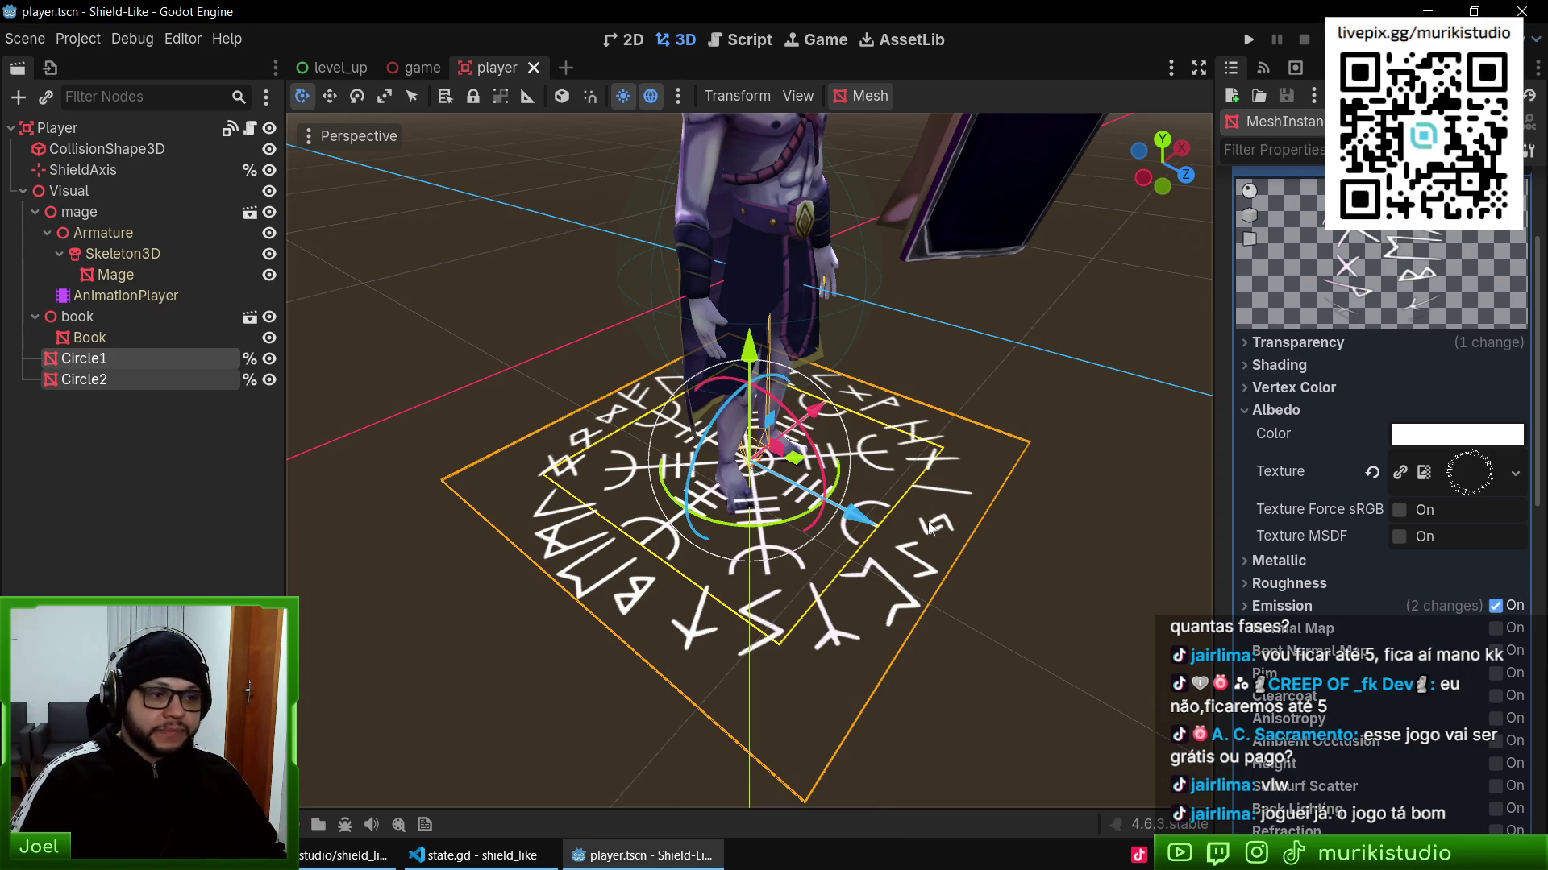